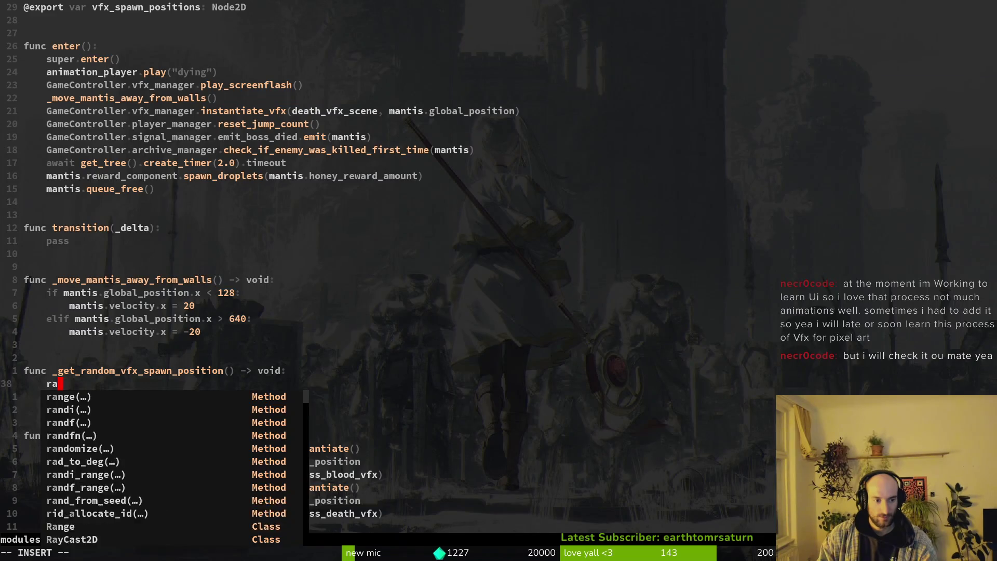
{"action": "type", "text": "vfx"}
Step: Complete line 38 as vfx_spawn_positions.get_children().pick_random() using completion
{"action": "key", "text": "ctrl+n"}
{"action": "key", "text": "ctrl+y"}
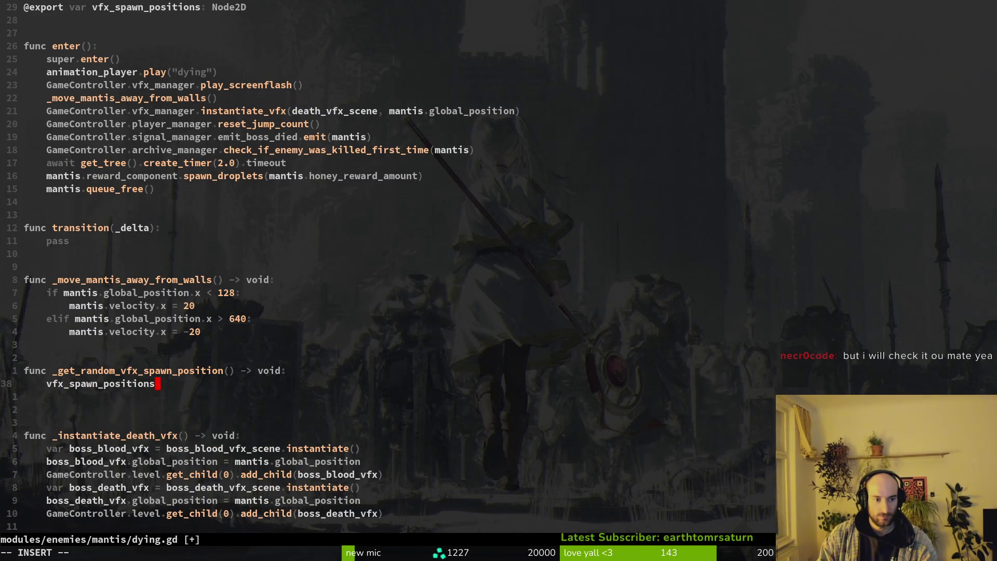
{"action": "type", "text": ".ge"}
{"action": "type", "text": "t"}
{"action": "key", "text": "BackSpace"}
{"action": "key", "text": "BackSpace"}
{"action": "key", "text": "BackSpace"}
{"action": "type", "text": "pic"}
{"action": "key", "text": "BackSpace"}
{"action": "key", "text": "BackSpace"}
{"action": "key", "text": "BackSpace"}
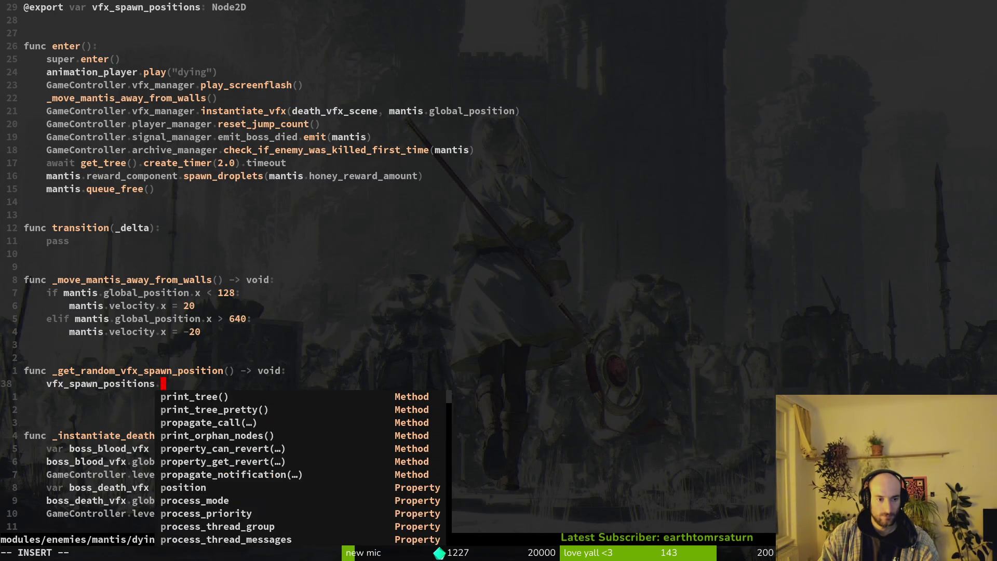
{"action": "type", "text": "getch"}
{"action": "key", "text": "ctrl+n"}
{"action": "key", "text": "ctrl+n"}
{"action": "key", "text": "ctrl+y"}
{"action": "type", "text": "ildren().p"}
{"action": "key", "text": "ctrl+n"}
{"action": "key", "text": "ctrl+n"}
{"action": "key", "text": "ctrl+n"}
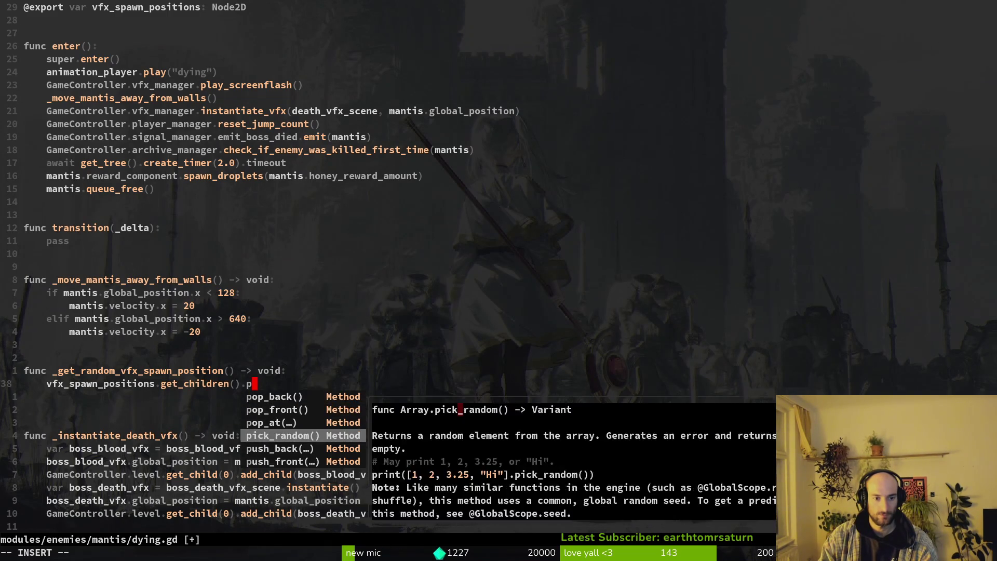
{"action": "key", "text": "ctrl+y"}
{"action": "type", "text": "return"}
Step: Prepend return, delete the stray blank line and save dying.gd
{"action": "key", "text": "Escape"}
{"action": "type", "text": ":w"}
{"action": "key", "text": "Return"}
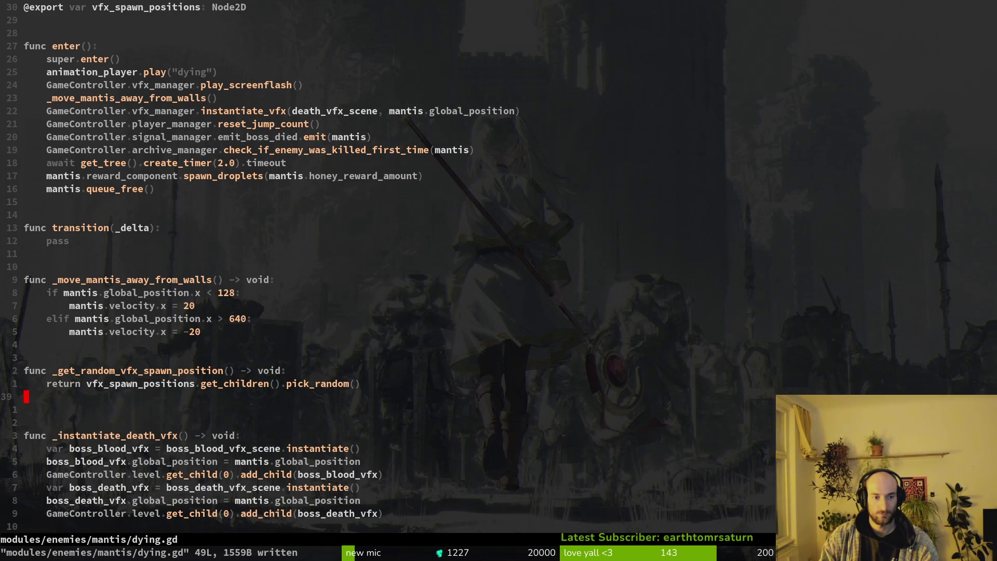
{"action": "type", "text": "dd:w"}
{"action": "key", "text": "Return"}
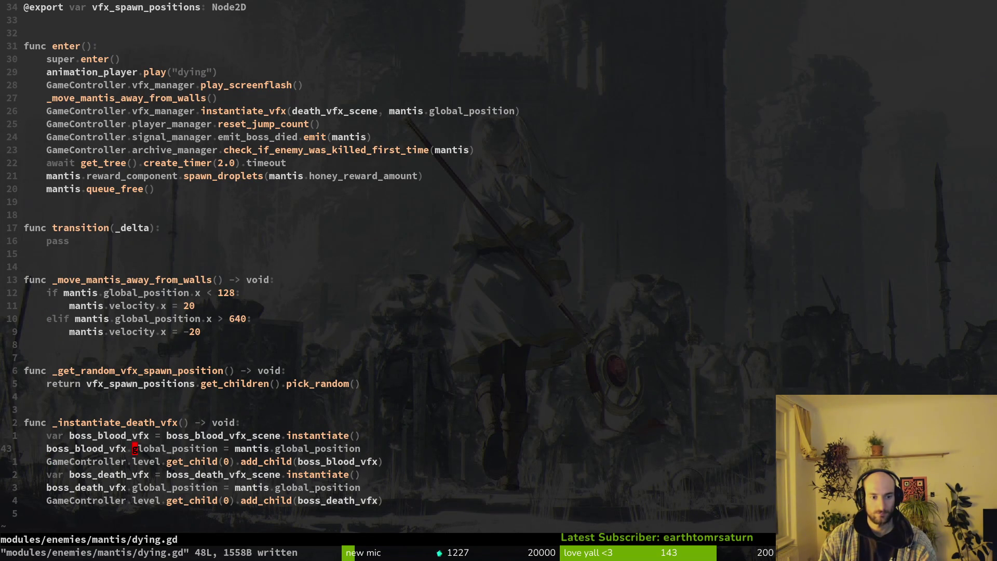
{"action": "type", "text": "cw"}
{"action": "type", "text": "vfx"}
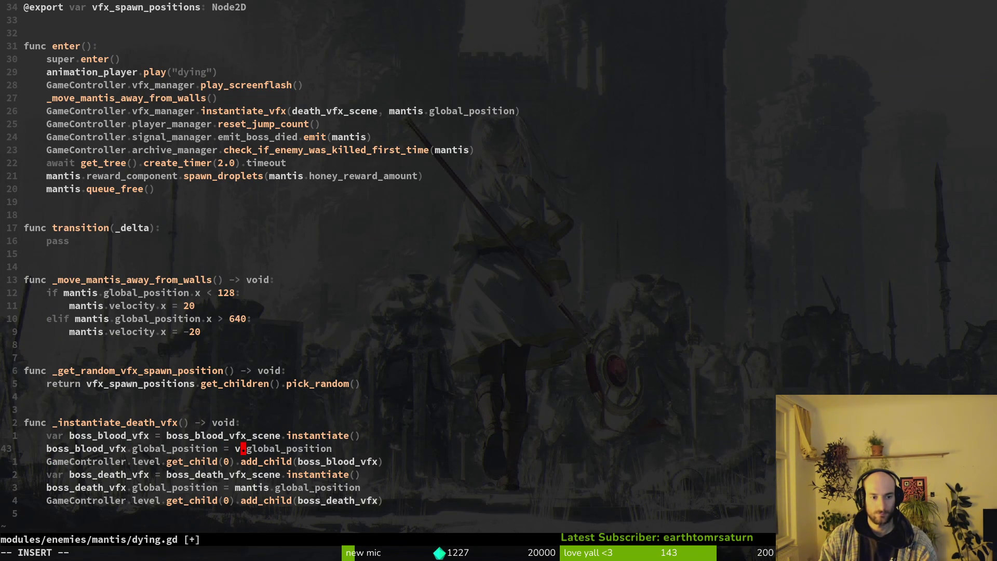
Step: Replace mantis with vfx_spawn_positions on the blood and boss_death_vfx lines and save
{"action": "key", "text": "Tab"}
{"action": "key", "text": "Return"}
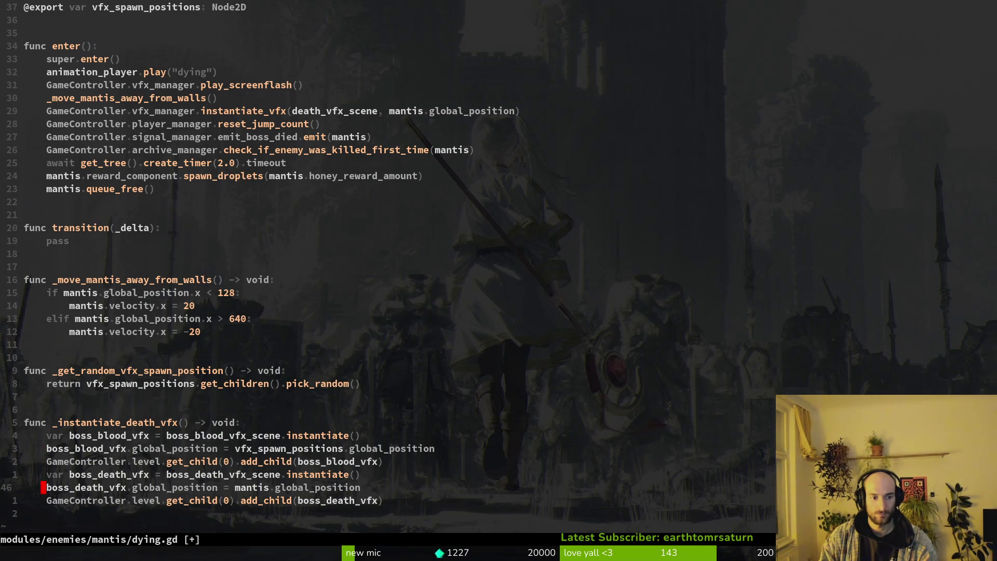
{"action": "key", "text": "shift+v"}
{"action": "type", "text": "p"}
{"action": "type", "text": "cwbos"}
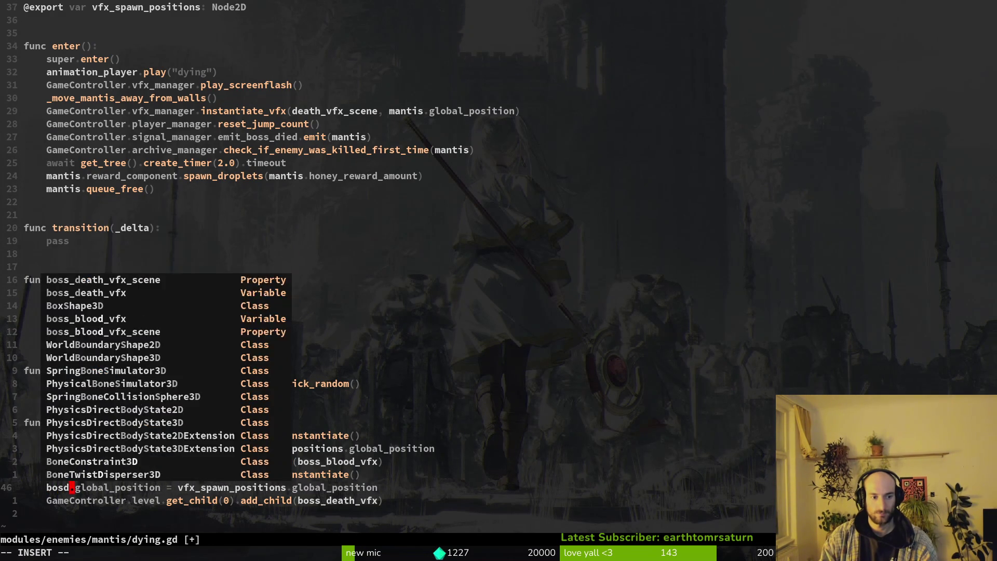
{"action": "type", "text": "dea"}
{"action": "key", "text": "Tab"}
{"action": "key", "text": "Escape"}
{"action": "type", "text": ":w"}
{"action": "key", "text": "Return"}
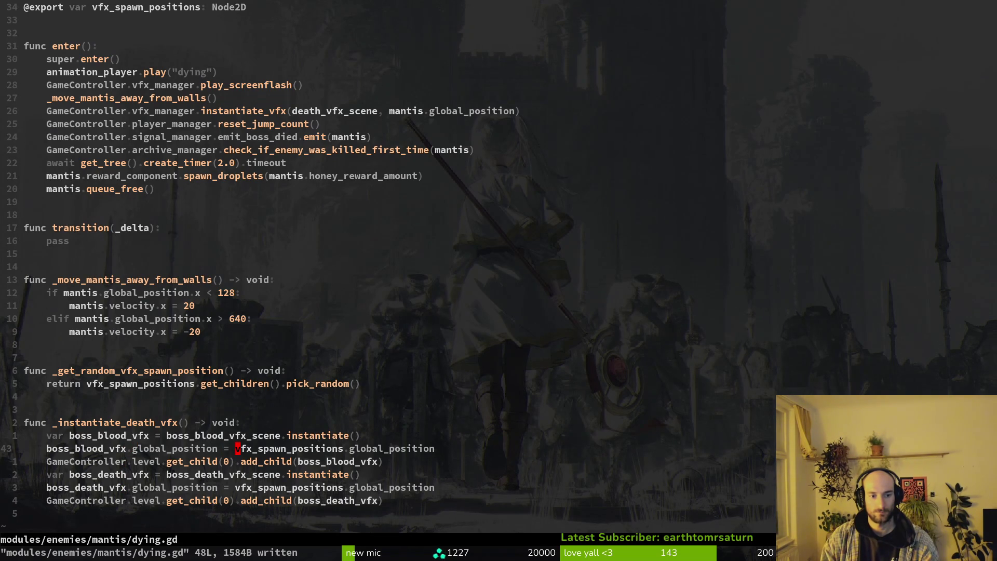
Step: Change the blood VFX position expression to _get_random_vfx_spawn_position()
{"action": "key", "text": "v"}
{"action": "key", "text": "w"}
{"action": "key", "text": "w"}
{"action": "key", "text": "k"}
{"action": "key", "text": "dollar"}
{"action": "key", "text": "h"}
{"action": "key", "text": "asciicircum"}
{"action": "key", "text": "Escape"}
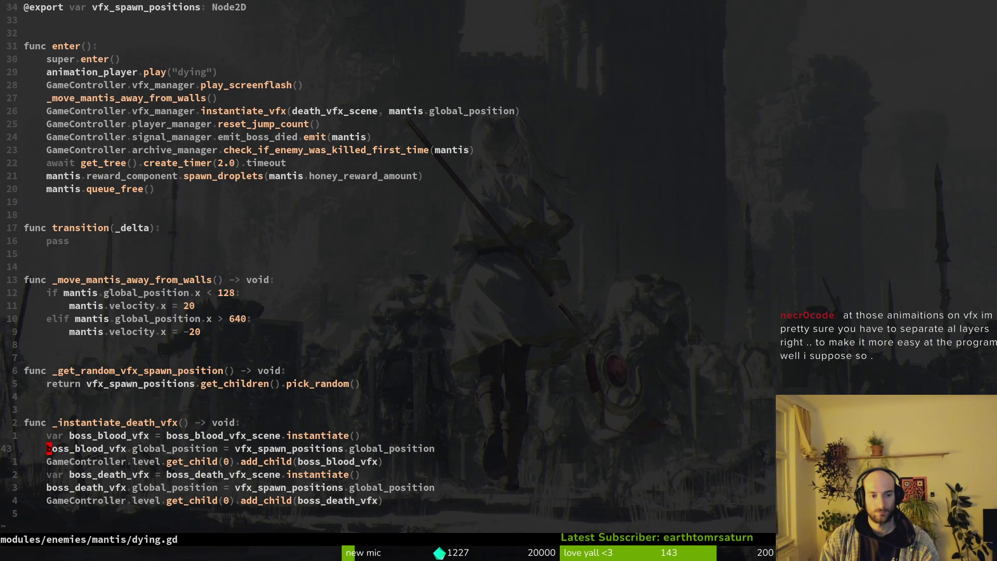
{"action": "key", "text": "v"}
{"action": "key", "text": "dollar"}
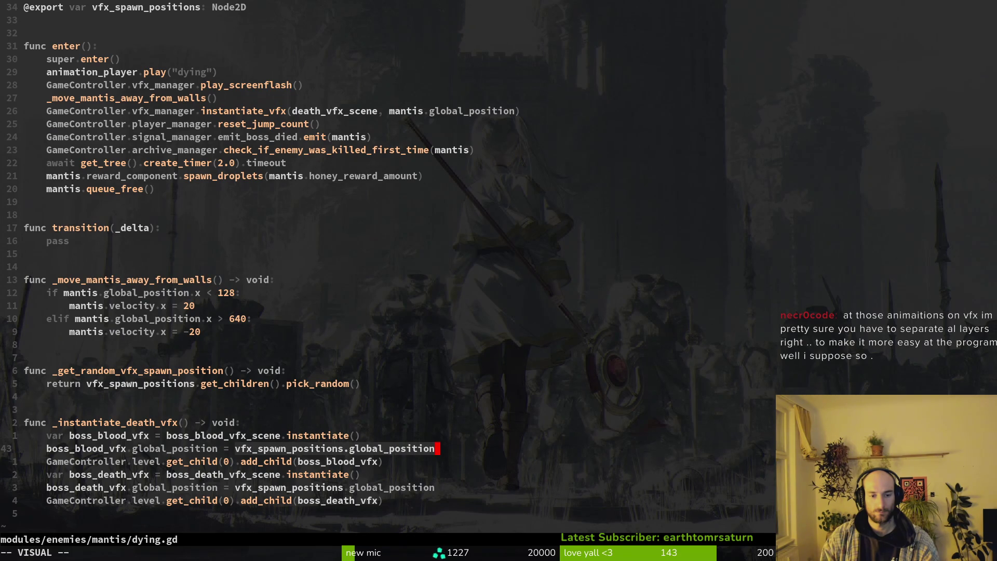
{"action": "type", "text": "c_g"}
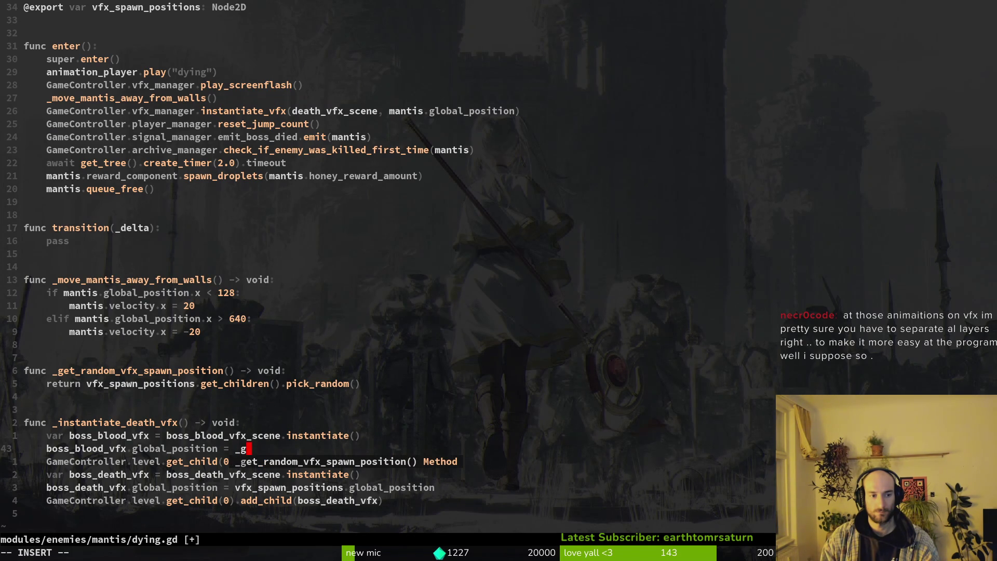
{"action": "key", "text": "Return"}
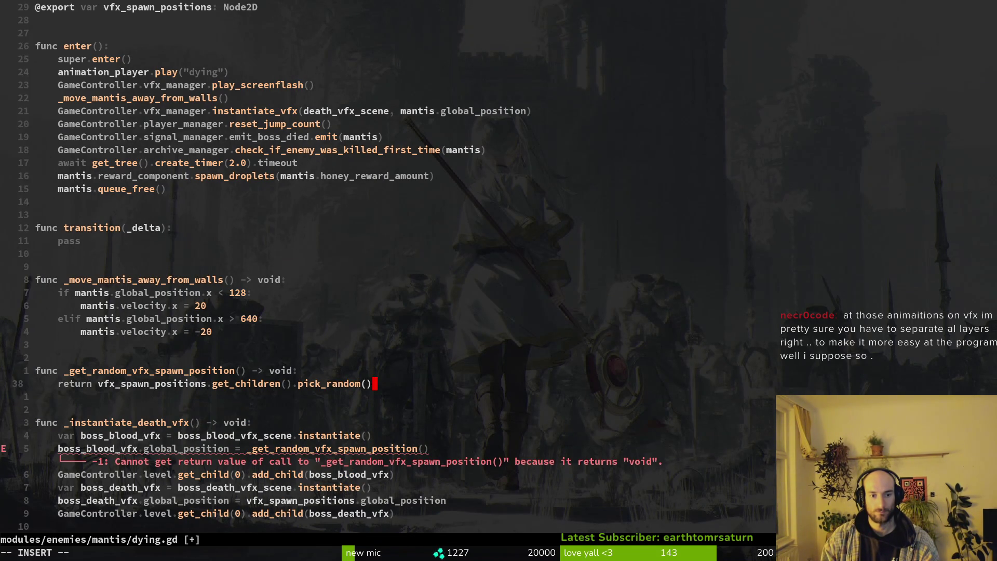
{"action": "type", "text": ".glo"}
Step: Make the helper return .global_position with a Vector2 return type and save
{"action": "key", "text": "Return"}
{"action": "key", "text": "Escape"}
{"action": "type", "text": ":w"}
{"action": "key", "text": "Return"}
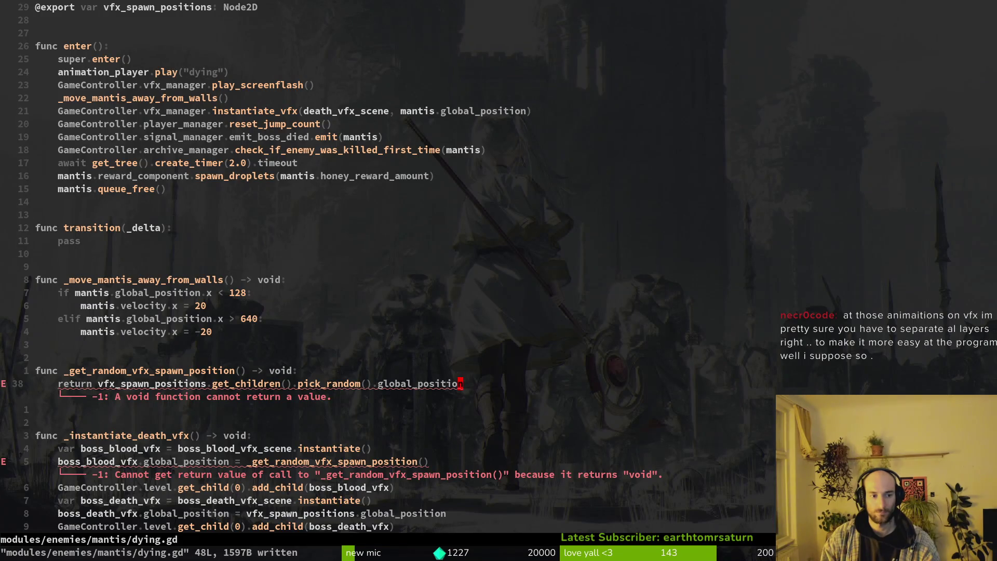
{"action": "type", "text": "ciw"}
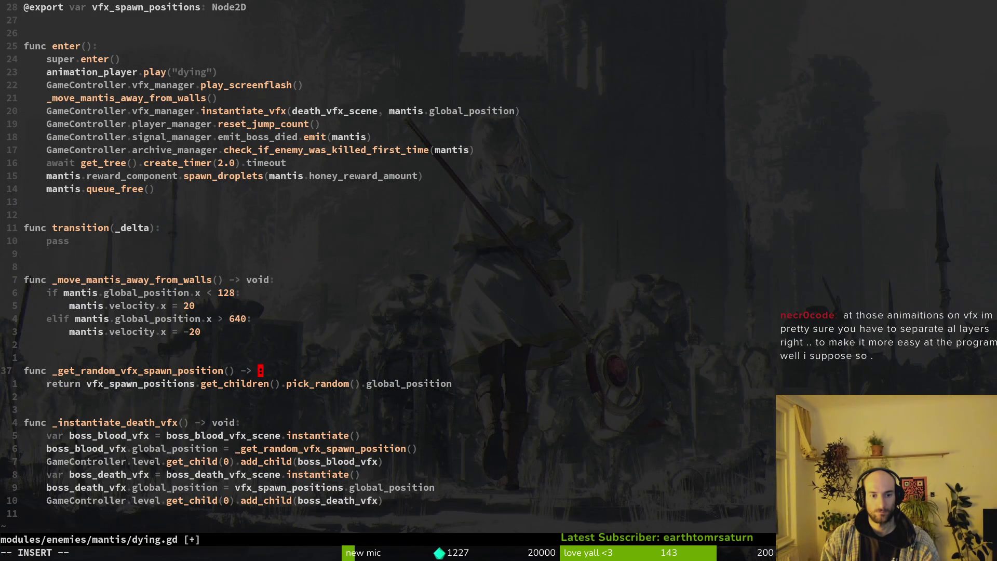
{"action": "type", "text": "Vec"}
{"action": "key", "text": "Return"}
{"action": "key", "text": "Escape"}
{"action": "type", "text": ":w"}
{"action": "key", "text": "Return"}
Step: Copy the blood VFX position line over the death VFX line as boss_death_vfx and save
{"action": "key", "text": "j"}
{"action": "key", "text": "j"}
{"action": "key", "text": "j"}
{"action": "key", "text": "j"}
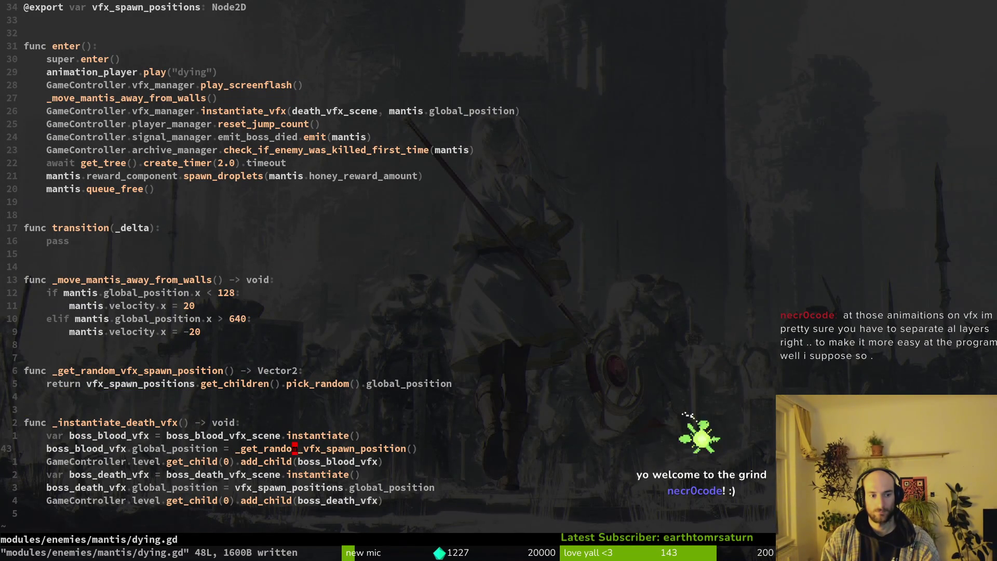
{"action": "key", "text": "asciicircum"}
{"action": "key", "text": "p"}
{"action": "key", "text": "k"}
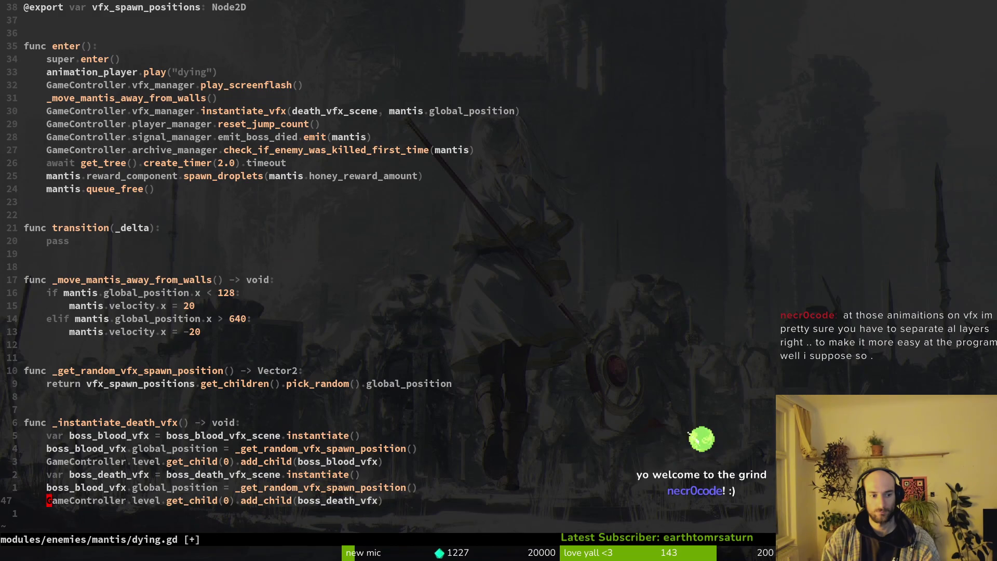
{"action": "key", "text": "d"}
{"action": "key", "text": "d"}
{"action": "type", "text": "cwb"}
{"action": "type", "text": "oss_d"}
{"action": "key", "text": "Tab"}
{"action": "key", "text": "Escape"}
{"action": "type", "text": ":w"}
{"action": "key", "text": "Return"}
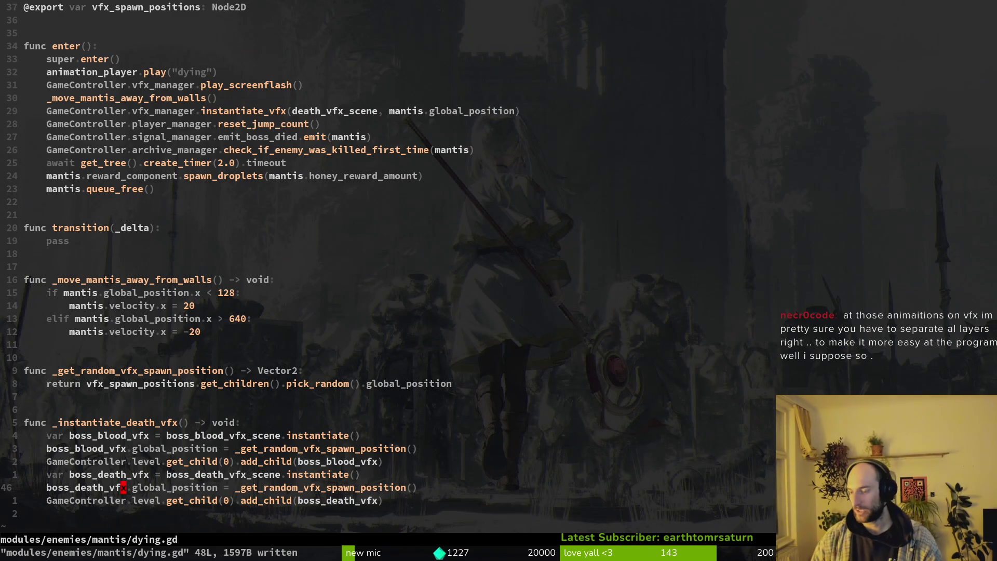
{"action": "key", "text": "alt+Tab"}
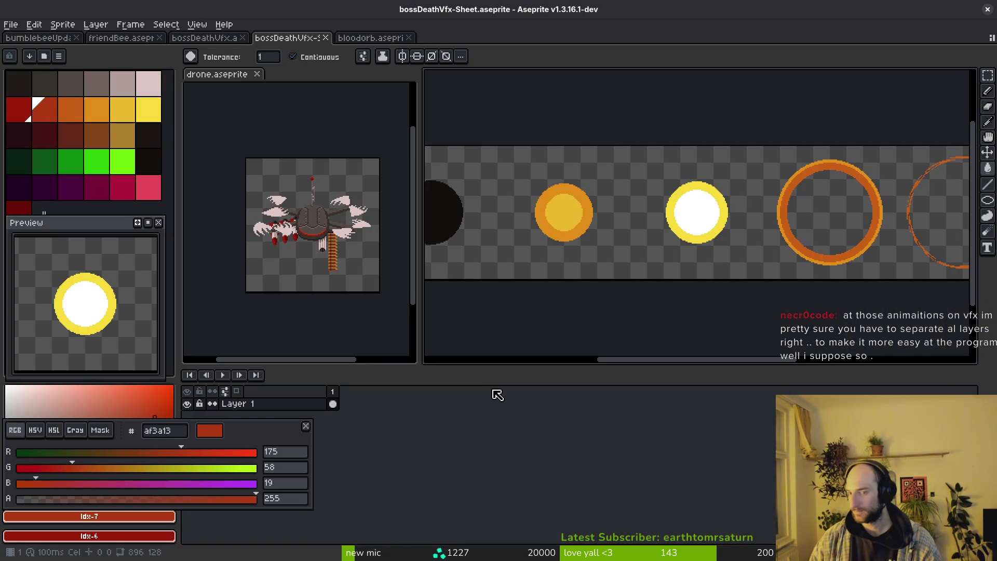
{"action": "scroll", "coordinate": [563, 235], "scroll_direction": "down", "scroll_amount": 3}
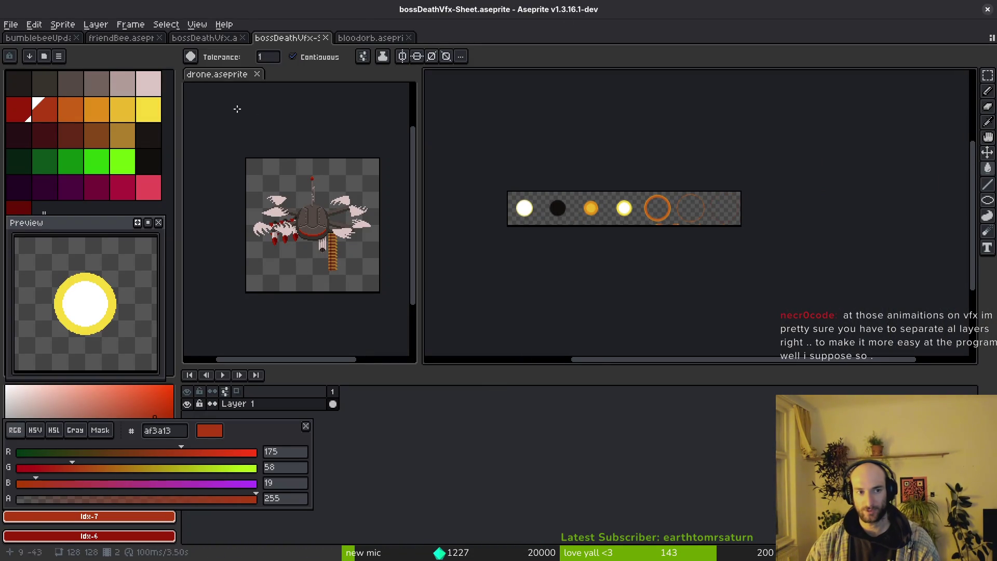
Step: Close the drone split and bossDeathVfx-Sheet, view bloodorb.aseprite, then return via Godot to Neovim
{"action": "left_click", "coordinate": [256, 74]}
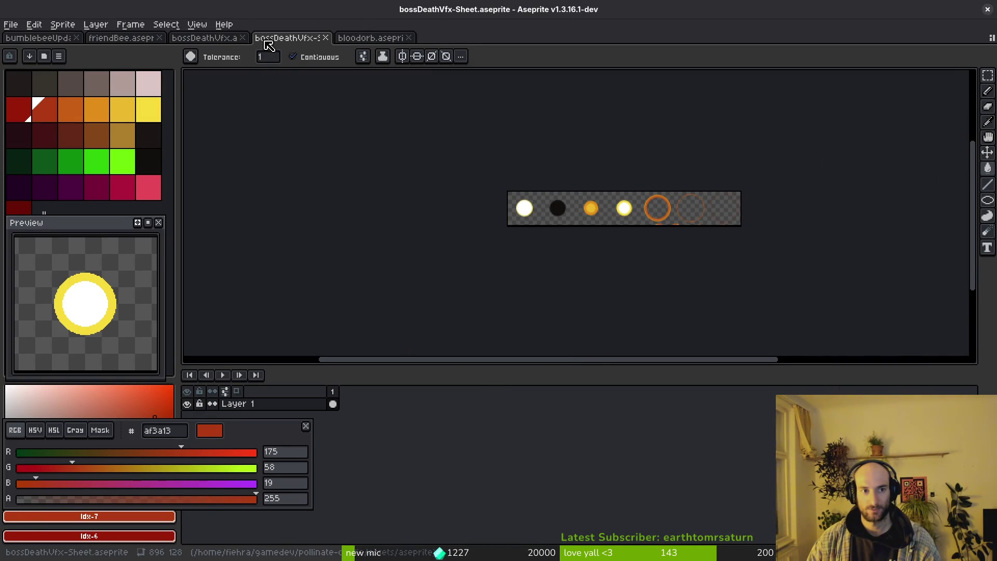
{"action": "middle_click", "coordinate": [288, 40]}
{"action": "left_click", "coordinate": [209, 38]}
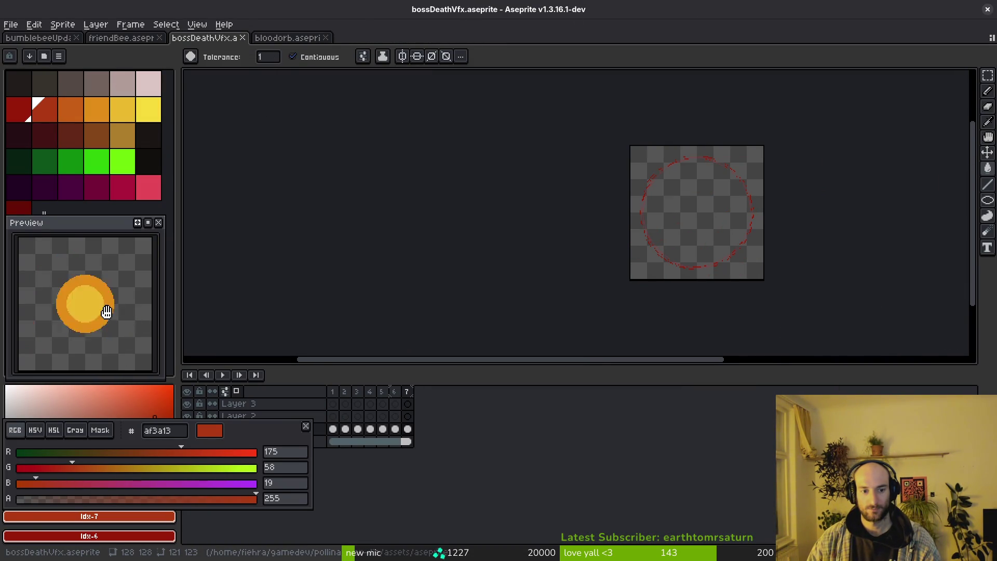
{"action": "left_click", "coordinate": [305, 426]}
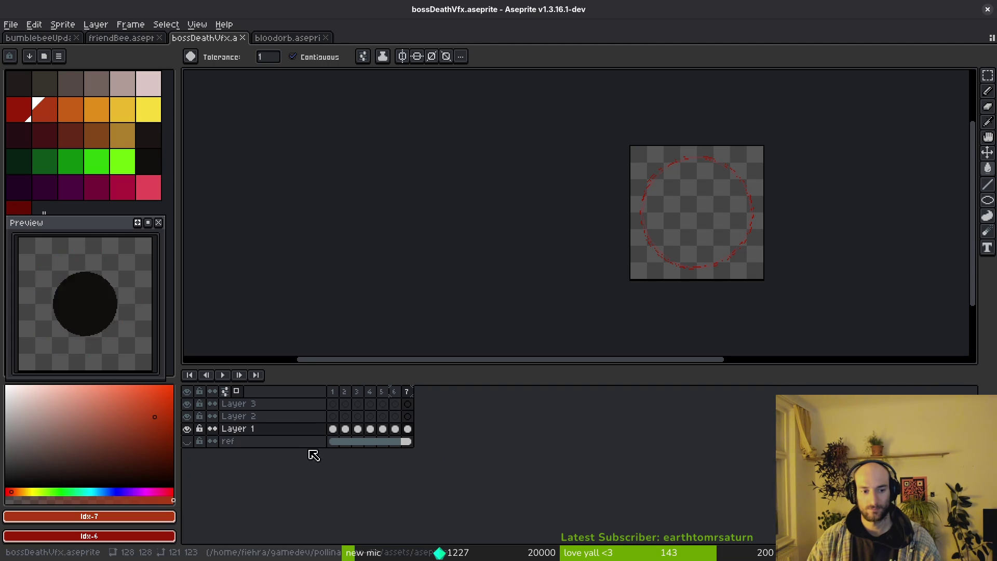
{"action": "left_click", "coordinate": [302, 37]}
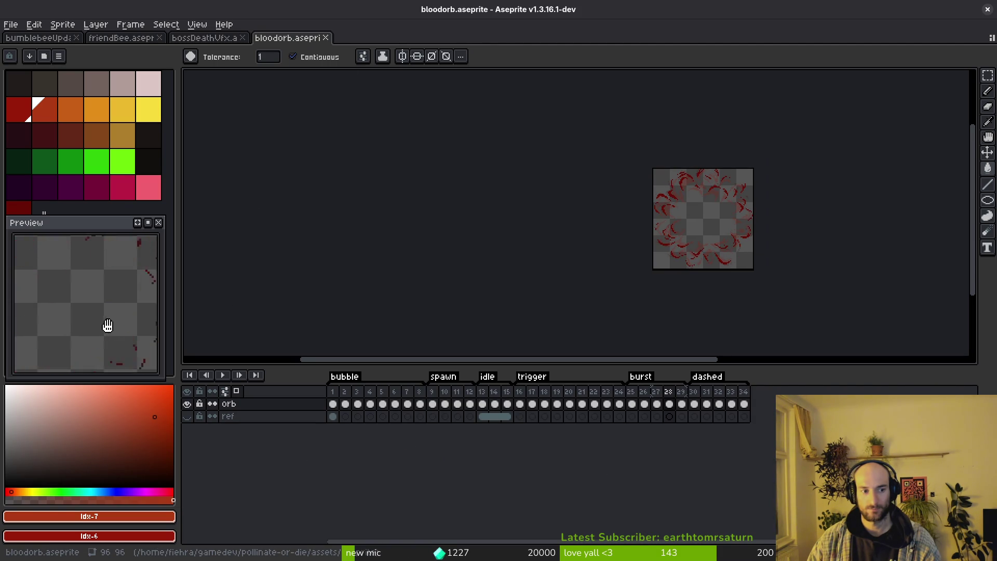
{"action": "scroll", "coordinate": [105, 327], "scroll_direction": "down", "scroll_amount": 1}
{"action": "scroll", "coordinate": [444, 421], "scroll_direction": "right", "scroll_amount": 2}
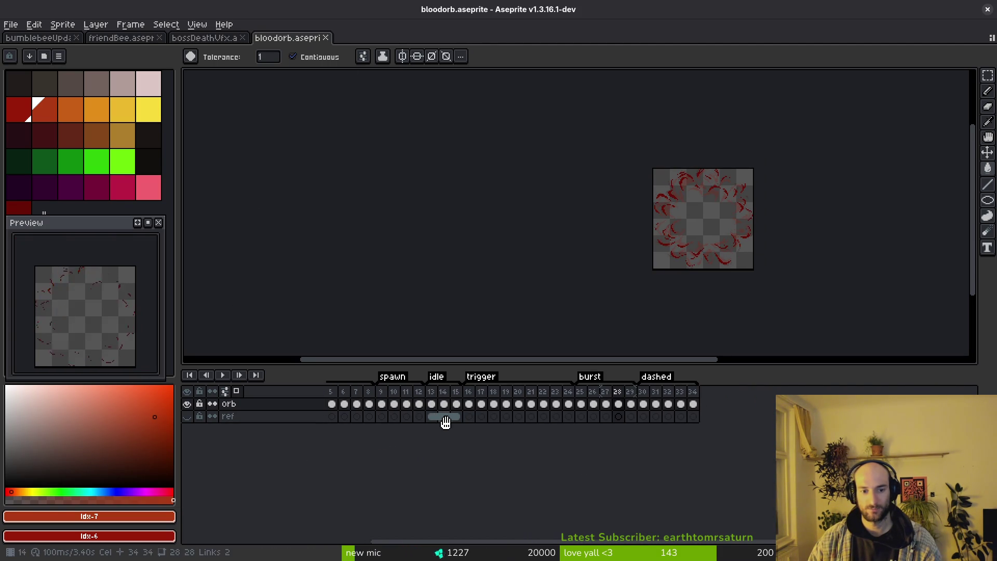
{"action": "key", "text": "i"}
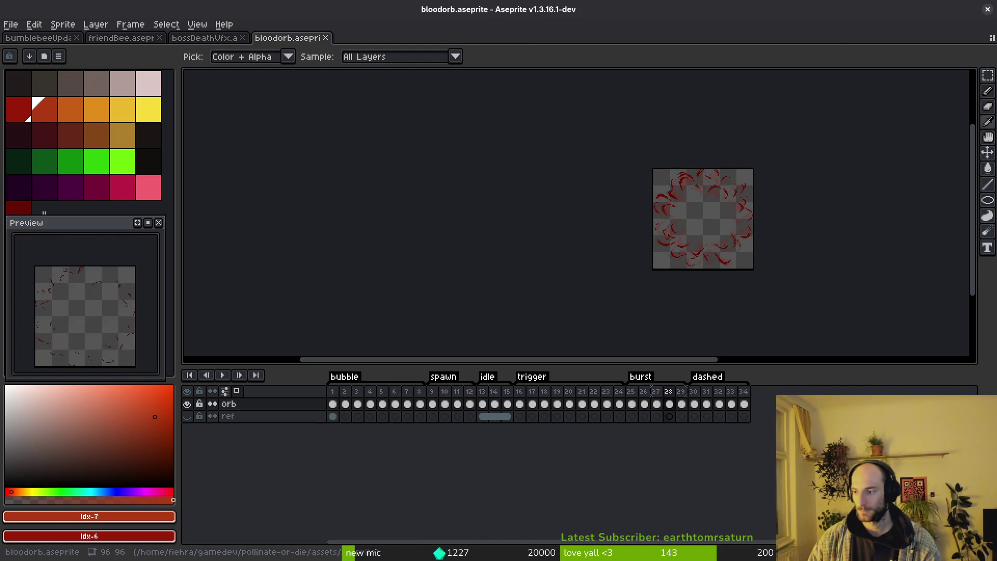
{"action": "key", "text": "alt+Tab"}
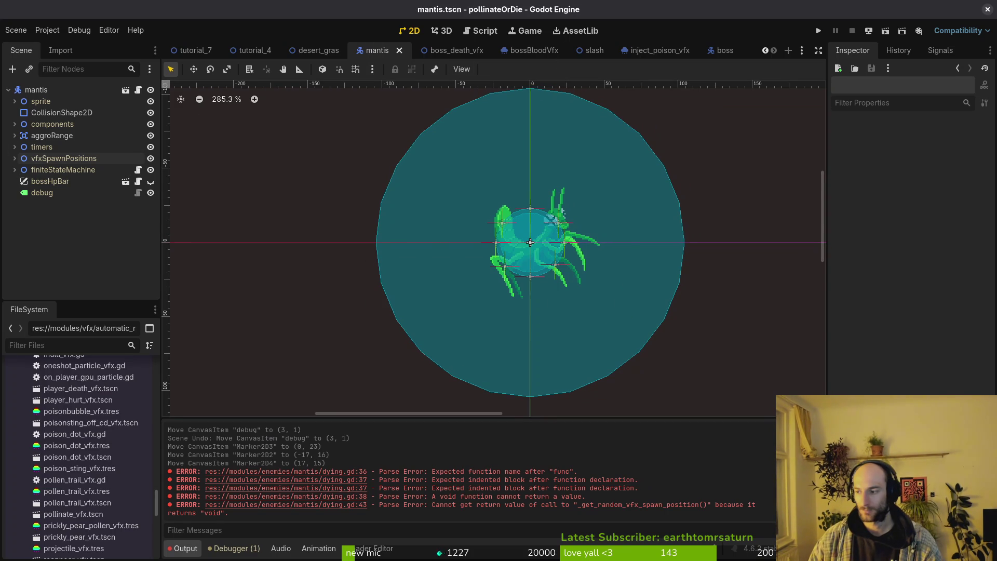
{"action": "key", "text": "alt+Tab"}
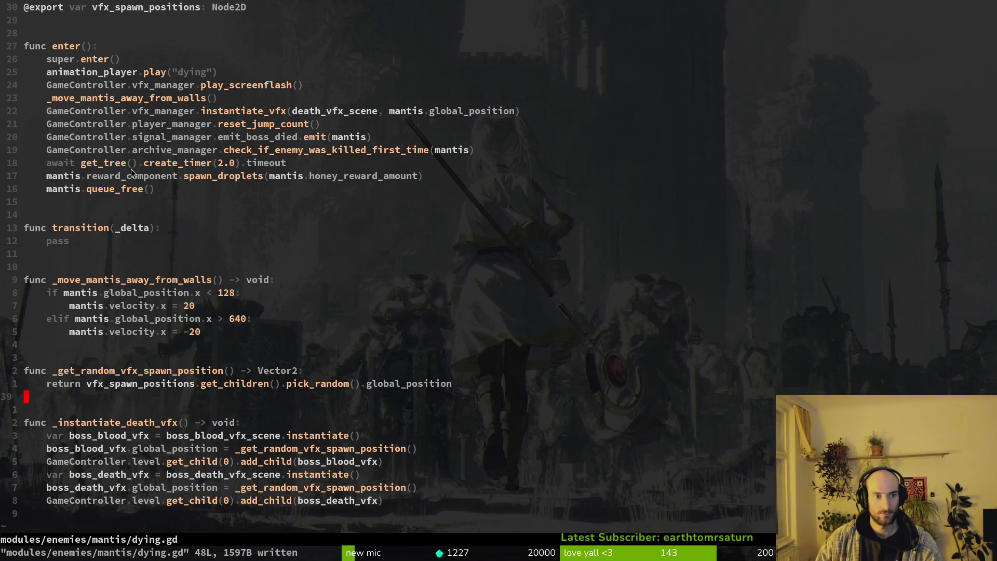
Step: Add the _instantiate_death_vfx() function spawning blood and death VFX, then go to Godot
{"action": "left_click", "coordinate": [187, 162]}
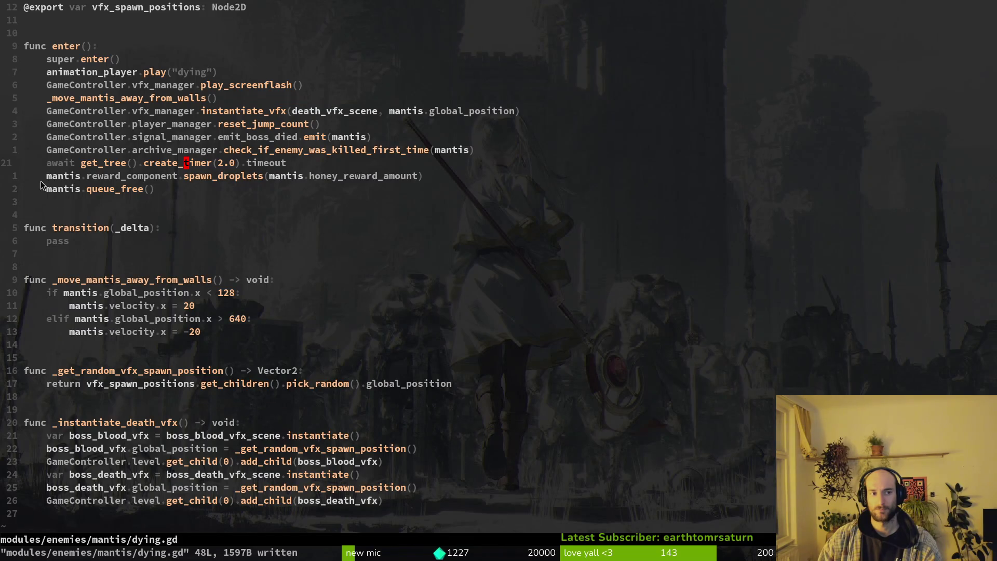
{"action": "left_click", "coordinate": [159, 72]}
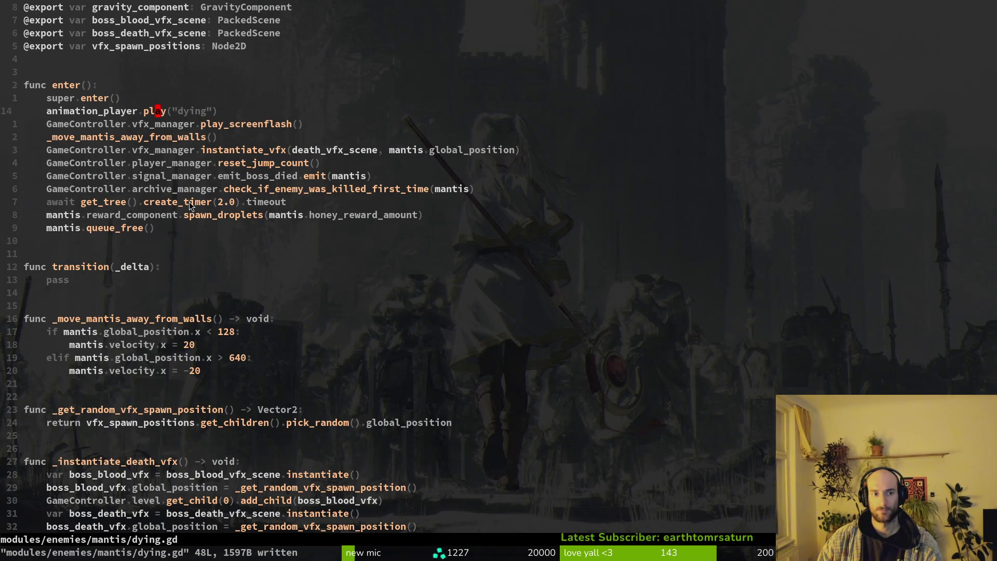
{"action": "key", "text": "j"}
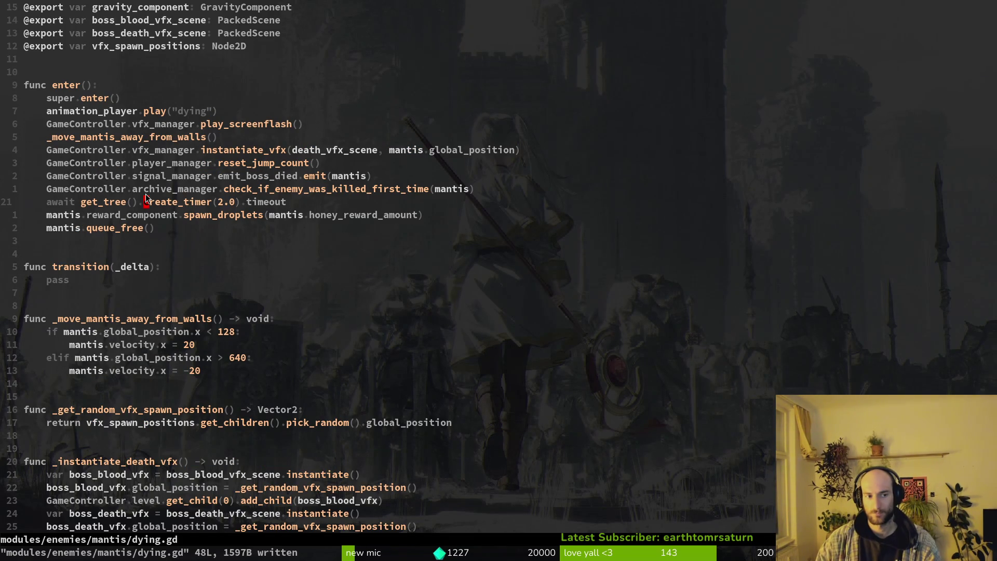
{"action": "key", "text": "j"}
{"action": "key", "text": "j"}
{"action": "key", "text": "j"}
{"action": "key", "text": "j"}
{"action": "key", "text": "j"}
{"action": "key", "text": "j"}
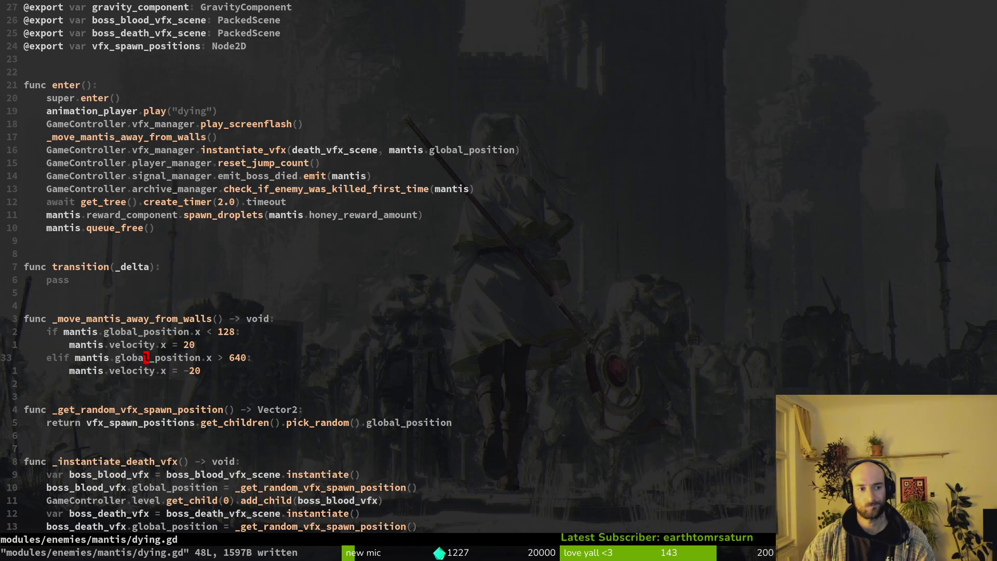
{"action": "key", "text": "shift+g"}
{"action": "key", "text": "shift+o"}
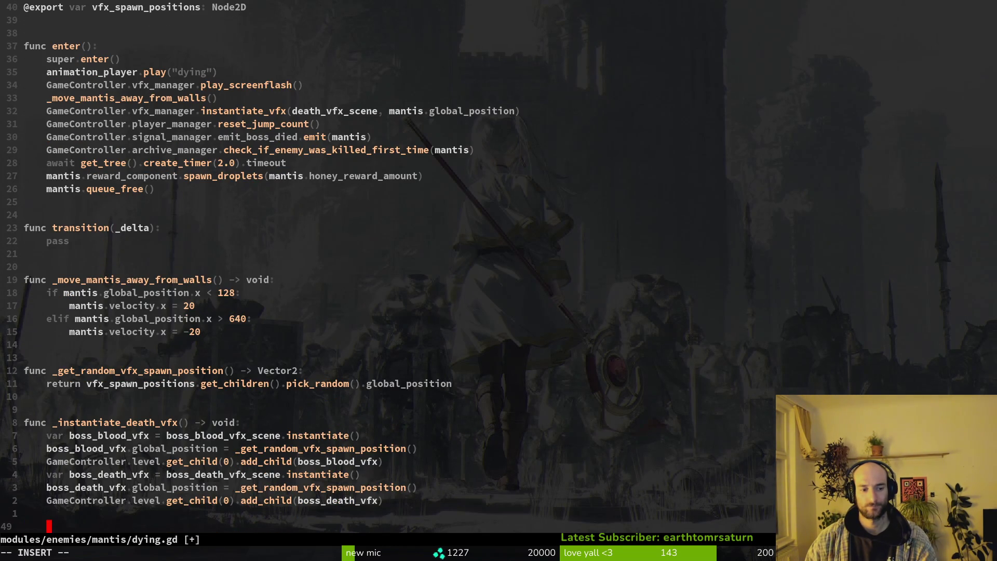
{"action": "key", "text": "1"}
{"action": "key", "text": "7"}
{"action": "key", "text": "k"}
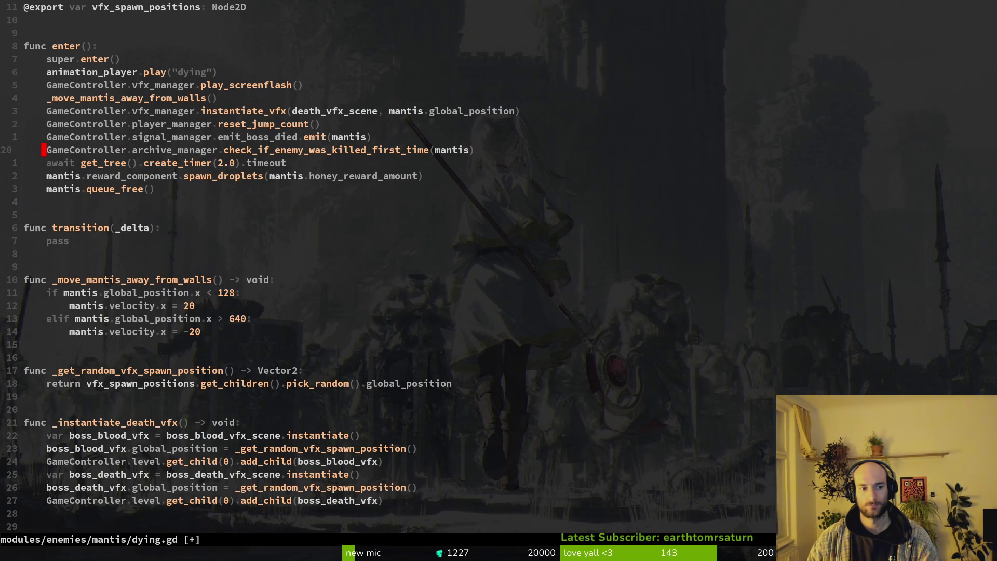
{"action": "key", "text": "alt+Tab"}
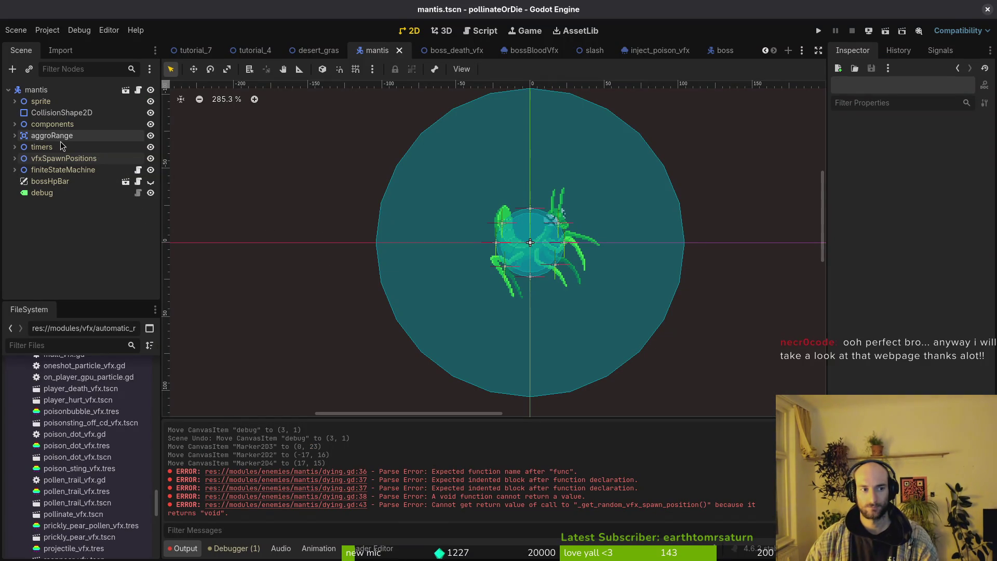
Step: Select the AnimationPlayer node and choose the dying animation for editing
{"action": "left_click", "coordinate": [14, 101]}
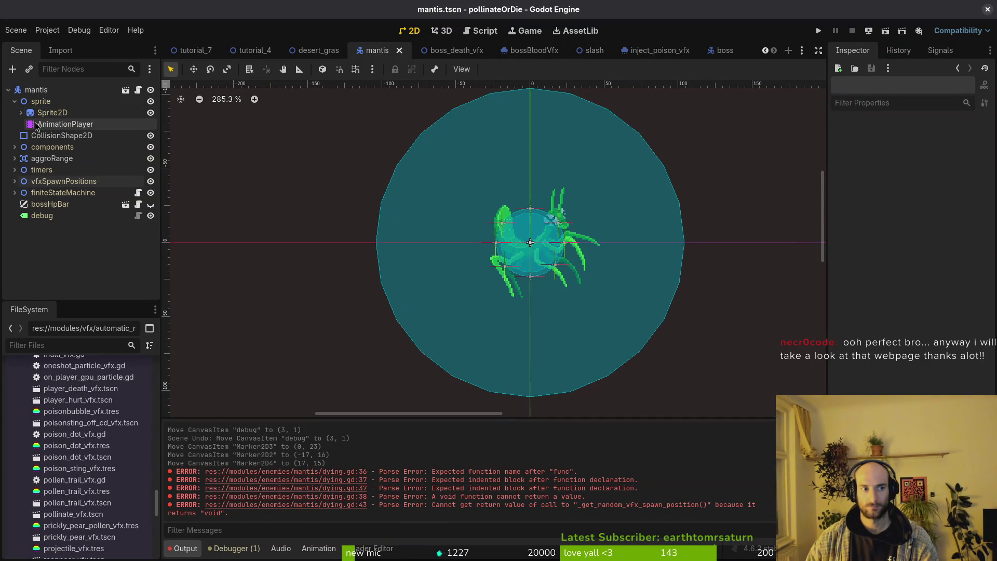
{"action": "left_click", "coordinate": [65, 124]}
{"action": "left_click", "coordinate": [390, 357]}
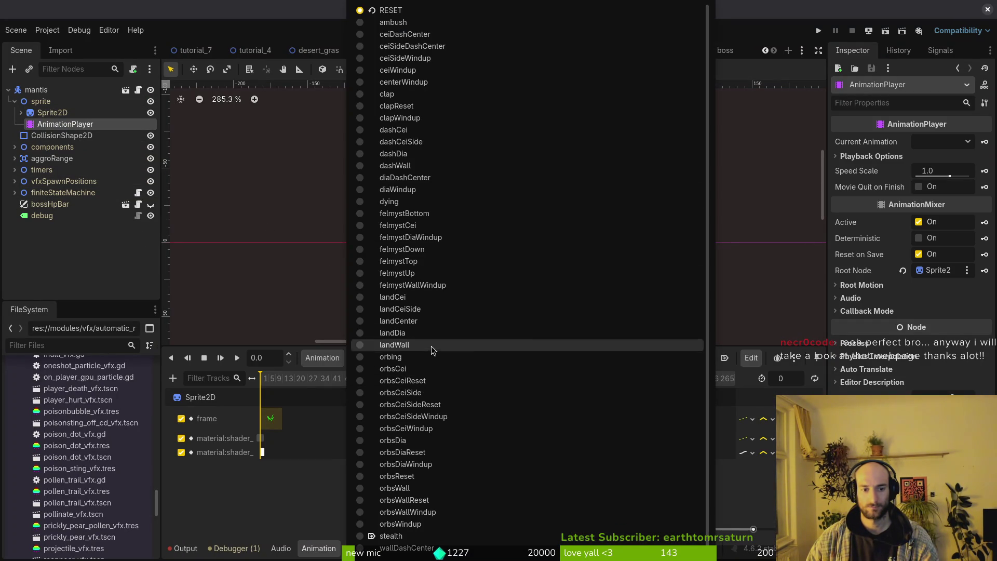
{"action": "left_click", "coordinate": [389, 202]}
{"action": "scroll", "coordinate": [317, 415], "scroll_direction": "up", "scroll_amount": 3}
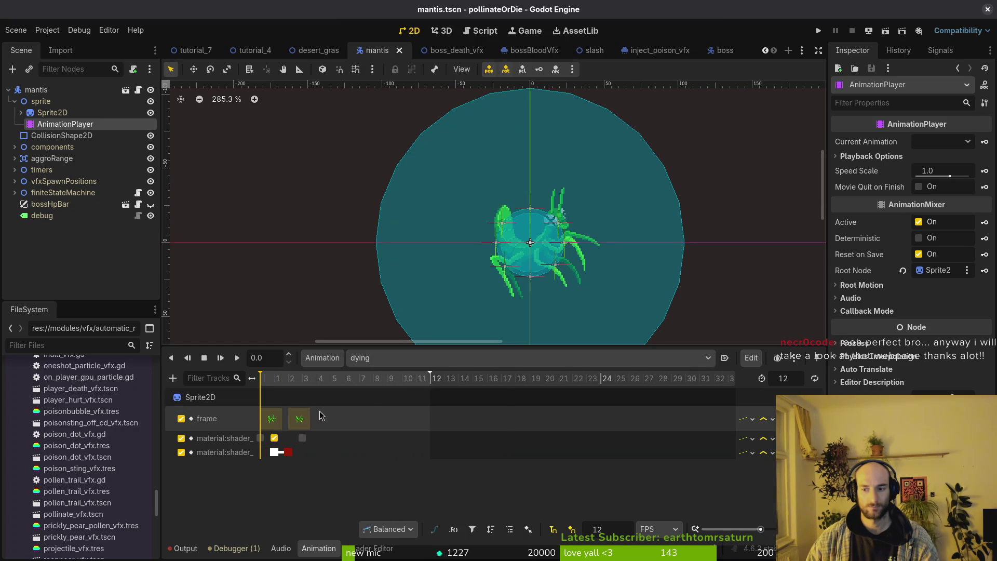
{"action": "scroll", "coordinate": [314, 413], "scroll_direction": "up", "scroll_amount": 2}
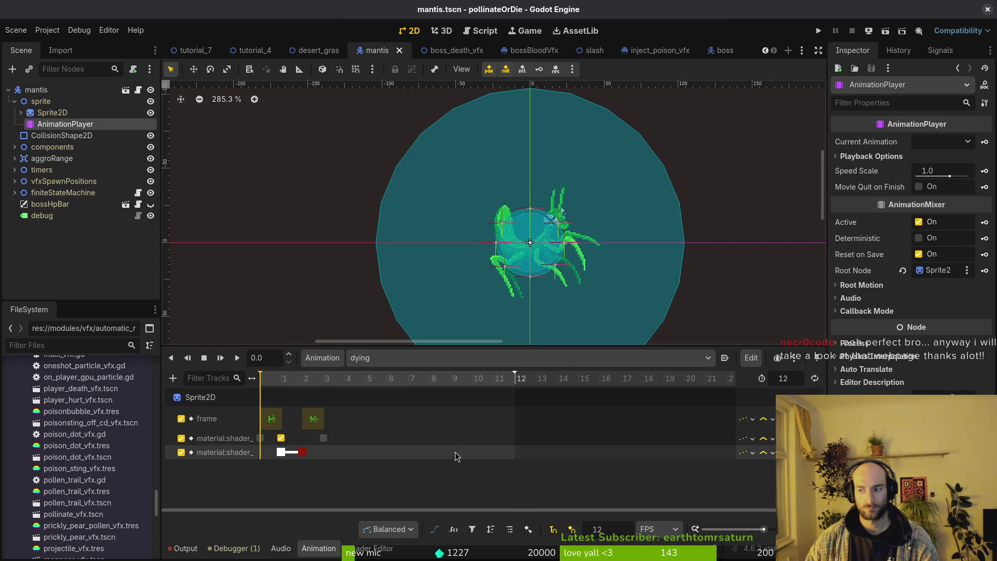
{"action": "scroll", "coordinate": [369, 432], "scroll_direction": "up", "scroll_amount": 2}
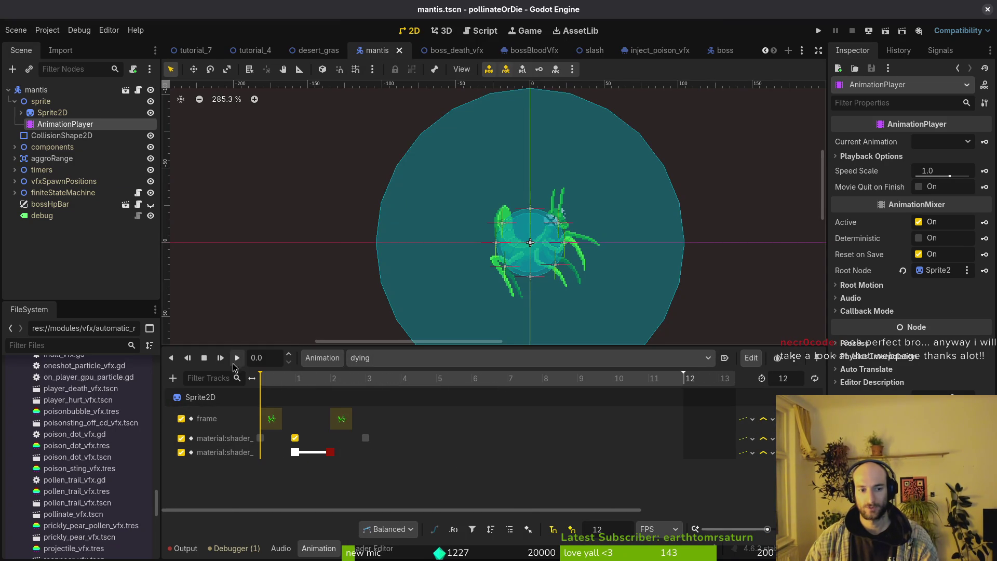
Step: Add a Call Method track targeting the dying state node
{"action": "left_click", "coordinate": [174, 377]}
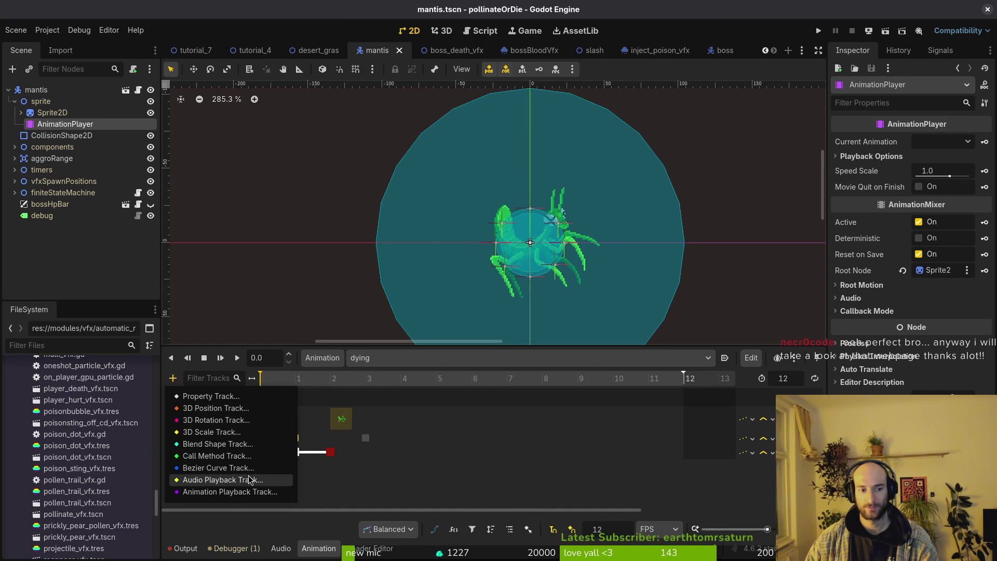
{"action": "left_click", "coordinate": [234, 451]}
{"action": "scroll", "coordinate": [502, 361], "scroll_direction": "down", "scroll_amount": 2}
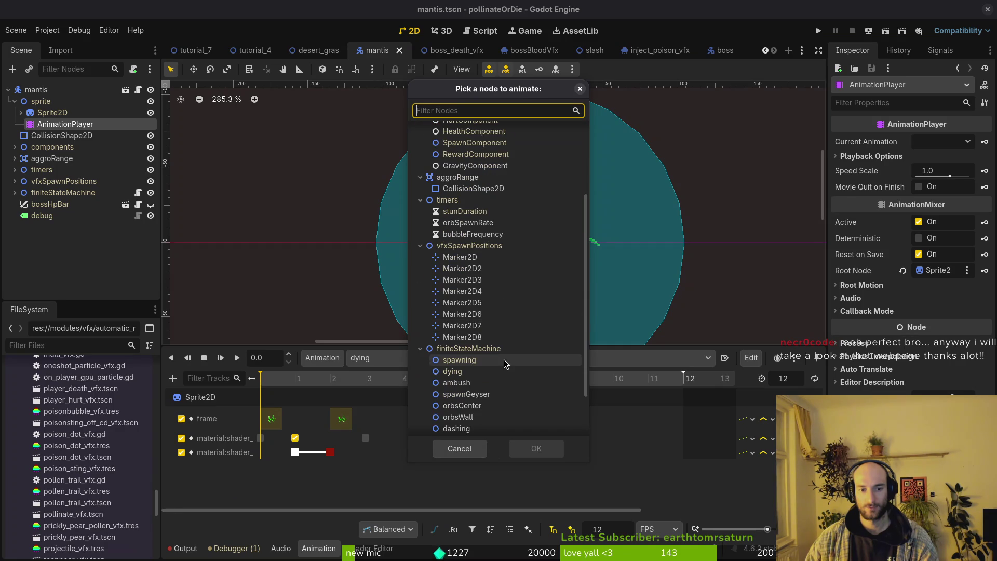
{"action": "scroll", "coordinate": [480, 224], "scroll_direction": "down", "scroll_amount": 1}
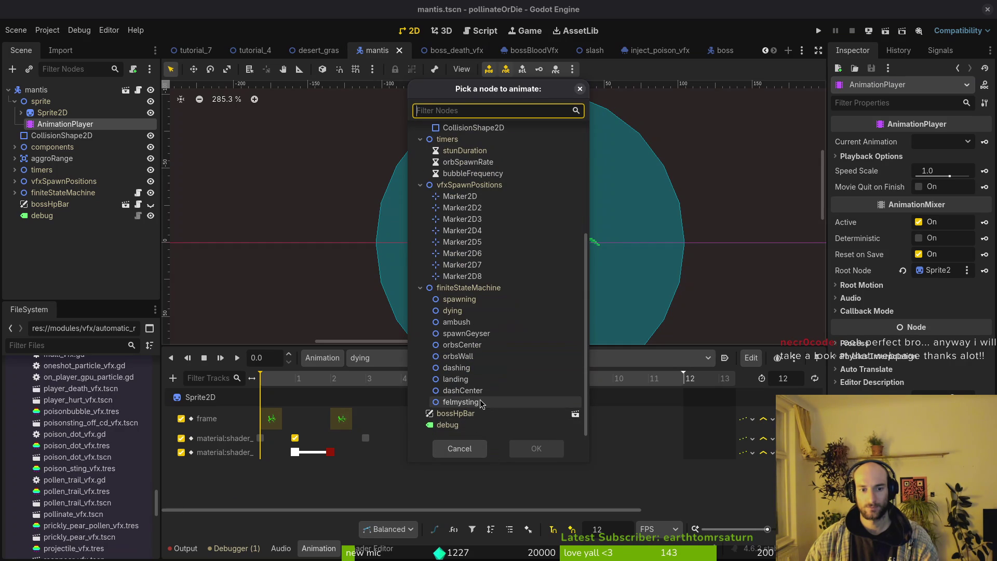
{"action": "left_click", "coordinate": [478, 311]}
{"action": "left_click", "coordinate": [534, 449]}
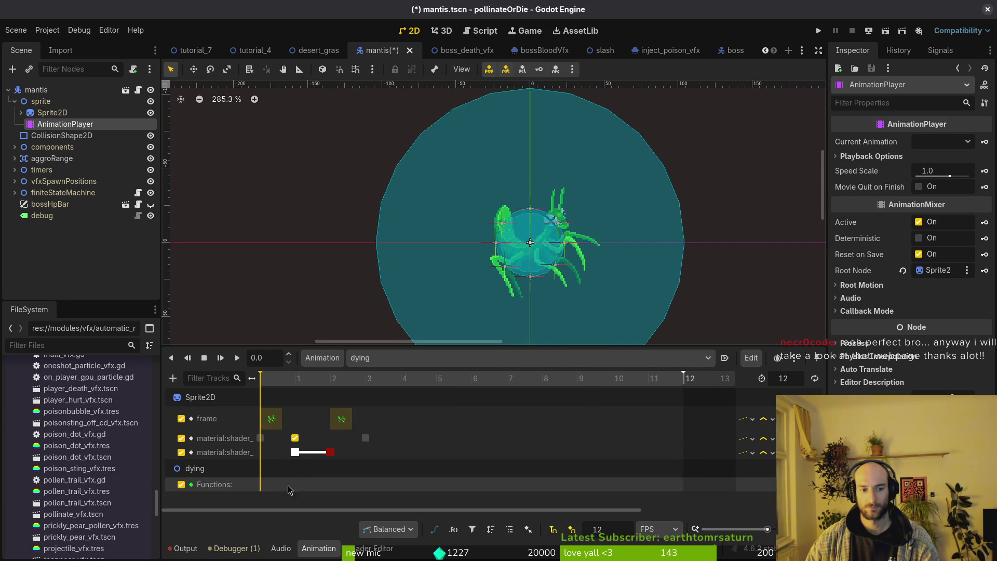
Step: Insert an _instantiate_death_vfx method key on the Functions track
{"action": "right_click", "coordinate": [327, 490]}
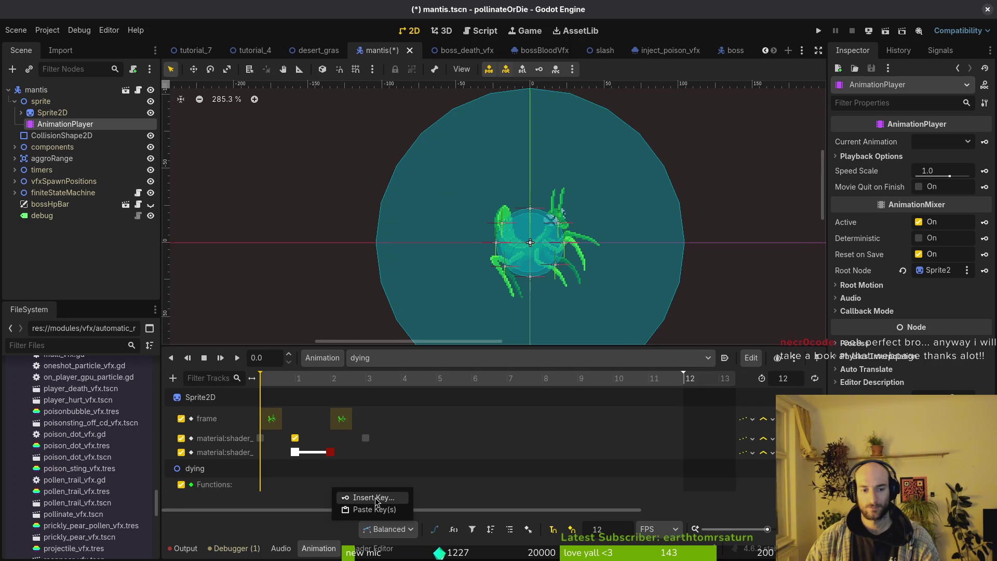
{"action": "left_click", "coordinate": [366, 496]}
{"action": "scroll", "coordinate": [354, 343], "scroll_direction": "down", "scroll_amount": 3}
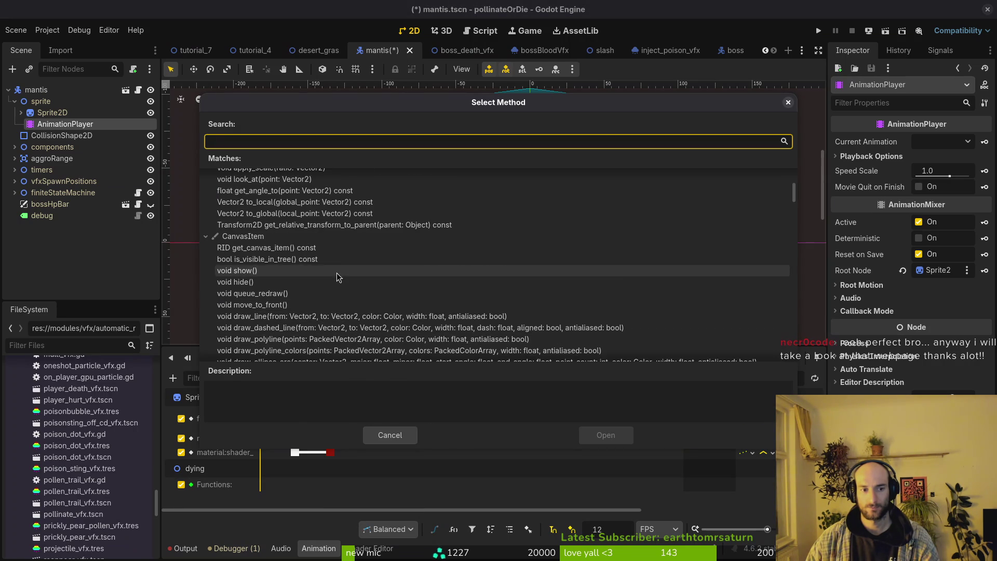
{"action": "scroll", "coordinate": [336, 276], "scroll_direction": "down", "scroll_amount": 3}
{"action": "scroll", "coordinate": [324, 270], "scroll_direction": "up", "scroll_amount": 3}
{"action": "scroll", "coordinate": [312, 257], "scroll_direction": "up", "scroll_amount": 3}
{"action": "scroll", "coordinate": [296, 258], "scroll_direction": "up", "scroll_amount": 2}
{"action": "scroll", "coordinate": [284, 224], "scroll_direction": "up", "scroll_amount": 1}
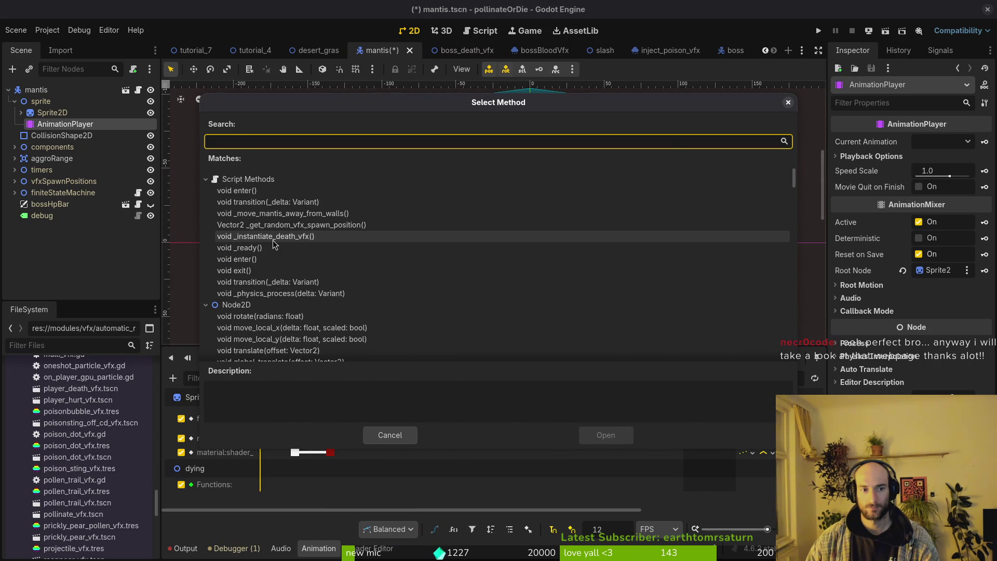
{"action": "left_click", "coordinate": [281, 237]}
{"action": "left_click", "coordinate": [612, 435]}
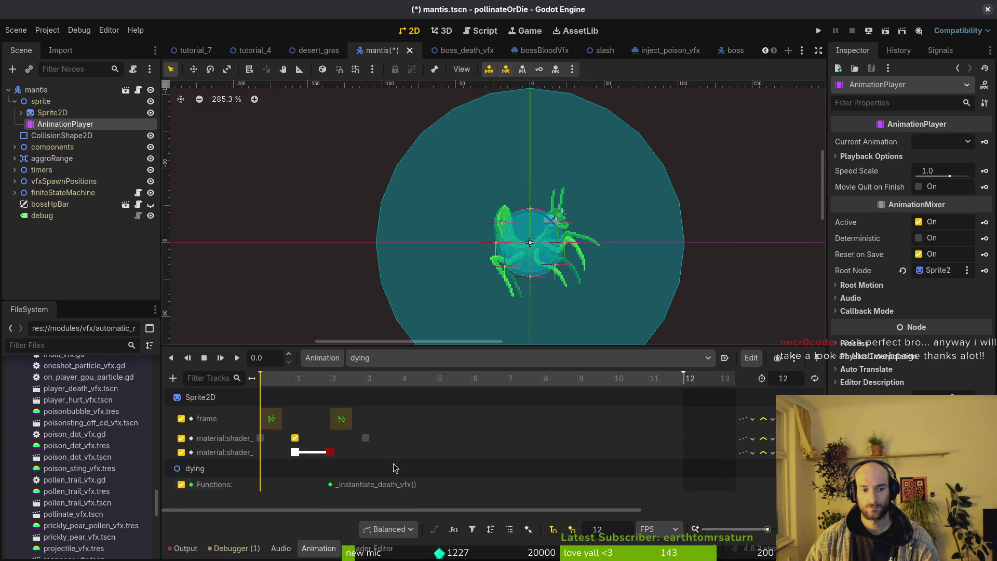
{"action": "left_click", "coordinate": [330, 484]}
Step: Duplicate the method key at frames 4, 7 and near 3, save the scene and launch the game
{"action": "left_click", "coordinate": [414, 388]}
{"action": "key", "text": "ctrl+d"}
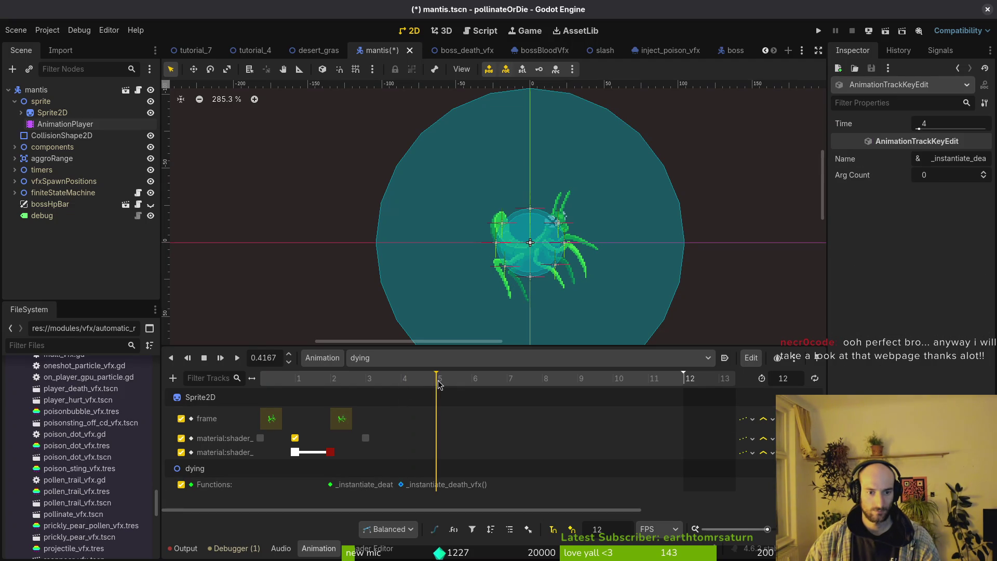
{"action": "key", "text": "ctrl+s"}
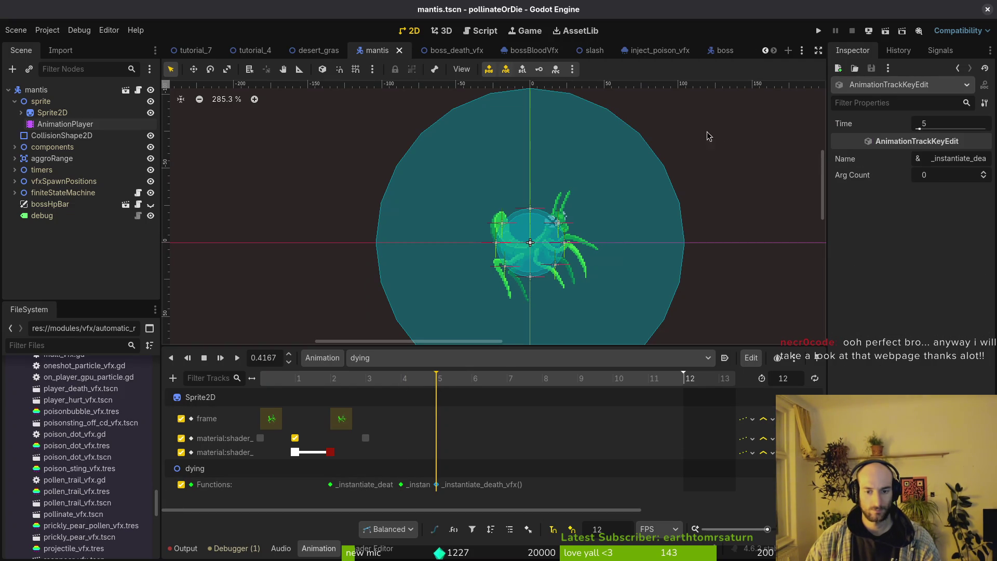
{"action": "left_click", "coordinate": [508, 380]}
{"action": "key", "text": "ctrl+d"}
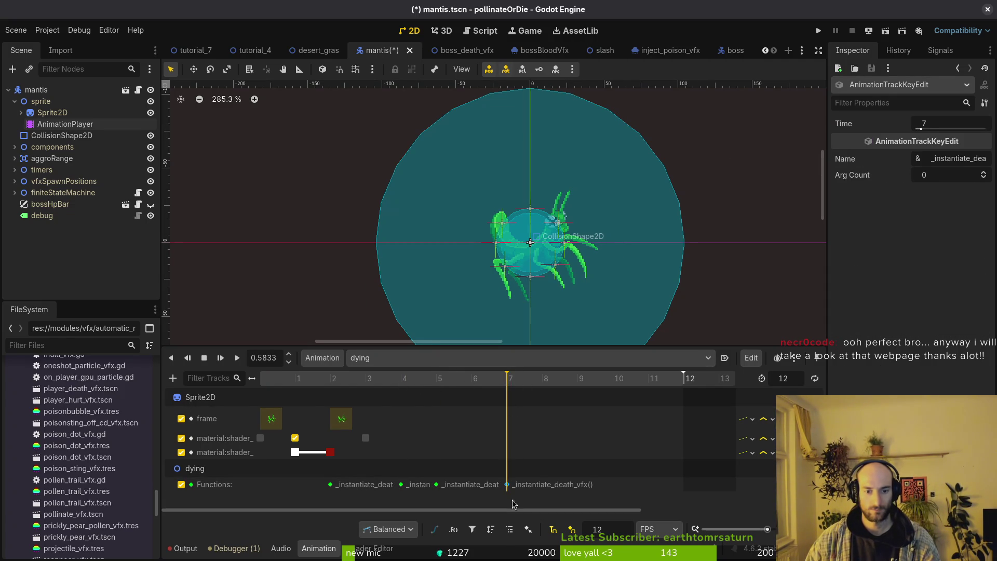
{"action": "left_click_drag", "start_coordinate": [517, 486], "coordinate": [347, 498]}
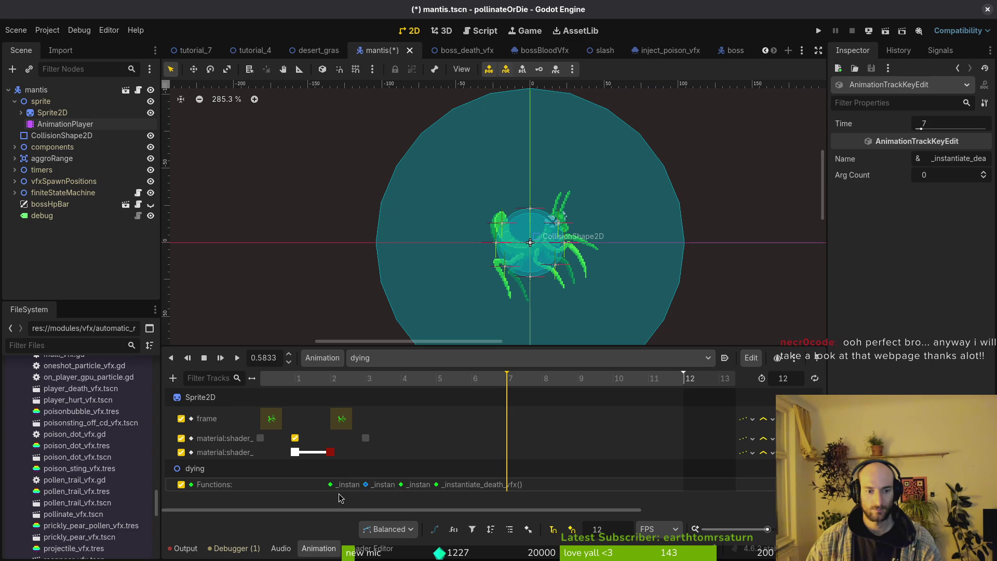
{"action": "key", "text": "ctrl+s"}
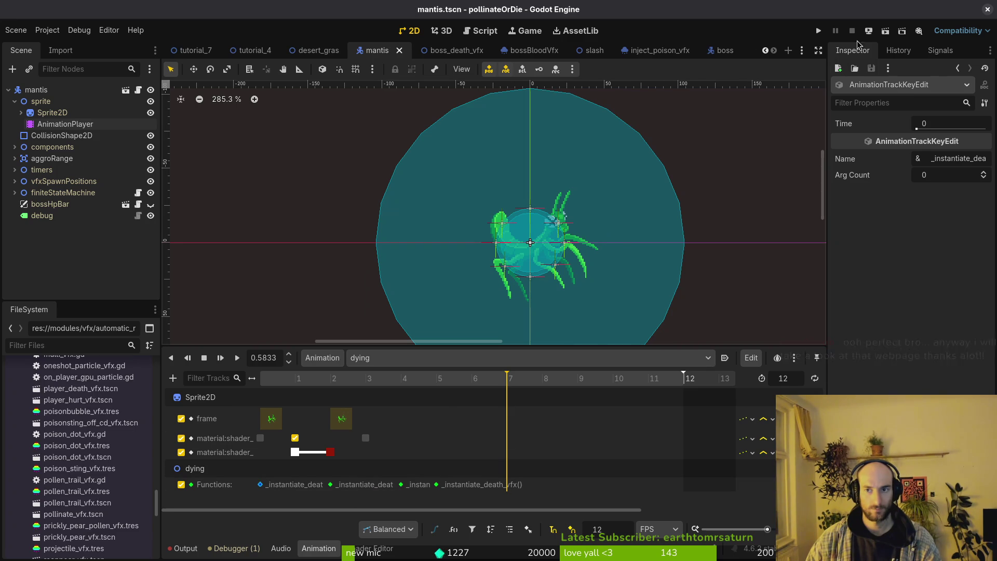
{"action": "left_click", "coordinate": [818, 31]}
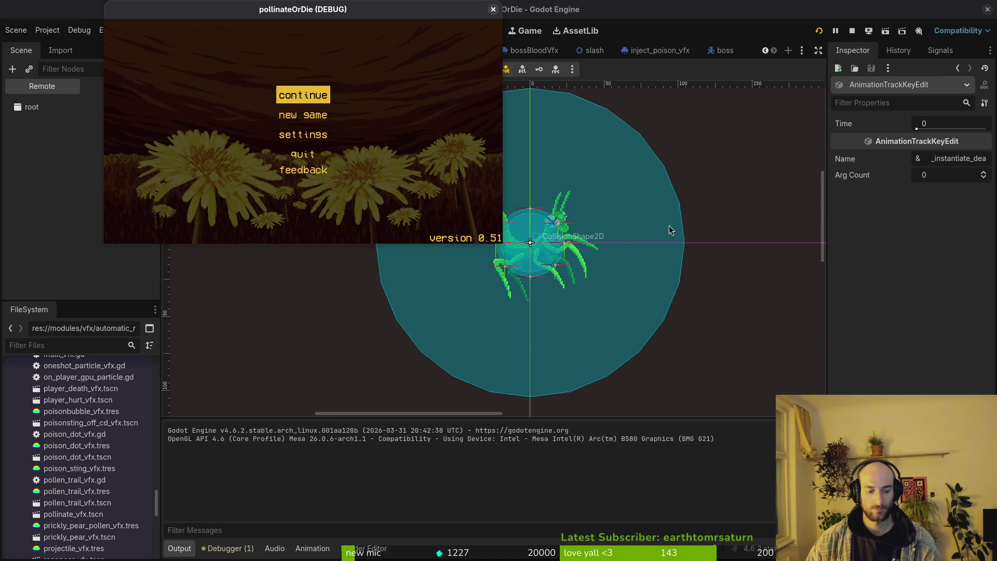
Step: Start the game maximized and load the mantis boss level from the debug menu
{"action": "key", "text": "Return"}
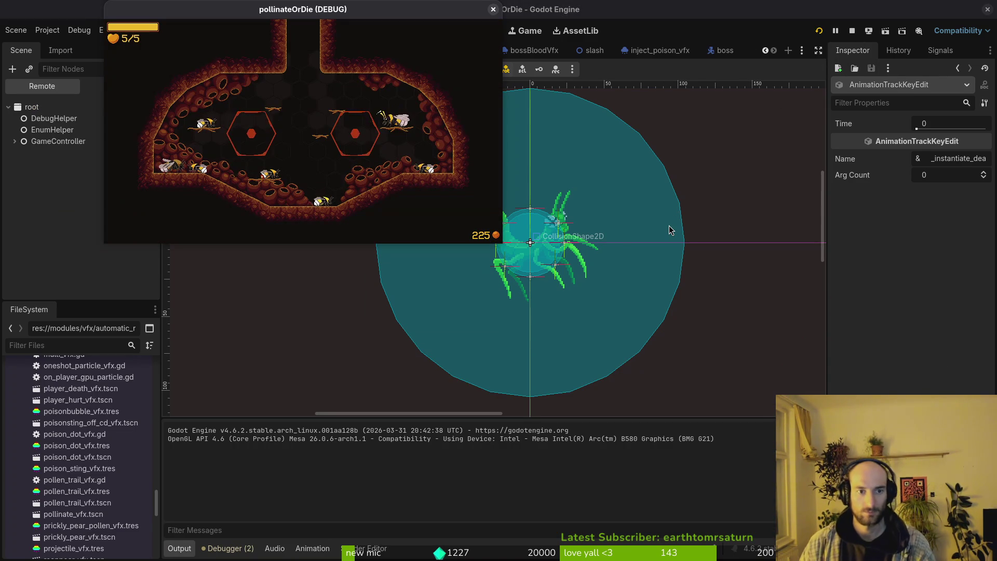
{"action": "key", "text": "Escape"}
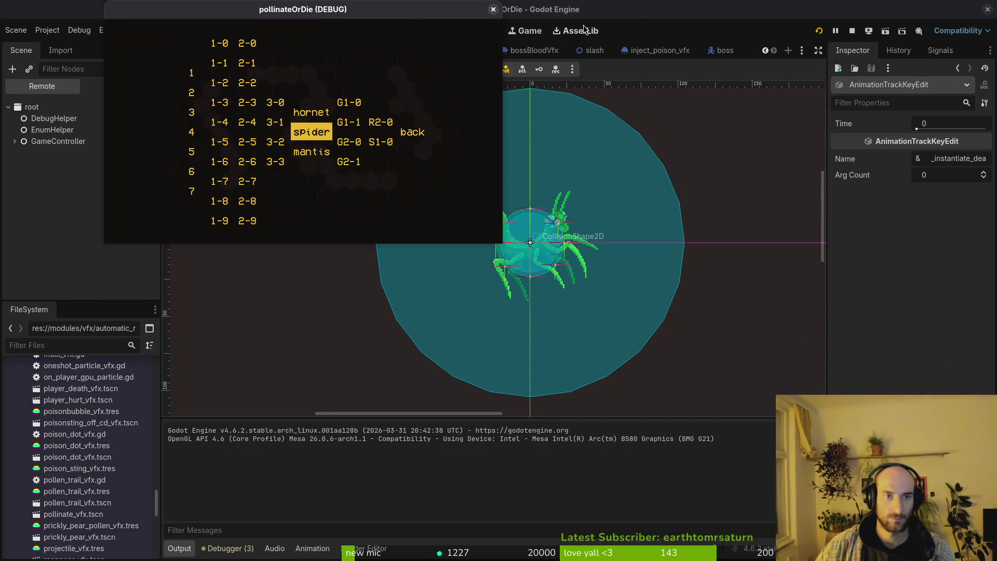
{"action": "double_click", "coordinate": [415, 11]}
{"action": "key", "text": "Down"}
{"action": "key", "text": "Return"}
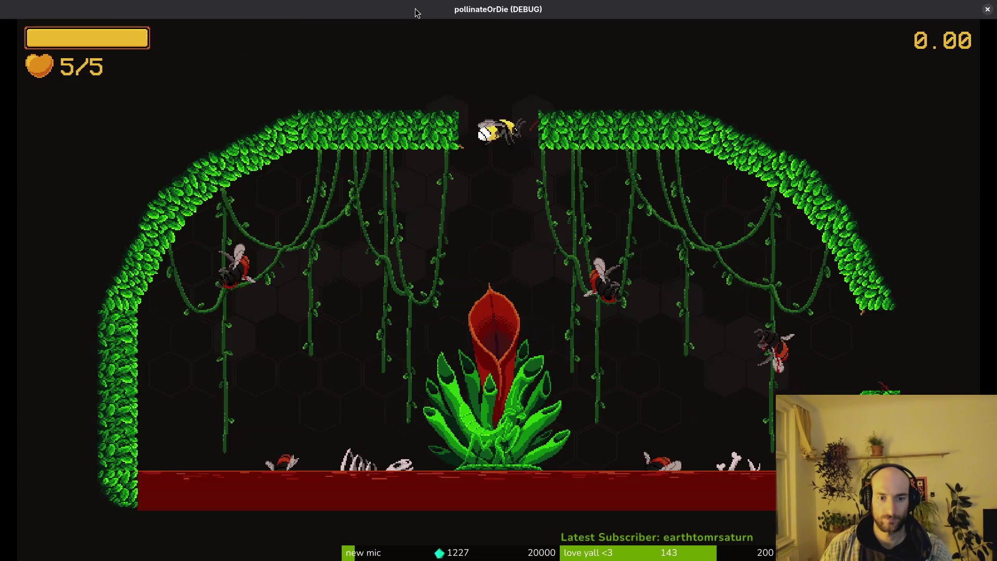
Step: Fly the bee around the arena attacking the mantis and dodging until it dies
{"action": "key", "text": "Right"}
{"action": "key", "text": "Up"}
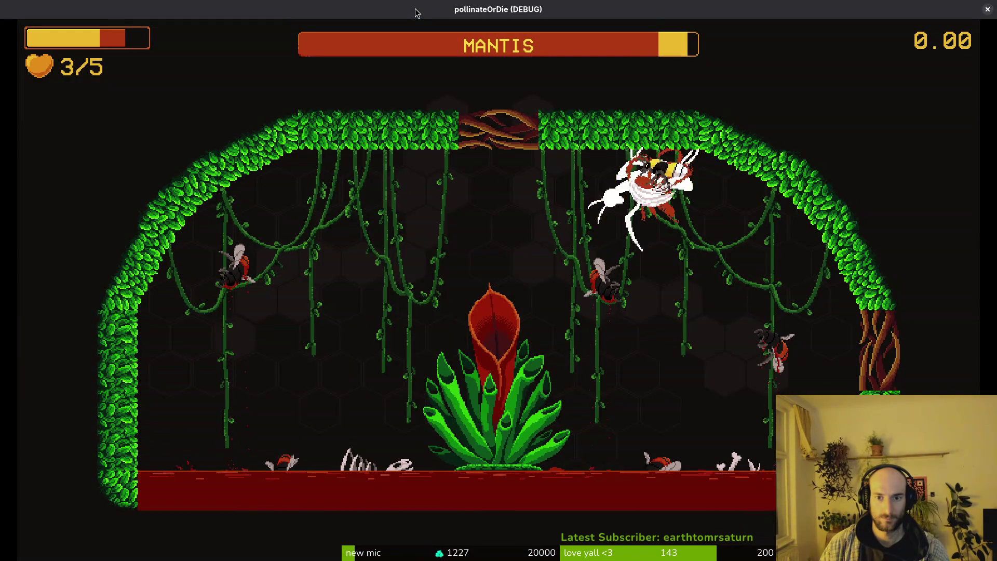
{"action": "key", "text": "Left"}
{"action": "key", "text": "Up"}
{"action": "key", "text": "Right"}
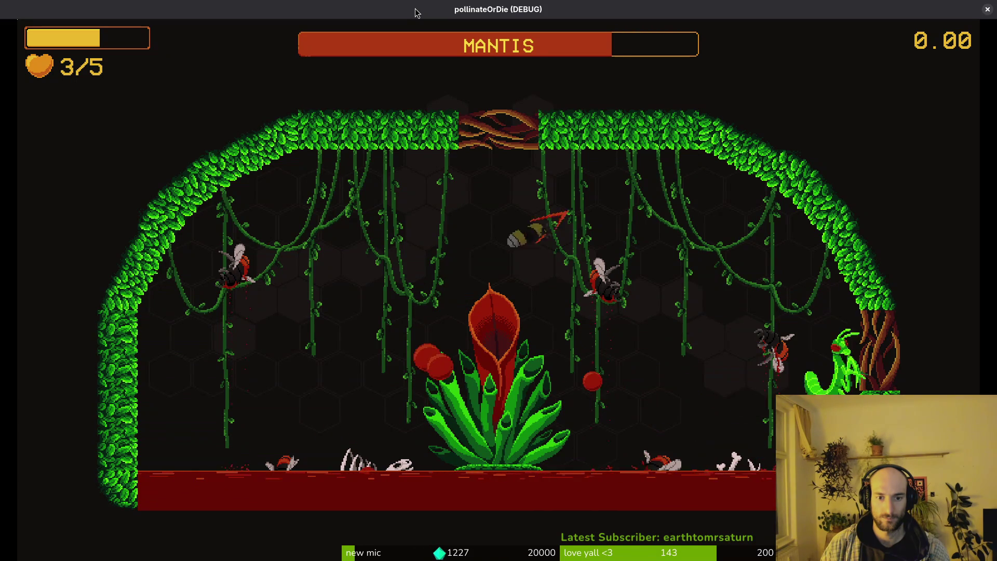
{"action": "key", "text": "Left"}
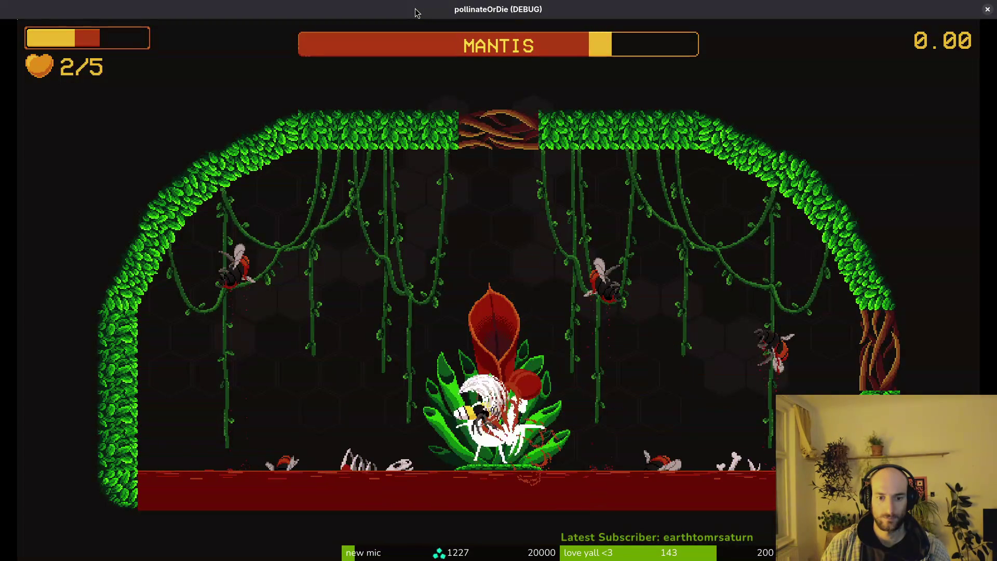
{"action": "key", "text": "Up"}
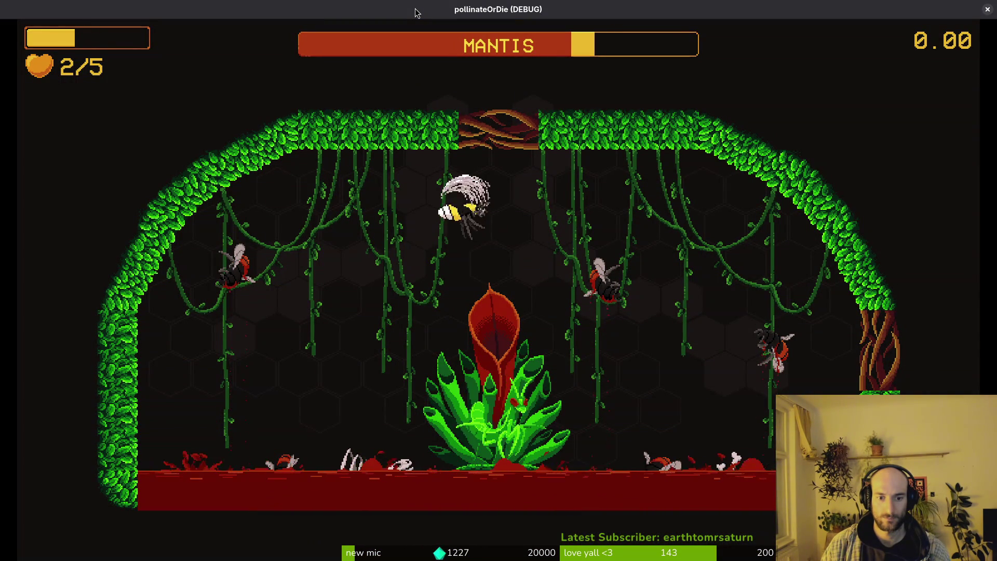
{"action": "key", "text": "Down"}
{"action": "key", "text": "Left"}
{"action": "key", "text": "Up"}
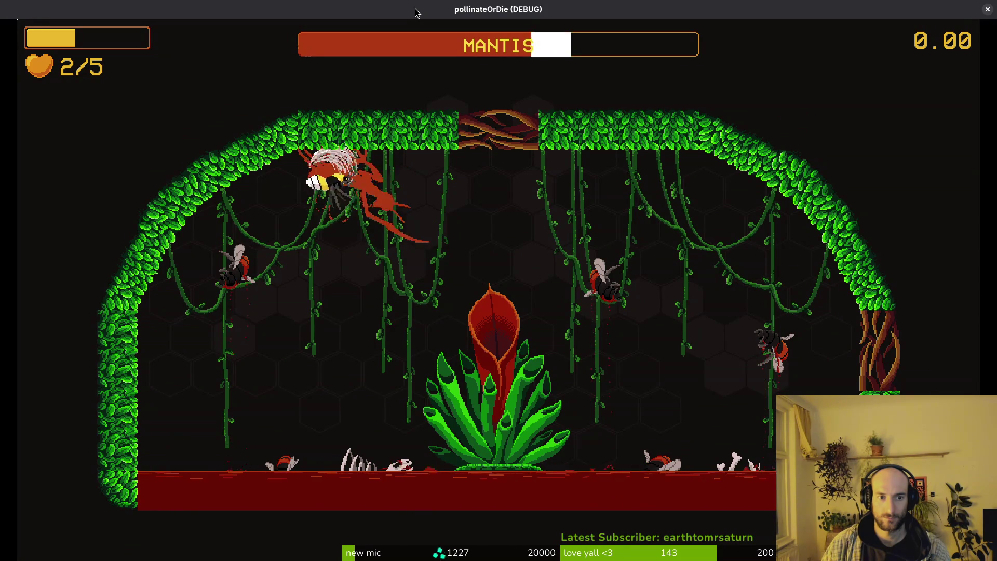
{"action": "key", "text": "Down"}
{"action": "key", "text": "Right"}
{"action": "key", "text": "Up"}
{"action": "key", "text": "Right"}
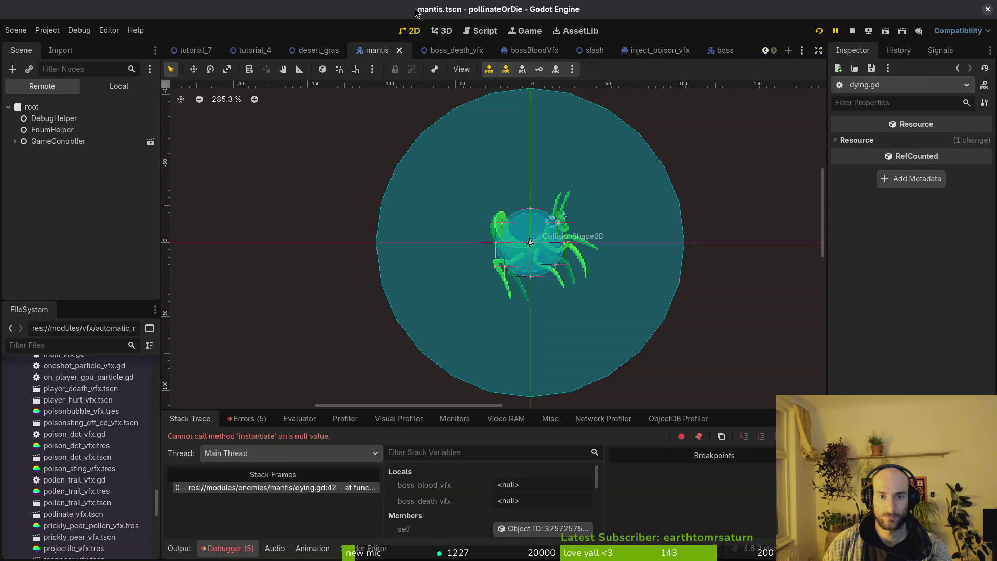
Step: In the local mantis tree, select the dying state and assign vfxSpawnPositions as its spawn positions node
{"action": "left_click", "coordinate": [118, 86]}
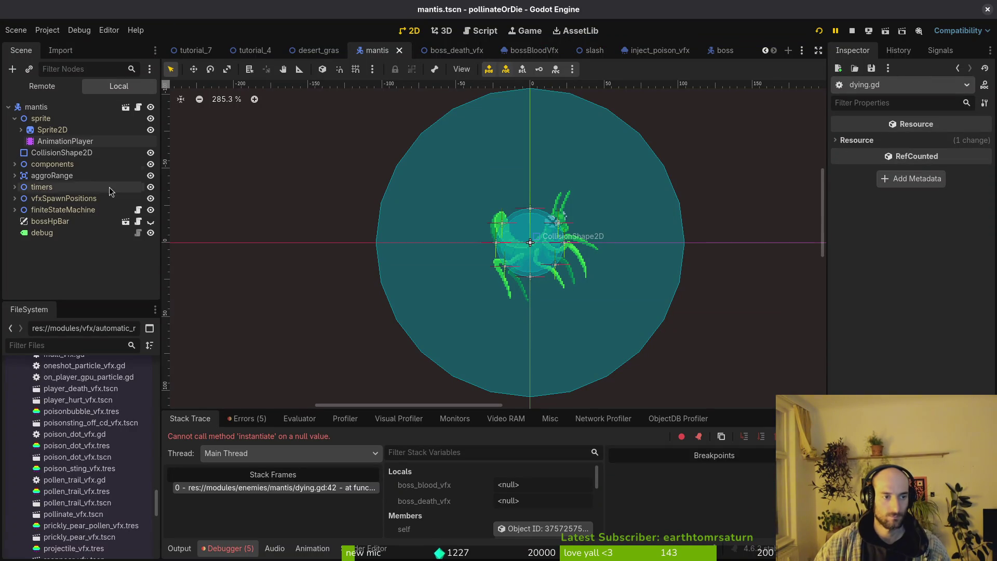
{"action": "left_click", "coordinate": [14, 211]}
{"action": "scroll", "coordinate": [81, 201], "scroll_direction": "down", "scroll_amount": 2}
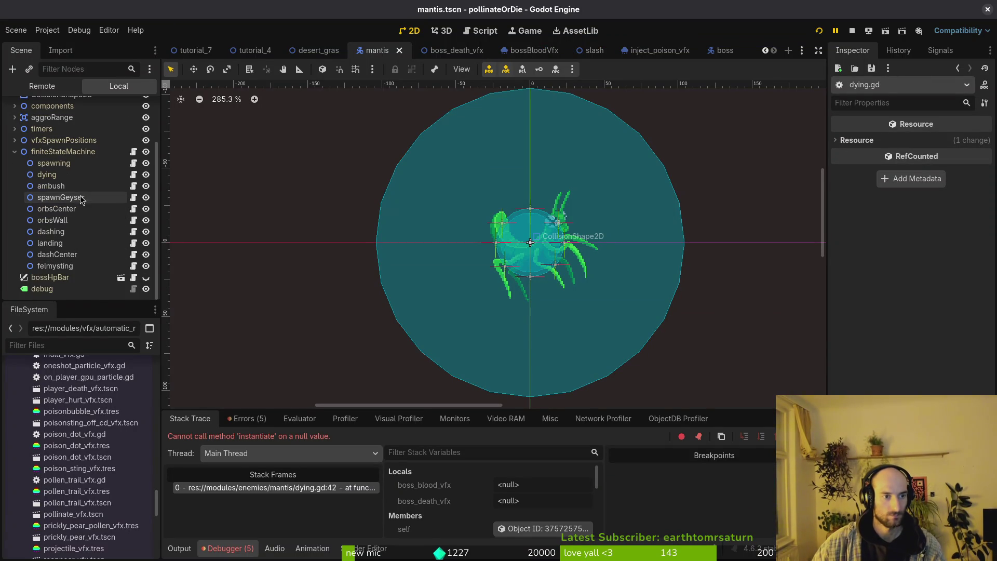
{"action": "left_click", "coordinate": [48, 174]}
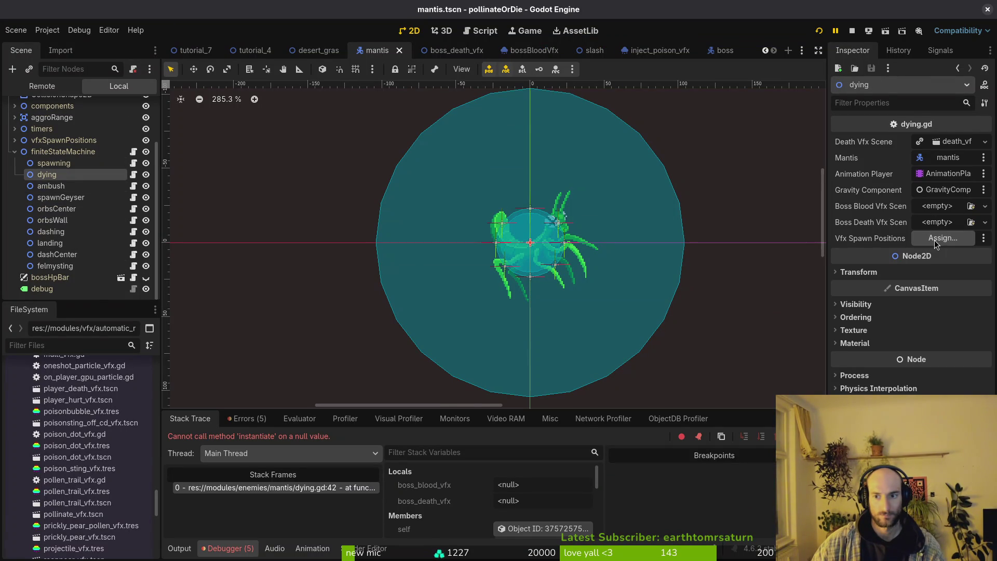
{"action": "left_click", "coordinate": [940, 239]}
{"action": "left_click", "coordinate": [535, 448]}
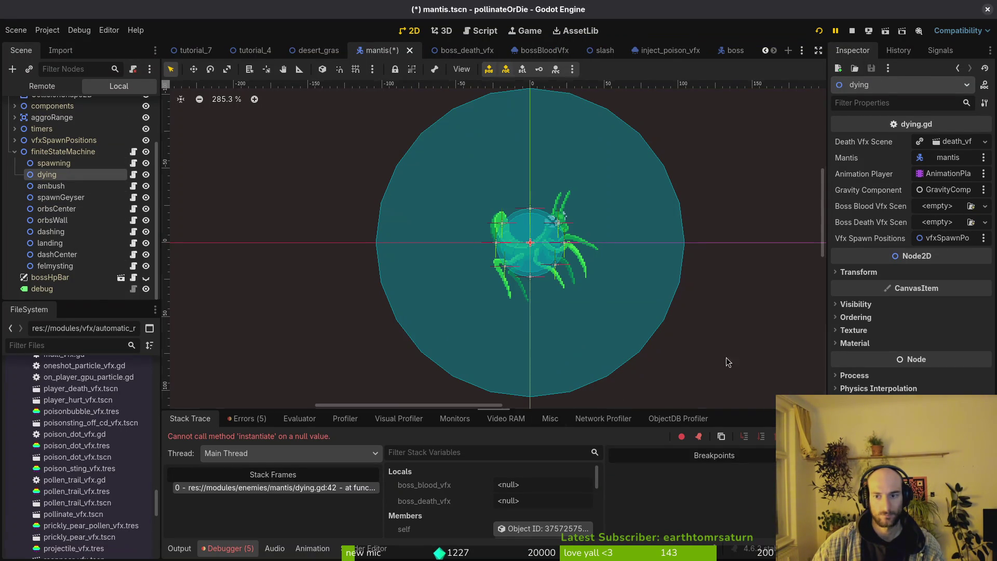
Step: Quick Load bossBloodVfx and boss_death_vfx as the VFX scenes, save and relaunch the game
{"action": "left_click", "coordinate": [938, 208]}
{"action": "left_click", "coordinate": [951, 255]}
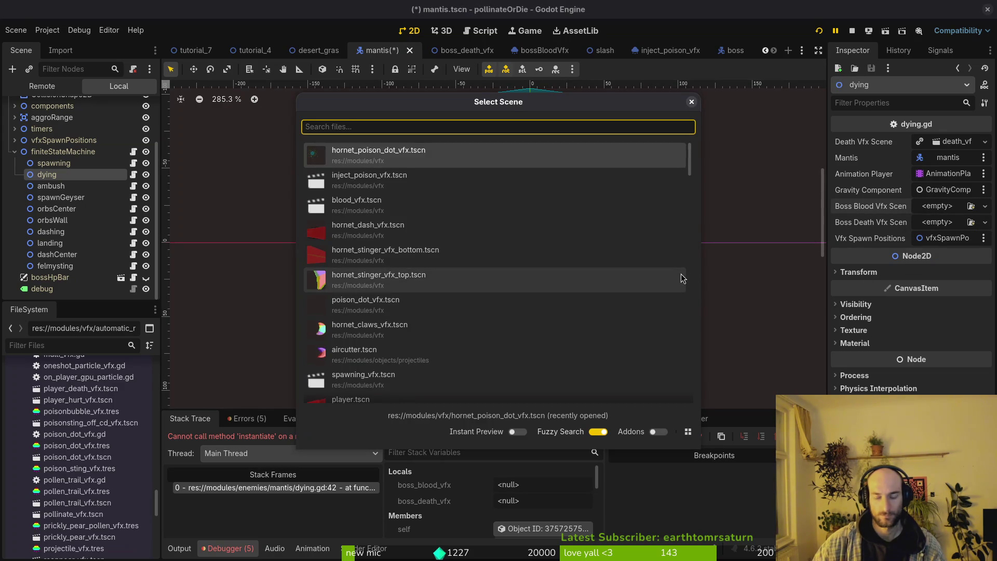
{"action": "type", "text": "bosblo"}
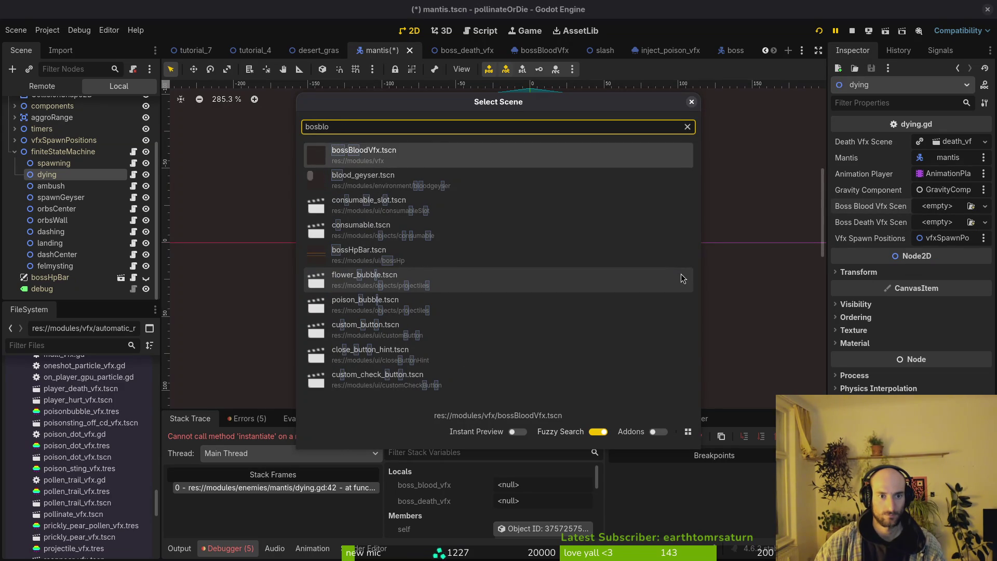
{"action": "key", "text": "Return"}
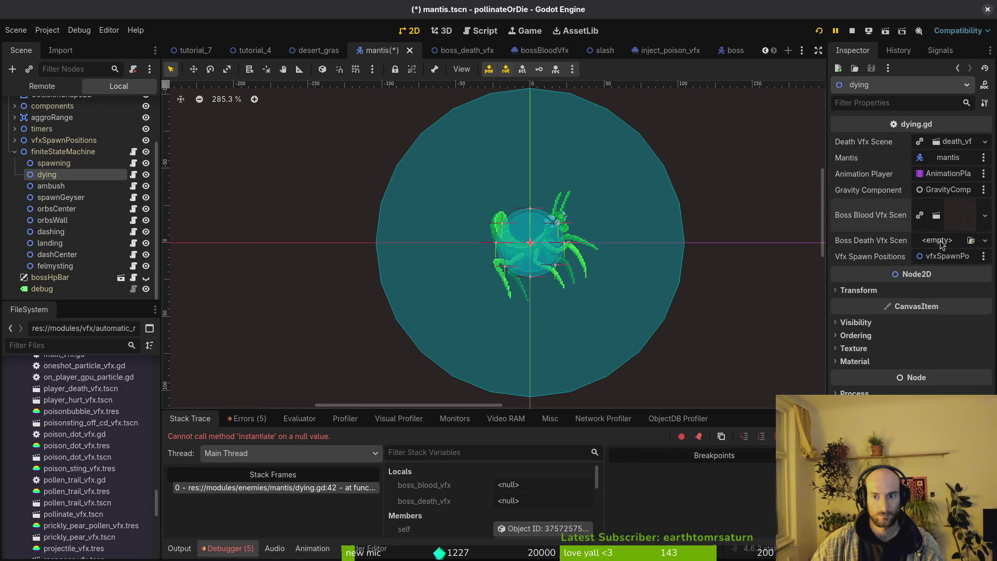
{"action": "key", "text": "ctrl+s"}
{"action": "left_click", "coordinate": [938, 241]}
{"action": "left_click", "coordinate": [948, 286]}
{"action": "type", "text": "bosd"}
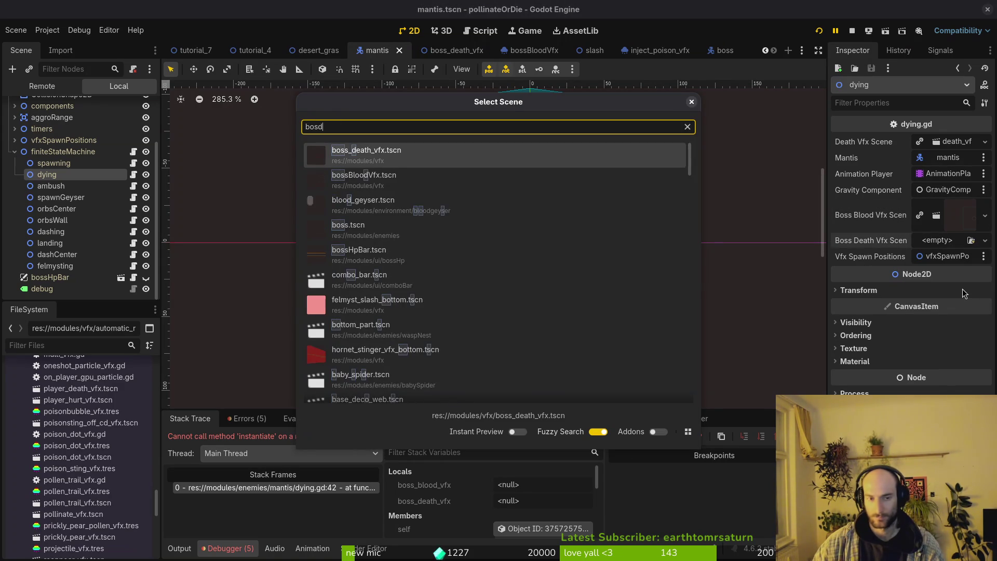
{"action": "type", "text": "ea"}
{"action": "key", "text": "Return"}
{"action": "left_click", "coordinate": [817, 31]}
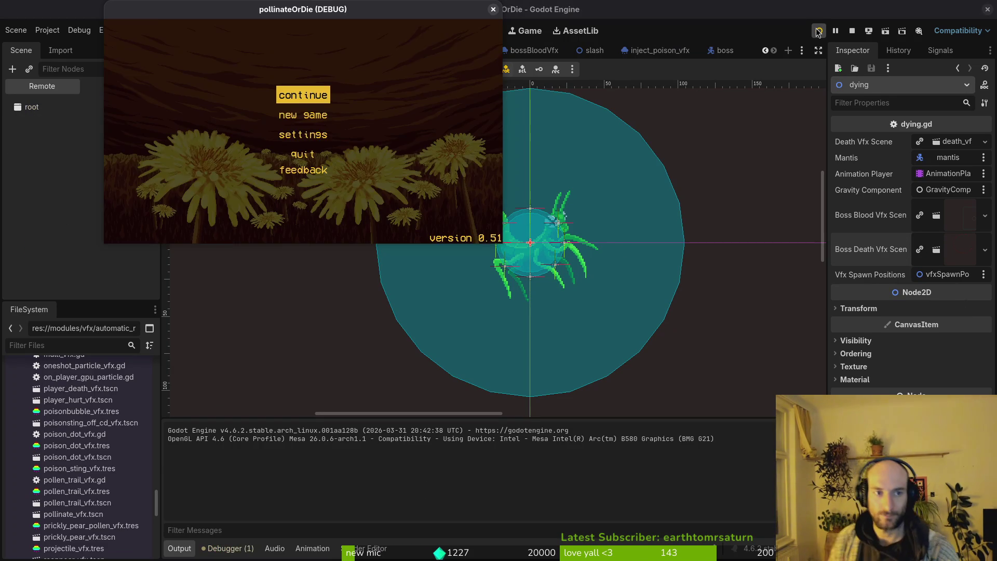
Step: Get past the main menu and load the mantis boss level from the debug level select
{"action": "key", "text": "Return"}
{"action": "key", "text": "Return"}
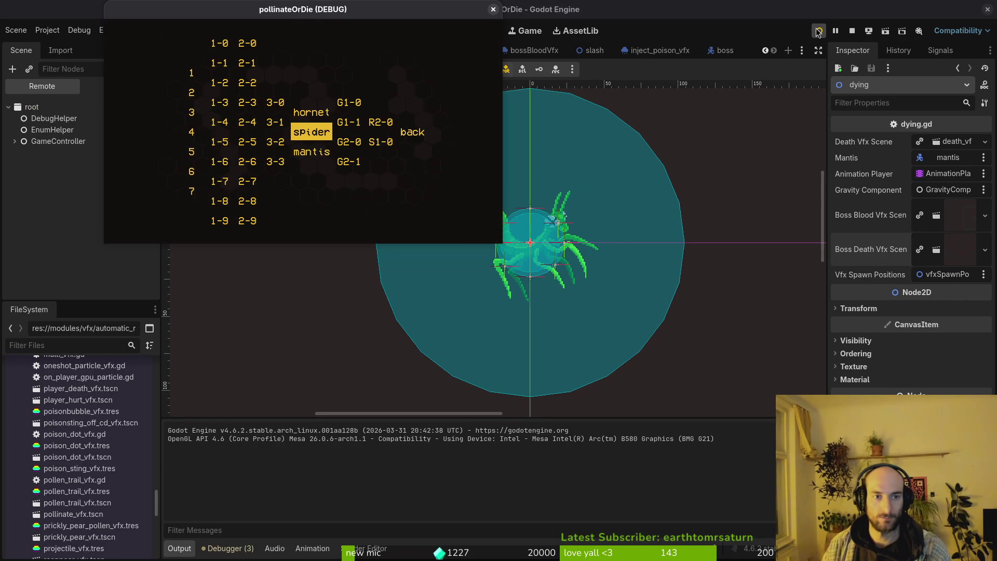
{"action": "key", "text": "Down"}
{"action": "key", "text": "Return"}
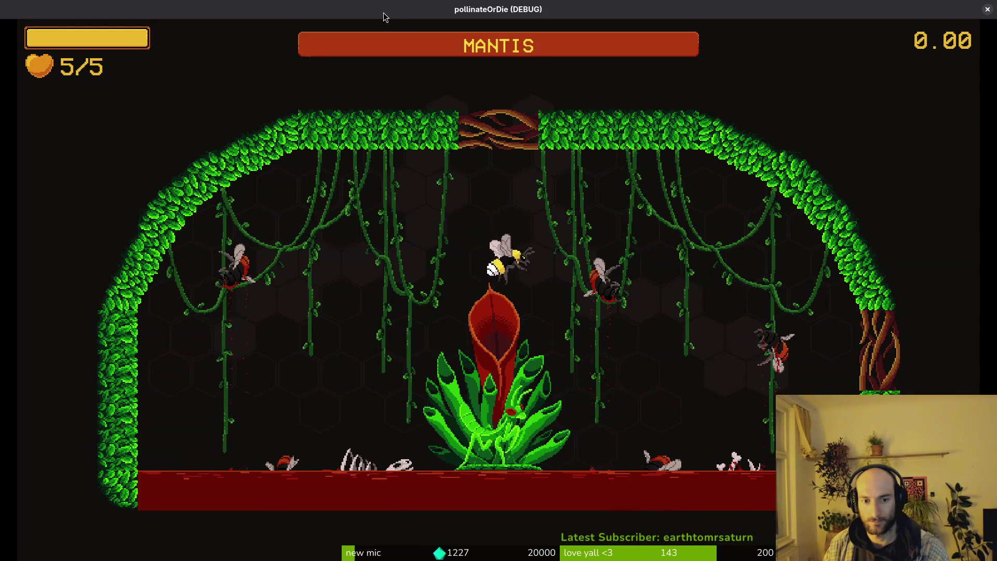
Step: Fly the bee to attack the mantis, pollinating the flower and dodging the plant's attacks
{"action": "key", "text": "Left"}
{"action": "key", "text": "space"}
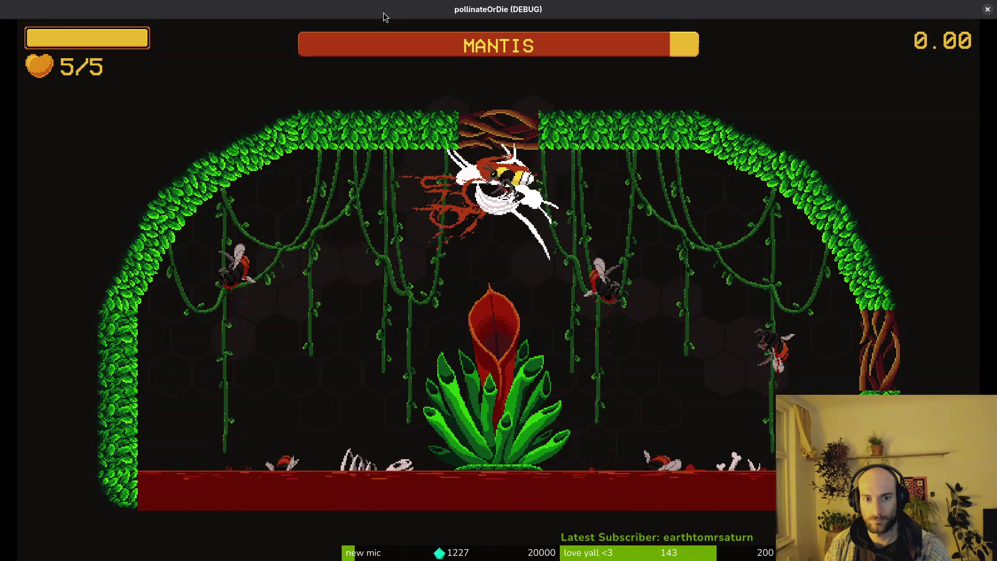
{"action": "key", "text": "Left"}
{"action": "key", "text": "Right"}
{"action": "key", "text": "Left"}
{"action": "key", "text": "space"}
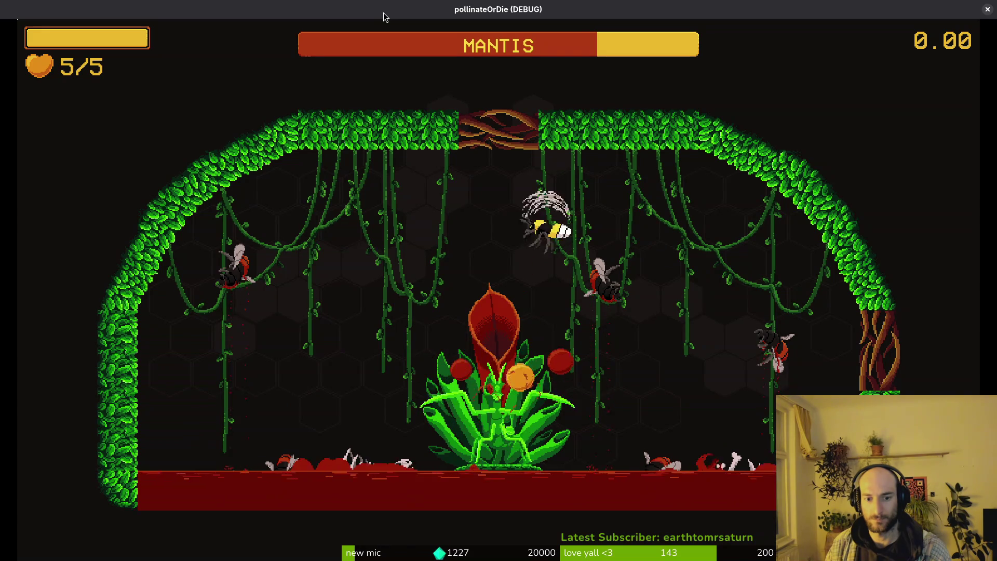
{"action": "key", "text": "space"}
{"action": "key", "text": "Left"}
{"action": "key", "text": "Right"}
{"action": "key", "text": "Left"}
{"action": "key", "text": "Left"}
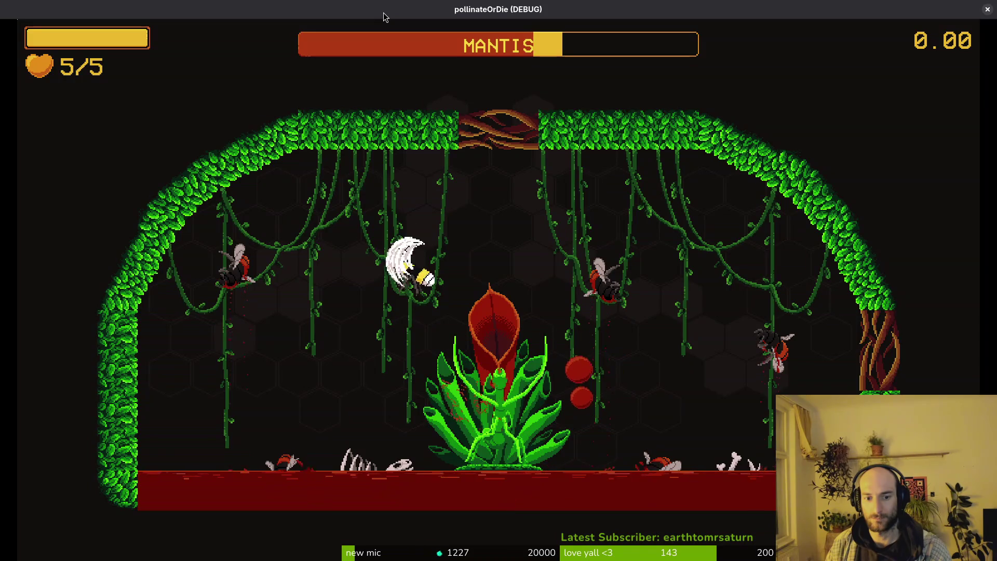
{"action": "key", "text": "Down"}
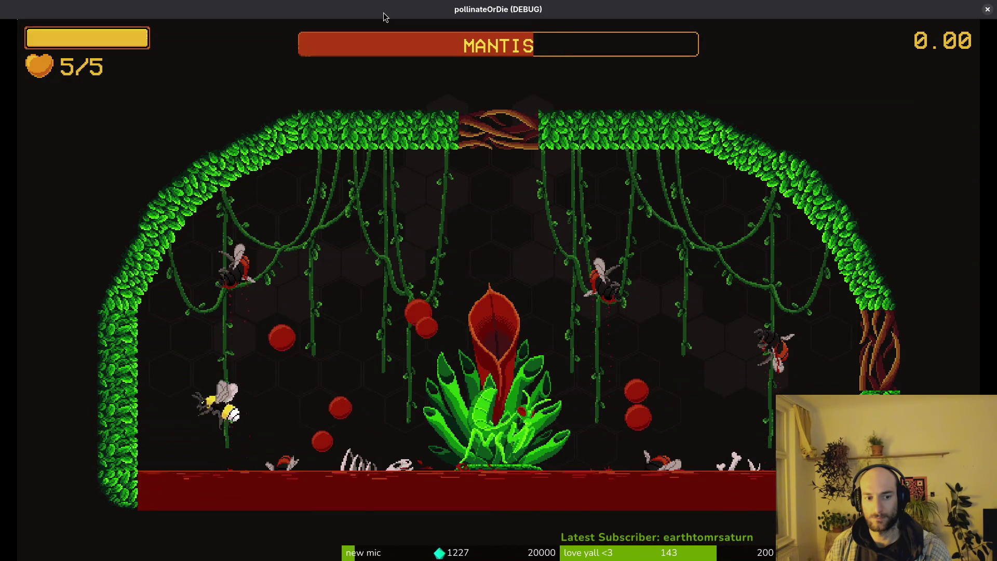
{"action": "key", "text": "Up"}
{"action": "key", "text": "Down"}
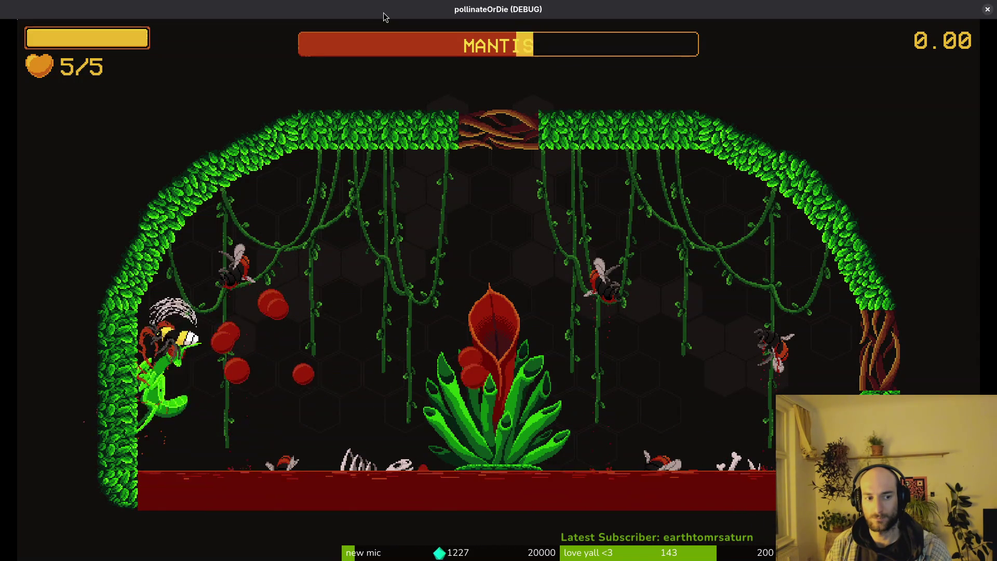
{"action": "key", "text": "Right"}
{"action": "key", "text": "Right"}
{"action": "key", "text": "Up"}
{"action": "key", "text": "Left"}
{"action": "key", "text": "Down"}
{"action": "key", "text": "Down"}
{"action": "key", "text": "Right"}
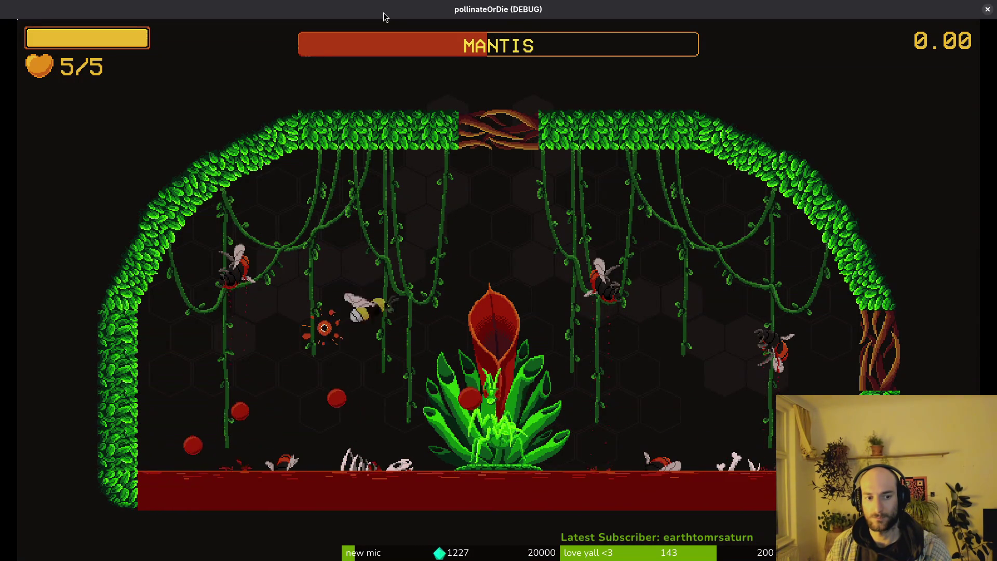
Step: Keep dashing into the mantis while evading vines and thorns until it dies, then close the game with F8
{"action": "key", "text": "Down"}
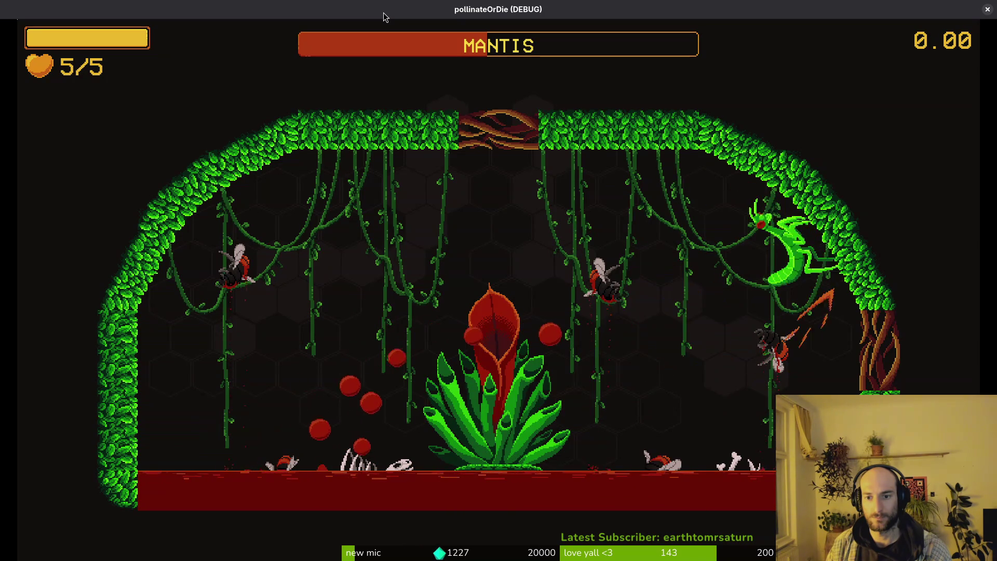
{"action": "key", "text": "Right"}
{"action": "key", "text": "Down"}
{"action": "key", "text": "Left"}
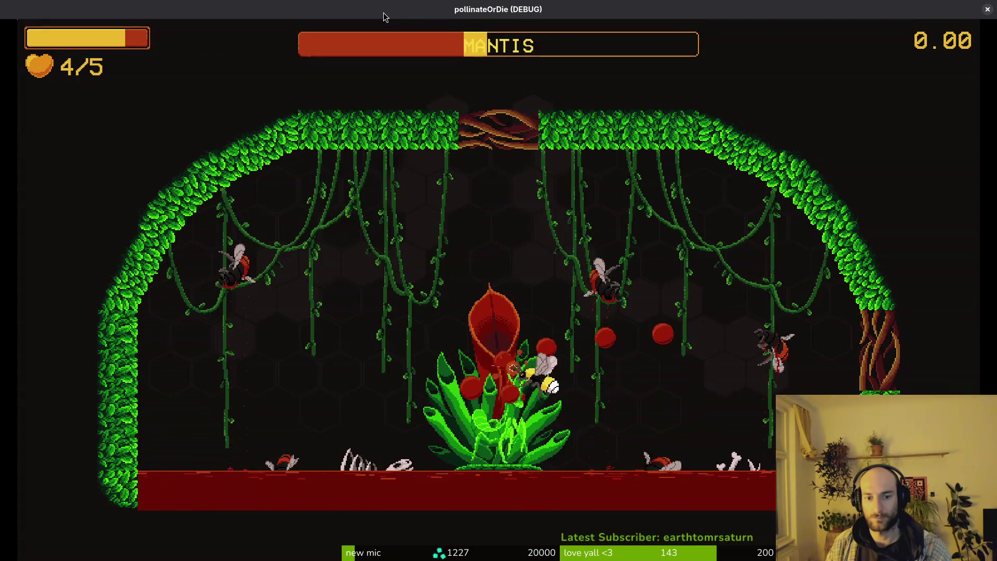
{"action": "key", "text": "Up"}
{"action": "key", "text": "Left"}
{"action": "key", "text": "Up"}
{"action": "key", "text": "Down"}
{"action": "key", "text": "Down"}
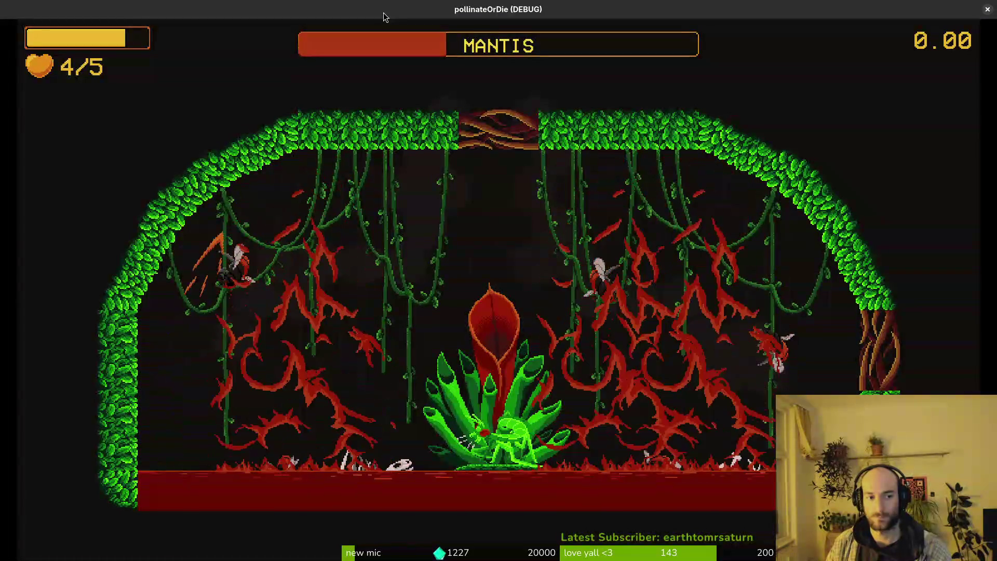
{"action": "key", "text": "Right"}
{"action": "key", "text": "Up"}
{"action": "key", "text": "Right"}
{"action": "key", "text": "Up"}
{"action": "key", "text": "Left"}
{"action": "key", "text": "Left"}
{"action": "key", "text": "Down"}
{"action": "key", "text": "Right"}
{"action": "key", "text": "Left"}
{"action": "key", "text": "Up"}
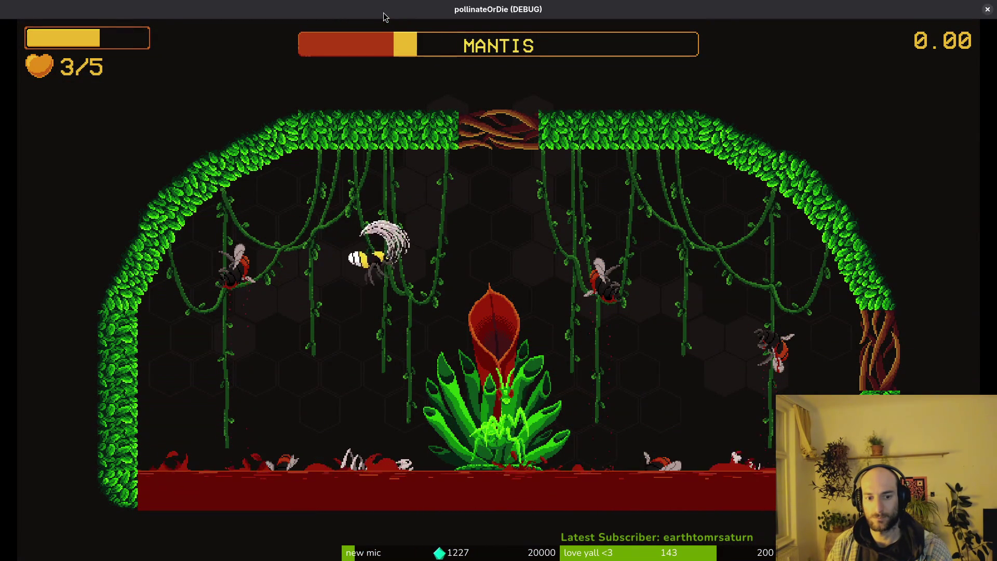
{"action": "key", "text": "Right"}
{"action": "key", "text": "Left"}
{"action": "key", "text": "Left"}
{"action": "key", "text": "Down"}
{"action": "key", "text": "Up"}
{"action": "key", "text": "Right"}
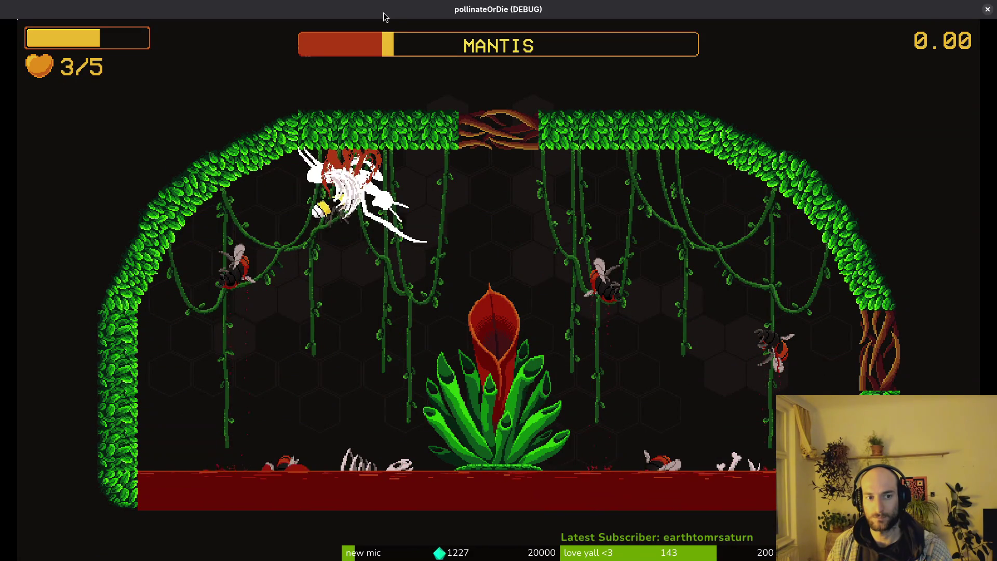
{"action": "key", "text": "Right"}
{"action": "key", "text": "Right"}
{"action": "key", "text": "Down"}
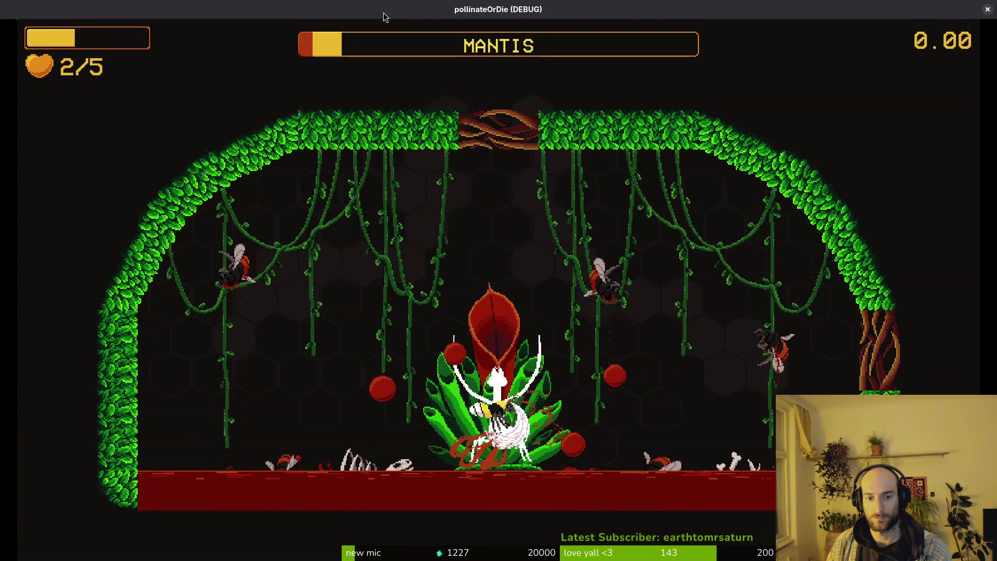
{"action": "key", "text": "Left"}
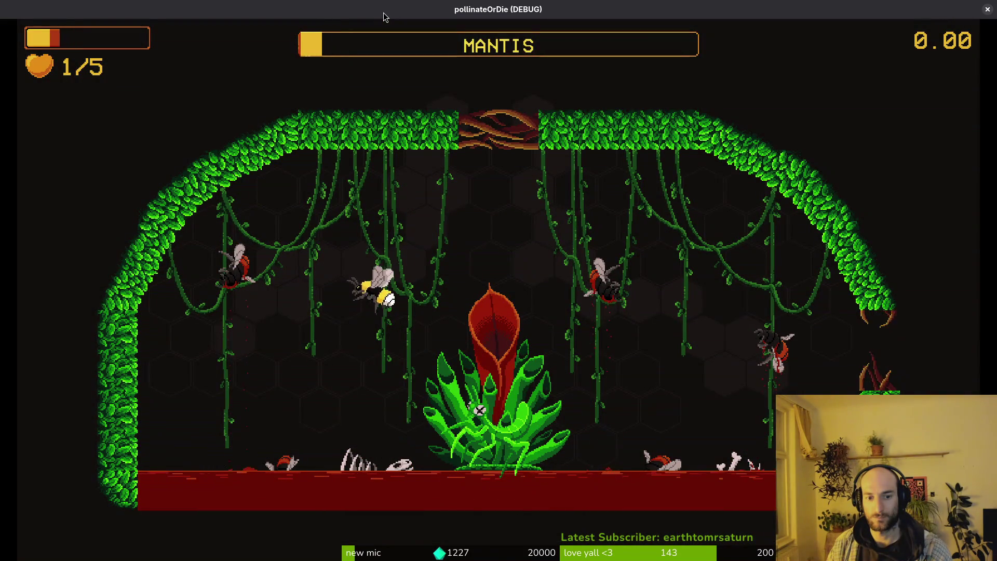
{"action": "key", "text": "Right"}
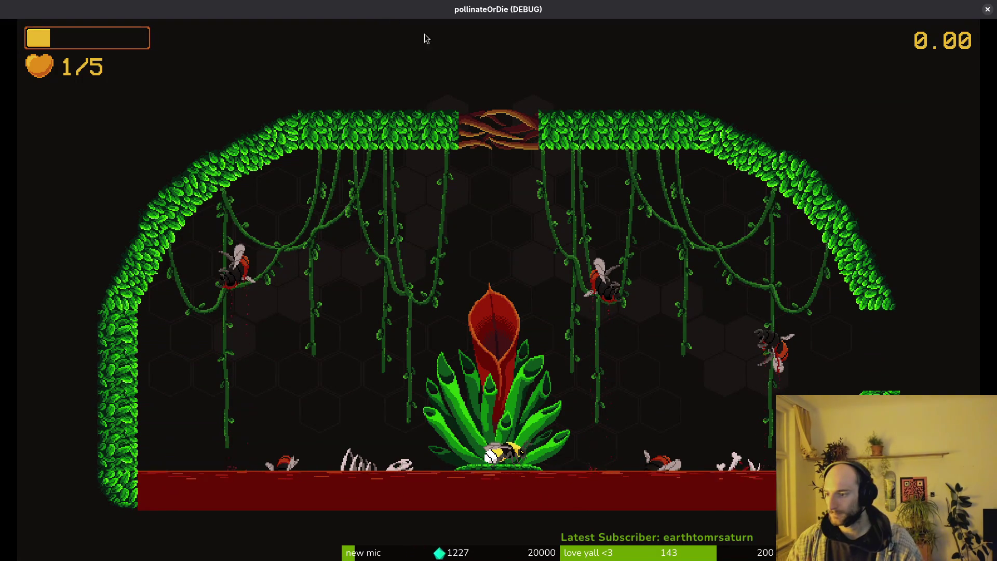
{"action": "key", "text": "F8"}
{"action": "scroll", "coordinate": [334, 190], "scroll_direction": "down", "scroll_amount": 3}
{"action": "scroll", "coordinate": [405, 185], "scroll_direction": "down", "scroll_amount": 2}
{"action": "scroll", "coordinate": [477, 180], "scroll_direction": "up", "scroll_amount": 3}
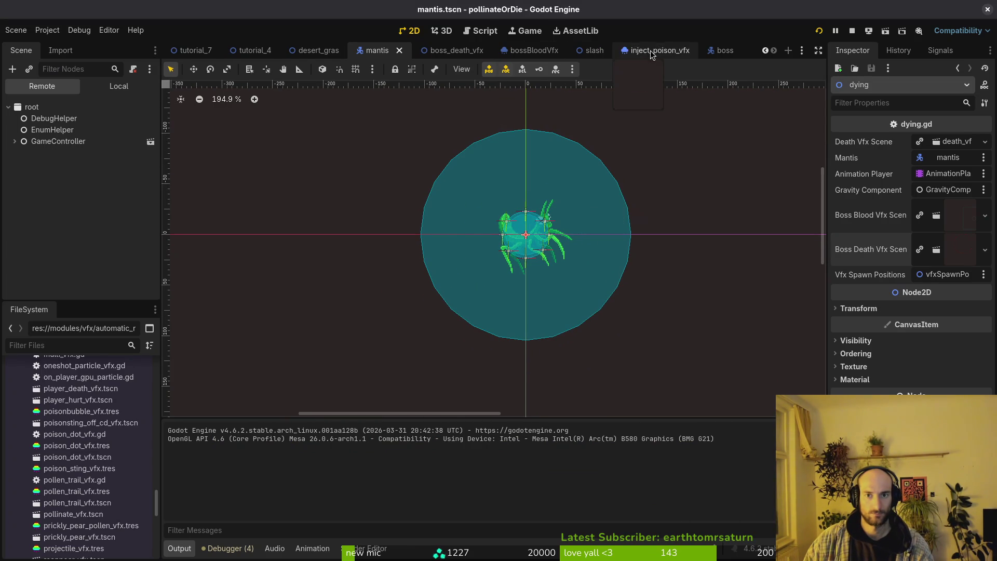
Step: Preview the bossBloodVfx GPUParticles2D by toggling Emitting, then save the scene
{"action": "left_click", "coordinate": [535, 53]}
{"action": "scroll", "coordinate": [551, 225], "scroll_direction": "down", "scroll_amount": 3}
{"action": "scroll", "coordinate": [559, 278], "scroll_direction": "down", "scroll_amount": 1}
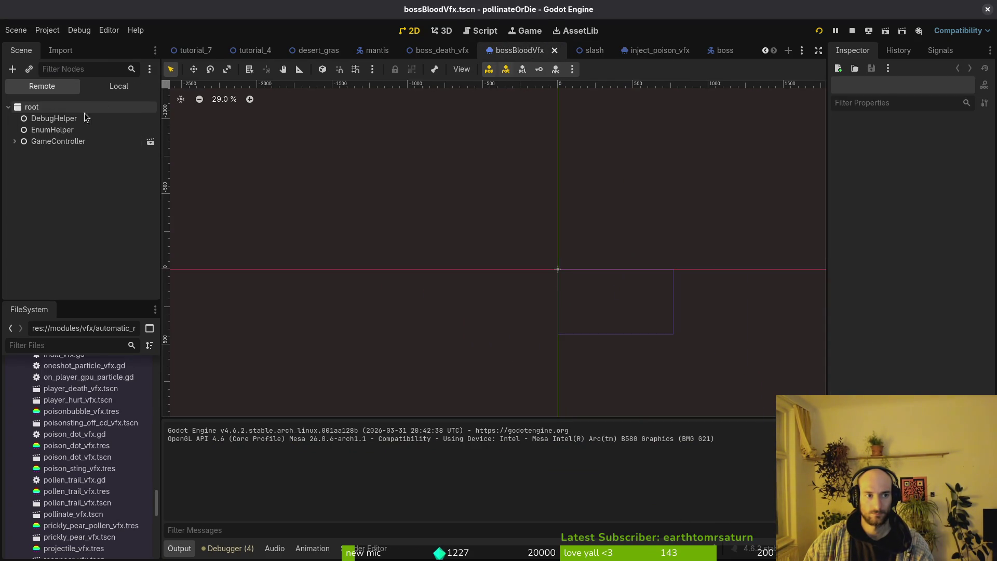
{"action": "left_click", "coordinate": [119, 86]}
{"action": "left_click", "coordinate": [55, 107]}
{"action": "left_click", "coordinate": [915, 141]}
{"action": "scroll", "coordinate": [583, 272], "scroll_direction": "up", "scroll_amount": 1}
{"action": "scroll", "coordinate": [521, 286], "scroll_direction": "up", "scroll_amount": 4}
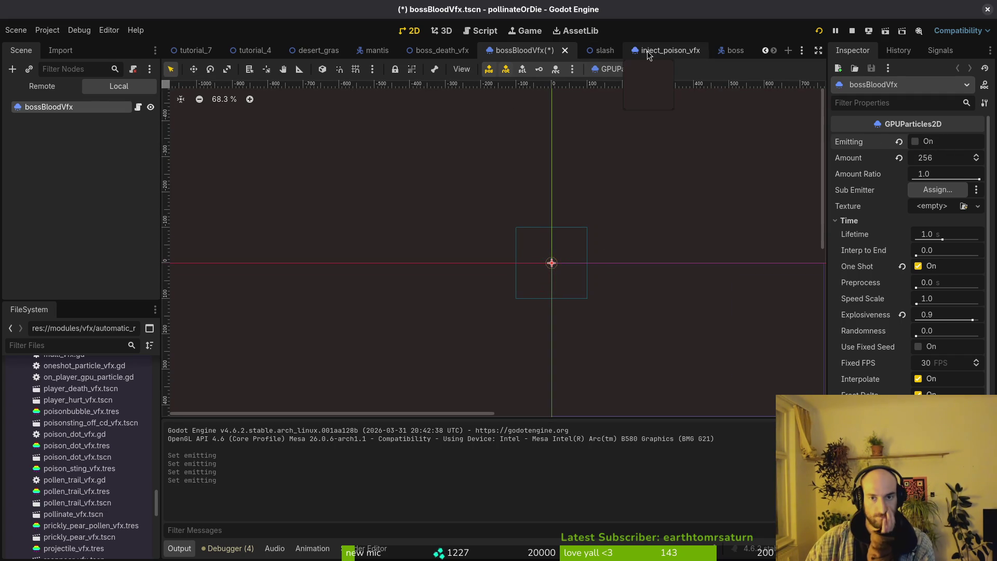
{"action": "key", "text": "ctrl+s"}
{"action": "scroll", "coordinate": [477, 264], "scroll_direction": "up", "scroll_amount": 2}
{"action": "scroll", "coordinate": [592, 249], "scroll_direction": "down", "scroll_amount": 1}
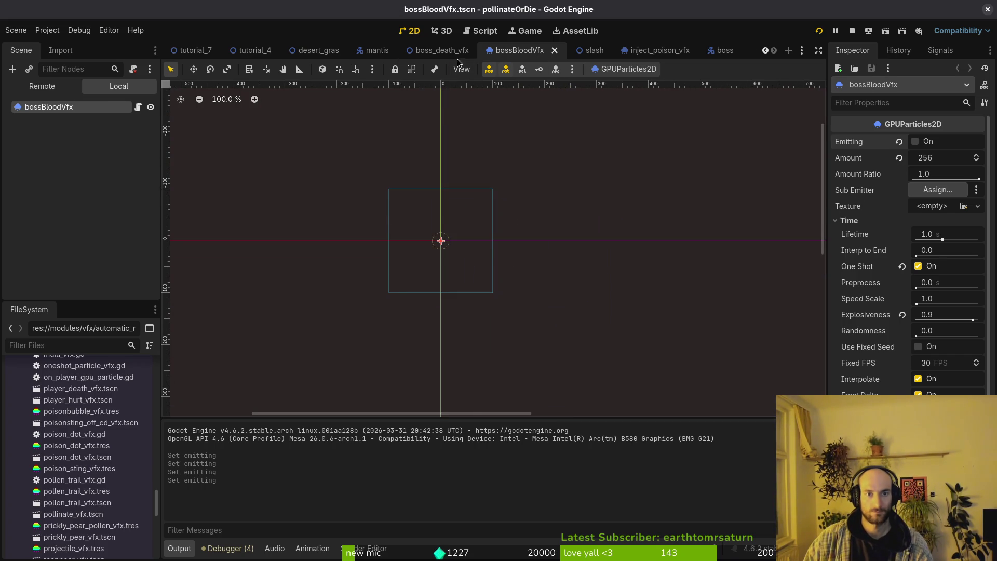
Step: Check the boss_death_vfx Sprite2D, return to the mantis scene and switch to dying.gd in Neovim
{"action": "left_click", "coordinate": [439, 50]}
{"action": "left_click", "coordinate": [47, 118]}
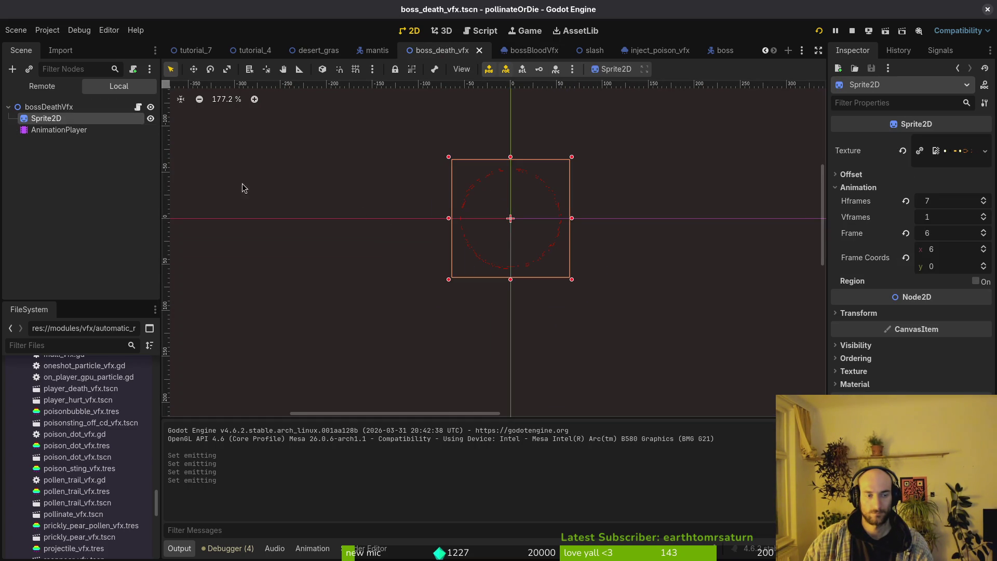
{"action": "left_click", "coordinate": [385, 51]}
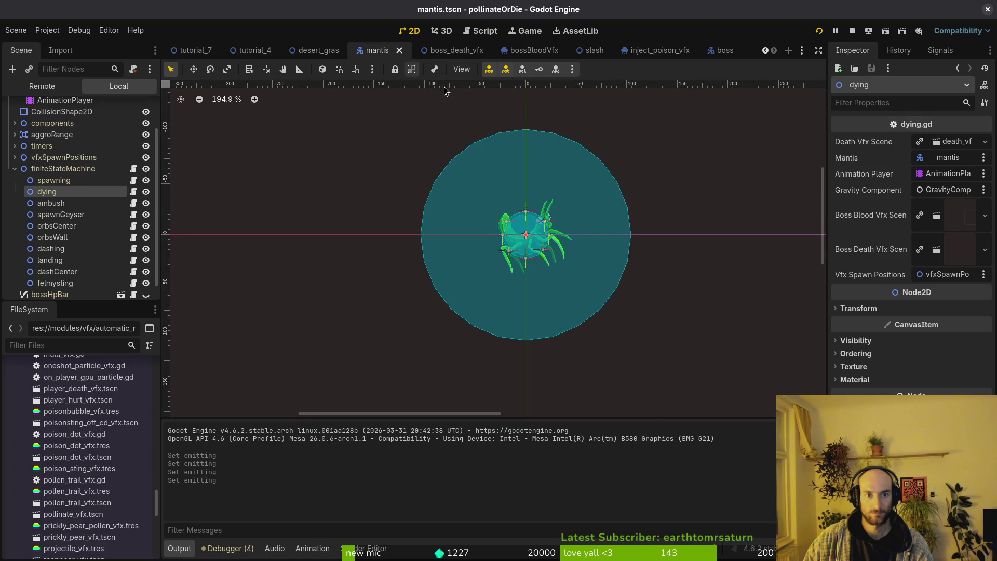
{"action": "key", "text": "alt+Tab"}
Step: Reload dying.gd and add an empty _instantiate_blood_vfx function above _instantiate_death_vfx
{"action": "key", "text": "l"}
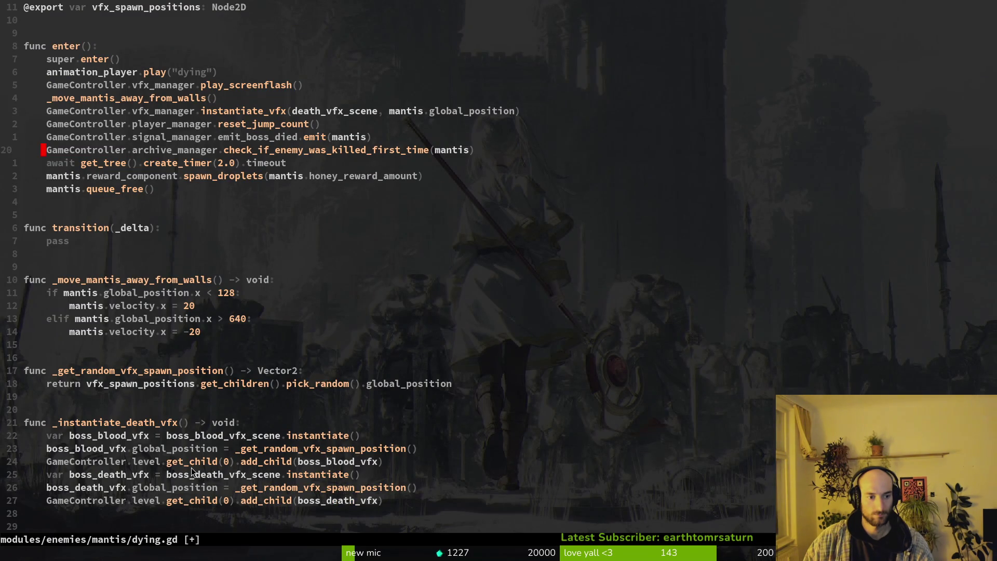
{"action": "key", "text": "0"}
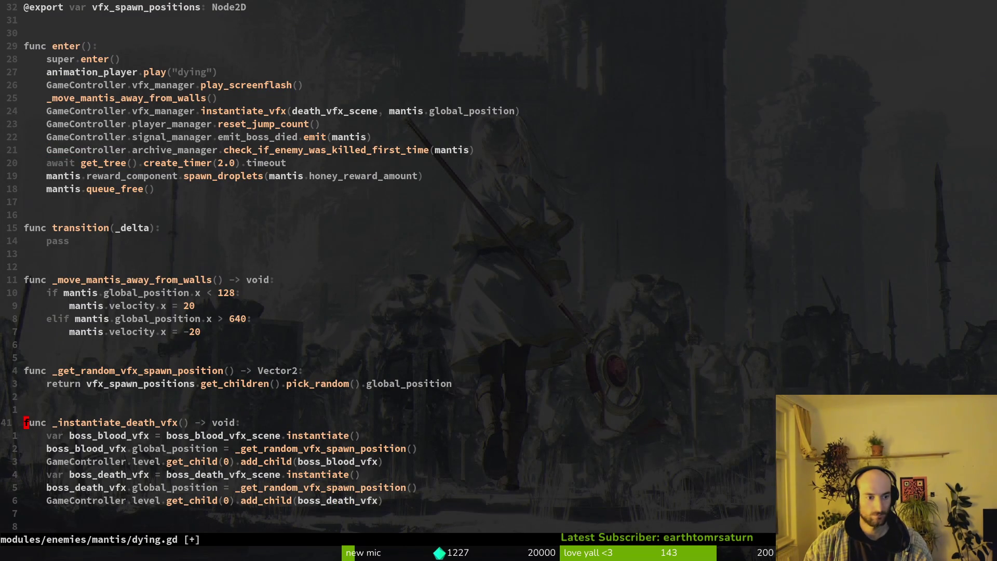
{"action": "key", "text": "p"}
{"action": "type", "text": "cw"}
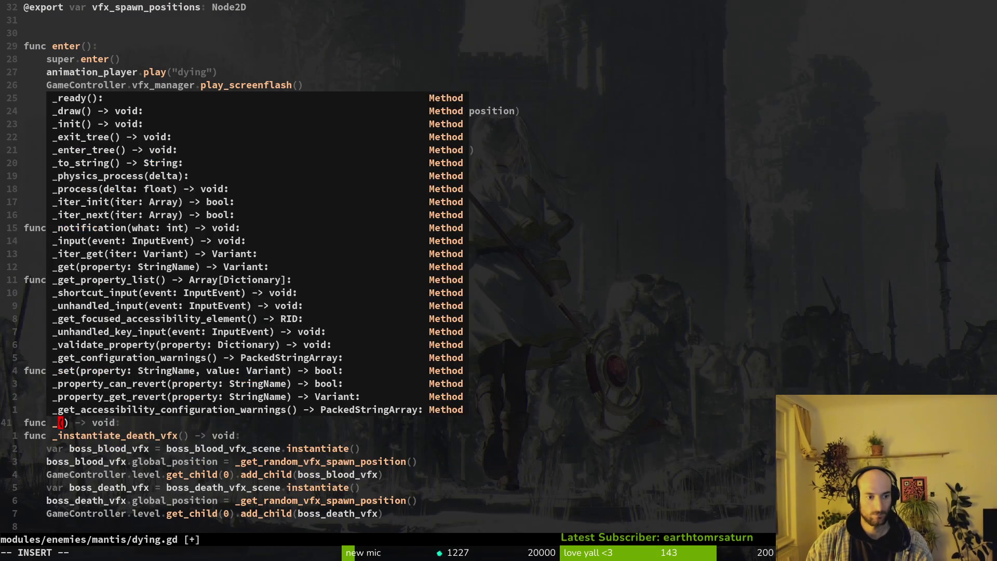
{"action": "type", "text": "_instantiate_bl"}
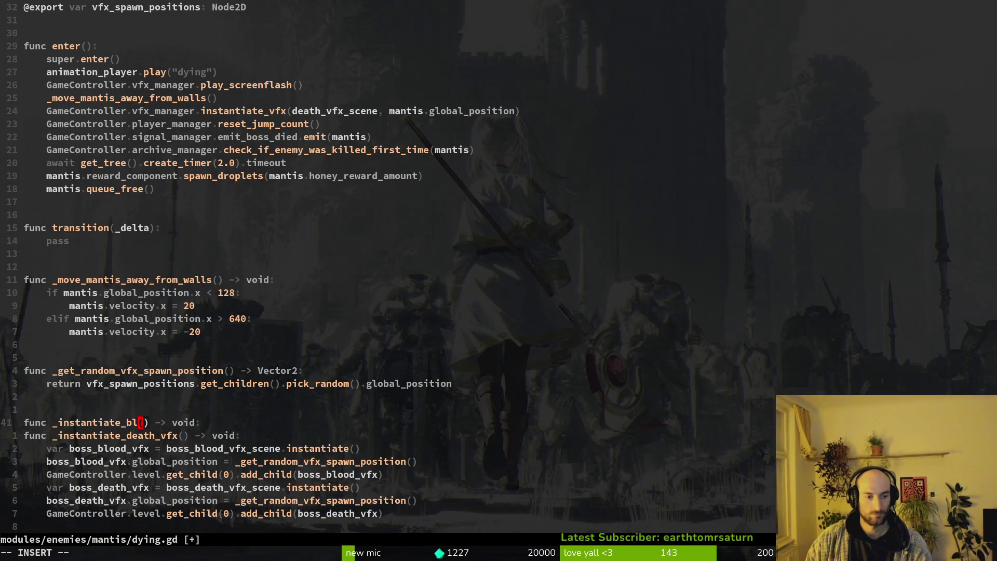
{"action": "key", "text": "Escape"}
{"action": "key", "text": "j"}
{"action": "key", "text": "j"}
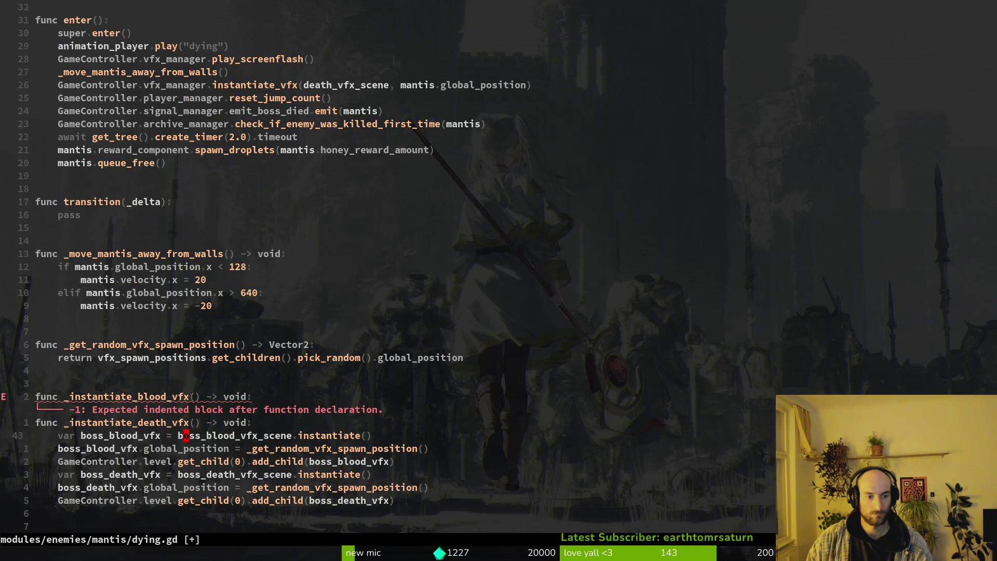
{"action": "key", "text": "o"}
{"action": "key", "text": "Return"}
{"action": "key", "text": "Return"}
{"action": "key", "text": "Return"}
{"action": "key", "text": "Escape"}
{"action": "key", "text": "j"}
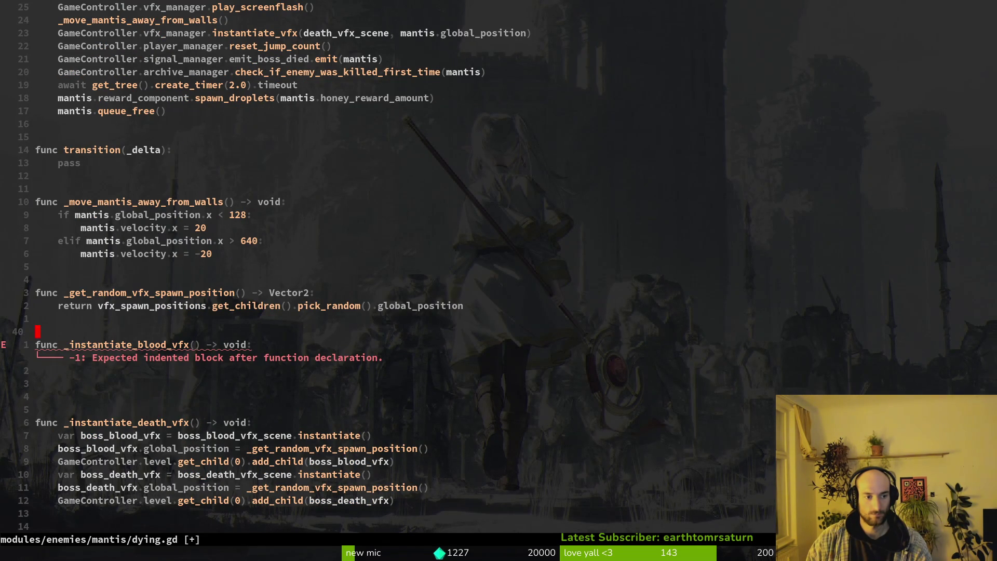
Step: Find and open vfx_manager.gd with the project file finder
{"action": "key", "text": "space"}
{"action": "key", "text": "f"}
{"action": "key", "text": "f"}
{"action": "type", "text": "vfxman"}
{"action": "key", "text": "Return"}
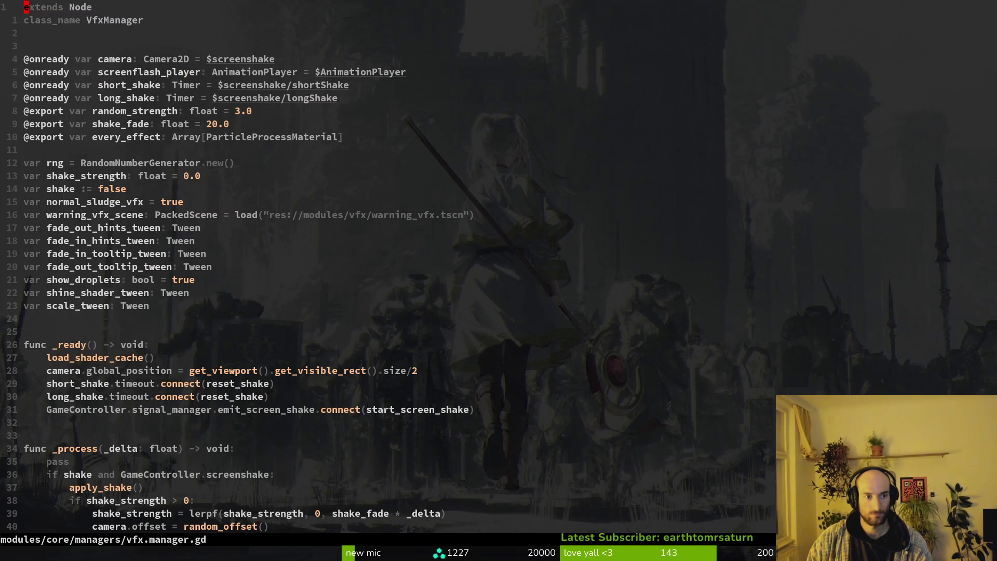
Step: Scroll to the instantiate_vfx helper in vfx_manager.gd, go back to dying.gd, then switch to Godot
{"action": "key", "text": "ctrl+d"}
{"action": "key", "text": "ctrl+d"}
{"action": "key", "text": "ctrl+d"}
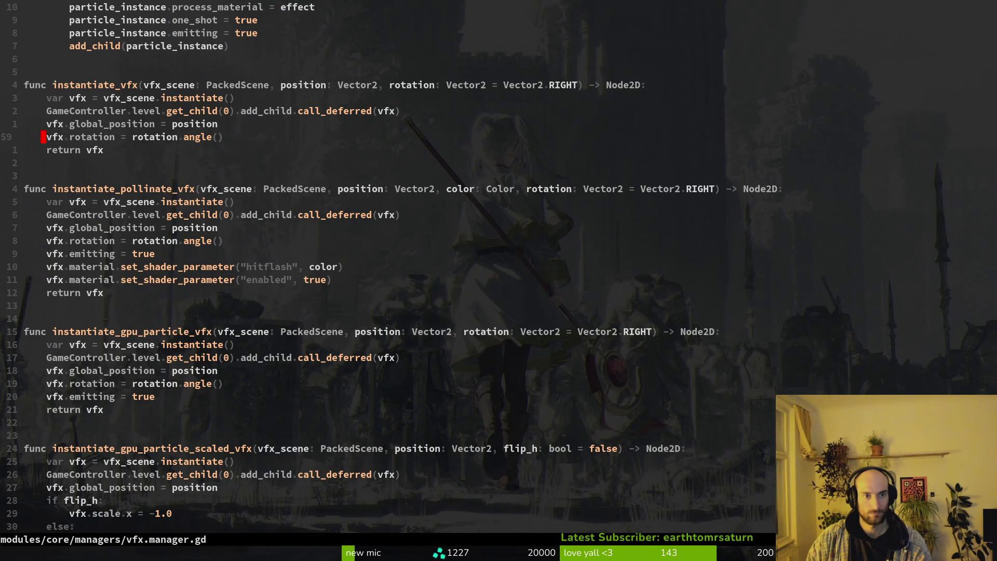
{"action": "key", "text": "ctrl+o"}
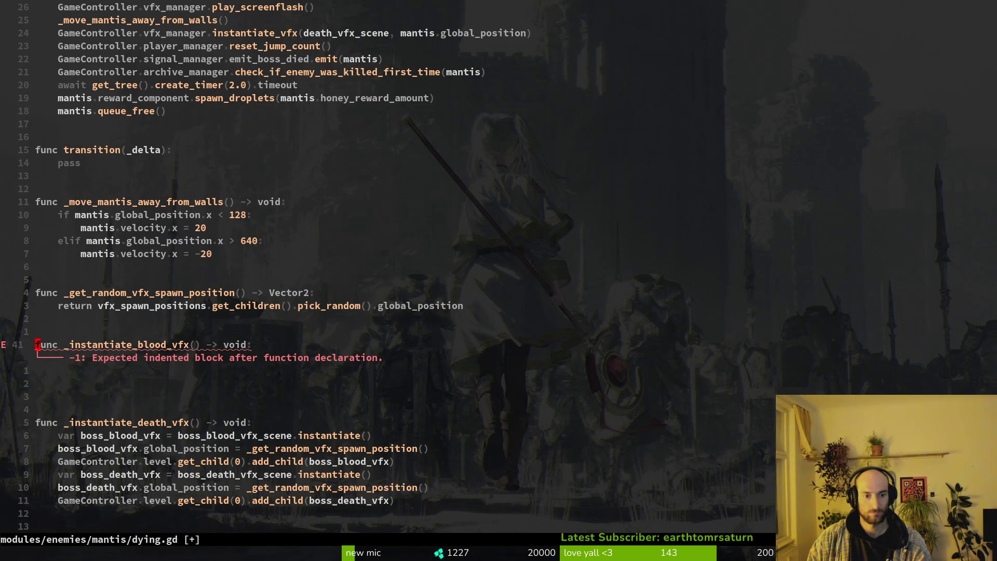
{"action": "key", "text": "alt+Tab"}
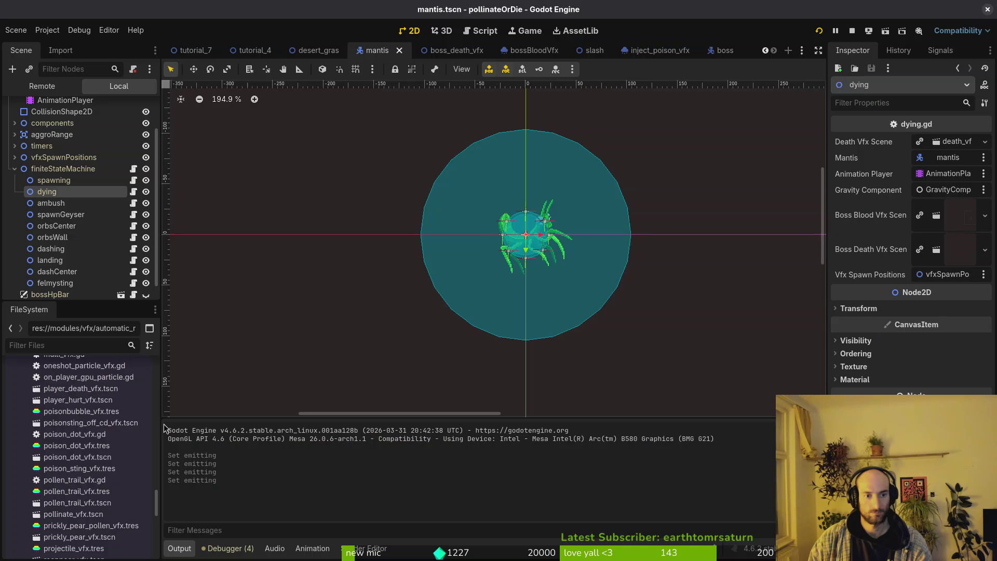
Step: Make _instantiate_blood_vfx call GameController.vfx_manager.instantiate_vfx with boss_blood_vfx_scene
{"action": "key", "text": "alt+Tab"}
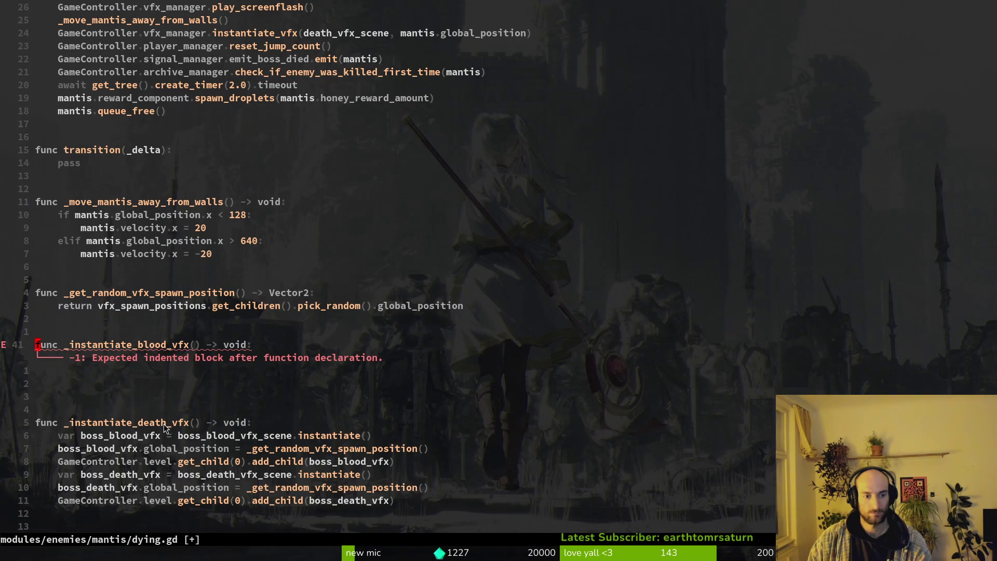
{"action": "key", "text": "o"}
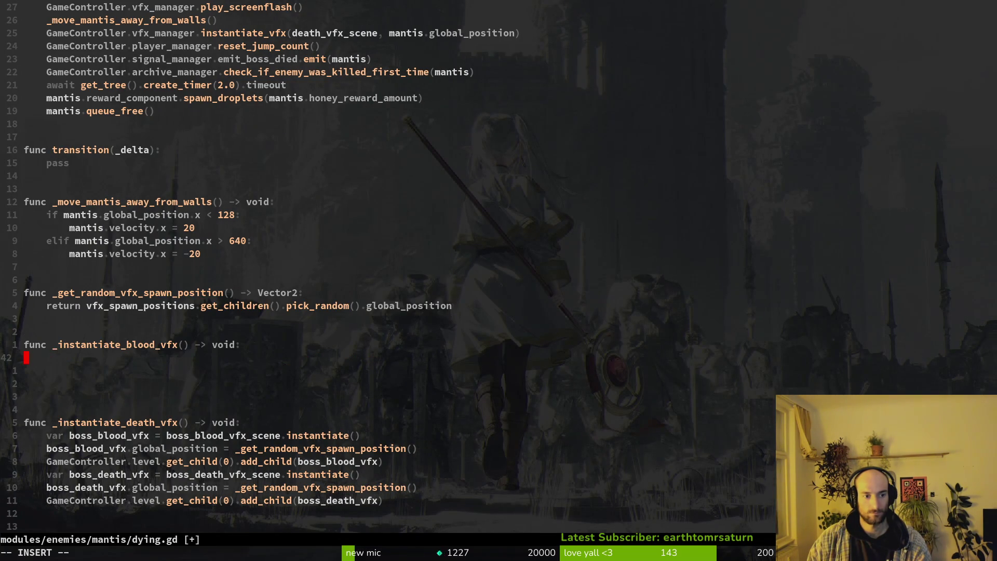
{"action": "type", "text": "vfxma"}
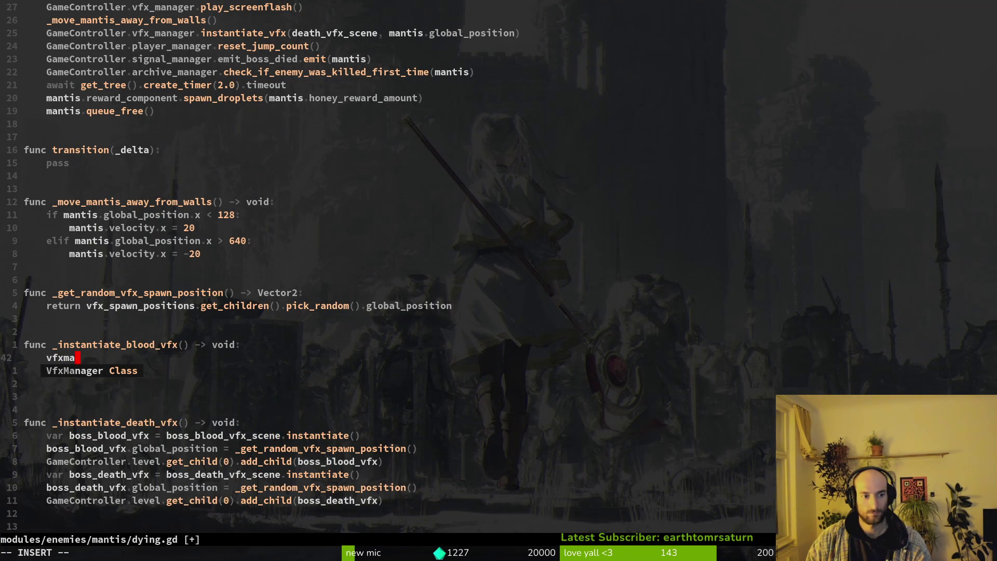
{"action": "key", "text": "Tab"}
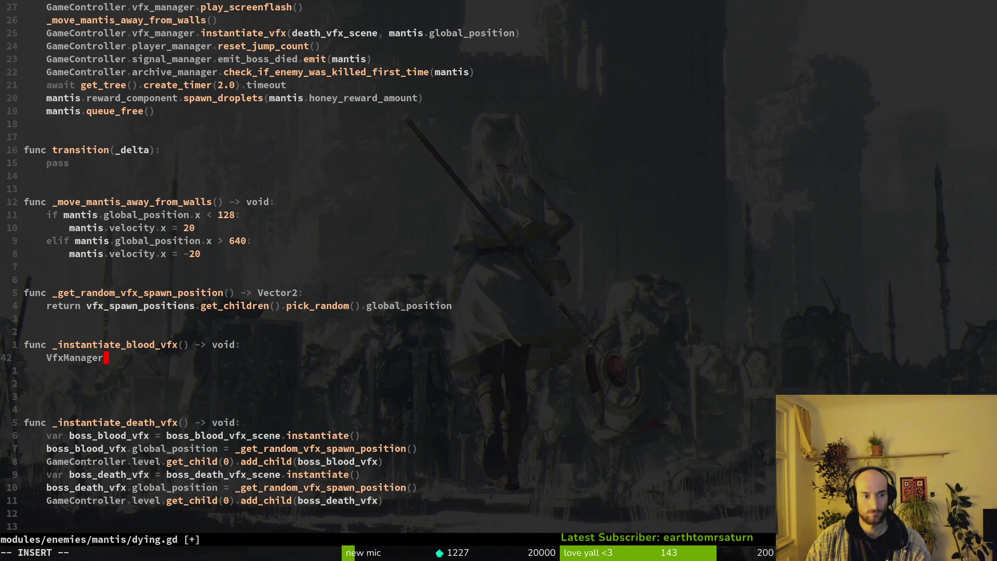
{"action": "type", "text": ".insta"}
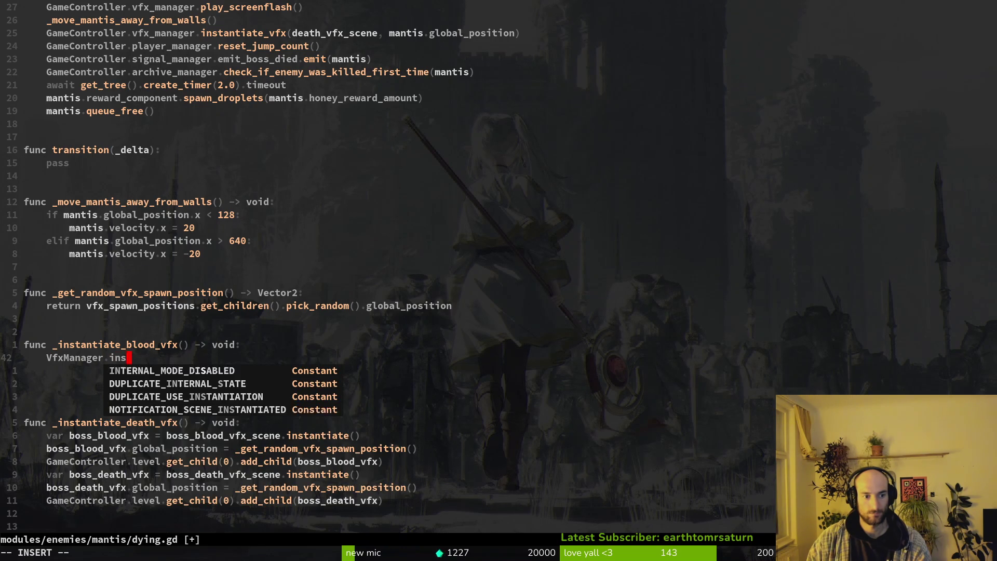
{"action": "key", "text": "BackSpace"}
{"action": "key", "text": "BackSpace"}
{"action": "key", "text": "BackSpace"}
{"action": "key", "text": "BackSpace"}
{"action": "key", "text": "BackSpace"}
{"action": "key", "text": "BackSpace"}
{"action": "key", "text": "BackSpace"}
{"action": "key", "text": "BackSpace"}
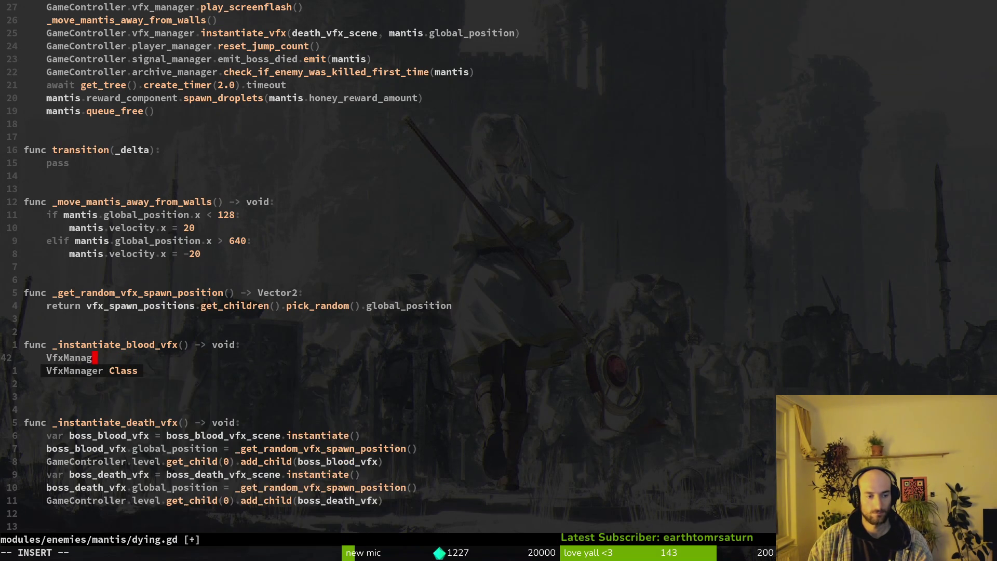
{"action": "key", "text": "BackSpace"}
{"action": "key", "text": "BackSpace"}
{"action": "key", "text": "BackSpace"}
{"action": "key", "text": "BackSpace"}
{"action": "type", "text": "ga"}
{"action": "key", "text": "Tab"}
{"action": "type", "text": "."}
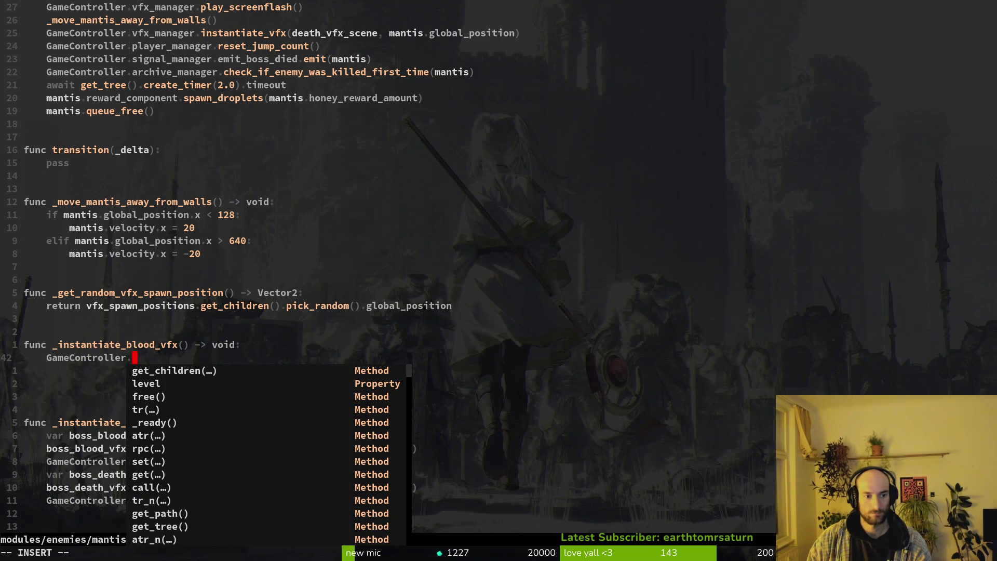
{"action": "type", "text": "vf"}
{"action": "key", "text": "Tab"}
{"action": "type", "text": "."}
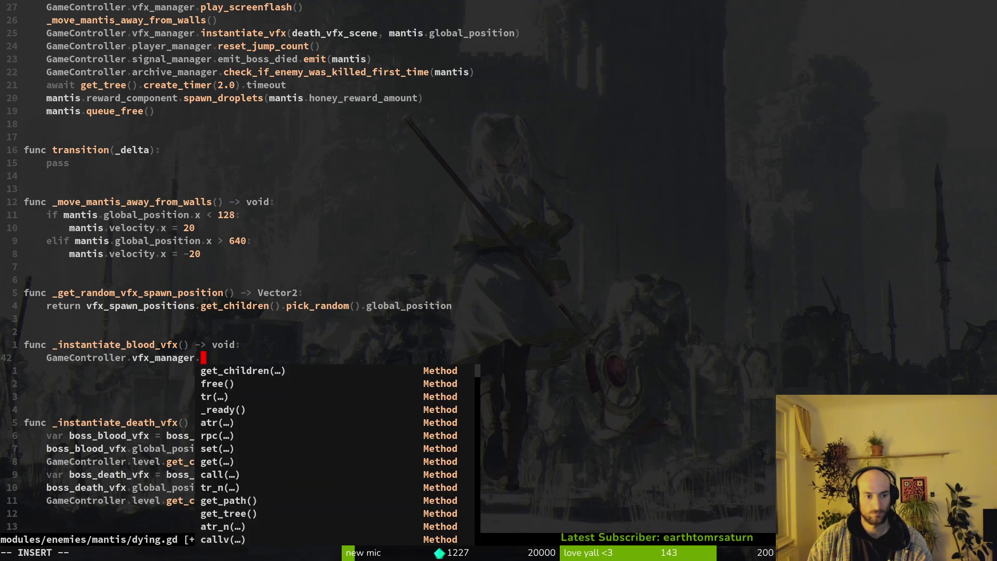
{"action": "type", "text": "insta"}
{"action": "key", "text": "Tab"}
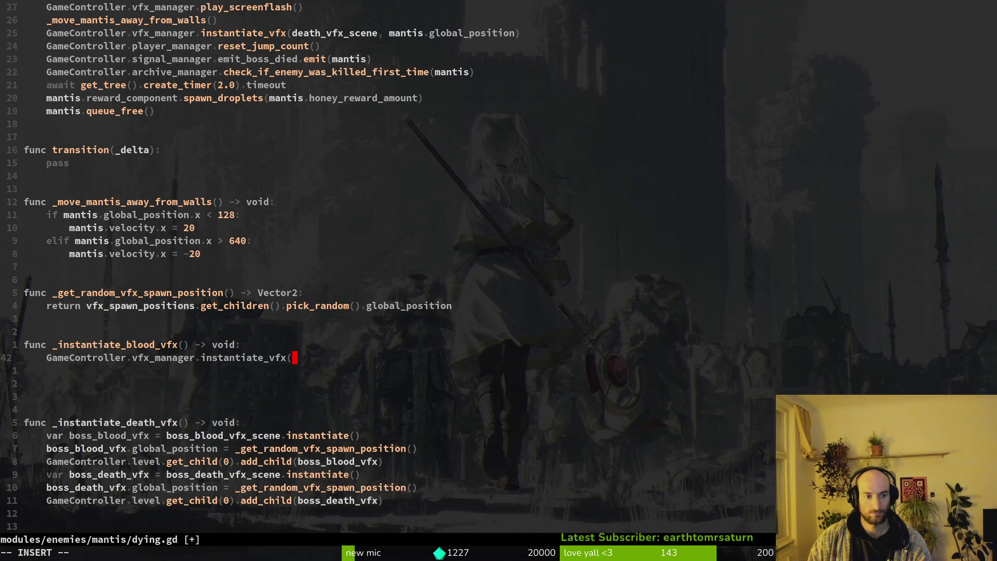
{"action": "type", "text": "loo"}
{"action": "key", "text": "Tab"}
{"action": "key", "text": "Tab"}
{"action": "key", "text": "Tab"}
{"action": "key", "text": "Escape"}
{"action": "key", "text": "b"}
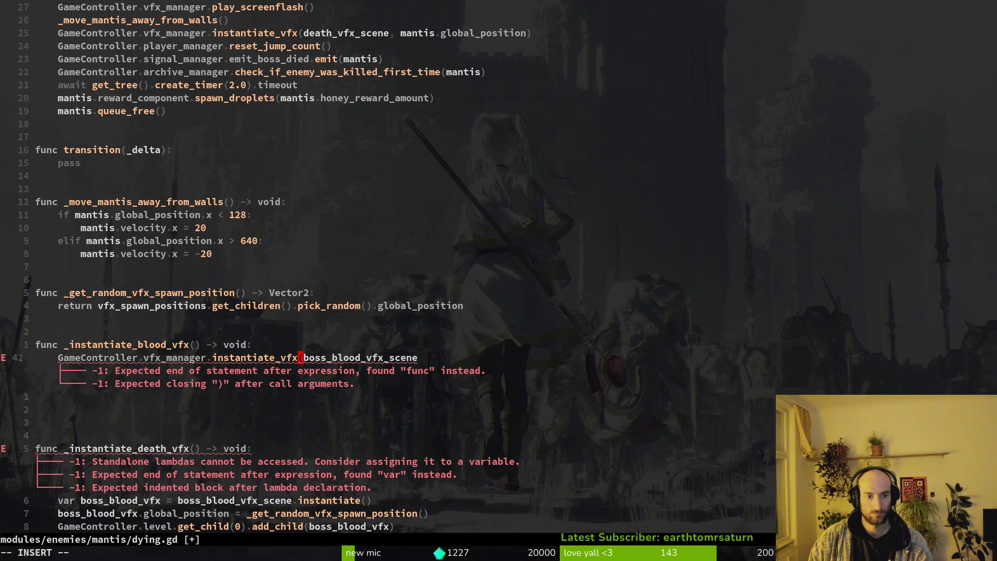
{"action": "key", "text": "ctrl+space"}
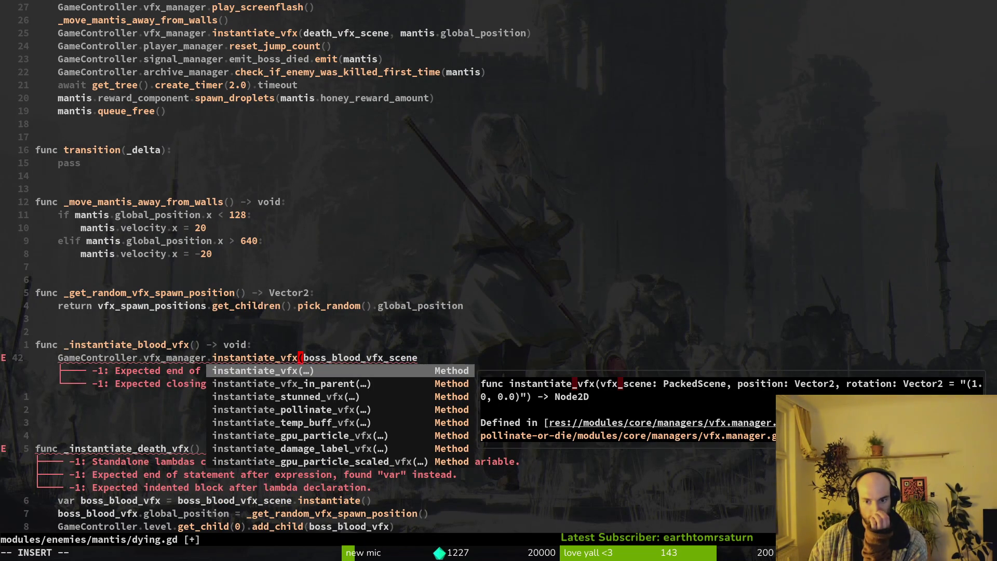
{"action": "key", "text": "Escape"}
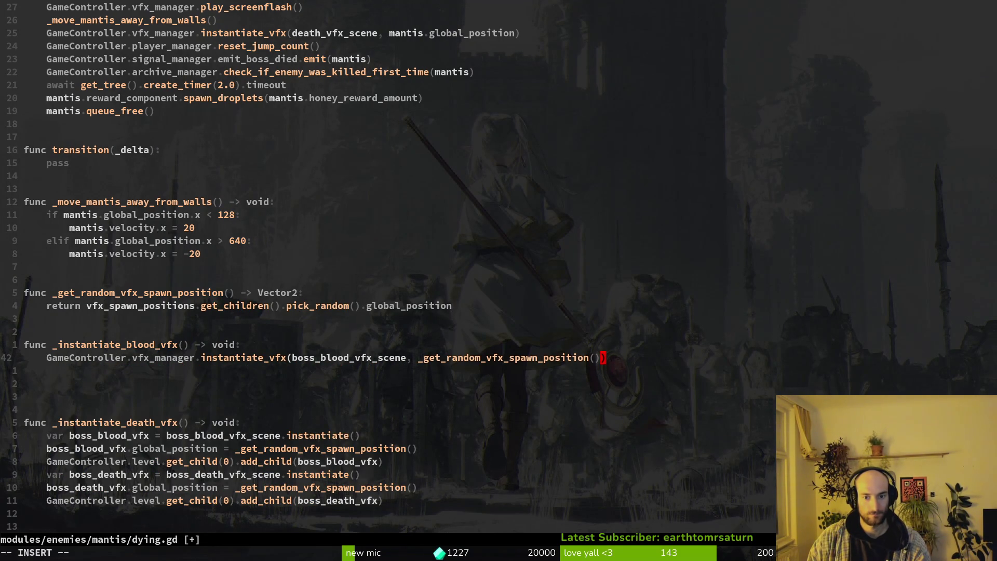
Step: Copy the blood VFX function body under the _instantiate_death_vfx header and start saving dying.gd
{"action": "key", "text": "shift+v"}
{"action": "key", "text": "k"}
{"action": "key", "text": "y"}
{"action": "key", "text": "j"}
{"action": "key", "text": "j"}
{"action": "key", "text": "p"}
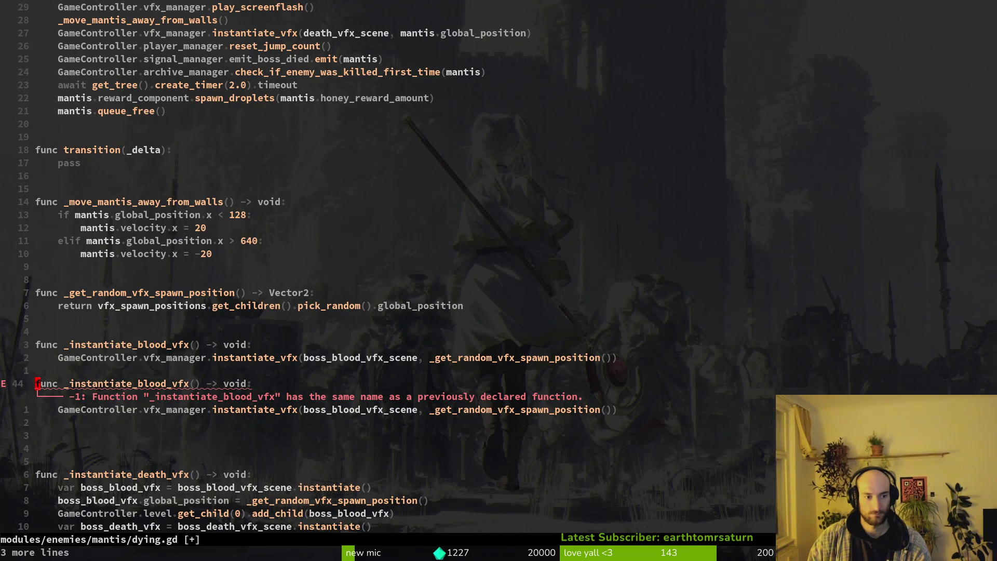
{"action": "key", "text": "j"}
{"action": "key", "text": "j"}
{"action": "key", "text": "j"}
{"action": "key", "text": "shift+v"}
{"action": "key", "text": "d"}
{"action": "key", "text": "k"}
{"action": "key", "text": "k"}
{"action": "key", "text": "k"}
{"action": "key", "text": "shift+p"}
{"action": "key", "text": "j"}
{"action": "key", "text": "d"}
{"action": "key", "text": "d"}
{"action": "type", "text": ":w"}
{"action": "key", "text": "Return"}
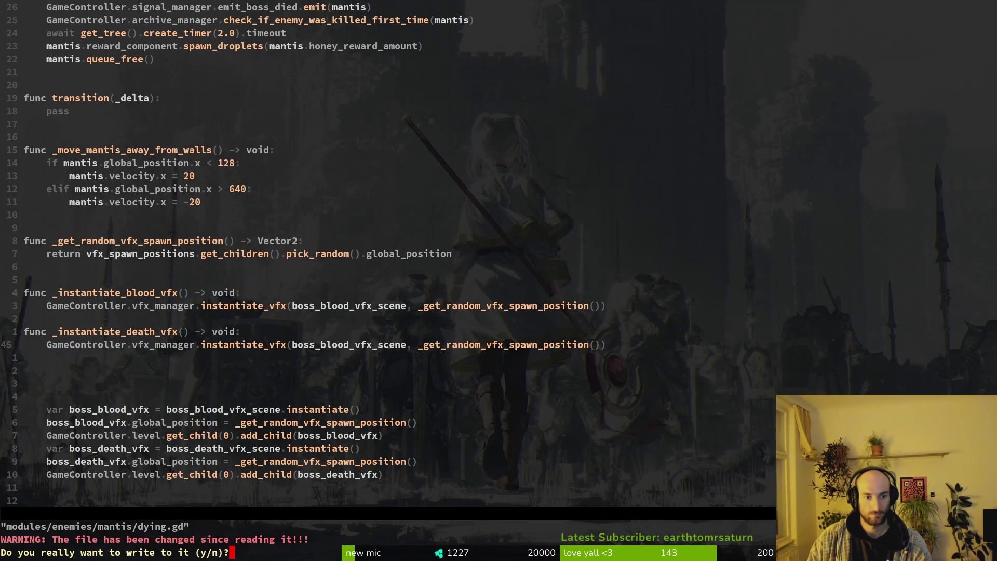
Step: Change the death function's argument to boss_death_vfx_scene and delete the old spawning lines
{"action": "key", "text": "y"}
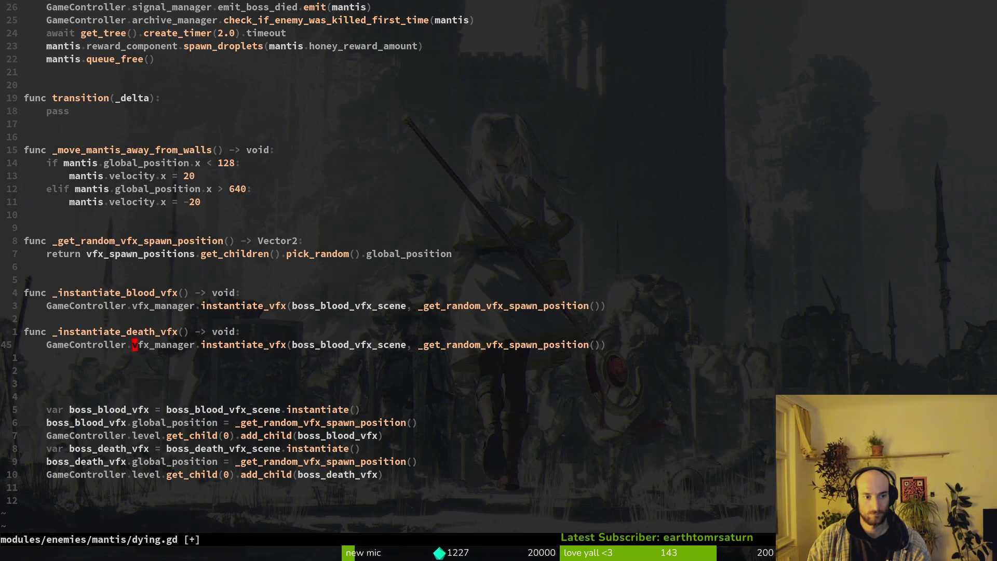
{"action": "key", "text": "BackSpace"}
{"action": "type", "text": "sde"}
{"action": "key", "text": "Return"}
{"action": "key", "text": "Escape"}
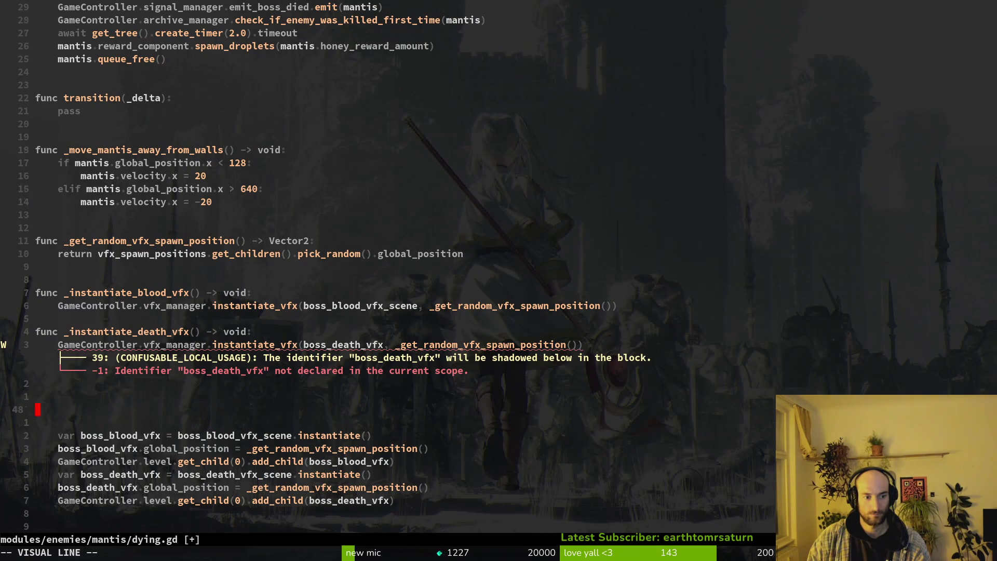
{"action": "key", "text": "j"}
{"action": "key", "text": "j"}
{"action": "key", "text": "j"}
{"action": "key", "text": "j"}
{"action": "key", "text": "j"}
{"action": "key", "text": "d"}
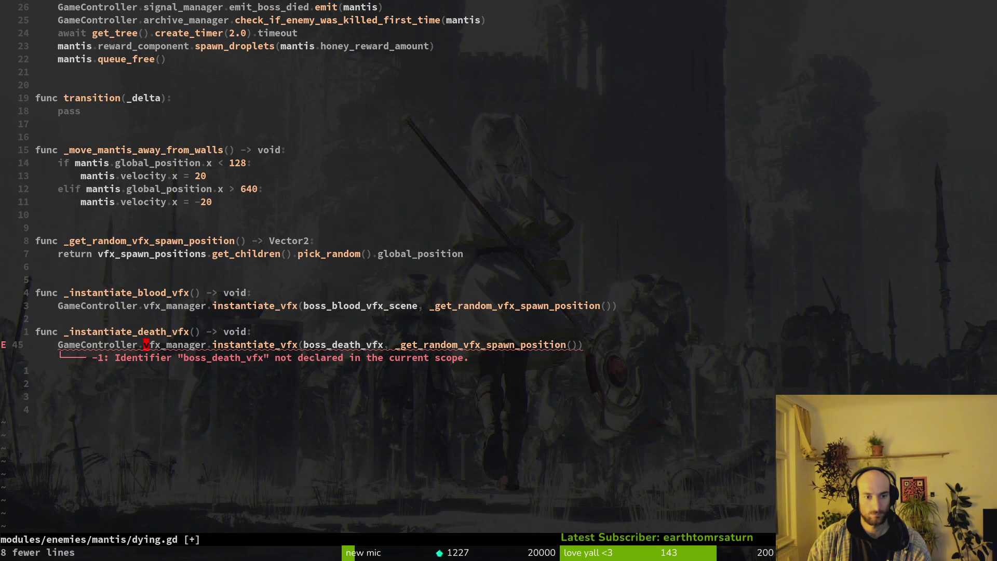
{"action": "type", "text": "_"}
{"action": "key", "text": "Return"}
{"action": "key", "text": "Escape"}
Step: Add a blank line between the two functions and save dying.gd, confirming the overwrite
{"action": "key", "text": "k"}
{"action": "key", "text": "k"}
{"action": "type", "text": "n:write"}
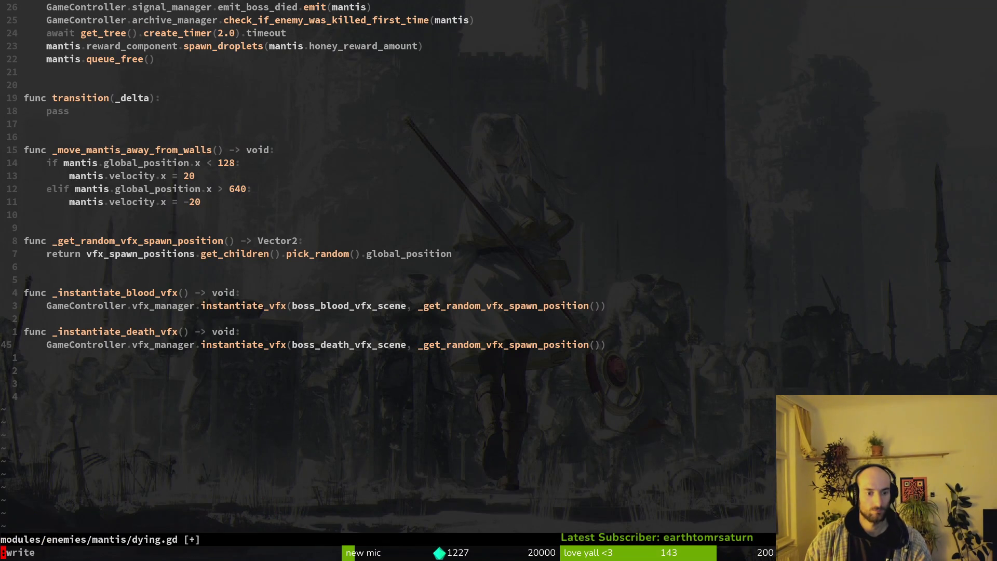
{"action": "key", "text": "Return"}
{"action": "key", "text": "k"}
{"action": "key", "text": "k"}
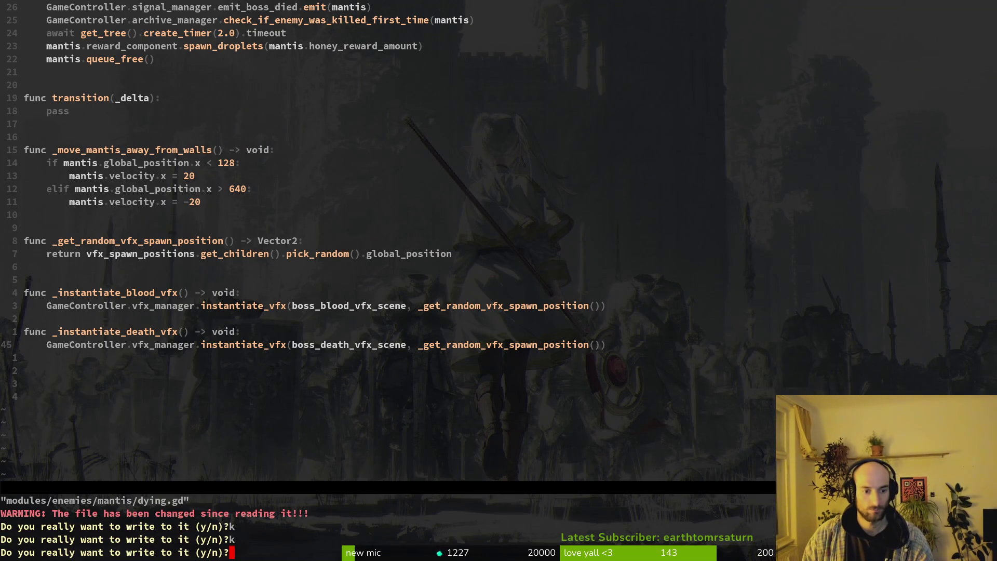
{"action": "key", "text": "y"}
{"action": "key", "text": "O"}
{"action": "key", "text": "Escape"}
{"action": "type", "text": "k"}
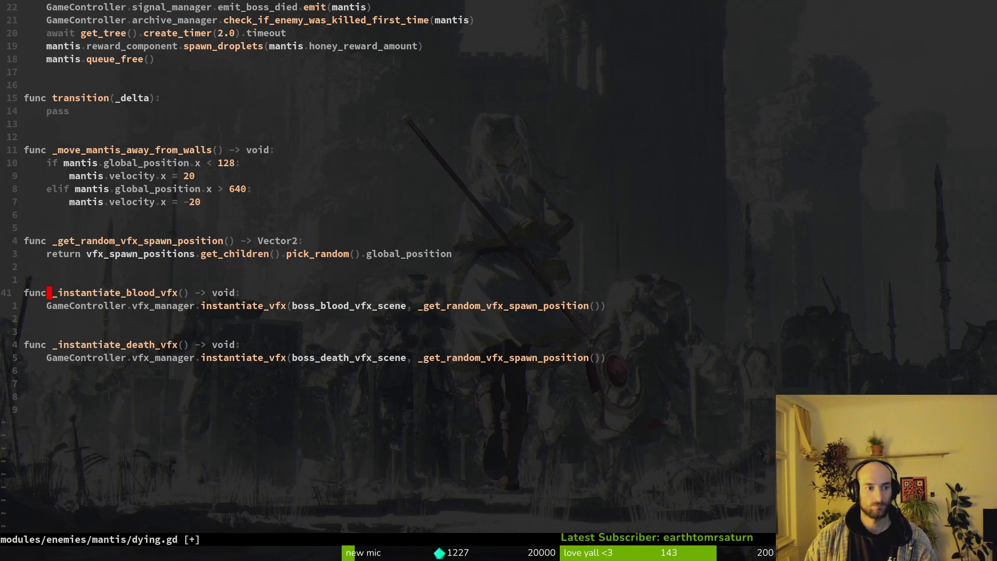
{"action": "type", "text": ":w"}
{"action": "key", "text": "Return"}
{"action": "type", "text": "20k"}
Step: Switch back to the Godot editor and open the mantis animations for editing
{"action": "key", "text": "alt+Tab"}
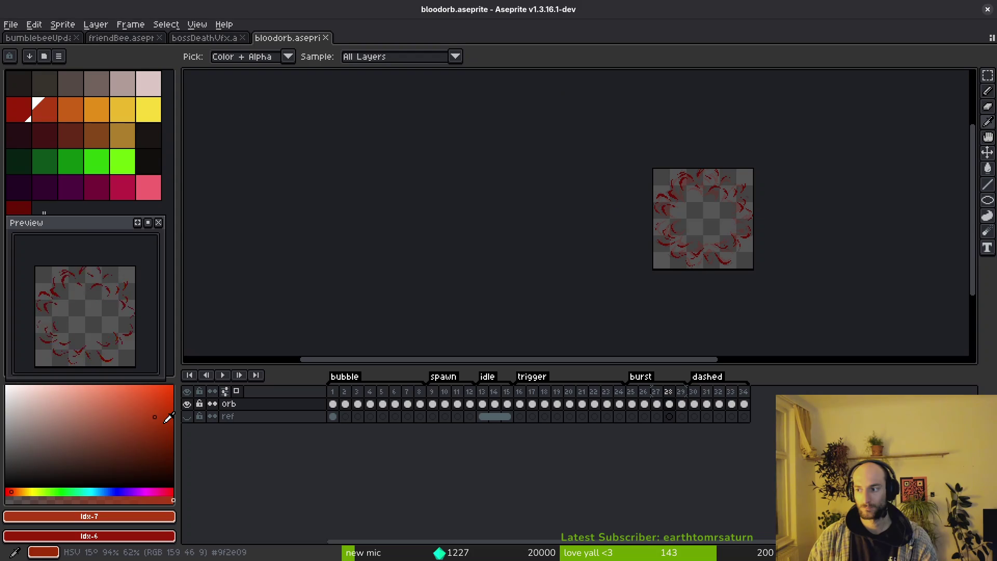
{"action": "key", "text": "alt+Tab"}
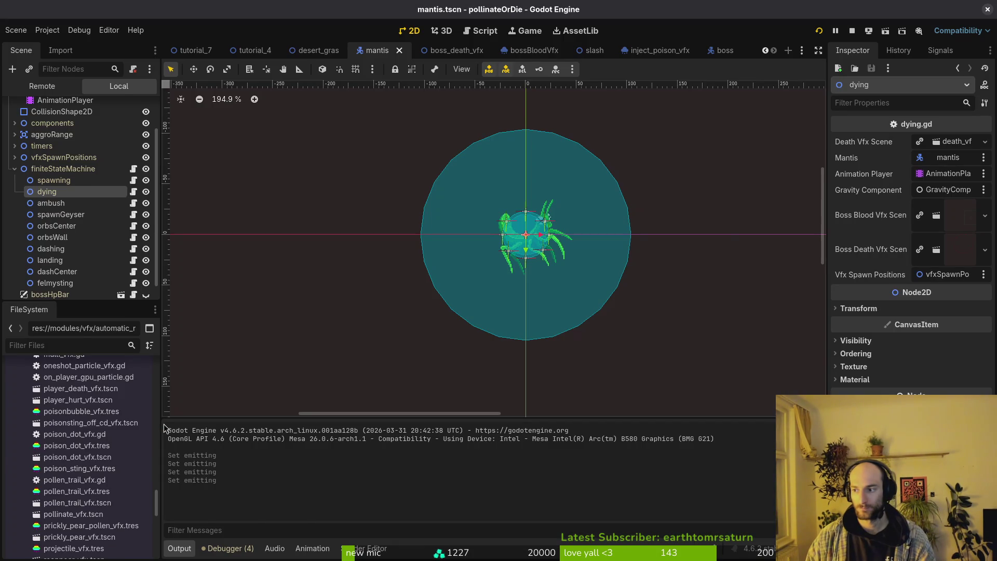
{"action": "key", "text": "alt+Tab"}
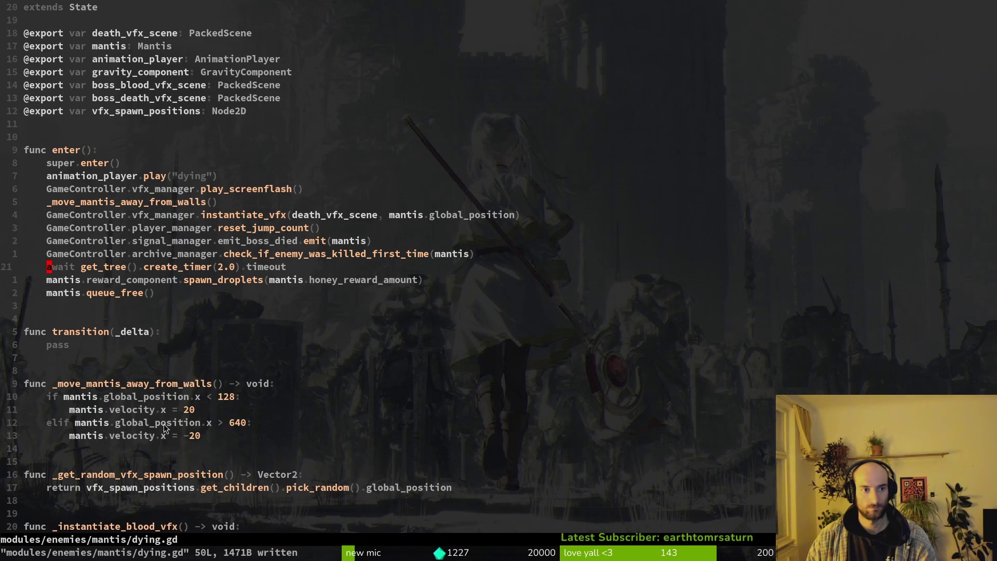
{"action": "key", "text": "alt+Tab"}
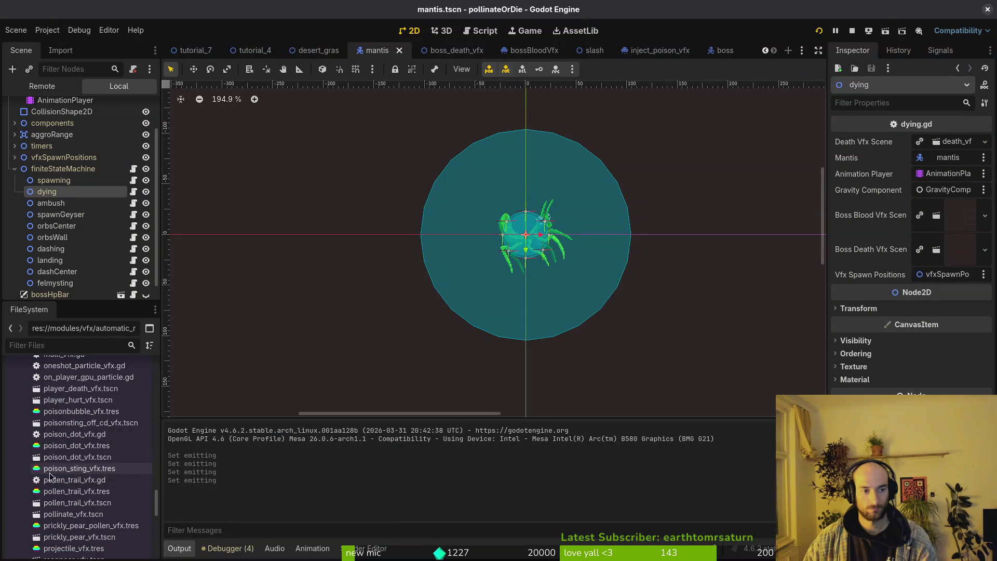
{"action": "left_click", "coordinate": [54, 100]}
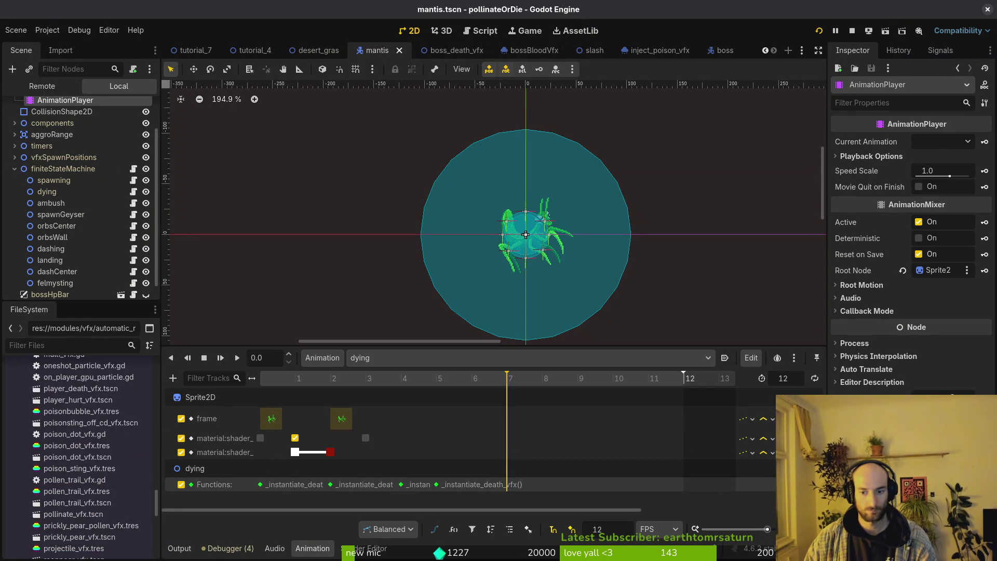
Step: Delete the old Functions track and add a new Call Method track targeting the dying node
{"action": "left_click", "coordinate": [786, 484]}
{"action": "left_click", "coordinate": [174, 378]}
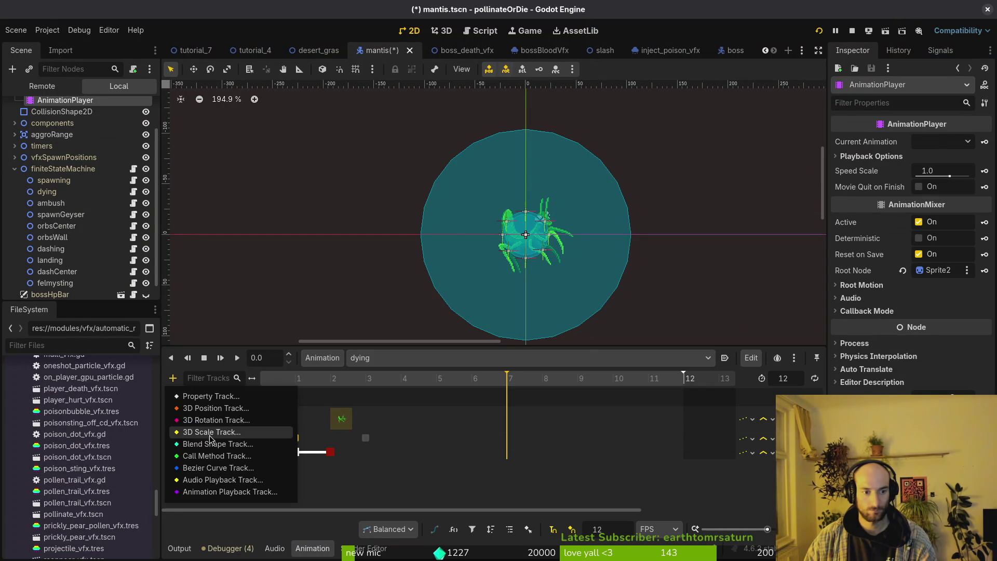
{"action": "left_click", "coordinate": [206, 457]}
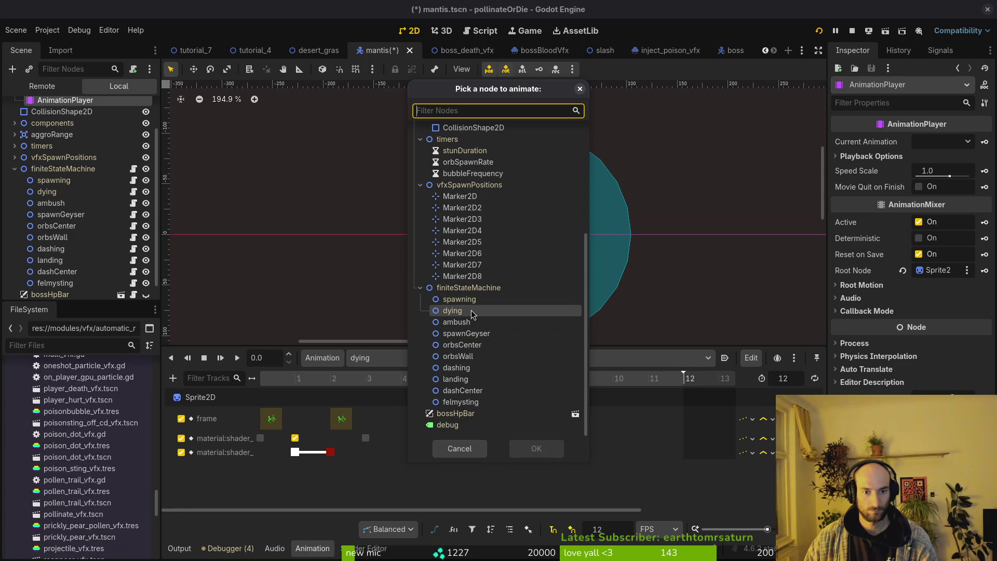
{"action": "left_click", "coordinate": [537, 447]}
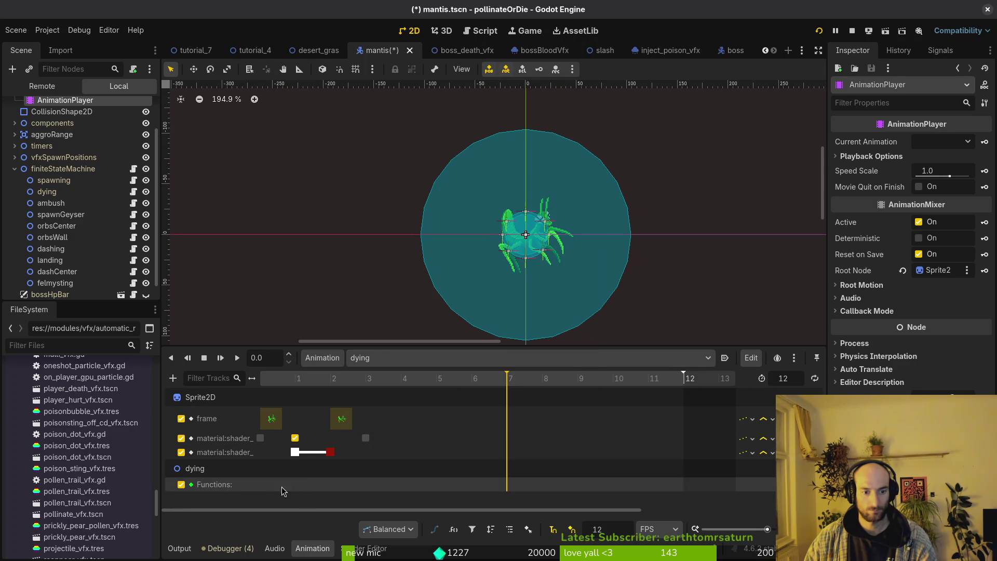
Step: Insert a method key on the new call-method track and choose its method
{"action": "right_click", "coordinate": [265, 488]}
{"action": "left_click", "coordinate": [298, 483]}
{"action": "right_click", "coordinate": [321, 487]}
{"action": "left_click", "coordinate": [346, 495]}
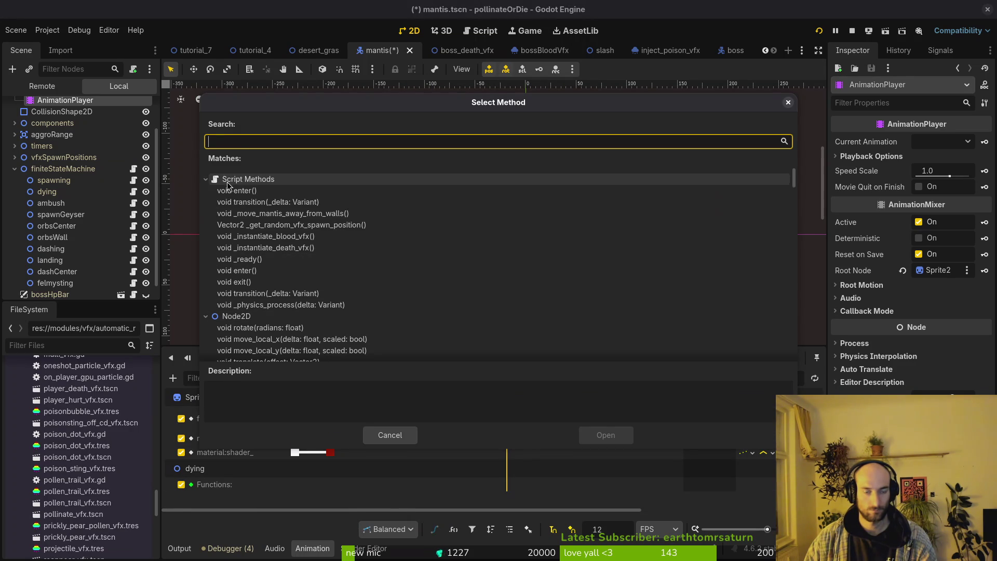
{"action": "double_click", "coordinate": [239, 259]}
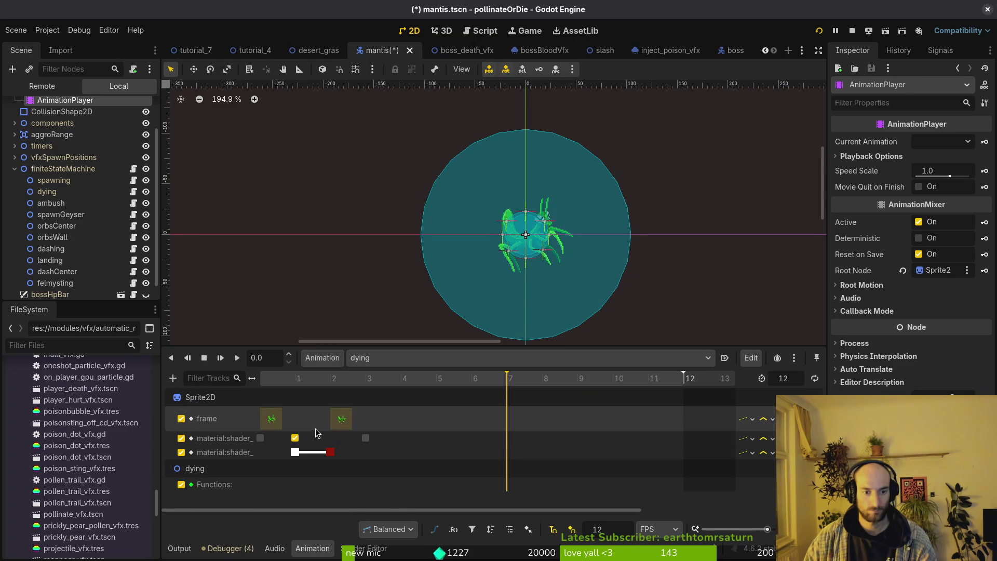
Step: Try moving the second frame key and shader key later, then undo both moves
{"action": "left_click", "coordinate": [342, 422]}
{"action": "left_click", "coordinate": [347, 421]}
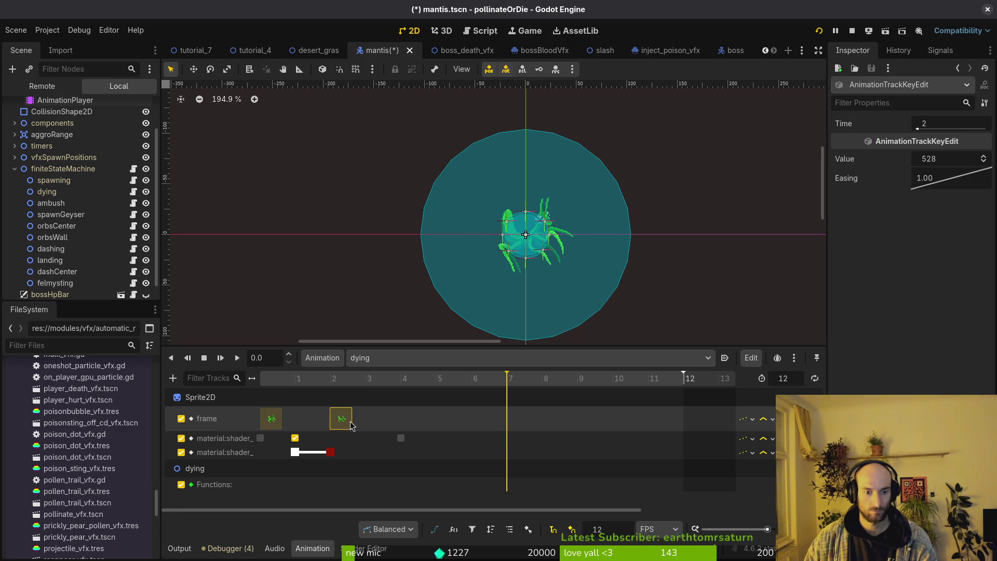
{"action": "left_click_drag", "start_coordinate": [368, 423], "coordinate": [369, 424]}
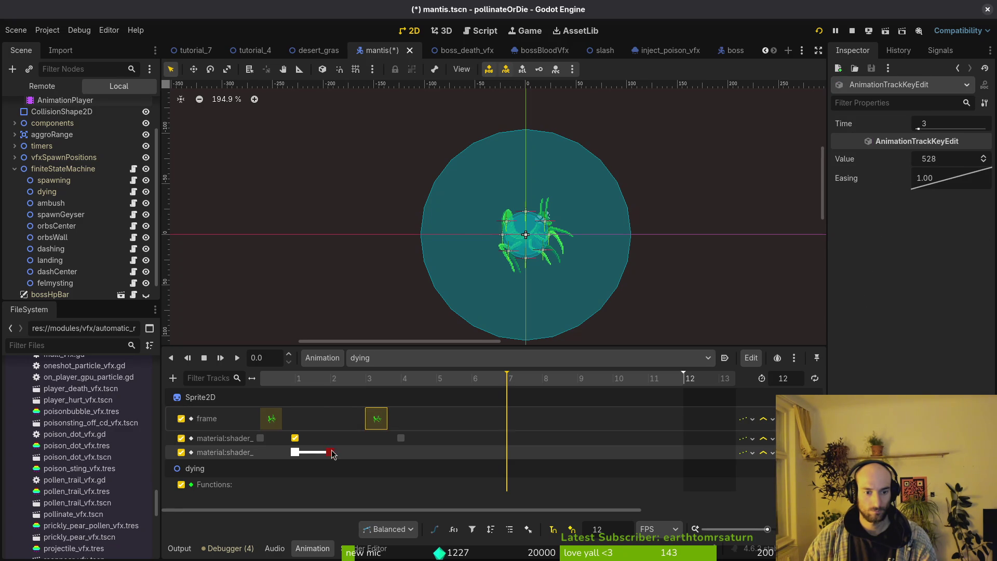
{"action": "left_click", "coordinate": [299, 442]}
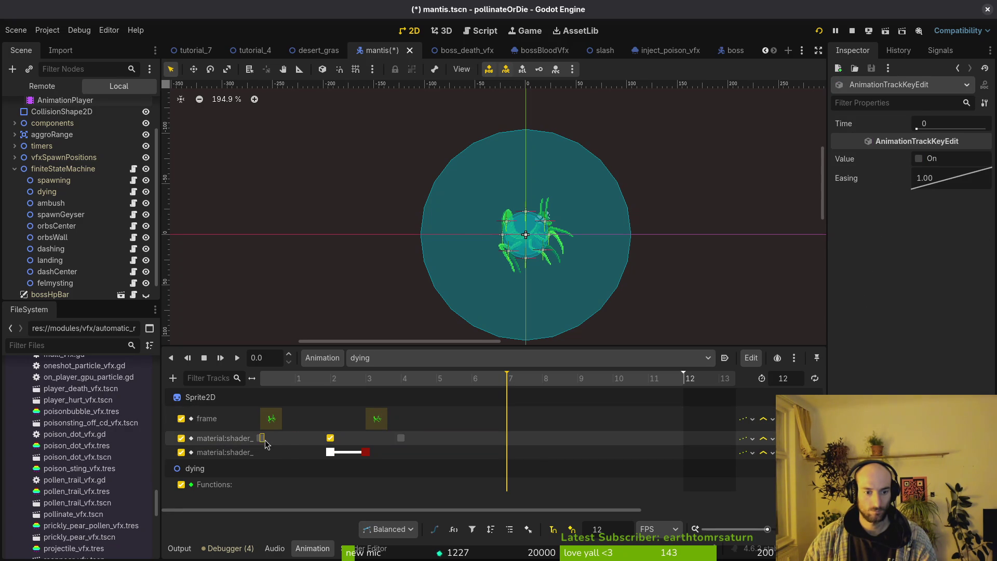
{"action": "key", "text": "ctrl+z"}
{"action": "key", "text": "ctrl+z"}
{"action": "key", "text": "ctrl+z"}
{"action": "key", "text": "ctrl+z"}
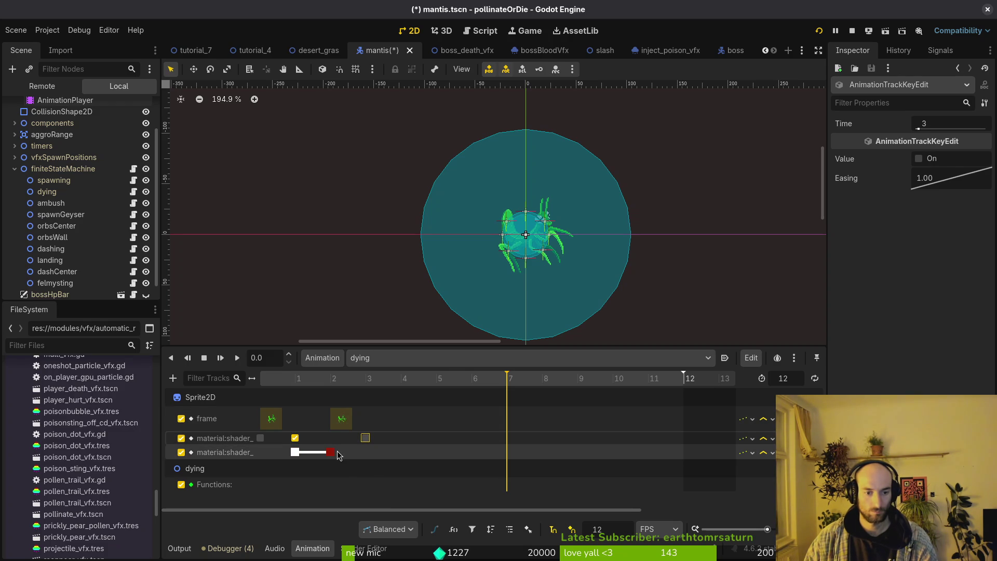
{"action": "key", "text": "ctrl+z"}
Step: Cancel an accidental quit, then drag the grey shader key to frame 4
{"action": "key", "text": "ctrl+q"}
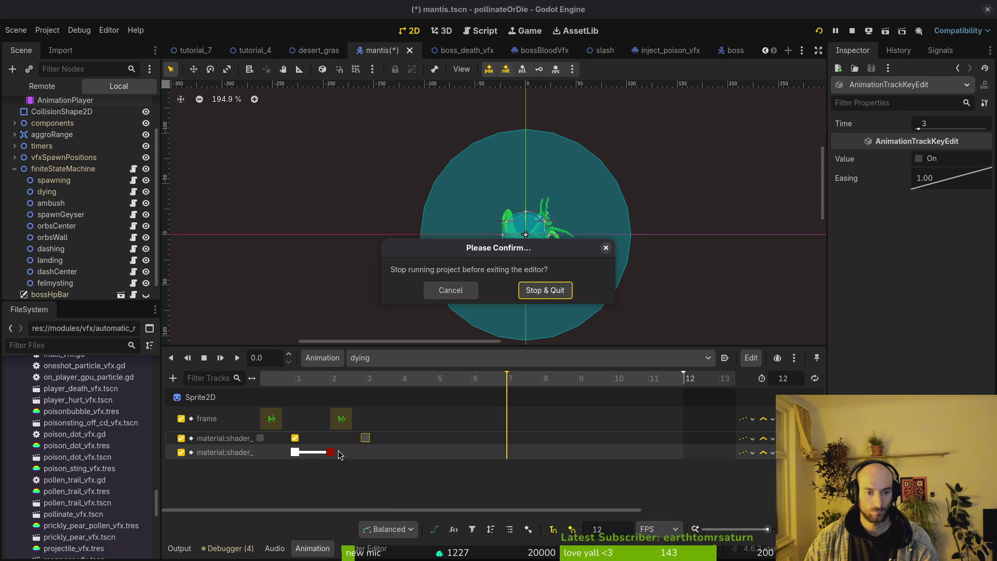
{"action": "key", "text": "Escape"}
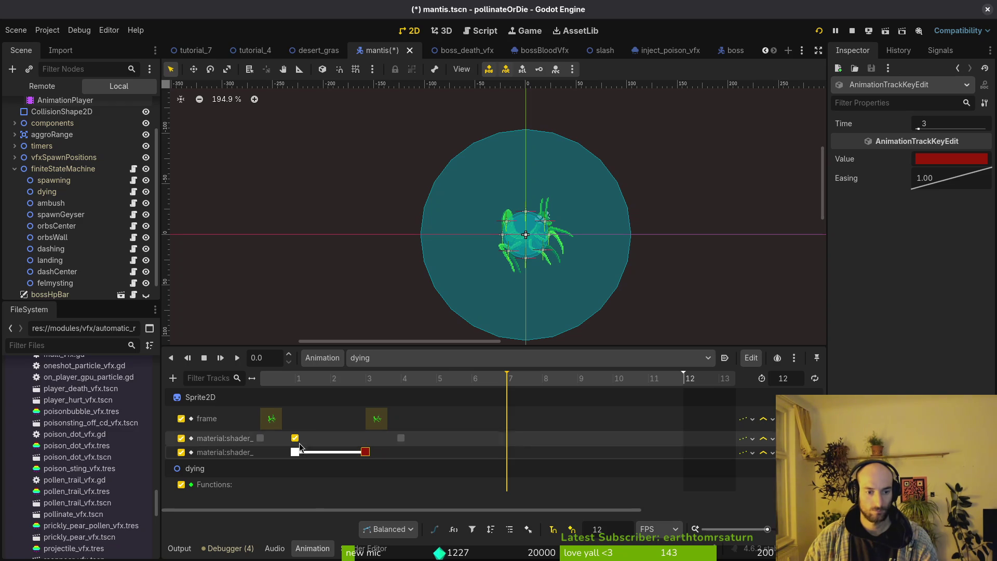
{"action": "left_click", "coordinate": [203, 359]}
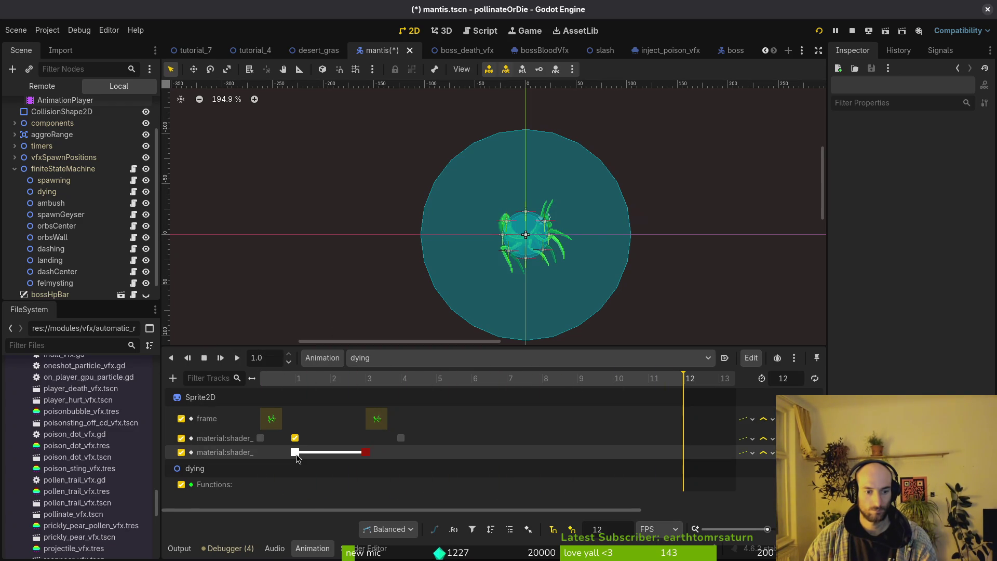
{"action": "left_click_drag", "start_coordinate": [401, 437], "coordinate": [366, 438]}
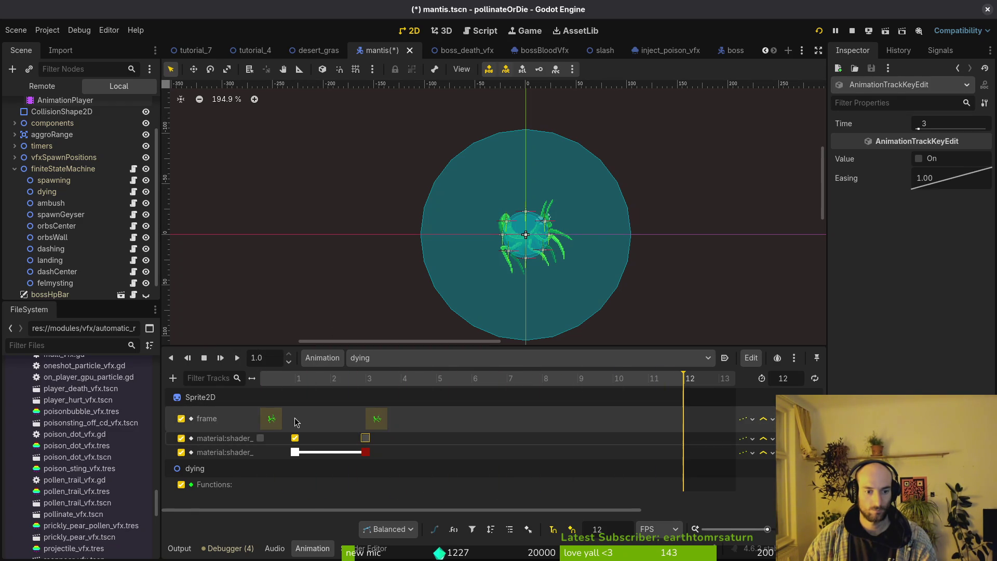
{"action": "left_click", "coordinate": [328, 411]}
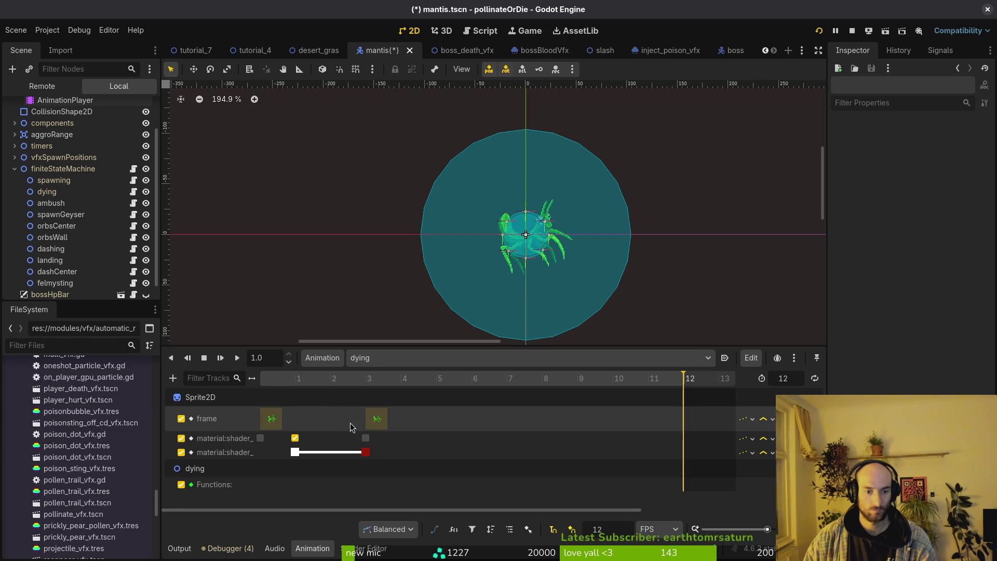
{"action": "left_click_drag", "start_coordinate": [366, 437], "coordinate": [401, 439]}
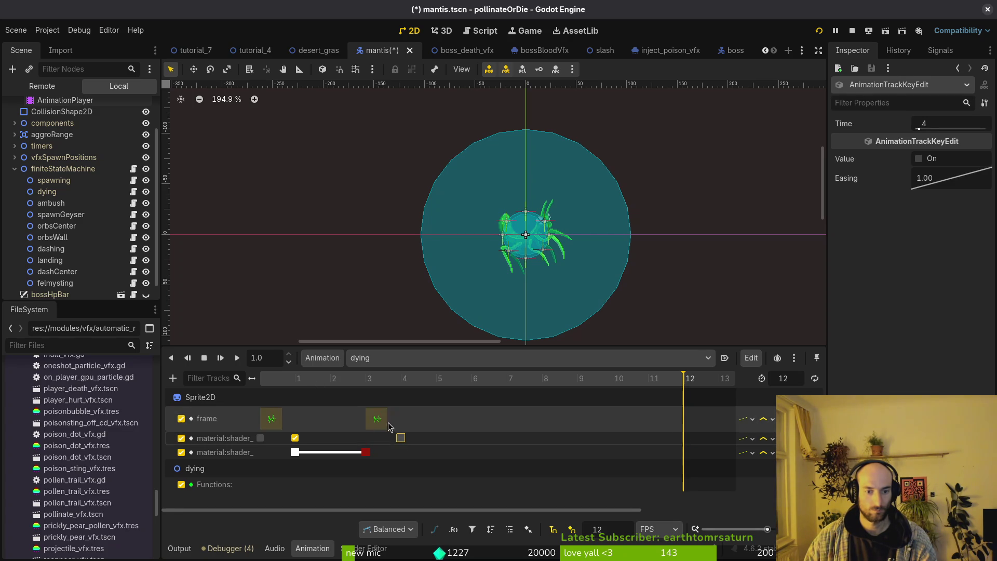
Step: Add an _instantiate_blood_vfx method-call key on the dying animation's Functions track
{"action": "right_click", "coordinate": [293, 484]}
{"action": "left_click", "coordinate": [312, 466]}
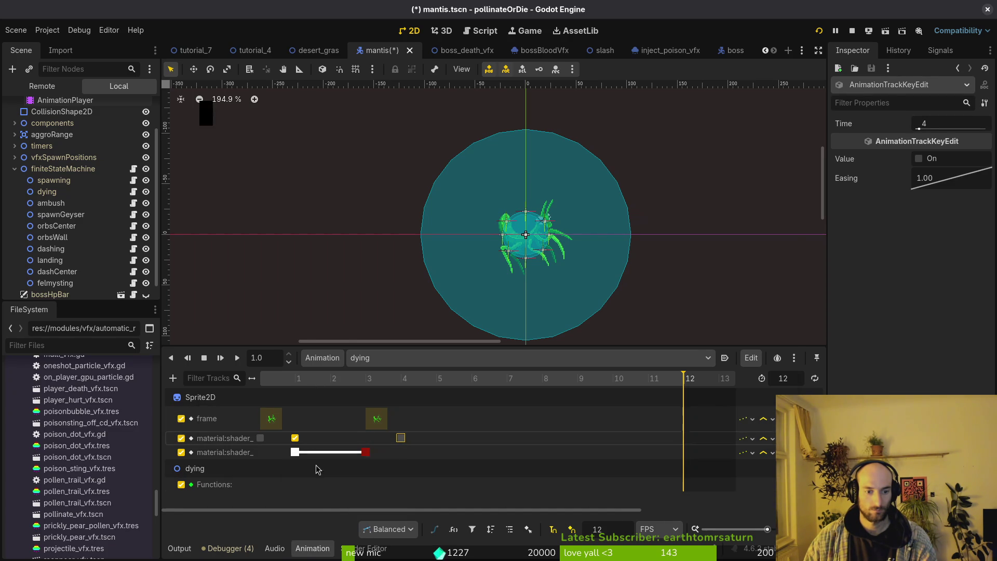
{"action": "double_click", "coordinate": [340, 237]}
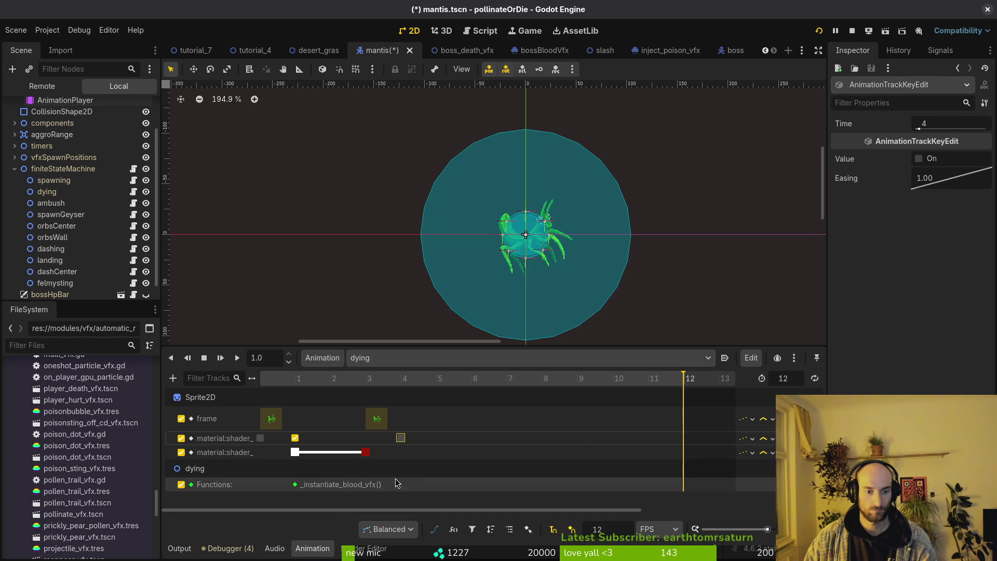
Step: Add _instantiate_death_vfx call keys, duplicating one to frame 2 of the dying animation
{"action": "right_click", "coordinate": [397, 484]}
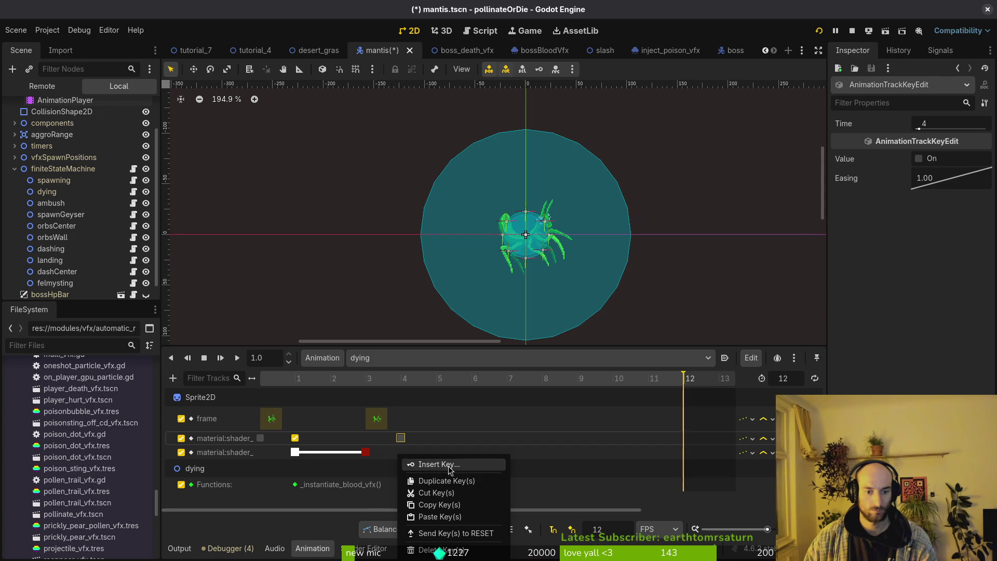
{"action": "left_click", "coordinate": [438, 465]}
{"action": "left_click", "coordinate": [312, 247]}
{"action": "left_click", "coordinate": [604, 434]}
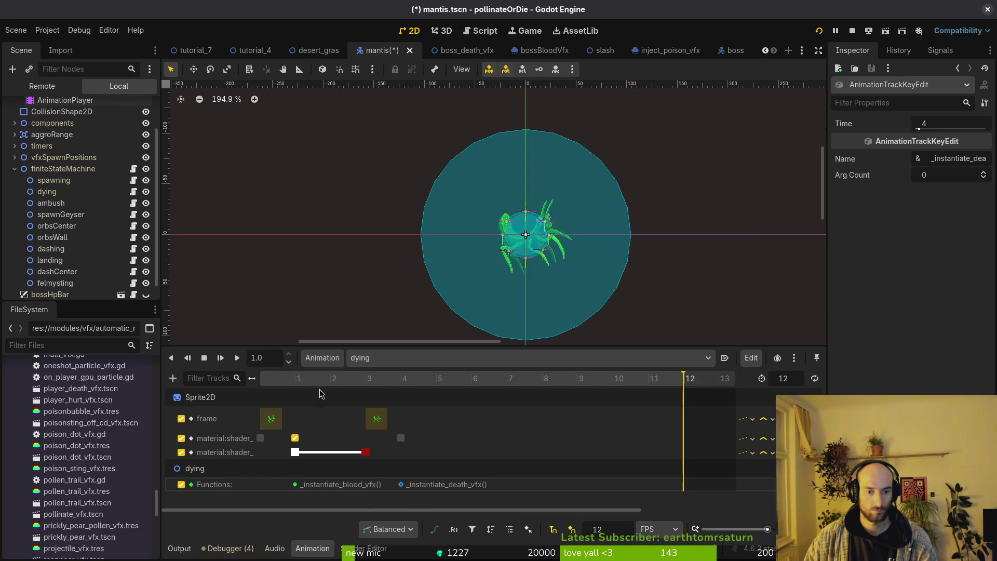
{"action": "key", "text": "ctrl+d"}
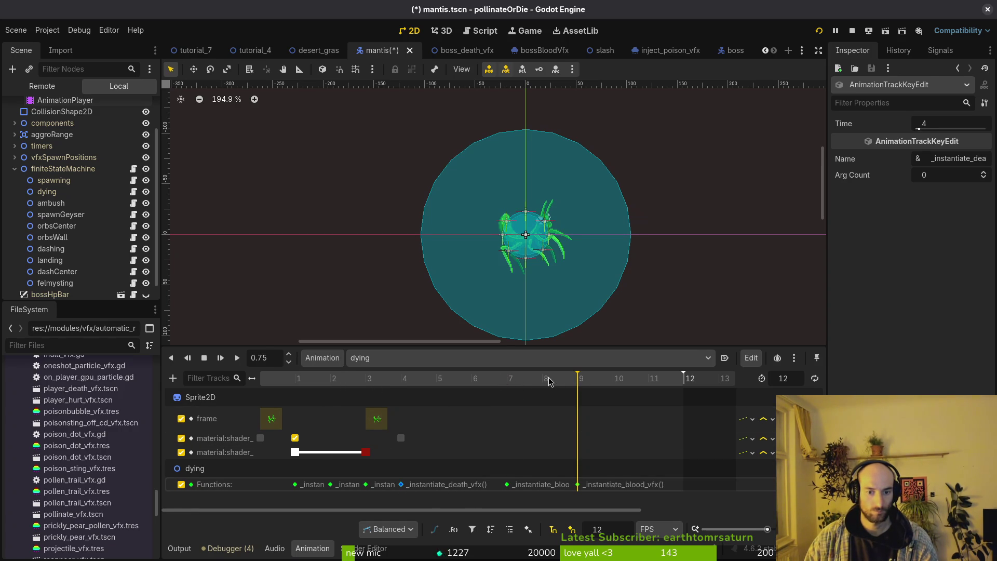
Step: Save the mantis scene, checking the blood vfx key at frame 9
{"action": "key", "text": "ctrl+s"}
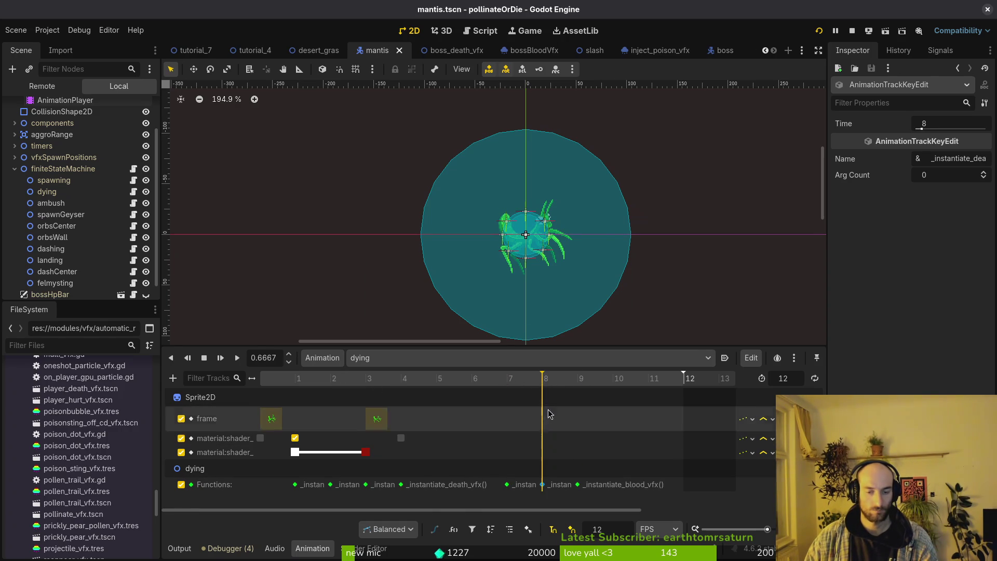
{"action": "left_click", "coordinate": [578, 485]}
{"action": "key", "text": "ctrl+s"}
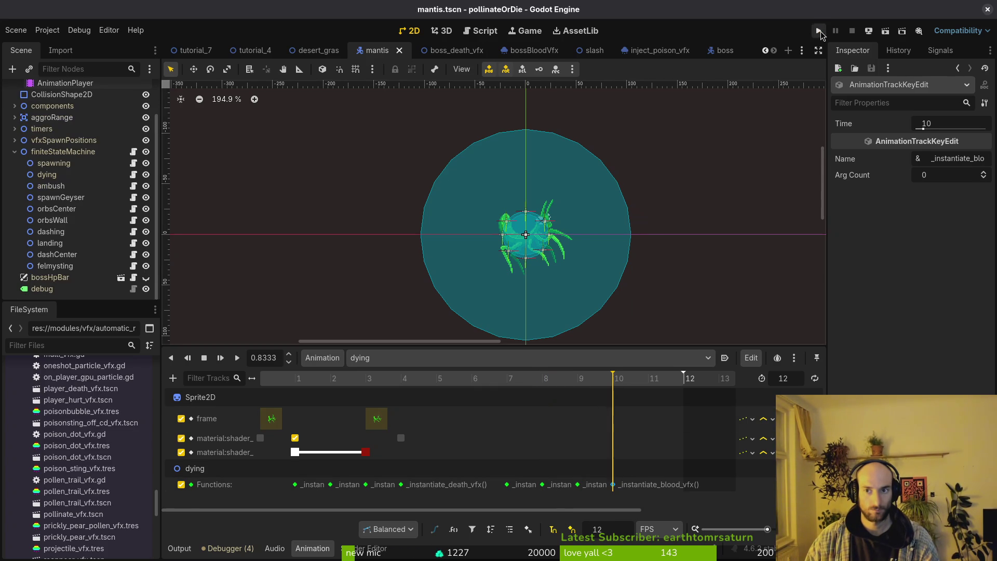
Step: Start a level in the running game, maximize its window, and back out of the debug level-select menu
{"action": "key", "text": "Return"}
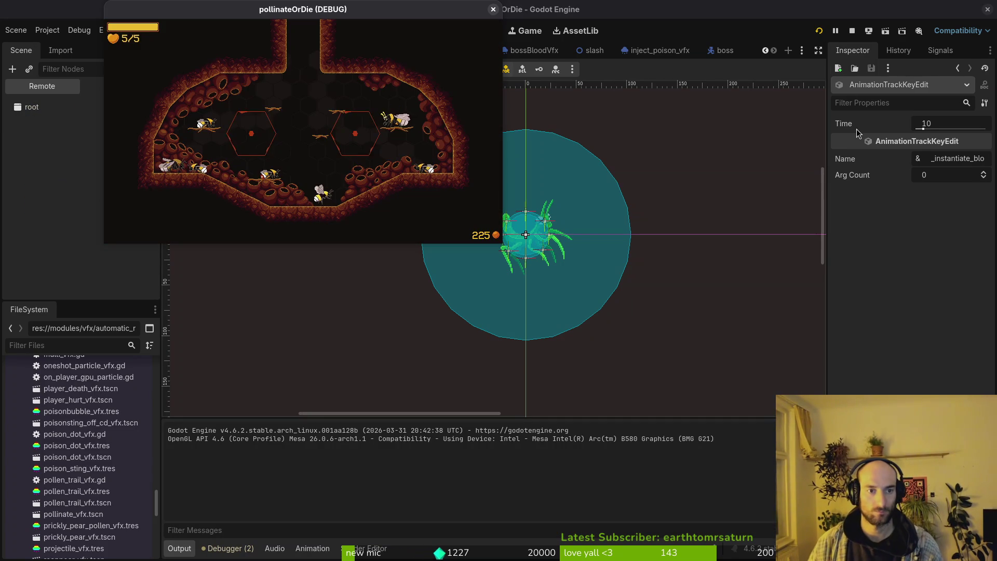
{"action": "double_click", "coordinate": [334, 11]}
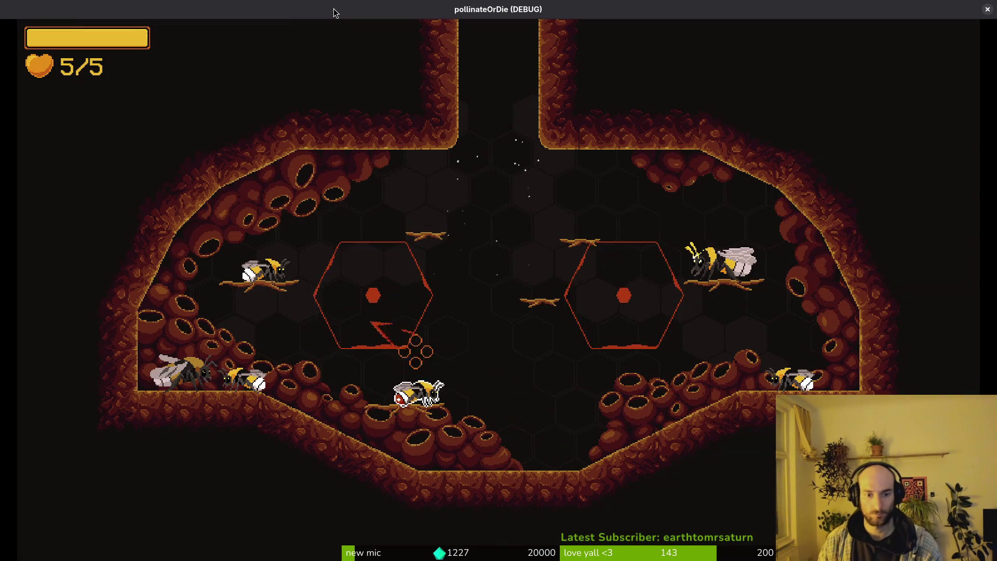
{"action": "key", "text": "Escape"}
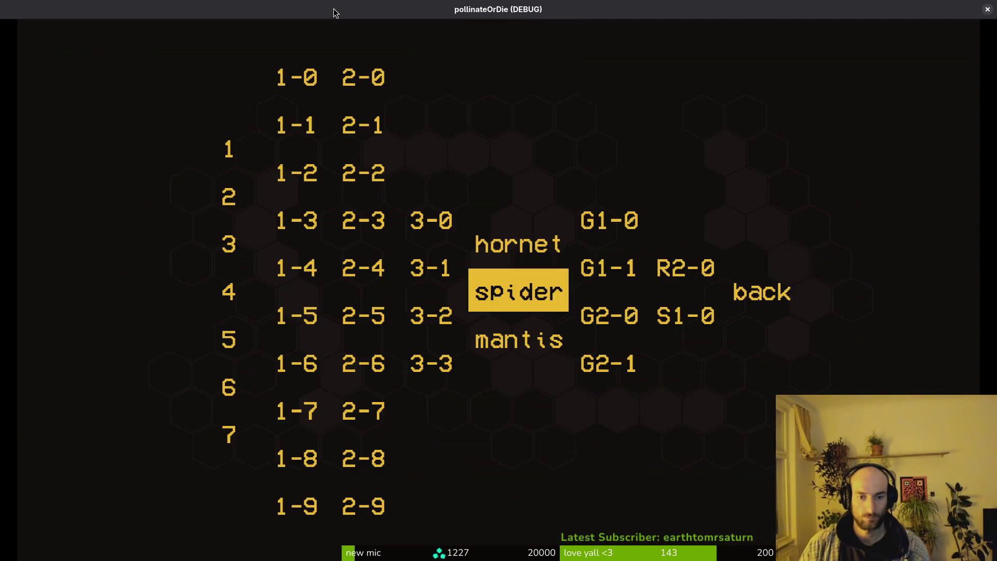
{"action": "key", "text": "Down"}
{"action": "key", "text": "Up"}
{"action": "key", "text": "Right"}
{"action": "key", "text": "Right"}
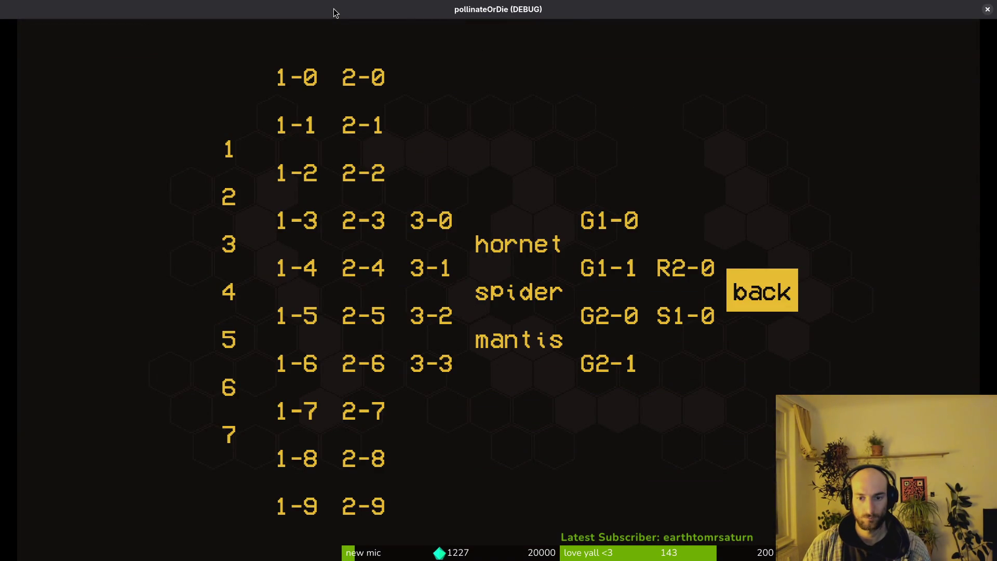
{"action": "key", "text": "Return"}
Step: Give the bee extra honey from the pause menu's debugging panel, resume, and bring up the upgrade menu
{"action": "key", "text": "Escape"}
{"action": "key", "text": "Down"}
{"action": "key", "text": "Return"}
{"action": "key", "text": "Up"}
{"action": "key", "text": "Return"}
{"action": "key", "text": "Escape"}
{"action": "key", "text": "Escape"}
{"action": "key", "text": "Tab"}
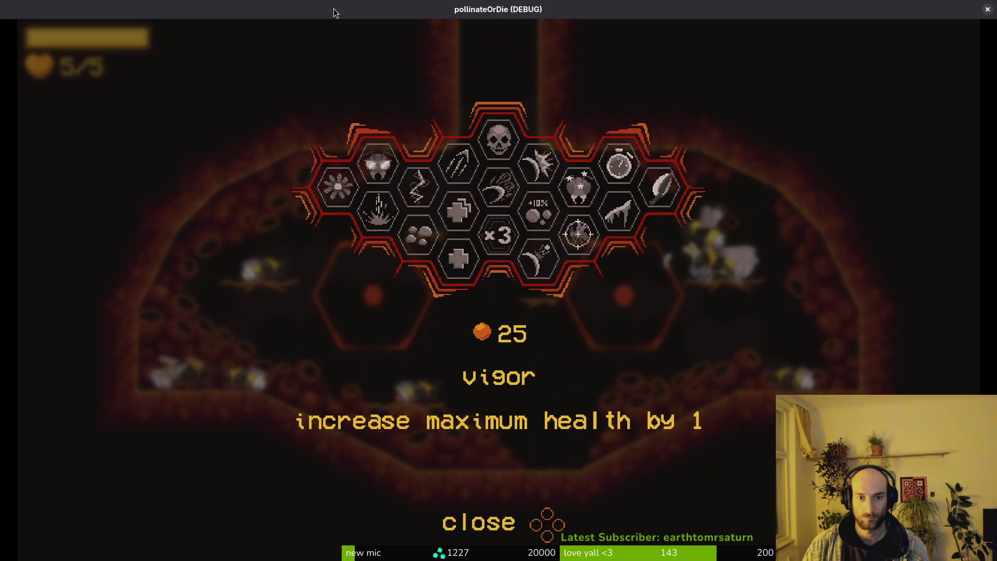
Step: Buy the smasher and combobar upgrades in the hexagonal upgrade menu
{"action": "key", "text": "Right"}
{"action": "key", "text": "Return"}
{"action": "key", "text": "Left"}
{"action": "key", "text": "Up"}
{"action": "key", "text": "Right"}
{"action": "key", "text": "Return"}
{"action": "key", "text": "Up"}
{"action": "key", "text": "Down"}
{"action": "key", "text": "Right"}
{"action": "key", "text": "Down"}
{"action": "key", "text": "Left"}
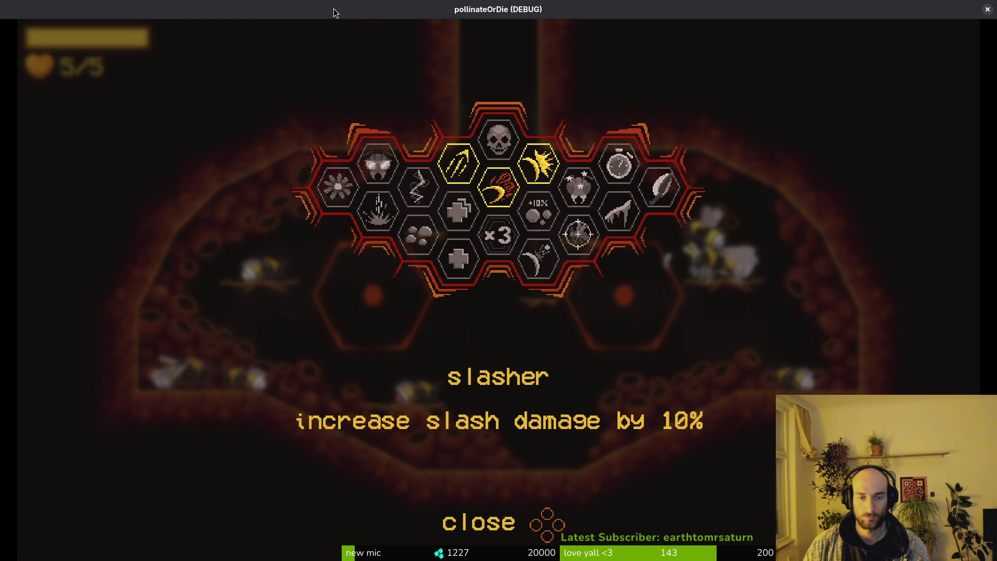
{"action": "key", "text": "Down"}
{"action": "key", "text": "Return"}
Step: Buy the reflect, dash chains, UV vision, shockwave and buzz pollination upgrades
{"action": "key", "text": "Right"}
{"action": "key", "text": "Down"}
{"action": "key", "text": "Return"}
{"action": "key", "text": "Left"}
{"action": "key", "text": "Left"}
{"action": "key", "text": "Return"}
{"action": "key", "text": "Left"}
{"action": "key", "text": "Return"}
{"action": "key", "text": "Down"}
{"action": "key", "text": "Return"}
{"action": "key", "text": "Left"}
{"action": "key", "text": "Return"}
Step: Buy the deep wound, precision and special ability upgrades, then close the upgrade menu
{"action": "key", "text": "Right"}
{"action": "key", "text": "Right"}
{"action": "key", "text": "Left"}
{"action": "key", "text": "Down"}
{"action": "key", "text": "Left"}
{"action": "key", "text": "Right"}
{"action": "key", "text": "Return"}
{"action": "key", "text": "Right"}
{"action": "key", "text": "Left"}
{"action": "key", "text": "Left"}
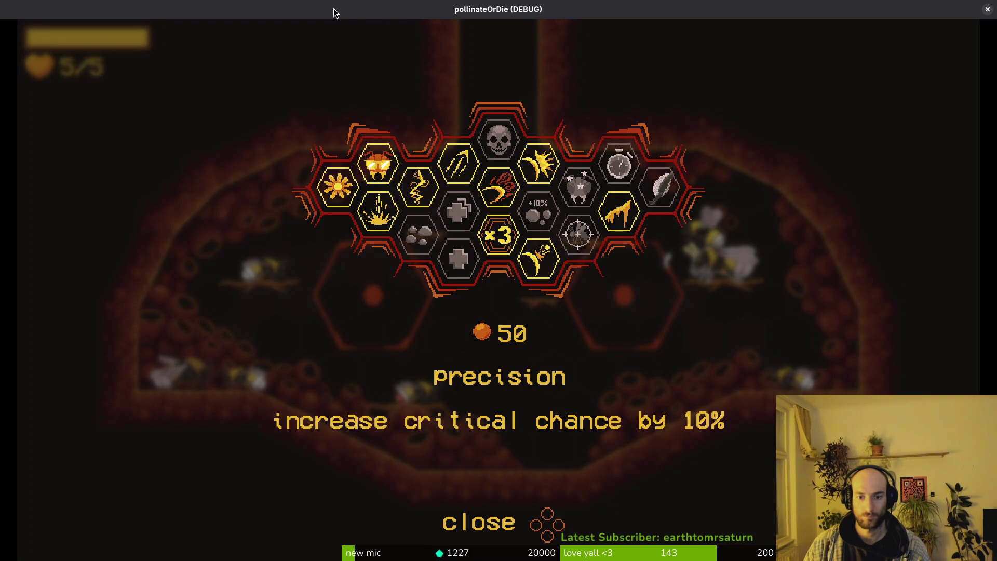
{"action": "key", "text": "Return"}
{"action": "key", "text": "Right"}
{"action": "key", "text": "Right"}
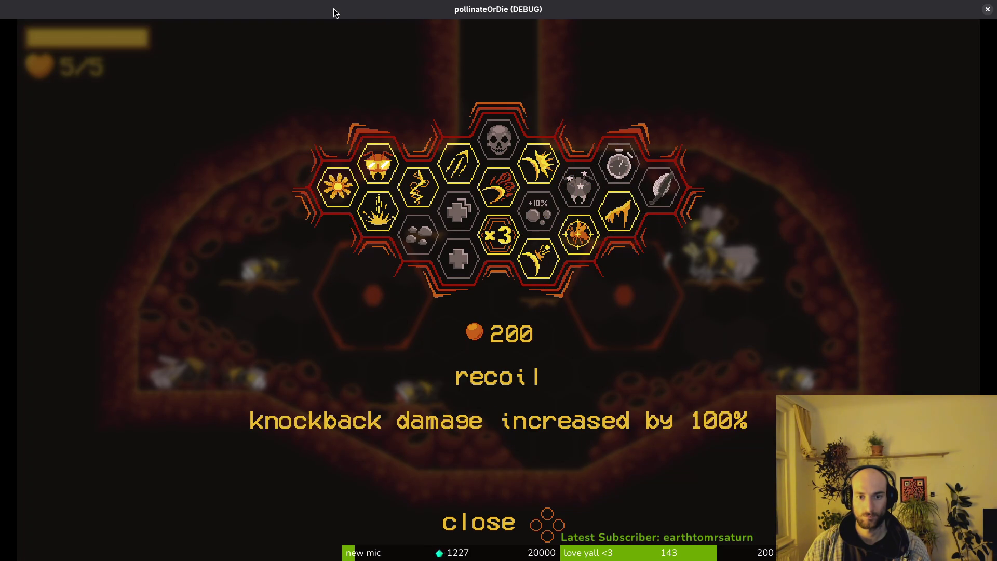
{"action": "key", "text": "Right"}
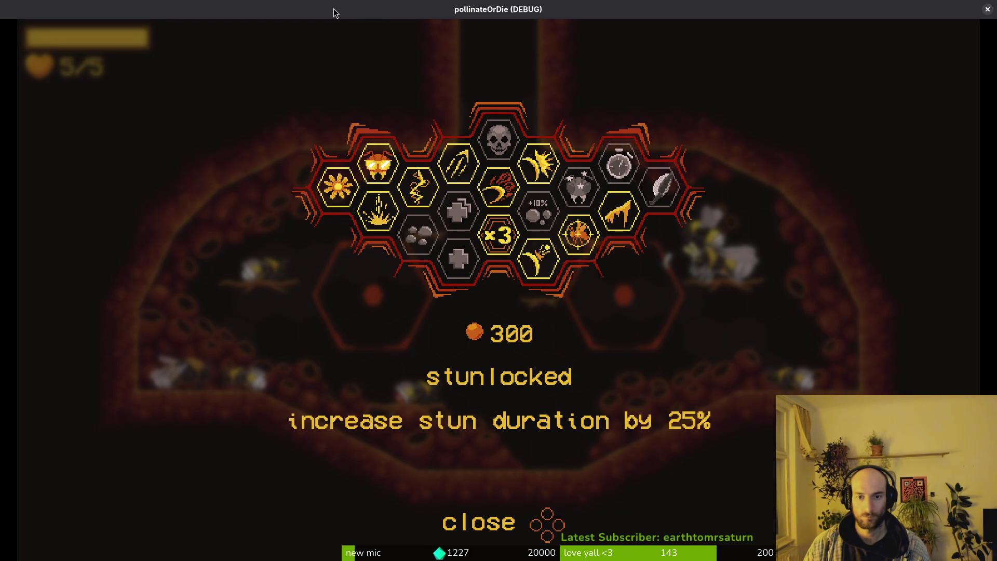
{"action": "key", "text": "Left"}
{"action": "key", "text": "Up"}
{"action": "key", "text": "Return"}
{"action": "key", "text": "Escape"}
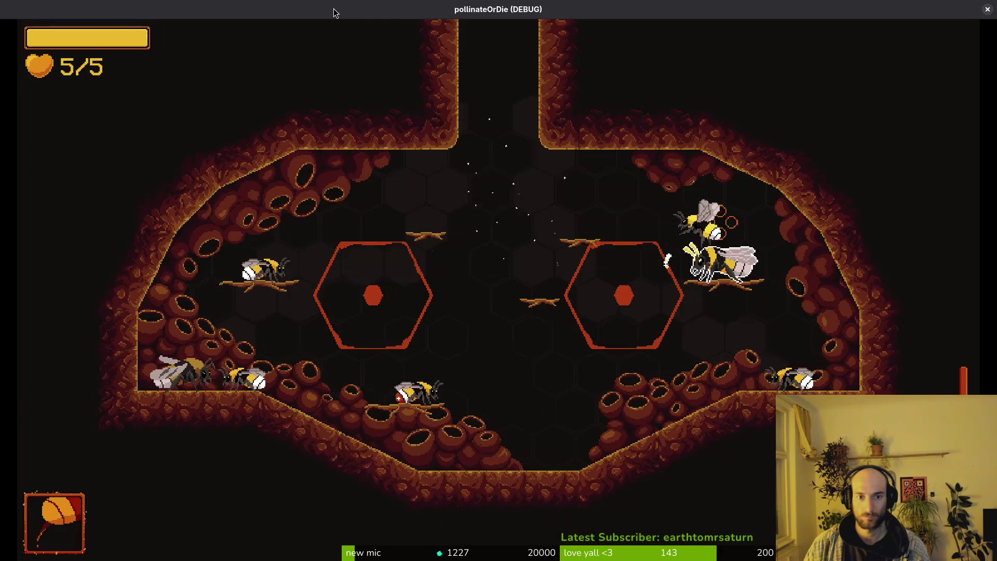
Step: Fly the bee off its perch and load the mantis boss level from the debug level-select menu
{"action": "key", "text": "Down"}
{"action": "key", "text": "Left"}
{"action": "key", "text": "Up"}
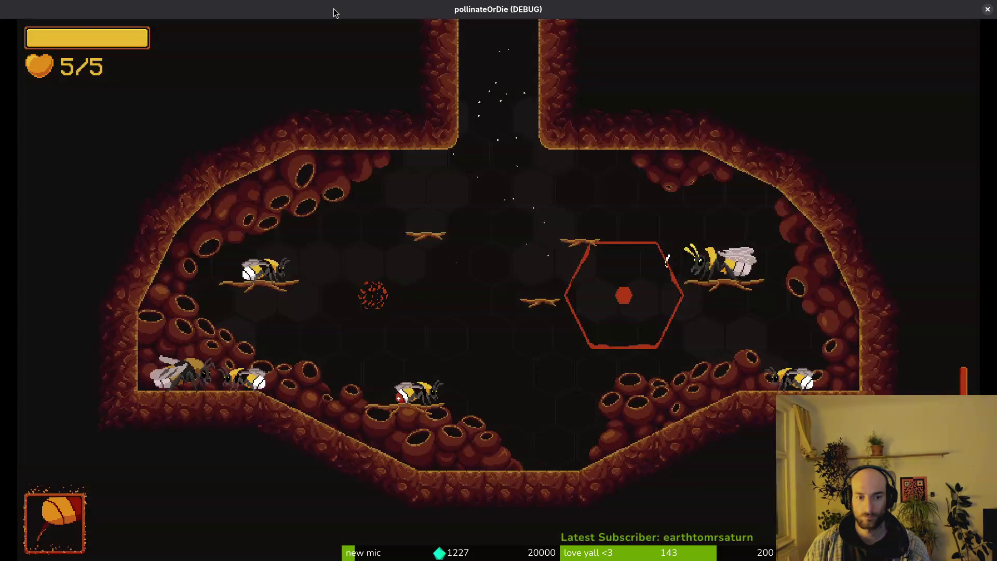
{"action": "key", "text": "Escape"}
{"action": "key", "text": "Down"}
{"action": "key", "text": "Return"}
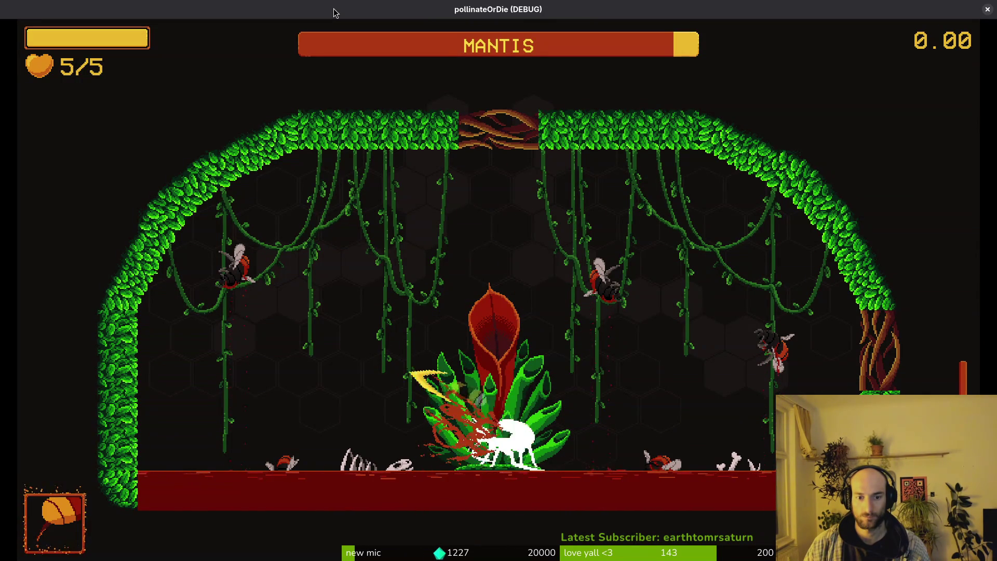
Step: Fly at the mantis and strike it from the top and right while dodging its slashes
{"action": "key", "text": "Up"}
{"action": "key", "text": "Right"}
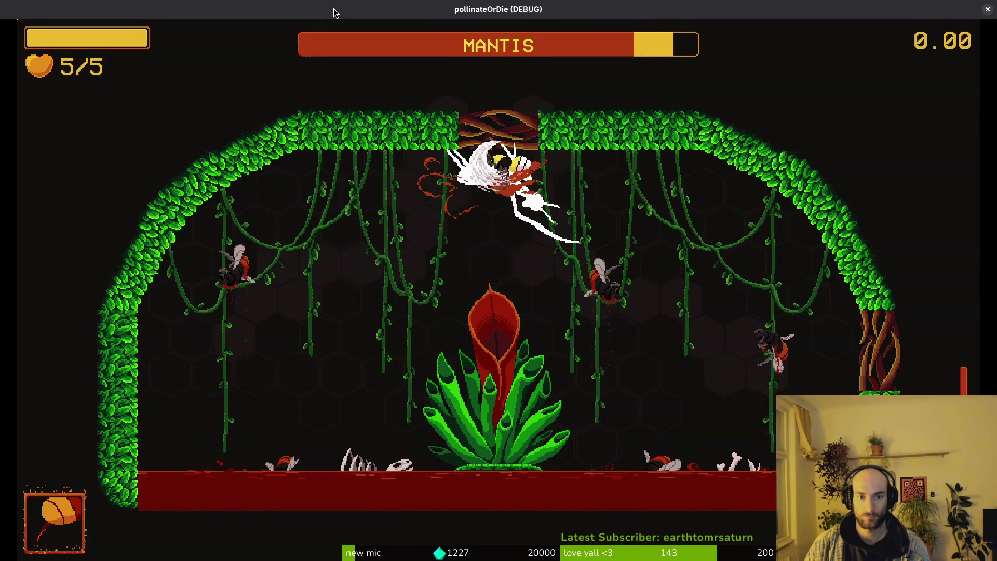
{"action": "key", "text": "Right"}
{"action": "key", "text": "Down"}
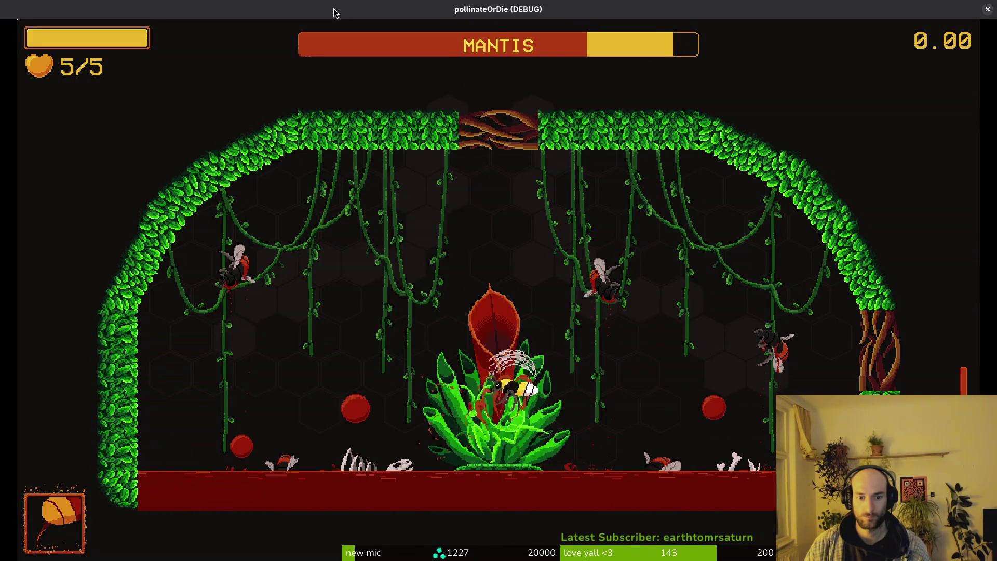
{"action": "key", "text": "Up"}
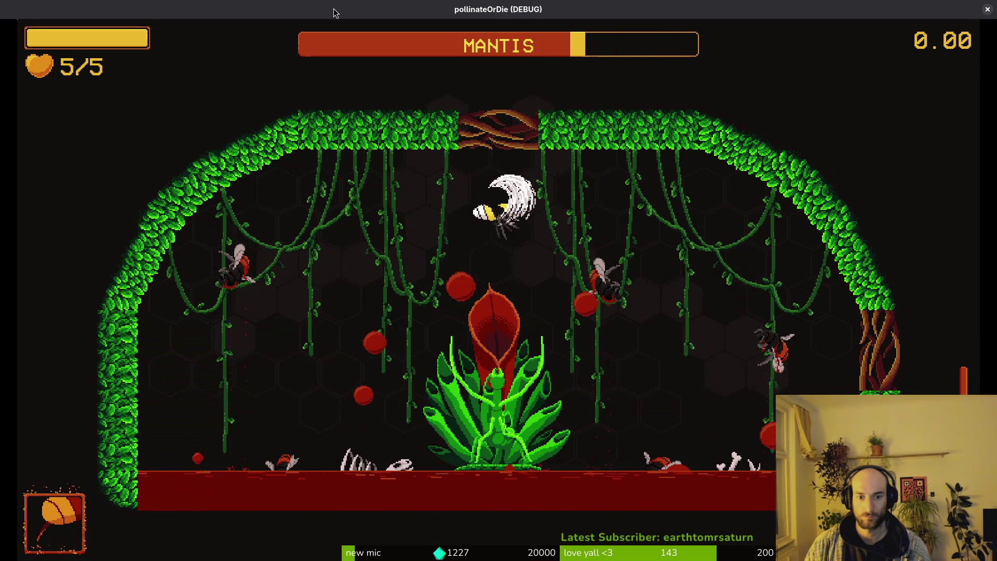
{"action": "key", "text": "Right"}
{"action": "key", "text": "Down"}
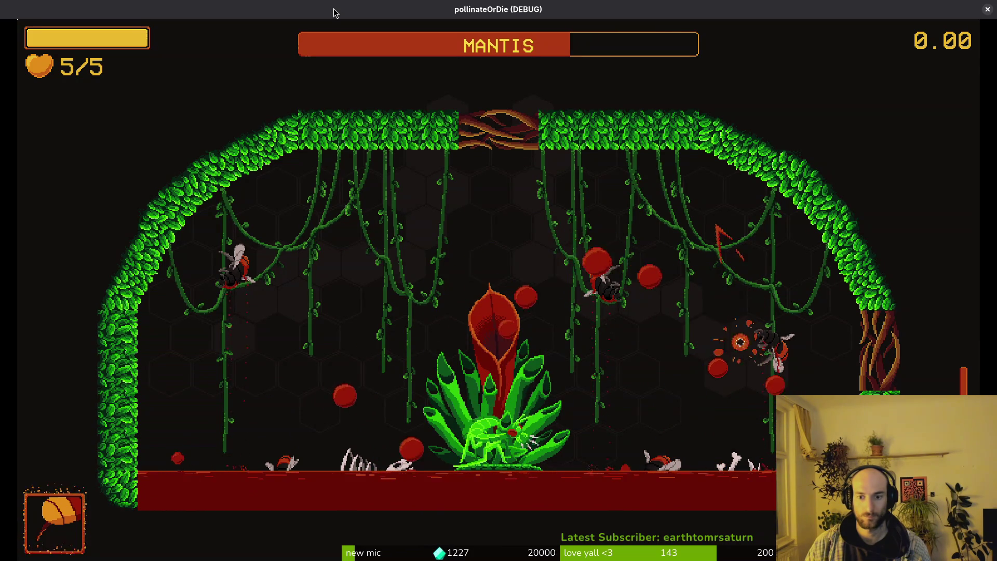
{"action": "key", "text": "Up"}
{"action": "key", "text": "Left"}
{"action": "key", "text": "Left"}
{"action": "key", "text": "Left"}
Step: Evade the mantis between the left wall, ceiling and central plant until the bee is down to 1/5 health
{"action": "key", "text": "Right"}
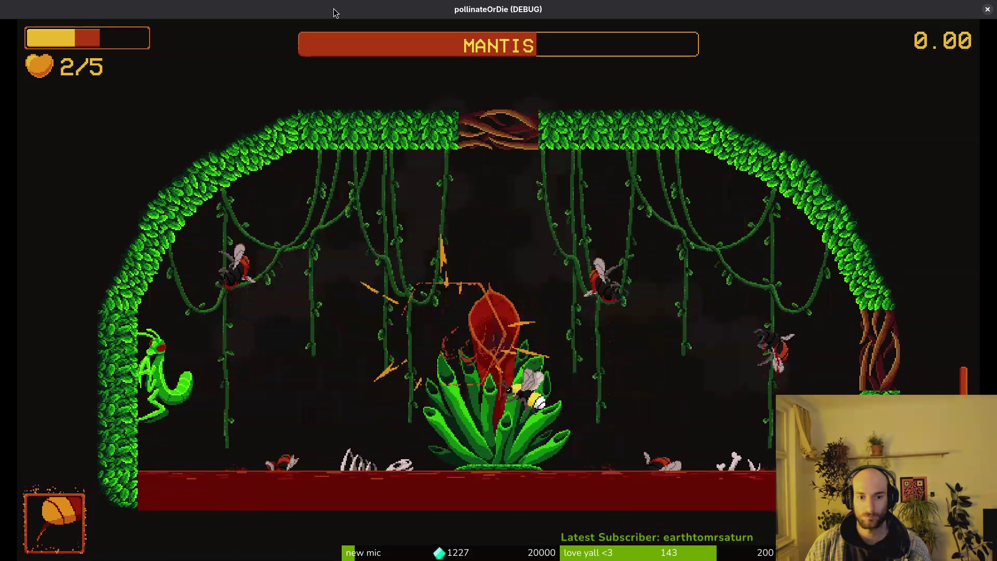
{"action": "key", "text": "Up"}
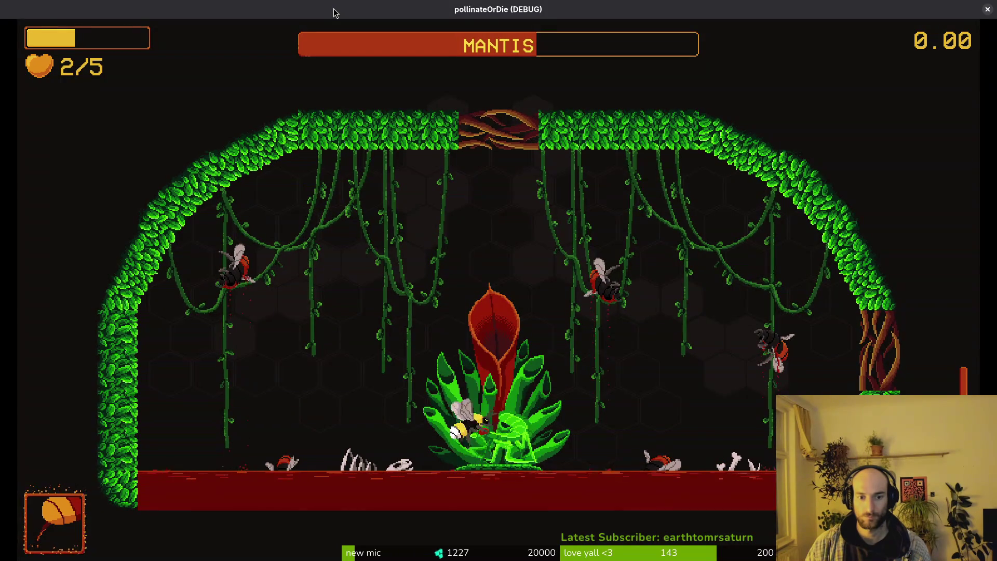
{"action": "key", "text": "Left"}
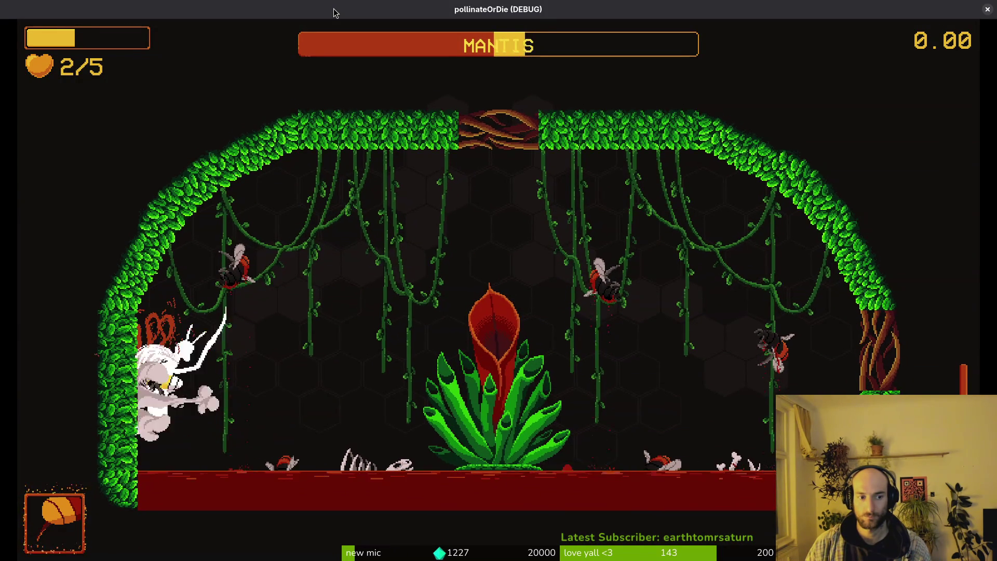
{"action": "key", "text": "Right"}
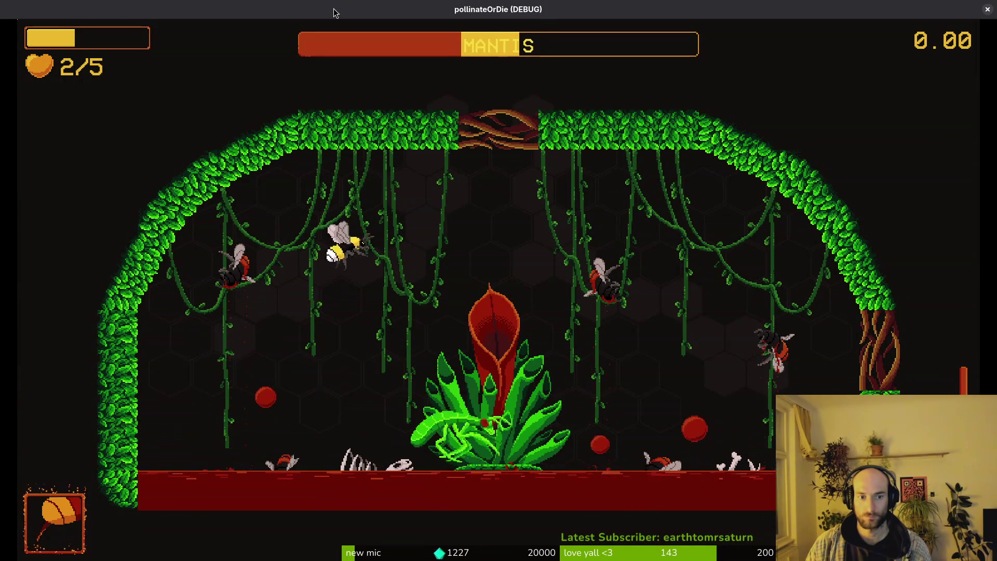
{"action": "key", "text": "Left"}
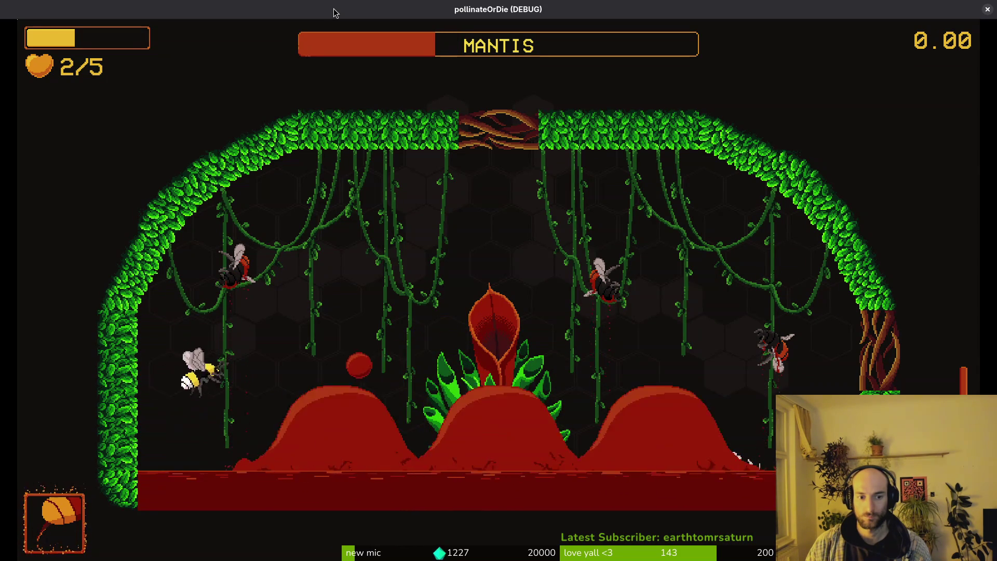
{"action": "key", "text": "Right"}
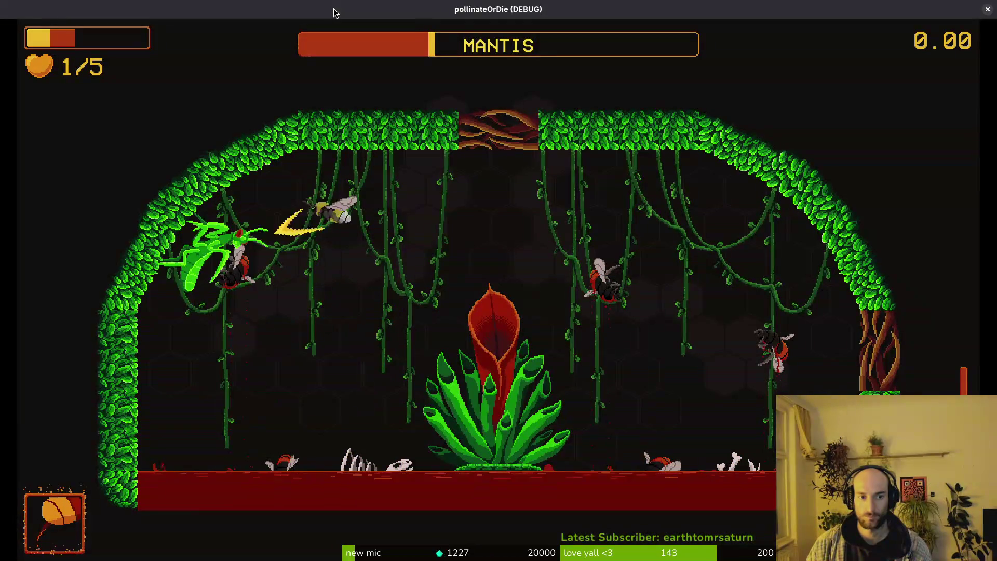
{"action": "key", "text": "Left"}
{"action": "key", "text": "Left"}
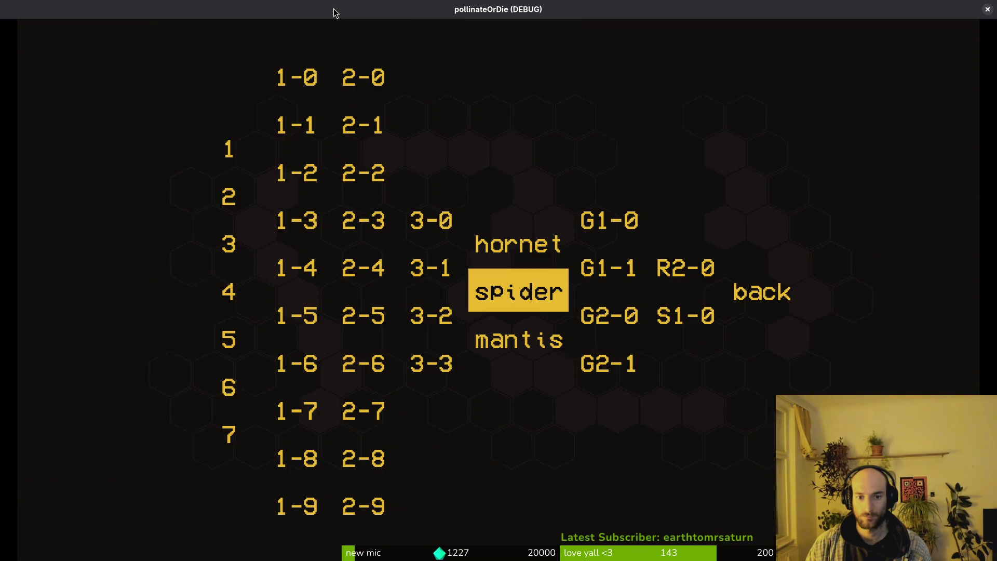
Step: Start the mantis level, fight until the bee dies, and respawn from the death screen
{"action": "key", "text": "Down"}
{"action": "key", "text": "Return"}
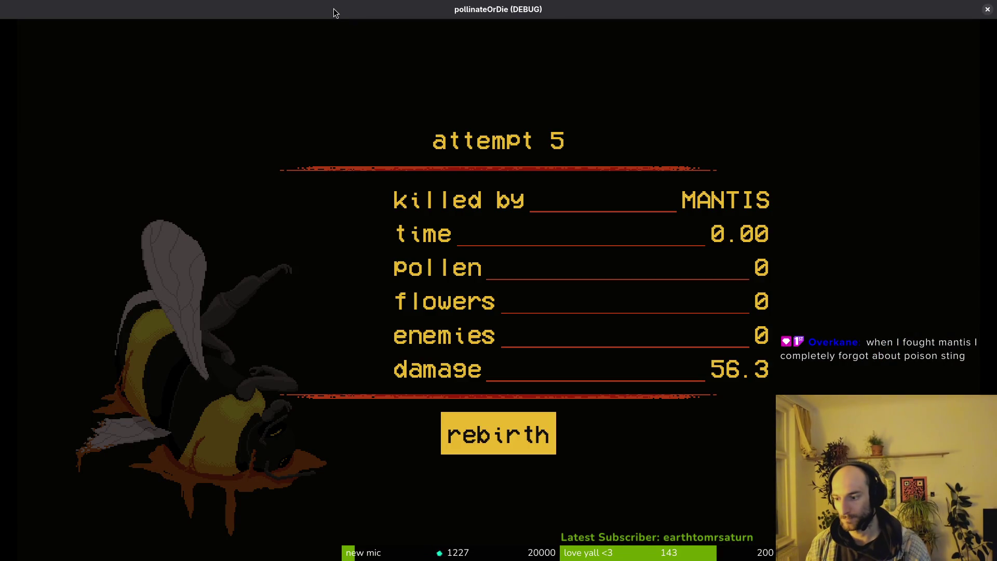
{"action": "key", "text": "Return"}
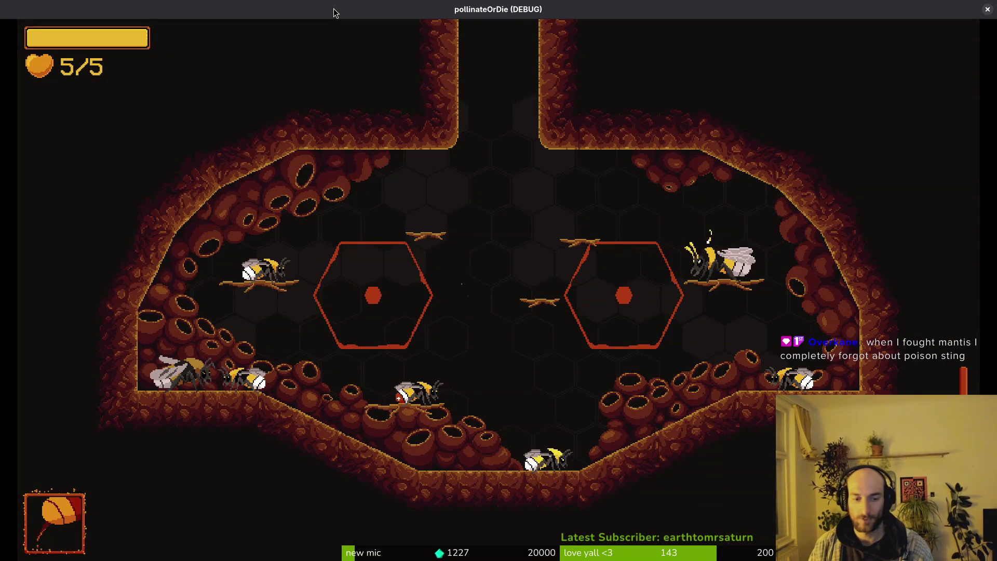
Step: Browse the debug level-select list and load the mantis level again
{"action": "key", "text": "Escape"}
{"action": "key", "text": "Up"}
{"action": "key", "text": "Down"}
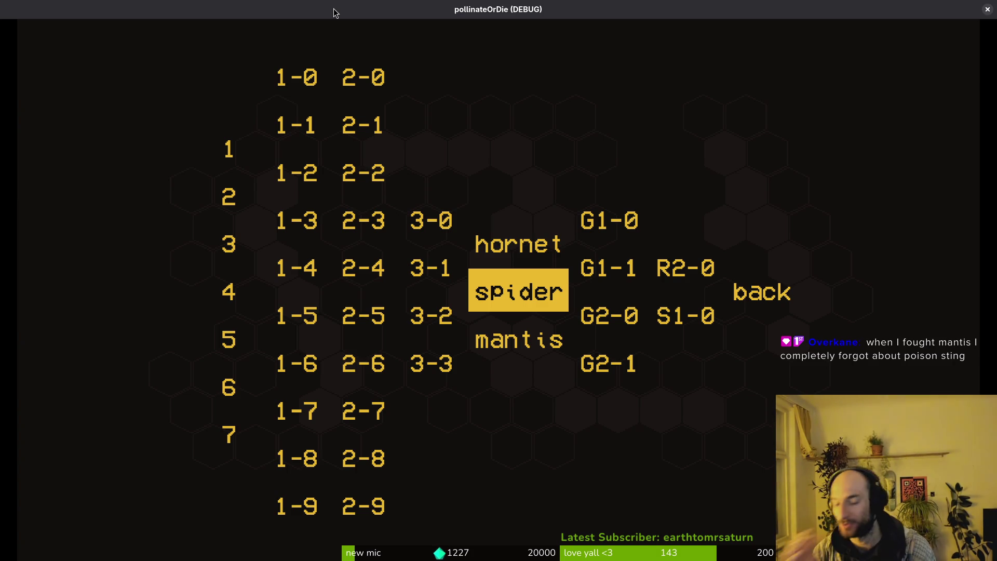
{"action": "key", "text": "Down"}
{"action": "key", "text": "Up"}
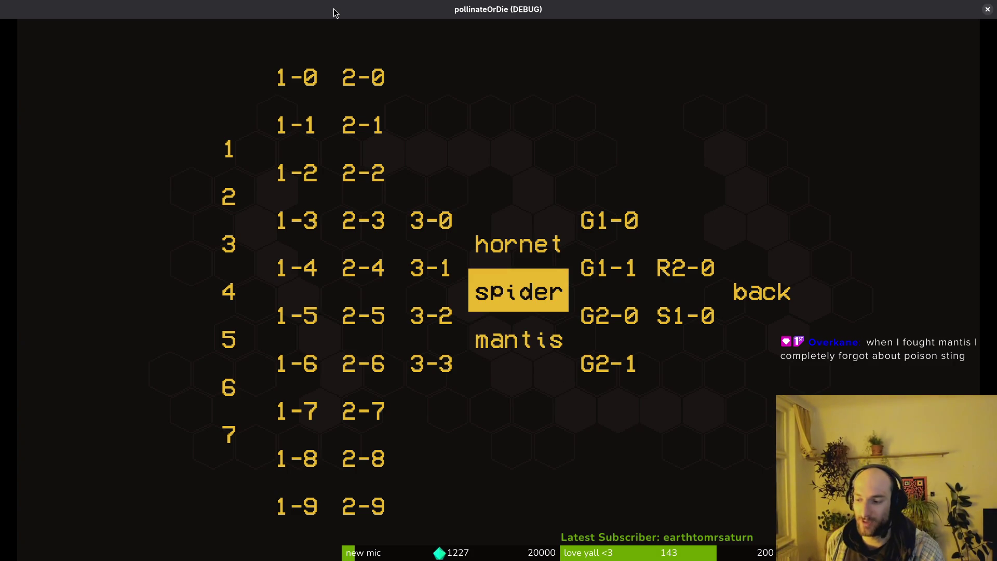
{"action": "key", "text": "Down"}
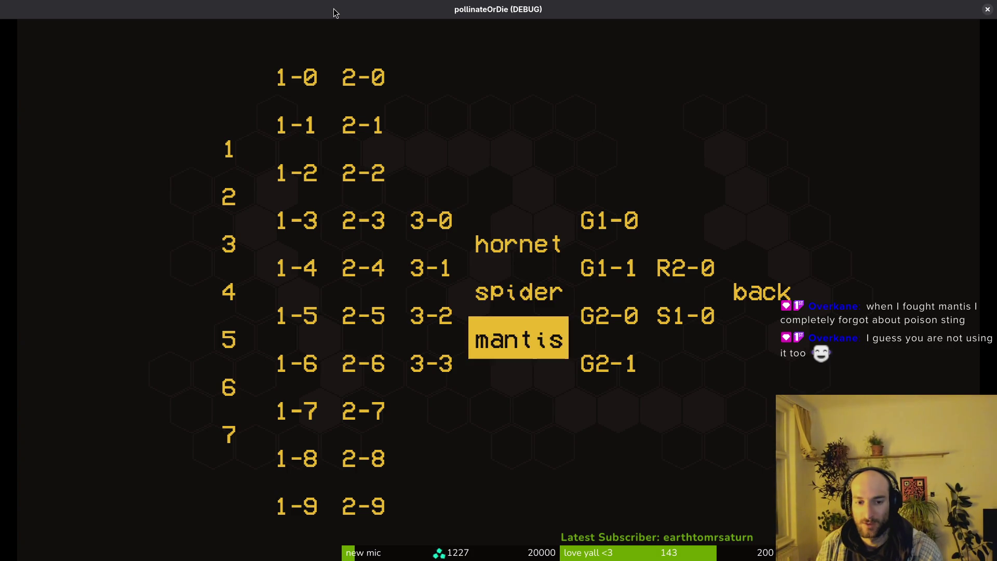
{"action": "key", "text": "Return"}
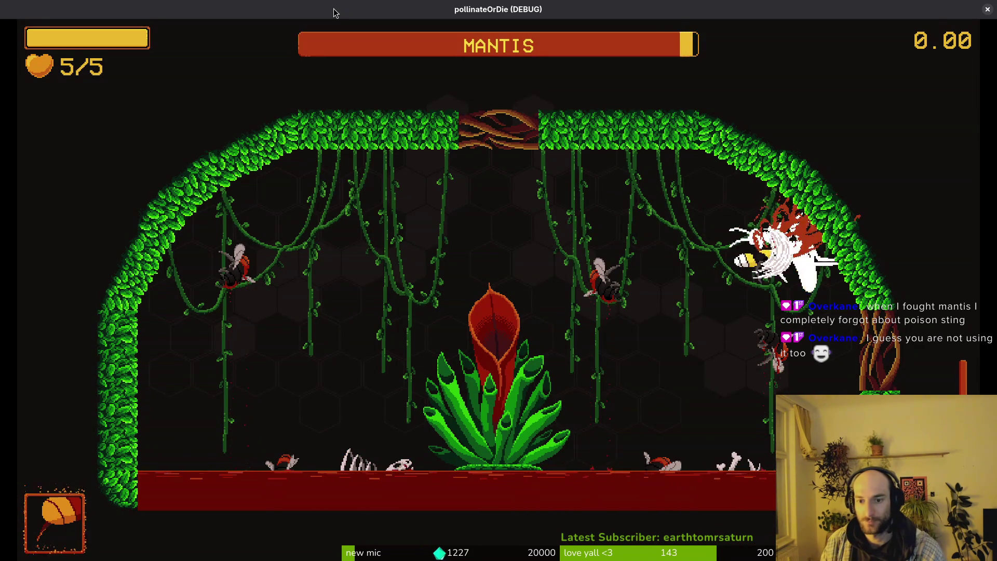
Step: Hit the mantis and dodge around the arena's plant and walls during the boss fight
{"action": "key", "text": "Left"}
{"action": "key", "text": "Up"}
{"action": "key", "text": "Right"}
{"action": "key", "text": "Down"}
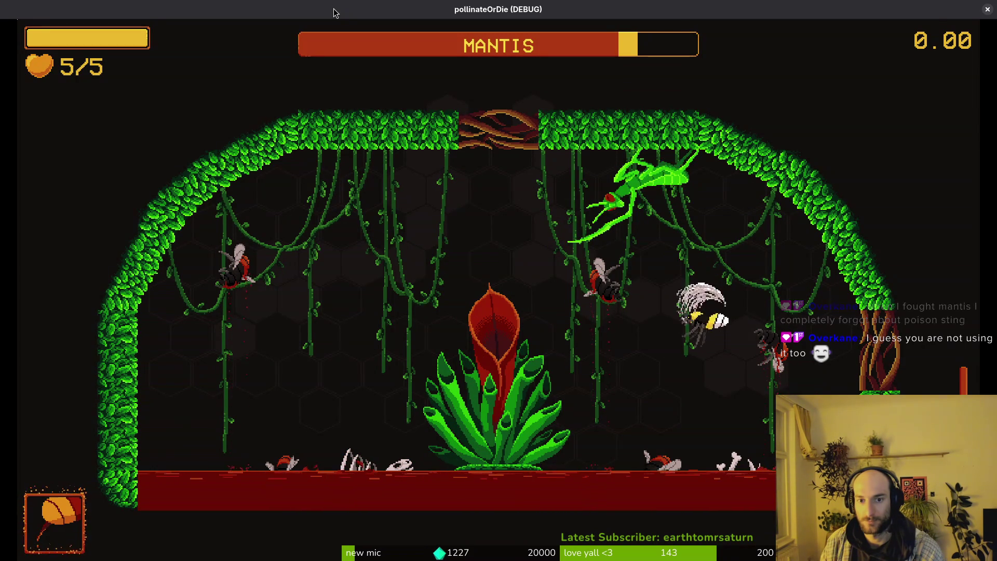
{"action": "key", "text": "Left"}
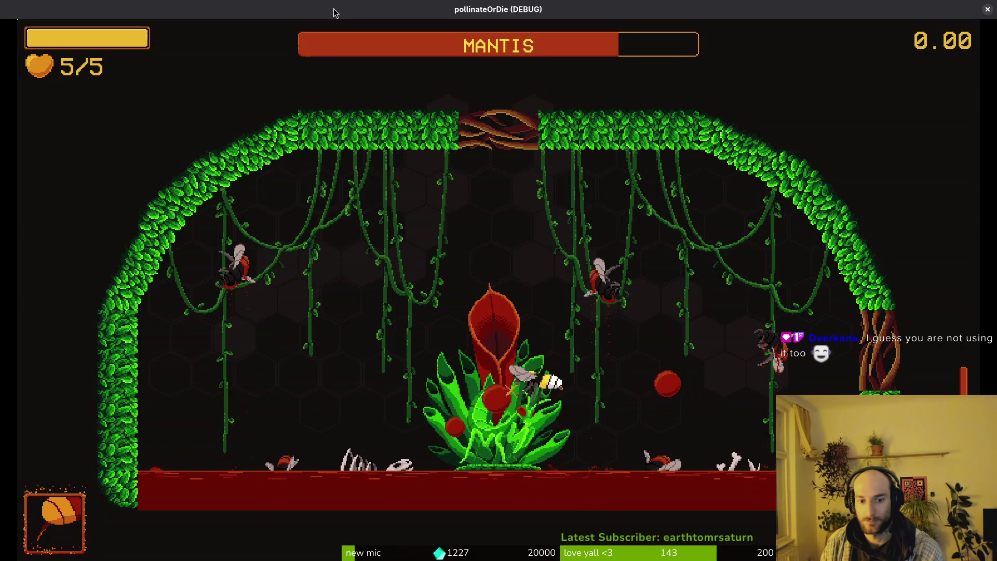
{"action": "key", "text": "Up"}
{"action": "key", "text": "Left"}
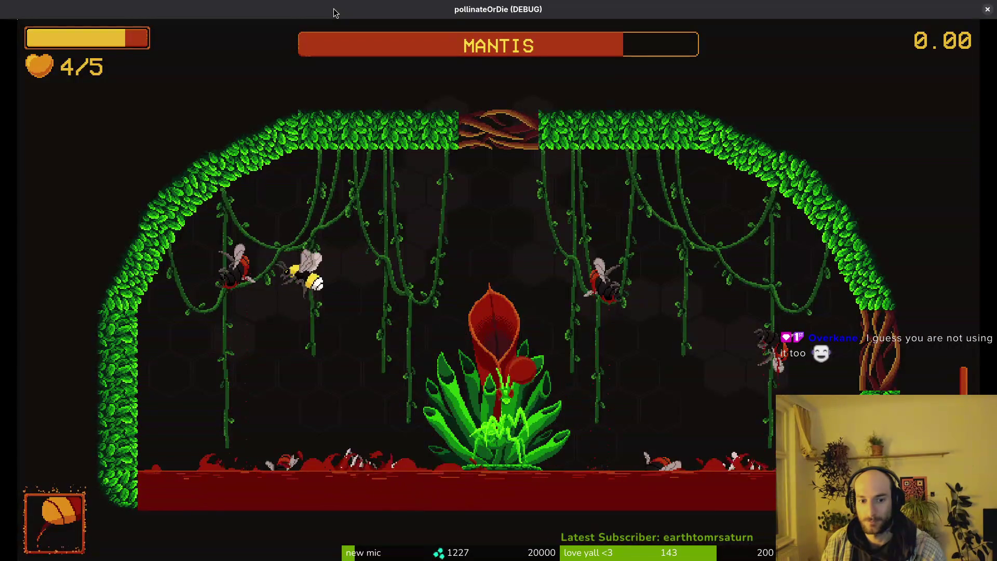
{"action": "key", "text": "Up"}
{"action": "key", "text": "Right"}
{"action": "key", "text": "Down"}
{"action": "key", "text": "Up"}
{"action": "key", "text": "Left"}
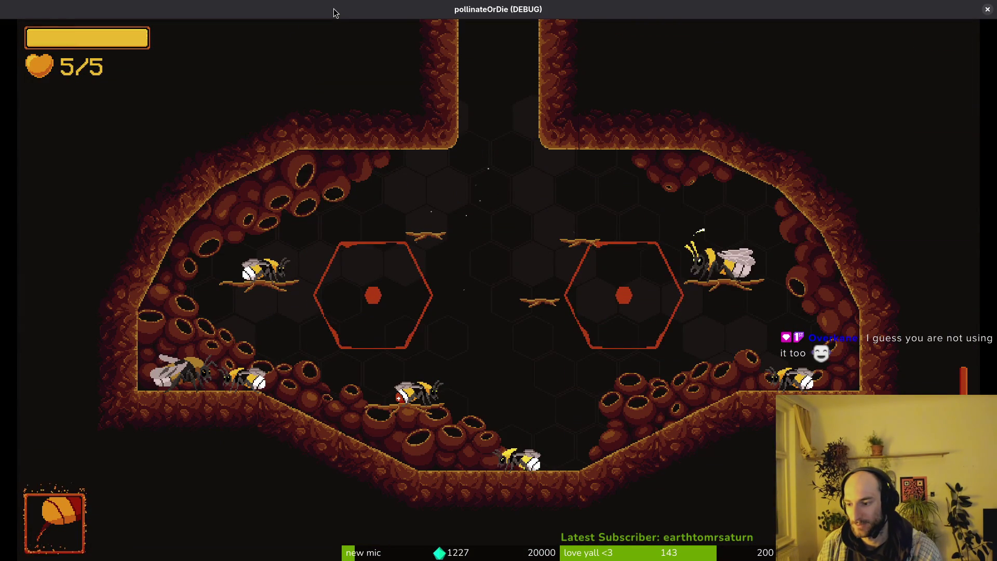
Step: Warp into the left hexagon portal in the hive and reload the mantis boss level from level select
{"action": "key", "text": "Up"}
{"action": "key", "text": "Left"}
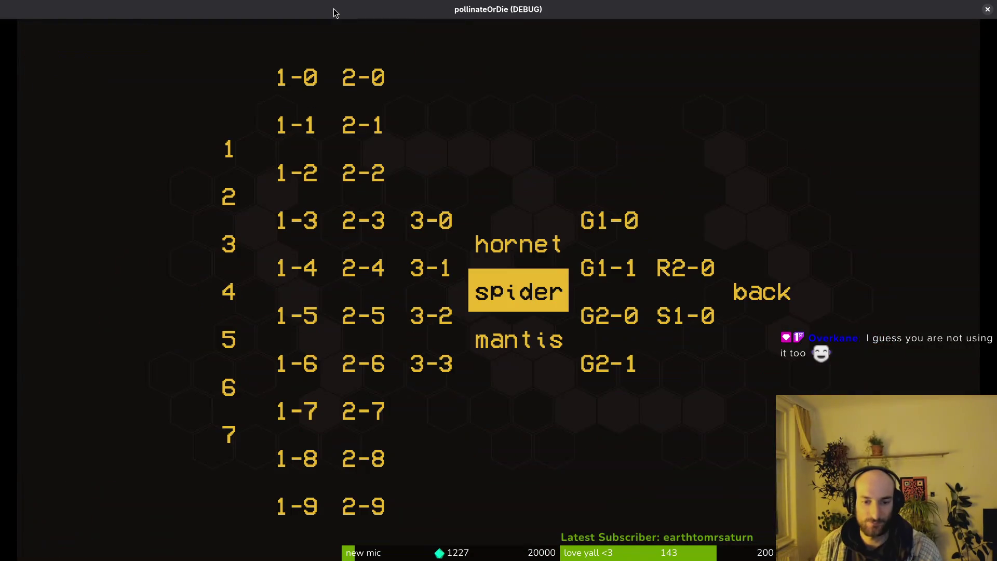
{"action": "key", "text": "Down"}
{"action": "key", "text": "Return"}
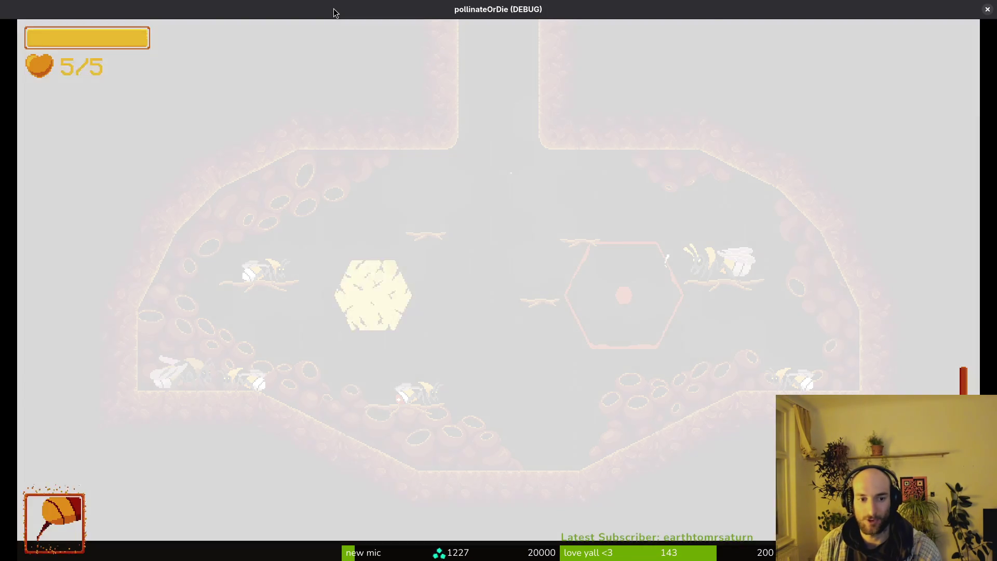
{"action": "key", "text": "Escape"}
{"action": "key", "text": "Down"}
{"action": "key", "text": "Return"}
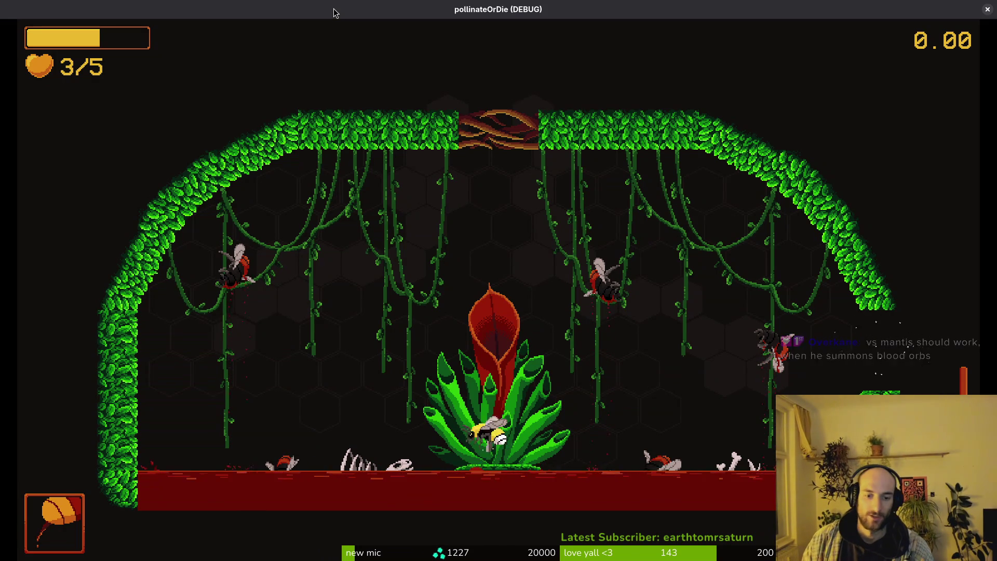
Step: Leave the jungle level for the level list after the mantis fight
{"action": "key", "text": "Escape"}
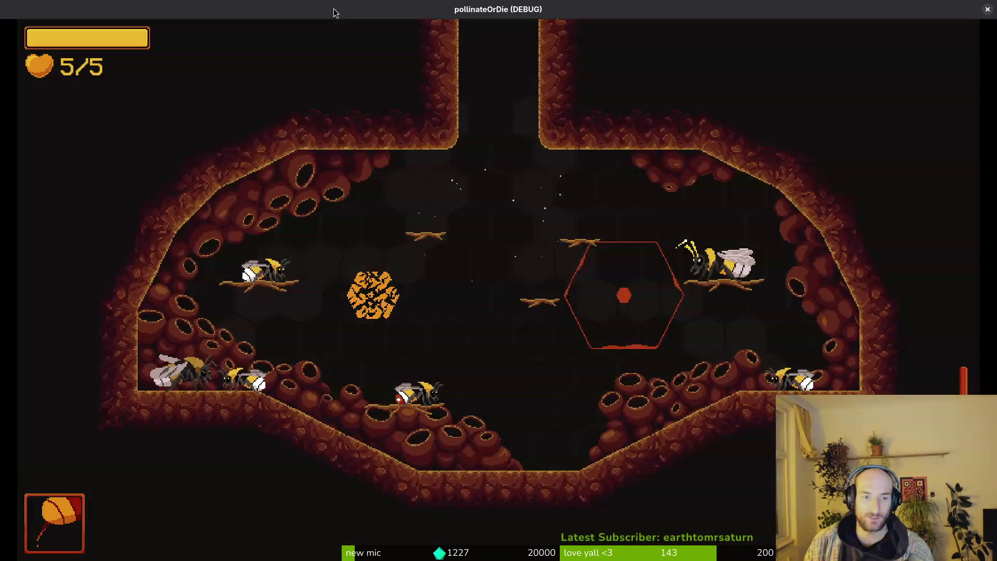
Step: Load the mantis level, return to the hive through the left portal, and start the mantis level once more
{"action": "key", "text": "Down"}
{"action": "key", "text": "Return"}
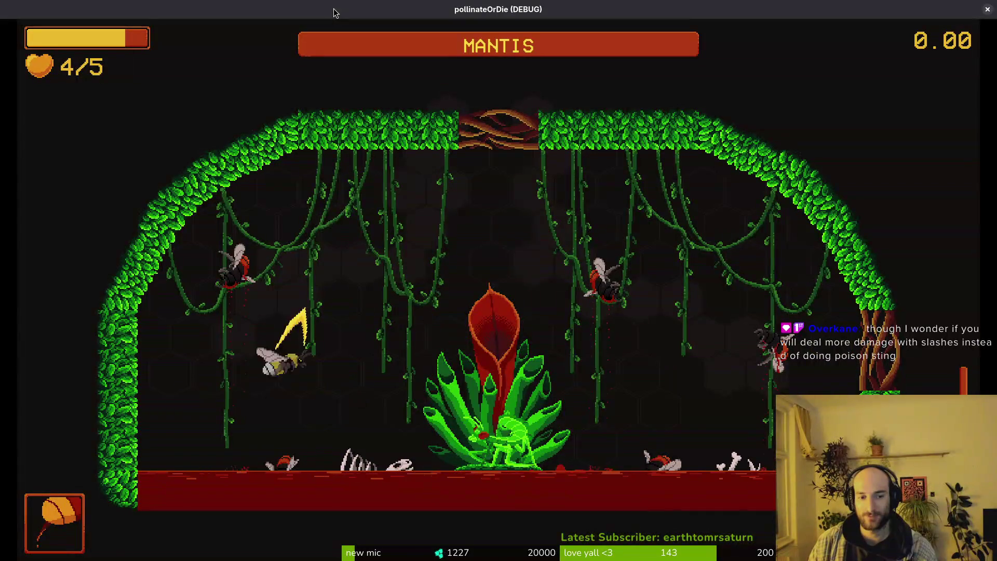
{"action": "key", "text": "Escape"}
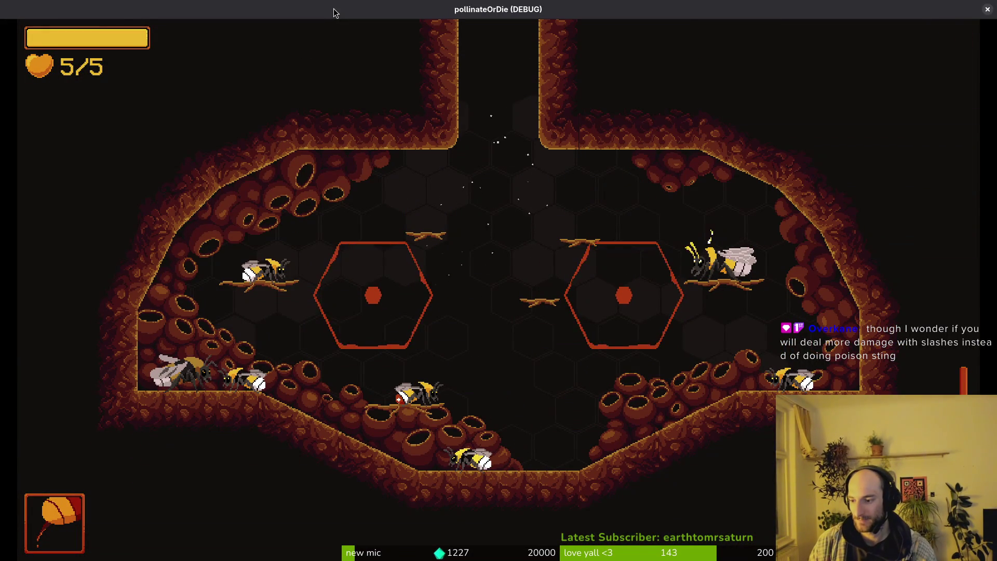
{"action": "key", "text": "Left"}
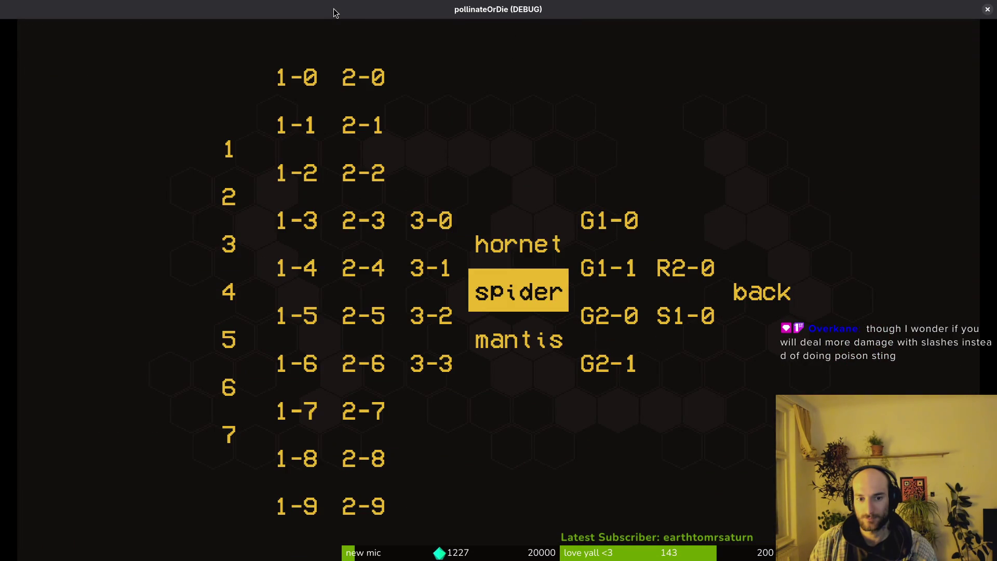
{"action": "key", "text": "Down"}
{"action": "key", "text": "Return"}
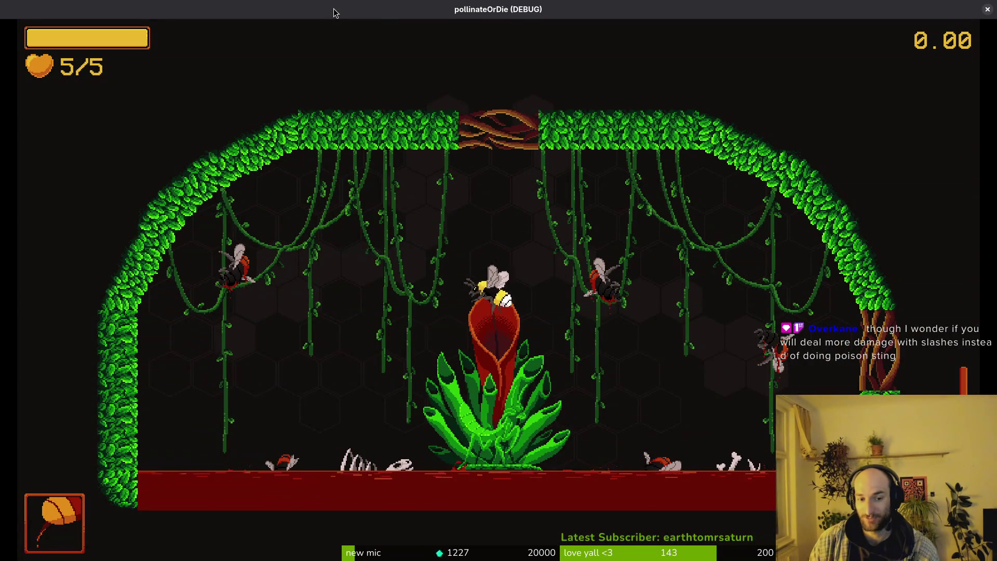
Step: Fly the bee around the arena dodging the mantis, striking it and landing on the flower
{"action": "key", "text": "Up"}
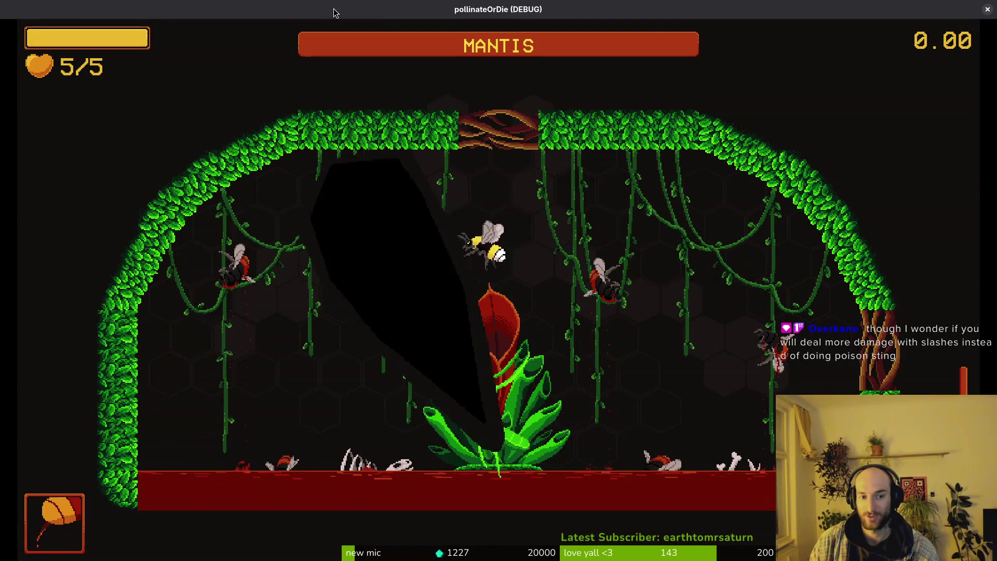
{"action": "key", "text": "Left"}
{"action": "key", "text": "Up"}
{"action": "key", "text": "Down"}
{"action": "key", "text": "Up"}
{"action": "key", "text": "Right"}
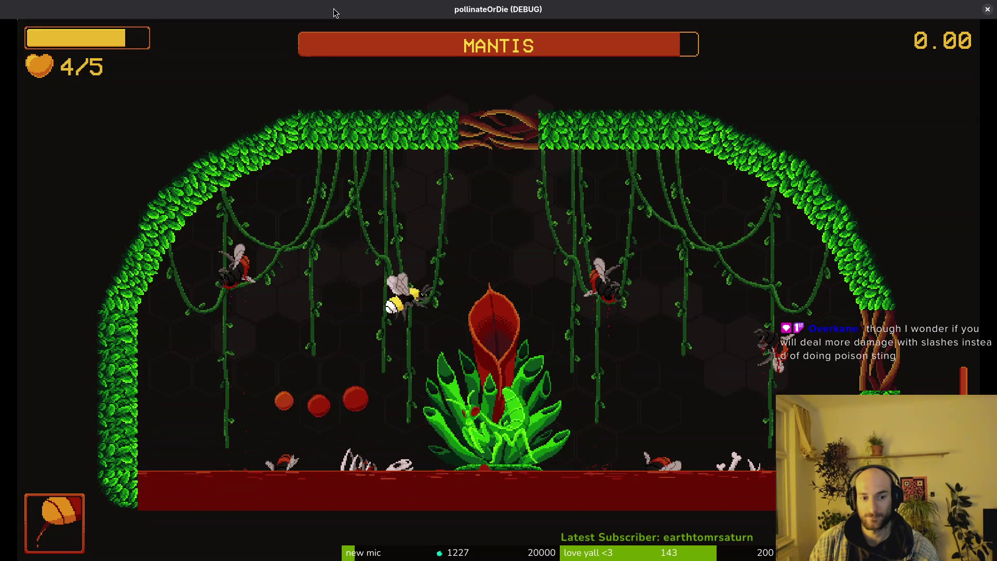
{"action": "key", "text": "Up"}
{"action": "key", "text": "Left"}
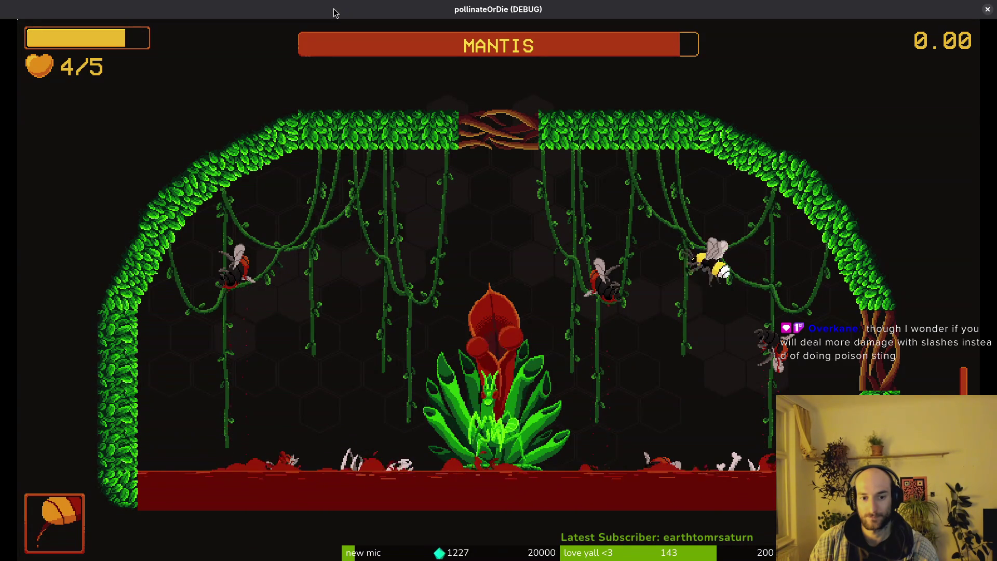
{"action": "key", "text": "Down"}
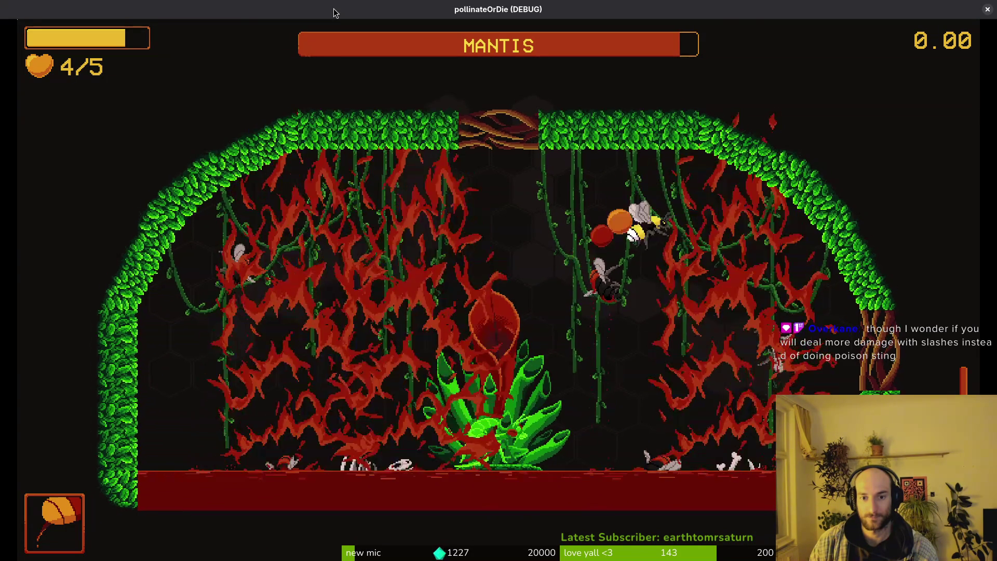
{"action": "key", "text": "Left"}
{"action": "key", "text": "Down"}
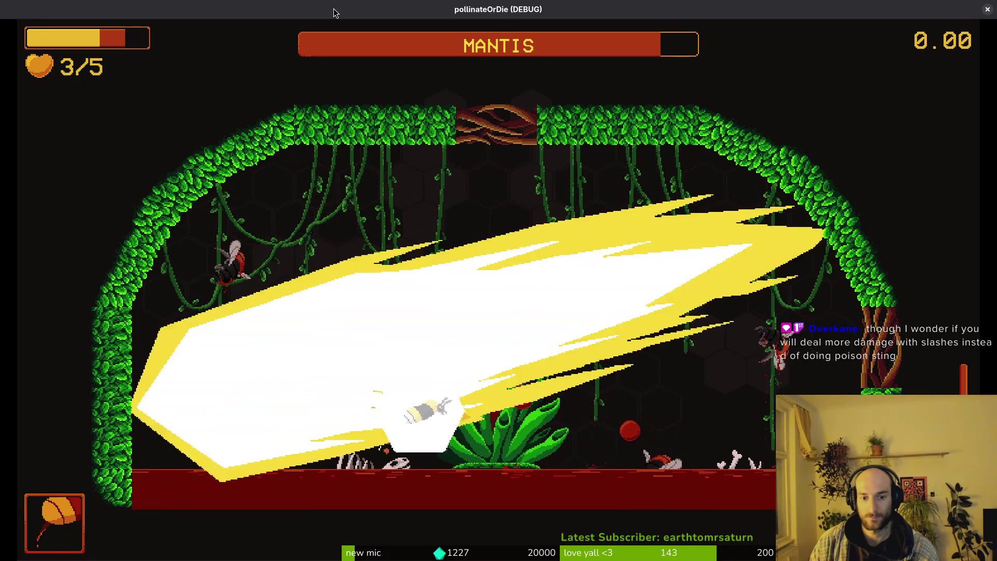
{"action": "key", "text": "Up"}
{"action": "key", "text": "Down"}
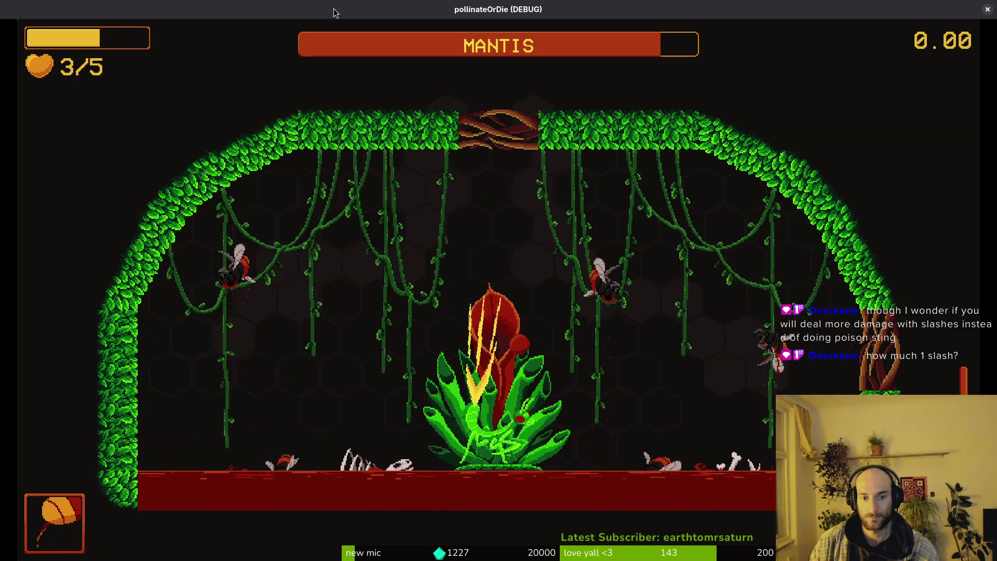
{"action": "key", "text": "Left"}
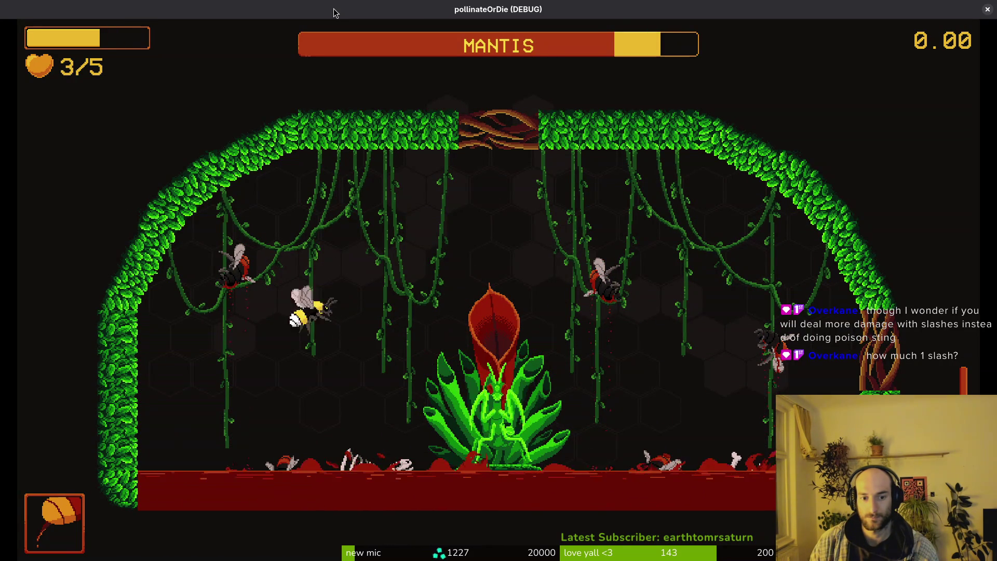
Step: Dodge the flame attack, slash the mantis from the left wall and dash away after hitting it
{"action": "key", "text": "Up"}
{"action": "key", "text": "Left"}
{"action": "key", "text": "x"}
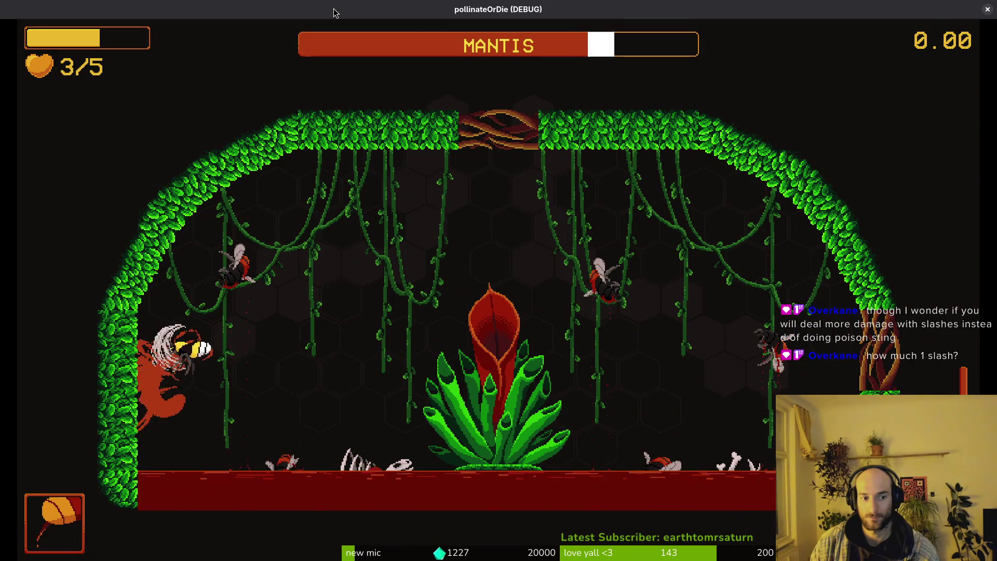
{"action": "key", "text": "Right"}
{"action": "key", "text": "Up"}
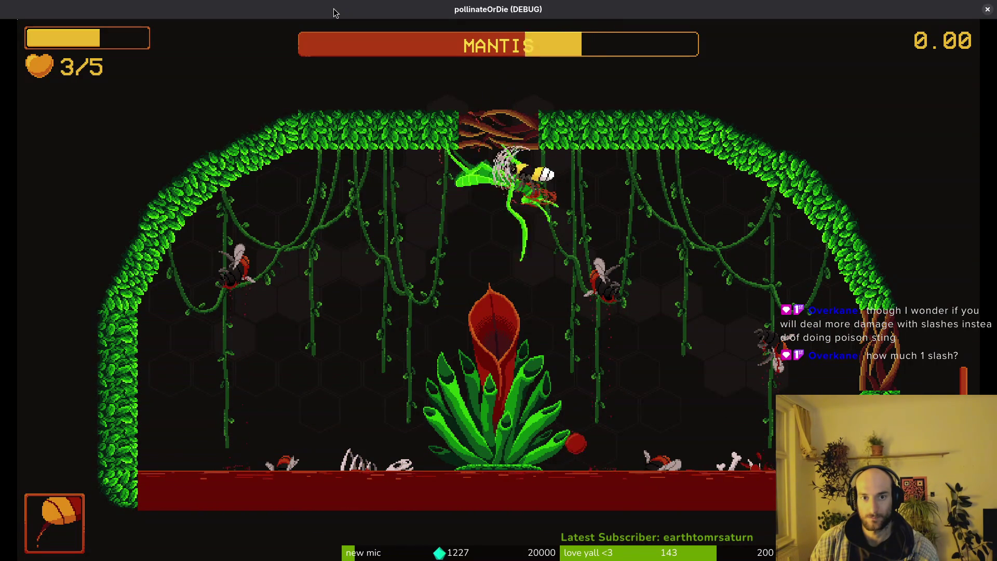
{"action": "key", "text": "Right"}
{"action": "key", "text": "Down"}
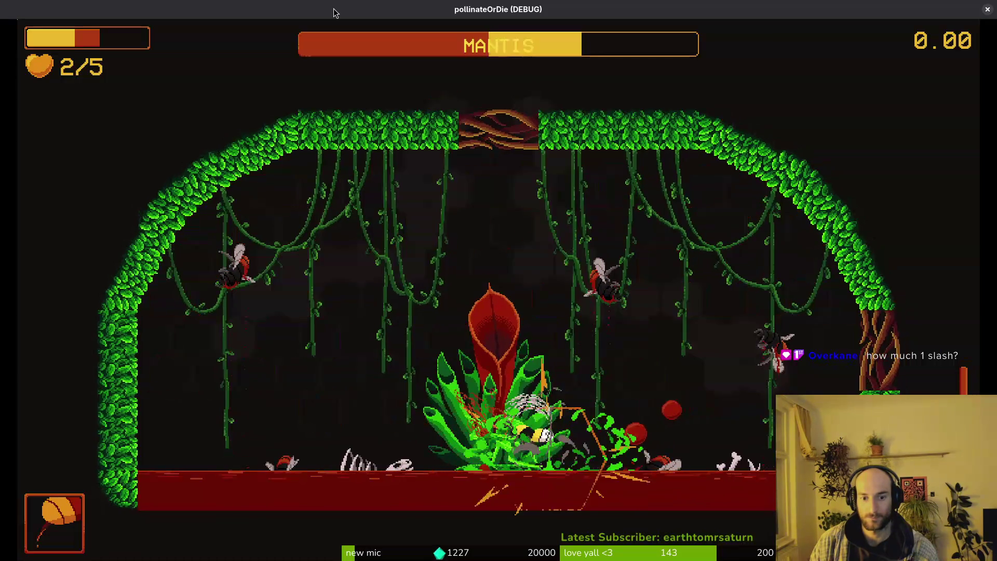
{"action": "key", "text": "Left"}
{"action": "key", "text": "Up"}
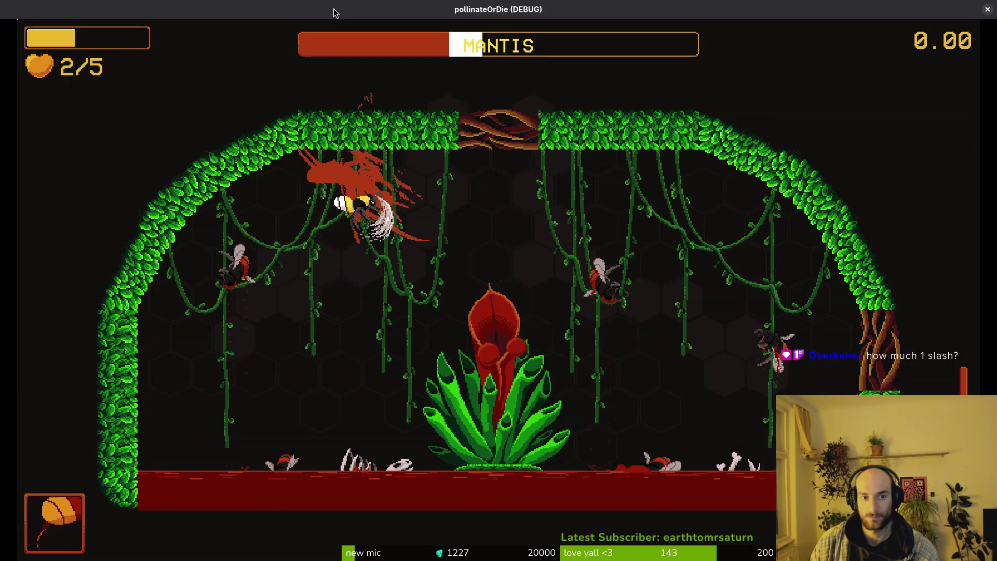
{"action": "key", "text": "Right"}
{"action": "key", "text": "Down"}
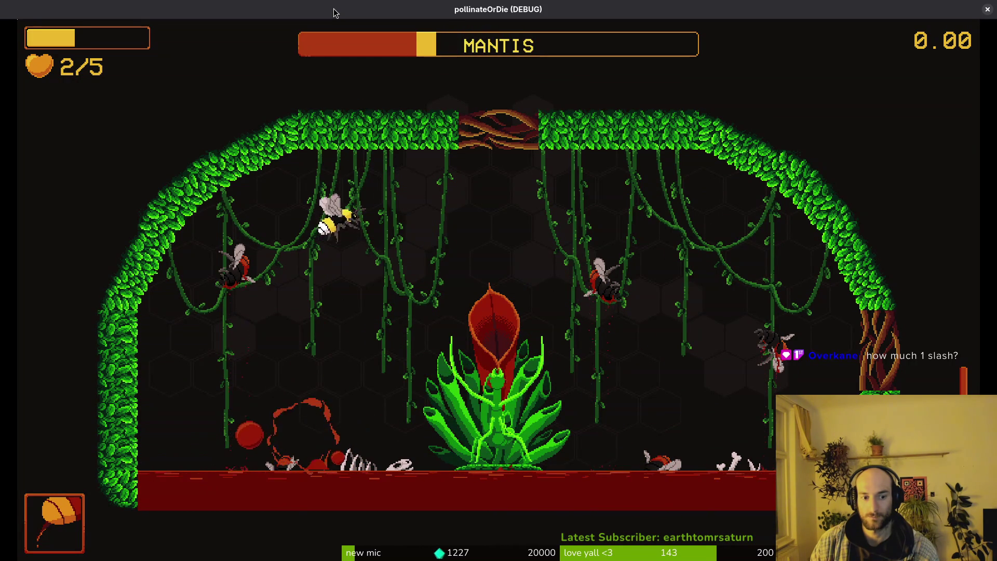
Step: Keep diving and slashing until the finishing hit kills the mantis in its bloody death
{"action": "key", "text": "Left"}
{"action": "key", "text": "Down"}
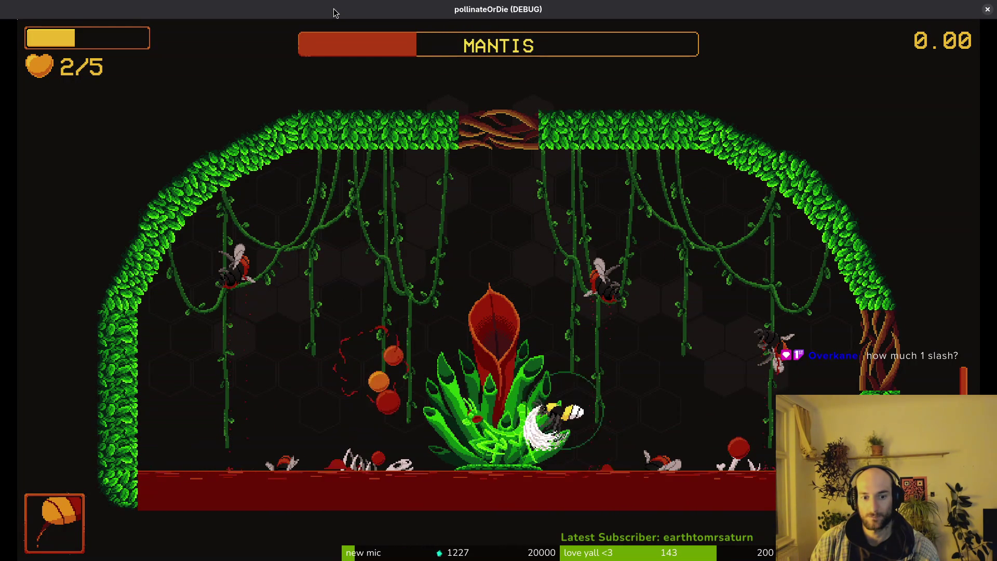
{"action": "key", "text": "Up"}
{"action": "key", "text": "Right"}
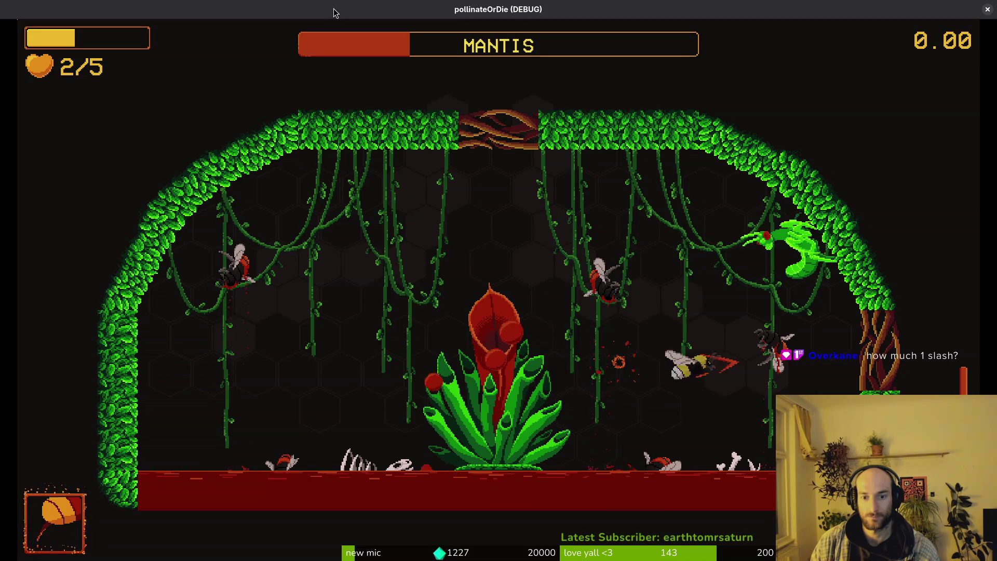
{"action": "key", "text": "Left"}
{"action": "key", "text": "Up"}
{"action": "key", "text": "Down"}
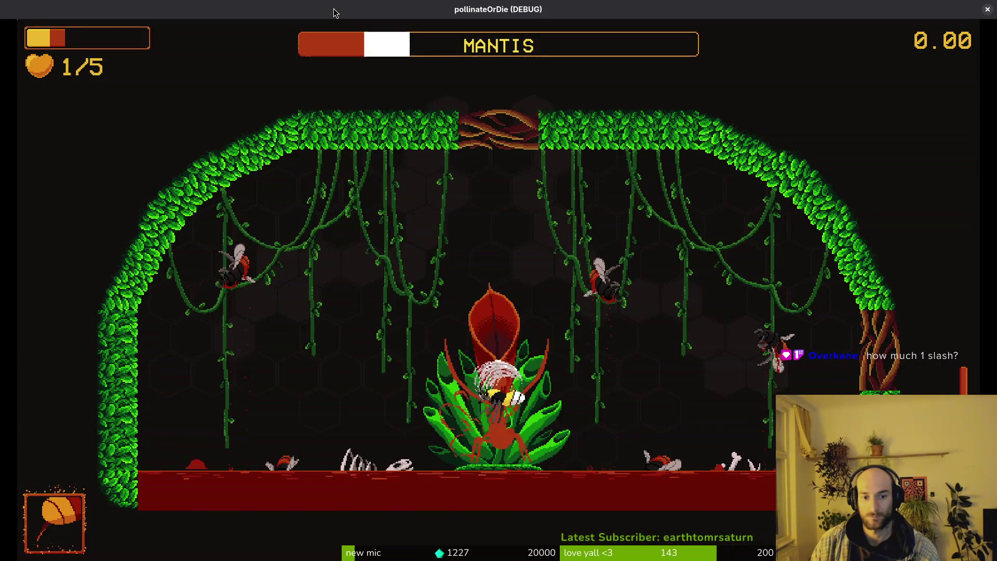
{"action": "key", "text": "Up"}
{"action": "key", "text": "Down"}
{"action": "key", "text": "Up"}
{"action": "key", "text": "Right"}
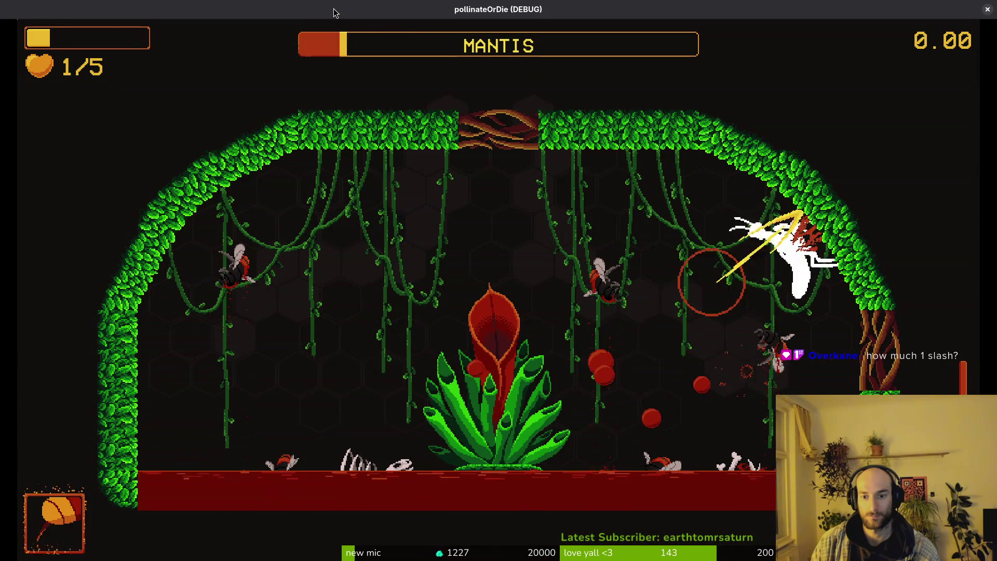
{"action": "key", "text": "Right"}
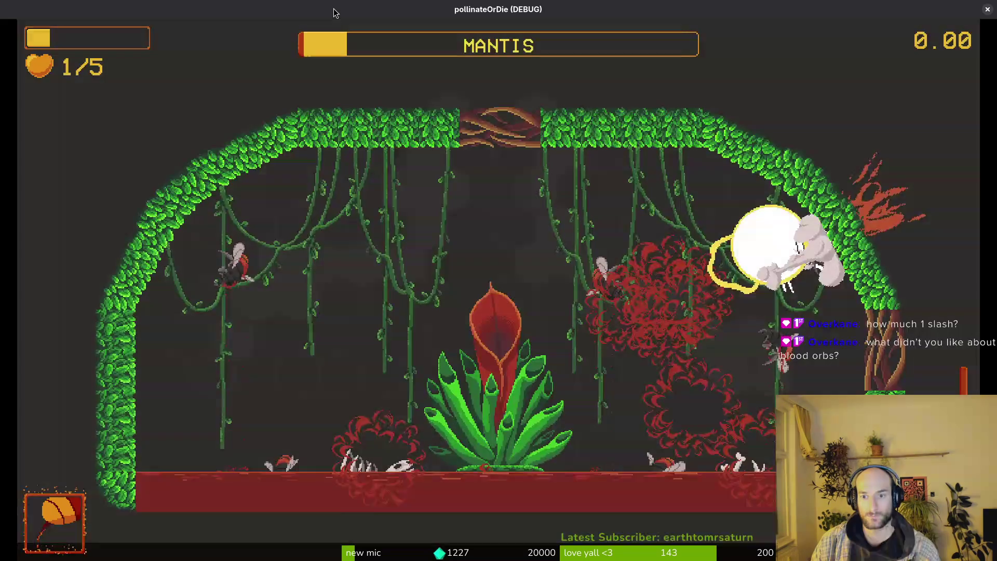
{"action": "key", "text": "Left"}
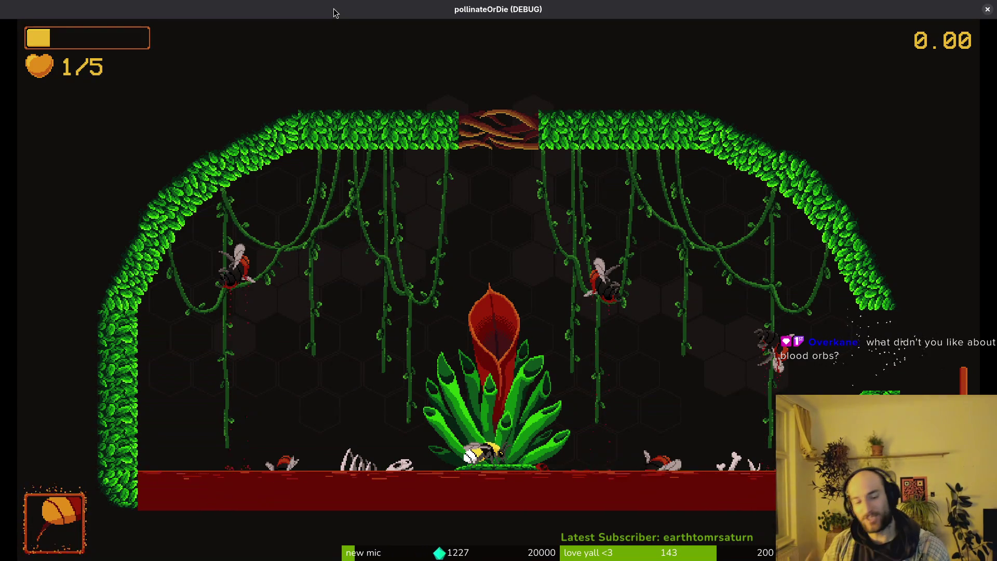
Step: Back in the hive, fly the bee into the left hexagon to burst it
{"action": "key", "text": "Up"}
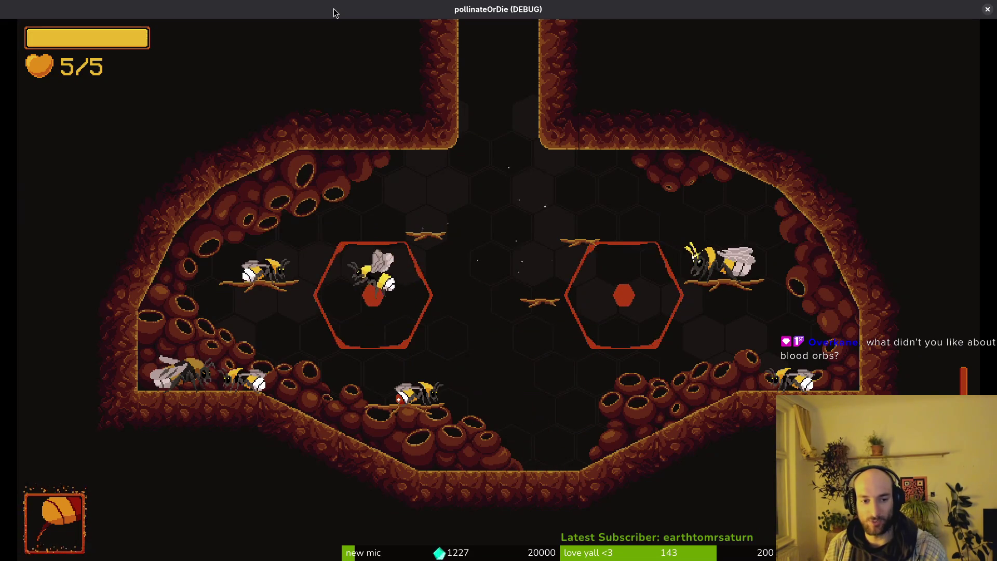
Step: Load the mantis level from the debug level select and fly into the arena
{"action": "key", "text": "Escape"}
{"action": "key", "text": "Down"}
{"action": "key", "text": "Return"}
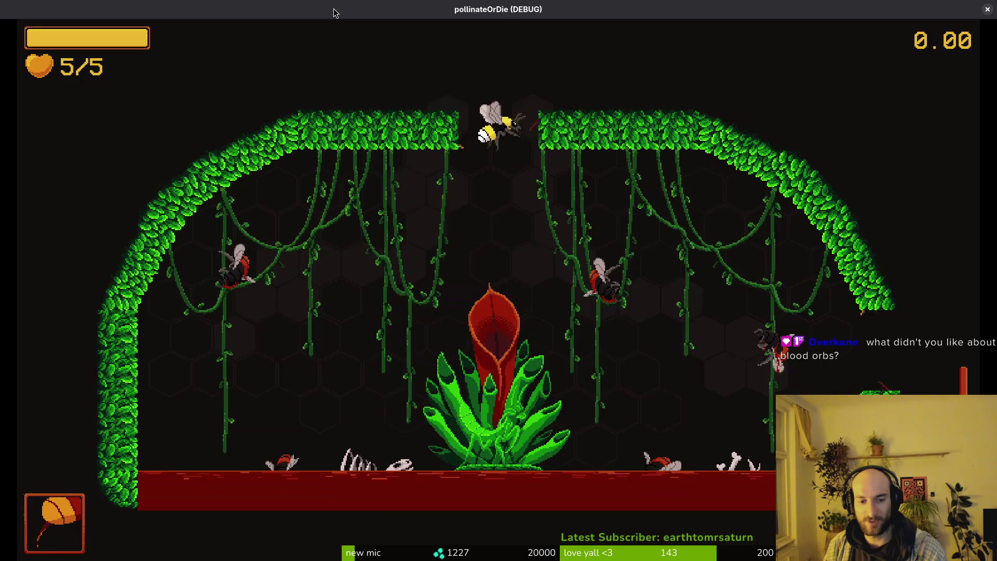
{"action": "key", "text": "Right"}
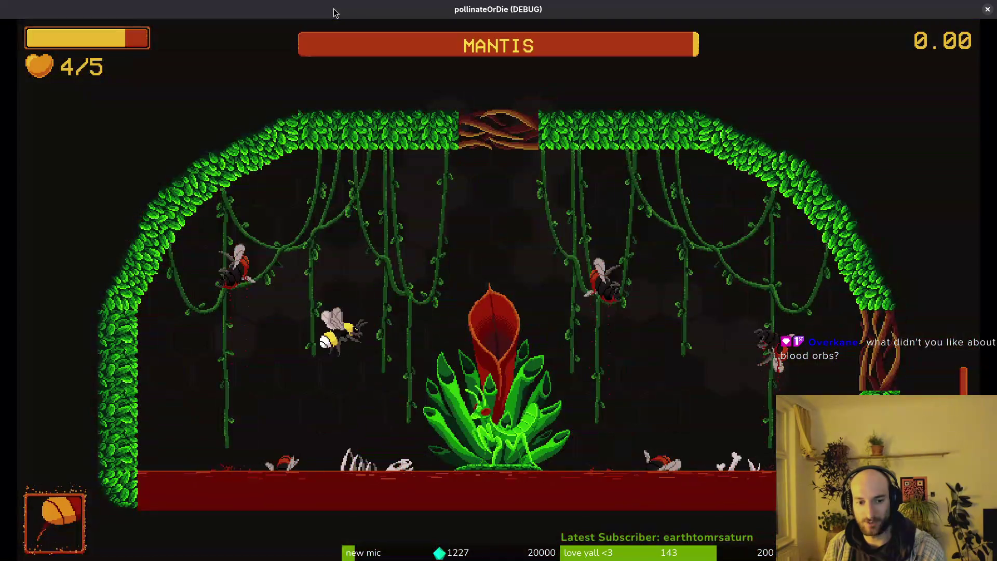
{"action": "key", "text": "Left"}
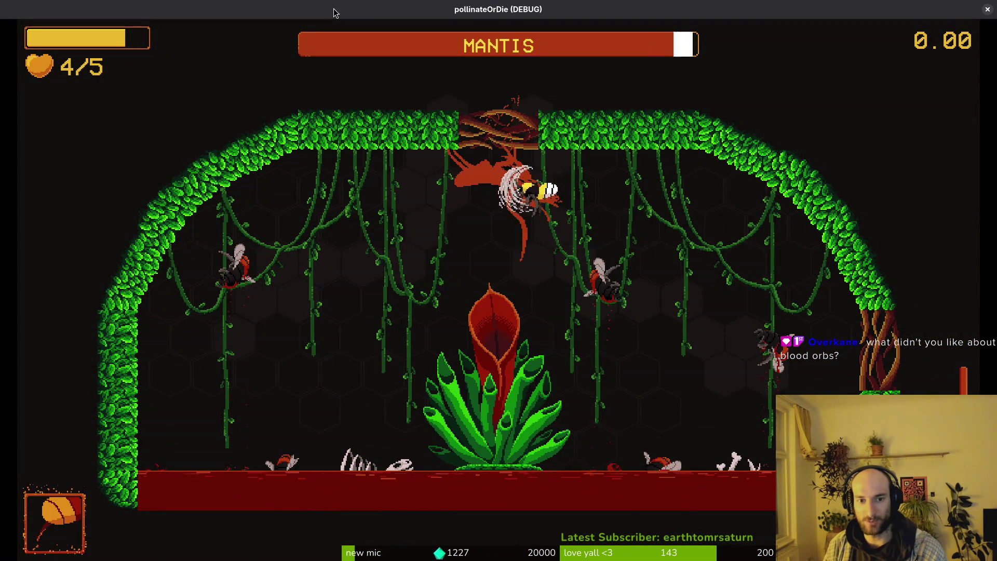
Step: Dive onto the plant to hit the mantis, dodge its attacks and cross the arena striking it
{"action": "key", "text": "Down"}
{"action": "key", "text": "Left"}
{"action": "key", "text": "Down"}
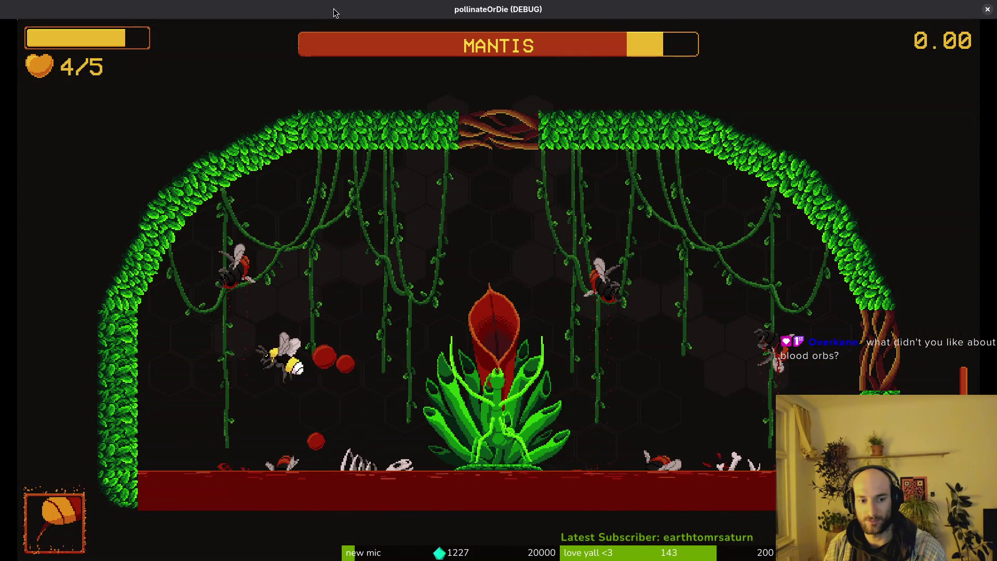
{"action": "key", "text": "Right"}
{"action": "key", "text": "Up"}
{"action": "key", "text": "Down"}
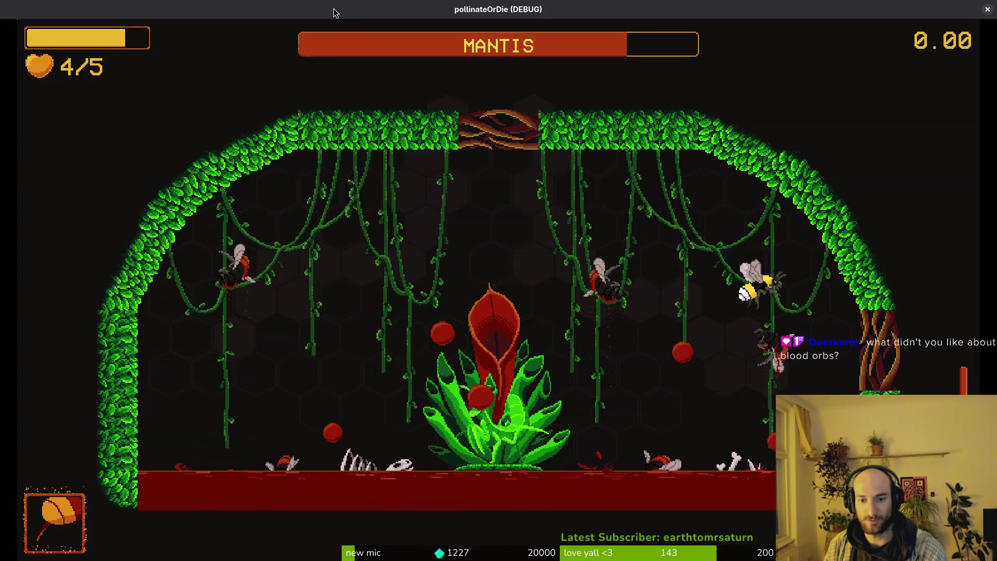
{"action": "key", "text": "Left"}
{"action": "key", "text": "Right"}
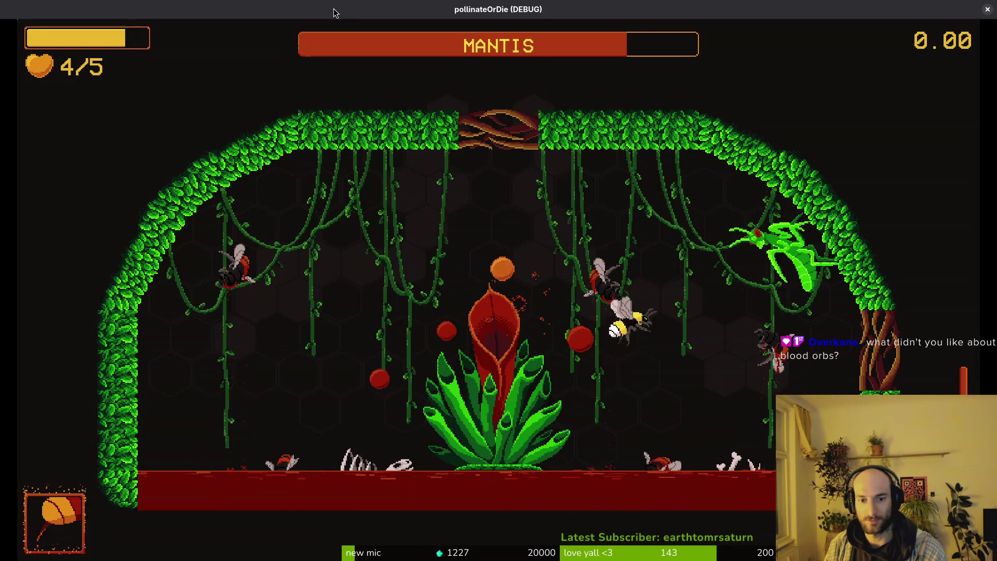
{"action": "key", "text": "Up"}
{"action": "key", "text": "Left"}
{"action": "key", "text": "Down"}
{"action": "key", "text": "Left"}
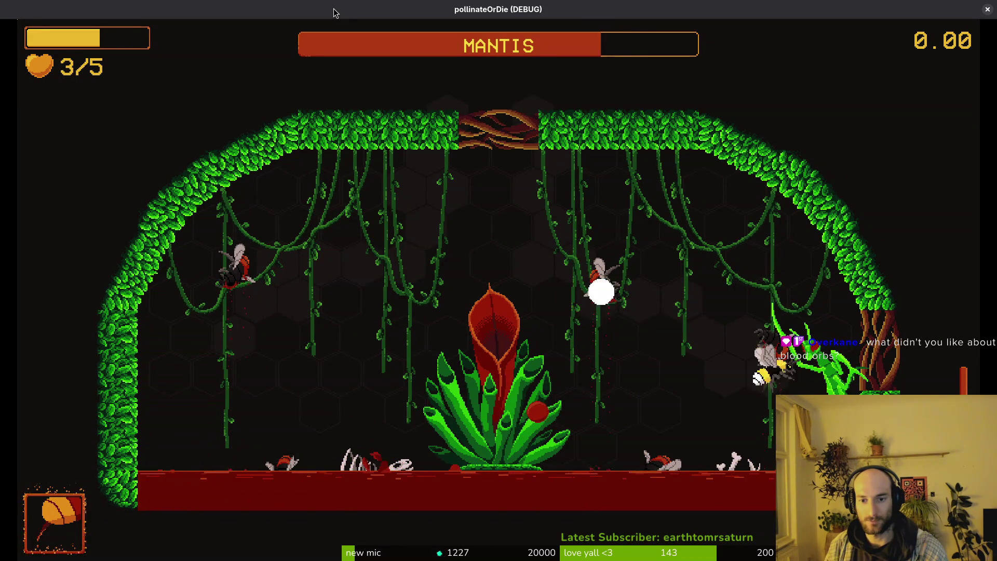
Step: Retreat along the left wall, return to the plant and hit the mantis at the ceiling
{"action": "key", "text": "Up"}
{"action": "key", "text": "Left"}
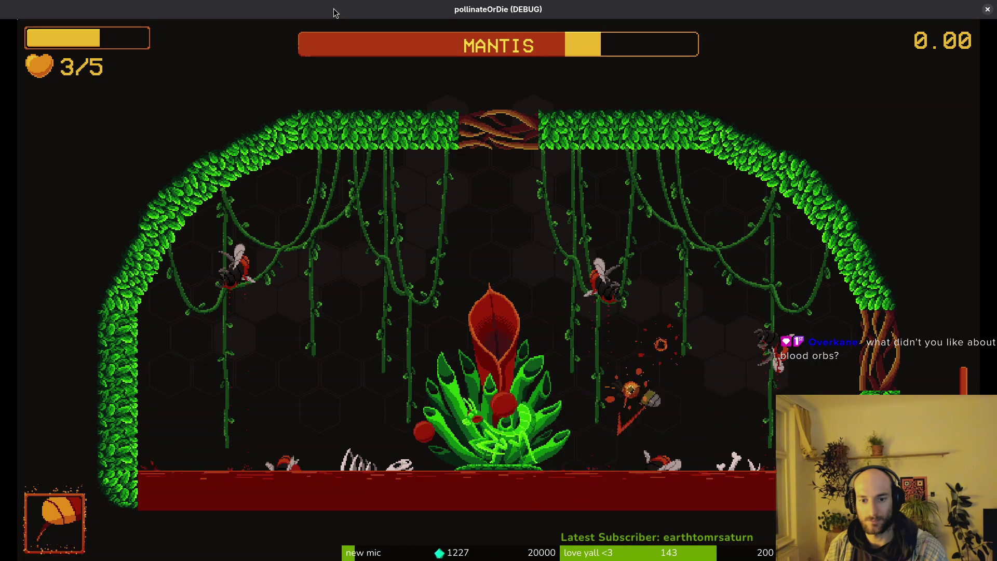
{"action": "key", "text": "Left"}
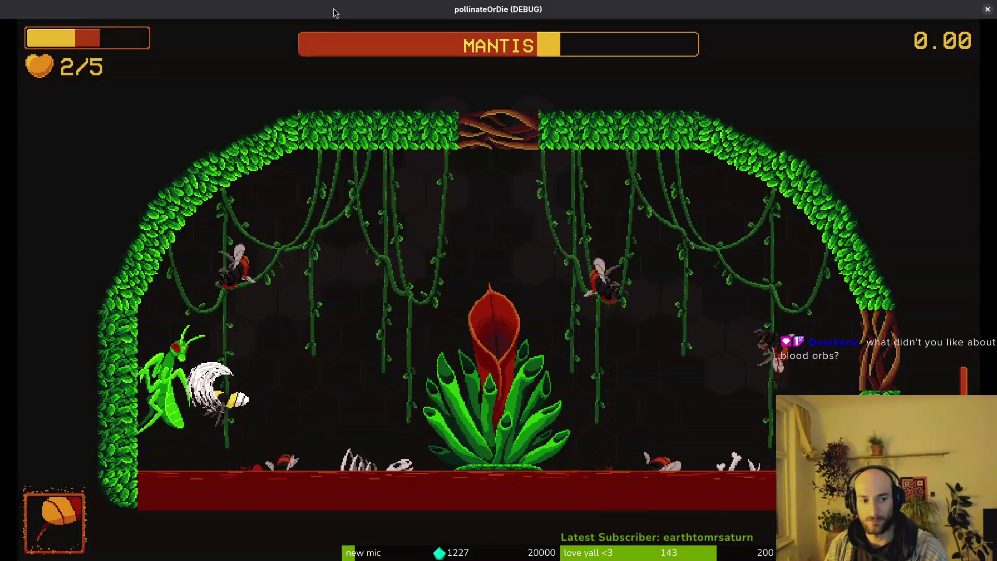
{"action": "key", "text": "Down"}
{"action": "key", "text": "Right"}
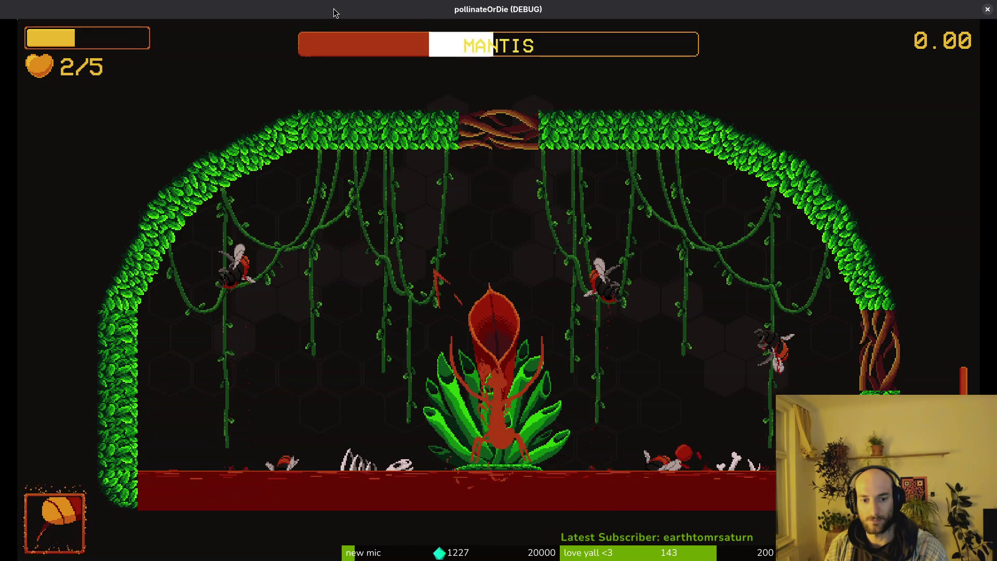
{"action": "key", "text": "Down"}
{"action": "key", "text": "Right"}
{"action": "key", "text": "Up"}
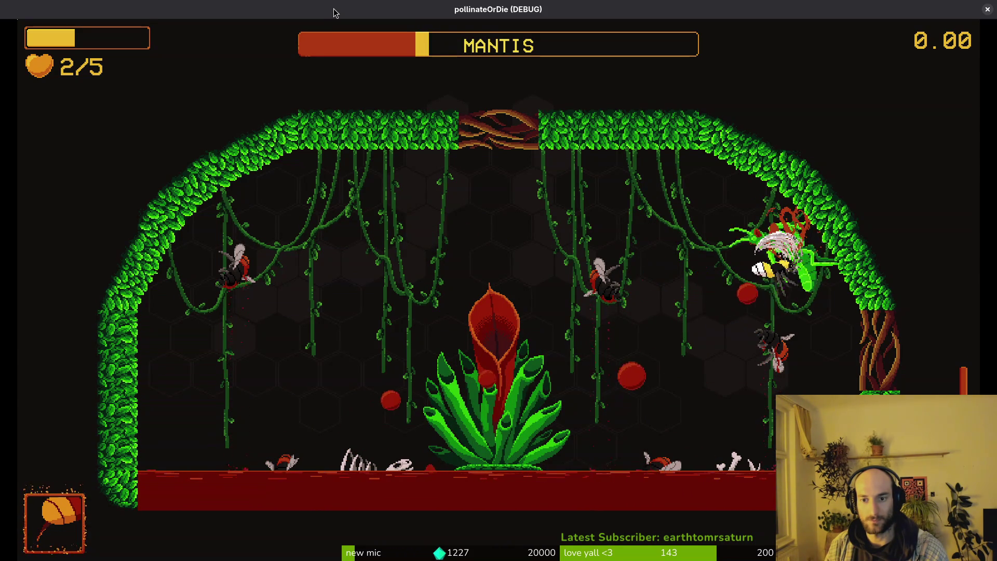
{"action": "key", "text": "Left"}
{"action": "key", "text": "Up"}
Step: Dive and dodge until the mantis dies in the red thorn death burst
{"action": "key", "text": "Left"}
{"action": "key", "text": "Down"}
{"action": "key", "text": "Right"}
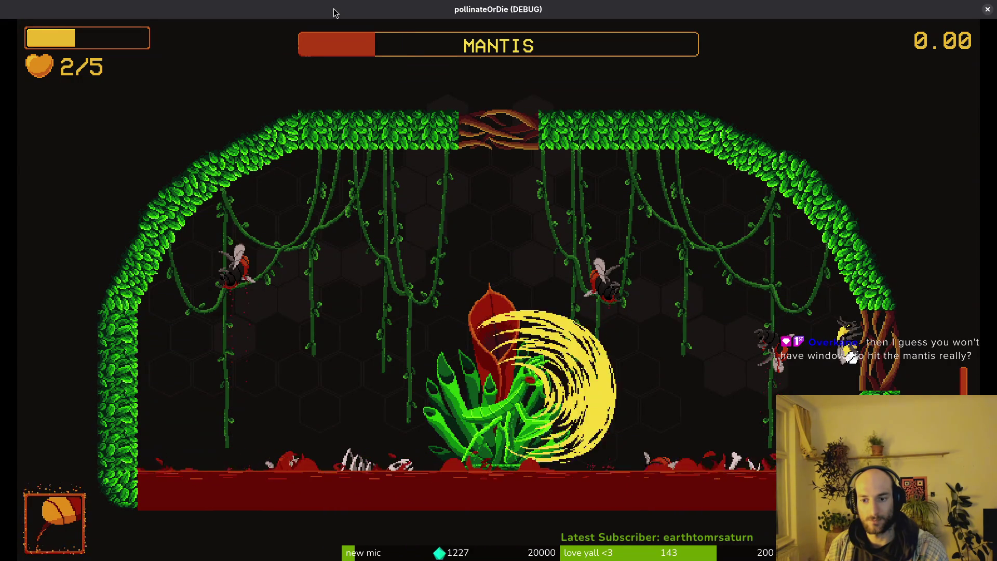
{"action": "key", "text": "Up"}
{"action": "key", "text": "Left"}
{"action": "key", "text": "Left"}
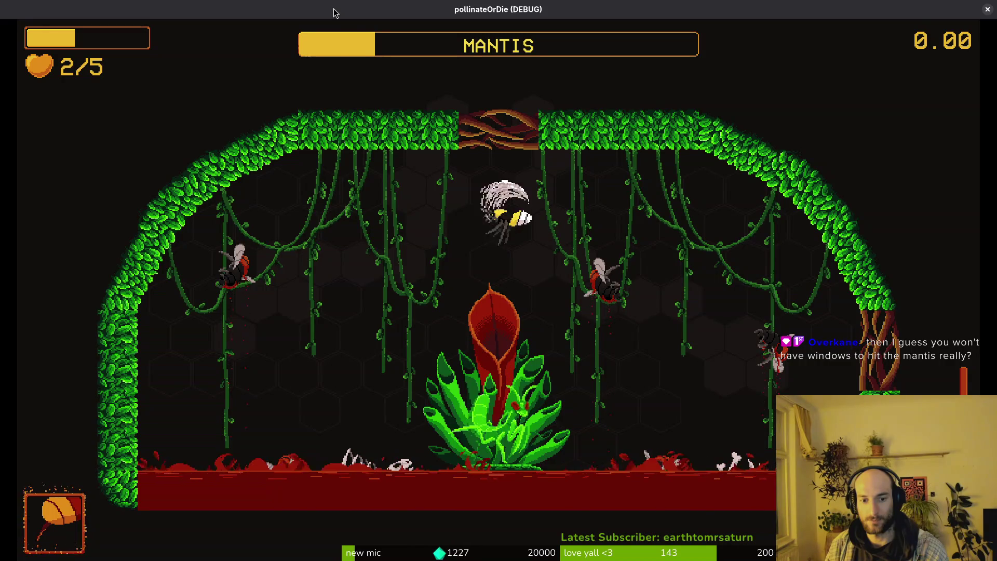
{"action": "key", "text": "Left"}
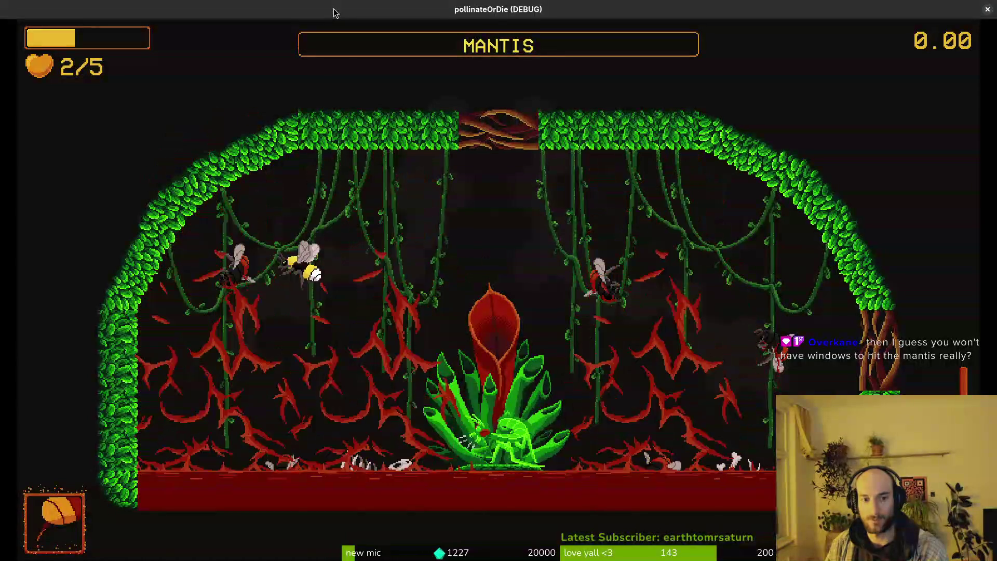
{"action": "key", "text": "Up"}
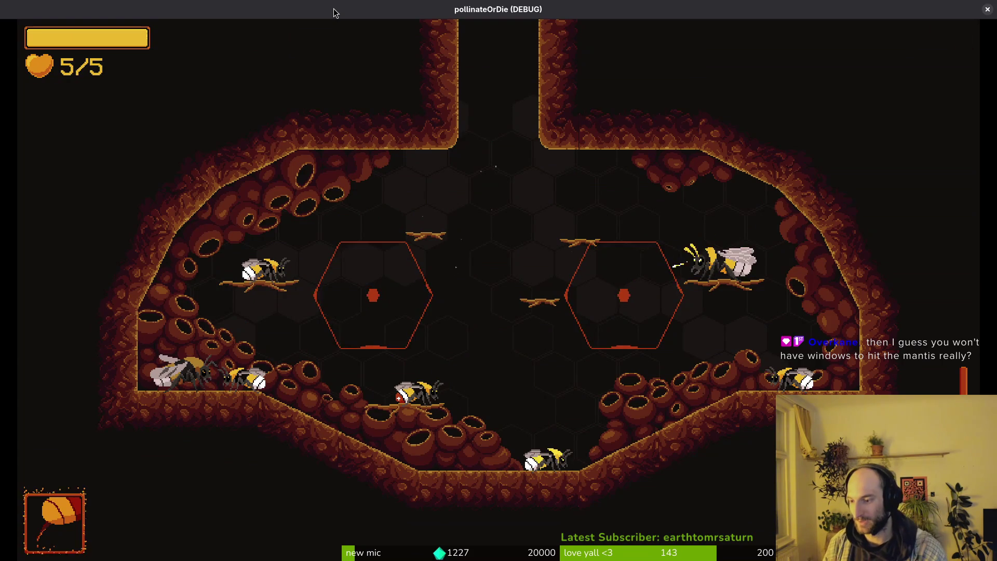
Step: Burst the hexagon, choose mantis in the level select and load the arena at 5/5 health
{"action": "key", "text": "Up"}
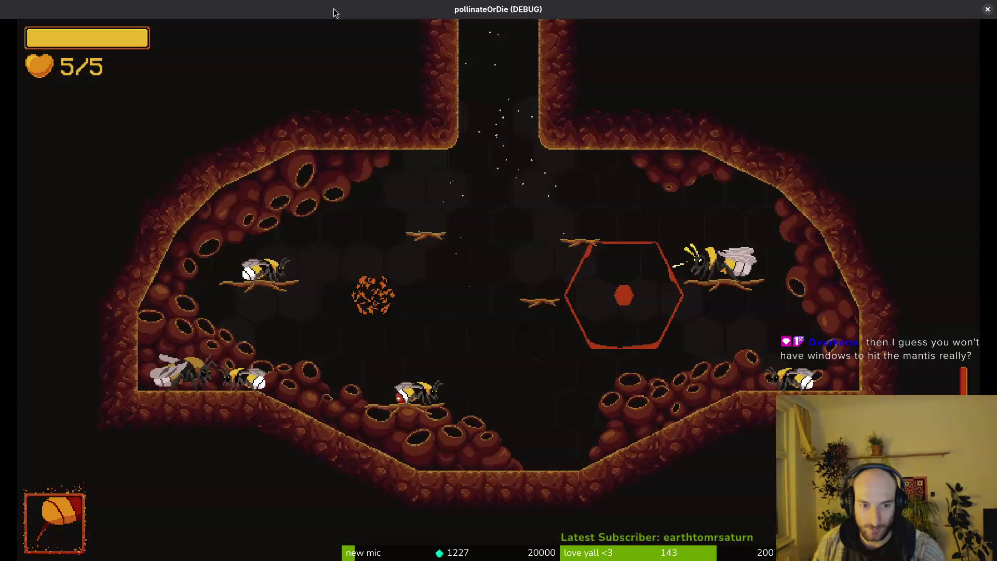
{"action": "key", "text": "Down"}
{"action": "key", "text": "Return"}
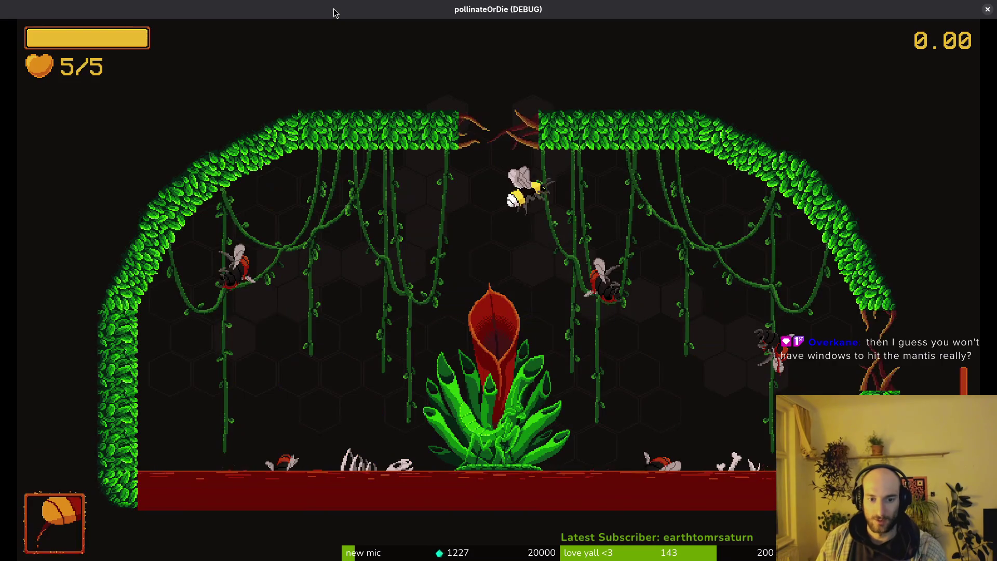
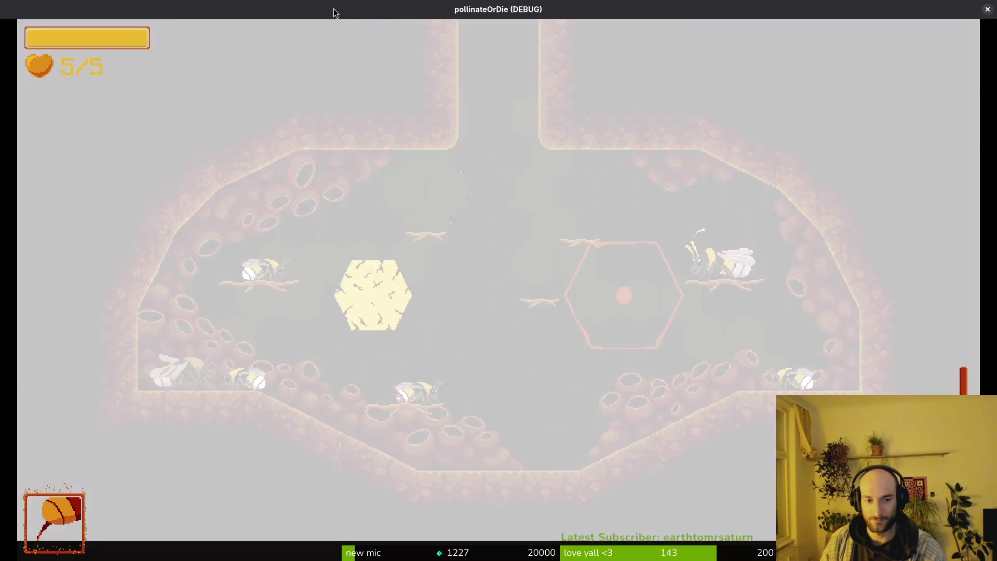
Step: Bring up the debug level-select list, then switch to Aseprite and start opening a file
{"action": "key", "text": "Escape"}
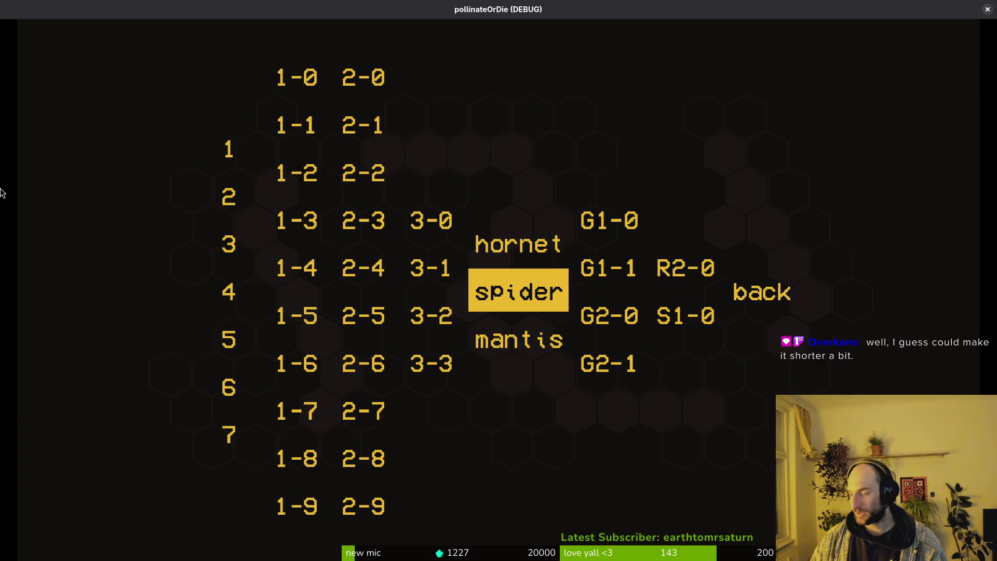
{"action": "key", "text": "alt+Tab"}
{"action": "key", "text": "ctrl+o"}
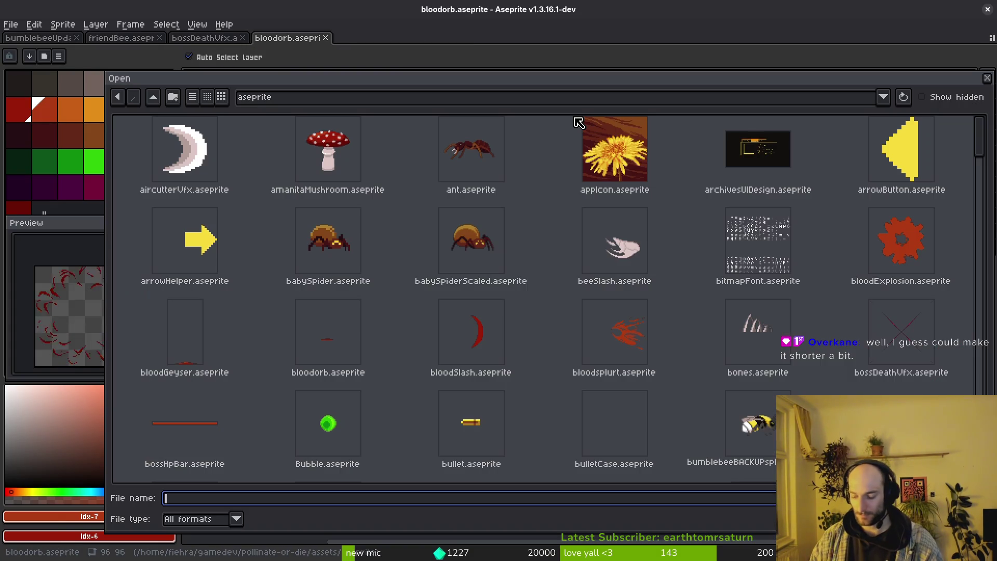
Step: From the bumblebee tab, open mantis.aseprite via File > Open
{"action": "key", "text": "Escape"}
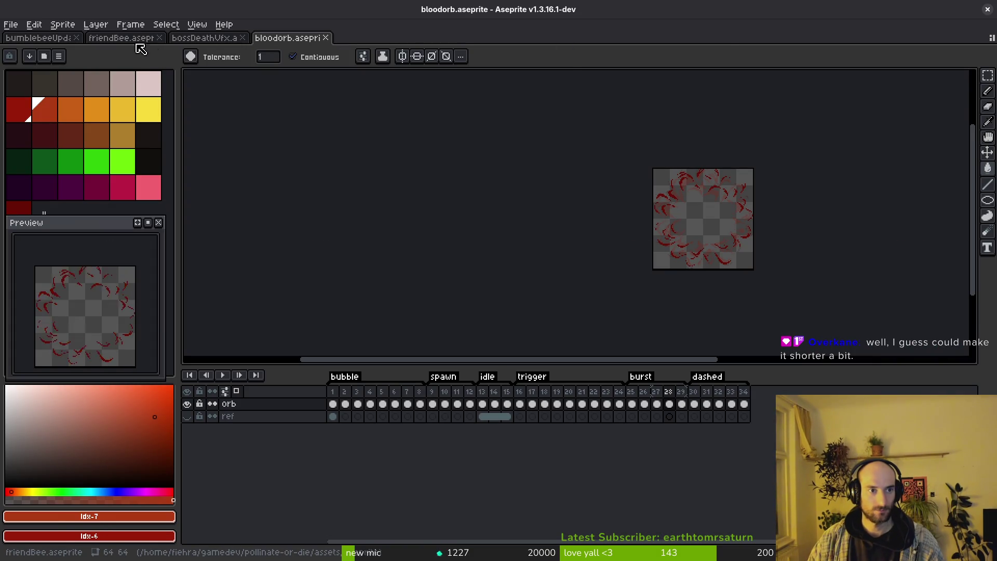
{"action": "left_click", "coordinate": [62, 39]}
{"action": "left_click", "coordinate": [11, 25]}
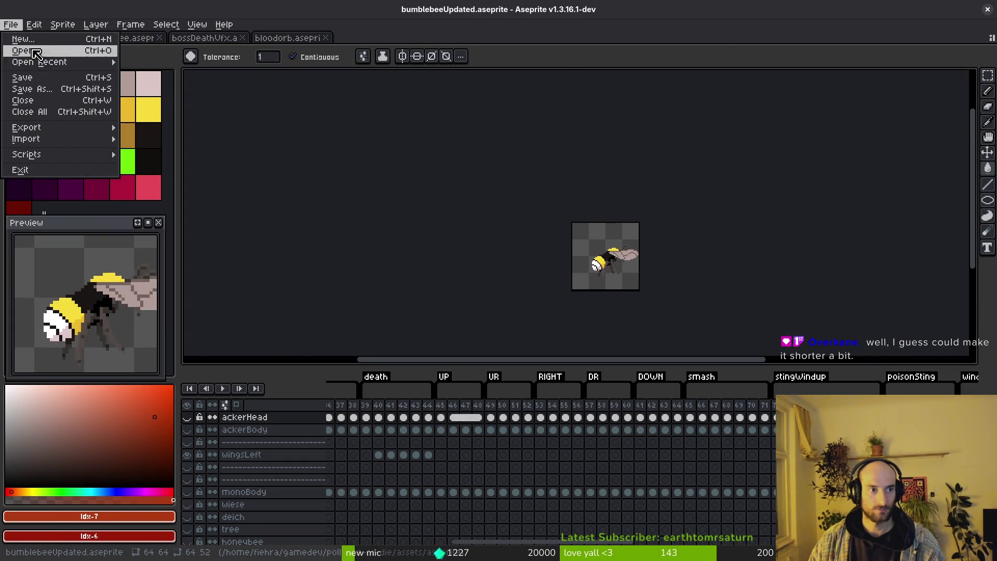
{"action": "left_click", "coordinate": [43, 50]}
{"action": "scroll", "coordinate": [510, 386], "scroll_direction": "down", "scroll_amount": 5}
{"action": "scroll", "coordinate": [592, 356], "scroll_direction": "down", "scroll_amount": 5}
{"action": "scroll", "coordinate": [592, 343], "scroll_direction": "down", "scroll_amount": 5}
{"action": "scroll", "coordinate": [596, 338], "scroll_direction": "down", "scroll_amount": 5}
{"action": "scroll", "coordinate": [596, 339], "scroll_direction": "down", "scroll_amount": 5}
{"action": "scroll", "coordinate": [585, 337], "scroll_direction": "down", "scroll_amount": 3}
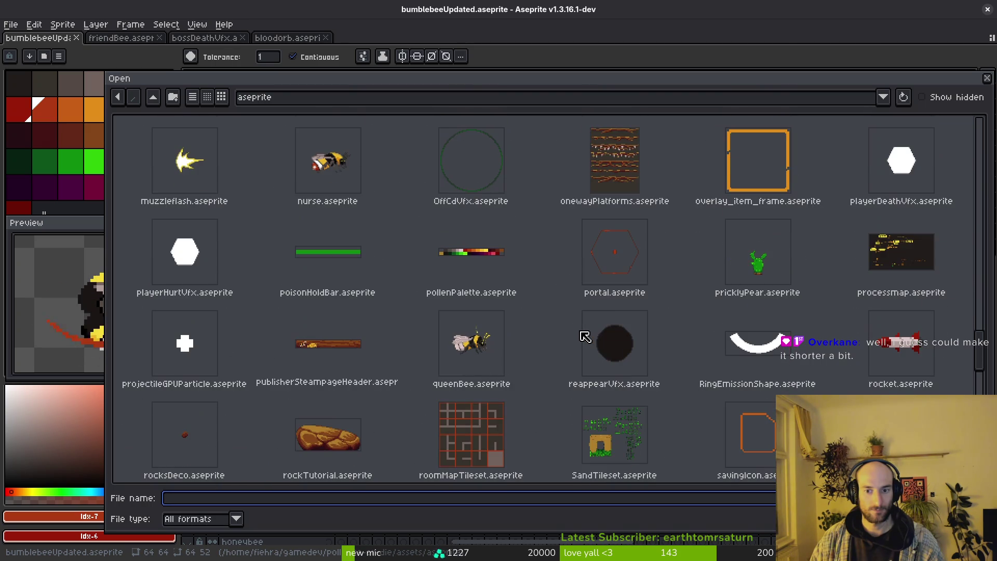
{"action": "scroll", "coordinate": [545, 285], "scroll_direction": "down", "scroll_amount": 5}
{"action": "scroll", "coordinate": [661, 294], "scroll_direction": "up", "scroll_amount": 2}
{"action": "scroll", "coordinate": [523, 311], "scroll_direction": "up", "scroll_amount": 1}
{"action": "scroll", "coordinate": [528, 309], "scroll_direction": "up", "scroll_amount": 3}
{"action": "left_click", "coordinate": [160, 260]}
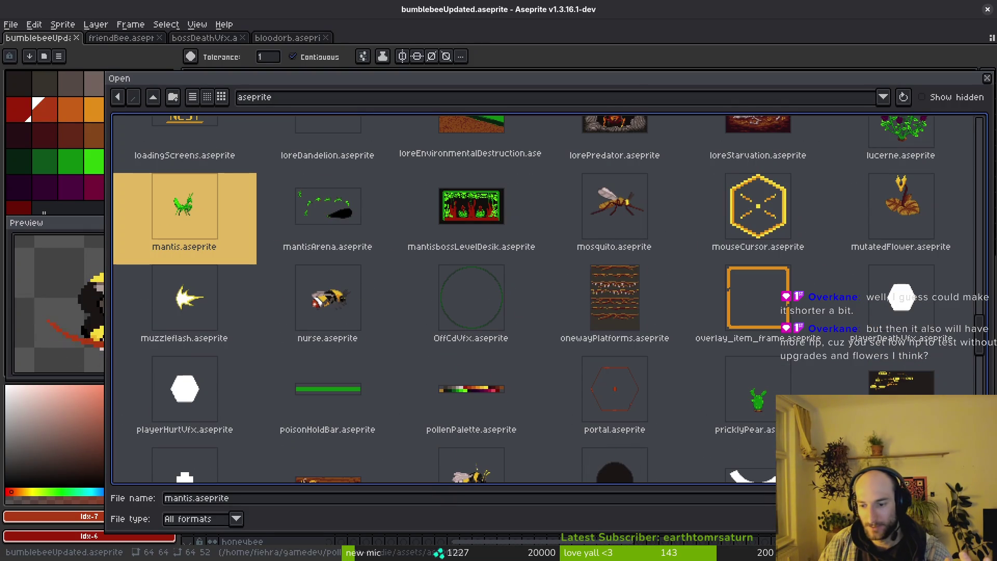
{"action": "key", "text": "Return"}
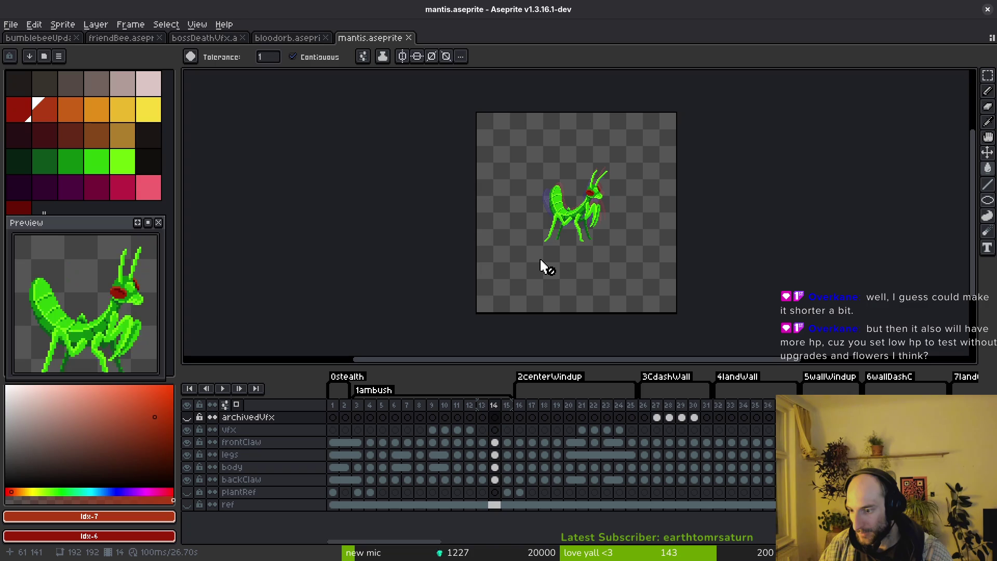
Step: Pick the eyedropper, then switch to Godot and show the mantis scene's Local tree
{"action": "key", "text": "i"}
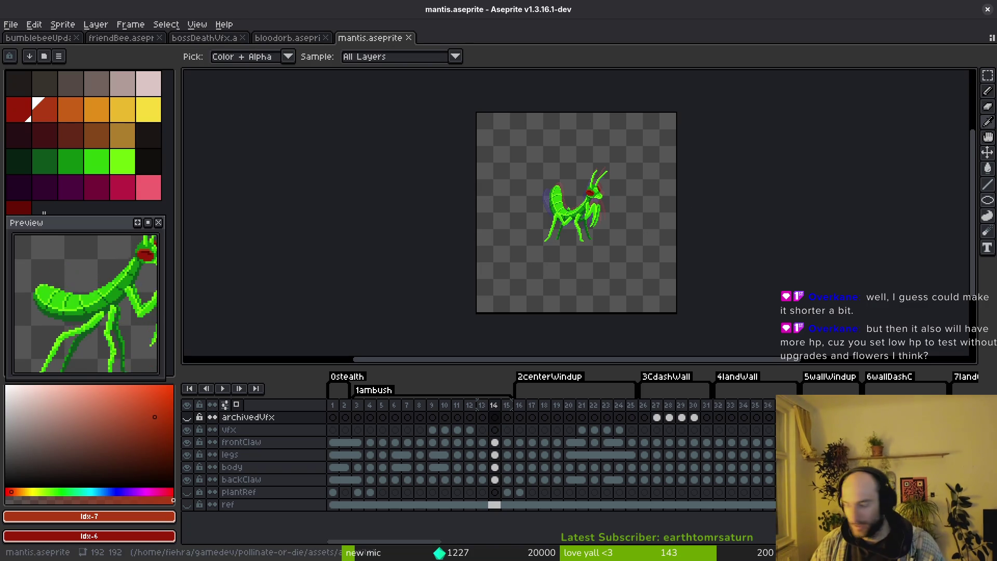
{"action": "key", "text": "alt+Tab"}
{"action": "left_click", "coordinate": [113, 86]}
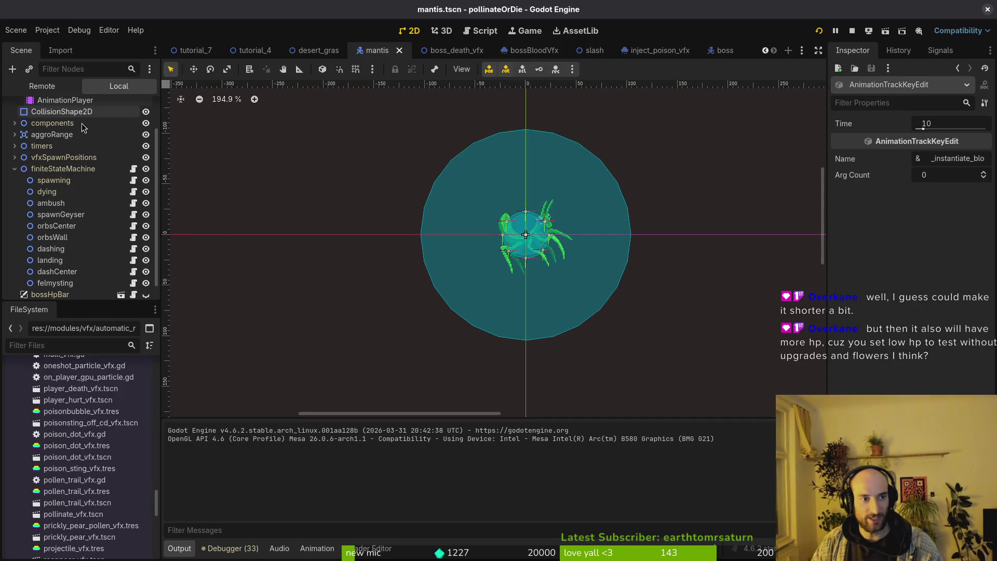
Step: Expand the components node and inspect the mantis HealthComponent
{"action": "left_click", "coordinate": [15, 169]}
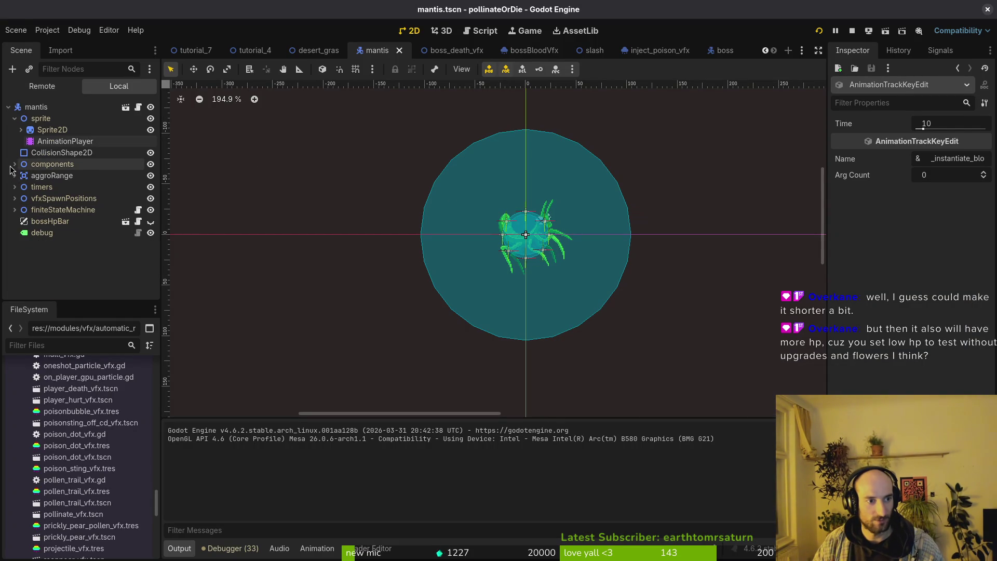
{"action": "left_click", "coordinate": [14, 164]}
{"action": "left_click", "coordinate": [79, 199]}
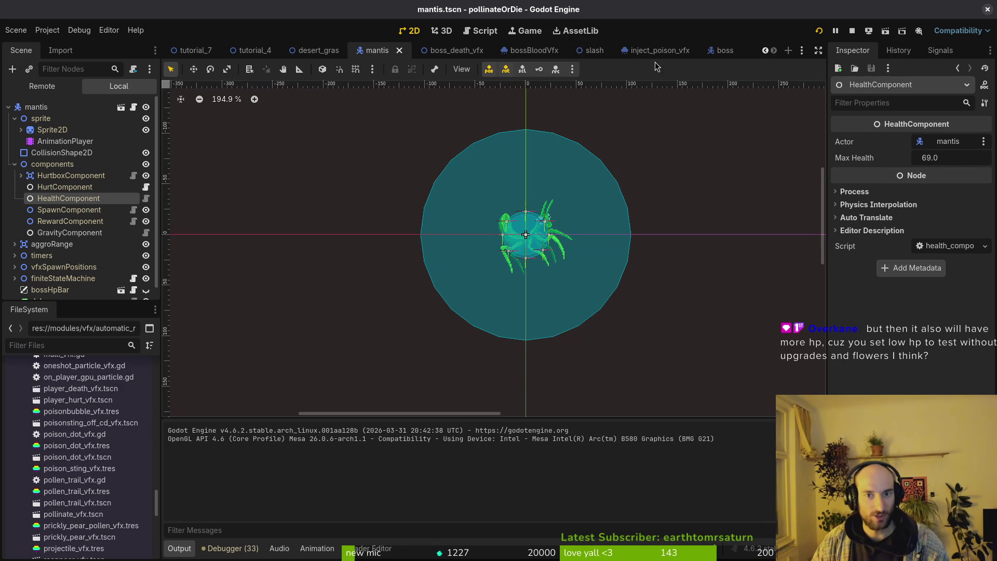
Step: Quick Open hornet.tscn, inspect its HealthComponent (max health 100), and stop the running game
{"action": "key", "text": "shift+alt+o"}
{"action": "type", "text": "hornet"}
{"action": "key", "text": "Down"}
{"action": "key", "text": "Down"}
{"action": "key", "text": "Down"}
{"action": "key", "text": "Down"}
{"action": "key", "text": "Down"}
{"action": "key", "text": "Return"}
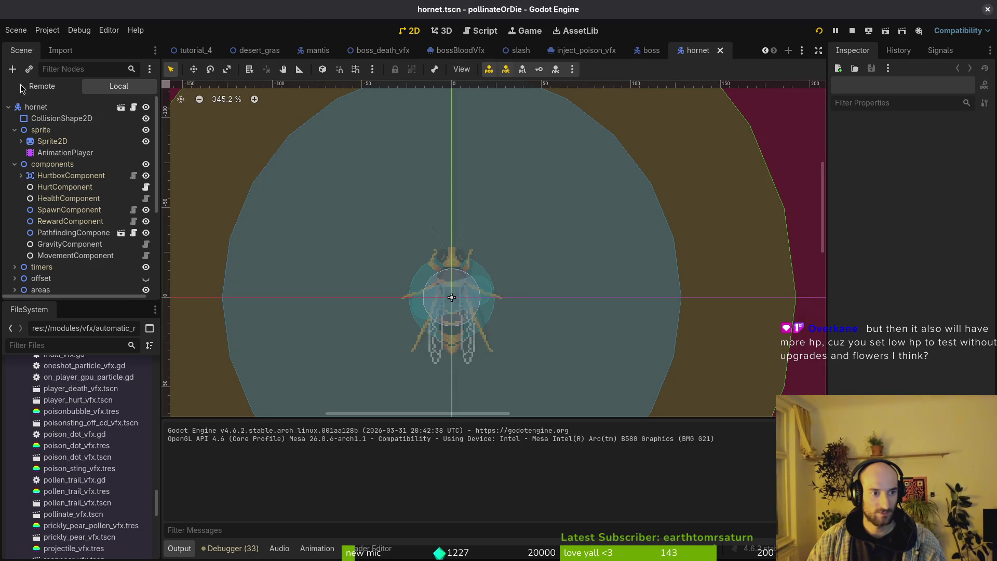
{"action": "left_click", "coordinate": [40, 200]}
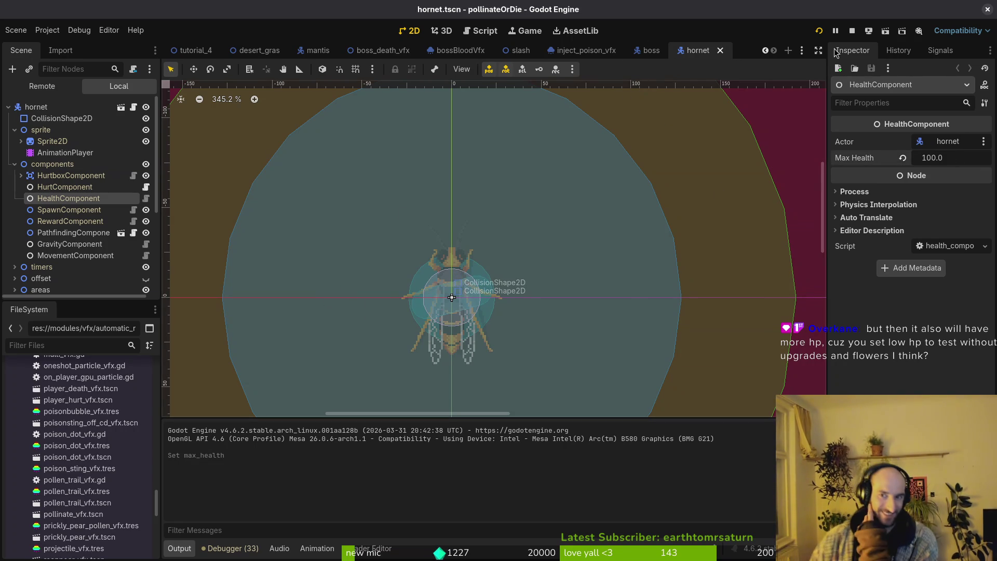
{"action": "left_click", "coordinate": [851, 32]}
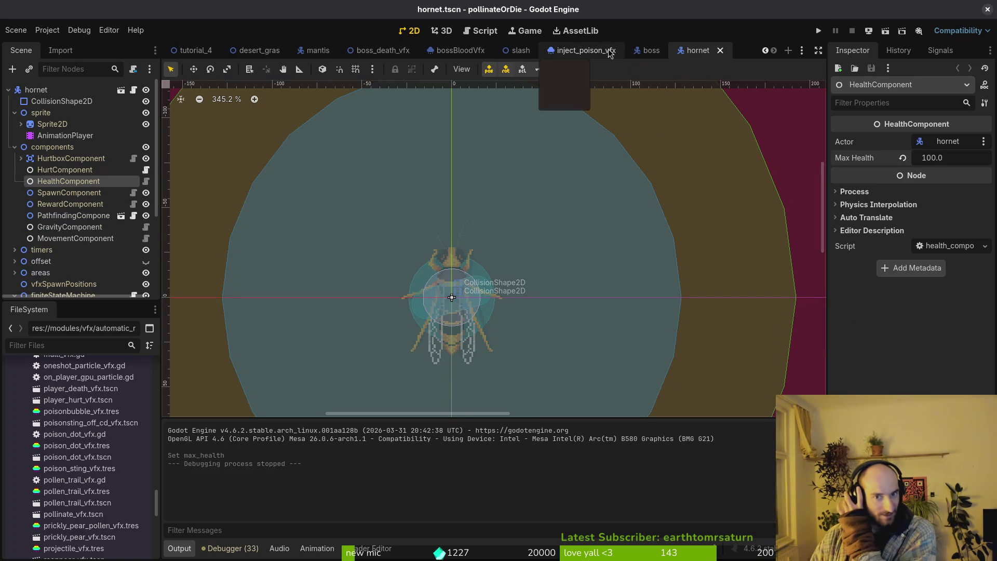
Step: Back in the mantis scene, raise HealthComponent Max Health from 69 to 96 and run the project
{"action": "left_click", "coordinate": [312, 55]}
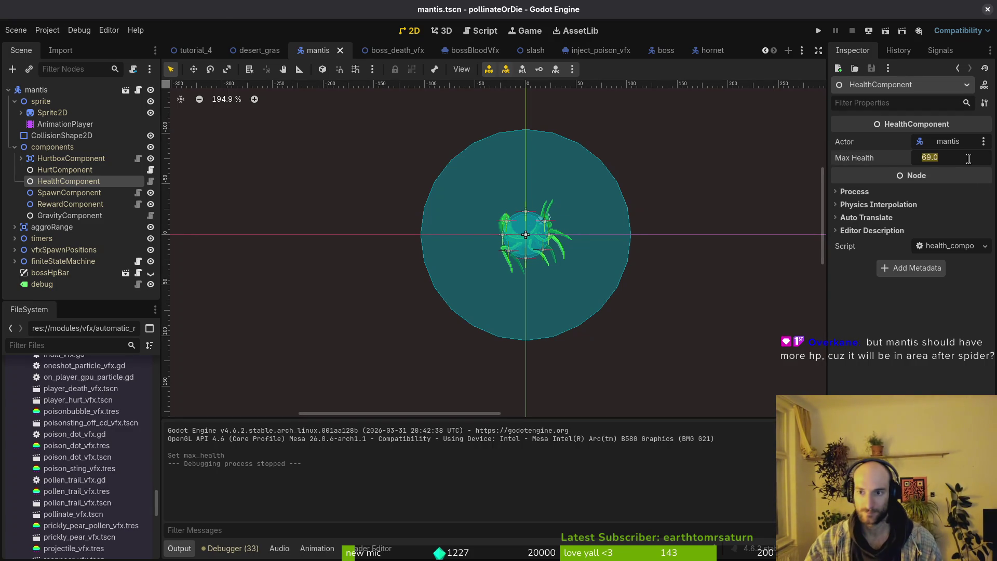
{"action": "type", "text": "96"}
{"action": "left_click", "coordinate": [817, 30]}
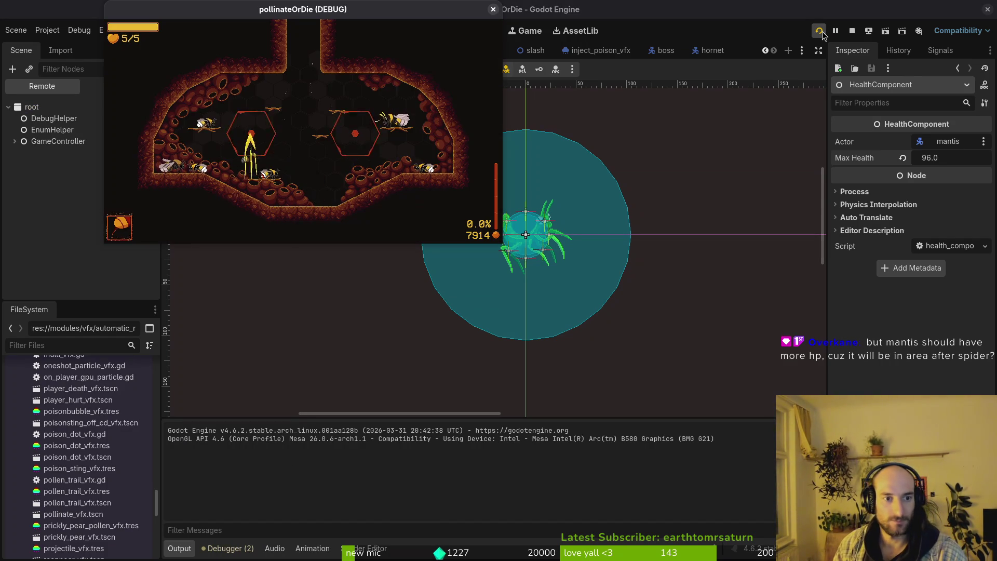
Step: Open the debug menu, maximize the game window, and start the mantis level
{"action": "key", "text": "Escape"}
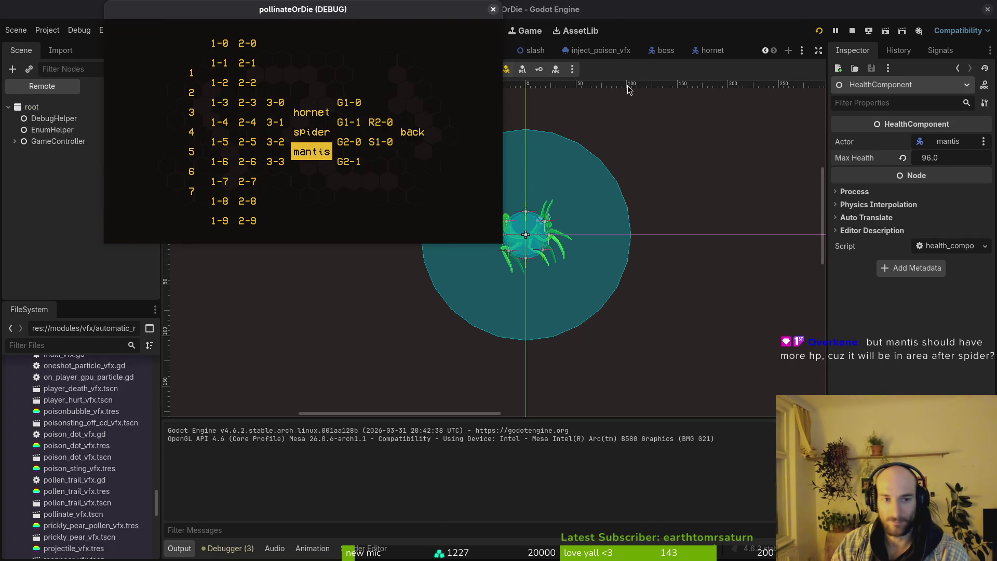
{"action": "double_click", "coordinate": [334, 7]}
{"action": "key", "text": "Return"}
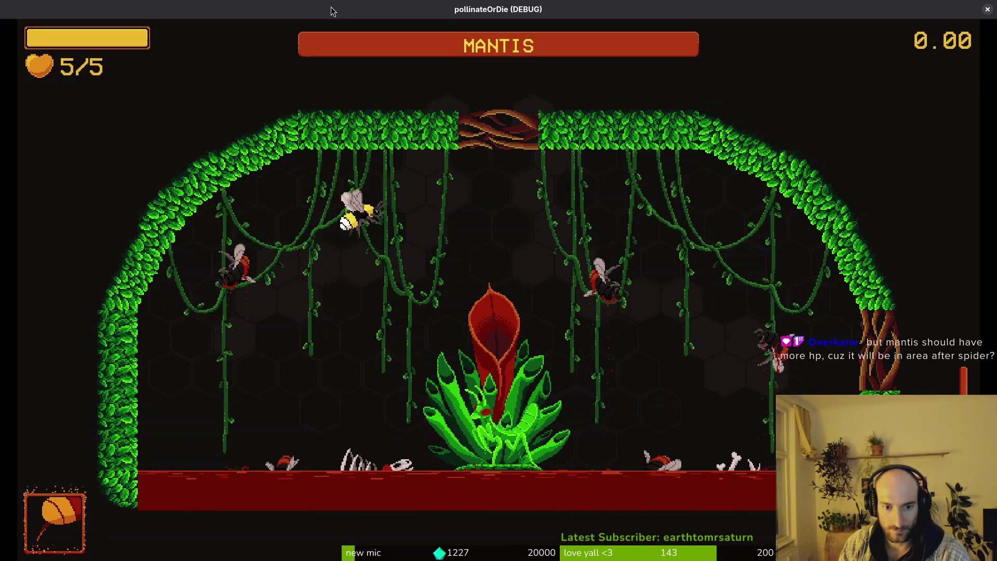
Step: Fly the bee around the arena, attacking the mantis and dodging between it and the central plant
{"action": "key", "text": "Left"}
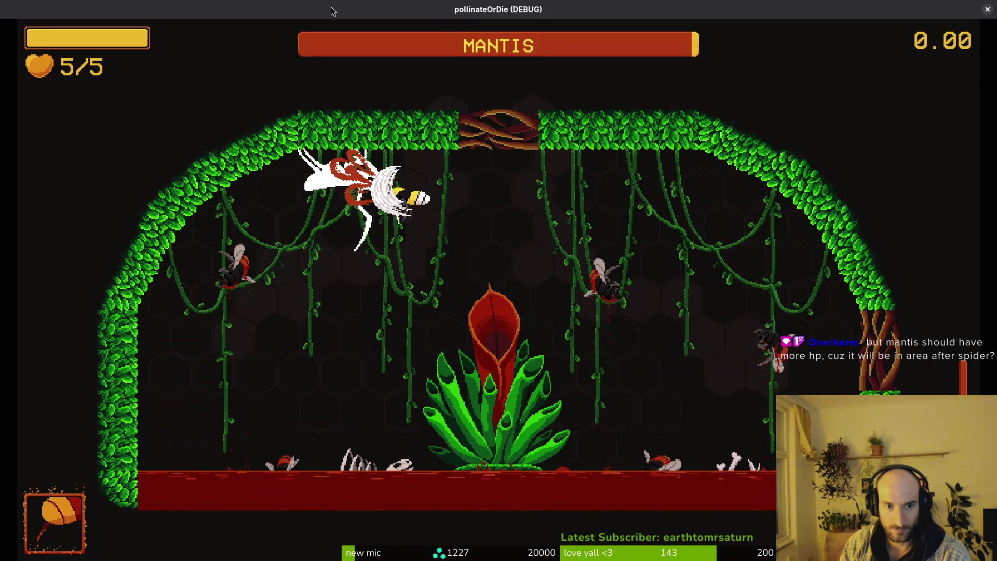
{"action": "key", "text": "Down"}
{"action": "key", "text": "Right"}
{"action": "key", "text": "Up"}
{"action": "key", "text": "Right"}
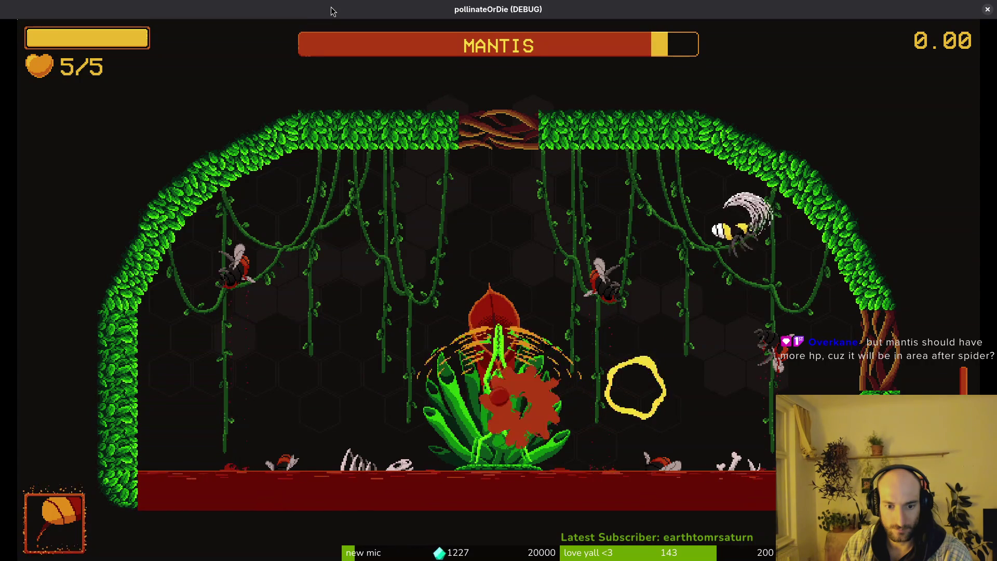
{"action": "key", "text": "Left"}
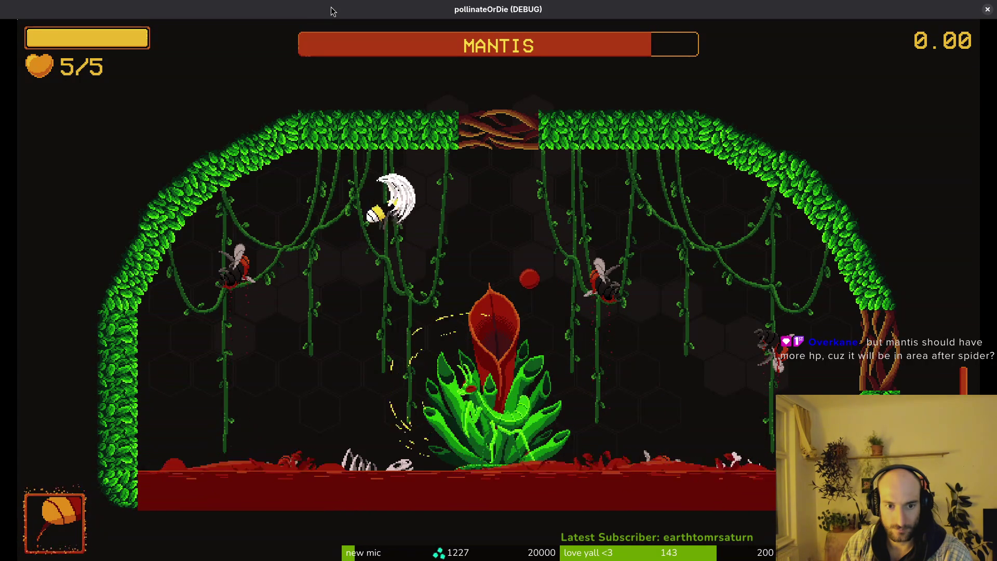
{"action": "key", "text": "Down"}
{"action": "key", "text": "Up"}
{"action": "key", "text": "Right"}
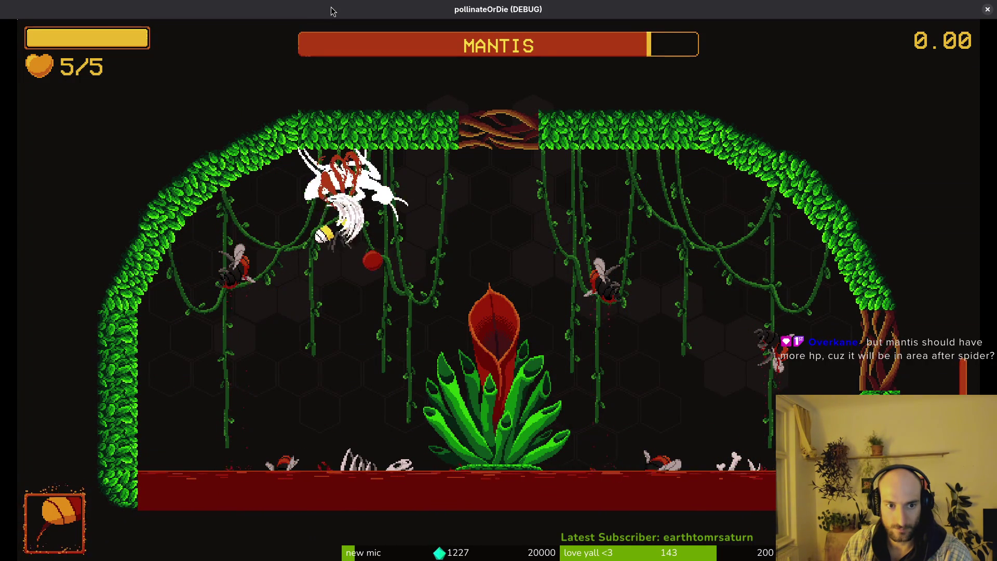
{"action": "key", "text": "Right"}
{"action": "key", "text": "Down"}
{"action": "key", "text": "Left"}
{"action": "key", "text": "Up"}
{"action": "key", "text": "Right"}
{"action": "key", "text": "Left"}
{"action": "key", "text": "Right"}
{"action": "key", "text": "Down"}
{"action": "key", "text": "Left"}
{"action": "key", "text": "Left"}
{"action": "key", "text": "Up"}
{"action": "key", "text": "Right"}
{"action": "key", "text": "Left"}
{"action": "key", "text": "Down"}
{"action": "key", "text": "Right"}
{"action": "key", "text": "Down"}
{"action": "key", "text": "Up"}
{"action": "key", "text": "Right"}
{"action": "key", "text": "Left"}
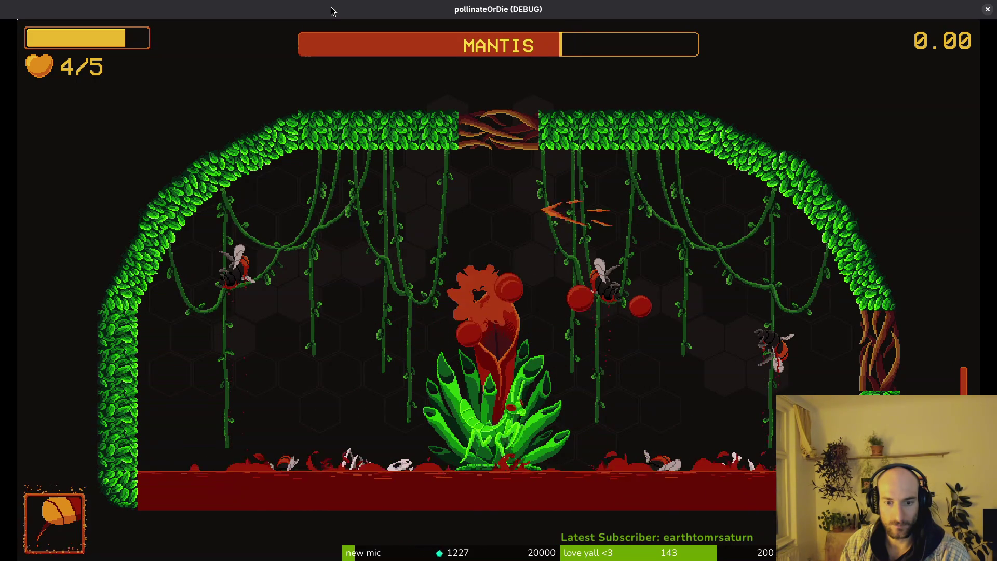
Step: Keep dodging the mantis's fire, projectiles and slashes while firing back until the bee's hearts run out
{"action": "key", "text": "Down"}
{"action": "key", "text": "Right"}
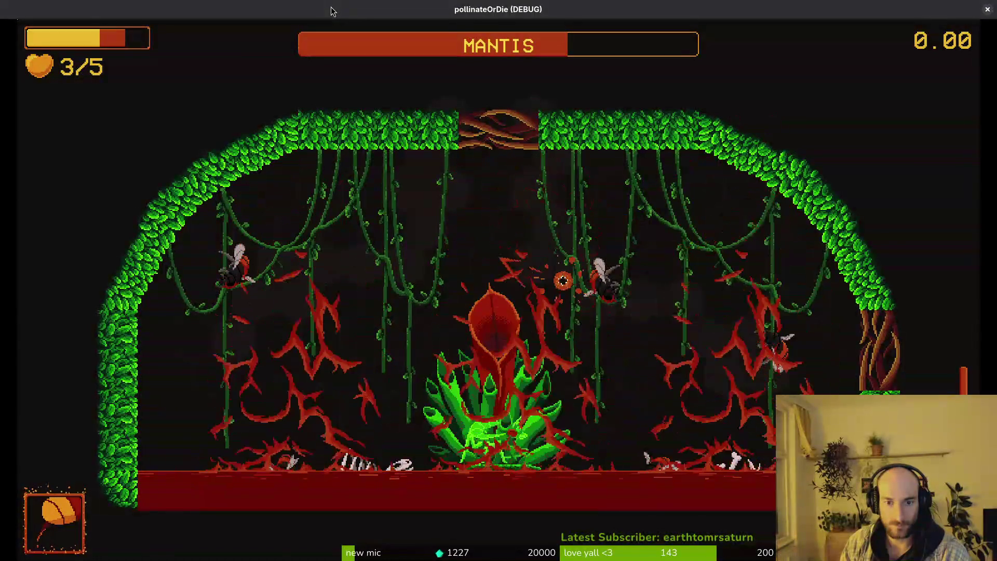
{"action": "key", "text": "Left"}
{"action": "key", "text": "Right"}
{"action": "key", "text": "Left"}
{"action": "key", "text": "Down"}
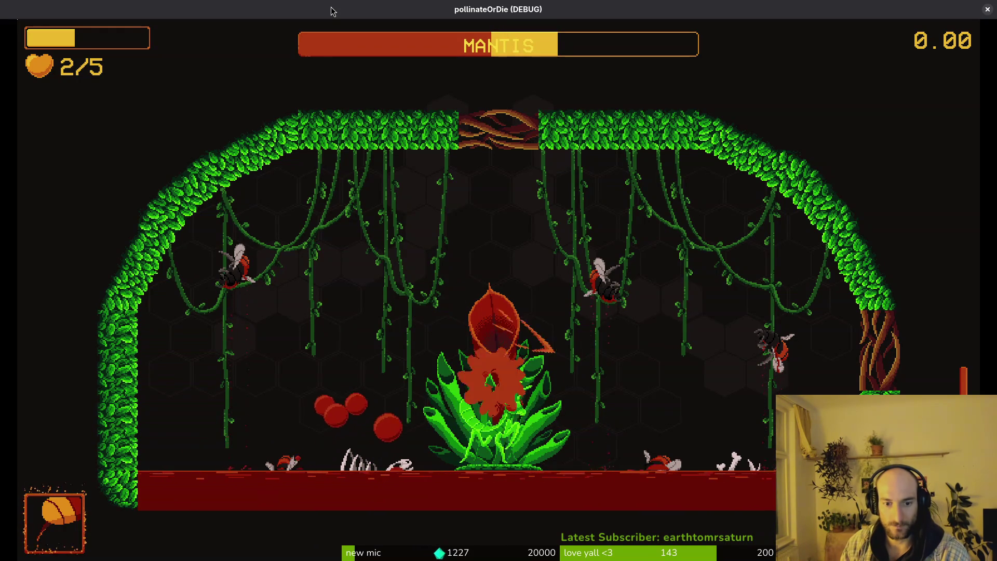
{"action": "key", "text": "Up"}
{"action": "key", "text": "Down"}
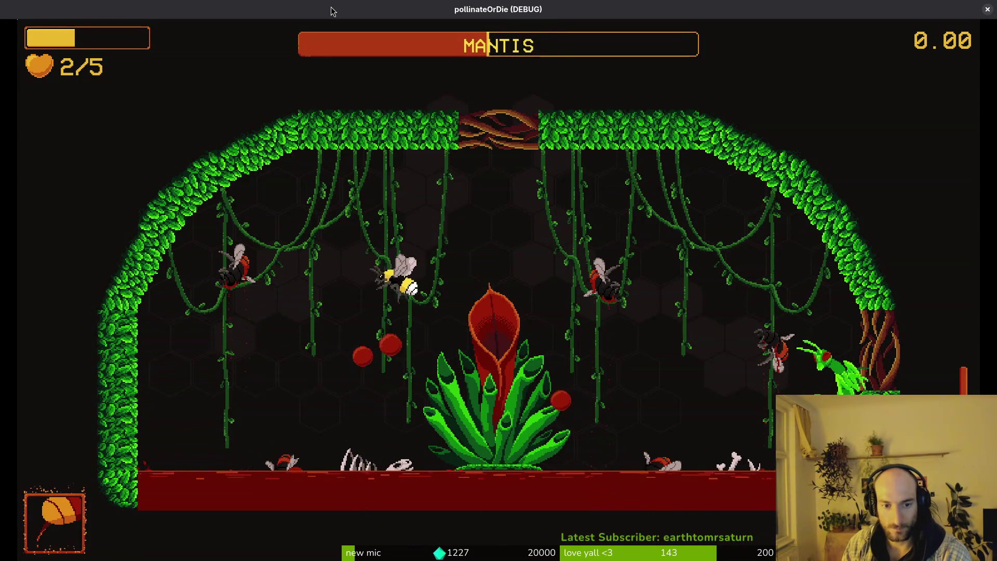
{"action": "key", "text": "Up"}
{"action": "key", "text": "Right"}
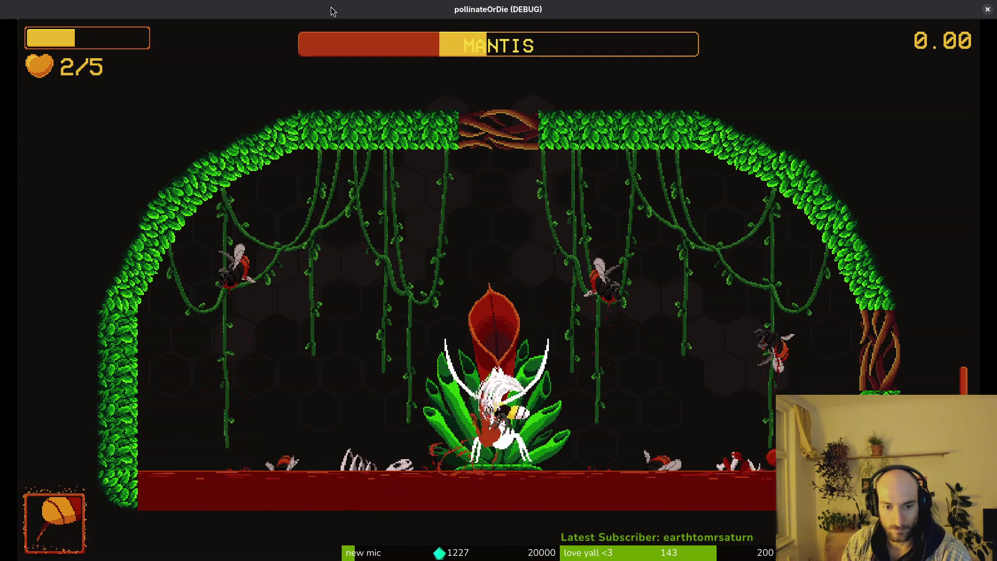
{"action": "key", "text": "Up"}
{"action": "key", "text": "Right"}
{"action": "key", "text": "Left"}
{"action": "key", "text": "Down"}
{"action": "key", "text": "Right"}
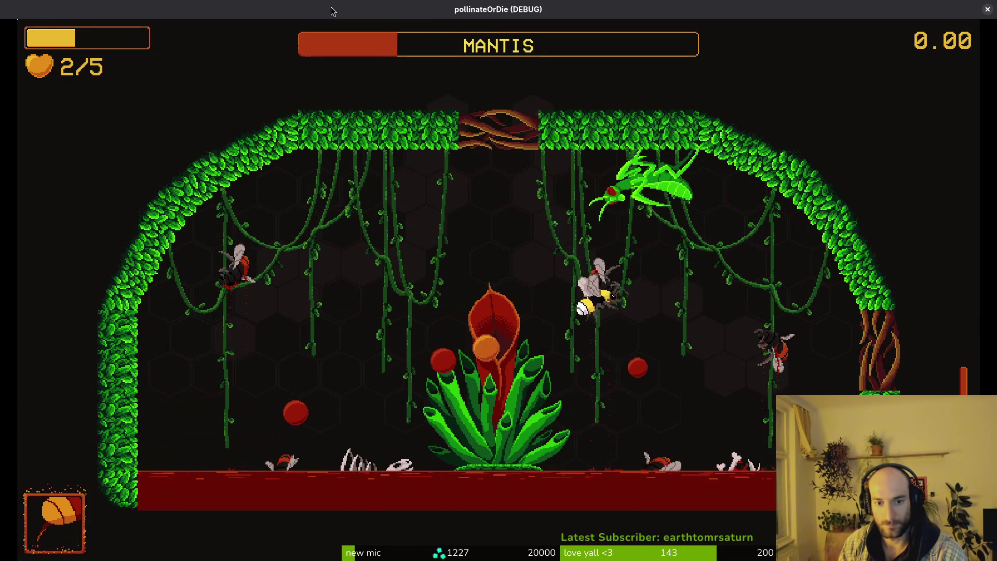
{"action": "key", "text": "Up"}
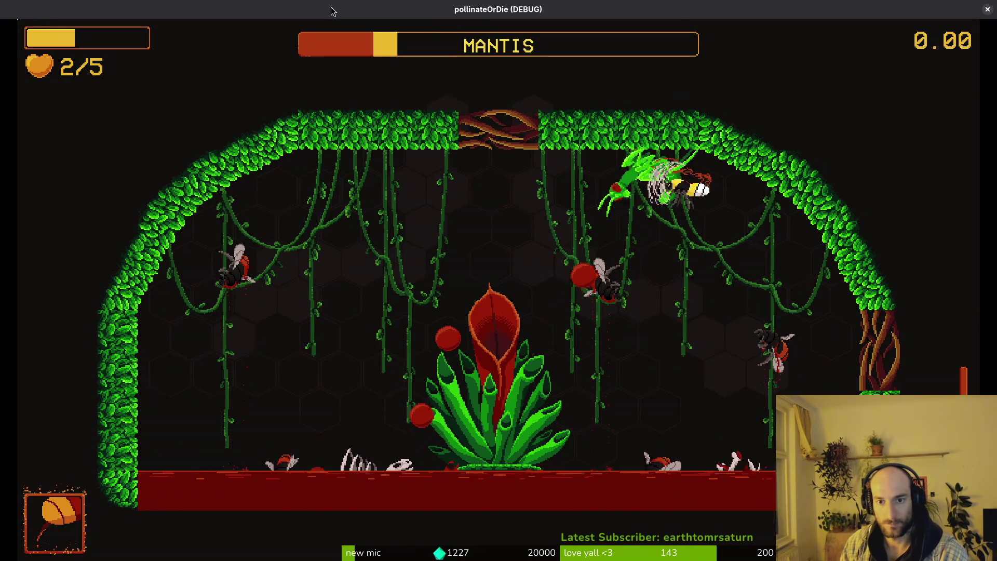
{"action": "key", "text": "Down"}
{"action": "key", "text": "Left"}
{"action": "key", "text": "Right"}
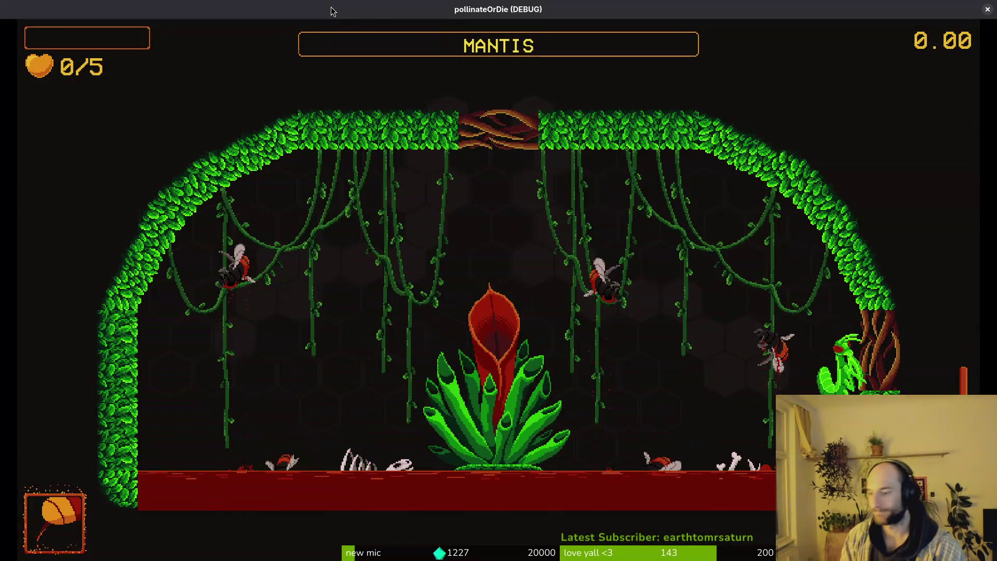
Step: Leave the death summary and restart the mantis level from the debug menu
{"action": "key", "text": "Return"}
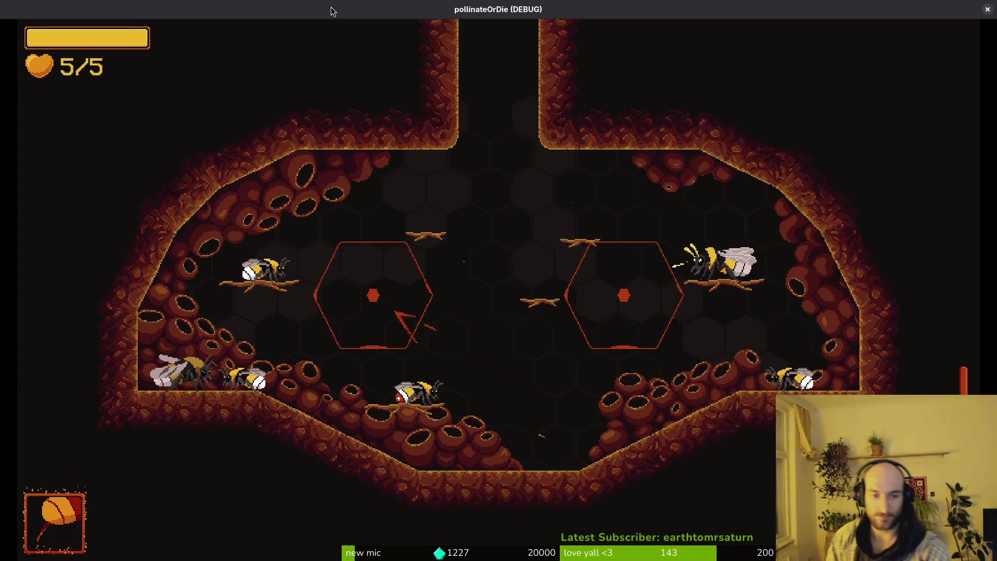
{"action": "key", "text": "Escape"}
{"action": "key", "text": "Down"}
{"action": "key", "text": "Return"}
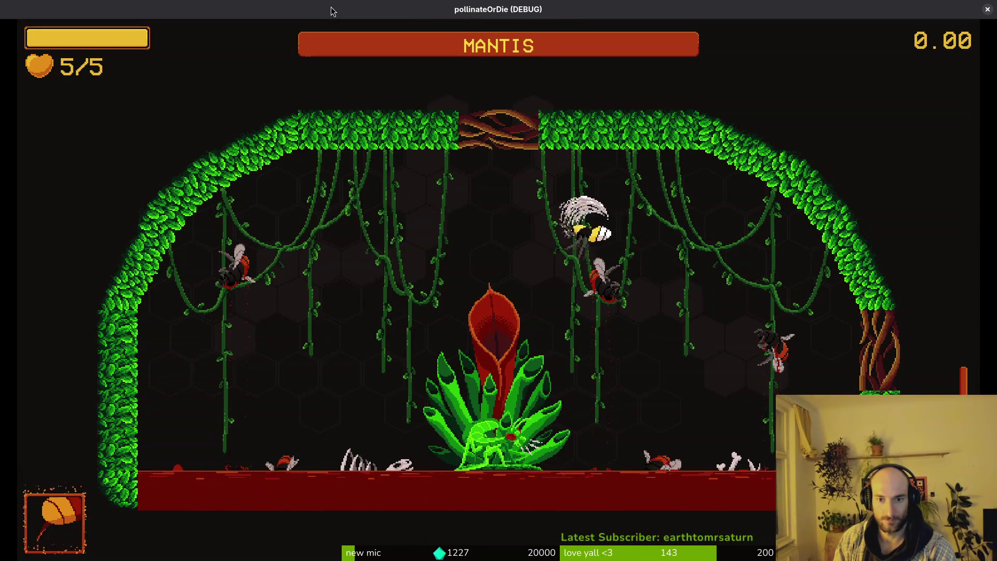
Step: Dash around the arena with Space, striking the mantis and retreating to the plant and walls
{"action": "key", "text": "space"}
{"action": "key", "text": "space"}
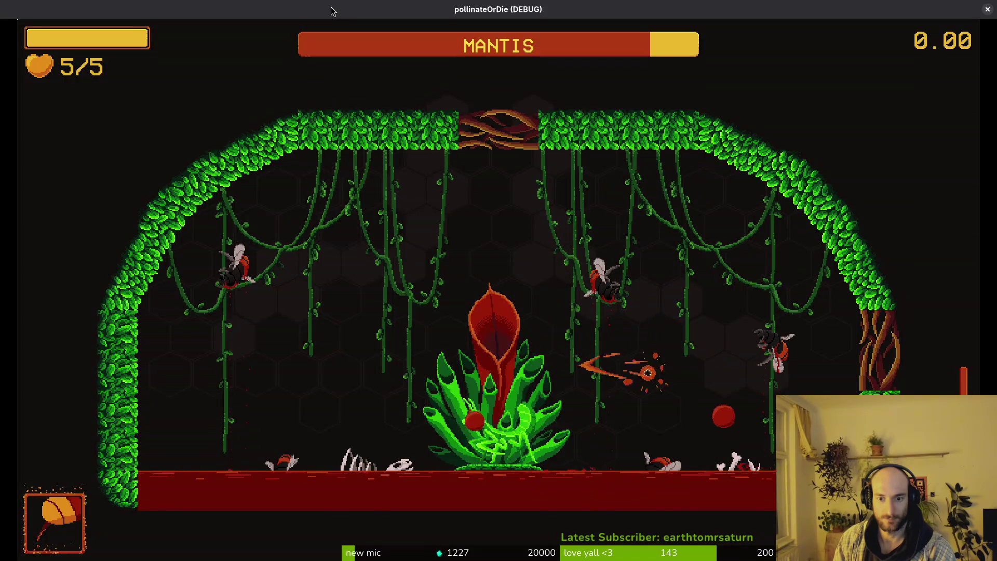
{"action": "key", "text": "space"}
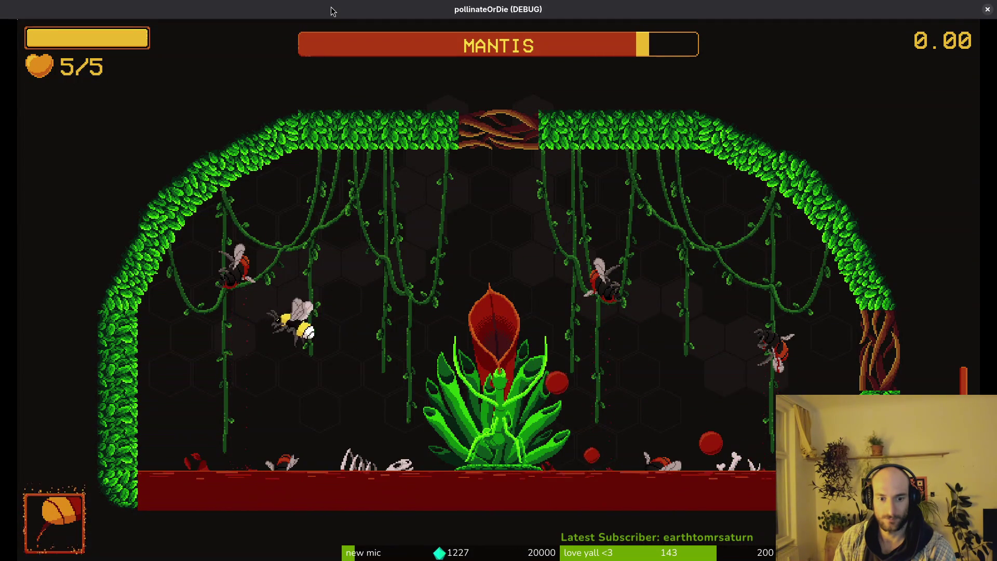
{"action": "key", "text": "space"}
{"action": "key", "text": "space"}
{"action": "key", "text": "space"}
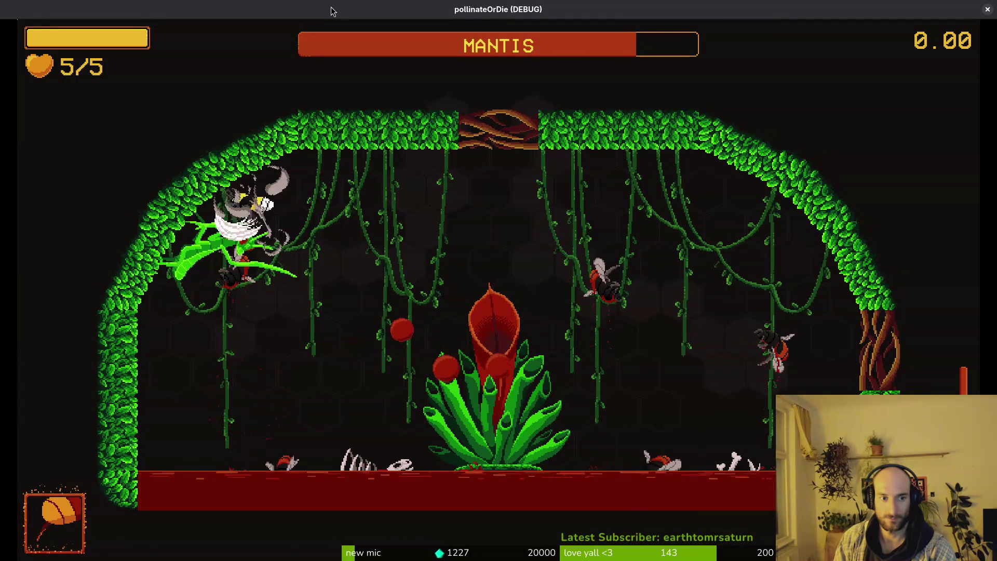
{"action": "key", "text": "space"}
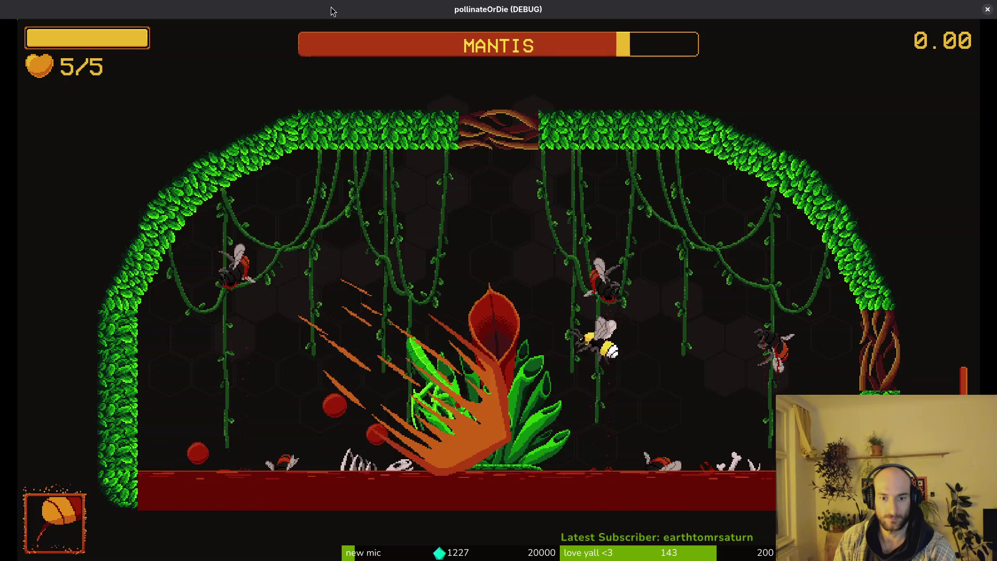
{"action": "key", "text": "space"}
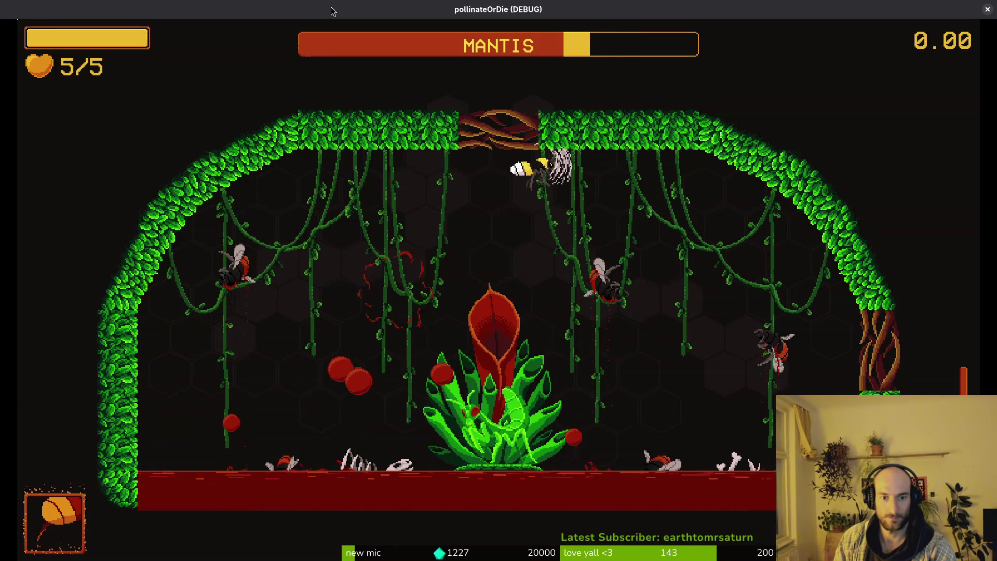
{"action": "key", "text": "space"}
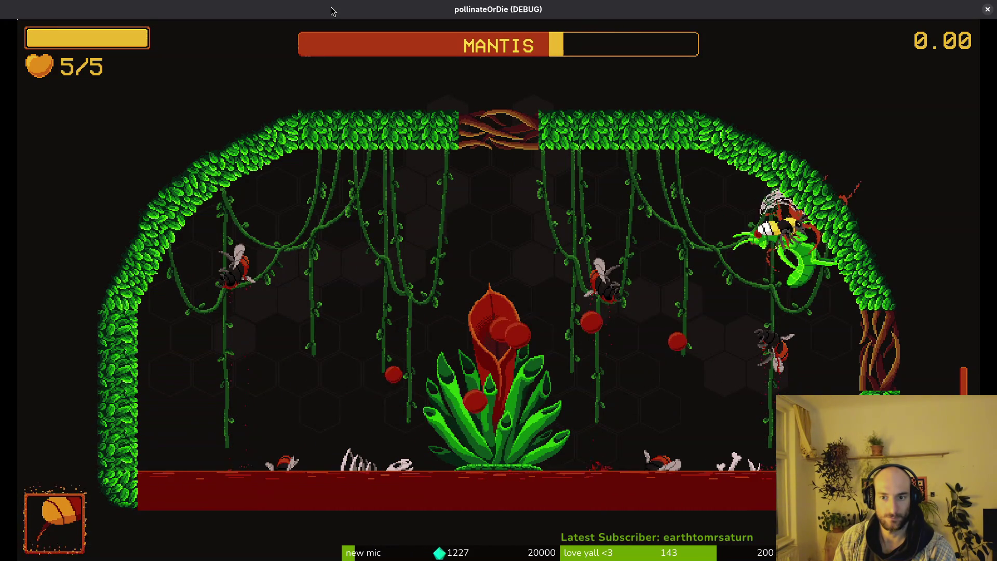
{"action": "key", "text": "space"}
{"action": "key", "text": "space"}
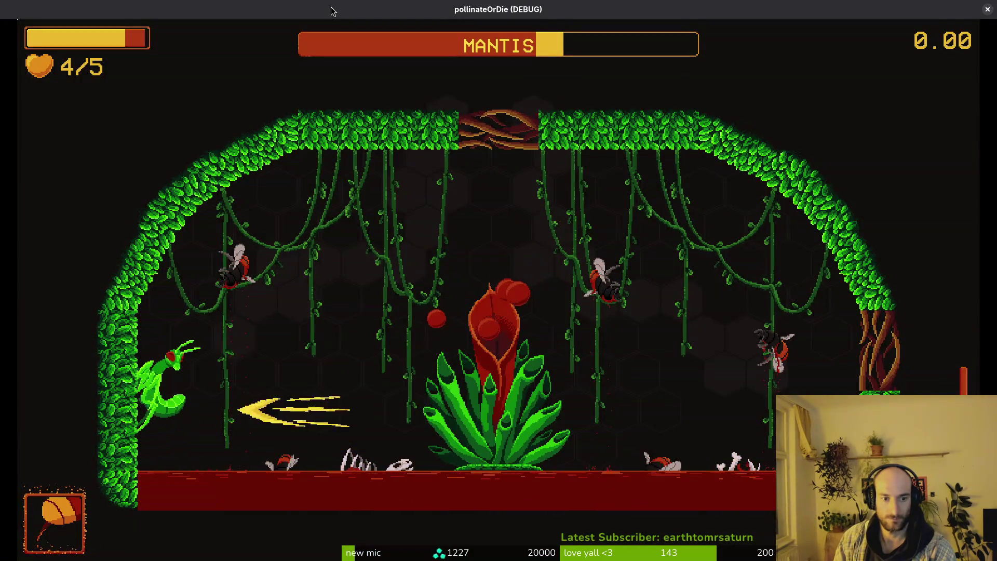
{"action": "key", "text": "space"}
{"action": "key", "text": "space"}
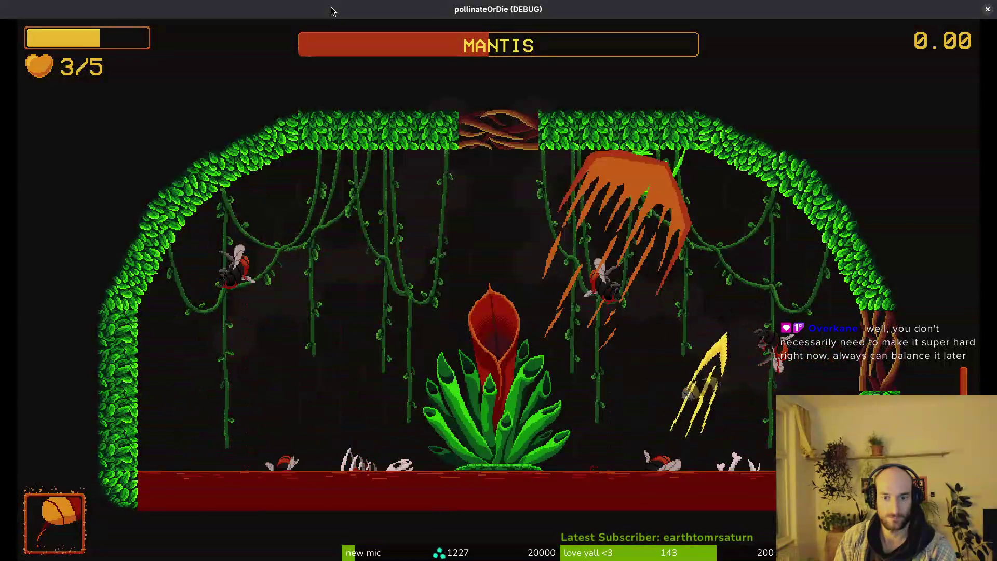
{"action": "key", "text": "space"}
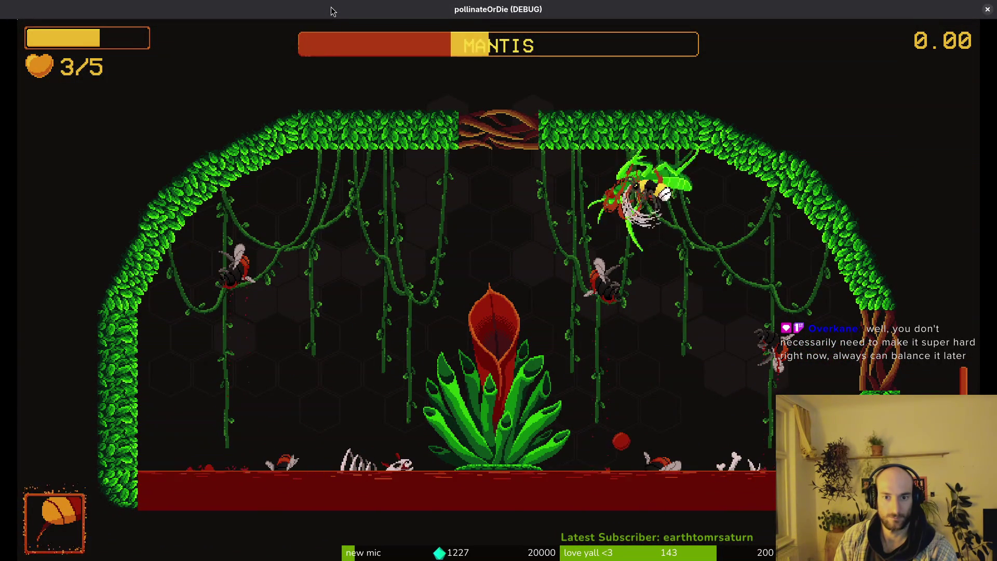
{"action": "key", "text": "space"}
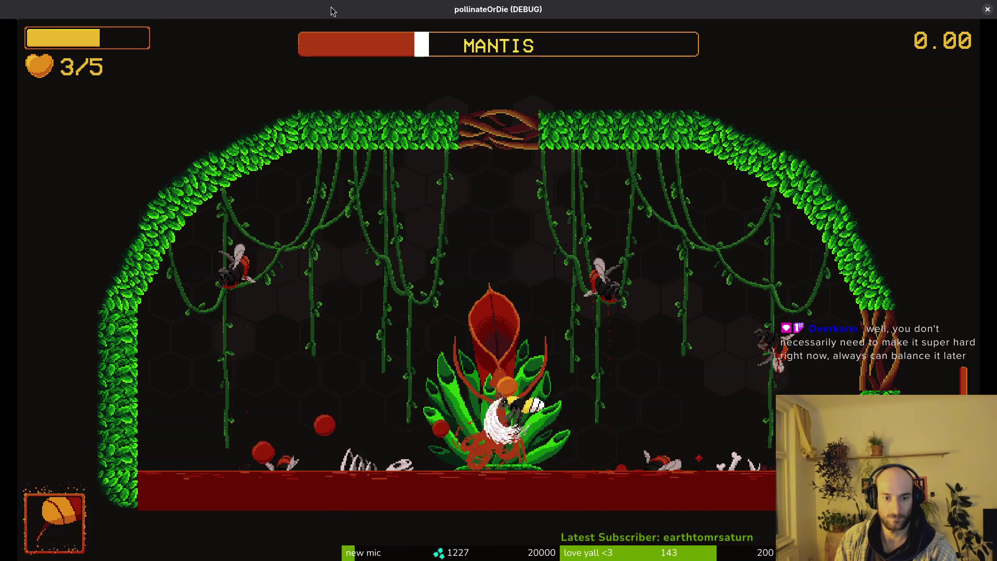
{"action": "key", "text": "space"}
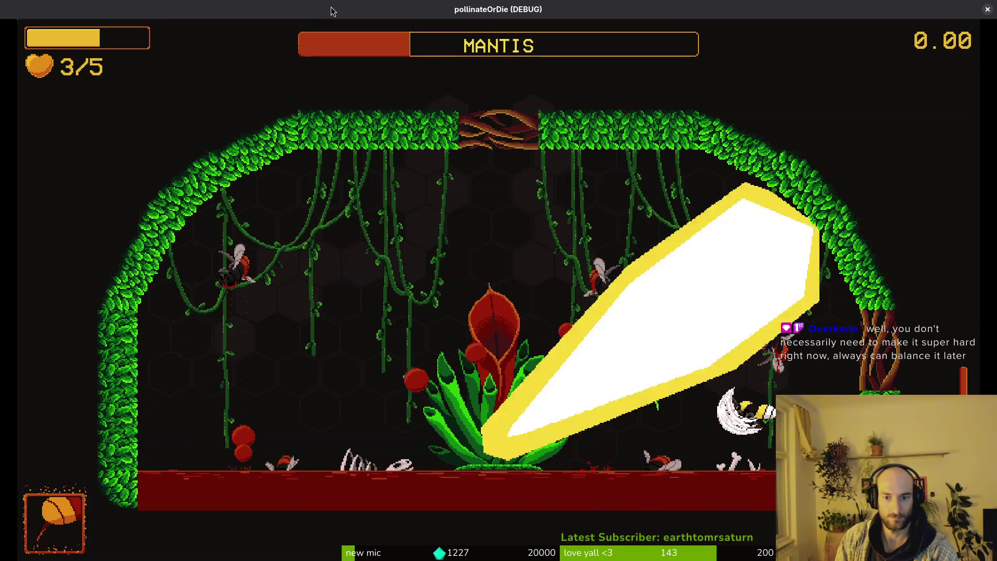
{"action": "key", "text": "space"}
Step: Steer and dash through the thorn attack, slash the mantis at close range, then restart after losing the last heart
{"action": "key", "text": "Left"}
{"action": "key", "text": "Left"}
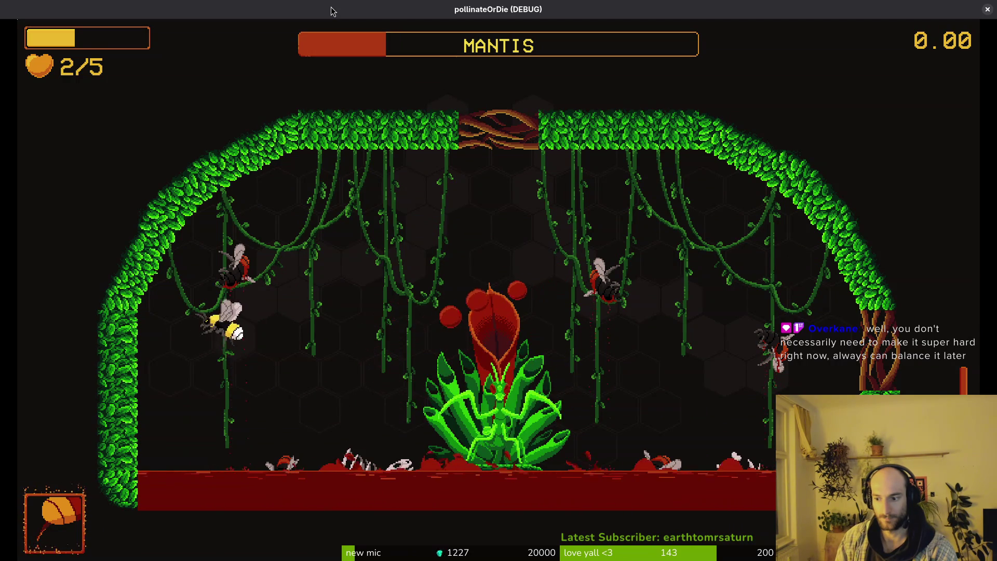
{"action": "key", "text": "Up"}
{"action": "key", "text": "Down"}
{"action": "key", "text": "space"}
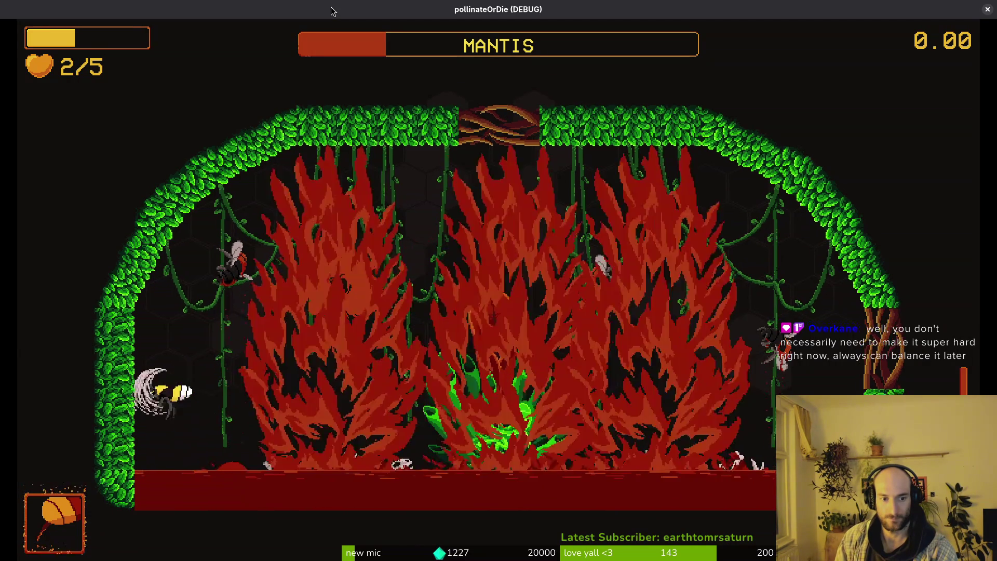
{"action": "key", "text": "Up"}
{"action": "key", "text": "Left"}
{"action": "key", "text": "Down"}
{"action": "key", "text": "Right"}
{"action": "key", "text": "Down"}
{"action": "key", "text": "space"}
{"action": "key", "text": "Left"}
{"action": "key", "text": "Up"}
{"action": "key", "text": "Left"}
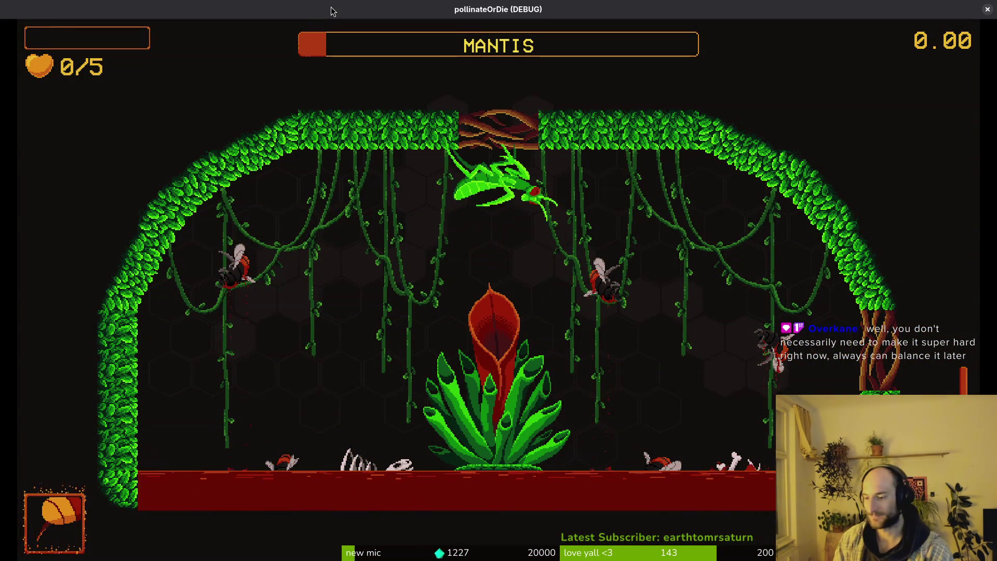
{"action": "key", "text": "Return"}
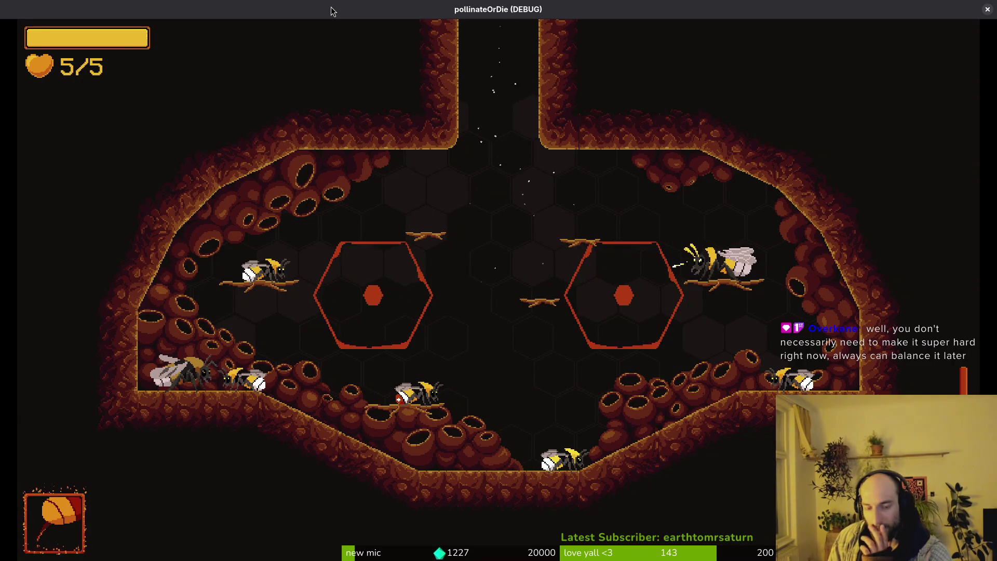
Step: From the hive's debug level select, choose and load the mantis level
{"action": "key", "text": "Up"}
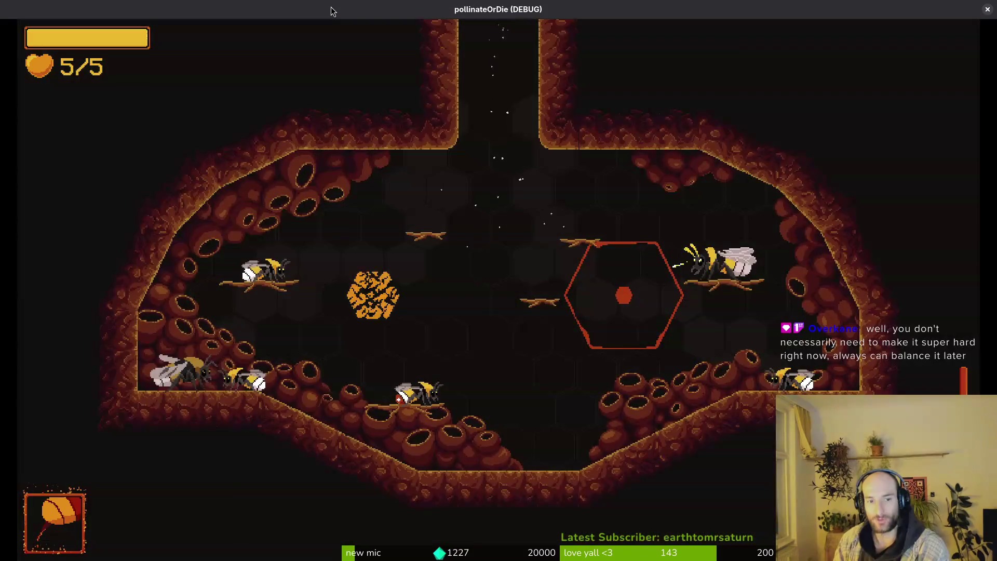
{"action": "key", "text": "Down"}
{"action": "key", "text": "Return"}
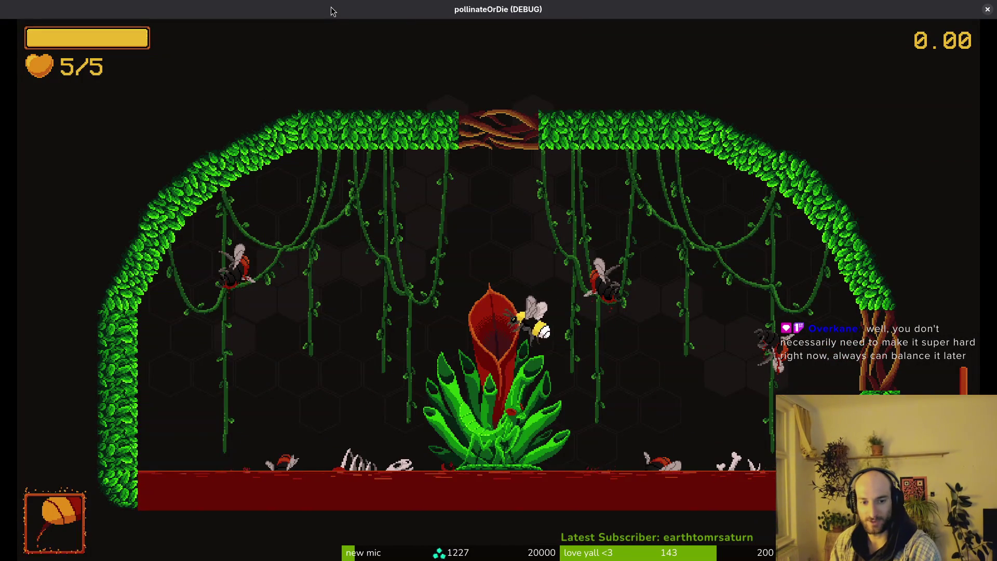
{"action": "key", "text": "Escape"}
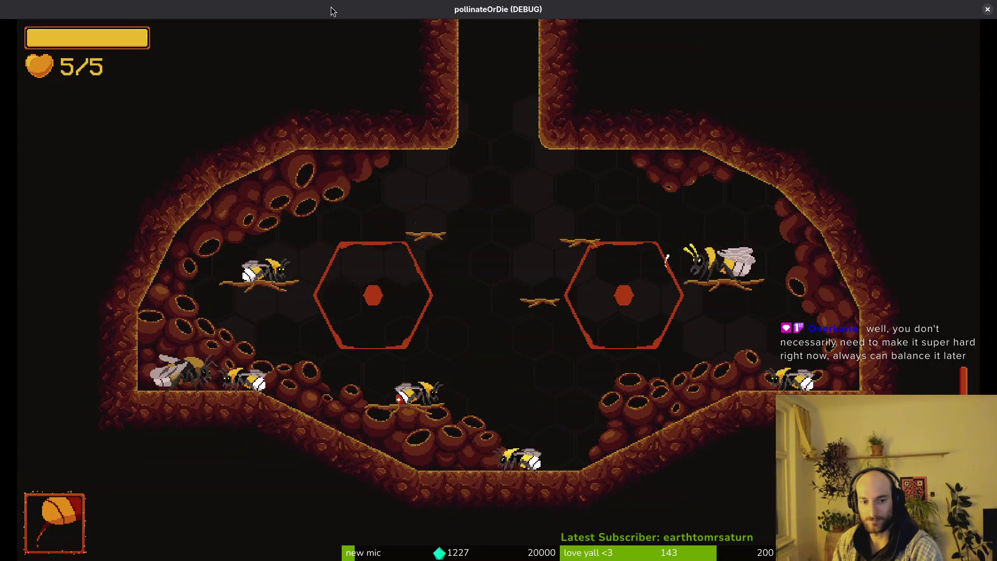
{"action": "key", "text": "Left"}
{"action": "key", "text": "Down"}
{"action": "key", "text": "Down"}
{"action": "key", "text": "Return"}
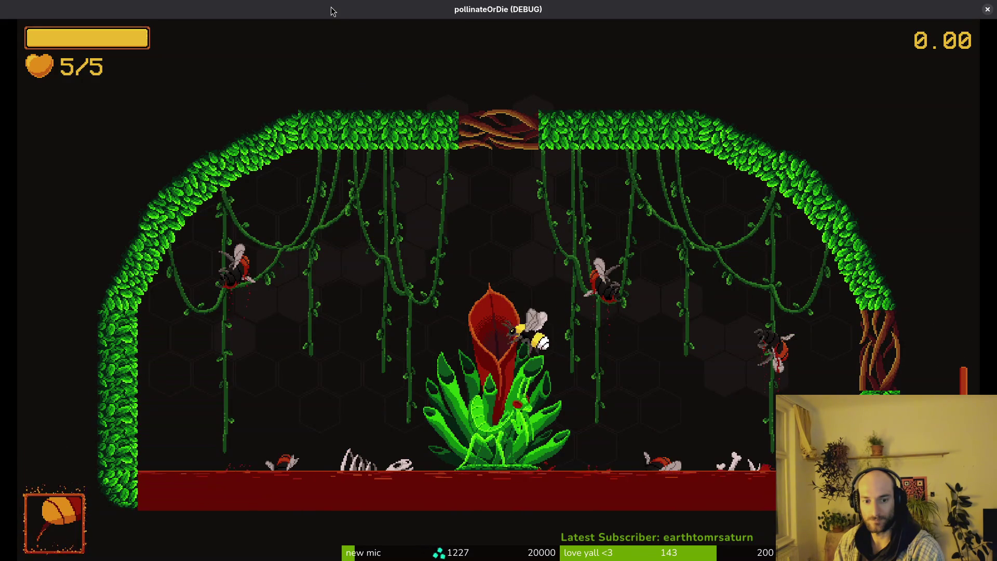
Step: Fly the bee around the vine arena, diving at the mantis on the plant and dodging its flame spikes and beam
{"action": "key", "text": "Left"}
{"action": "key", "text": "Up"}
{"action": "key", "text": "Left"}
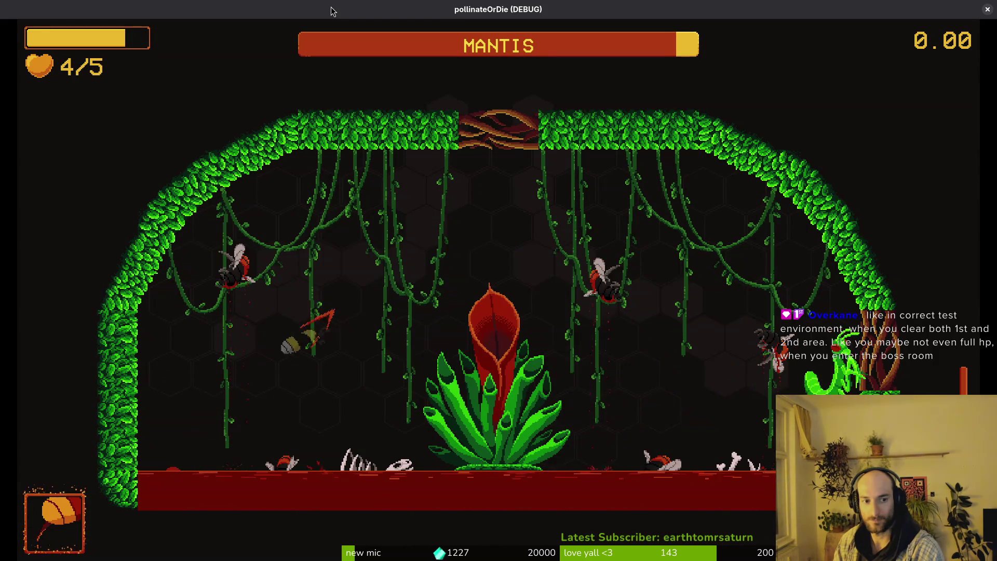
{"action": "key", "text": "Right"}
{"action": "key", "text": "Down"}
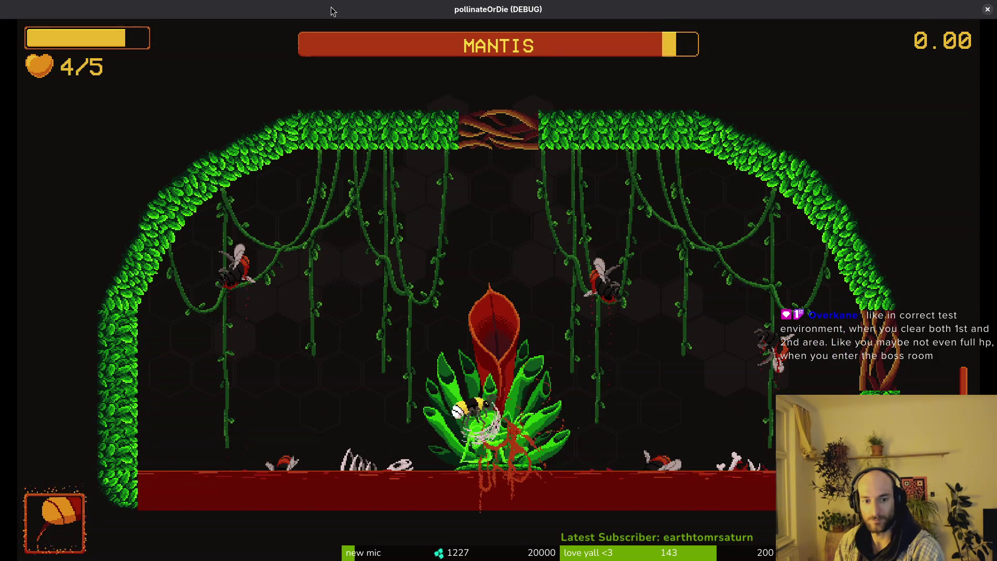
{"action": "key", "text": "Left"}
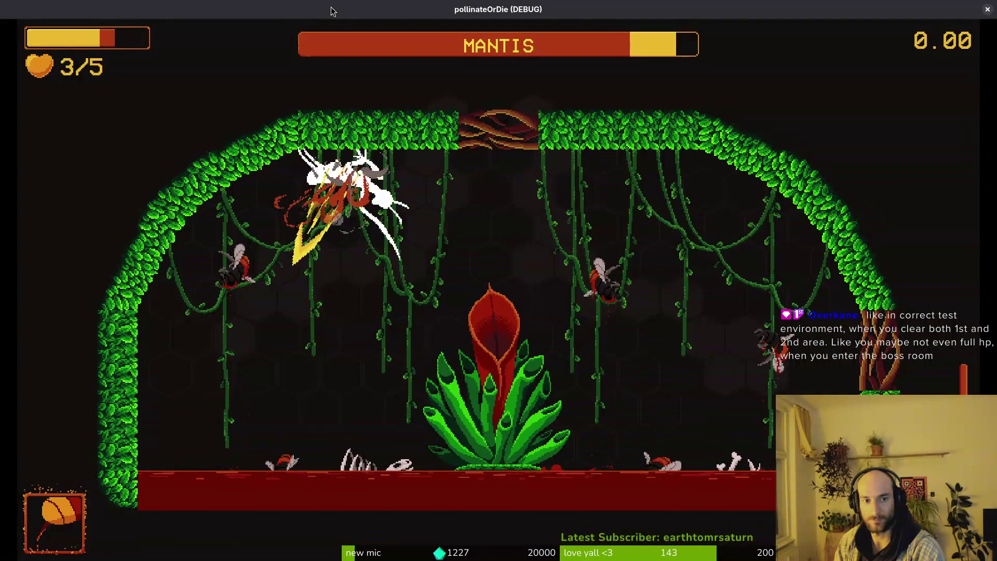
{"action": "key", "text": "Down"}
{"action": "key", "text": "Right"}
{"action": "key", "text": "Down"}
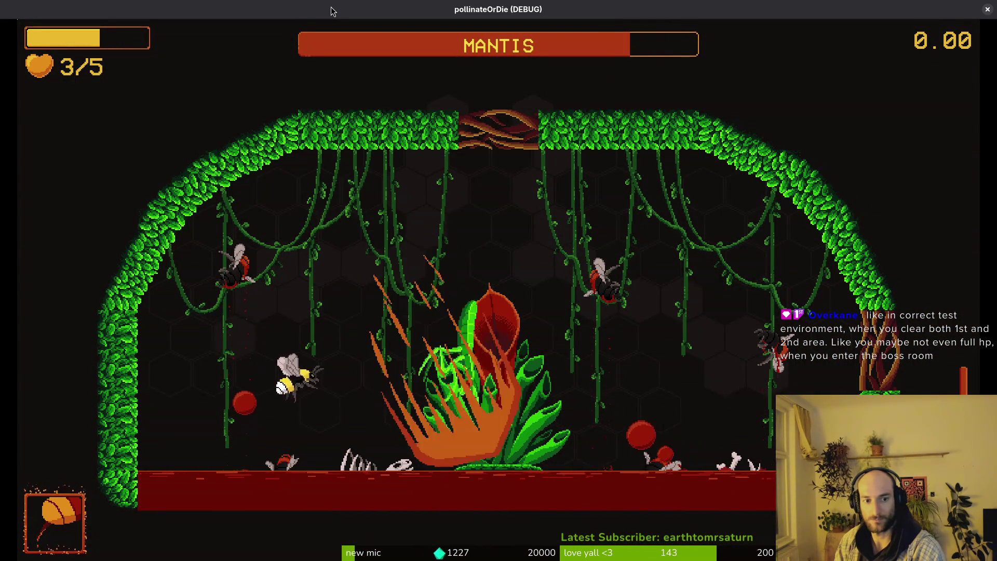
{"action": "key", "text": "Right"}
{"action": "key", "text": "Up"}
{"action": "key", "text": "Left"}
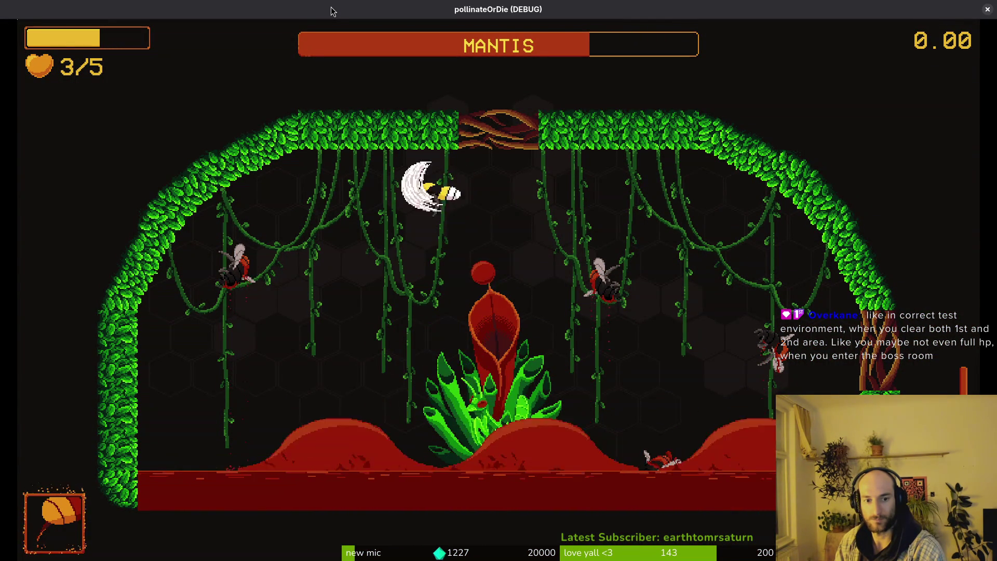
{"action": "key", "text": "Down"}
{"action": "key", "text": "Up"}
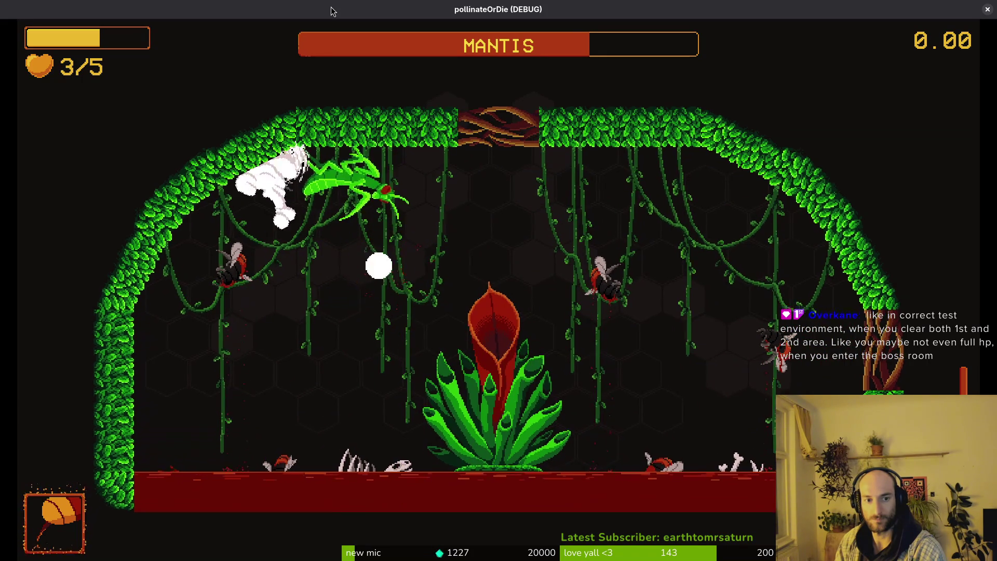
{"action": "key", "text": "Right"}
{"action": "key", "text": "Down"}
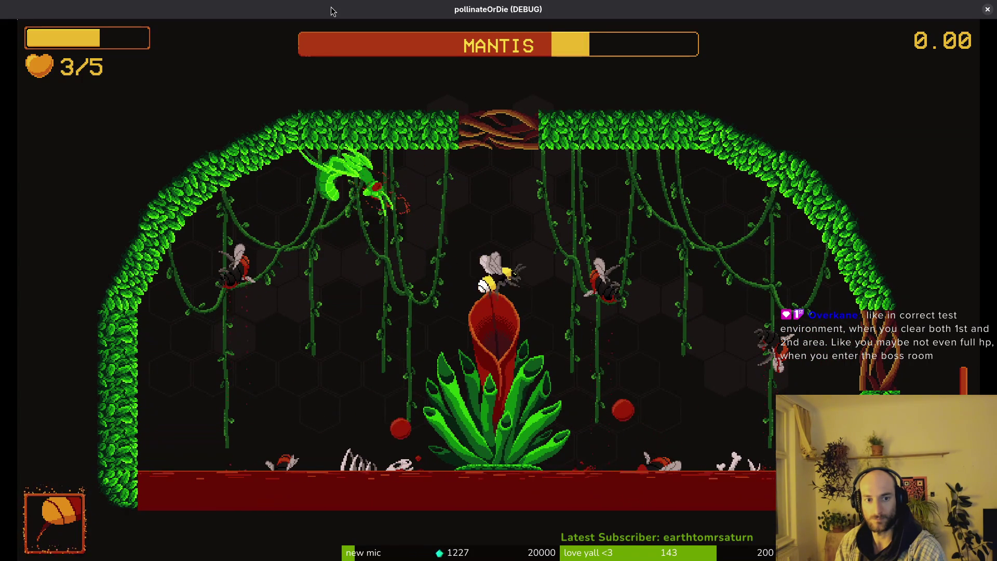
{"action": "key", "text": "Up"}
{"action": "key", "text": "Left"}
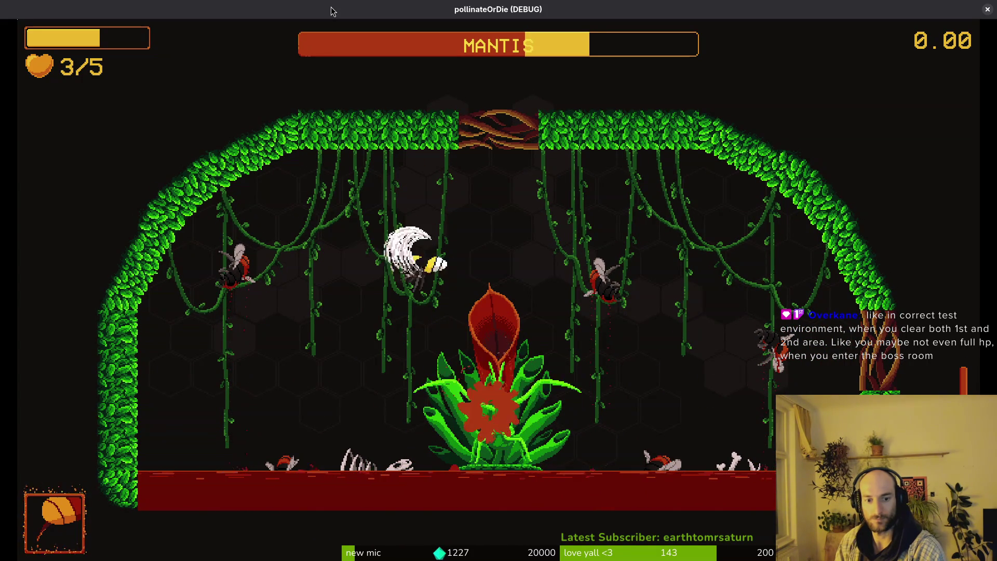
{"action": "key", "text": "Down"}
{"action": "key", "text": "Left"}
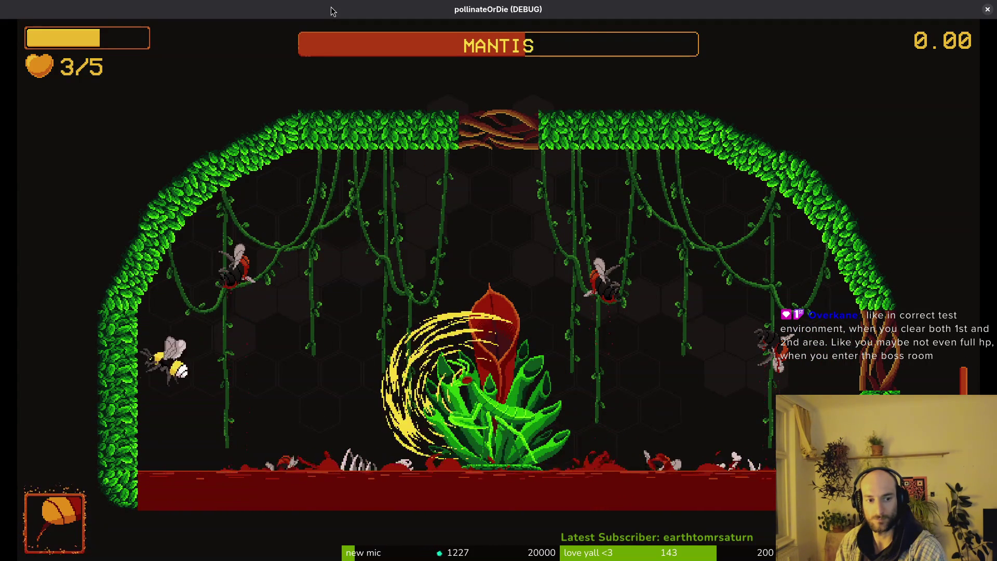
{"action": "key", "text": "Right"}
{"action": "key", "text": "Up"}
{"action": "key", "text": "Down"}
{"action": "key", "text": "Left"}
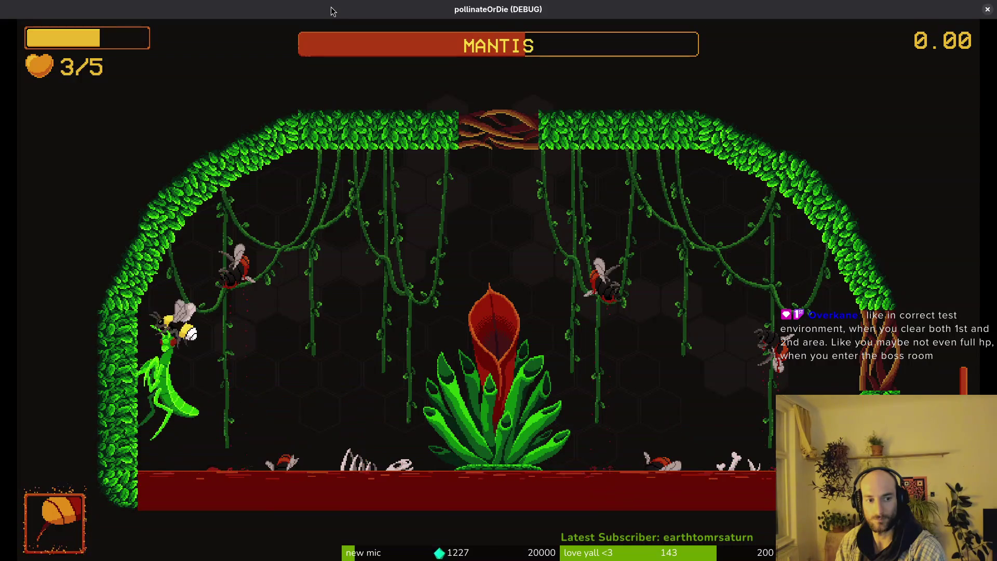
{"action": "key", "text": "Up"}
{"action": "key", "text": "Right"}
{"action": "key", "text": "Down"}
{"action": "key", "text": "Left"}
{"action": "key", "text": "Up"}
{"action": "key", "text": "Right"}
{"action": "key", "text": "Down"}
{"action": "key", "text": "Up"}
{"action": "key", "text": "Right"}
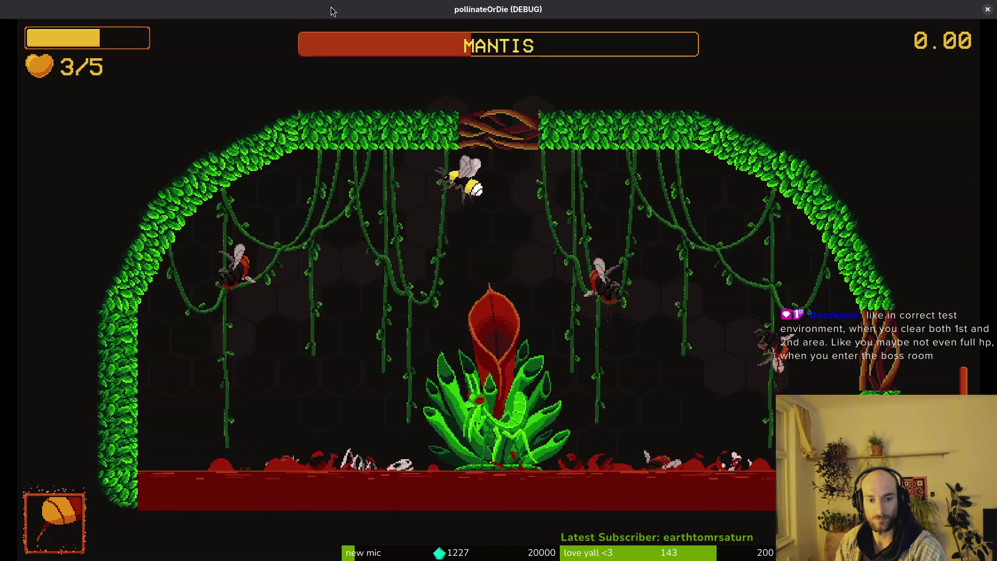
Step: Keep striking the mantis between the vines and plant until its boss bar is gone, then leave the game
{"action": "key", "text": "Left"}
{"action": "key", "text": "Down"}
{"action": "key", "text": "Up"}
{"action": "key", "text": "Right"}
{"action": "key", "text": "Right"}
{"action": "key", "text": "Down"}
{"action": "key", "text": "Left"}
{"action": "key", "text": "Left"}
{"action": "key", "text": "Up"}
{"action": "key", "text": "Right"}
{"action": "key", "text": "Down"}
{"action": "key", "text": "Up"}
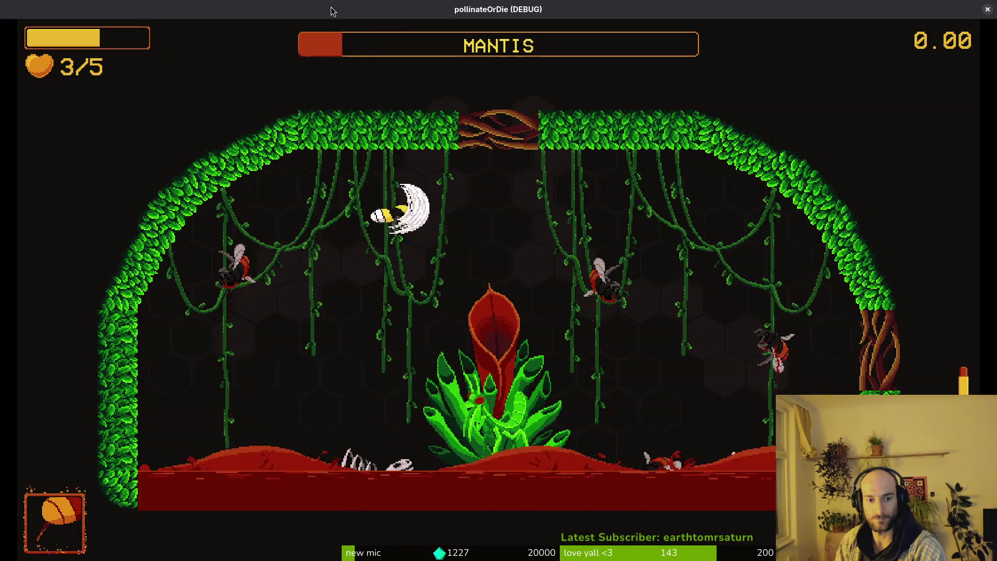
{"action": "key", "text": "Down"}
{"action": "key", "text": "Left"}
{"action": "key", "text": "Down"}
{"action": "key", "text": "Up"}
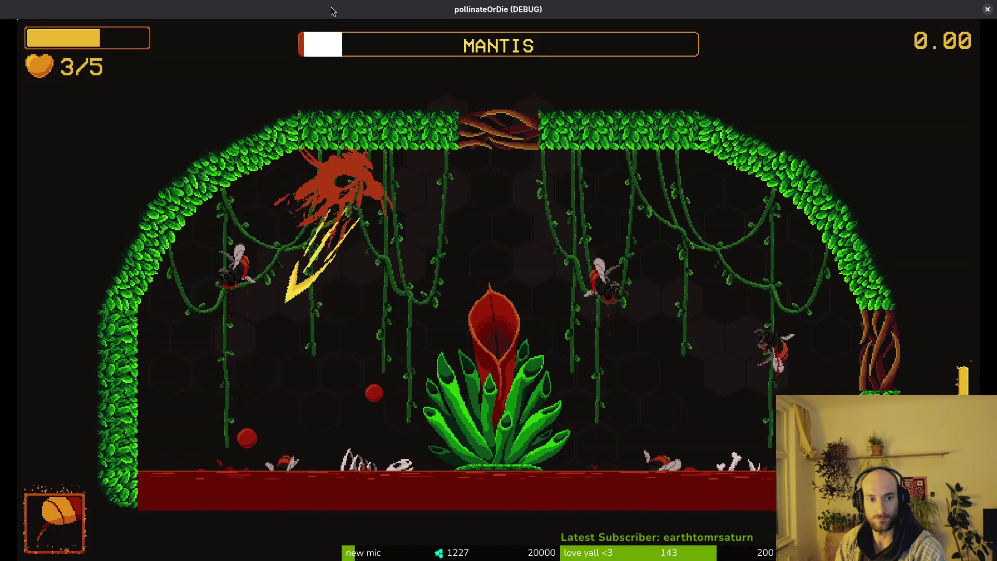
{"action": "key", "text": "Down"}
{"action": "key", "text": "Right"}
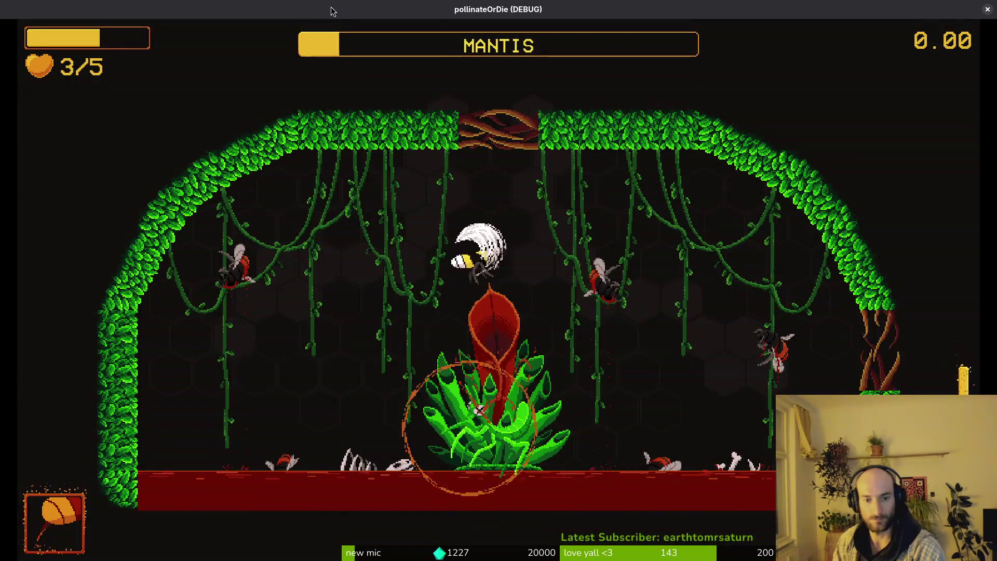
{"action": "key", "text": "Down"}
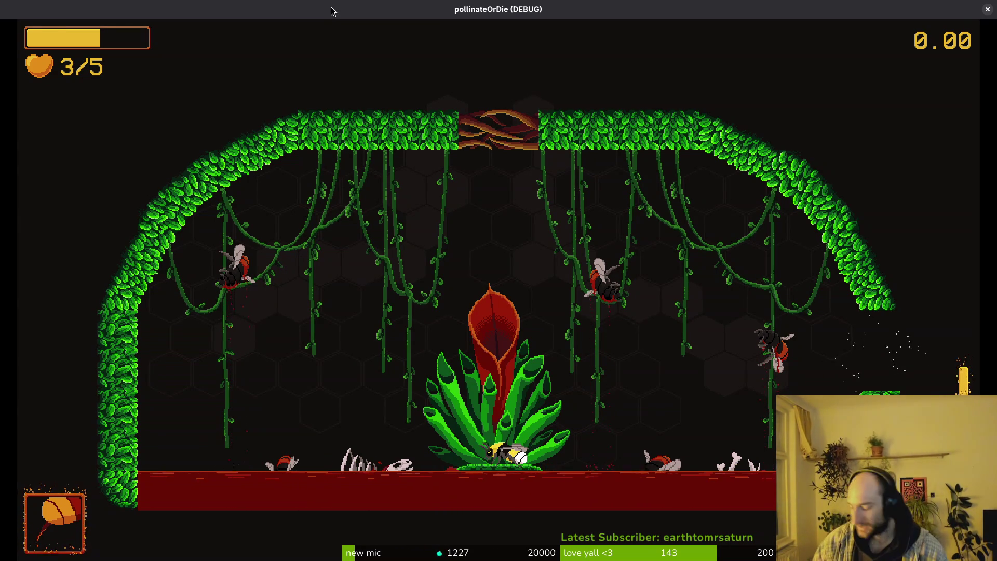
{"action": "key", "text": "Escape"}
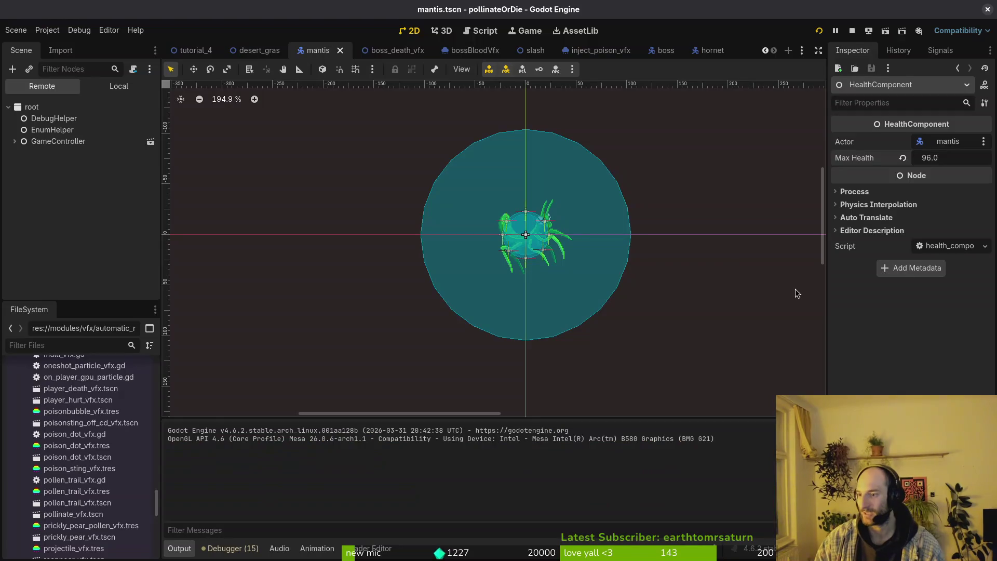
Step: In the local mantis scene tree, select the AnimationPlayer and preview its 'orbing' animation
{"action": "left_click", "coordinate": [123, 86]}
{"action": "left_click", "coordinate": [65, 140]}
{"action": "left_click", "coordinate": [420, 357]}
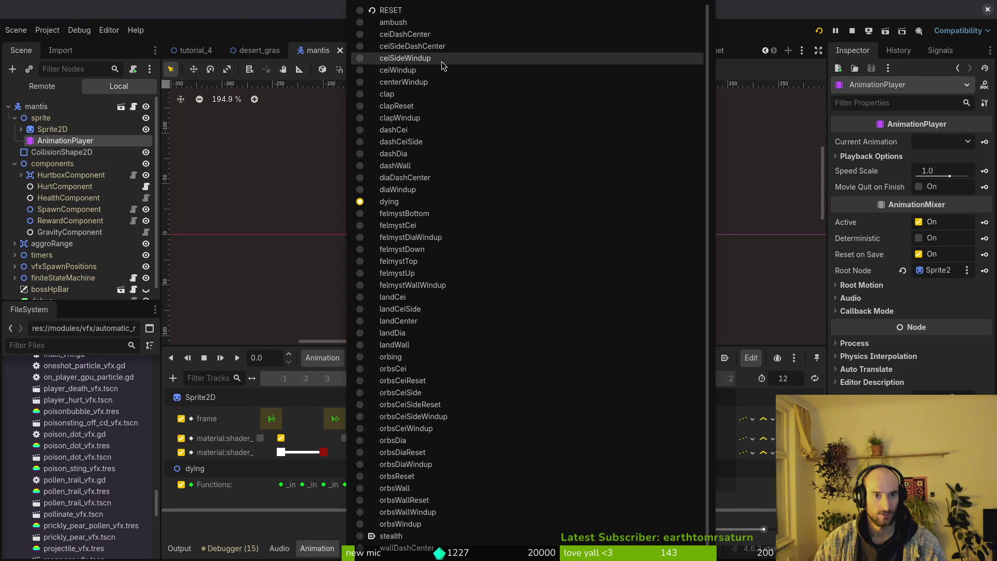
{"action": "left_click", "coordinate": [436, 362]}
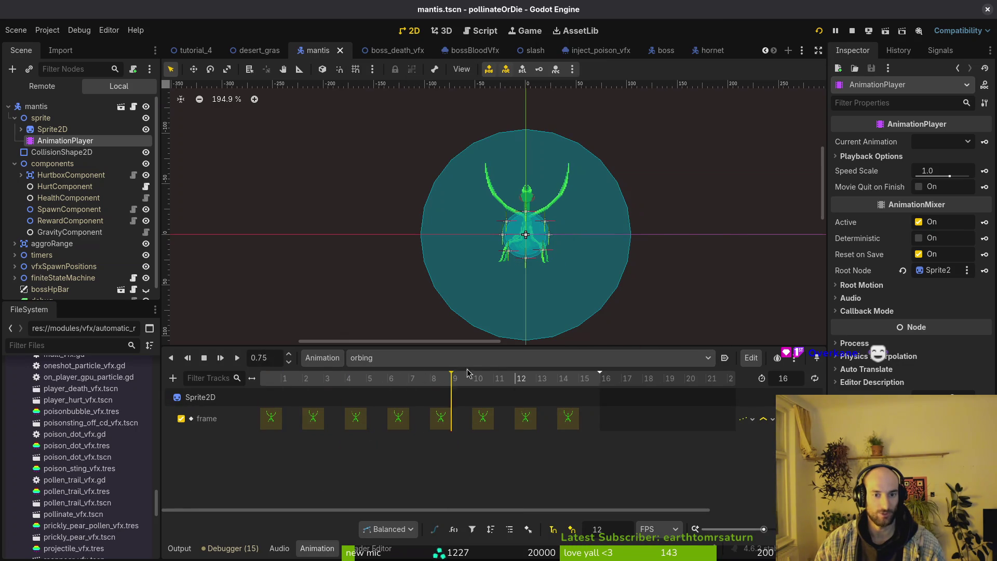
Step: Scrub the orbing timeline through early and late frames, then rewind it to the start
{"action": "left_click", "coordinate": [368, 397]}
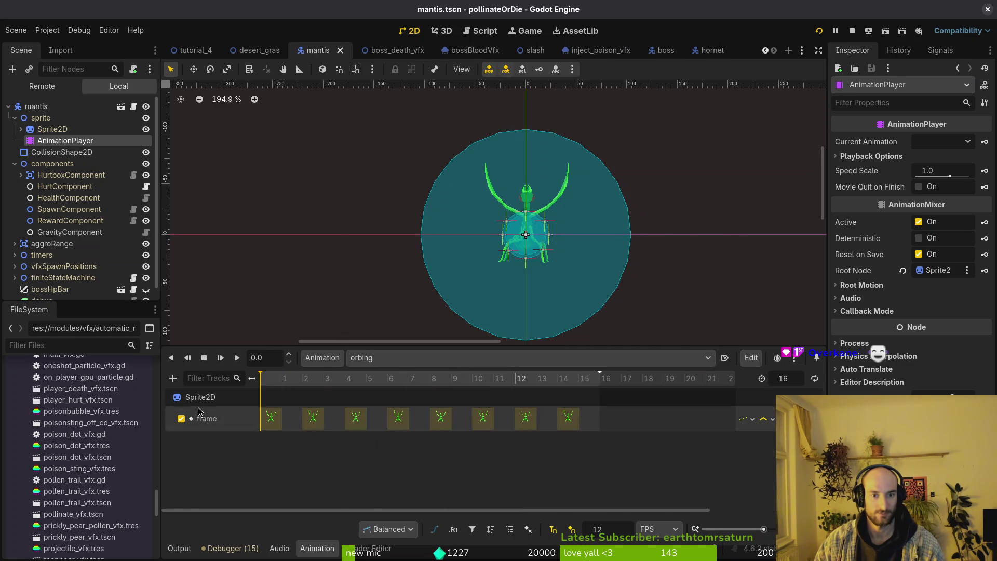
{"action": "left_click", "coordinate": [400, 419]}
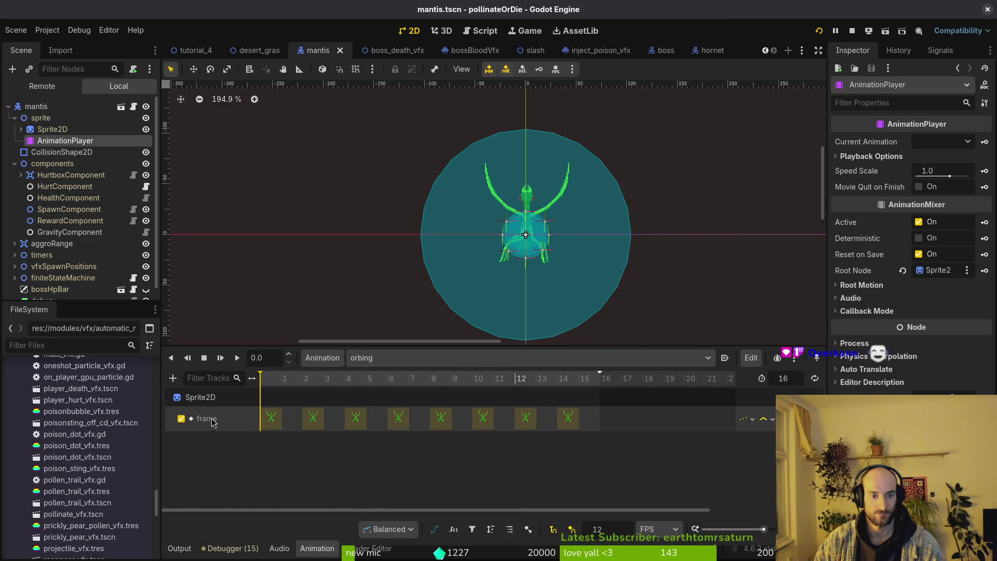
{"action": "left_click", "coordinate": [304, 402]}
{"action": "left_click", "coordinate": [270, 420]}
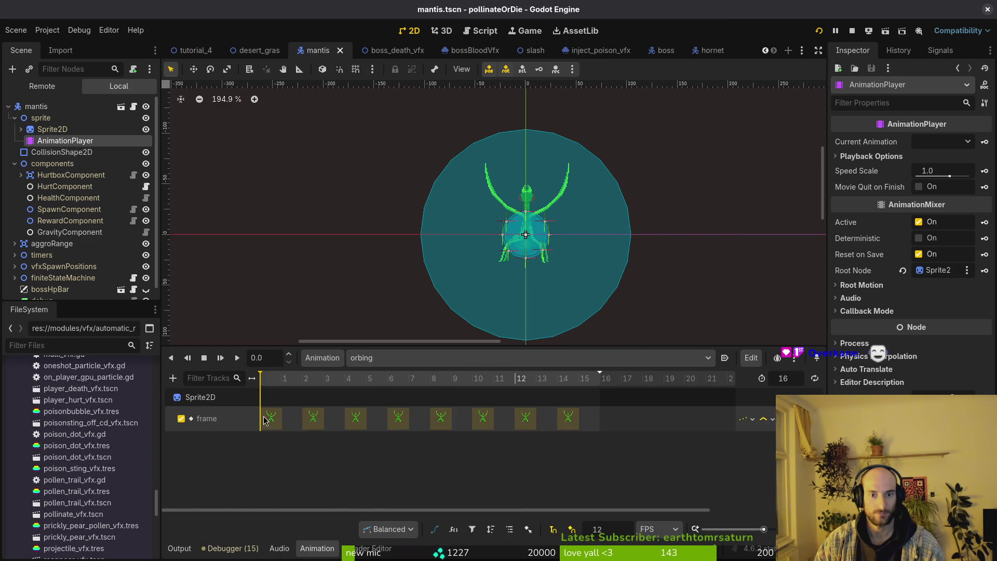
{"action": "left_click", "coordinate": [522, 397]}
{"action": "left_click_drag", "start_coordinate": [496, 405], "coordinate": [214, 386]}
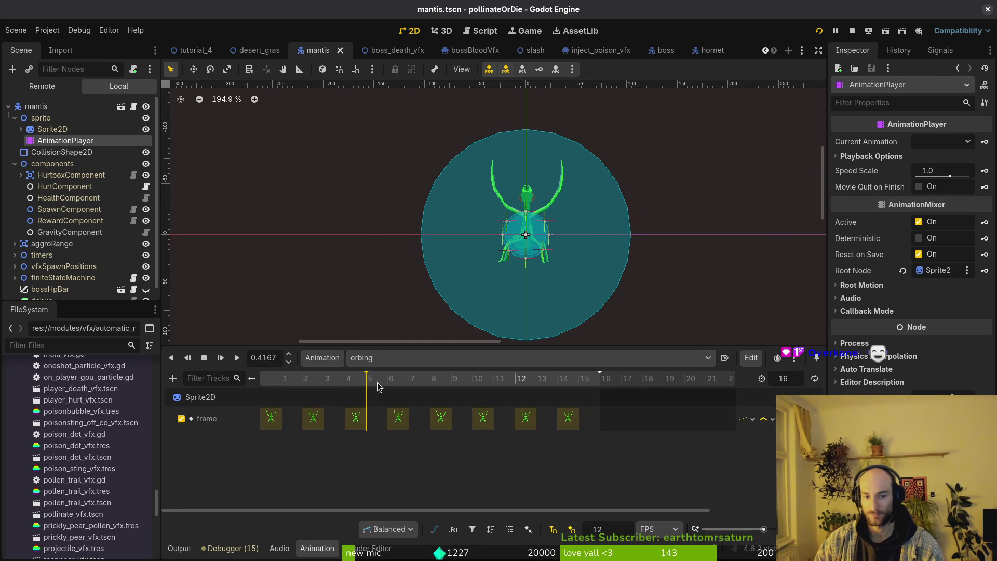
Step: Switch the preview to the 'orbsCei' animation, then move over to the mantis sprite in Aseprite
{"action": "left_click", "coordinate": [413, 357]}
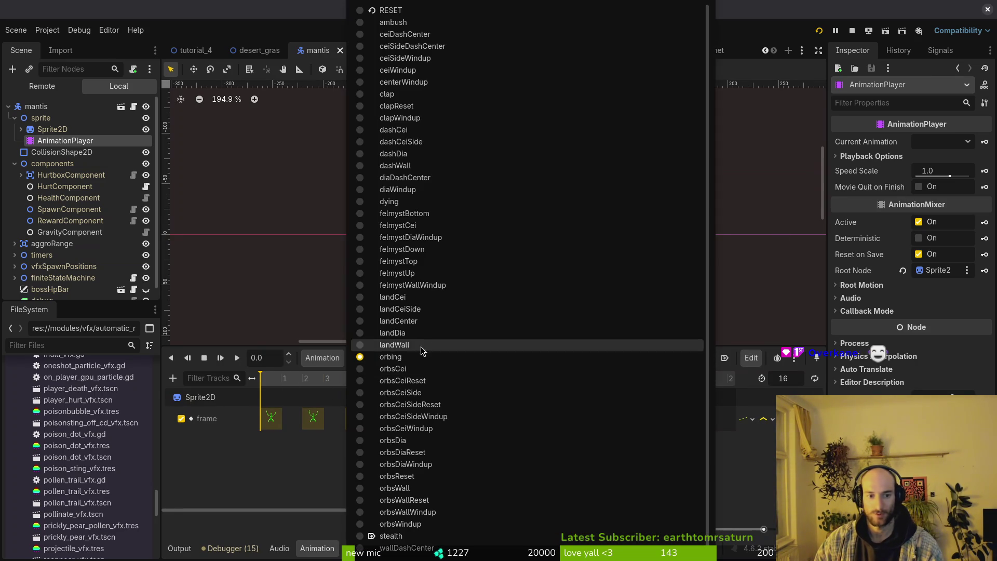
{"action": "left_click", "coordinate": [443, 370]}
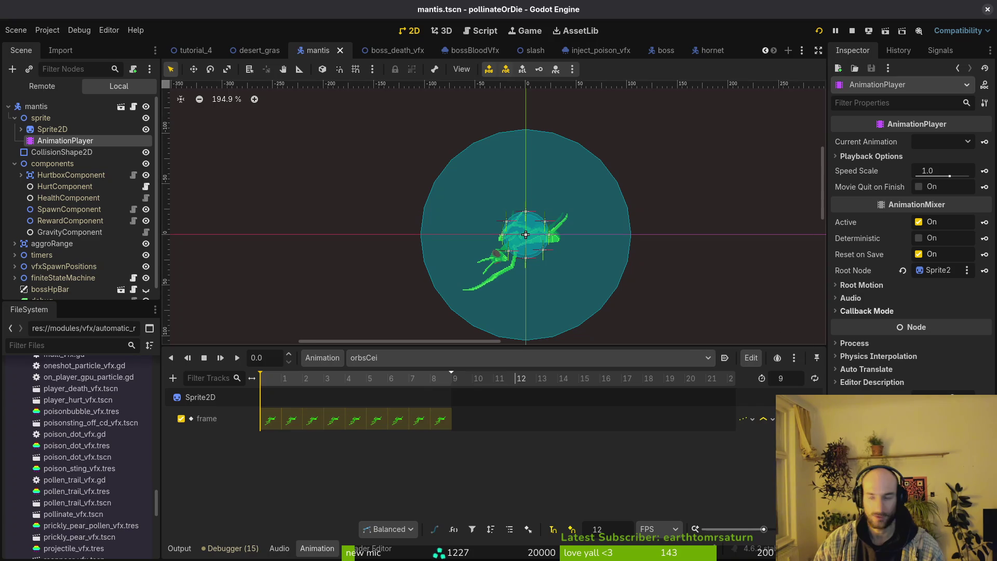
{"action": "key", "text": "alt+Tab"}
{"action": "scroll", "coordinate": [545, 471], "scroll_direction": "right", "scroll_amount": 3}
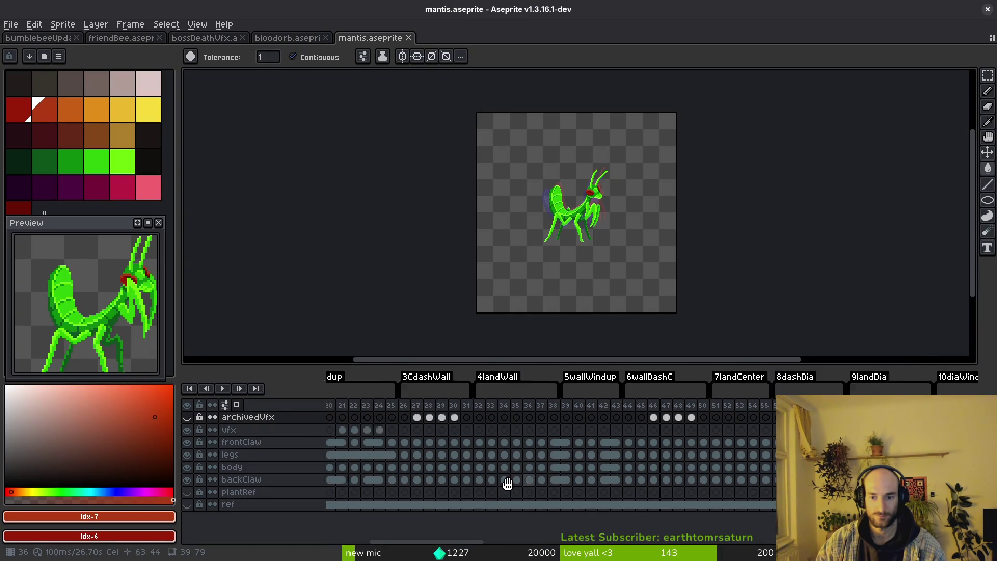
{"action": "scroll", "coordinate": [633, 474], "scroll_direction": "right", "scroll_amount": 3}
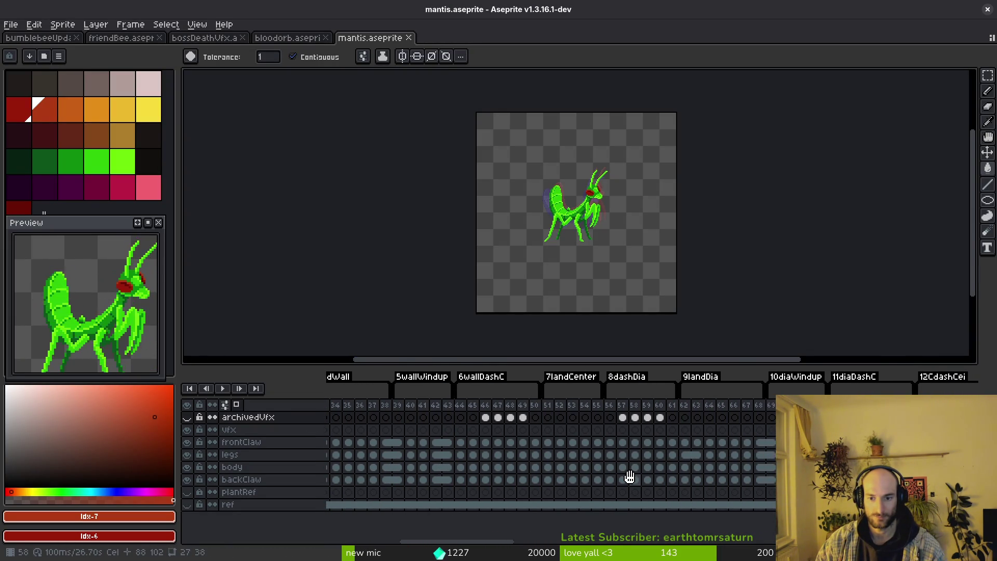
{"action": "scroll", "coordinate": [662, 421], "scroll_direction": "left", "scroll_amount": 2}
{"action": "scroll", "coordinate": [655, 433], "scroll_direction": "left", "scroll_amount": 1}
{"action": "scroll", "coordinate": [647, 444], "scroll_direction": "left", "scroll_amount": 1}
{"action": "scroll", "coordinate": [638, 456], "scroll_direction": "left", "scroll_amount": 1}
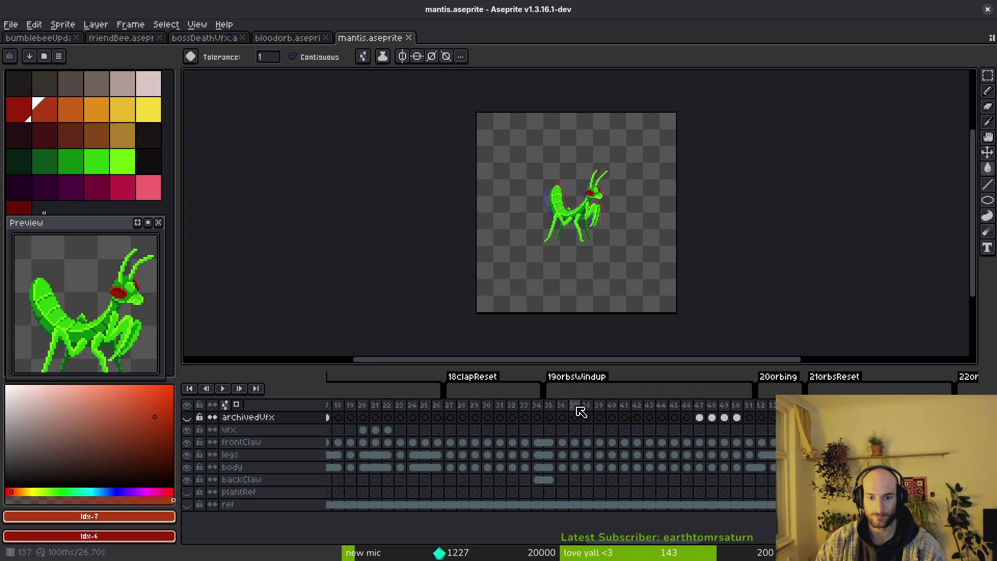
Step: Play the mantis orbsWindup frames by selecting ranges 35–51, 35–37, then through 44
{"action": "left_click_drag", "start_coordinate": [553, 406], "coordinate": [750, 406]}
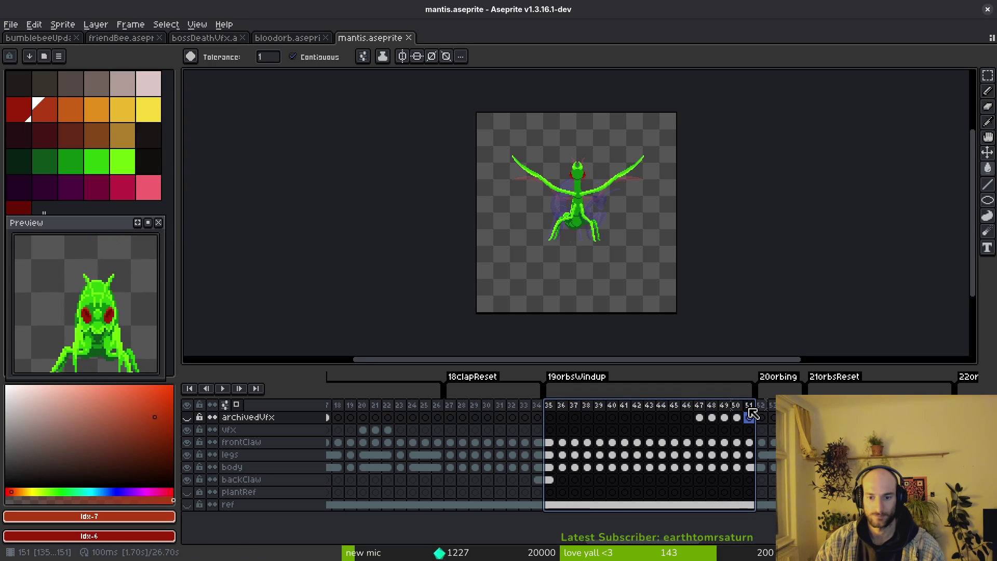
{"action": "left_click_drag", "start_coordinate": [549, 406], "coordinate": [614, 420]}
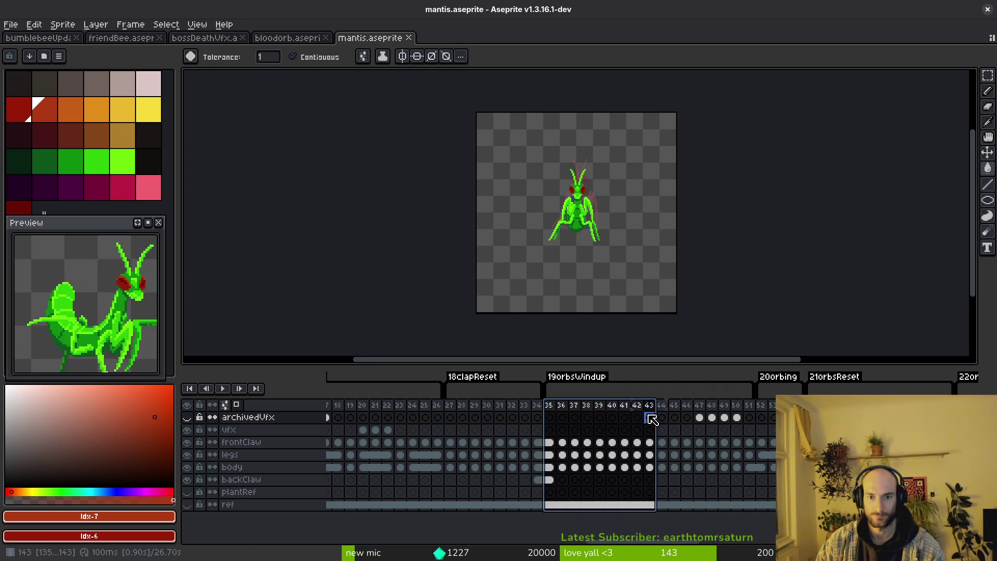
{"action": "mouse_move", "coordinate": [640, 420]}
{"action": "left_mouse_down"}
{"action": "mouse_move", "coordinate": [666, 430]}
{"action": "mouse_move", "coordinate": [786, 429]}
{"action": "left_mouse_up"}
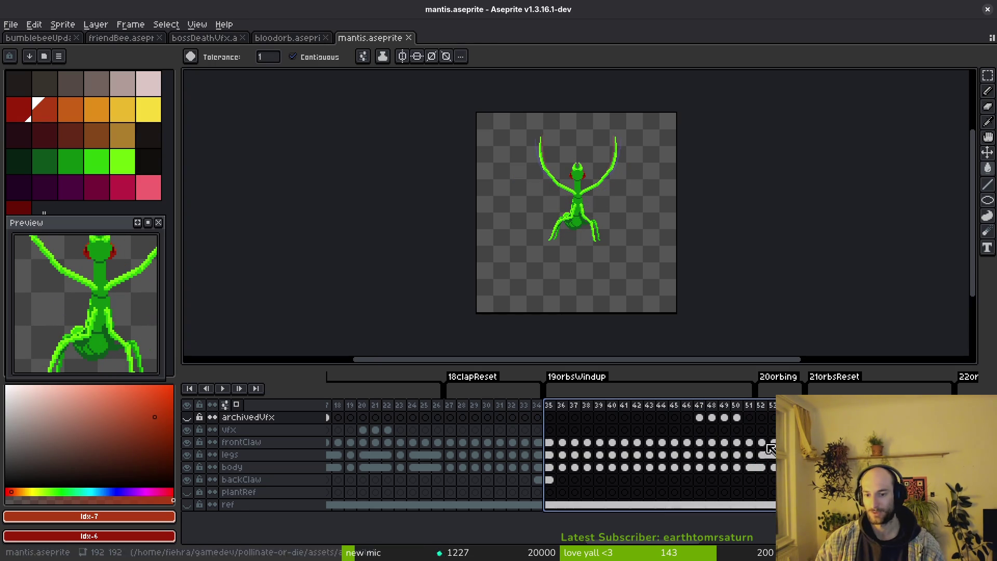
{"action": "scroll", "coordinate": [623, 462], "scroll_direction": "right", "scroll_amount": 3}
{"action": "scroll", "coordinate": [654, 465], "scroll_direction": "right", "scroll_amount": 3}
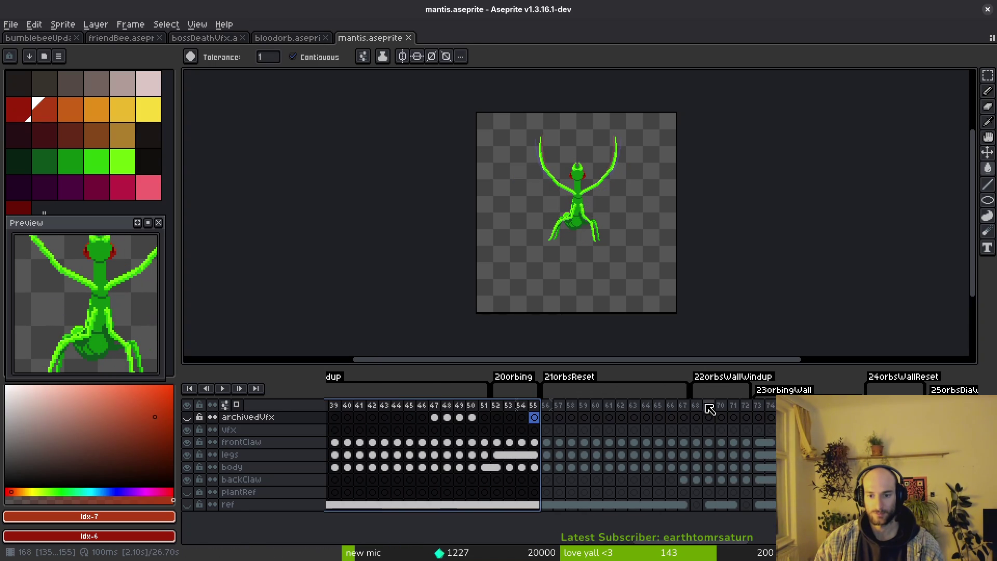
Step: Play frames 68–71 and stop on frame 69 at the start of orbsWallWindup
{"action": "mouse_move", "coordinate": [695, 406]}
{"action": "left_mouse_down"}
{"action": "mouse_move", "coordinate": [744, 410]}
{"action": "mouse_move", "coordinate": [736, 412]}
{"action": "left_mouse_up"}
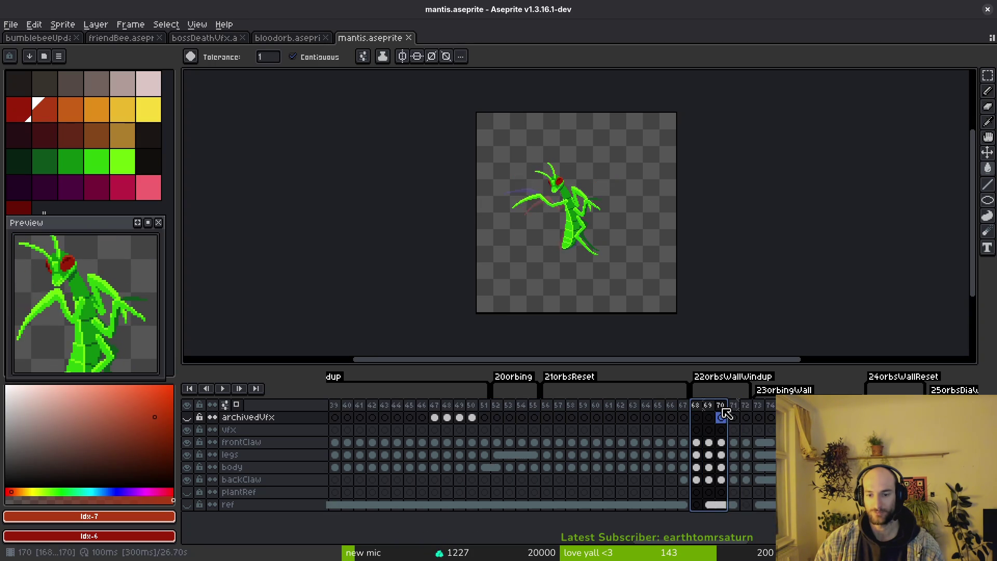
{"action": "left_click", "coordinate": [709, 408]}
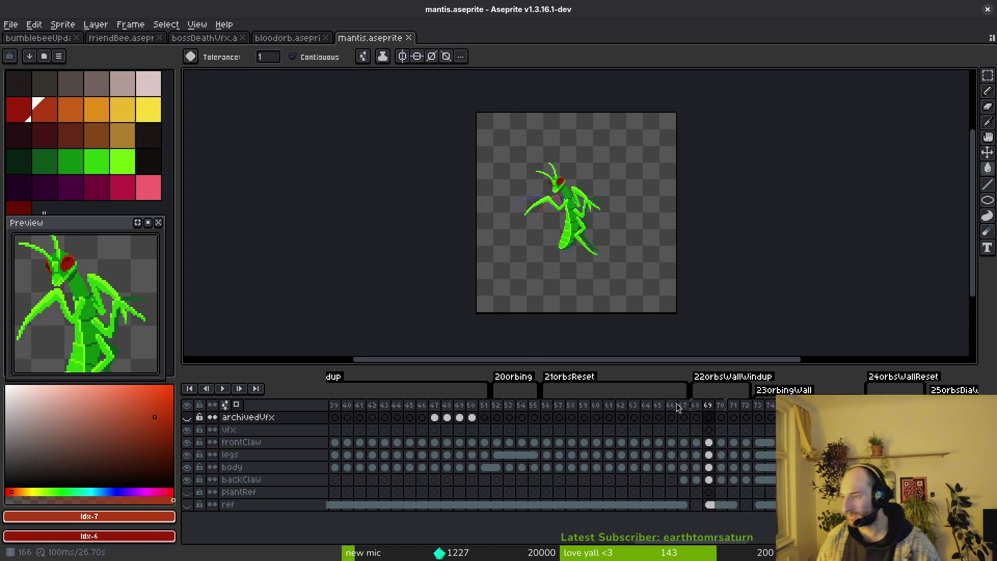
{"action": "key", "text": "alt+Tab"}
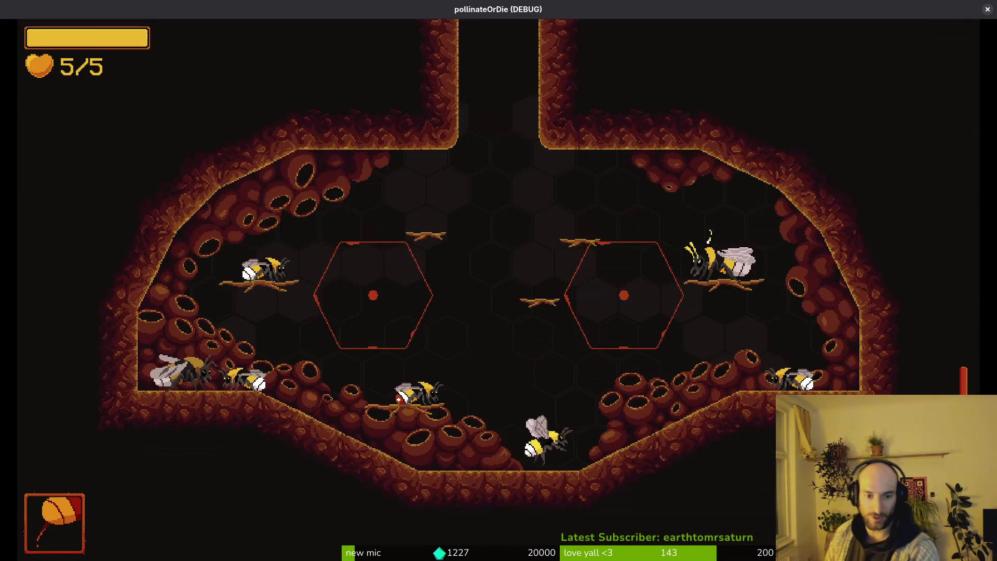
Step: From the debug level-select menu, load the mantis level again
{"action": "key", "text": "Escape"}
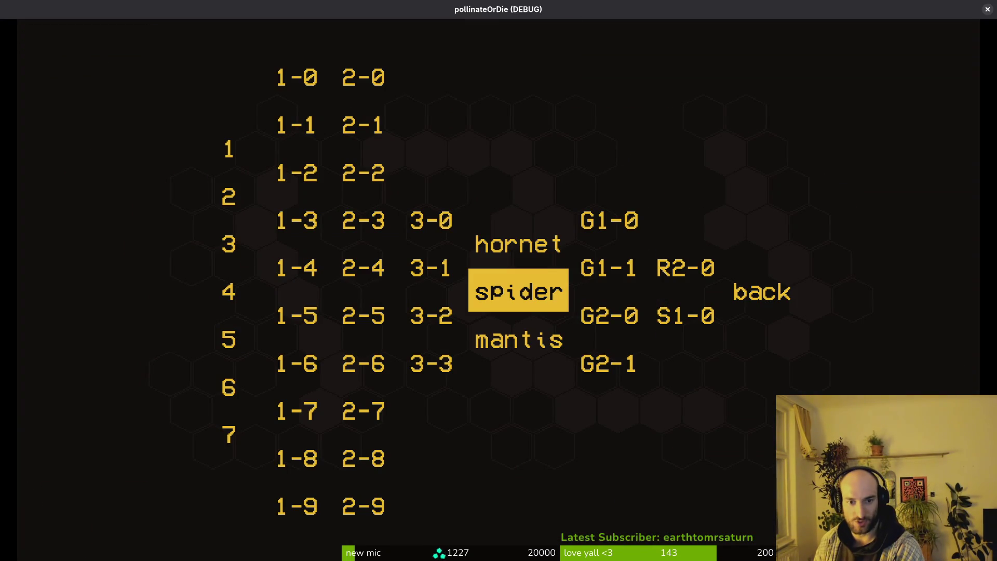
{"action": "key", "text": "Down"}
{"action": "key", "text": "Return"}
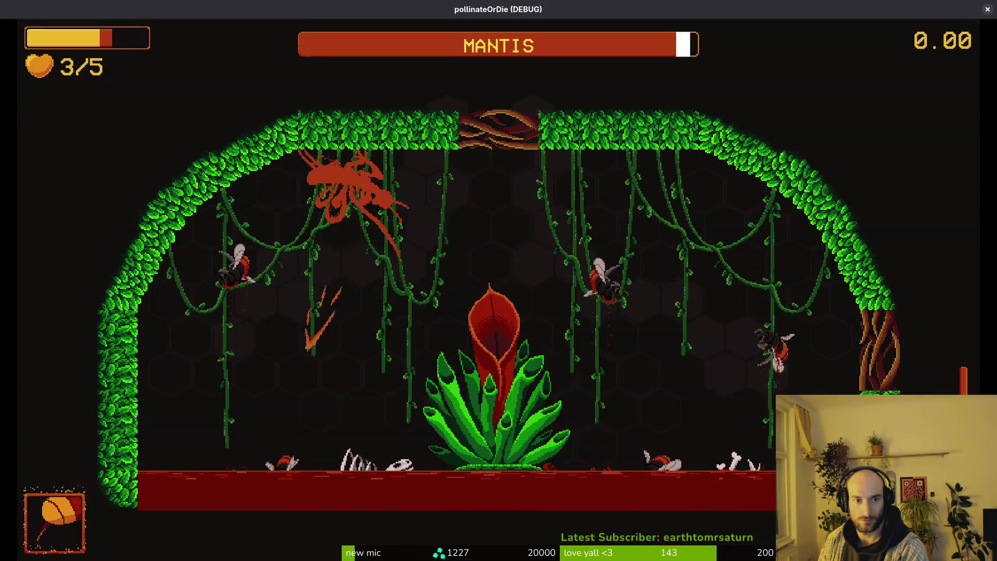
Step: Slash the mantis around the plant and vines, evading its thorn attack until the bee dies
{"action": "key", "text": "Up"}
{"action": "key", "text": "Right"}
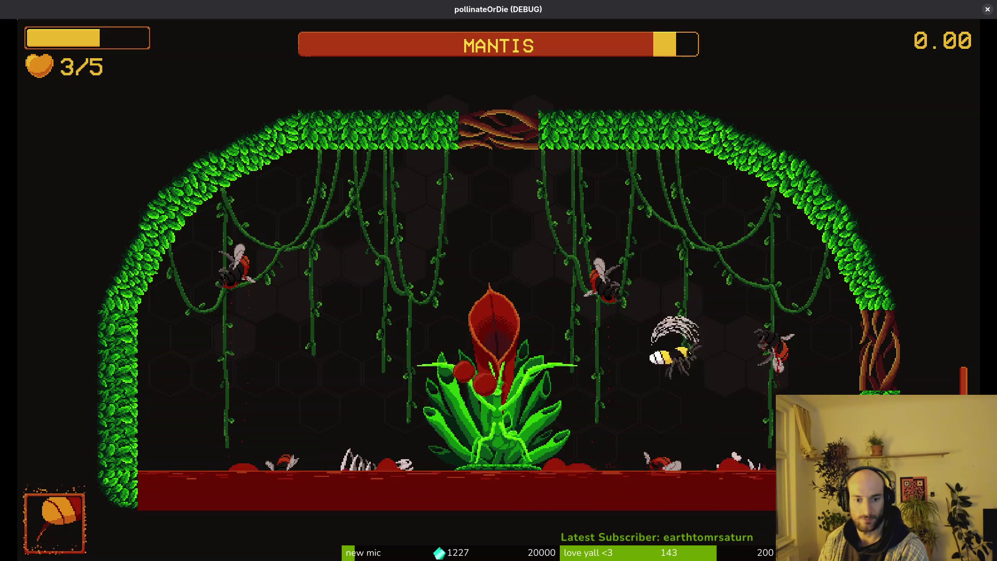
{"action": "key", "text": "Left"}
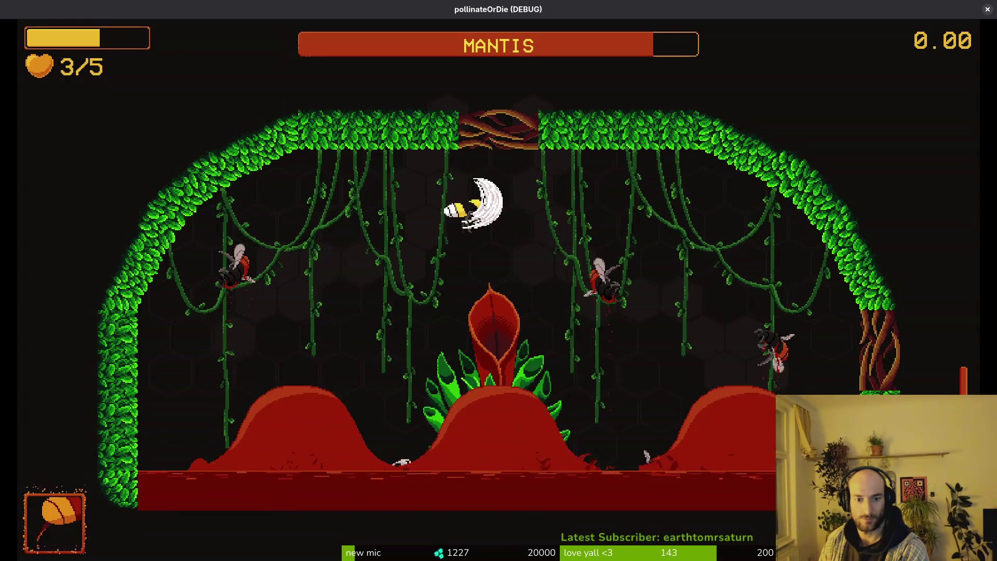
{"action": "key", "text": "Down"}
{"action": "key", "text": "Up"}
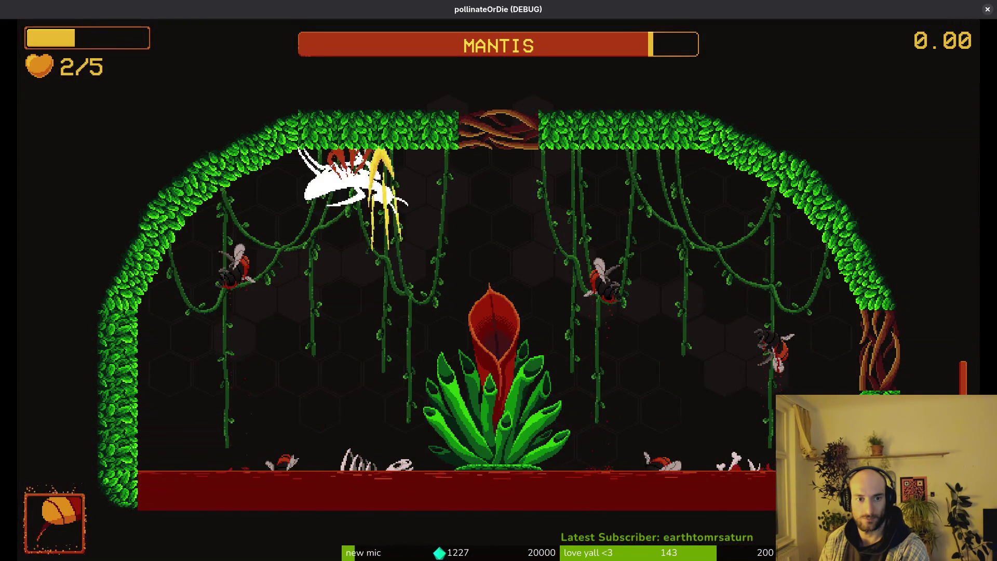
{"action": "key", "text": "Left"}
{"action": "key", "text": "Down"}
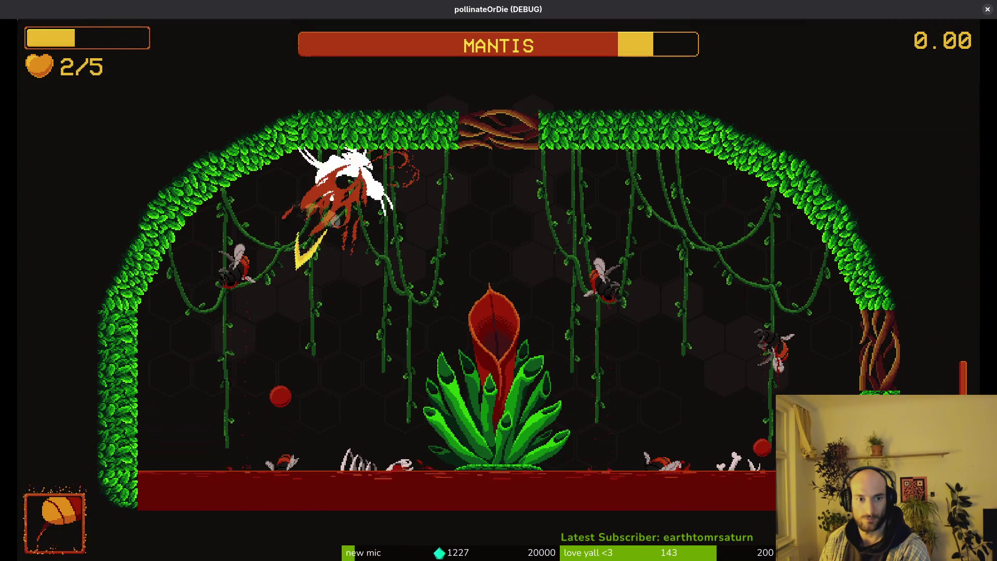
{"action": "key", "text": "Right"}
{"action": "key", "text": "Up"}
{"action": "key", "text": "Left"}
{"action": "key", "text": "Up"}
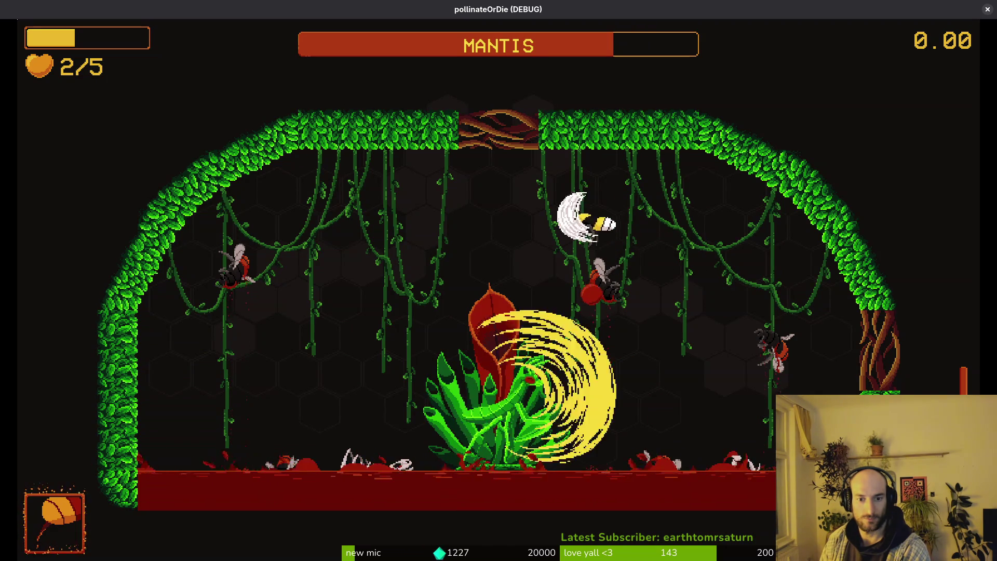
{"action": "key", "text": "Right"}
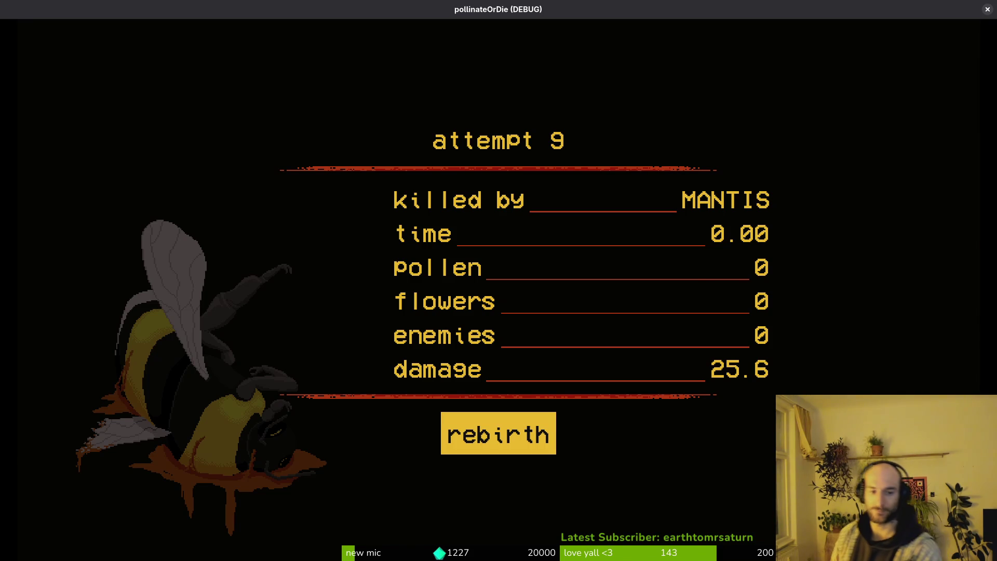
Step: Leave the death screen for the level-select menu on mantis, then close the game window
{"action": "key", "text": "Return"}
{"action": "key", "text": "Escape"}
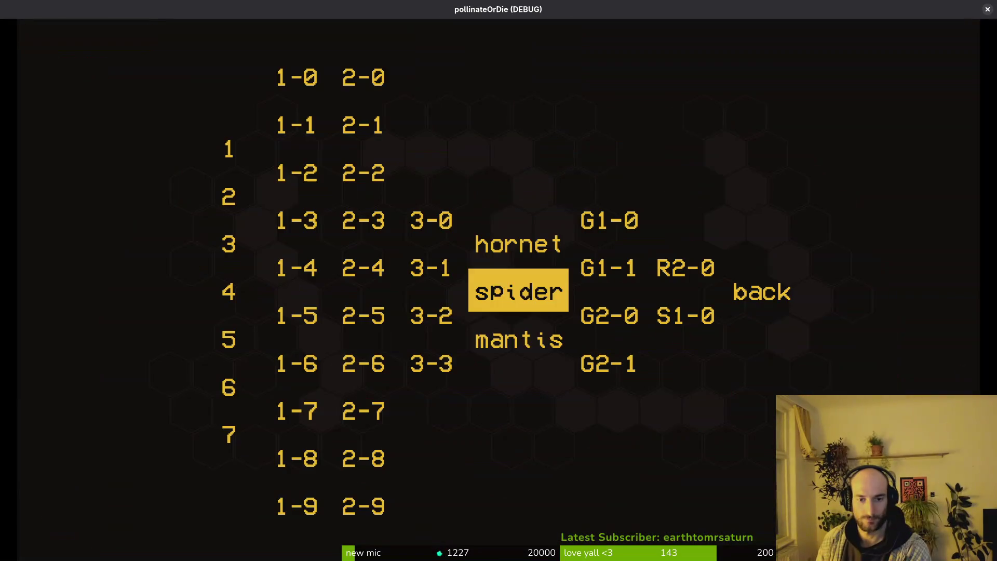
{"action": "key", "text": "Down"}
{"action": "key", "text": "Return"}
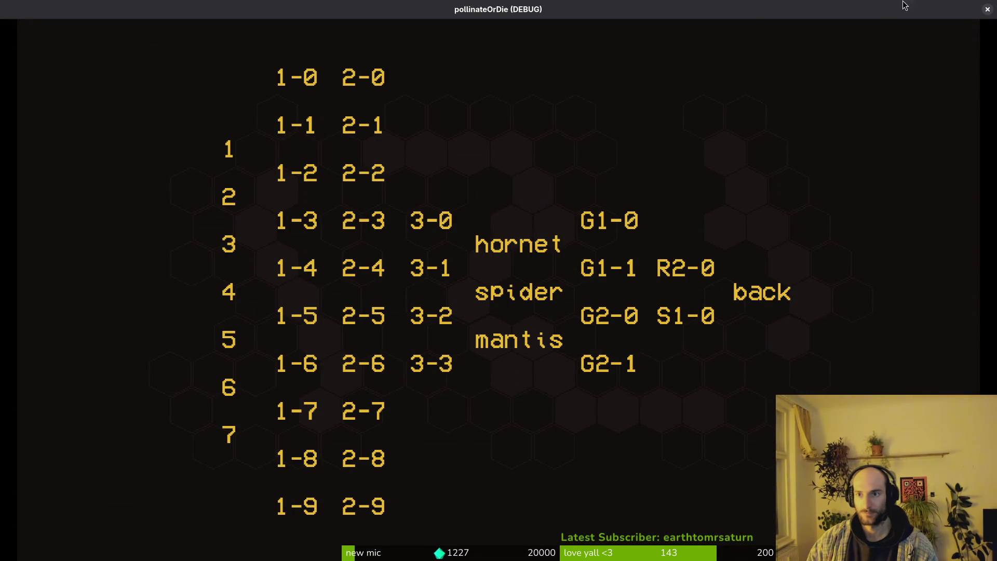
{"action": "left_click", "coordinate": [989, 10]}
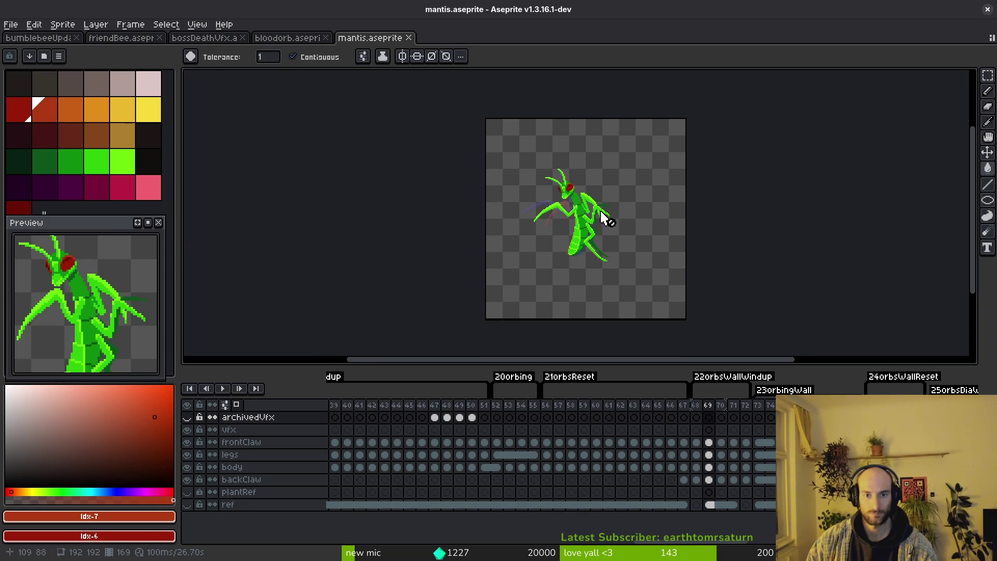
Step: On mantis frame 68, make the vfx layer active with the Pencil and dark red idx-6, claw in view
{"action": "key", "text": "i"}
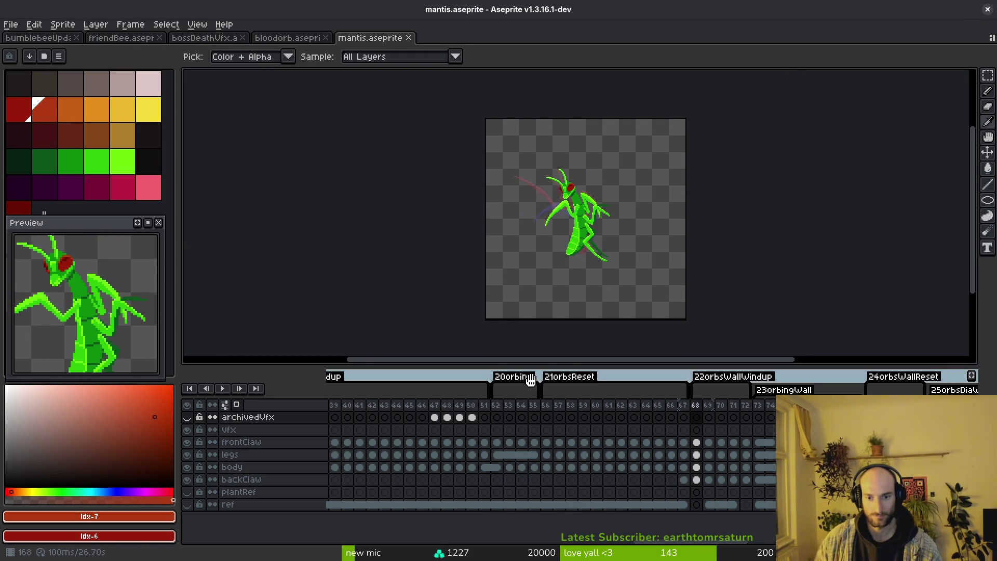
{"action": "key", "text": "Right"}
{"action": "key", "text": "Right"}
{"action": "key", "text": "Right"}
{"action": "key", "text": "Left"}
{"action": "key", "text": "Left"}
{"action": "key", "text": "Left"}
{"action": "left_click", "coordinate": [698, 433]}
{"action": "key", "text": "g"}
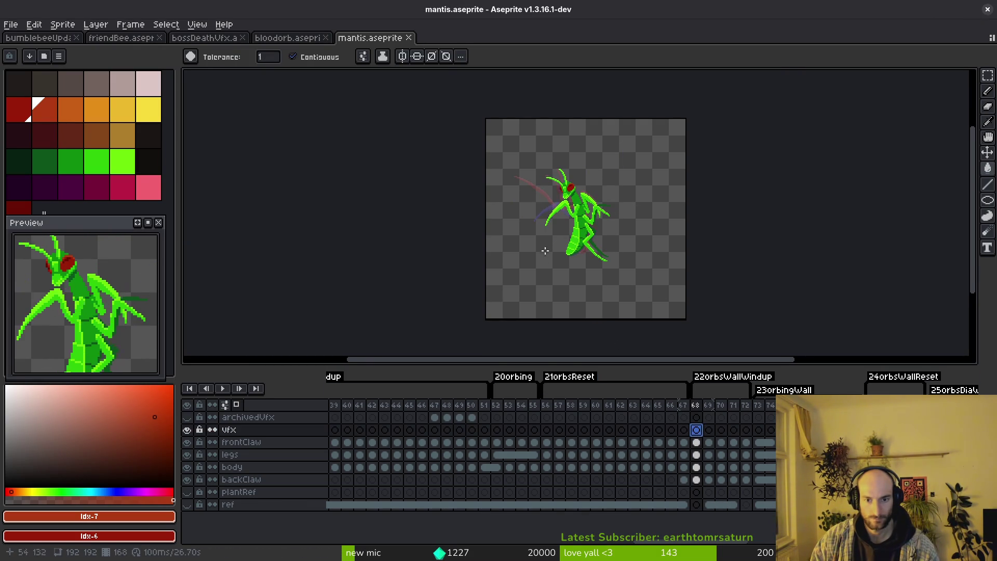
{"action": "left_click", "coordinate": [19, 110]}
{"action": "key", "text": "b"}
{"action": "scroll", "coordinate": [512, 253], "scroll_direction": "up", "scroll_amount": 2}
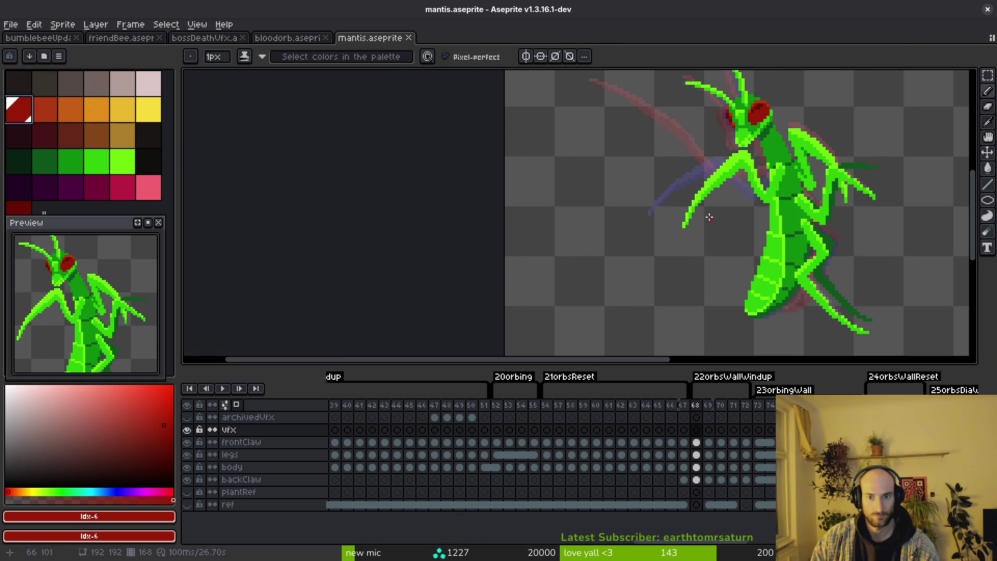
{"action": "left_click_drag", "start_coordinate": [714, 217], "coordinate": [695, 241]}
{"action": "scroll", "coordinate": [713, 230], "scroll_direction": "up", "scroll_amount": 1}
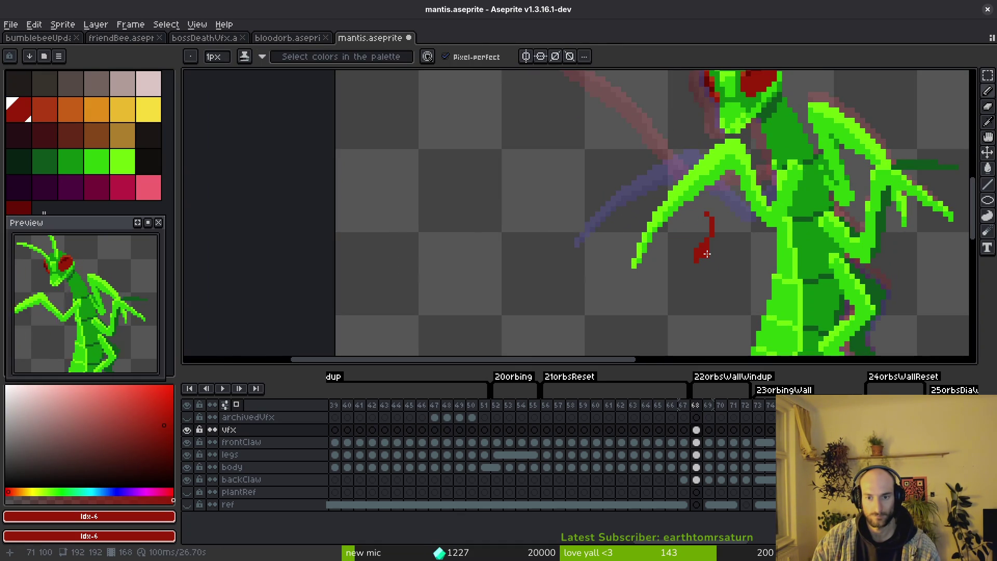
Step: Draw red swipe strokes near the claw tip on frames 69 and 70, undoing the frame 71 loop
{"action": "key", "text": "Right"}
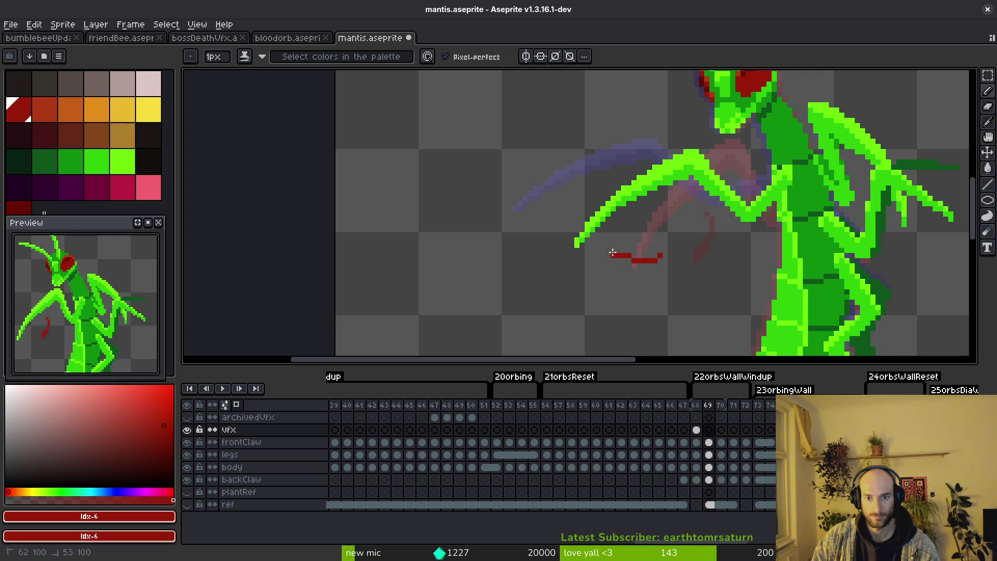
{"action": "scroll", "coordinate": [637, 243], "scroll_direction": "down", "scroll_amount": 3}
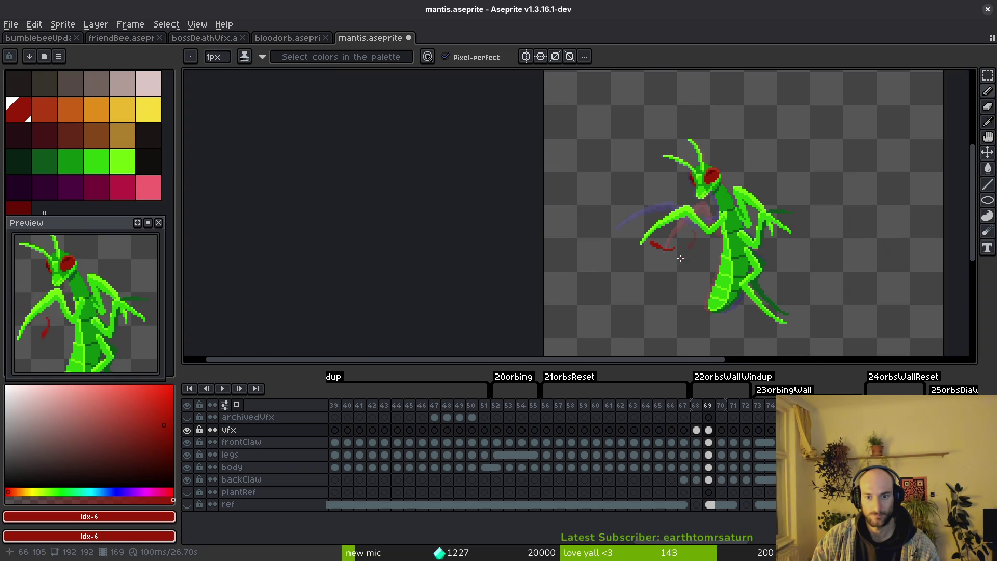
{"action": "key", "text": "Right"}
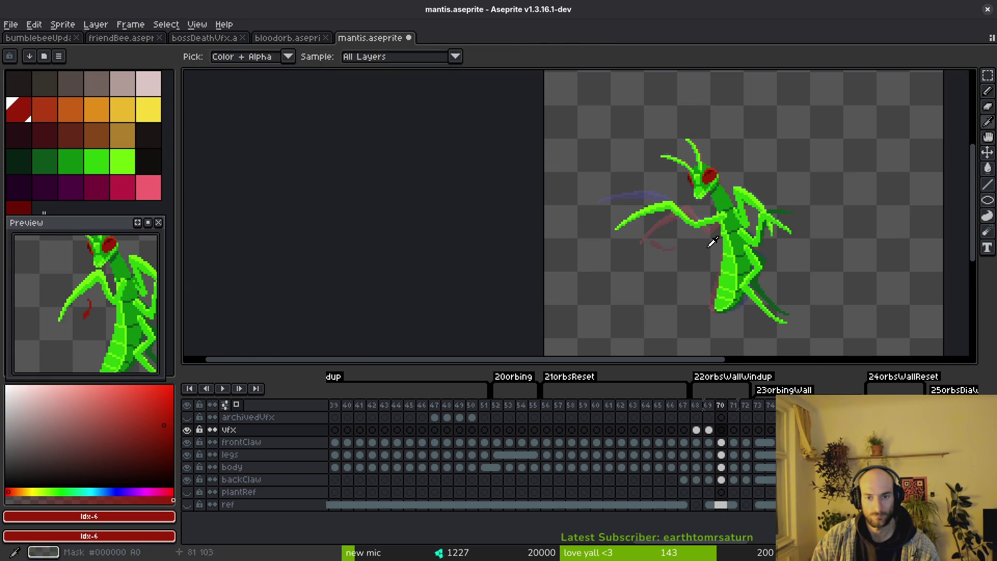
{"action": "scroll", "coordinate": [595, 211], "scroll_direction": "up", "scroll_amount": 2}
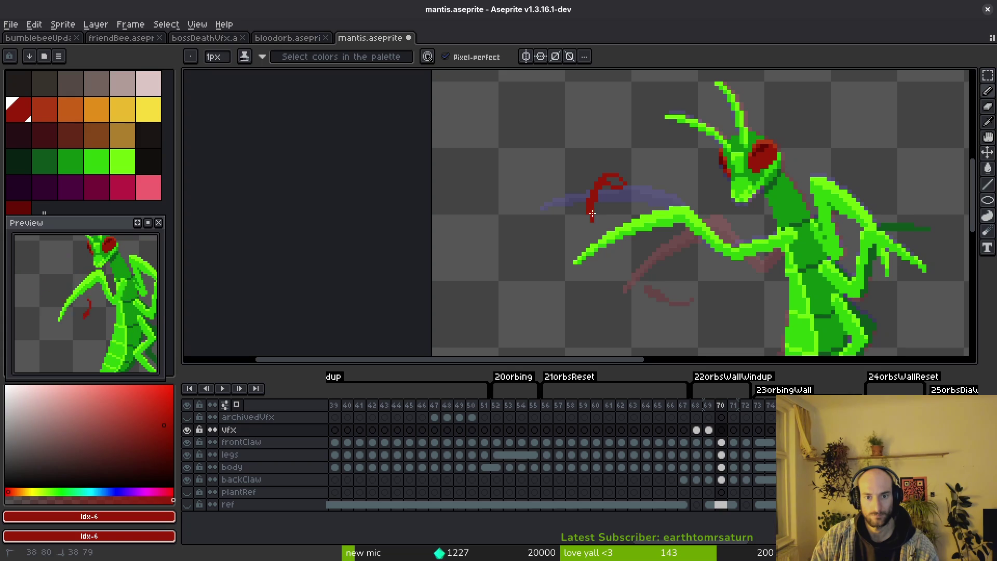
{"action": "scroll", "coordinate": [616, 180], "scroll_direction": "down", "scroll_amount": 2}
{"action": "key", "text": "Right"}
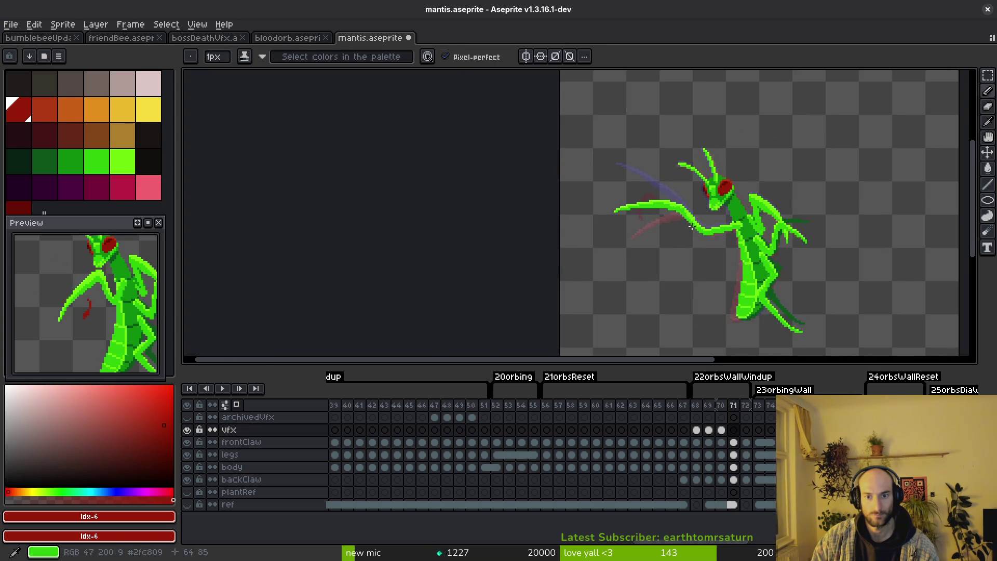
{"action": "scroll", "coordinate": [662, 181], "scroll_direction": "up", "scroll_amount": 2}
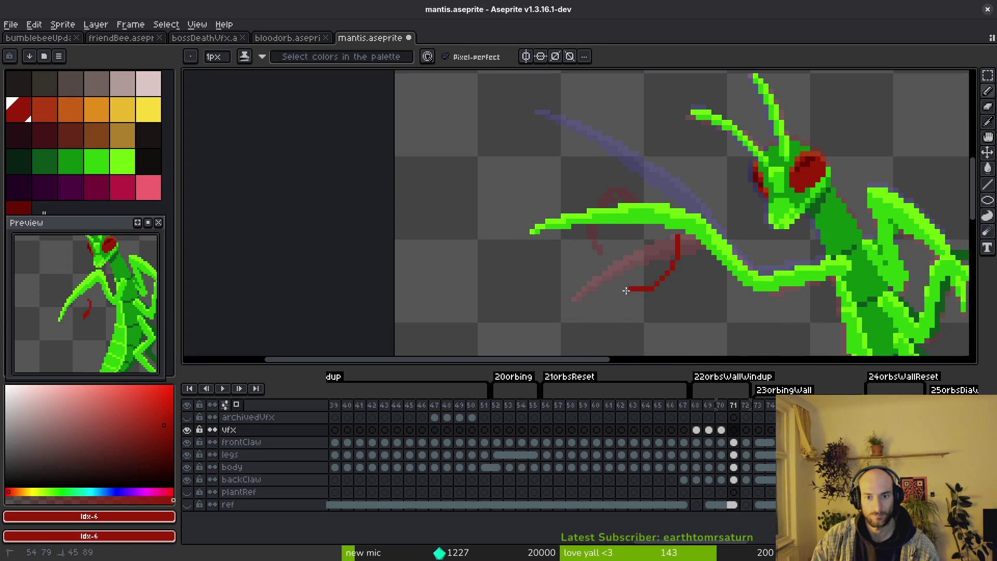
{"action": "key", "text": "ctrl+z"}
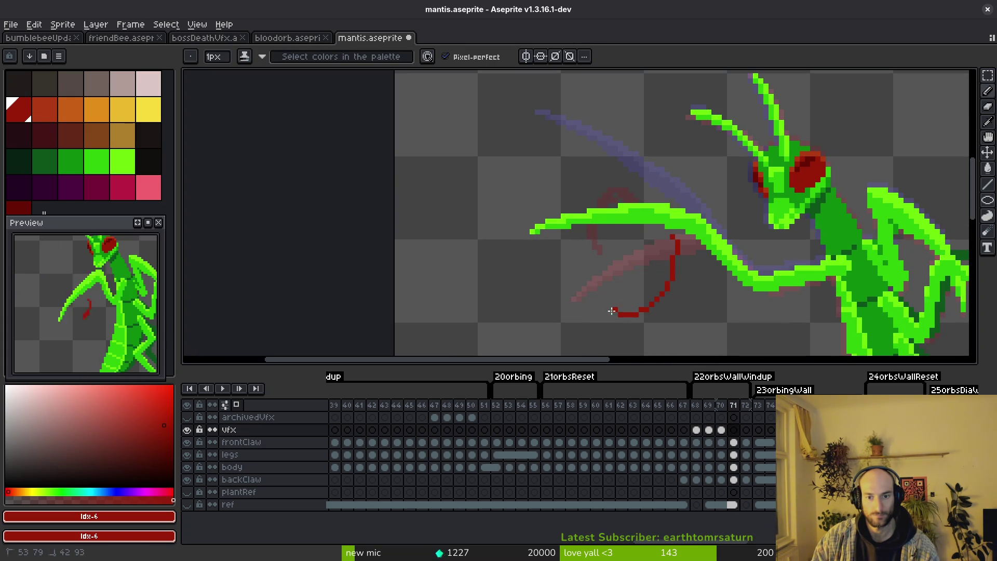
Step: Step back through frames 68–70 to check the swipe strokes read as a motion
{"action": "key", "text": "Left"}
{"action": "scroll", "coordinate": [667, 267], "scroll_direction": "down", "scroll_amount": 2}
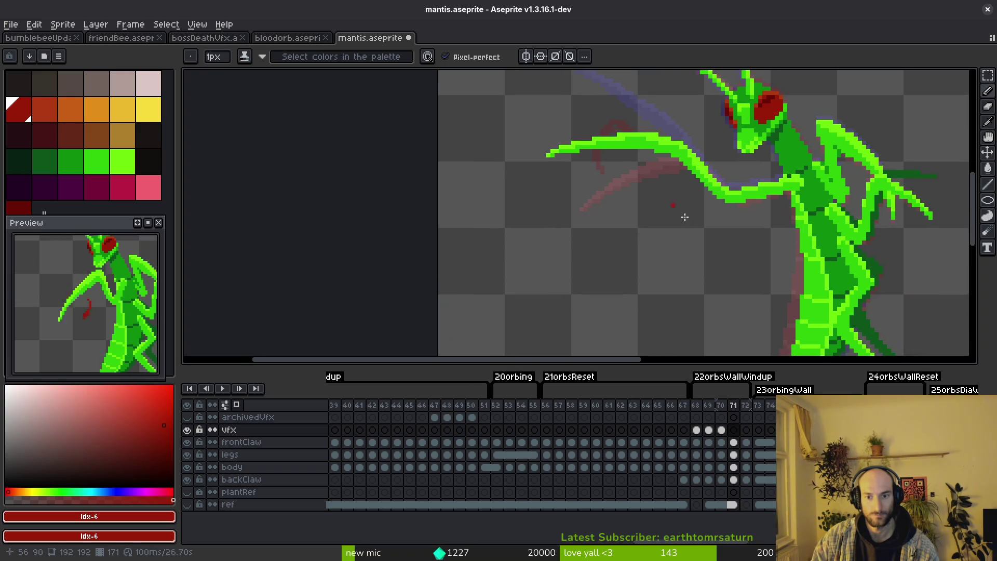
{"action": "scroll", "coordinate": [674, 205], "scroll_direction": "down", "scroll_amount": 1}
{"action": "key", "text": "alt"}
{"action": "key", "text": "Left"}
{"action": "key", "text": "Left"}
{"action": "key", "text": "Left"}
{"action": "key", "text": "Right"}
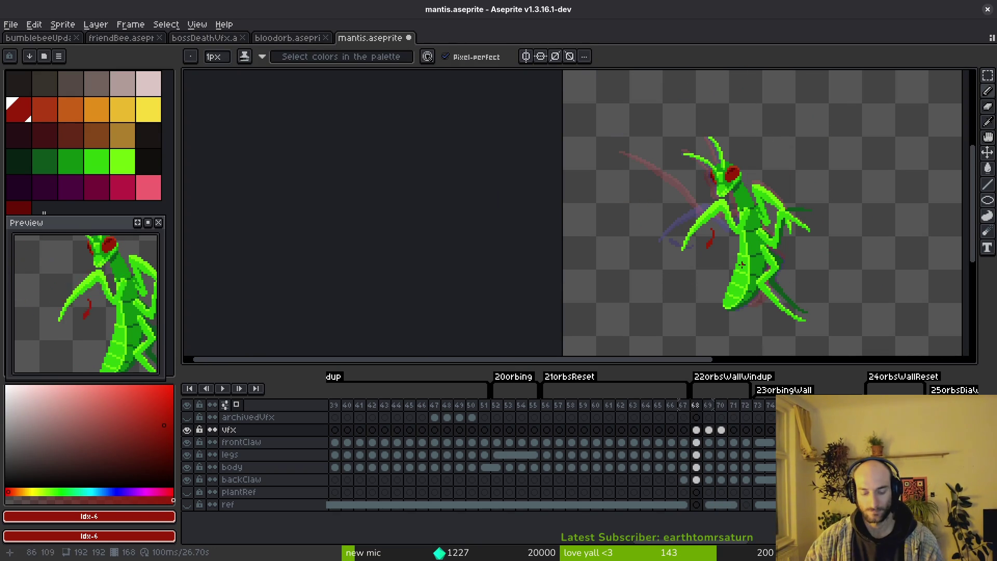
{"action": "key", "text": "Right"}
{"action": "key", "text": "alt"}
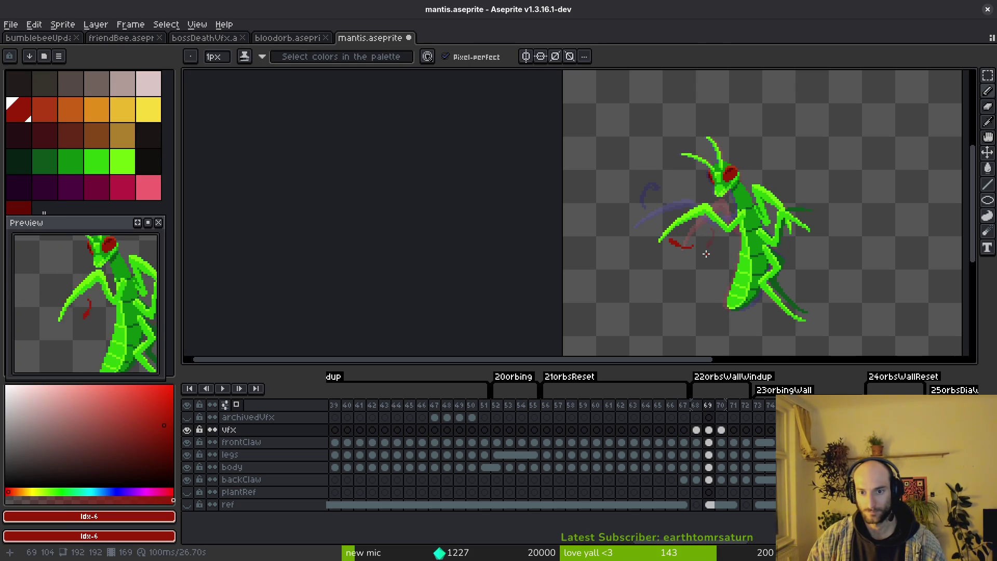
{"action": "key", "text": "Right"}
{"action": "scroll", "coordinate": [655, 204], "scroll_direction": "up", "scroll_amount": 1}
{"action": "scroll", "coordinate": [650, 186], "scroll_direction": "up", "scroll_amount": 1}
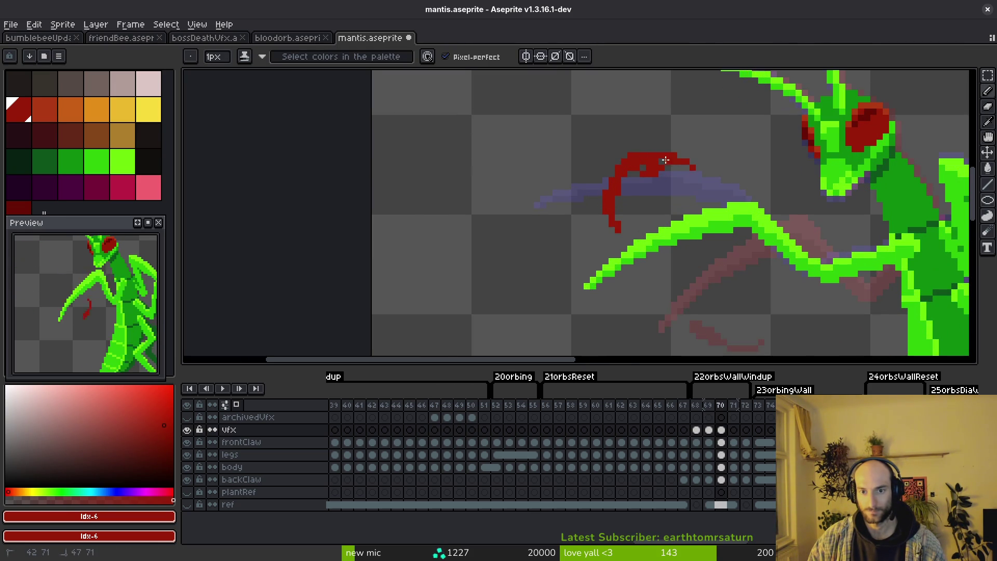
Step: Tidy the red hook on frame 70 with eraser touches and two added pixels at its top
{"action": "key", "text": "e"}
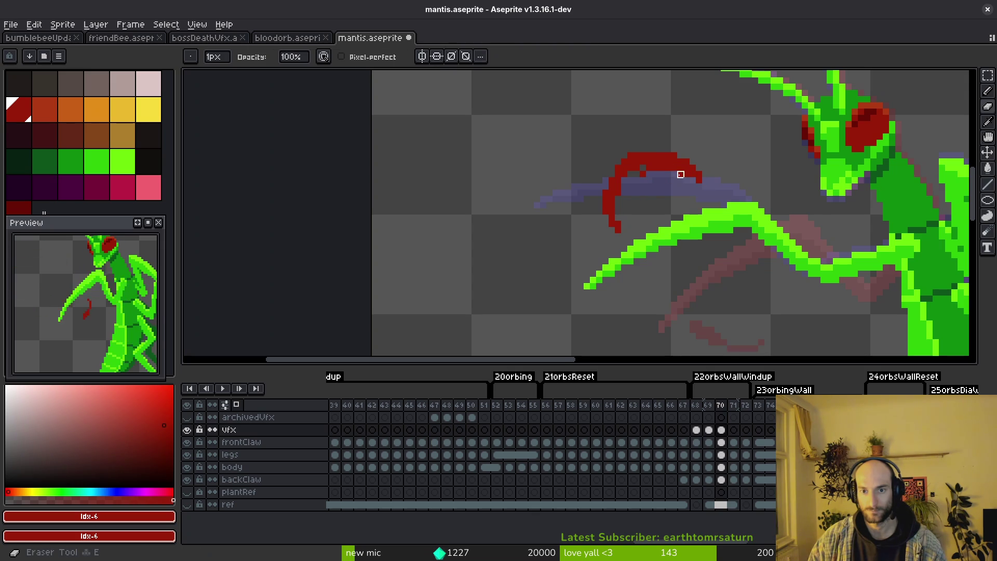
{"action": "key", "text": "f"}
{"action": "key", "text": "e"}
{"action": "key", "text": "f"}
{"action": "key", "text": "e"}
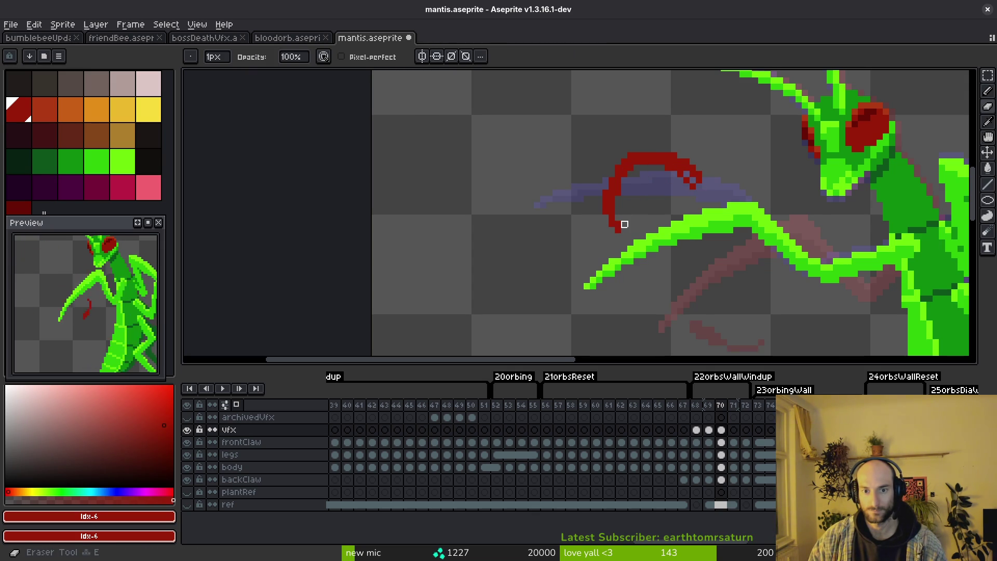
{"action": "scroll", "coordinate": [618, 198], "scroll_direction": "down", "scroll_amount": 3}
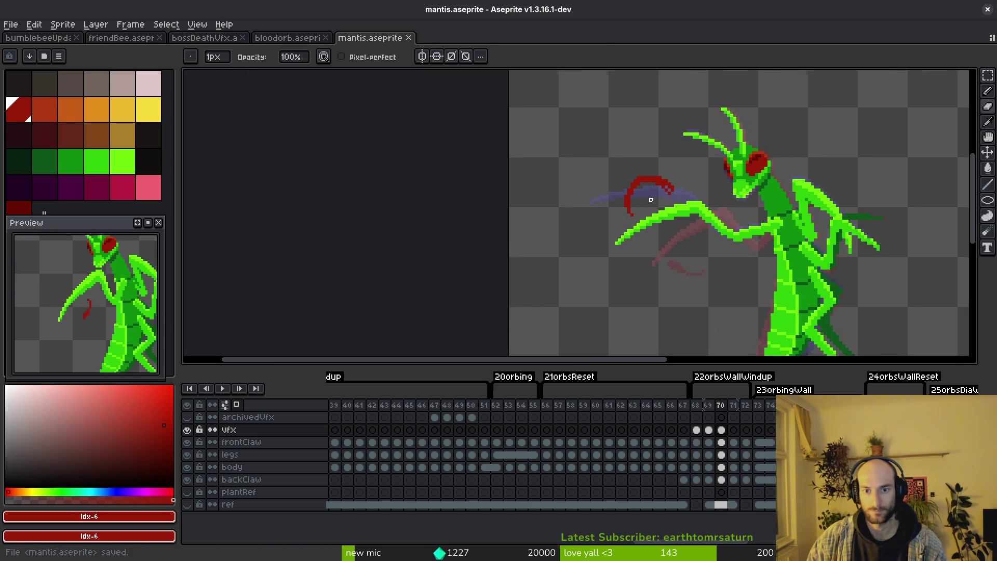
{"action": "key", "text": "f"}
{"action": "scroll", "coordinate": [619, 187], "scroll_direction": "up", "scroll_amount": 3}
{"action": "scroll", "coordinate": [623, 161], "scroll_direction": "up", "scroll_amount": 3}
{"action": "left_click_drag", "start_coordinate": [613, 158], "coordinate": [637, 159]}
{"action": "key", "text": "e"}
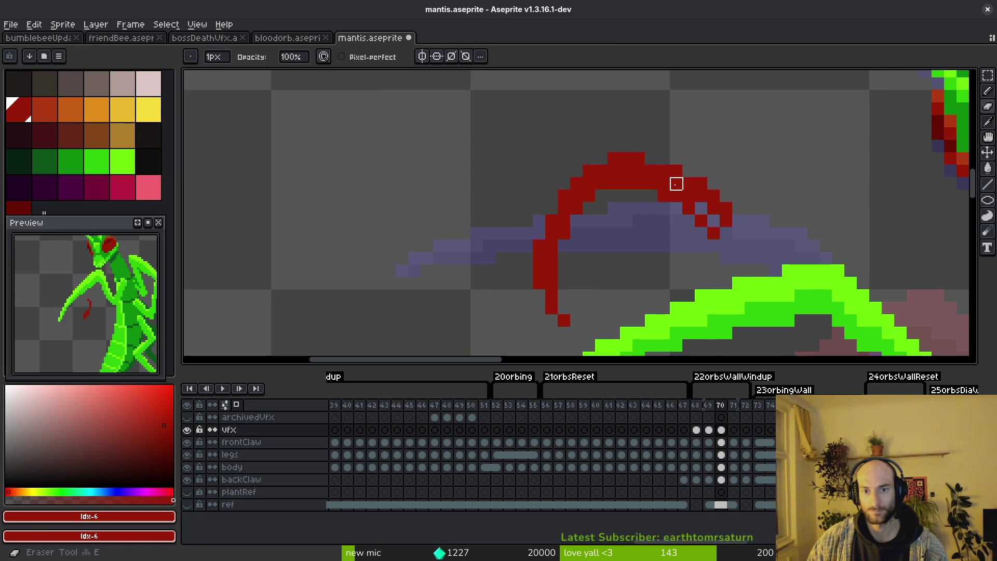
{"action": "scroll", "coordinate": [674, 180], "scroll_direction": "down", "scroll_amount": 1}
{"action": "scroll", "coordinate": [630, 195], "scroll_direction": "up", "scroll_amount": 1}
Step: Save the mantis sprite and pencil a long red swipe arc below the claw on frame 71
{"action": "key", "text": "ctrl+s"}
{"action": "scroll", "coordinate": [629, 252], "scroll_direction": "down", "scroll_amount": 2}
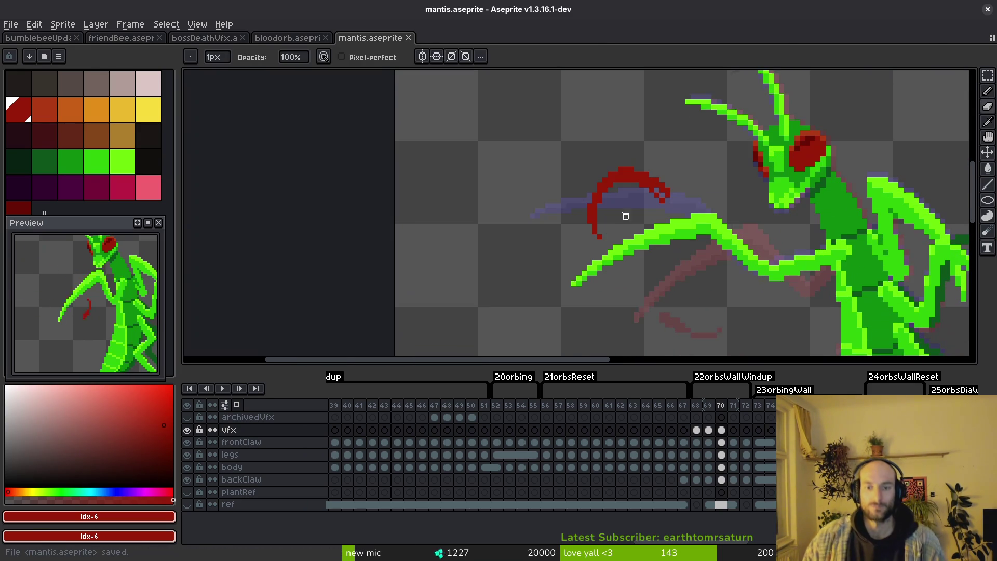
{"action": "key", "text": "Left"}
{"action": "scroll", "coordinate": [71, 356], "scroll_direction": "down", "scroll_amount": 2}
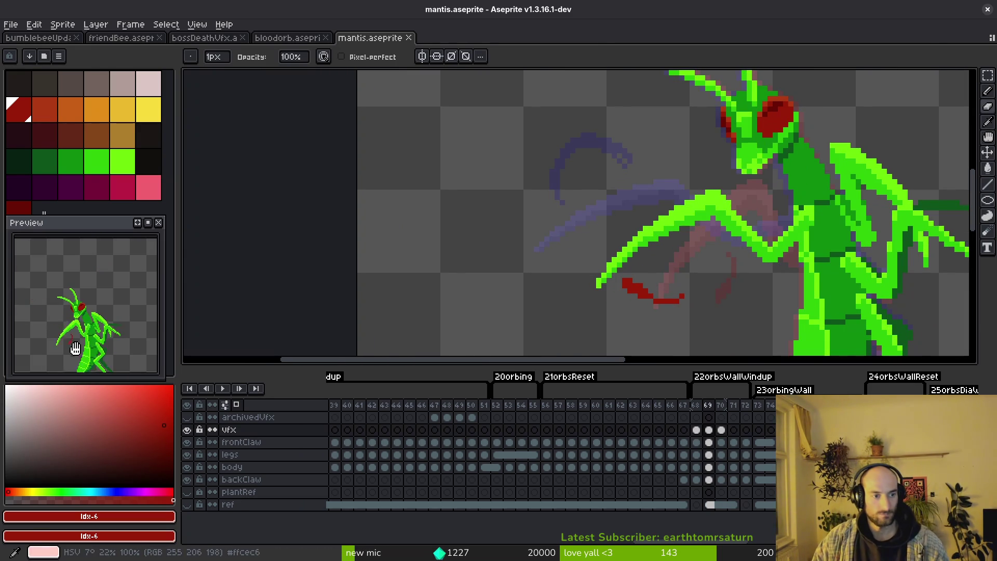
{"action": "key", "text": "b"}
{"action": "key", "text": "Right"}
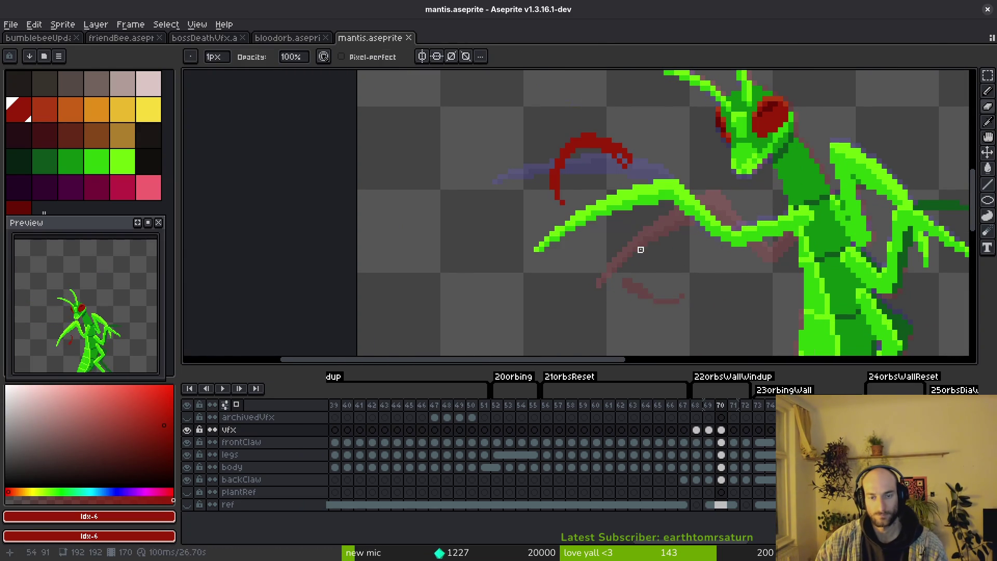
{"action": "key", "text": "Right"}
{"action": "scroll", "coordinate": [672, 234], "scroll_direction": "up", "scroll_amount": 1}
{"action": "scroll", "coordinate": [678, 246], "scroll_direction": "down", "scroll_amount": 2}
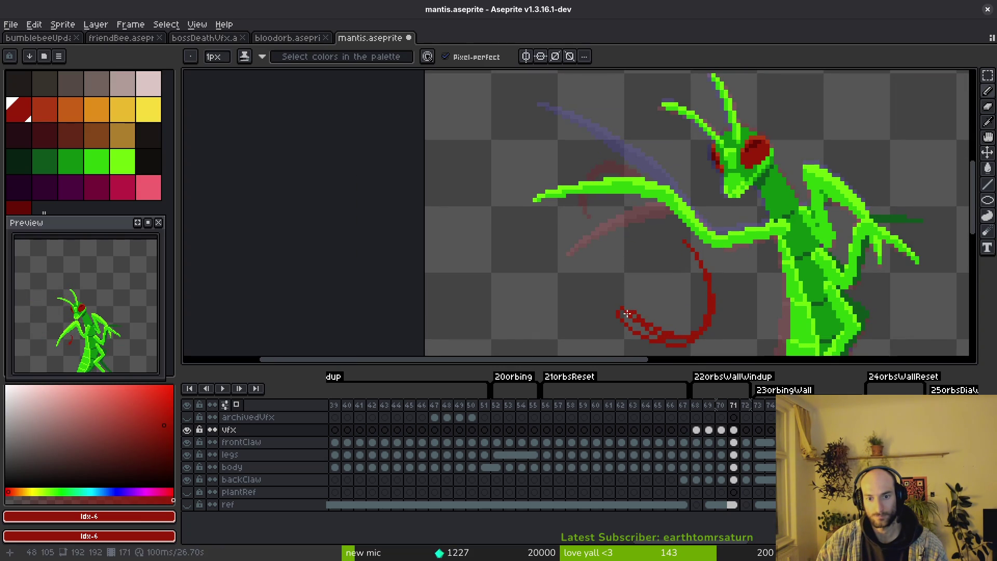
{"action": "scroll", "coordinate": [625, 312], "scroll_direction": "up", "scroll_amount": 2}
Step: Stroke red along the claw arc, then undo the doubled pixels at the arc top on frame 72
{"action": "key", "text": "g"}
{"action": "key", "text": "b"}
{"action": "left_click_drag", "start_coordinate": [602, 281], "coordinate": [544, 251]}
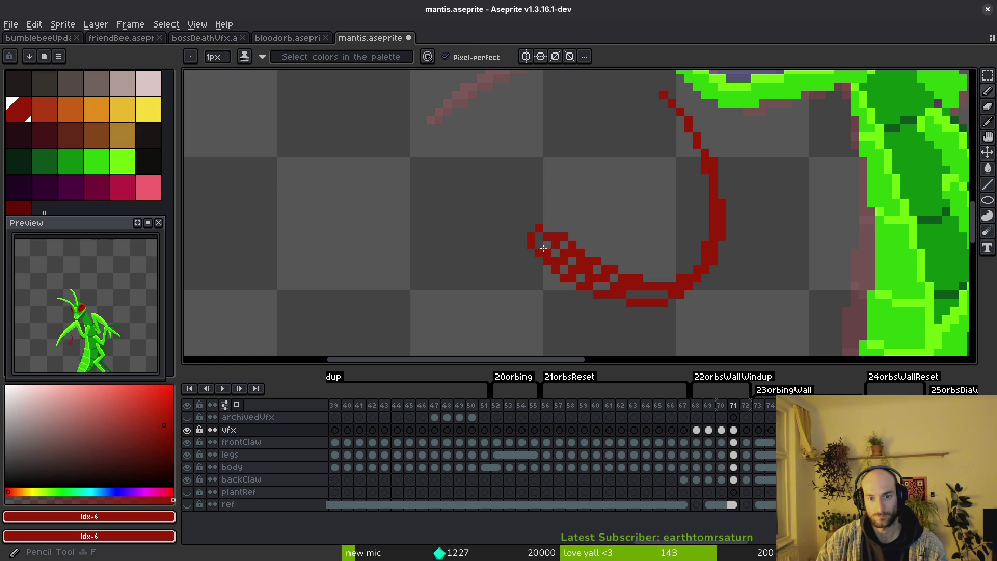
{"action": "scroll", "coordinate": [656, 295], "scroll_direction": "down", "scroll_amount": 2}
{"action": "scroll", "coordinate": [639, 304], "scroll_direction": "down", "scroll_amount": 2}
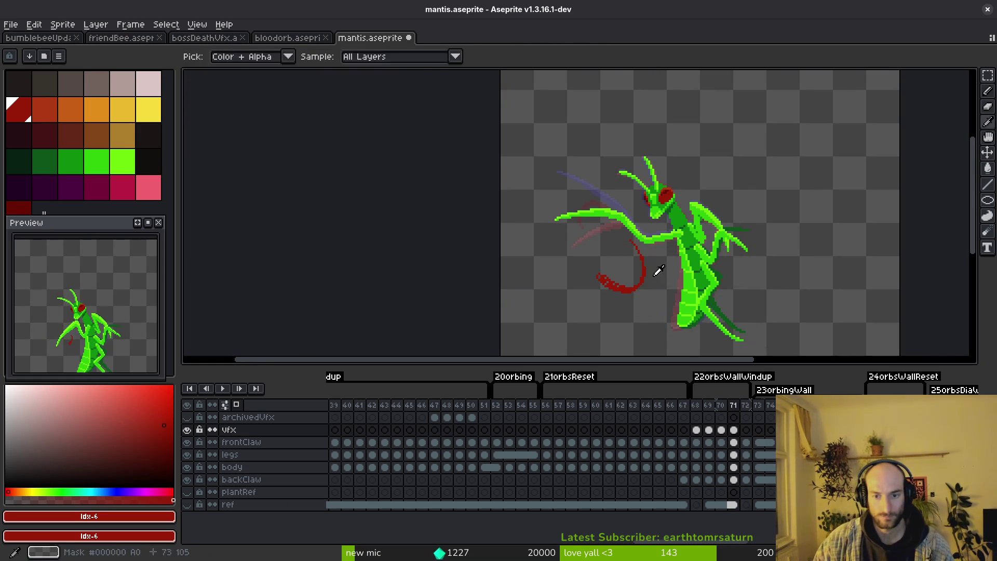
{"action": "key", "text": "Right"}
{"action": "scroll", "coordinate": [576, 247], "scroll_direction": "up", "scroll_amount": 2}
{"action": "left_click_drag", "start_coordinate": [575, 247], "coordinate": [577, 255]}
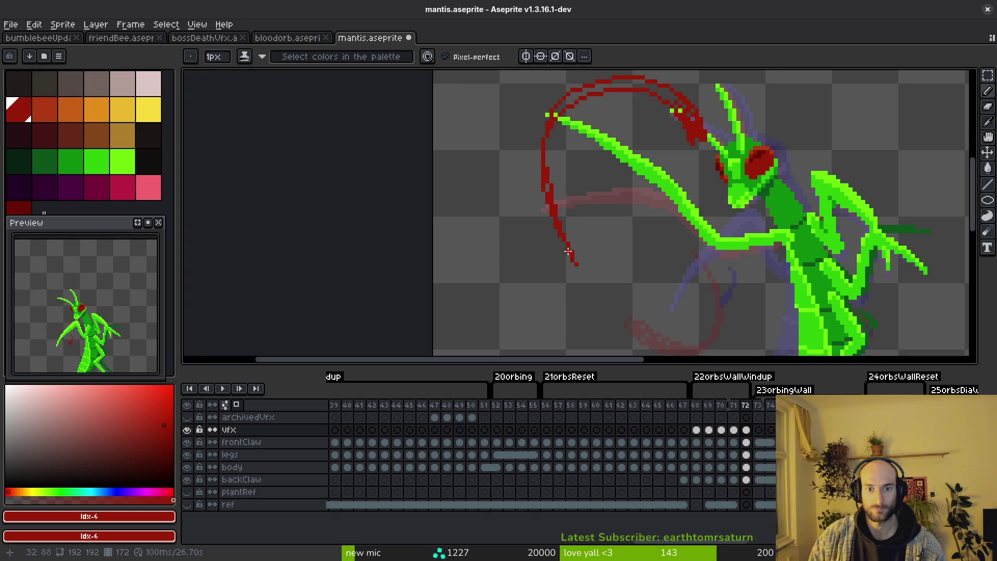
{"action": "scroll", "coordinate": [568, 249], "scroll_direction": "up", "scroll_amount": 1}
{"action": "scroll", "coordinate": [563, 200], "scroll_direction": "up", "scroll_amount": 1}
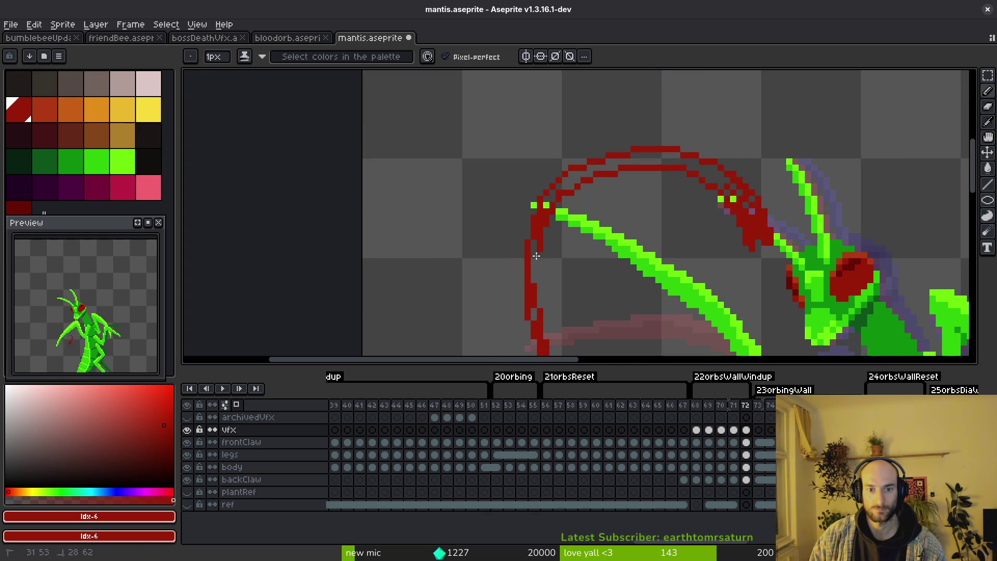
{"action": "key", "text": "ctrl+z"}
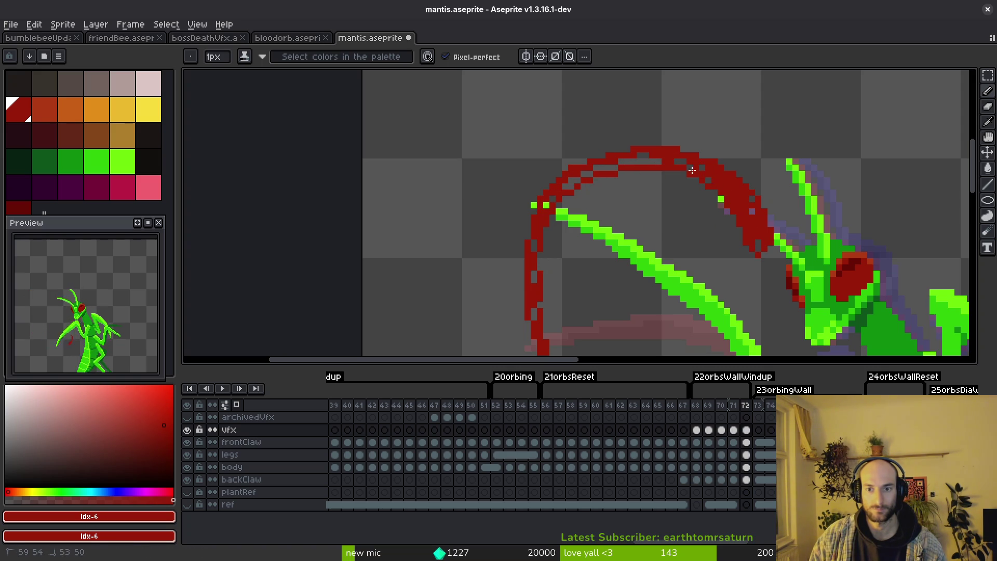
{"action": "key", "text": "b"}
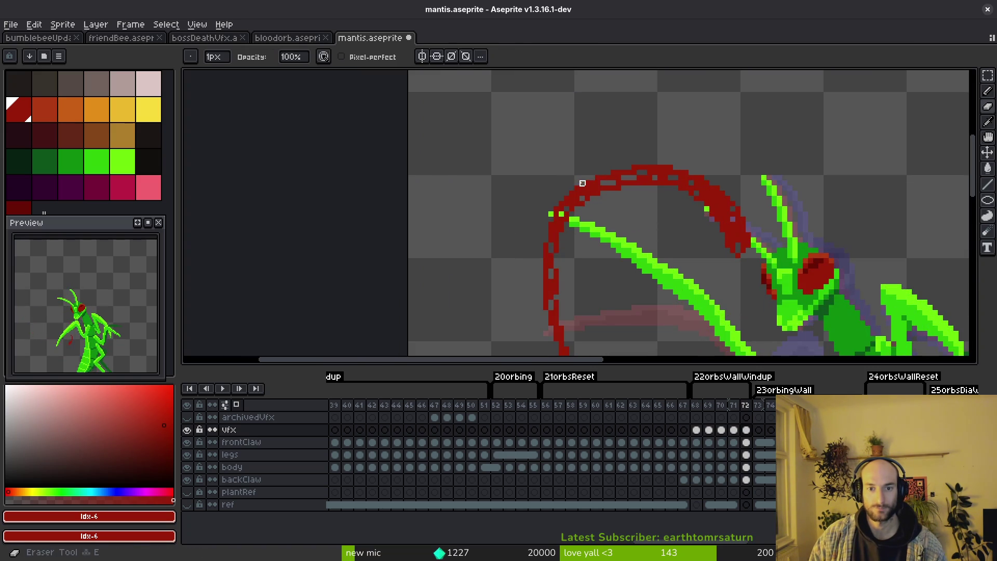
{"action": "scroll", "coordinate": [588, 203], "scroll_direction": "down", "scroll_amount": 5}
{"action": "scroll", "coordinate": [596, 232], "scroll_direction": "down", "scroll_amount": 2}
{"action": "scroll", "coordinate": [597, 232], "scroll_direction": "down", "scroll_amount": 1}
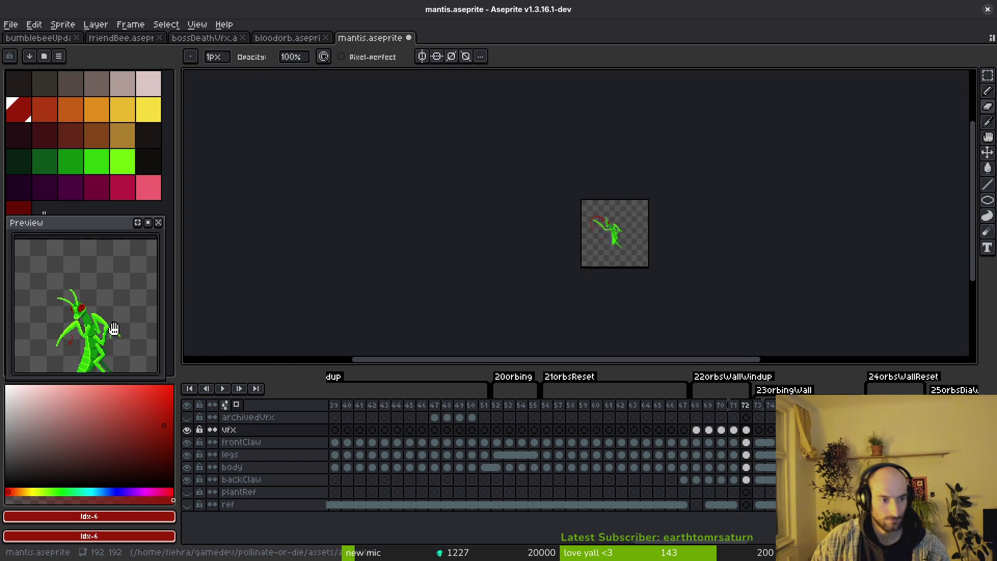
Step: Compare frames 70–72 and erase stray pixels from frame 72's arc
{"action": "key", "text": "Left"}
{"action": "scroll", "coordinate": [562, 227], "scroll_direction": "up", "scroll_amount": 5}
{"action": "key", "text": "Left"}
{"action": "key", "text": "i"}
{"action": "key", "text": "Right"}
{"action": "key", "text": "Right"}
{"action": "key", "text": "e"}
{"action": "scroll", "coordinate": [550, 106], "scroll_direction": "up", "scroll_amount": 3}
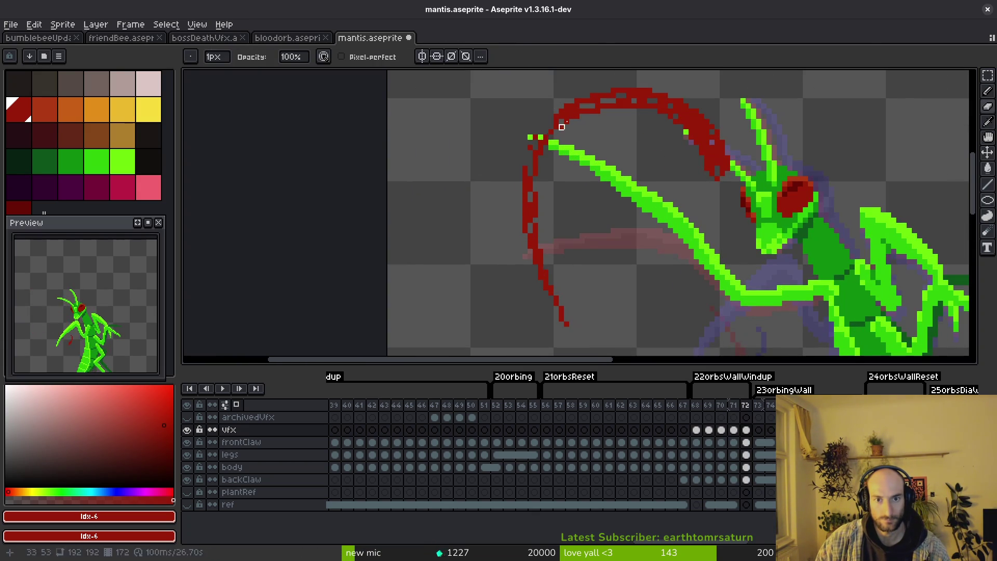
{"action": "key", "text": "f"}
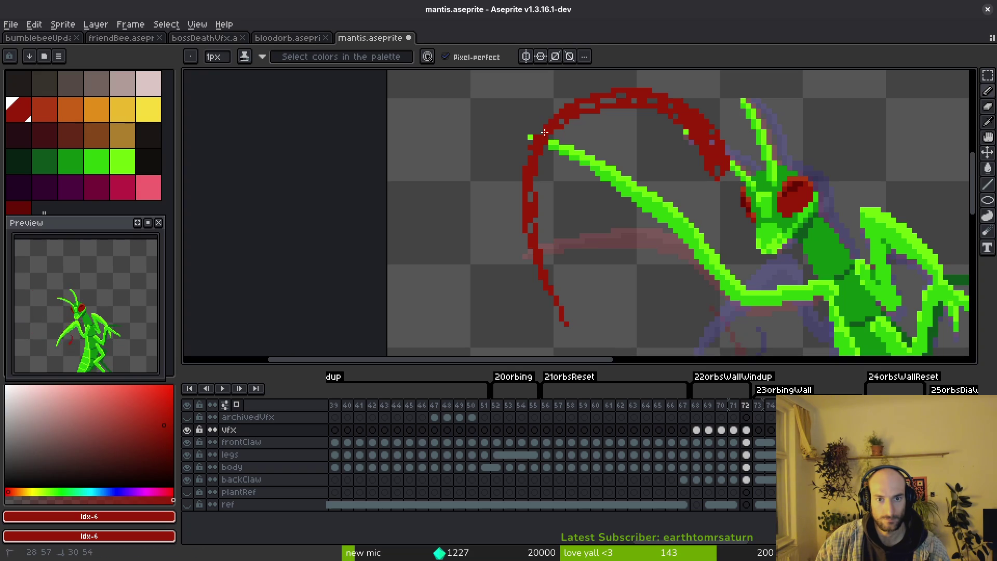
{"action": "scroll", "coordinate": [577, 143], "scroll_direction": "down", "scroll_amount": 2}
{"action": "scroll", "coordinate": [600, 139], "scroll_direction": "up", "scroll_amount": 1}
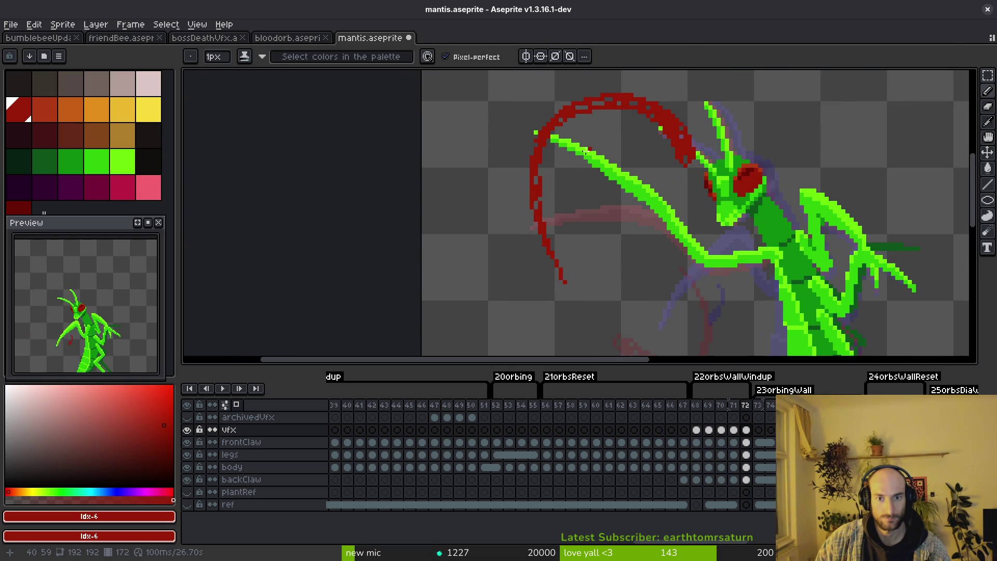
Step: Marquee-move frame 72's red arc into place, deselect and save the sprite
{"action": "key", "text": "m"}
{"action": "mouse_move", "coordinate": [570, 103]}
{"action": "left_mouse_down"}
{"action": "mouse_move", "coordinate": [508, 279]}
{"action": "mouse_move", "coordinate": [512, 312]}
{"action": "left_mouse_up"}
{"action": "left_click_drag", "start_coordinate": [574, 95], "coordinate": [503, 323]}
{"action": "left_click", "coordinate": [550, 254]}
{"action": "key", "text": "ctrl+d"}
{"action": "scroll", "coordinate": [649, 222], "scroll_direction": "up", "scroll_amount": 2}
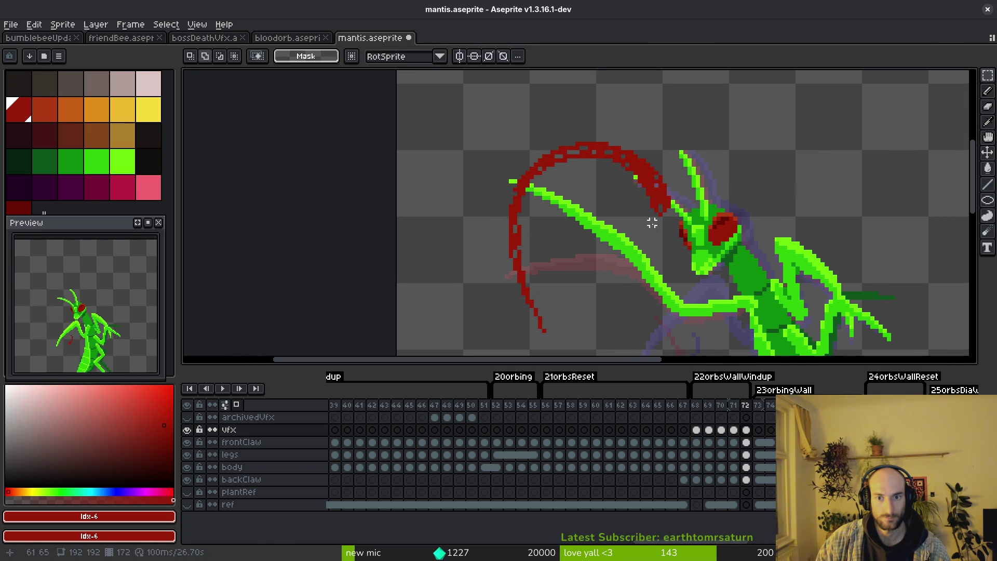
{"action": "left_click_drag", "start_coordinate": [669, 118], "coordinate": [644, 232]}
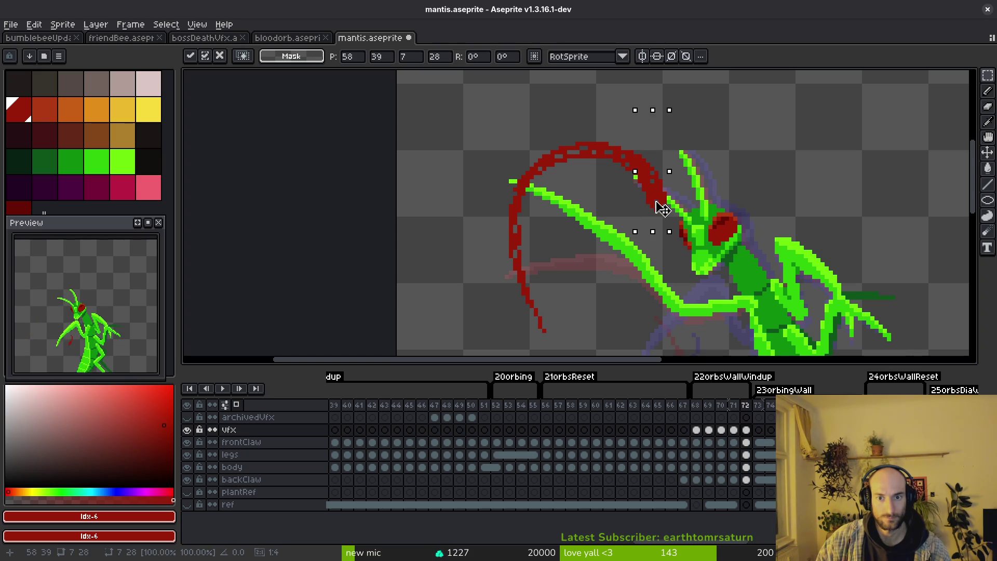
{"action": "key", "text": "ctrl+d"}
{"action": "key", "text": "ctrl+s"}
{"action": "scroll", "coordinate": [652, 205], "scroll_direction": "up", "scroll_amount": 1}
{"action": "scroll", "coordinate": [651, 193], "scroll_direction": "up", "scroll_amount": 1}
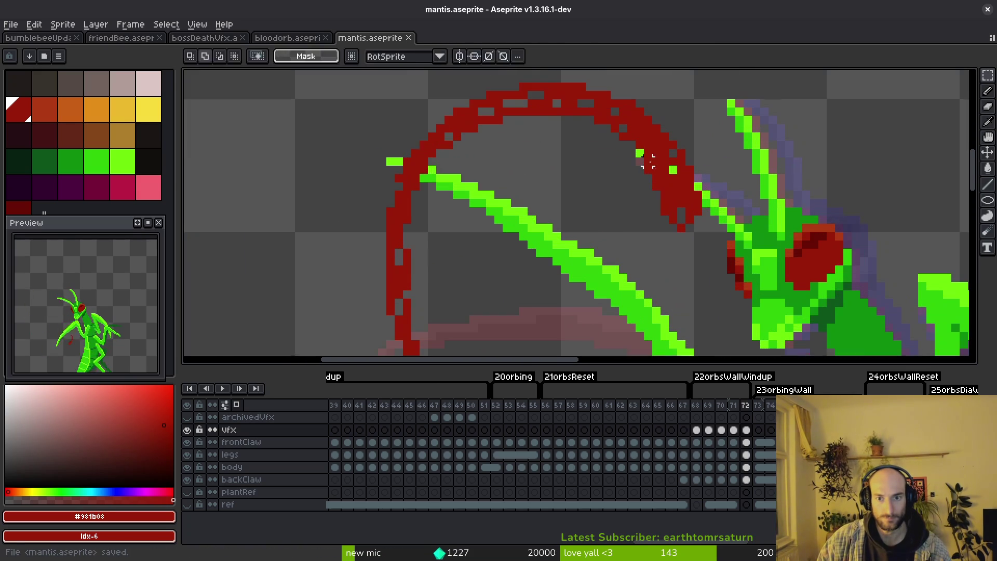
{"action": "key", "text": "ctrl+s"}
{"action": "scroll", "coordinate": [634, 220], "scroll_direction": "down", "scroll_amount": 3}
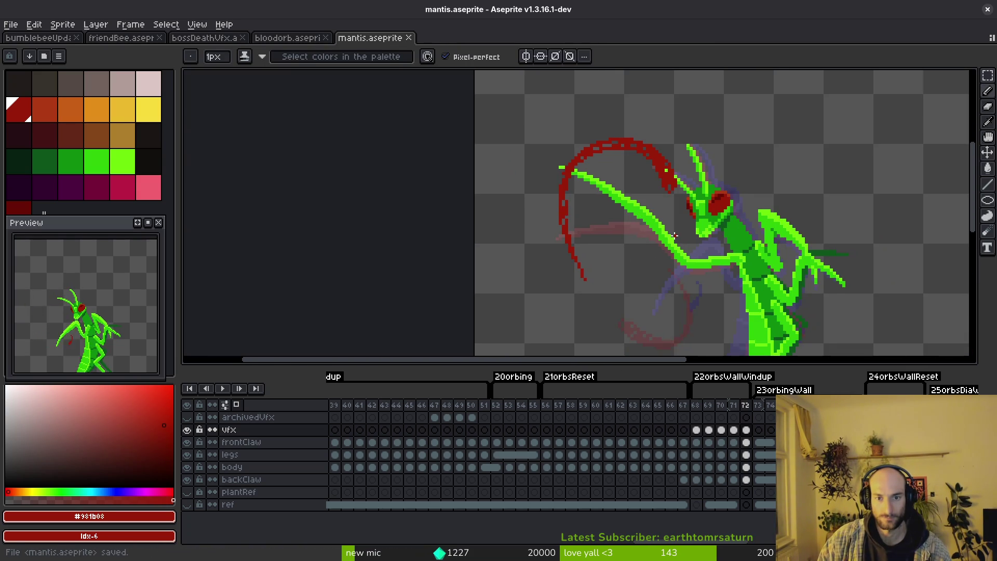
{"action": "scroll", "coordinate": [674, 236], "scroll_direction": "down", "scroll_amount": 2}
Step: On frame 70 extend the red arc down from the claw tip, clean stray pixels and save
{"action": "key", "text": "Left"}
{"action": "key", "text": "Left"}
{"action": "key", "text": "Left"}
{"action": "key", "text": "Left"}
{"action": "scroll", "coordinate": [721, 300], "scroll_direction": "up", "scroll_amount": 2}
{"action": "scroll", "coordinate": [681, 258], "scroll_direction": "up", "scroll_amount": 1}
{"action": "key", "text": "Right"}
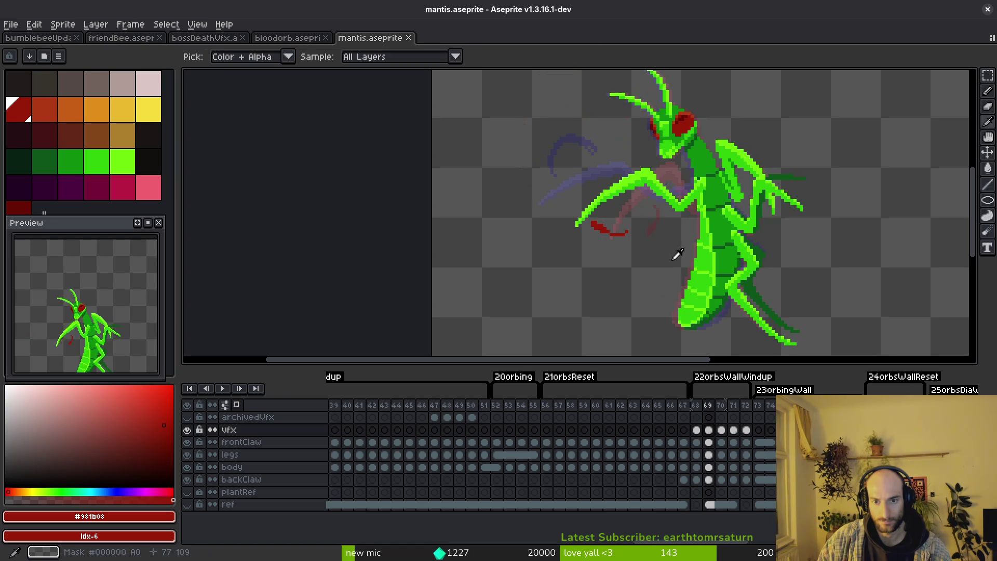
{"action": "key", "text": "Right"}
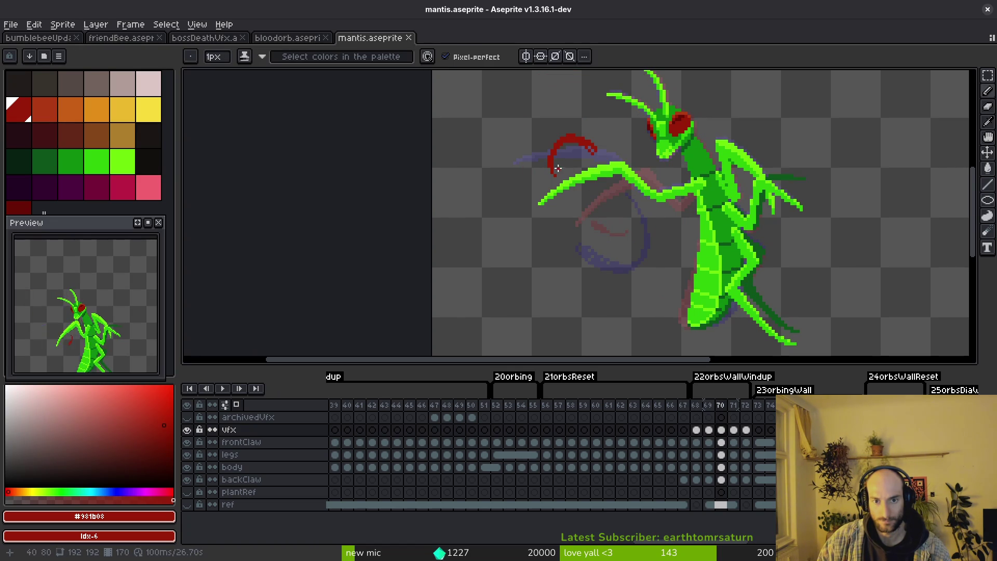
{"action": "scroll", "coordinate": [554, 164], "scroll_direction": "up", "scroll_amount": 2}
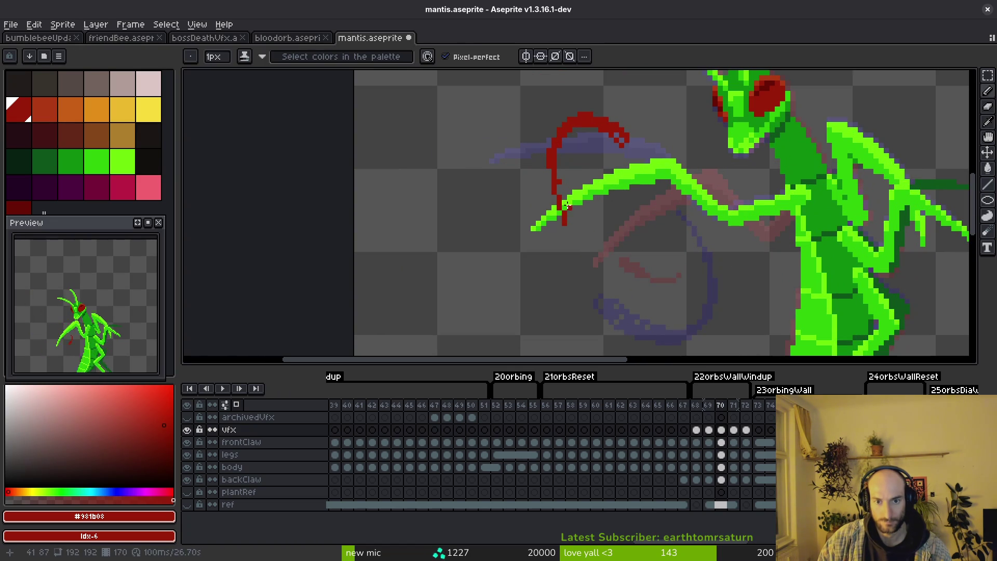
{"action": "left_click_drag", "start_coordinate": [565, 207], "coordinate": [580, 228]}
{"action": "key", "text": "e"}
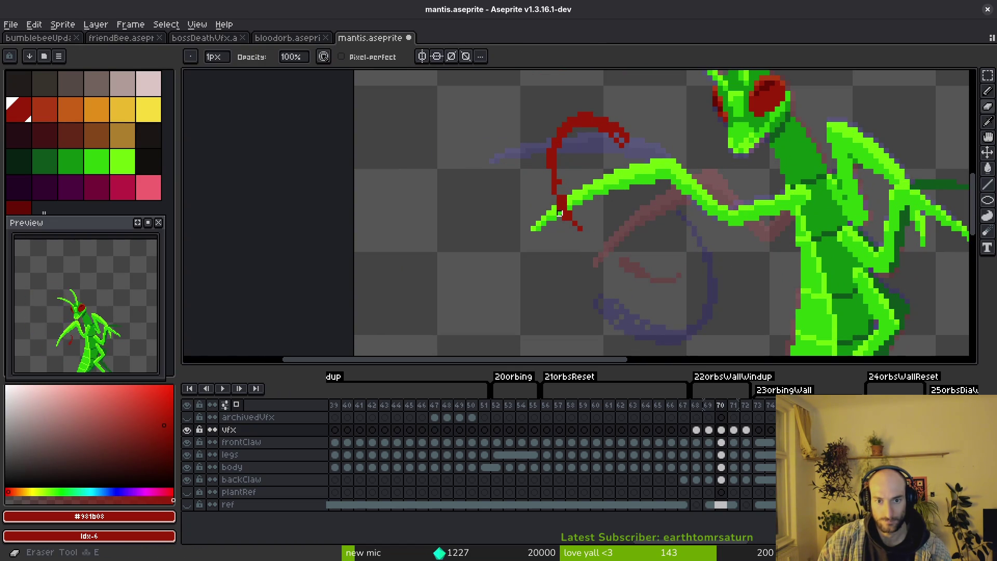
{"action": "scroll", "coordinate": [574, 224], "scroll_direction": "up", "scroll_amount": 2}
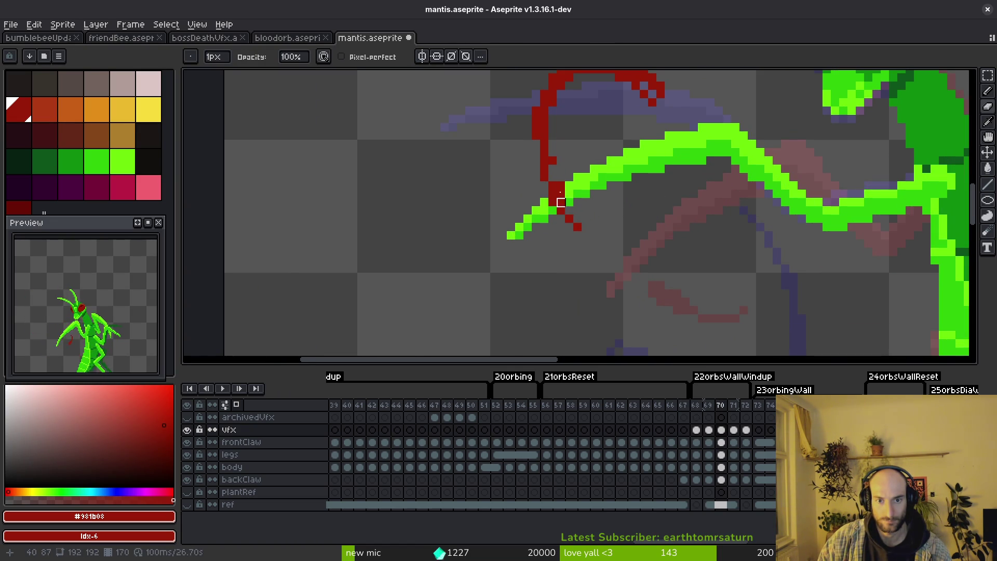
{"action": "left_click", "coordinate": [562, 173]}
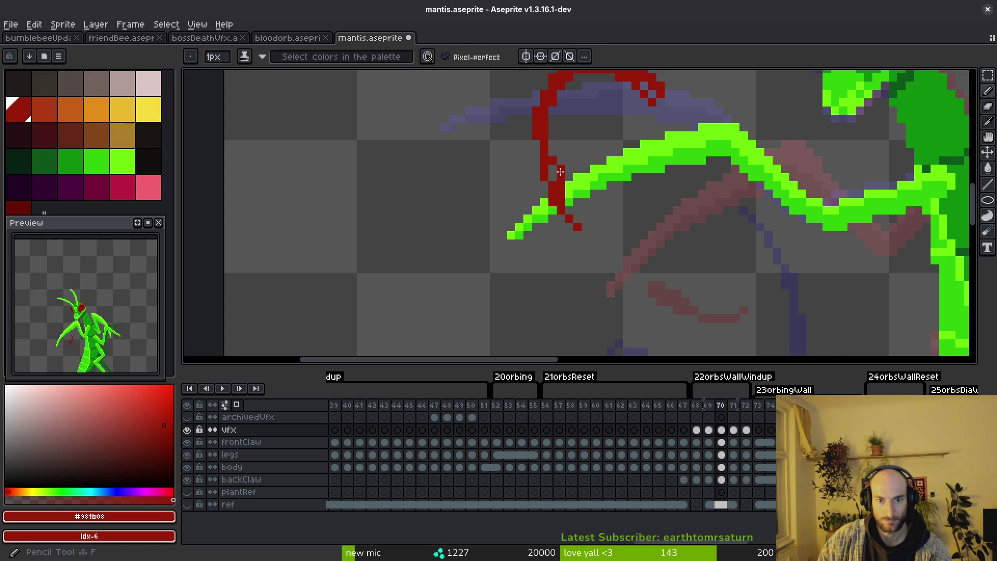
{"action": "key", "text": "e"}
{"action": "left_click_drag", "start_coordinate": [561, 162], "coordinate": [560, 185]}
{"action": "key", "text": "ctrl+s"}
{"action": "scroll", "coordinate": [553, 161], "scroll_direction": "down", "scroll_amount": 3}
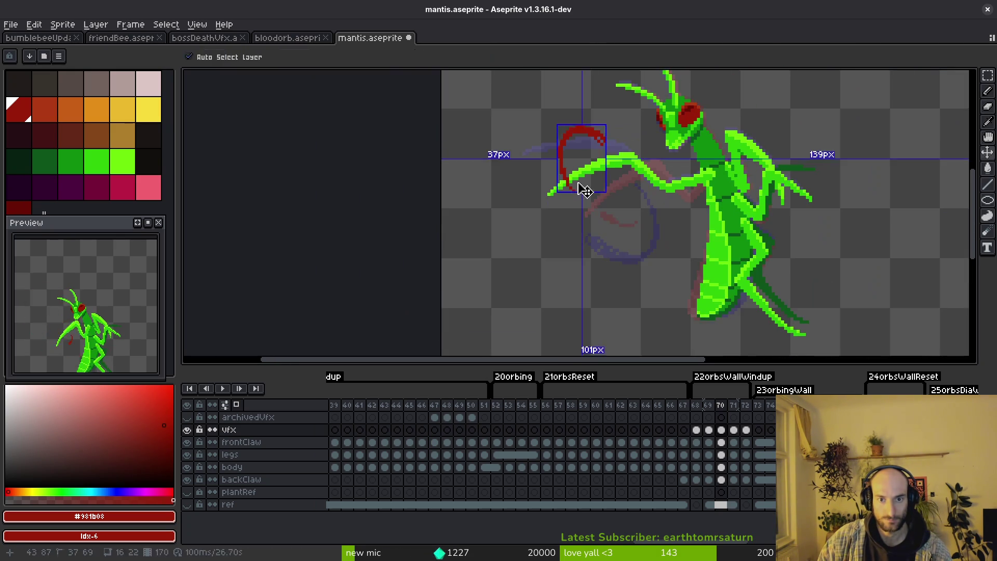
{"action": "scroll", "coordinate": [608, 234], "scroll_direction": "up", "scroll_amount": 2}
{"action": "scroll", "coordinate": [665, 313], "scroll_direction": "up", "scroll_amount": 1}
{"action": "scroll", "coordinate": [629, 290], "scroll_direction": "down", "scroll_amount": 1}
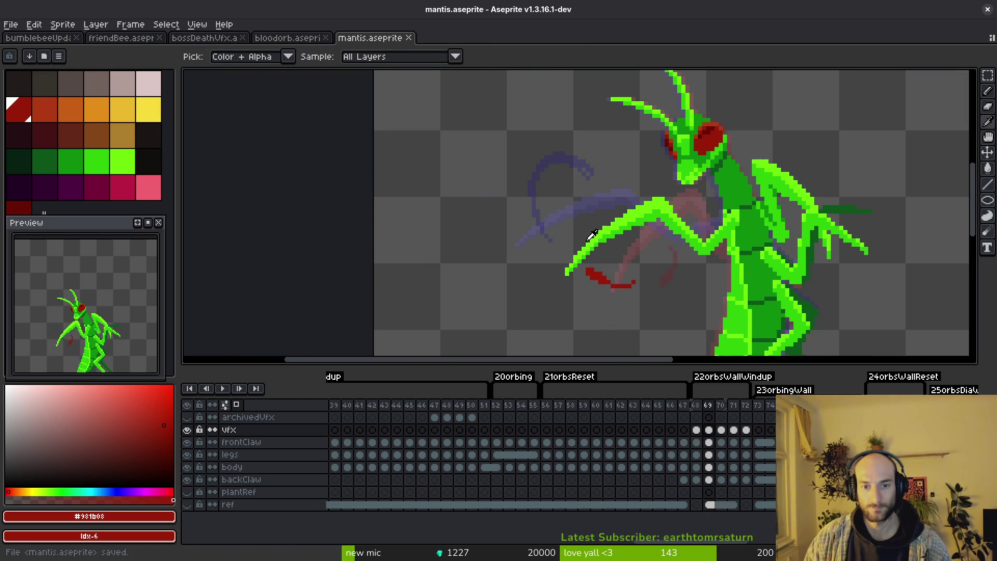
Step: Loosely select frame 71's arc and flip through frames 70–73 to compare the swipe
{"action": "key", "text": "Right"}
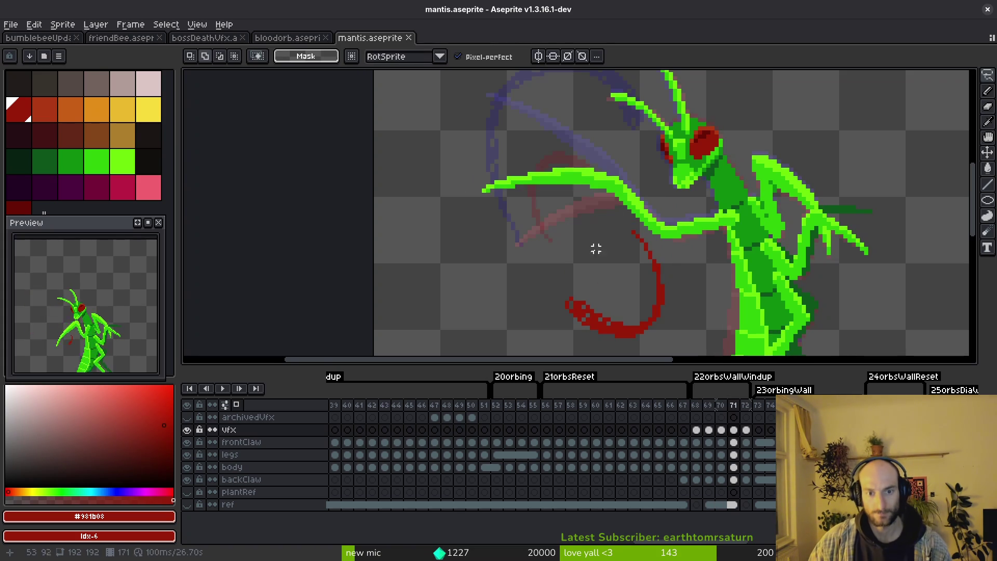
{"action": "scroll", "coordinate": [594, 265], "scroll_direction": "down", "scroll_amount": 3}
{"action": "scroll", "coordinate": [596, 263], "scroll_direction": "up", "scroll_amount": 1}
{"action": "scroll", "coordinate": [596, 262], "scroll_direction": "up", "scroll_amount": 2}
{"action": "left_click_drag", "start_coordinate": [615, 209], "coordinate": [644, 282]}
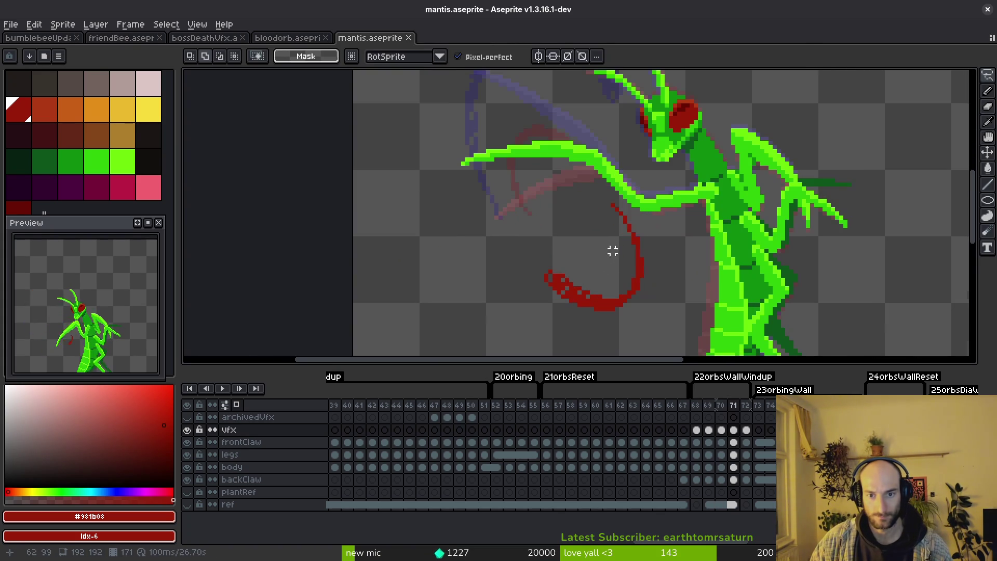
{"action": "key", "text": "Left"}
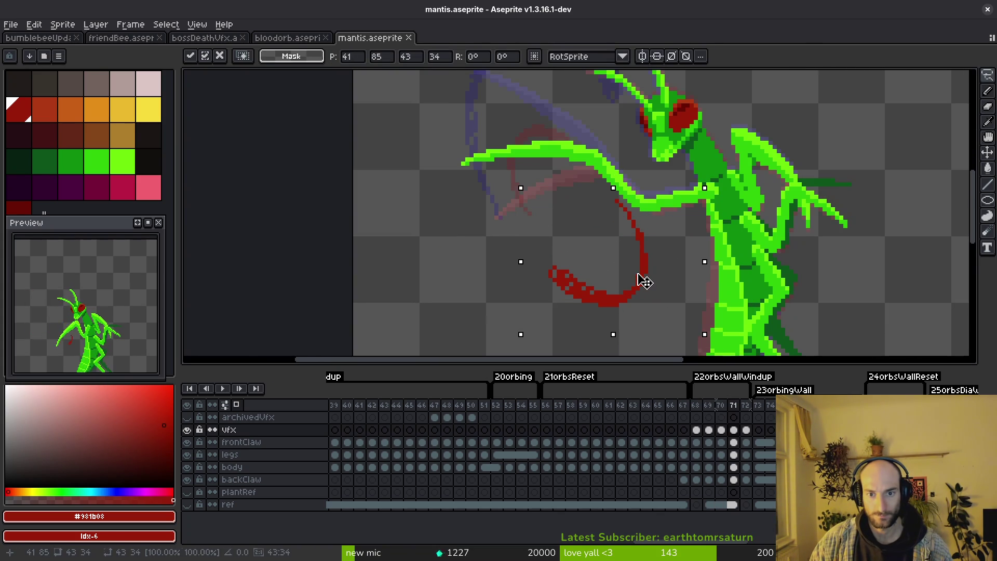
{"action": "scroll", "coordinate": [642, 281], "scroll_direction": "down", "scroll_amount": 1}
{"action": "key", "text": "Right"}
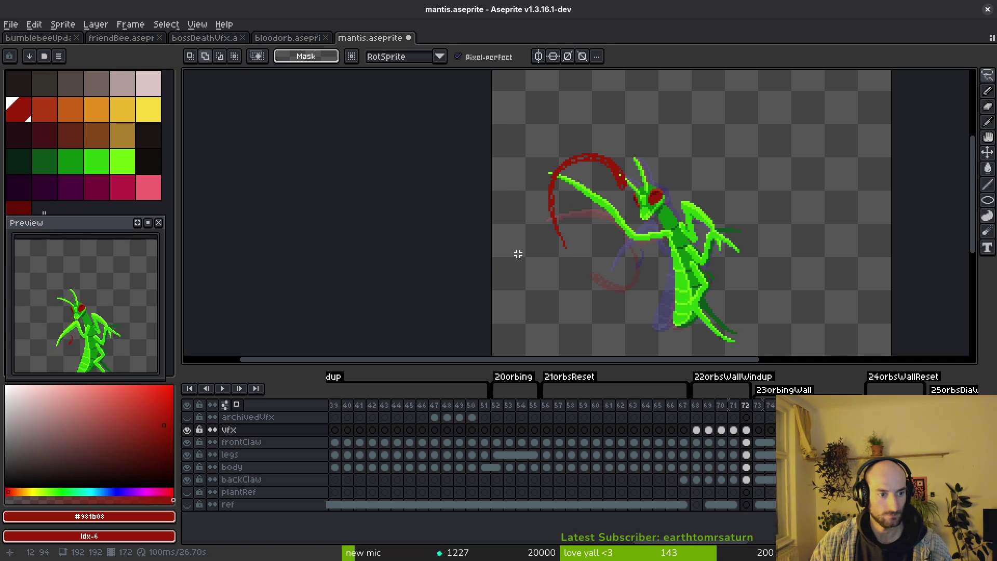
{"action": "scroll", "coordinate": [641, 282], "scroll_direction": "down", "scroll_amount": 2}
{"action": "scroll", "coordinate": [647, 285], "scroll_direction": "up", "scroll_amount": 1}
{"action": "key", "text": "i"}
{"action": "key", "text": "Right"}
{"action": "key", "text": "Left"}
{"action": "key", "text": "Right"}
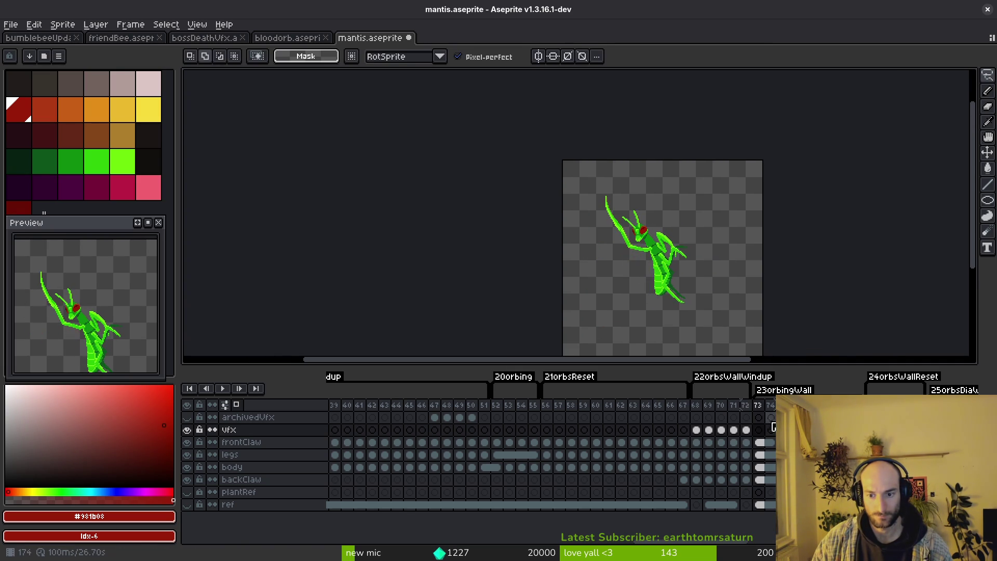
Step: On frame 73's vfx cel outline a yellow swipe crescent below the mantis and bucket-fill it solid
{"action": "left_click", "coordinate": [758, 429]}
{"action": "scroll", "coordinate": [633, 259], "scroll_direction": "up", "scroll_amount": 3}
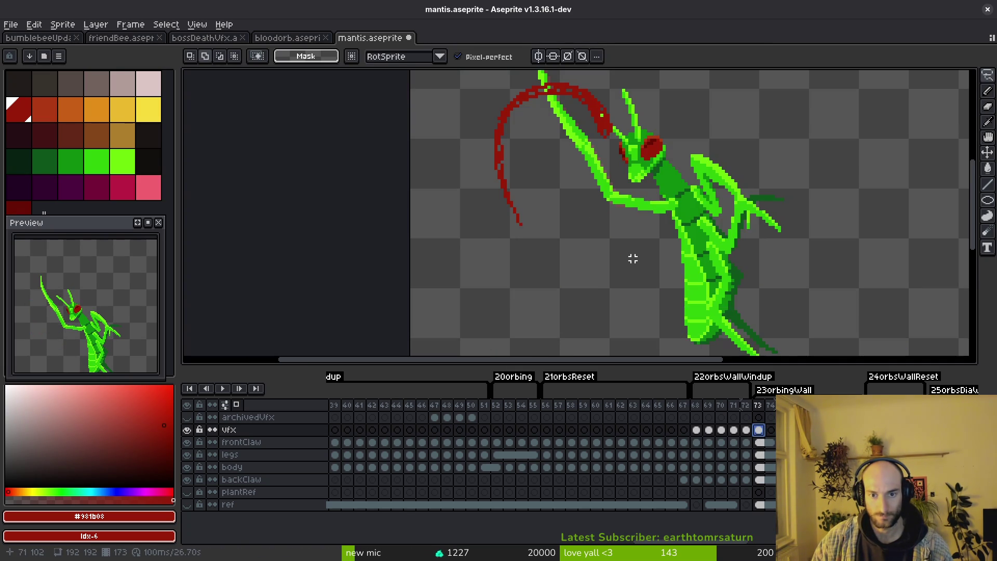
{"action": "left_click", "coordinate": [148, 109]}
{"action": "key", "text": "g"}
{"action": "key", "text": "b"}
{"action": "scroll", "coordinate": [646, 199], "scroll_direction": "up", "scroll_amount": 1}
{"action": "scroll", "coordinate": [621, 166], "scroll_direction": "down", "scroll_amount": 2}
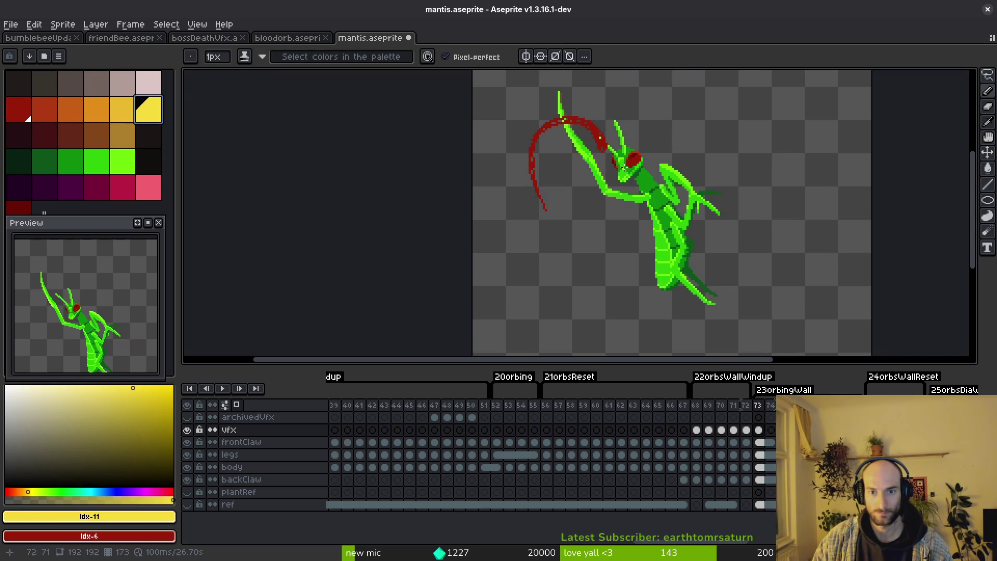
{"action": "left_click_drag", "start_coordinate": [607, 141], "coordinate": [656, 208]}
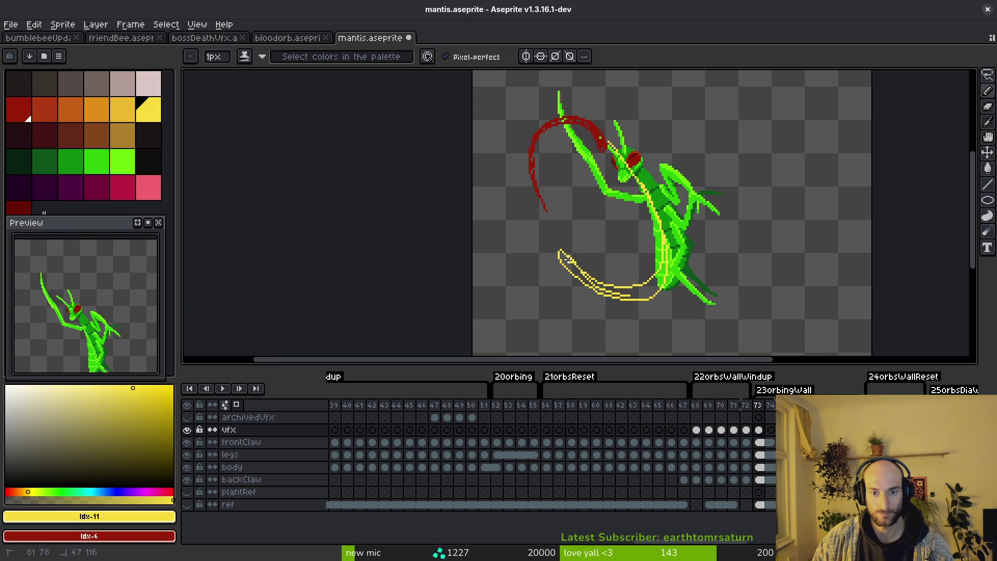
{"action": "scroll", "coordinate": [569, 264], "scroll_direction": "up", "scroll_amount": 1}
{"action": "scroll", "coordinate": [568, 264], "scroll_direction": "up", "scroll_amount": 1}
{"action": "key", "text": "g"}
{"action": "left_click", "coordinate": [592, 290]}
{"action": "key", "text": "b"}
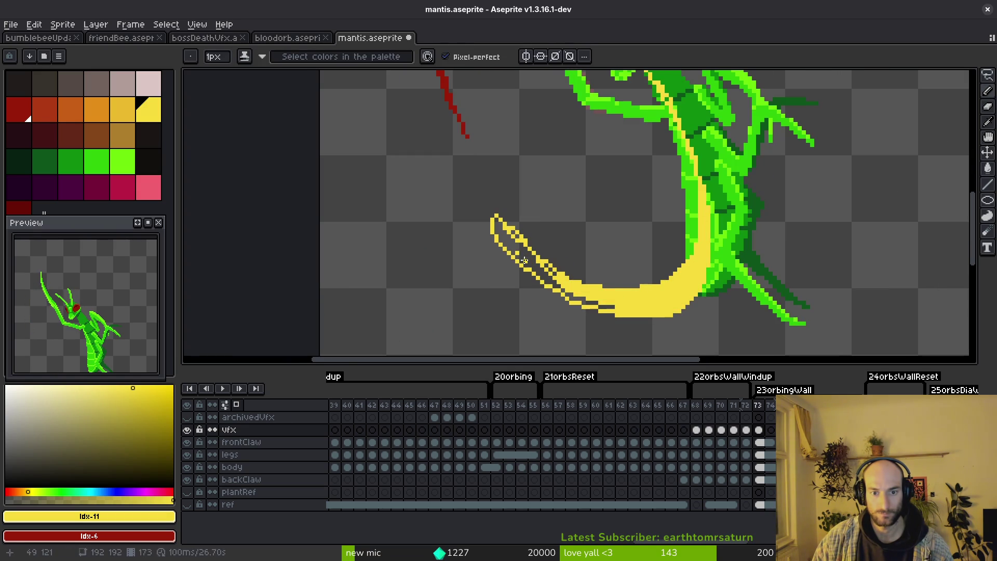
{"action": "key", "text": "g"}
{"action": "left_click", "coordinate": [523, 261]}
{"action": "scroll", "coordinate": [524, 261], "scroll_direction": "down", "scroll_amount": 1}
{"action": "key", "text": "b"}
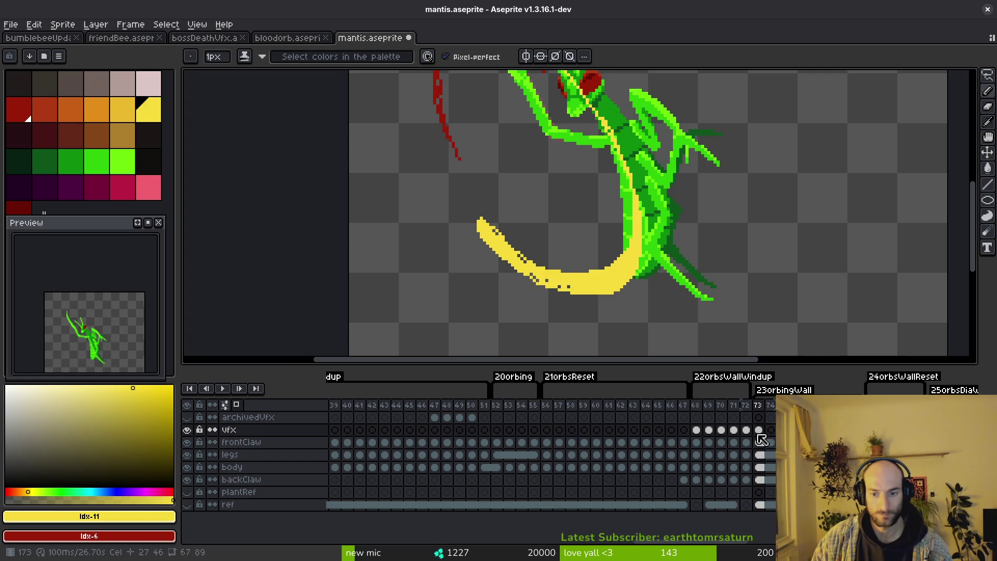
{"action": "scroll", "coordinate": [576, 333], "scroll_direction": "up", "scroll_amount": 3}
{"action": "scroll", "coordinate": [576, 334], "scroll_direction": "up", "scroll_amount": 1}
Step: Magic-wand the whole red arc on frame 73, delete it, save, then check frames 68 and 72
{"action": "key", "text": "w"}
{"action": "left_click", "coordinate": [555, 150]}
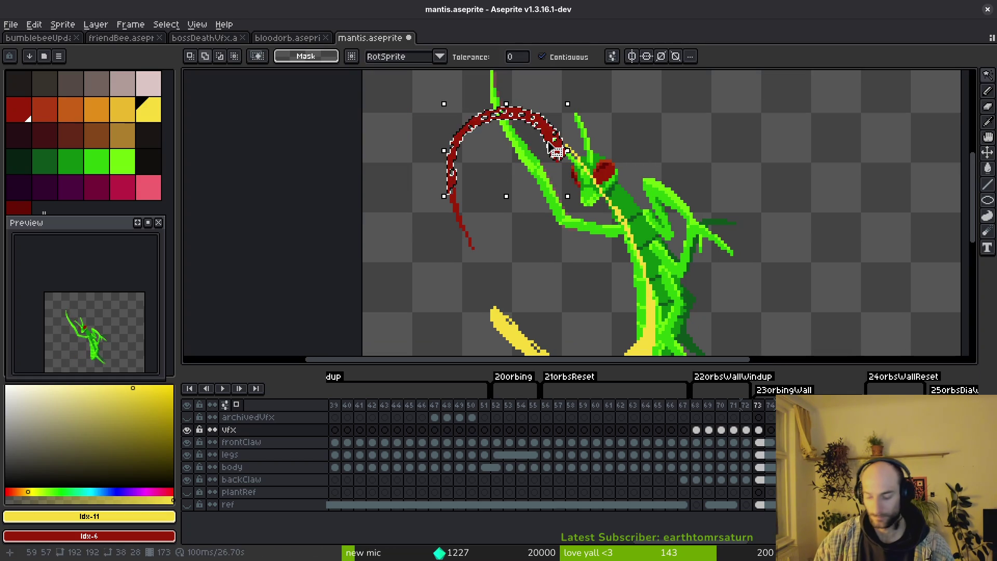
{"action": "key", "text": "ctrl+d"}
{"action": "left_click", "coordinate": [541, 56]}
{"action": "left_click", "coordinate": [548, 136]}
{"action": "key", "text": "Delete"}
{"action": "key", "text": "ctrl+s"}
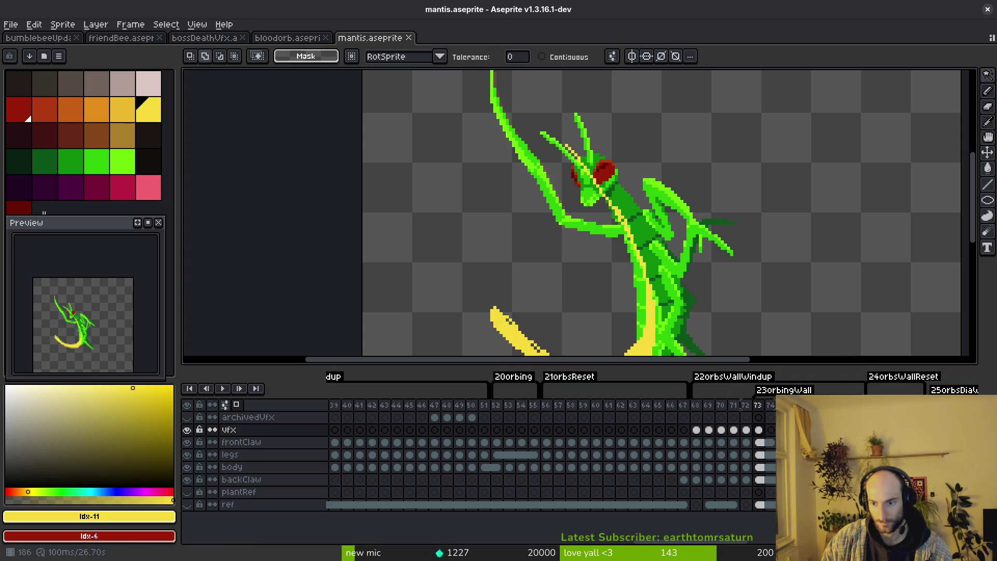
{"action": "left_click", "coordinate": [696, 416]}
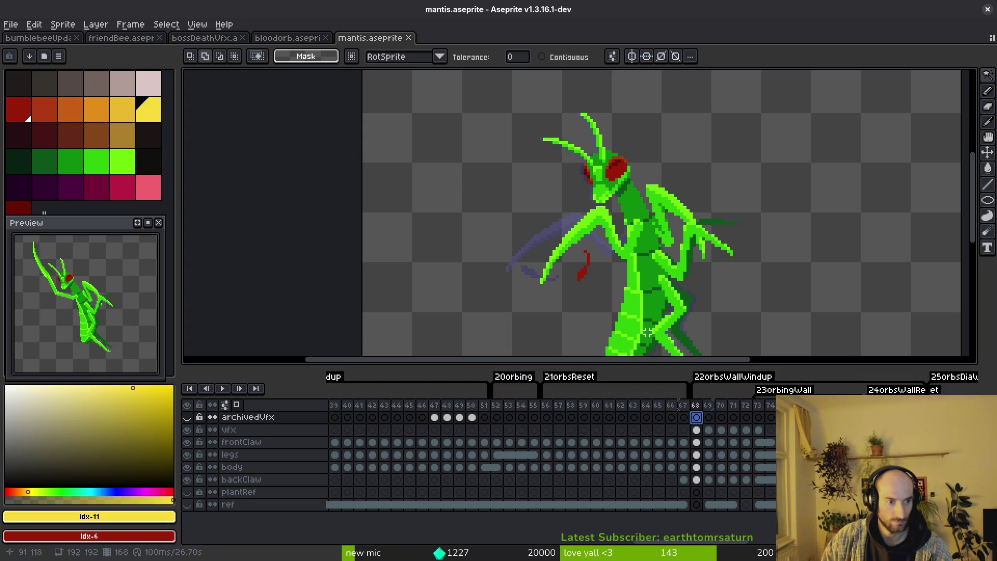
{"action": "left_click_drag", "start_coordinate": [416, 327], "coordinate": [389, 285]}
{"action": "left_click", "coordinate": [746, 429]}
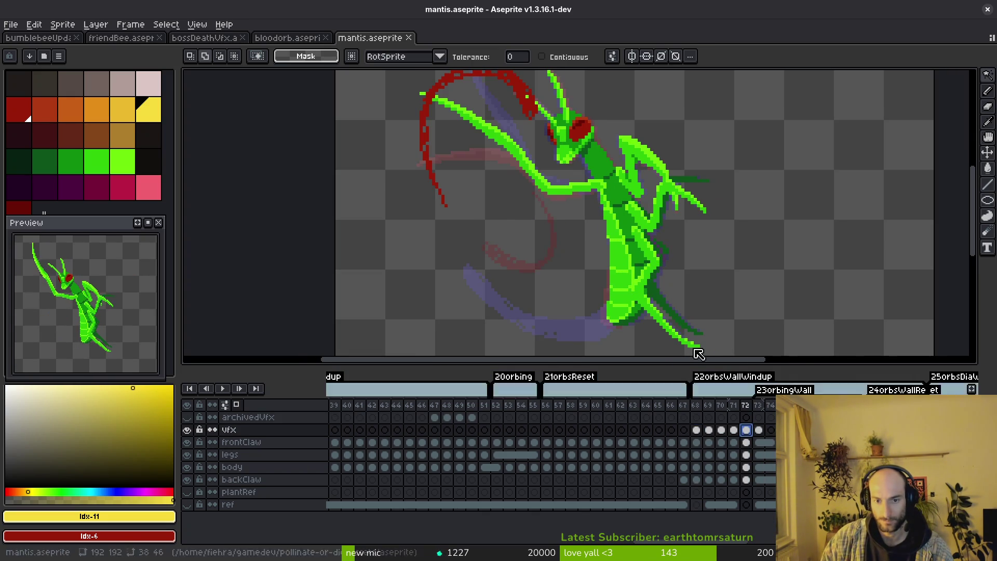
{"action": "scroll", "coordinate": [597, 222], "scroll_direction": "down", "scroll_amount": 1}
Step: On frame 73 draw a yellow stroke down the leg and clean the crescent's dithered lower edge
{"action": "key", "text": "Right"}
{"action": "scroll", "coordinate": [523, 204], "scroll_direction": "up", "scroll_amount": 1}
{"action": "key", "text": "Left"}
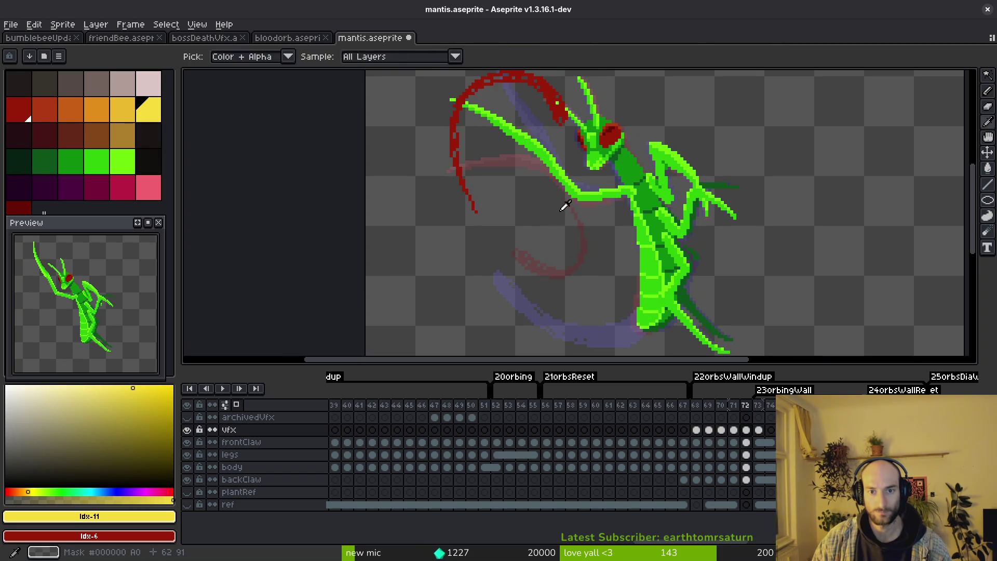
{"action": "key", "text": "Right"}
{"action": "scroll", "coordinate": [590, 249], "scroll_direction": "up", "scroll_amount": 1}
{"action": "key", "text": "b"}
{"action": "scroll", "coordinate": [640, 173], "scroll_direction": "up", "scroll_amount": 1}
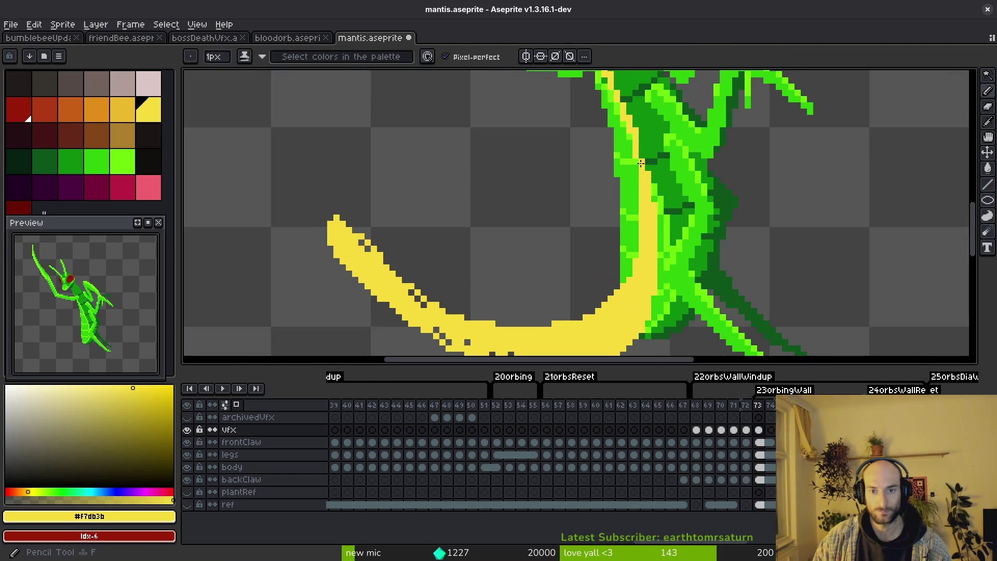
{"action": "mouse_move", "coordinate": [626, 120]}
{"action": "left_mouse_down"}
{"action": "mouse_move", "coordinate": [614, 295]}
{"action": "mouse_move", "coordinate": [603, 300]}
{"action": "left_mouse_up"}
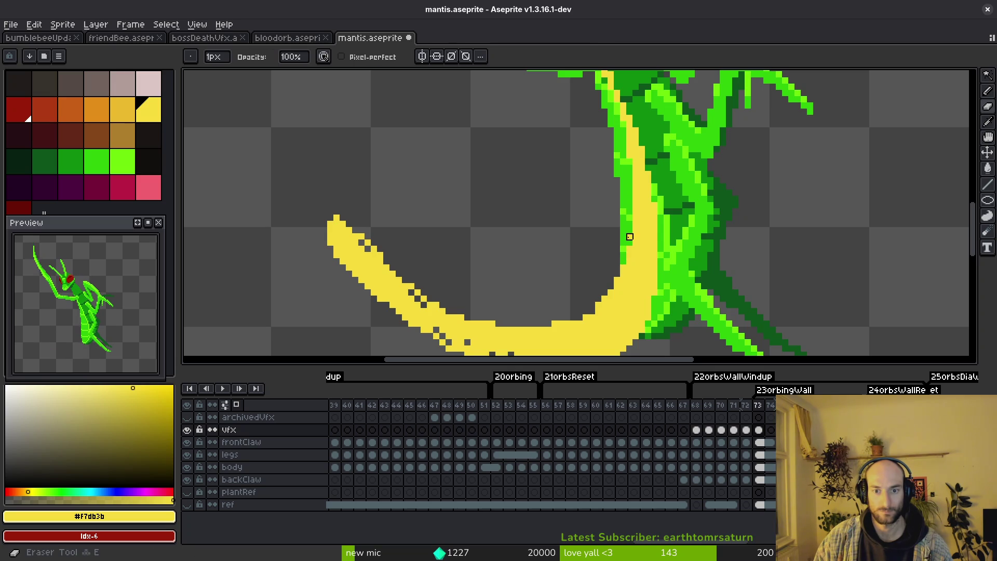
{"action": "left_click_drag", "start_coordinate": [442, 341], "coordinate": [433, 232]}
{"action": "mouse_move", "coordinate": [347, 165]}
{"action": "left_mouse_down"}
{"action": "mouse_move", "coordinate": [460, 245]}
{"action": "mouse_move", "coordinate": [451, 249]}
{"action": "left_mouse_up"}
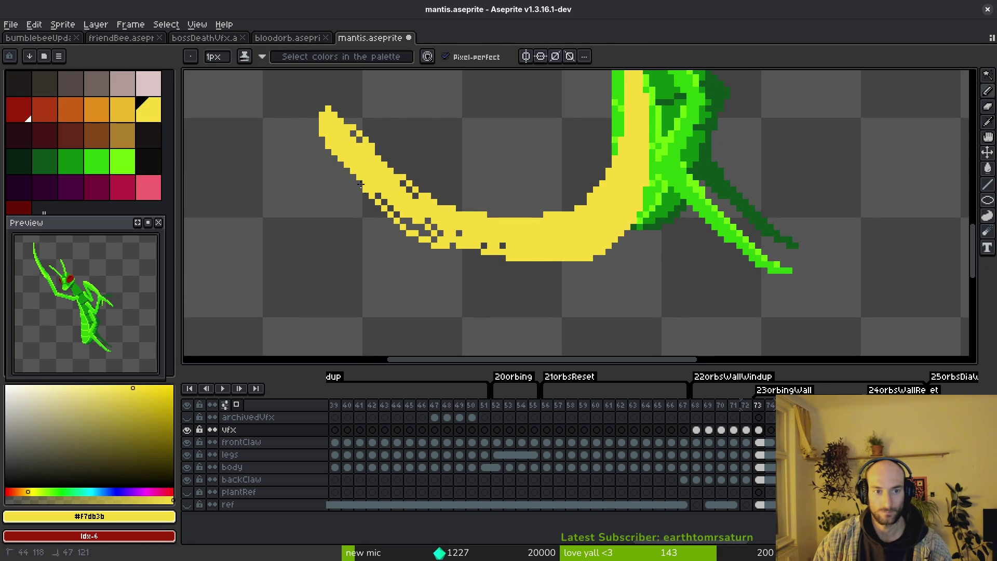
{"action": "scroll", "coordinate": [390, 183], "scroll_direction": "up", "scroll_amount": 1}
{"action": "scroll", "coordinate": [413, 186], "scroll_direction": "up", "scroll_amount": 1}
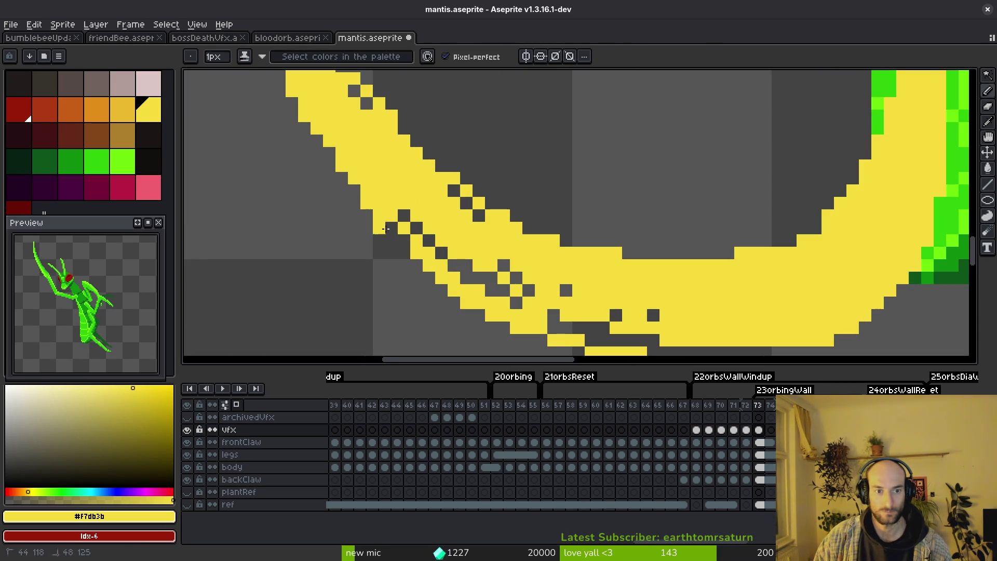
{"action": "scroll", "coordinate": [419, 175], "scroll_direction": "down", "scroll_amount": 3}
{"action": "scroll", "coordinate": [419, 175], "scroll_direction": "down", "scroll_amount": 2}
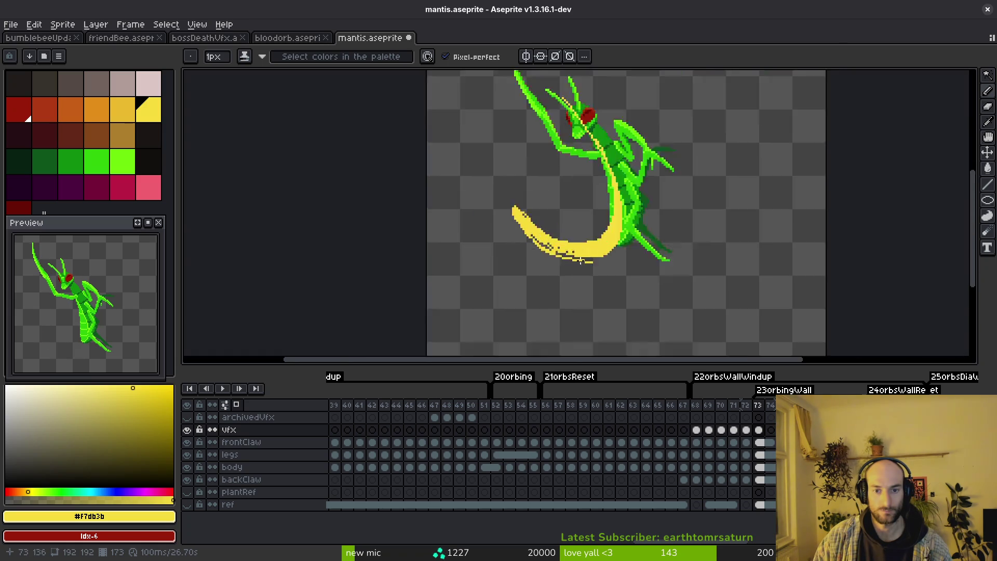
{"action": "scroll", "coordinate": [600, 258], "scroll_direction": "up", "scroll_amount": 4}
Step: Extend the yellow crescent's tail with a redrawn stroke of extra pixels
{"action": "key", "text": "e"}
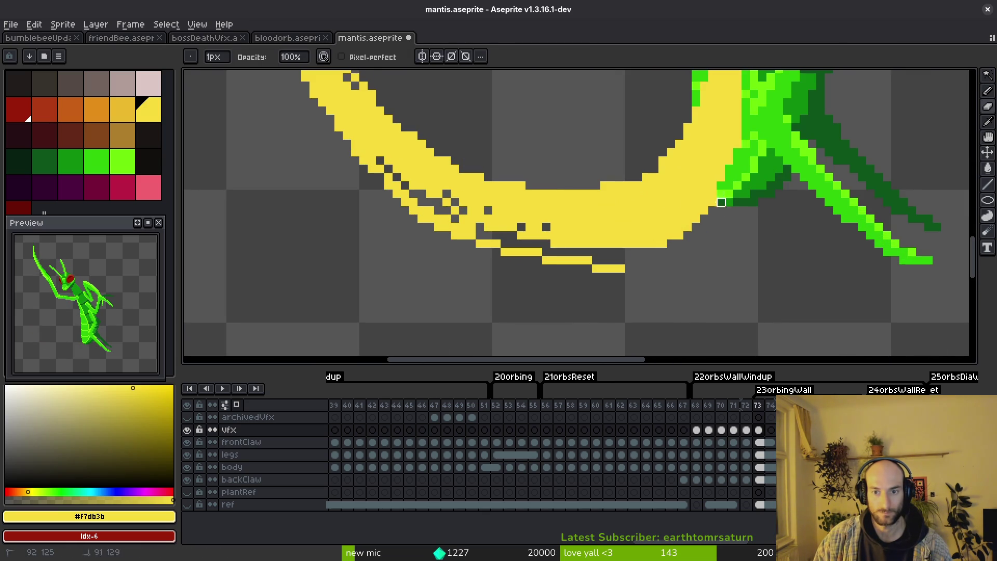
{"action": "key", "text": "b"}
{"action": "left_click_drag", "start_coordinate": [712, 220], "coordinate": [619, 267]}
{"action": "key", "text": "ctrl+z"}
{"action": "left_click_drag", "start_coordinate": [717, 217], "coordinate": [611, 266]}
{"action": "scroll", "coordinate": [726, 256], "scroll_direction": "down", "scroll_amount": 3}
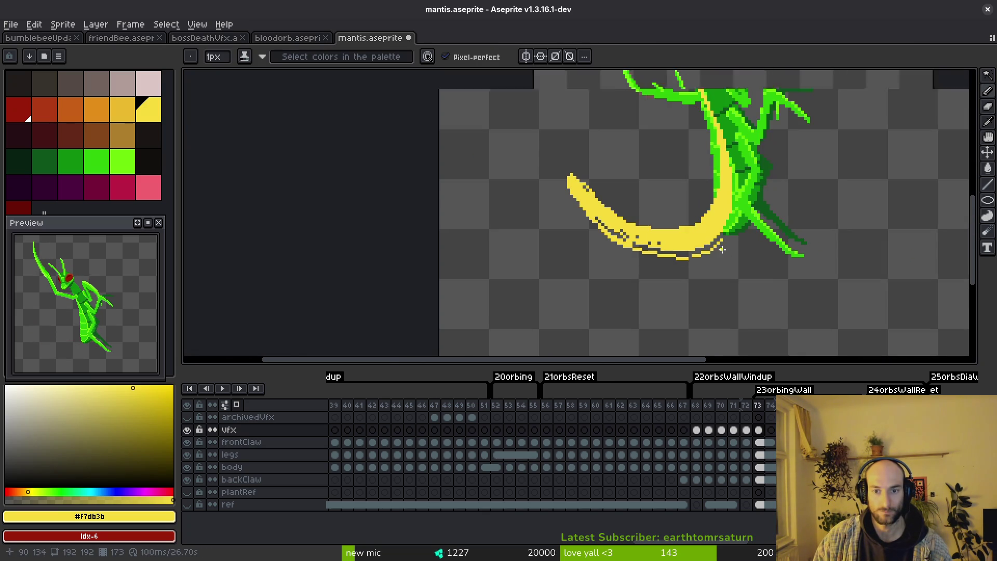
{"action": "scroll", "coordinate": [722, 249], "scroll_direction": "down", "scroll_amount": 4}
{"action": "scroll", "coordinate": [712, 312], "scroll_direction": "up", "scroll_amount": 4}
{"action": "scroll", "coordinate": [686, 226], "scroll_direction": "down", "scroll_amount": 1}
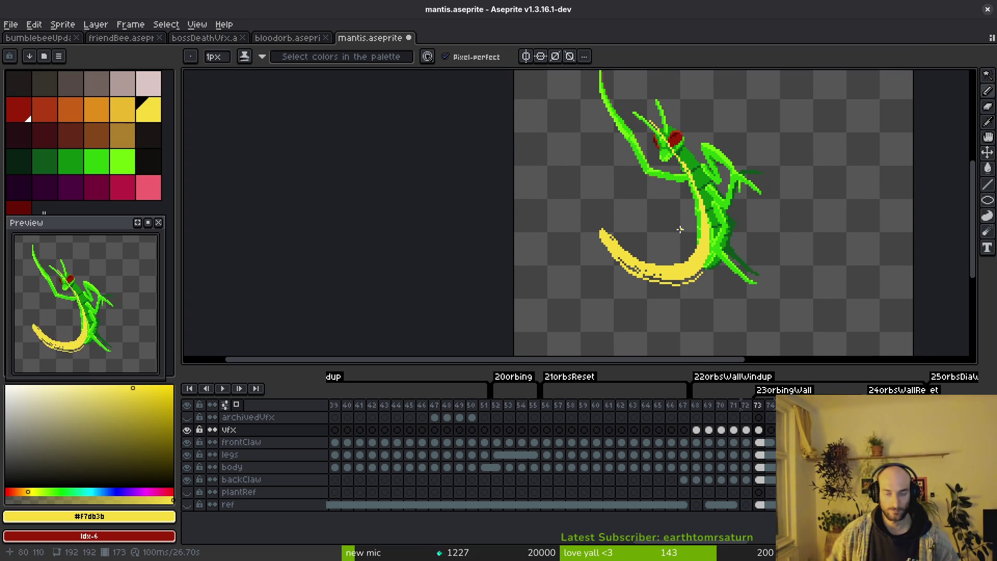
Step: Replace Color the yellow crescent on frame 73 with the red swatch
{"action": "key", "text": "Left"}
{"action": "key", "text": "Left"}
{"action": "key", "text": "Right"}
{"action": "key", "text": "Right"}
{"action": "key", "text": "Left"}
{"action": "key", "text": "Left"}
{"action": "key", "text": "Right"}
{"action": "key", "text": "Right"}
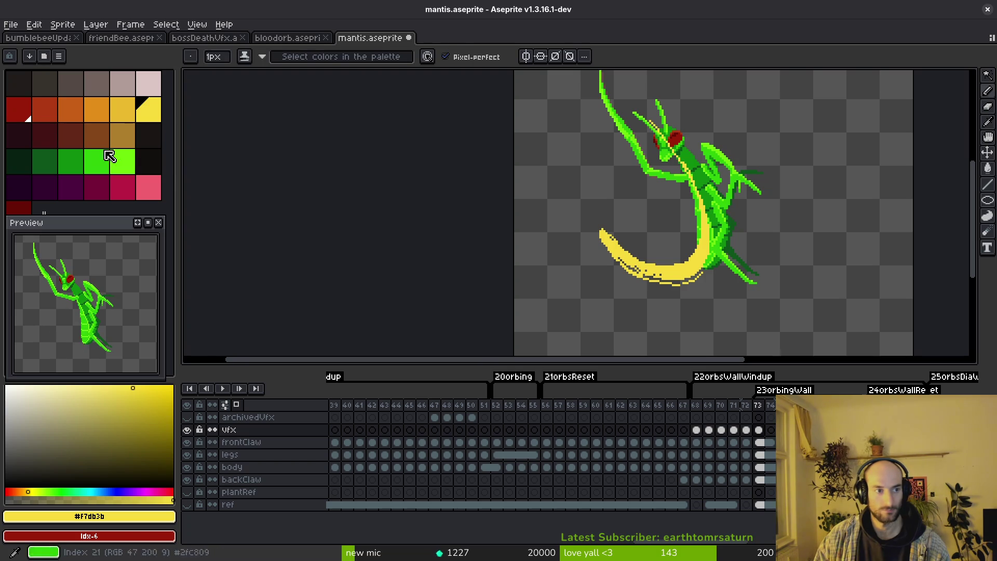
{"action": "right_click", "coordinate": [19, 109]}
{"action": "key", "text": "shift+r"}
{"action": "left_click", "coordinate": [752, 150]}
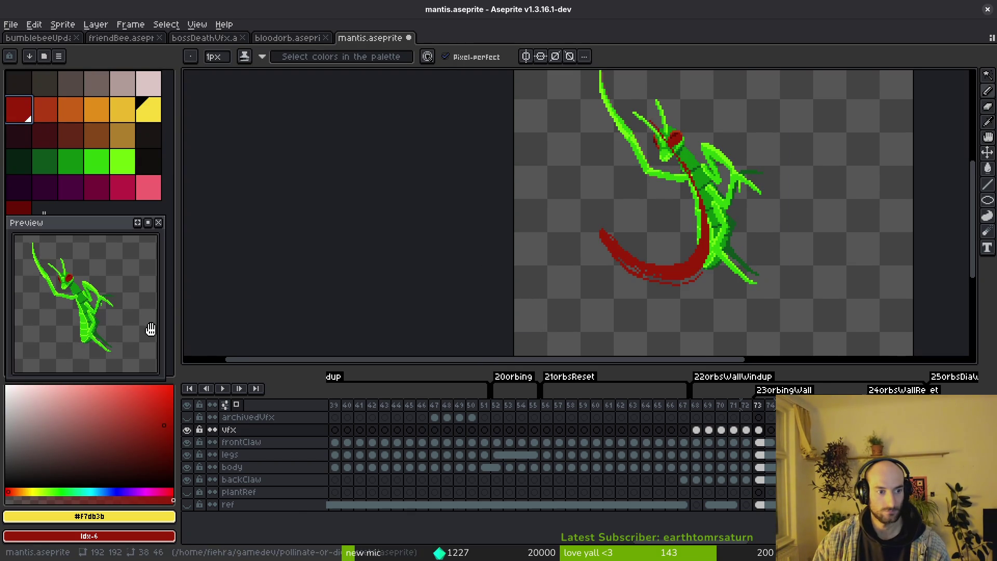
Step: Eyedrop the dark red and Replace Color the swipe strokes on frames 68 and 69
{"action": "key", "text": "Left"}
{"action": "key", "text": "Left"}
{"action": "key", "text": "Left"}
{"action": "key", "text": "Left"}
{"action": "key", "text": "Left"}
{"action": "scroll", "coordinate": [651, 205], "scroll_direction": "up", "scroll_amount": 3}
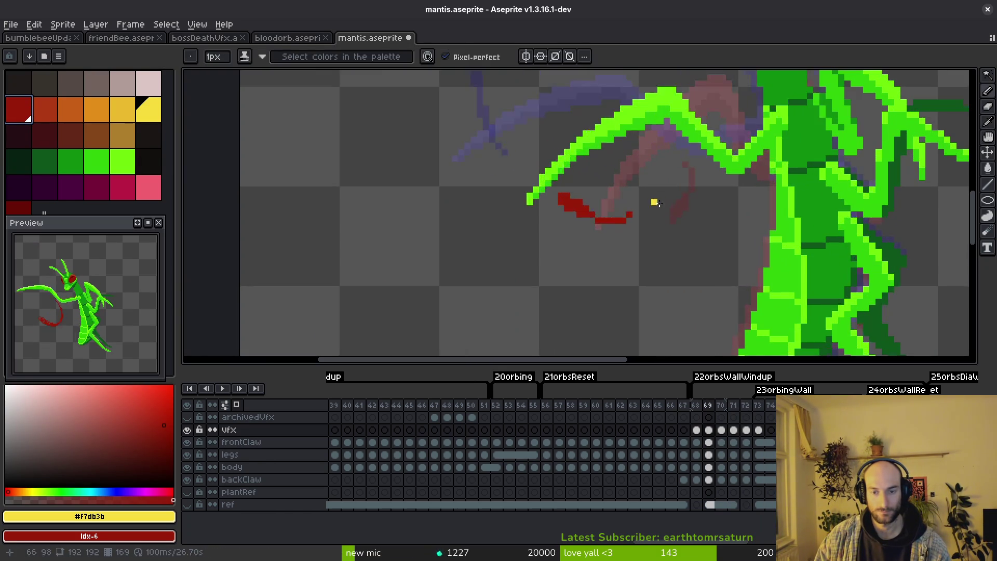
{"action": "left_click", "coordinate": [685, 204], "text": "alt"}
{"action": "right_click", "coordinate": [44, 135]}
{"action": "key", "text": "shift+r"}
{"action": "left_click", "coordinate": [757, 150]}
{"action": "key", "text": "Right"}
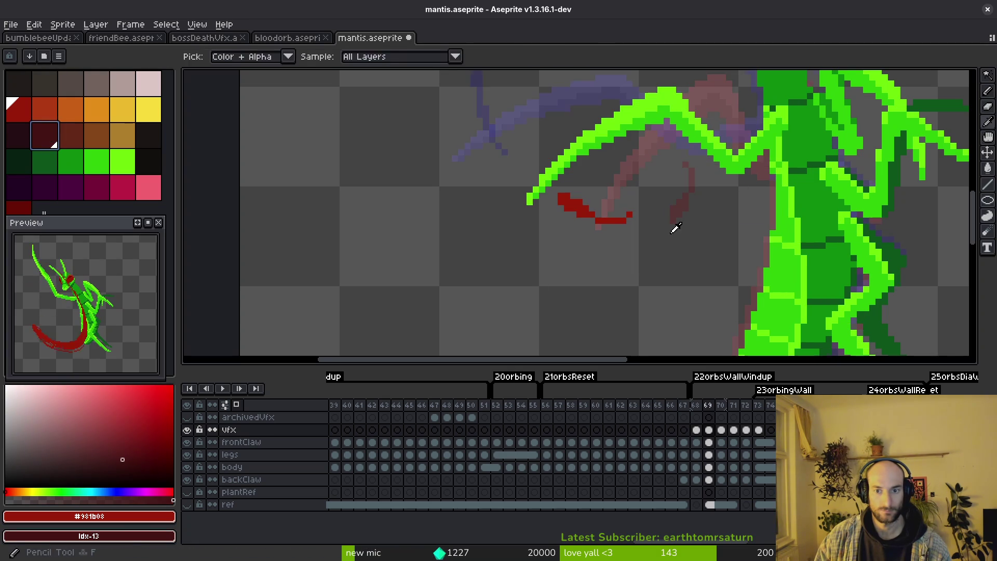
{"action": "key", "text": "Right"}
{"action": "key", "text": "shift+r"}
{"action": "left_click", "coordinate": [757, 150]}
{"action": "left_click_drag", "start_coordinate": [591, 250], "coordinate": [580, 356]}
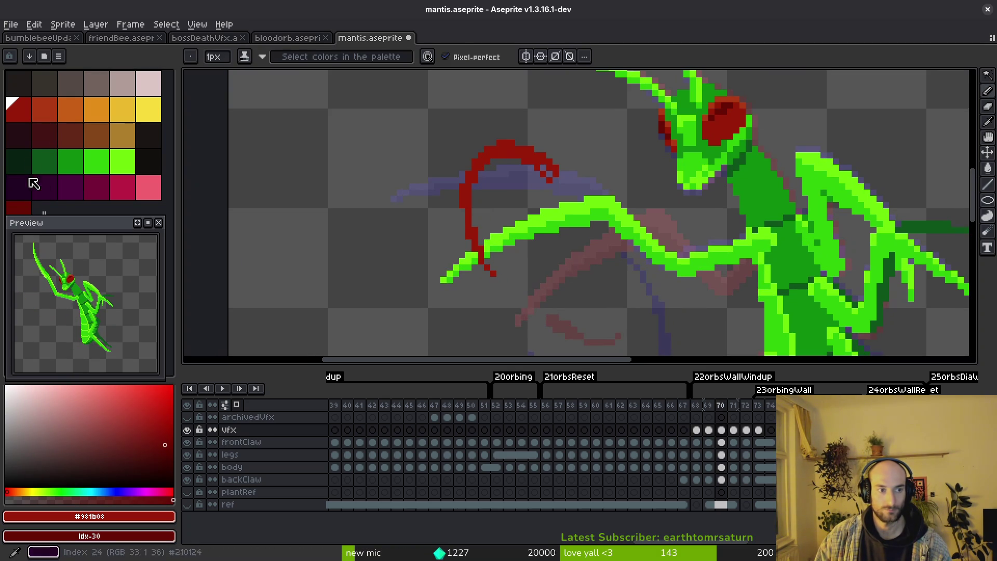
Step: Replace Color the dark red arc to the standard red on frames 70 and 71, saving
{"action": "key", "text": "shift+r"}
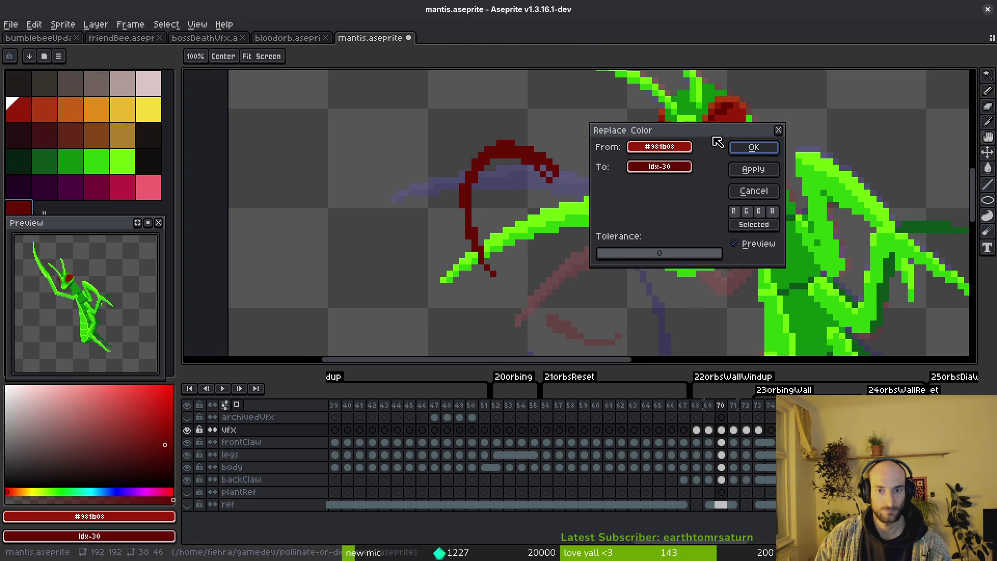
{"action": "left_click", "coordinate": [737, 149]}
{"action": "key", "text": "ctrl+s"}
{"action": "key", "text": "Right"}
{"action": "scroll", "coordinate": [670, 276], "scroll_direction": "down", "scroll_amount": 2}
{"action": "scroll", "coordinate": [669, 277], "scroll_direction": "up", "scroll_amount": 2}
{"action": "key", "text": "b"}
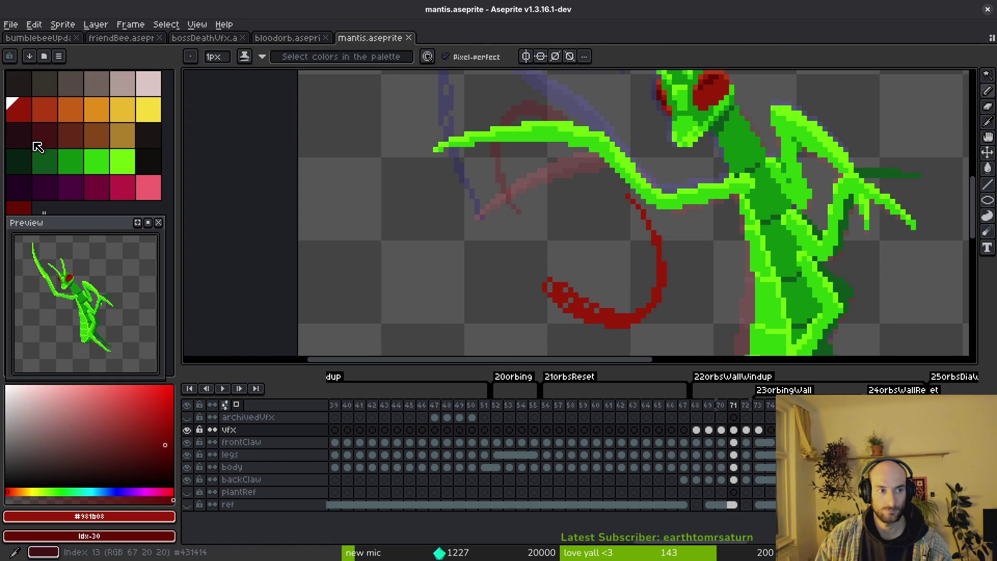
{"action": "key", "text": "shift+r"}
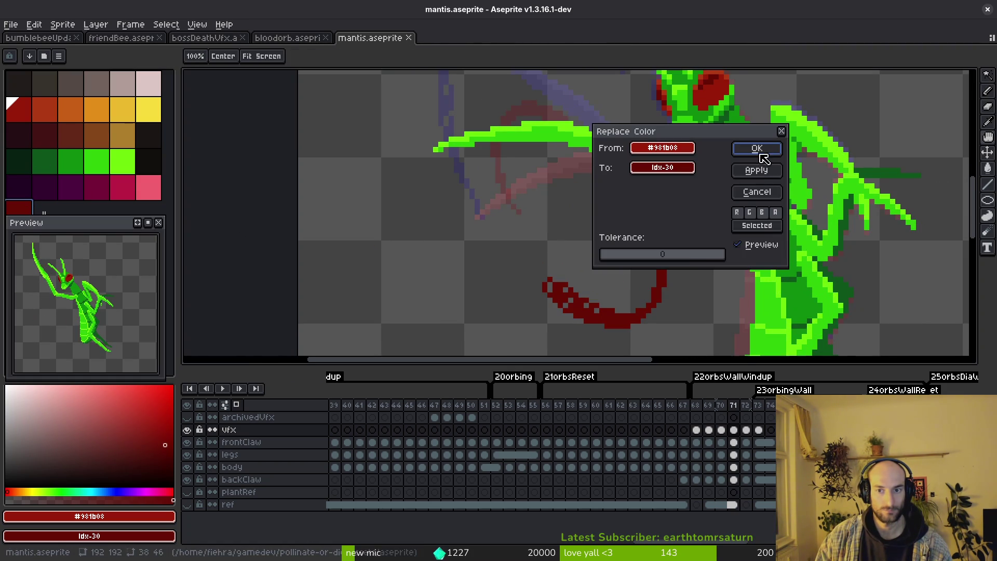
{"action": "left_click", "coordinate": [753, 149]}
{"action": "scroll", "coordinate": [673, 264], "scroll_direction": "down", "scroll_amount": 3}
Step: Flip between frames 70–72 sampling colours to verify the recolour
{"action": "key", "text": "Left"}
{"action": "key", "text": "i"}
{"action": "key", "text": "b"}
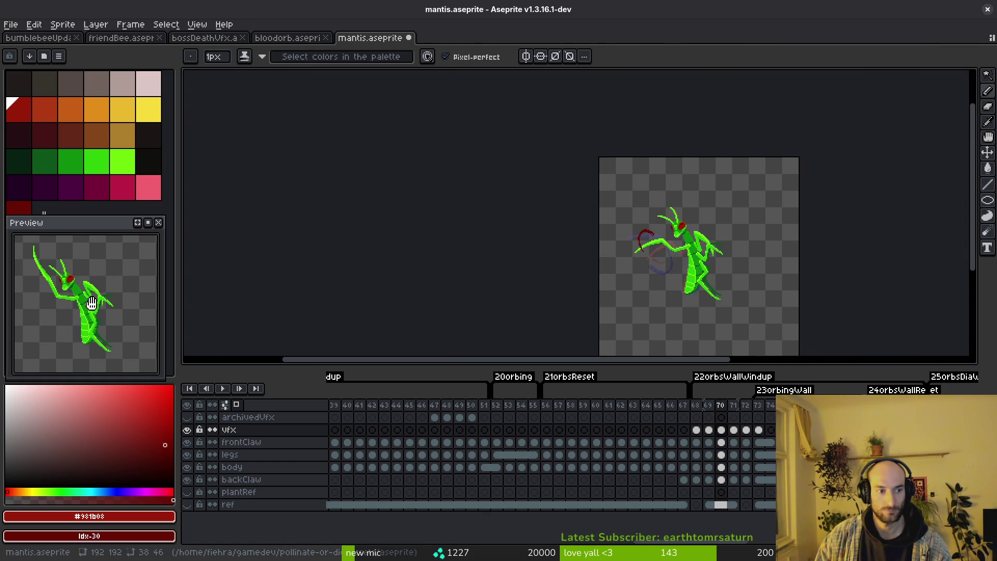
{"action": "key", "text": "Right"}
{"action": "key", "text": "i"}
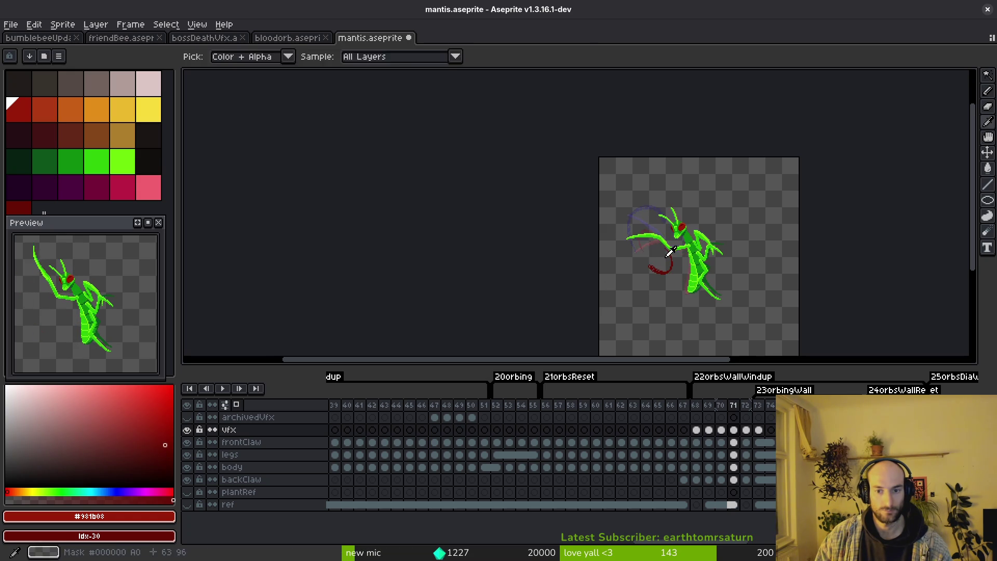
{"action": "scroll", "coordinate": [663, 252], "scroll_direction": "up", "scroll_amount": 3}
{"action": "key", "text": "b"}
{"action": "key", "text": "Right"}
Step: Replace Color the dark red arc on frame 72 to match, then move to frame 73
{"action": "left_click_drag", "start_coordinate": [571, 206], "coordinate": [584, 283]}
{"action": "key", "text": "i"}
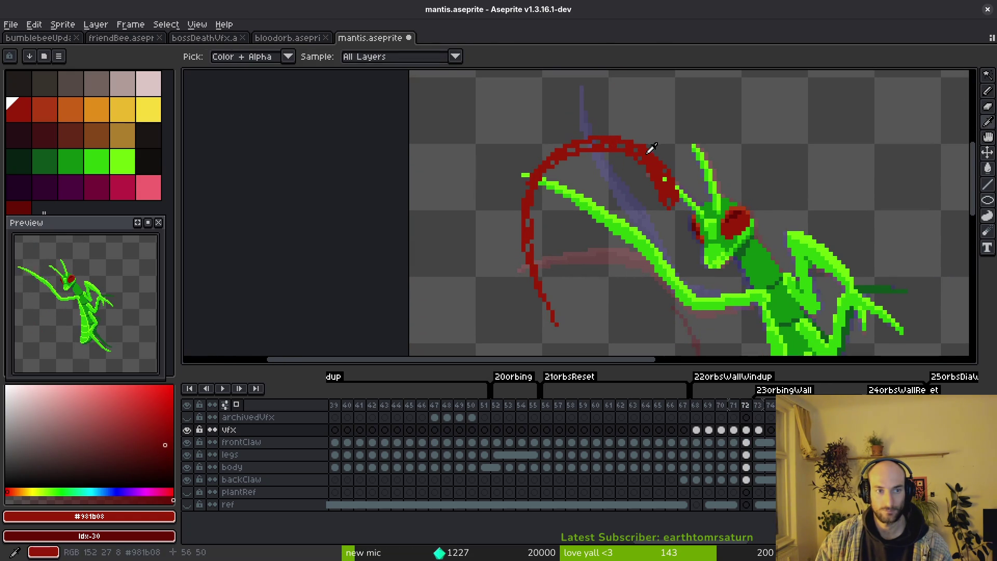
{"action": "key", "text": "shift+r"}
{"action": "left_click", "coordinate": [757, 150]}
{"action": "key", "text": "b"}
{"action": "key", "text": "Right"}
{"action": "scroll", "coordinate": [678, 260], "scroll_direction": "down", "scroll_amount": 2}
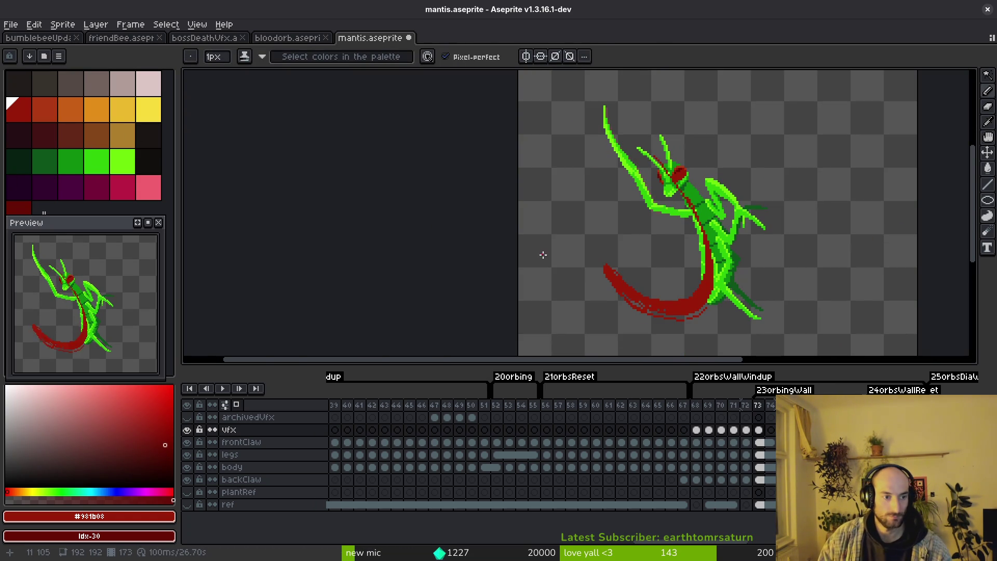
Step: Check archived frame 68, then marquee-select and copy frame 73's red swipe
{"action": "left_click", "coordinate": [696, 416]}
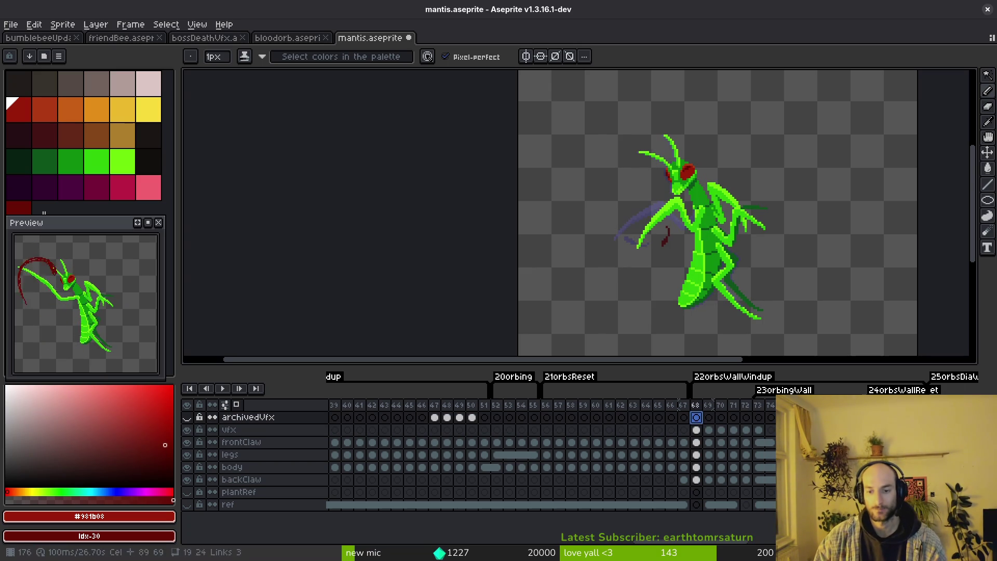
{"action": "left_click", "coordinate": [758, 429]}
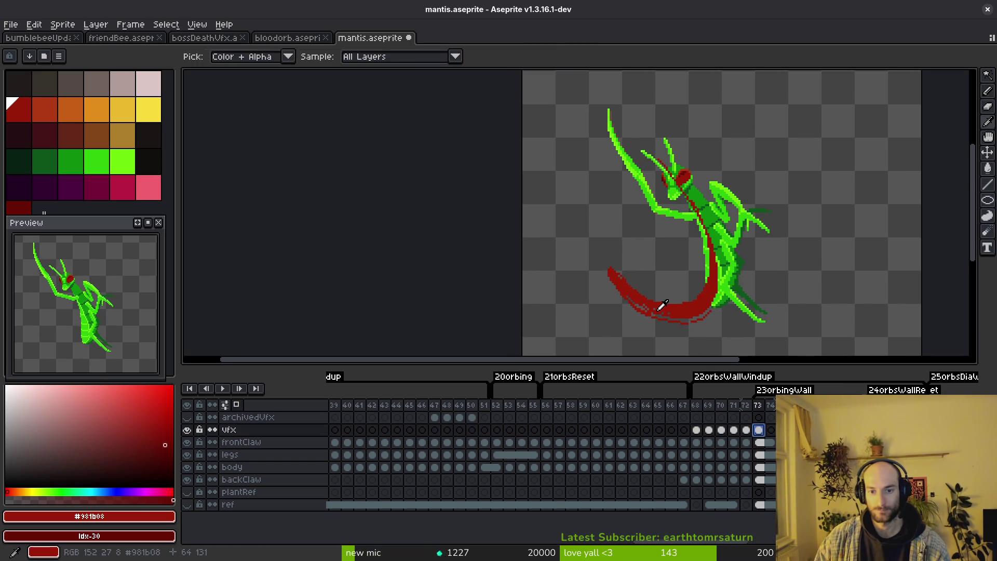
{"action": "left_click_drag", "start_coordinate": [650, 312], "coordinate": [657, 311]}
{"action": "key", "text": "Right"}
{"action": "scroll", "coordinate": [618, 284], "scroll_direction": "up", "scroll_amount": 2}
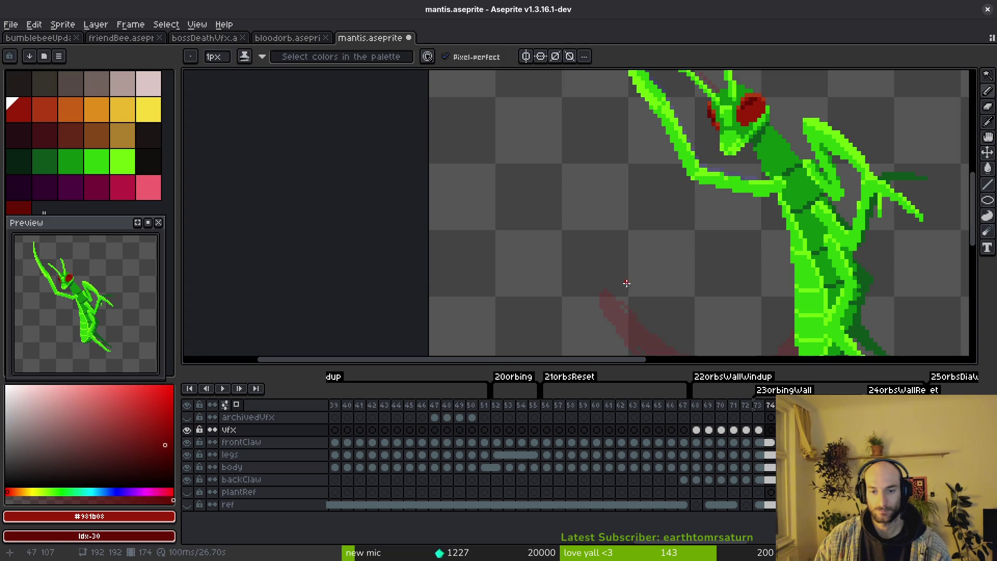
{"action": "key", "text": "Left"}
{"action": "scroll", "coordinate": [624, 279], "scroll_direction": "down", "scroll_amount": 2}
{"action": "key", "text": "m"}
{"action": "left_click_drag", "start_coordinate": [563, 103], "coordinate": [805, 357]}
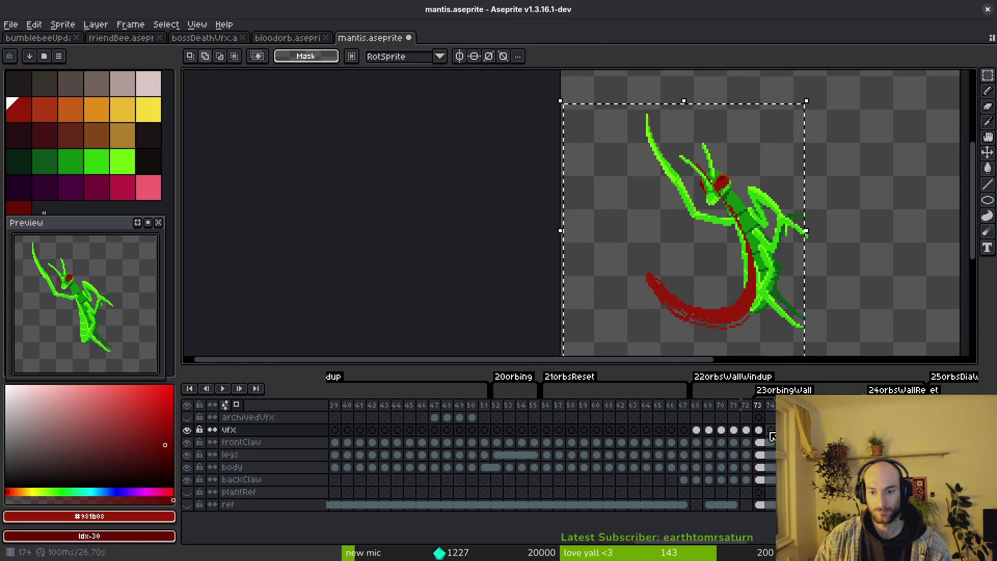
Step: Paste the swipe onto frame 74, rotate it 180°, nudge it lower and commit
{"action": "key", "text": "Right"}
{"action": "key", "text": "ctrl+v"}
{"action": "mouse_move", "coordinate": [723, 317]}
{"action": "left_mouse_down"}
{"action": "mouse_move", "coordinate": [678, 283]}
{"action": "mouse_move", "coordinate": [639, 222]}
{"action": "left_mouse_up"}
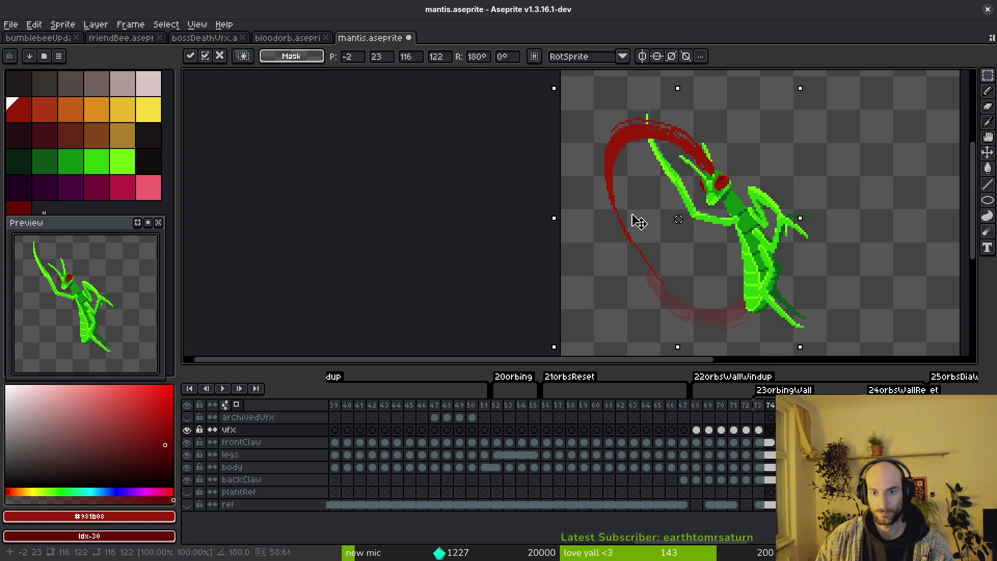
{"action": "left_click_drag", "start_coordinate": [639, 222], "coordinate": [648, 237]}
{"action": "key", "text": "Return"}
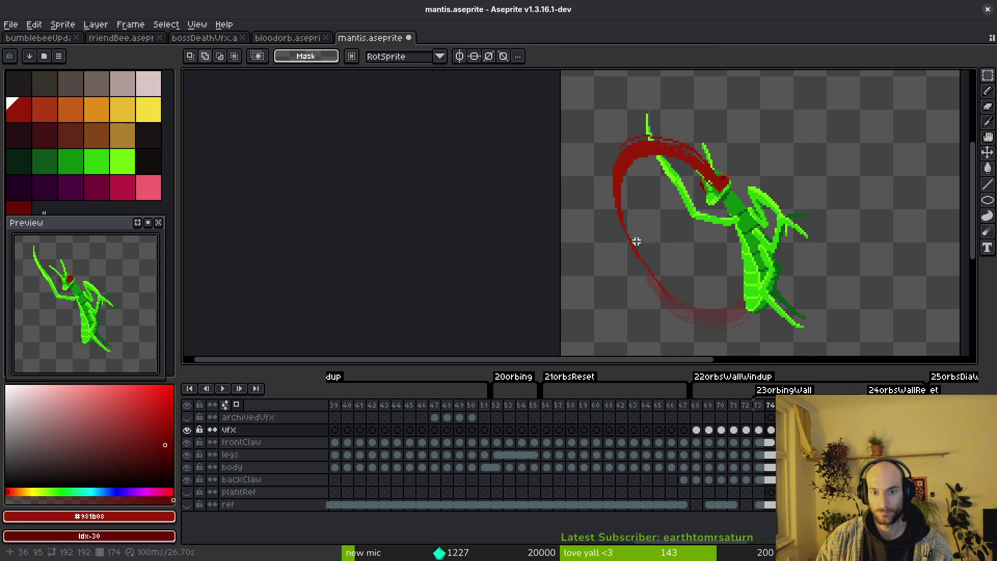
{"action": "key", "text": "b"}
{"action": "scroll", "coordinate": [649, 242], "scroll_direction": "up", "scroll_amount": 2}
{"action": "scroll", "coordinate": [656, 267], "scroll_direction": "up", "scroll_amount": 1}
{"action": "scroll", "coordinate": [604, 122], "scroll_direction": "down", "scroll_amount": 2}
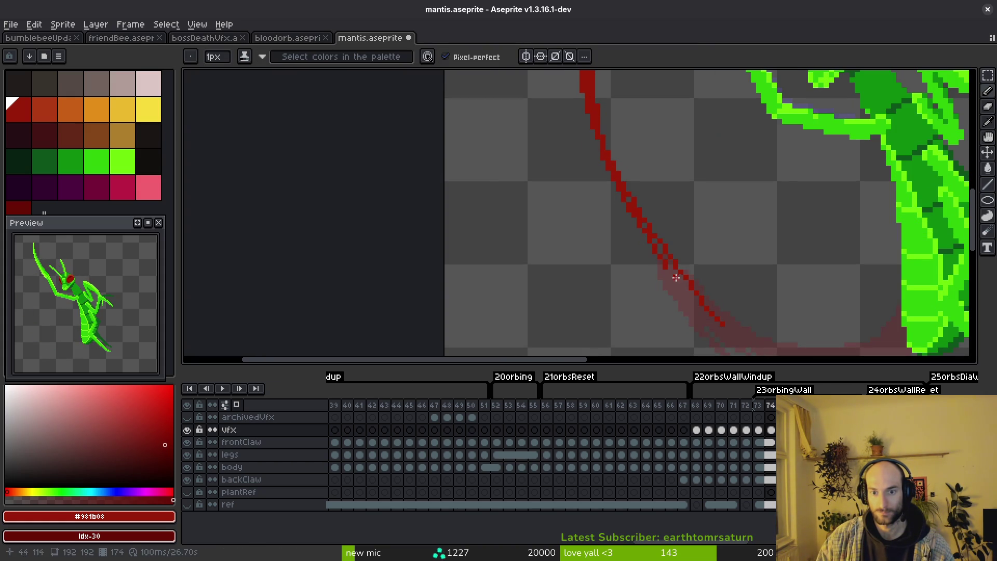
Step: Patch and thicken gaps along frame 74's red arc with the pencil, then save mantis.aseprite
{"action": "left_click_drag", "start_coordinate": [652, 242], "coordinate": [697, 310]}
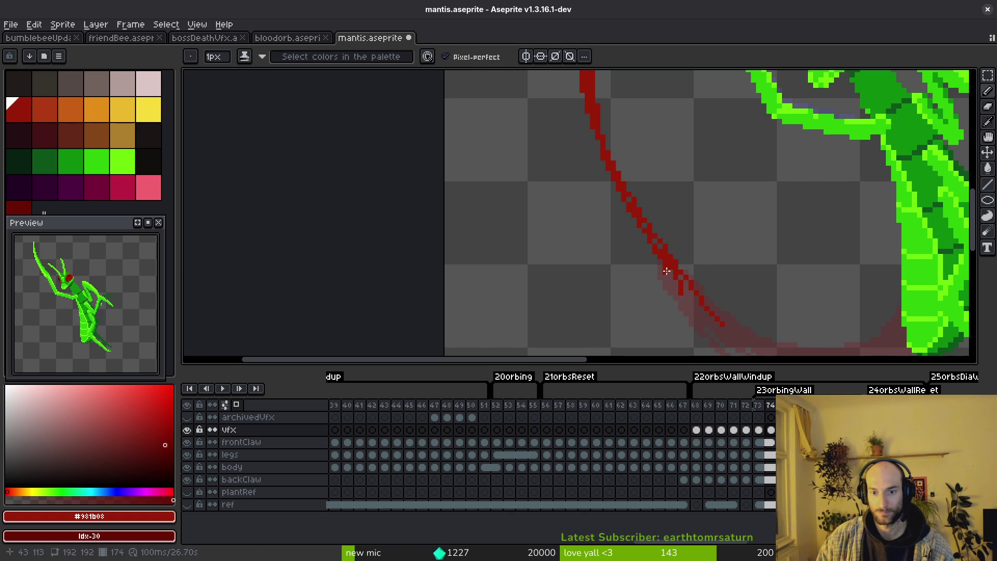
{"action": "key", "text": "alt"}
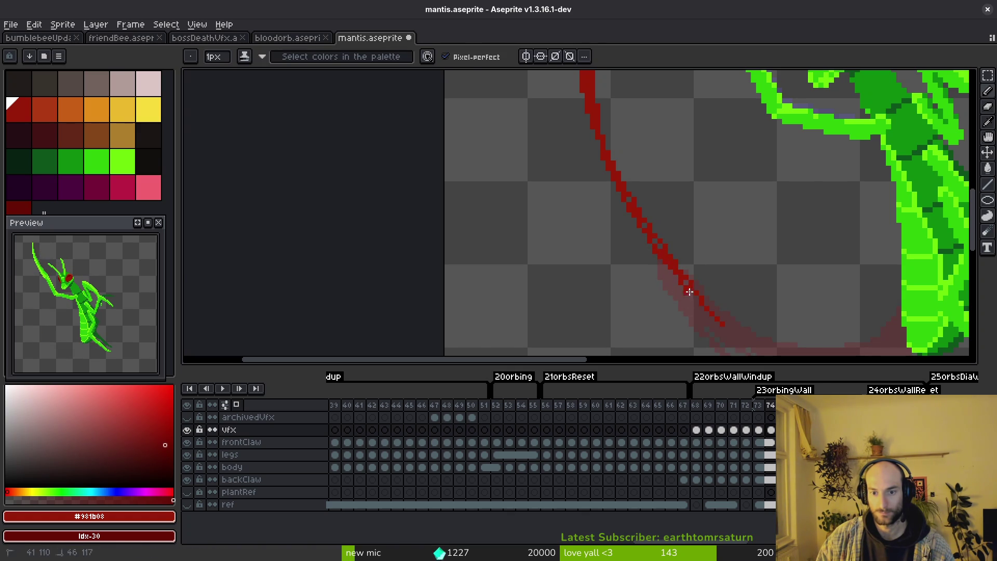
{"action": "scroll", "coordinate": [686, 280], "scroll_direction": "down", "scroll_amount": 2}
{"action": "scroll", "coordinate": [647, 226], "scroll_direction": "up", "scroll_amount": 3}
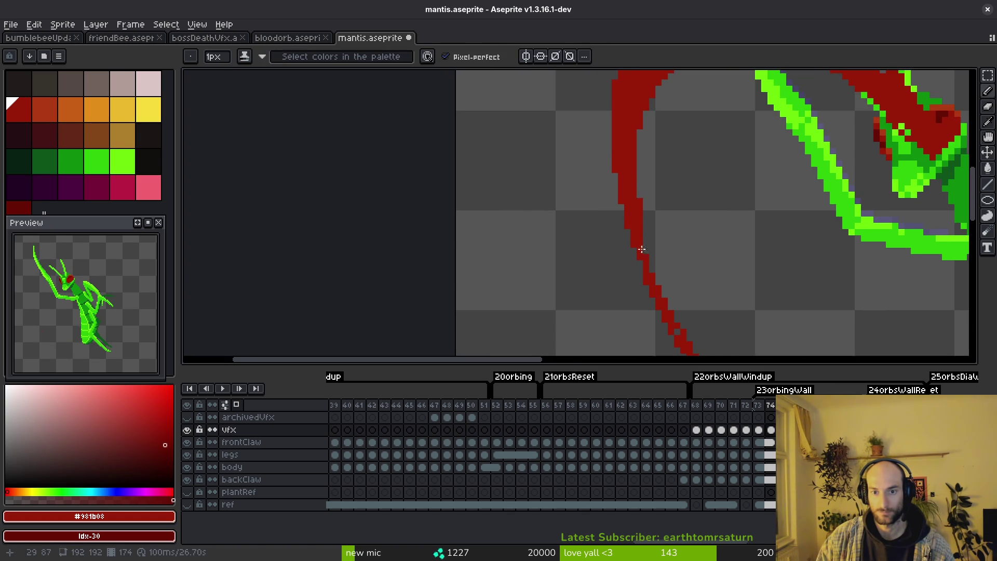
{"action": "left_click_drag", "start_coordinate": [637, 180], "coordinate": [663, 285]}
{"action": "scroll", "coordinate": [663, 285], "scroll_direction": "down", "scroll_amount": 1}
{"action": "left_click_drag", "start_coordinate": [619, 168], "coordinate": [647, 260]}
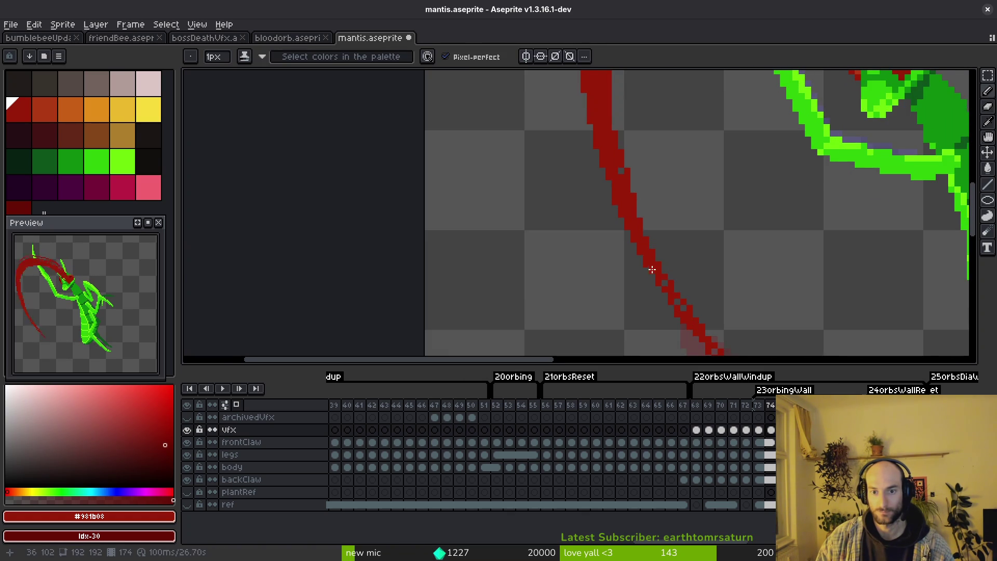
{"action": "scroll", "coordinate": [662, 278], "scroll_direction": "down", "scroll_amount": 3}
{"action": "scroll", "coordinate": [684, 235], "scroll_direction": "up", "scroll_amount": 3}
{"action": "scroll", "coordinate": [669, 195], "scroll_direction": "up", "scroll_amount": 1}
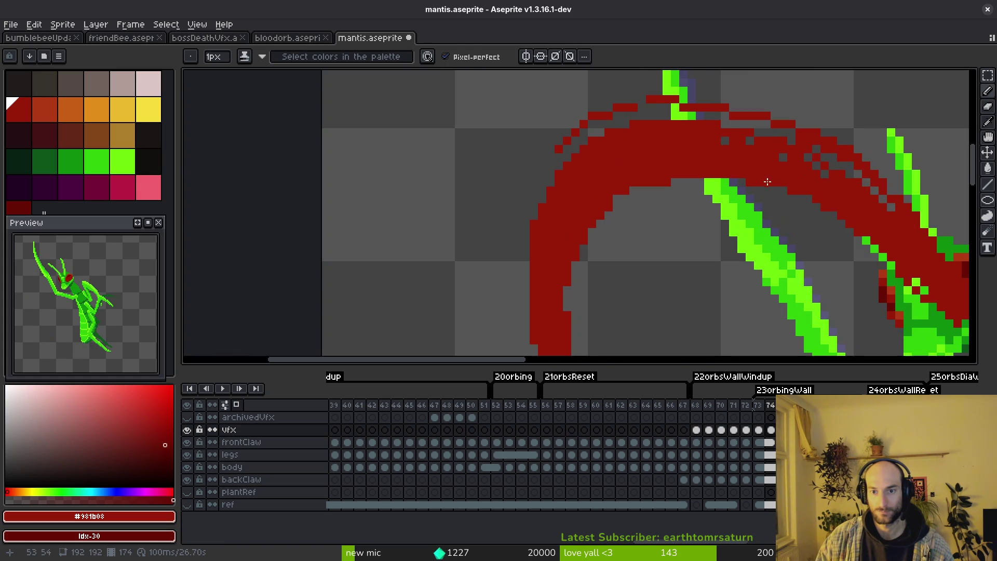
{"action": "key", "text": "e"}
{"action": "key", "text": "b"}
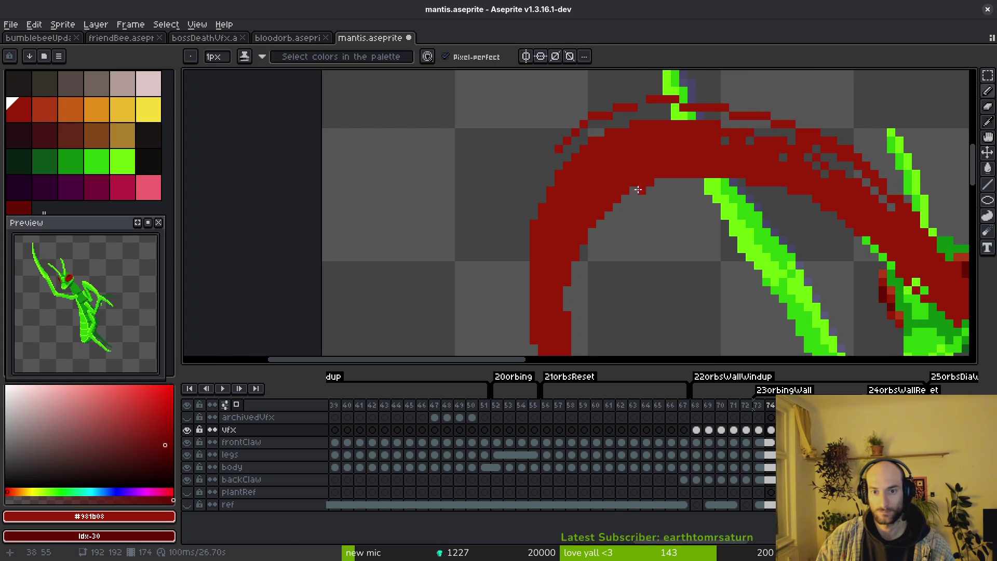
{"action": "key", "text": "ctrl+s"}
{"action": "scroll", "coordinate": [766, 256], "scroll_direction": "down", "scroll_amount": 2}
{"action": "scroll", "coordinate": [765, 257], "scroll_direction": "down", "scroll_amount": 1}
{"action": "scroll", "coordinate": [630, 283], "scroll_direction": "down", "scroll_amount": 1}
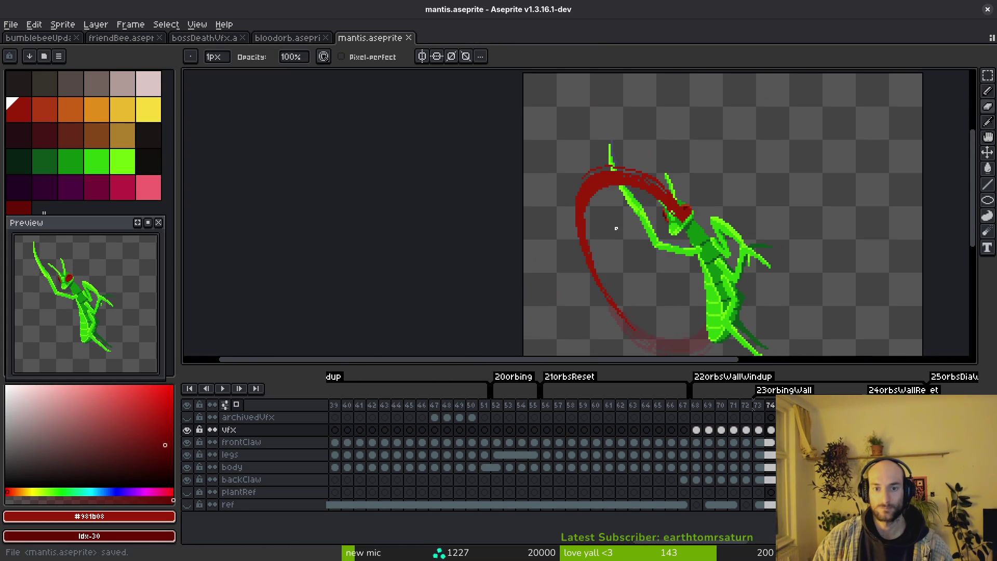
Step: Hide the mantis body and paint a lighter orange-red highlight along the claw arc's upper curve on frame 74
{"action": "left_click", "coordinate": [45, 109]}
{"action": "scroll", "coordinate": [597, 219], "scroll_direction": "up", "scroll_amount": 1}
{"action": "scroll", "coordinate": [615, 217], "scroll_direction": "up", "scroll_amount": 1}
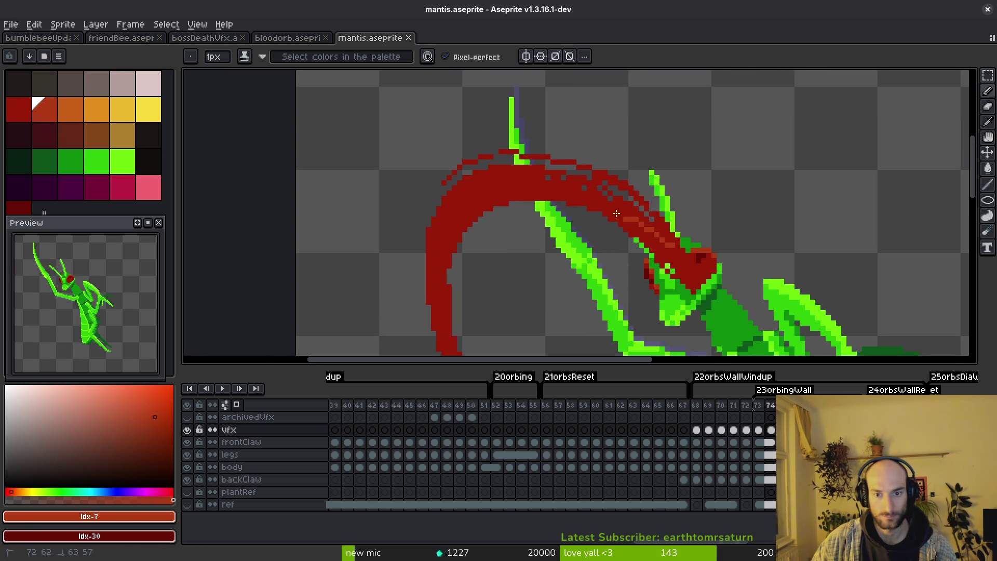
{"action": "left_click", "coordinate": [187, 466]}
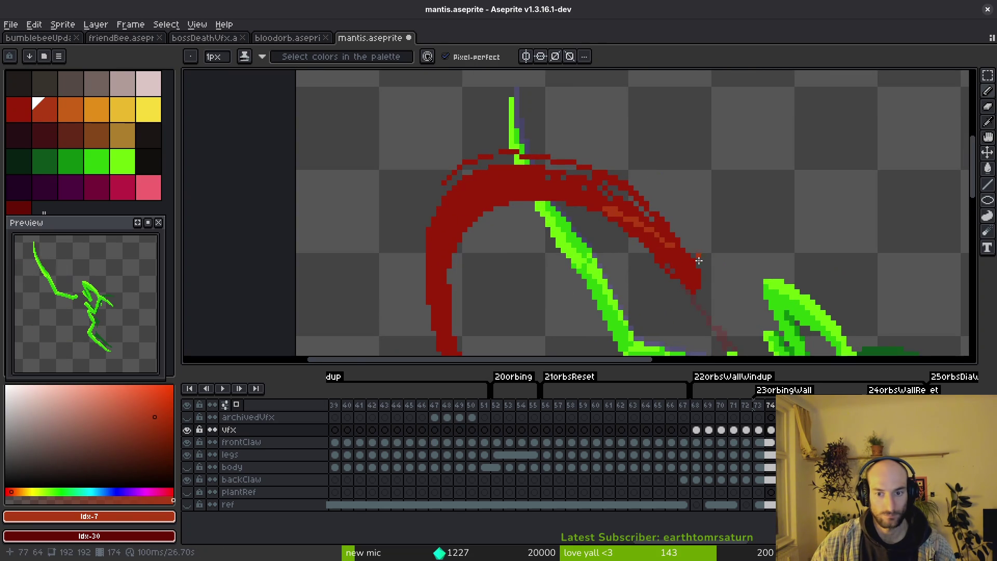
{"action": "scroll", "coordinate": [687, 288], "scroll_direction": "up", "scroll_amount": 1}
{"action": "left_click_drag", "start_coordinate": [685, 287], "coordinate": [592, 197]}
{"action": "mouse_move", "coordinate": [650, 229]}
{"action": "left_mouse_down"}
{"action": "mouse_move", "coordinate": [425, 125]}
{"action": "mouse_move", "coordinate": [296, 138]}
{"action": "left_mouse_up"}
{"action": "key", "text": "ctrl+z"}
{"action": "key", "text": "ctrl+z"}
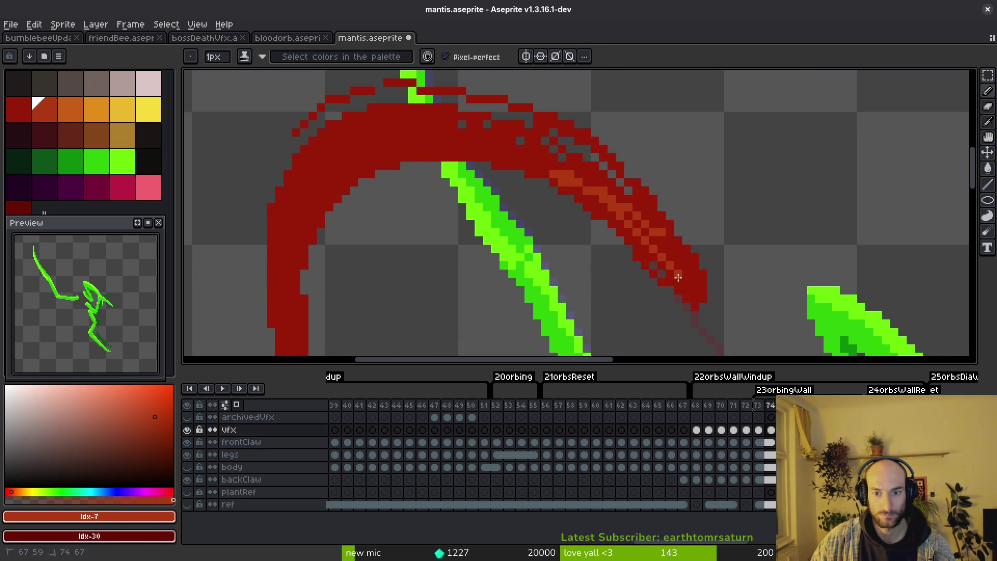
{"action": "left_click_drag", "start_coordinate": [513, 153], "coordinate": [393, 147]}
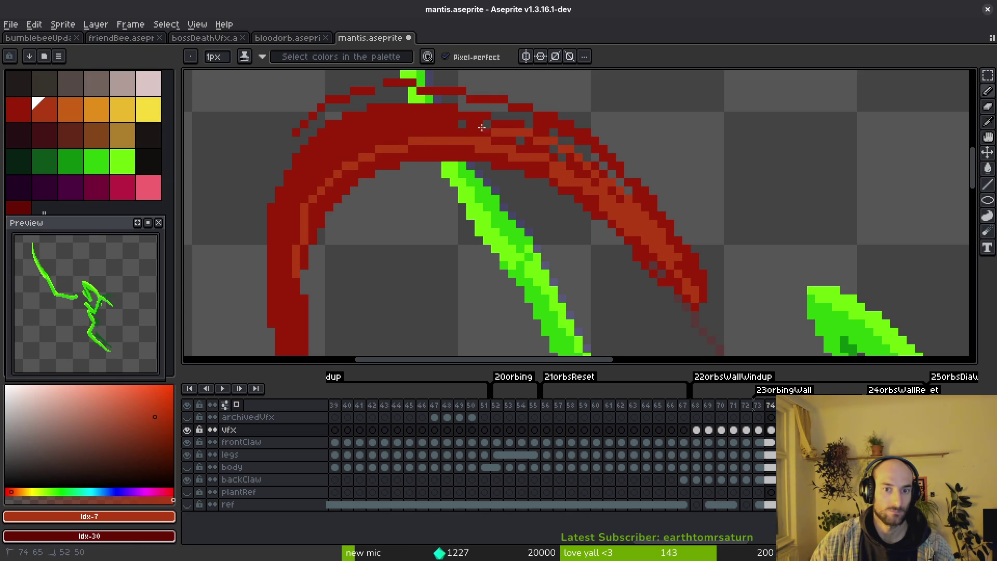
{"action": "left_click_drag", "start_coordinate": [504, 132], "coordinate": [362, 131]}
{"action": "left_click_drag", "start_coordinate": [436, 127], "coordinate": [335, 170]}
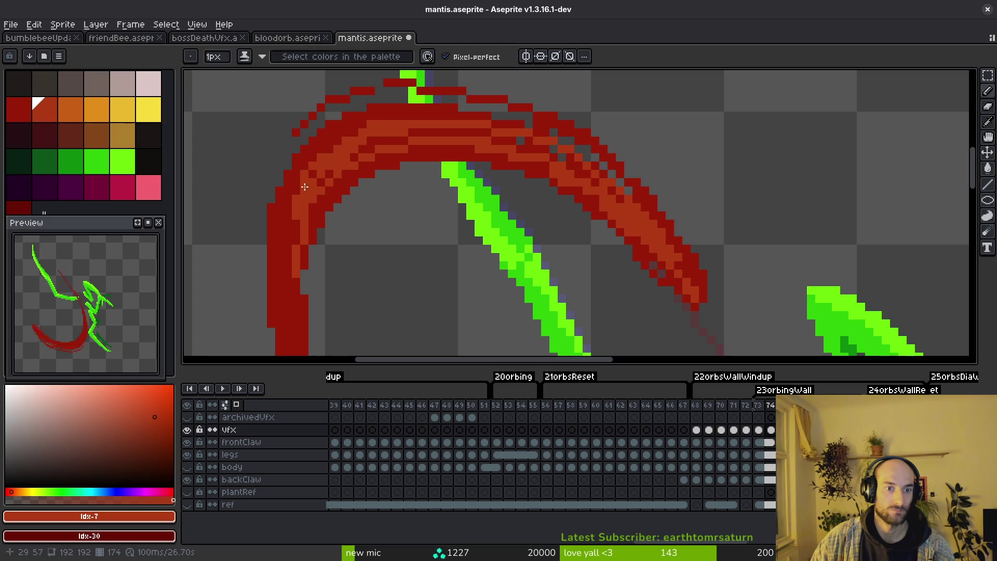
Step: Carry the highlight down the claw's left arm, touch up dark red #981b08 edge pixels, and save
{"action": "left_click_drag", "start_coordinate": [292, 214], "coordinate": [292, 327]}
{"action": "scroll", "coordinate": [344, 251], "scroll_direction": "down", "scroll_amount": 2}
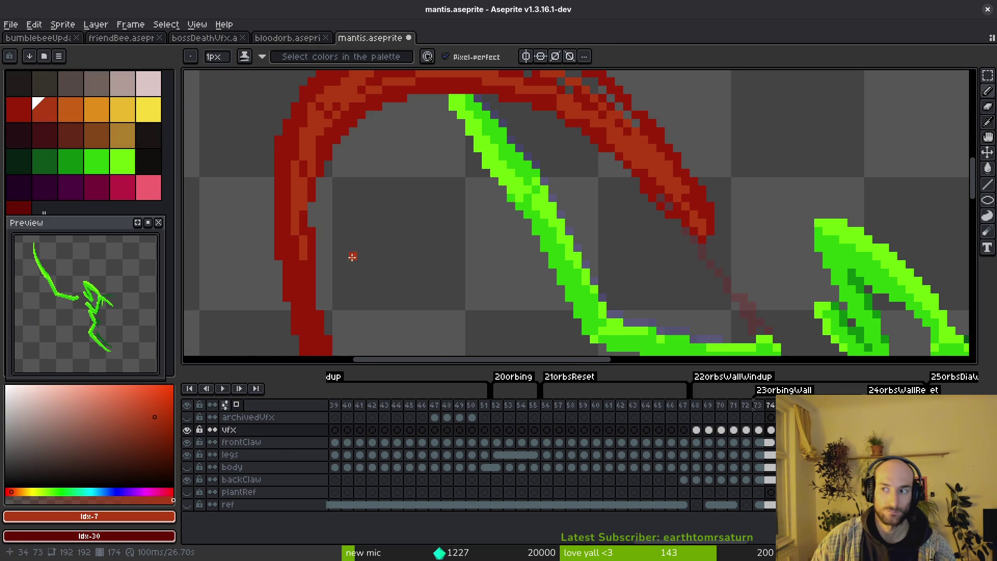
{"action": "scroll", "coordinate": [390, 238], "scroll_direction": "up", "scroll_amount": 1}
{"action": "left_click_drag", "start_coordinate": [291, 170], "coordinate": [304, 328]}
{"action": "scroll", "coordinate": [311, 321], "scroll_direction": "down", "scroll_amount": 2}
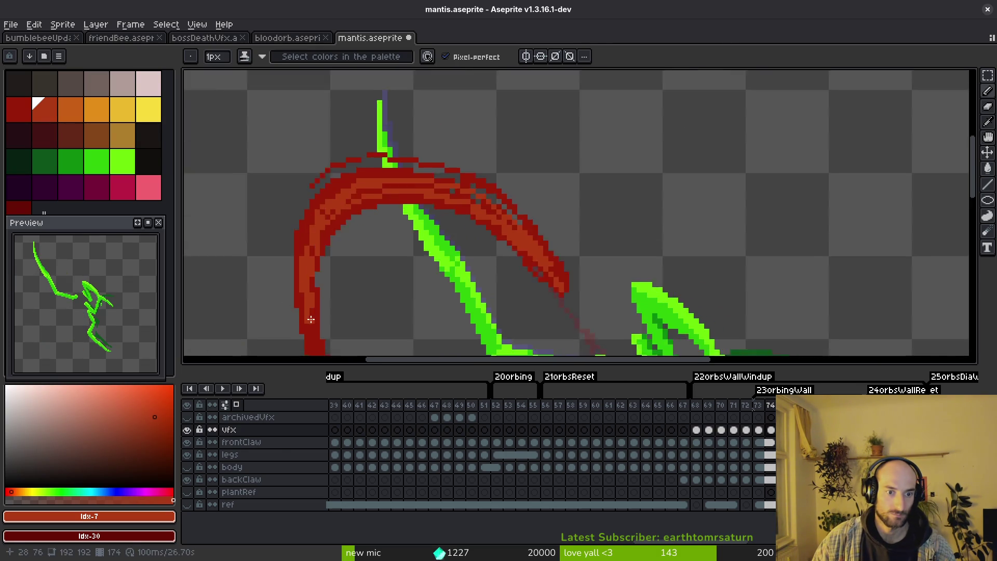
{"action": "scroll", "coordinate": [311, 320], "scroll_direction": "down", "scroll_amount": 2}
{"action": "scroll", "coordinate": [309, 196], "scroll_direction": "up", "scroll_amount": 1}
{"action": "left_click_drag", "start_coordinate": [315, 247], "coordinate": [332, 289]}
{"action": "scroll", "coordinate": [593, 144], "scroll_direction": "down", "scroll_amount": 2}
{"action": "scroll", "coordinate": [408, 181], "scroll_direction": "up", "scroll_amount": 3}
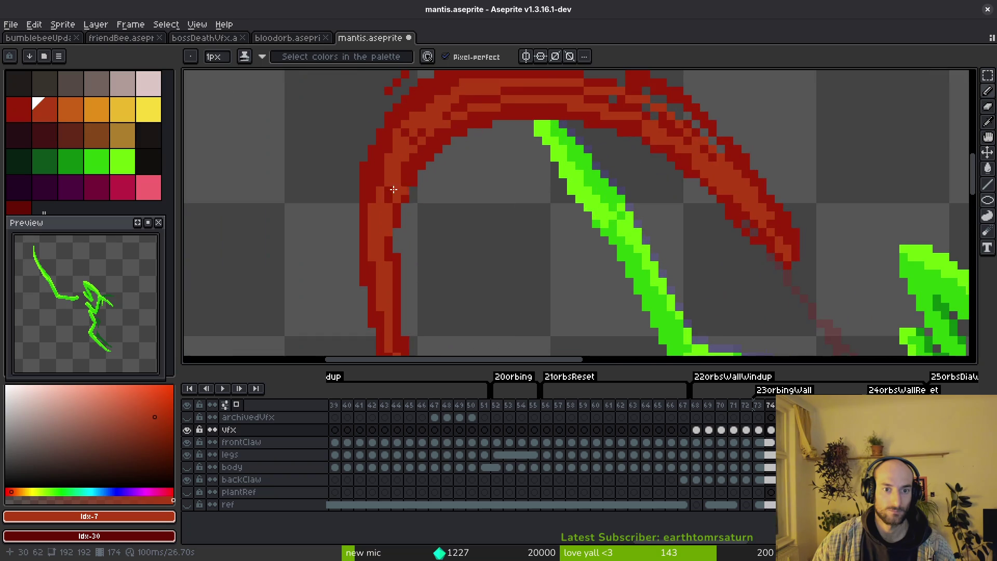
{"action": "left_click_drag", "start_coordinate": [389, 162], "coordinate": [376, 181]}
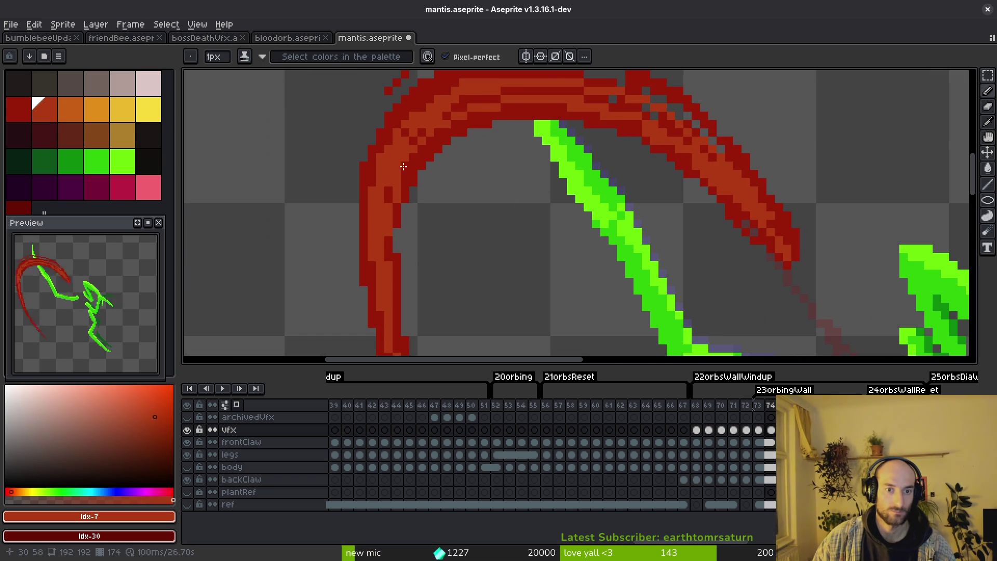
{"action": "left_click", "coordinate": [424, 109], "text": "alt"}
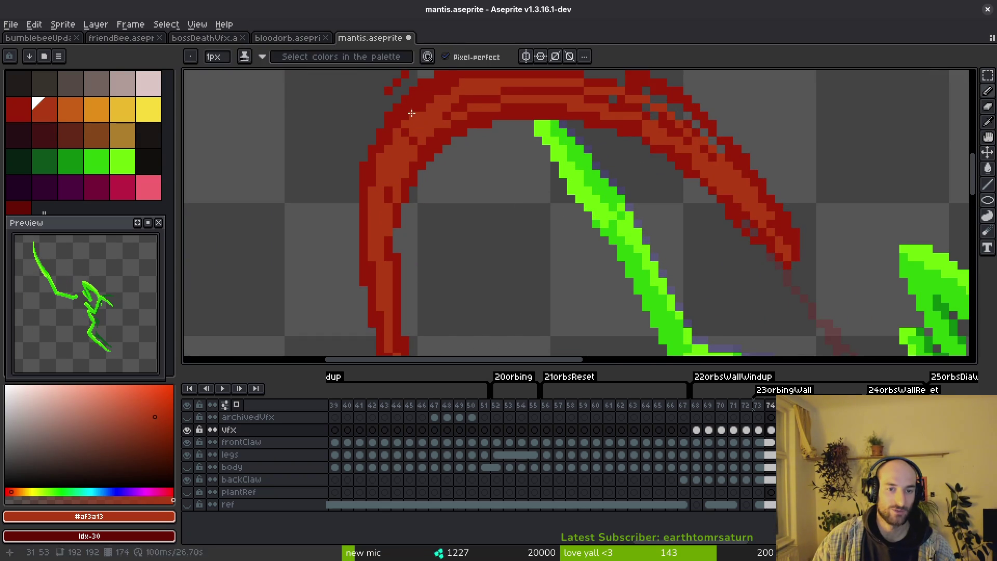
{"action": "scroll", "coordinate": [438, 113], "scroll_direction": "up", "scroll_amount": 1}
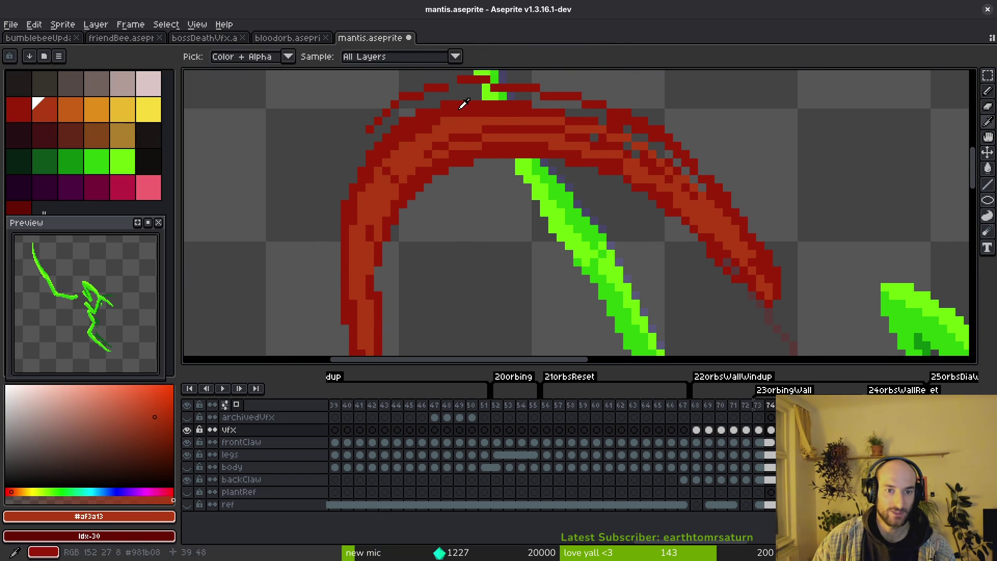
{"action": "left_click", "coordinate": [459, 119], "text": "alt"}
{"action": "key", "text": "ctrl+s"}
{"action": "scroll", "coordinate": [463, 224], "scroll_direction": "down", "scroll_amount": 1}
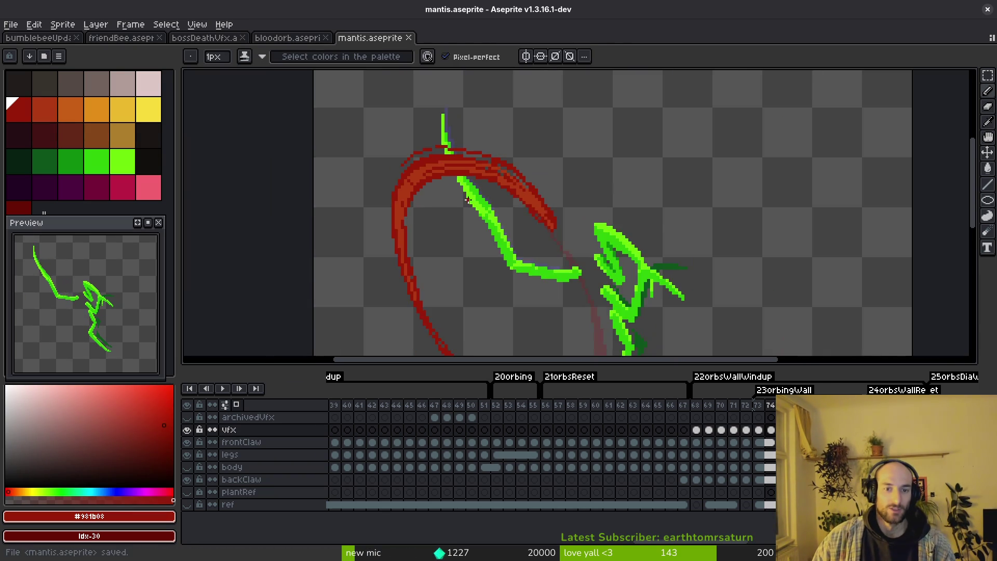
{"action": "scroll", "coordinate": [463, 225], "scroll_direction": "down", "scroll_amount": 1}
Step: On frame 73, paint orange-red highlight strokes along the arc's right side and left arm, undoing stray strokes
{"action": "key", "text": "Left"}
{"action": "key", "text": "Left"}
{"action": "scroll", "coordinate": [489, 277], "scroll_direction": "up", "scroll_amount": 3}
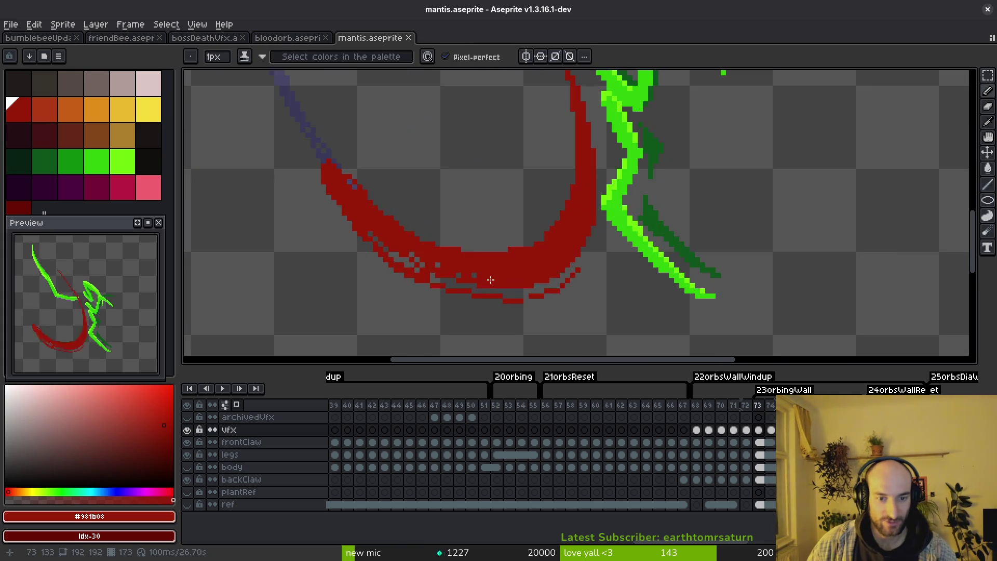
{"action": "key", "text": "Right"}
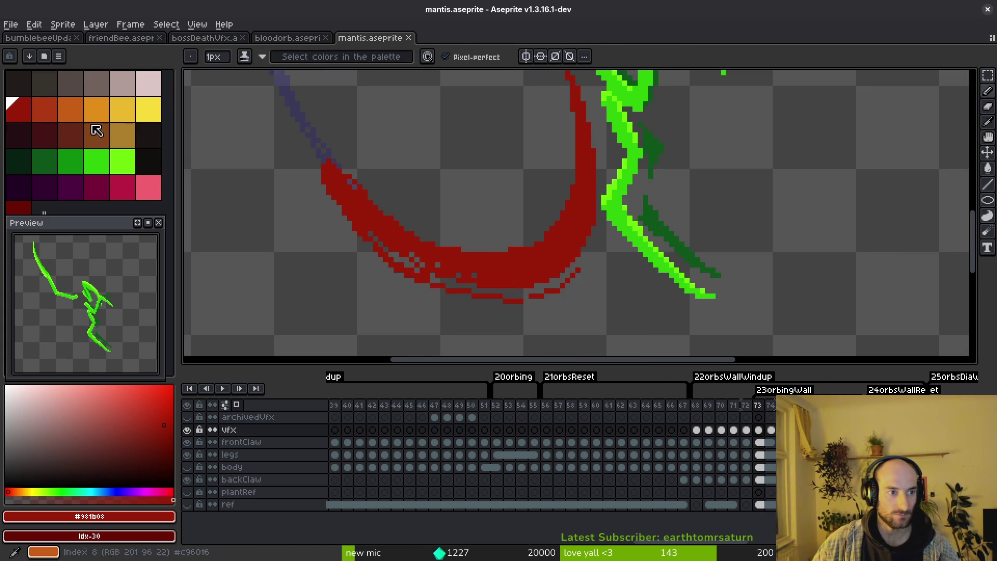
{"action": "scroll", "coordinate": [576, 259], "scroll_direction": "up", "scroll_amount": 1}
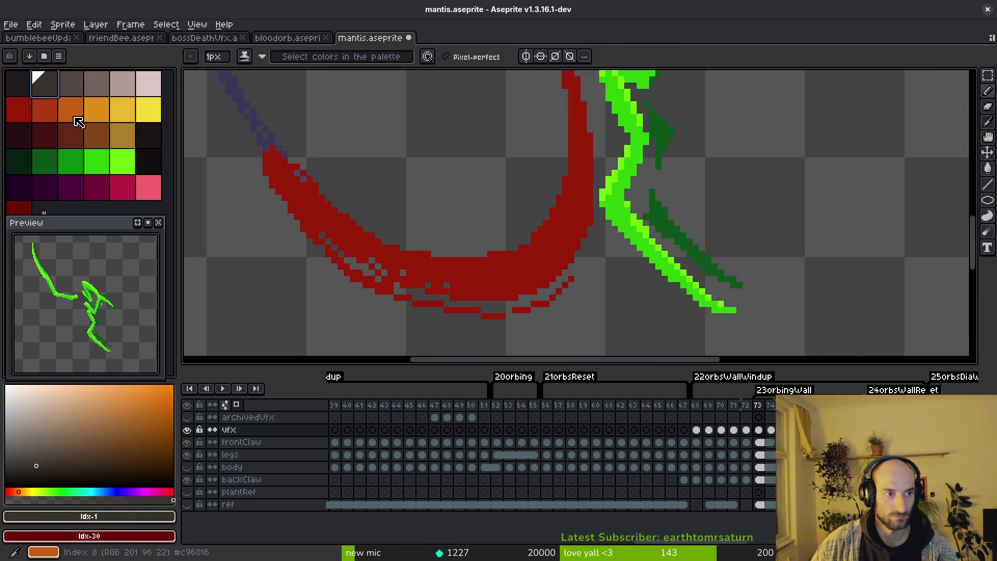
{"action": "left_click", "coordinate": [45, 109]}
{"action": "left_click_drag", "start_coordinate": [586, 153], "coordinate": [577, 222]}
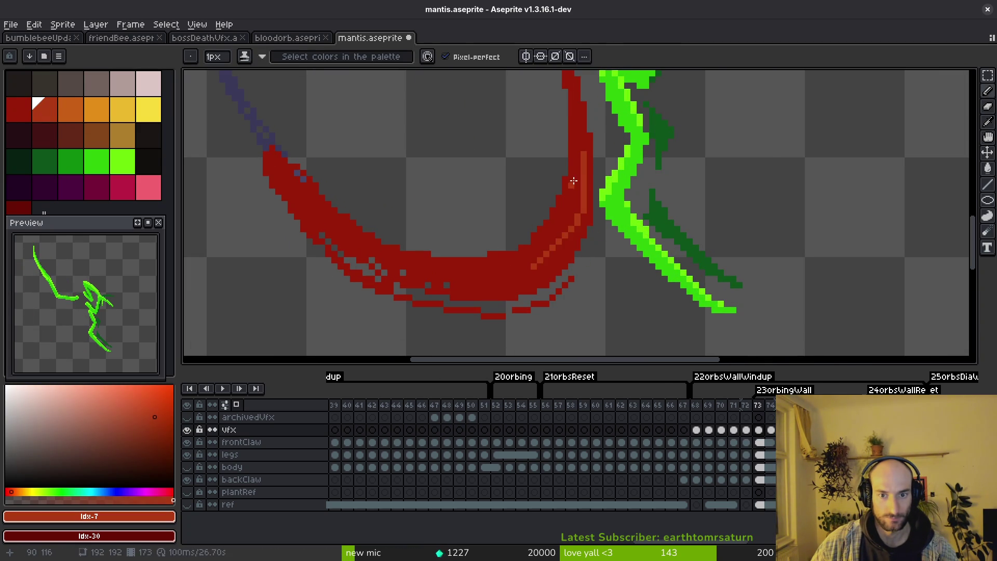
{"action": "key", "text": "ctrl+z"}
{"action": "left_click_drag", "start_coordinate": [575, 133], "coordinate": [583, 148]}
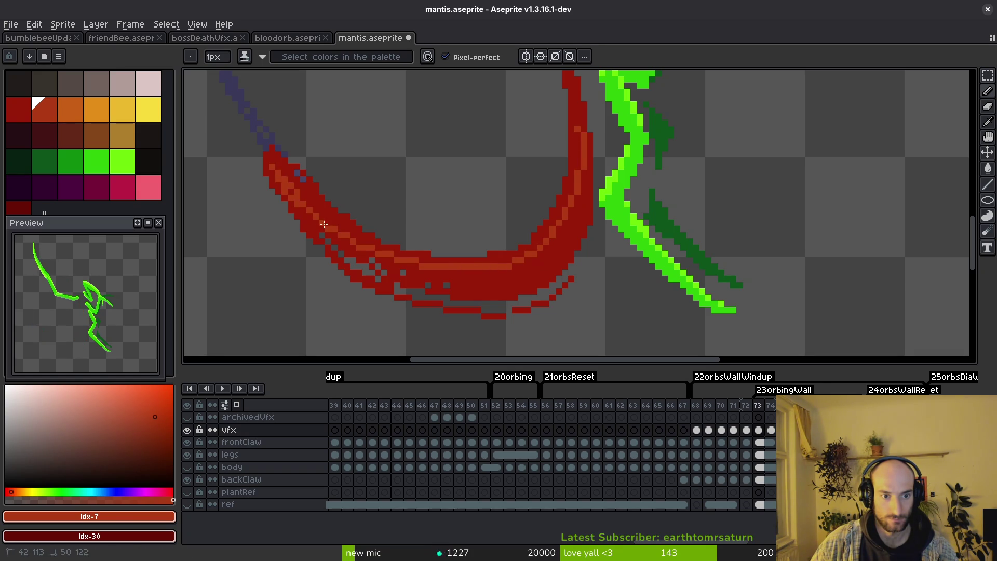
{"action": "left_click_drag", "start_coordinate": [282, 164], "coordinate": [356, 237]}
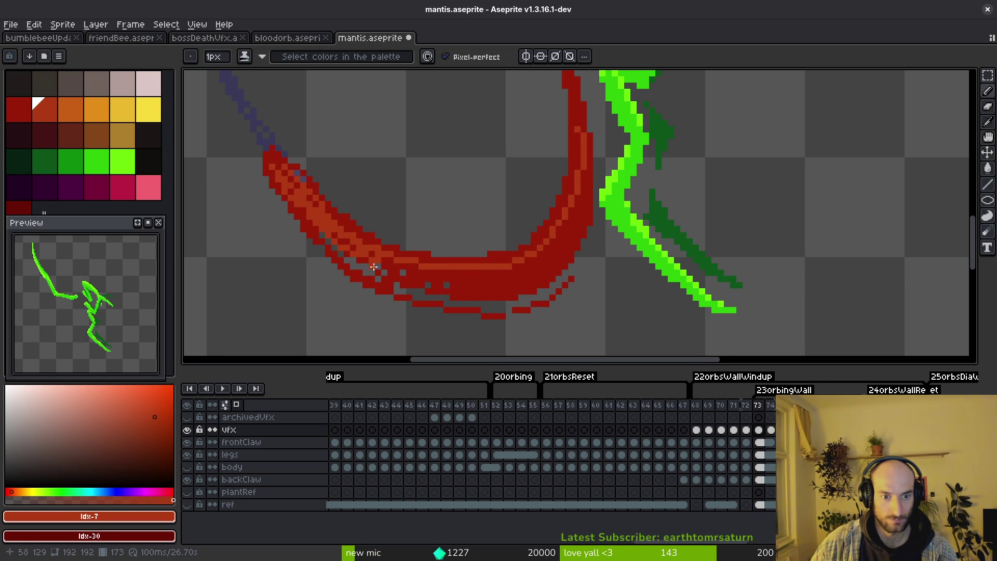
{"action": "left_click_drag", "start_coordinate": [370, 266], "coordinate": [506, 283]}
{"action": "key", "text": "ctrl+z"}
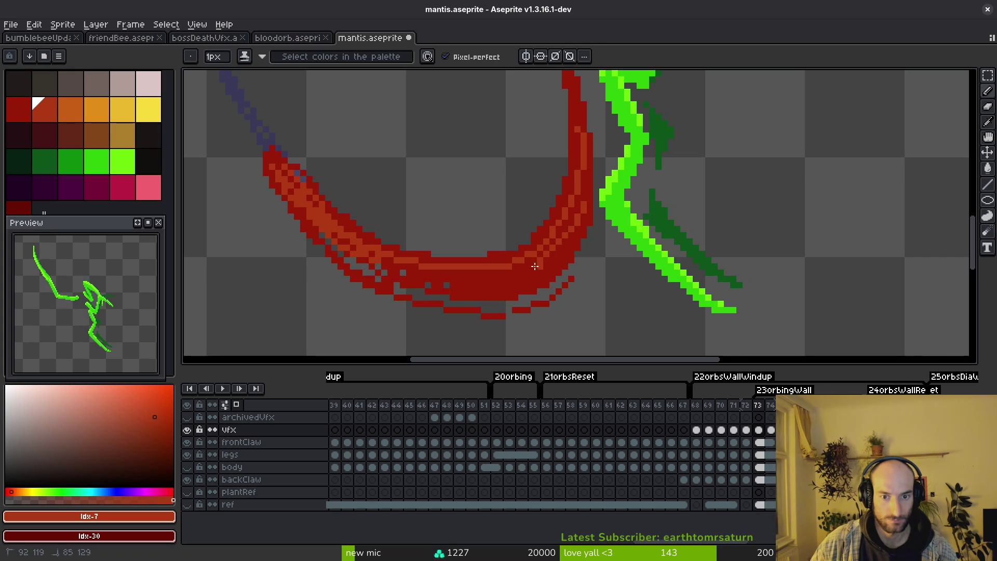
{"action": "left_click_drag", "start_coordinate": [574, 236], "coordinate": [554, 245]}
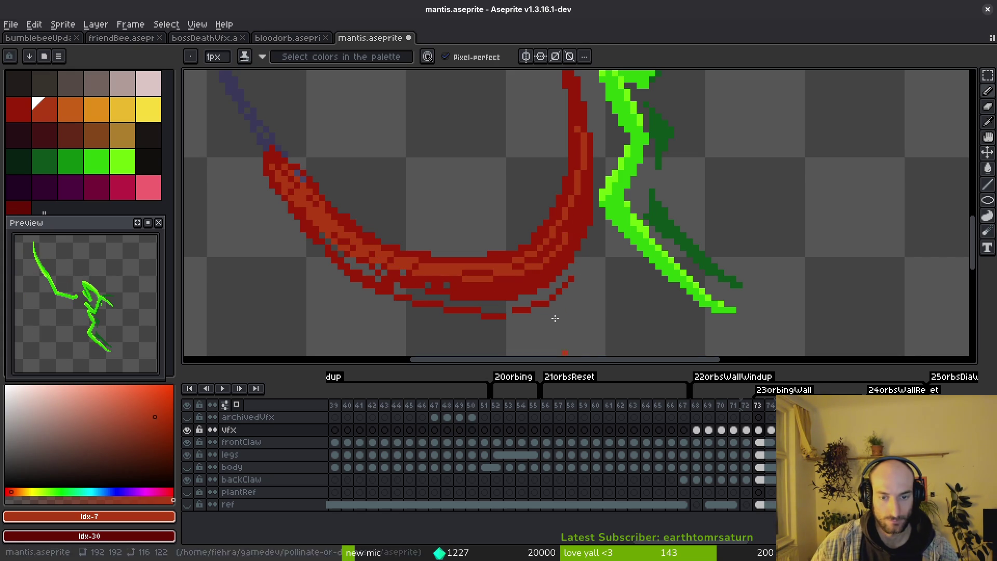
{"action": "left_click_drag", "start_coordinate": [580, 204], "coordinate": [570, 239]}
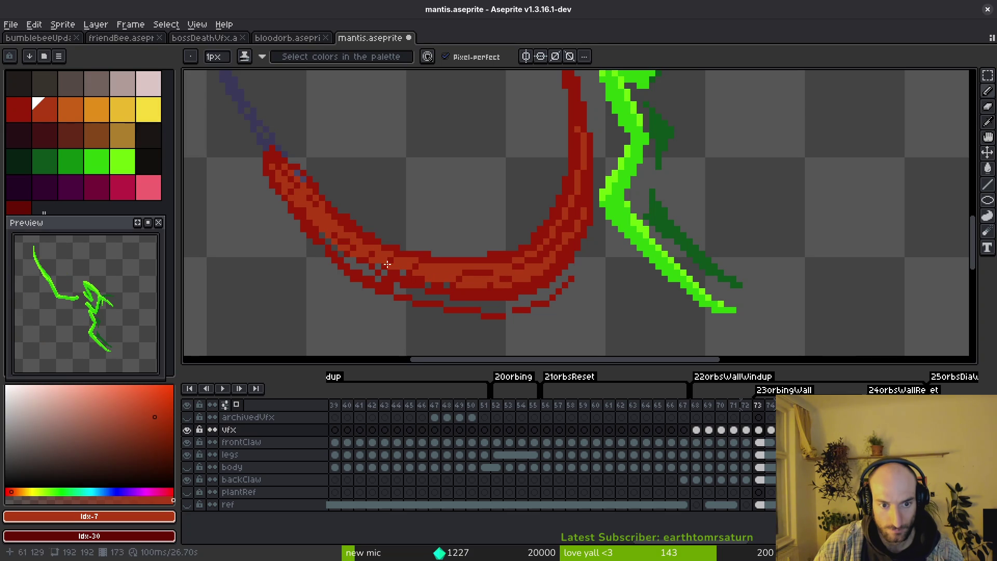
{"action": "scroll", "coordinate": [428, 259], "scroll_direction": "up", "scroll_amount": 1}
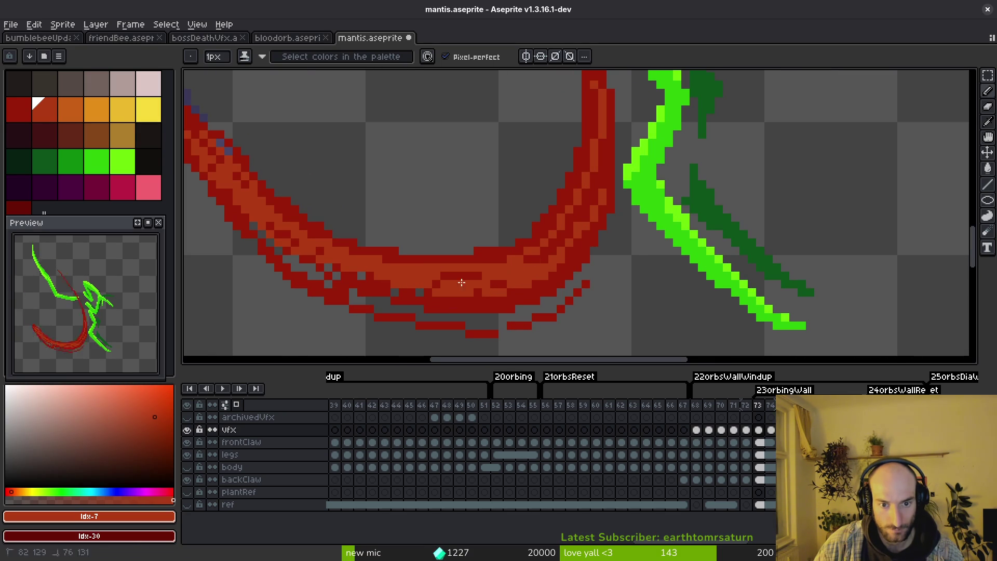
{"action": "scroll", "coordinate": [472, 275], "scroll_direction": "down", "scroll_amount": 1}
{"action": "scroll", "coordinate": [491, 289], "scroll_direction": "up", "scroll_amount": 1}
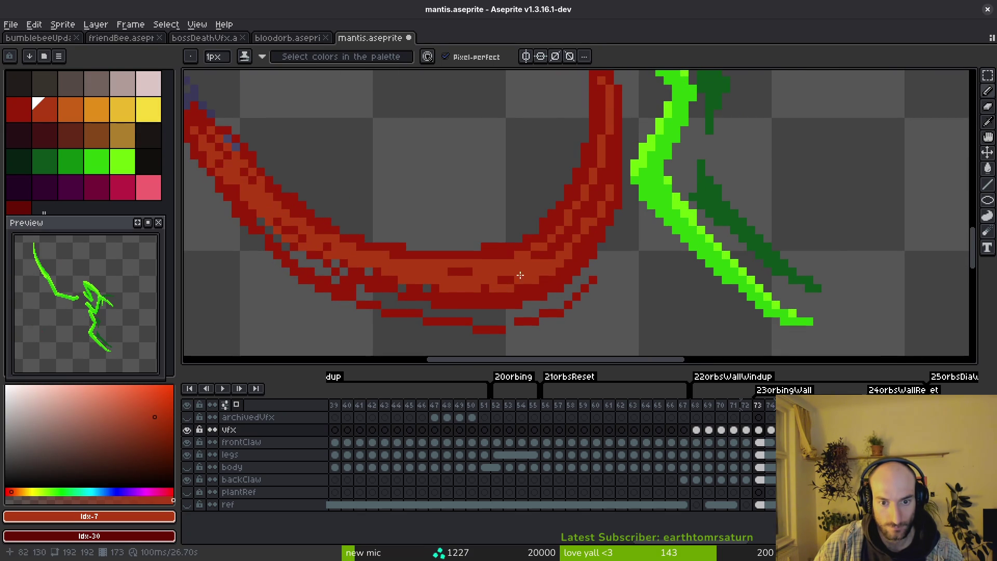
Step: With dark red #981b08 as secondary, add highlights along the upright section and bottom edge, then save
{"action": "right_click", "coordinate": [547, 279], "text": "alt"}
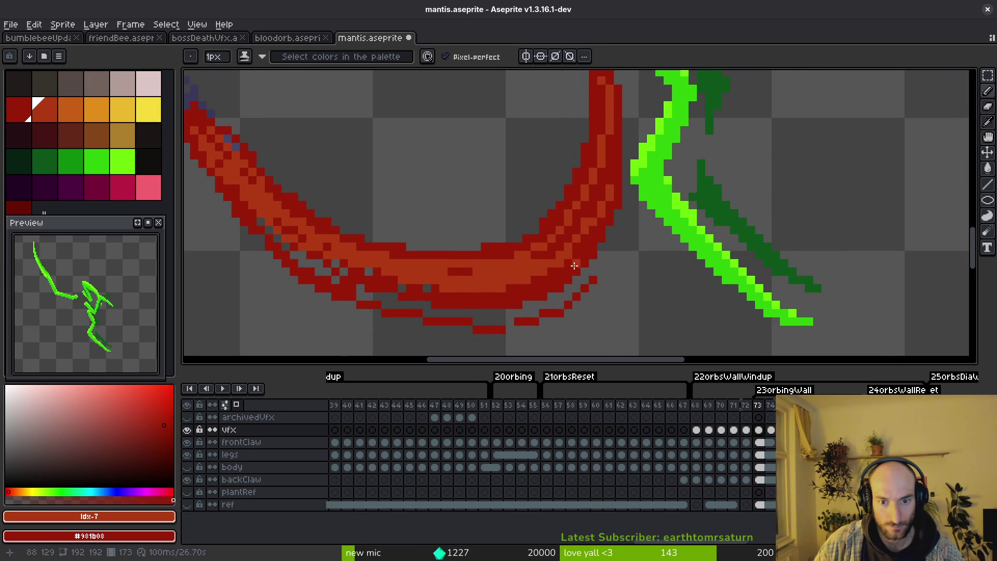
{"action": "scroll", "coordinate": [573, 265], "scroll_direction": "down", "scroll_amount": 3}
{"action": "scroll", "coordinate": [568, 181], "scroll_direction": "up", "scroll_amount": 3}
{"action": "left_click_drag", "start_coordinate": [563, 148], "coordinate": [583, 249]}
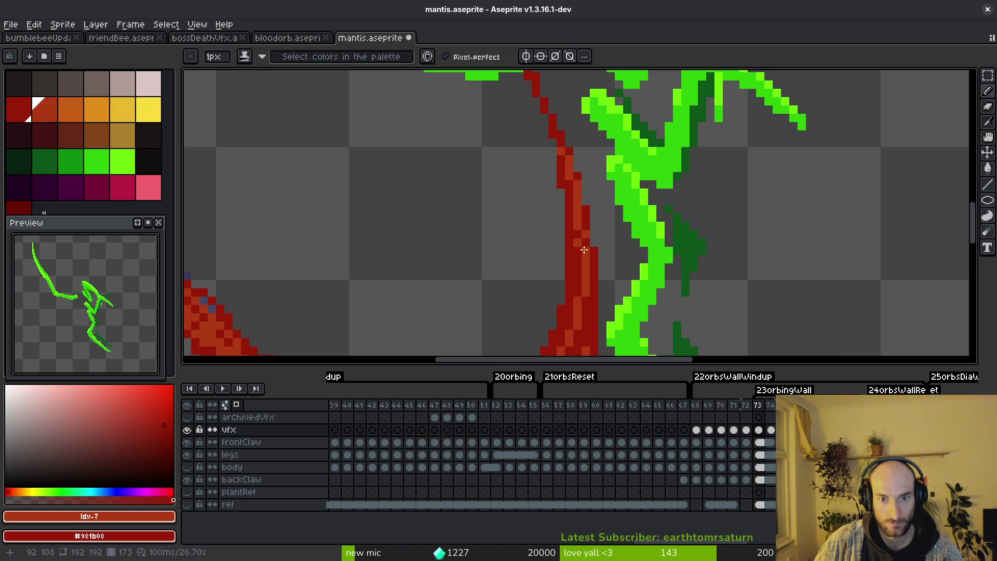
{"action": "scroll", "coordinate": [579, 249], "scroll_direction": "down", "scroll_amount": 3}
{"action": "scroll", "coordinate": [475, 300], "scroll_direction": "up", "scroll_amount": 2}
{"action": "scroll", "coordinate": [478, 300], "scroll_direction": "up", "scroll_amount": 1}
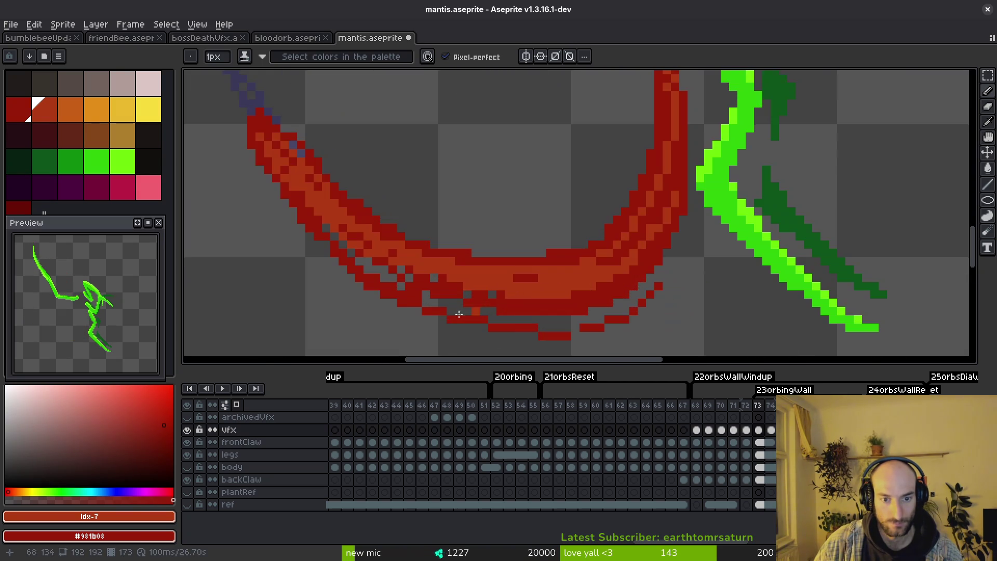
{"action": "scroll", "coordinate": [413, 297], "scroll_direction": "up", "scroll_amount": 2}
{"action": "mouse_move", "coordinate": [325, 257]}
{"action": "left_mouse_down"}
{"action": "mouse_move", "coordinate": [517, 318]}
{"action": "mouse_move", "coordinate": [600, 304]}
{"action": "left_mouse_up"}
{"action": "scroll", "coordinate": [517, 318], "scroll_direction": "down", "scroll_amount": 3}
{"action": "scroll", "coordinate": [493, 312], "scroll_direction": "up", "scroll_amount": 2}
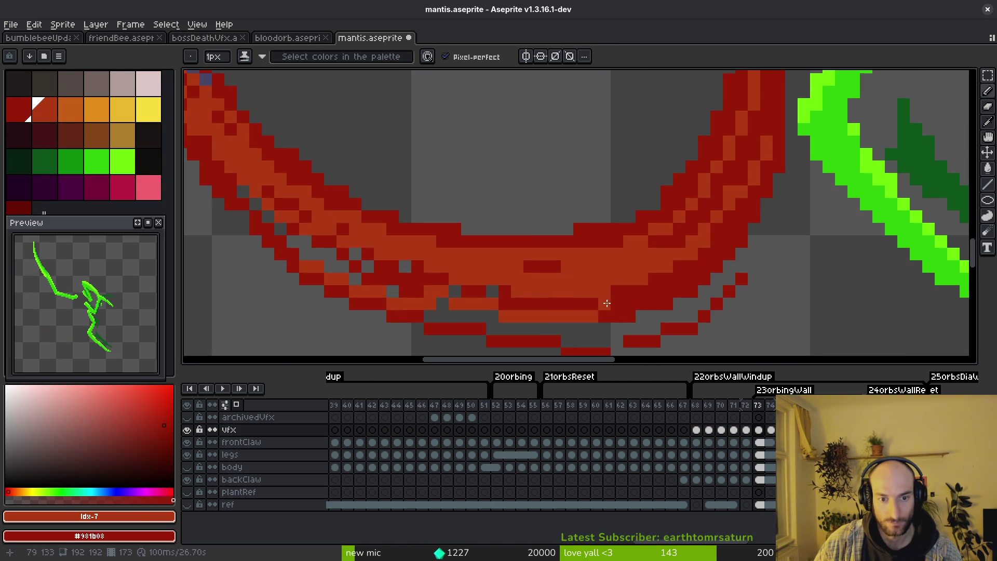
{"action": "scroll", "coordinate": [601, 305], "scroll_direction": "down", "scroll_amount": 3}
{"action": "scroll", "coordinate": [566, 319], "scroll_direction": "up", "scroll_amount": 2}
{"action": "left_click_drag", "start_coordinate": [475, 300], "coordinate": [592, 304]}
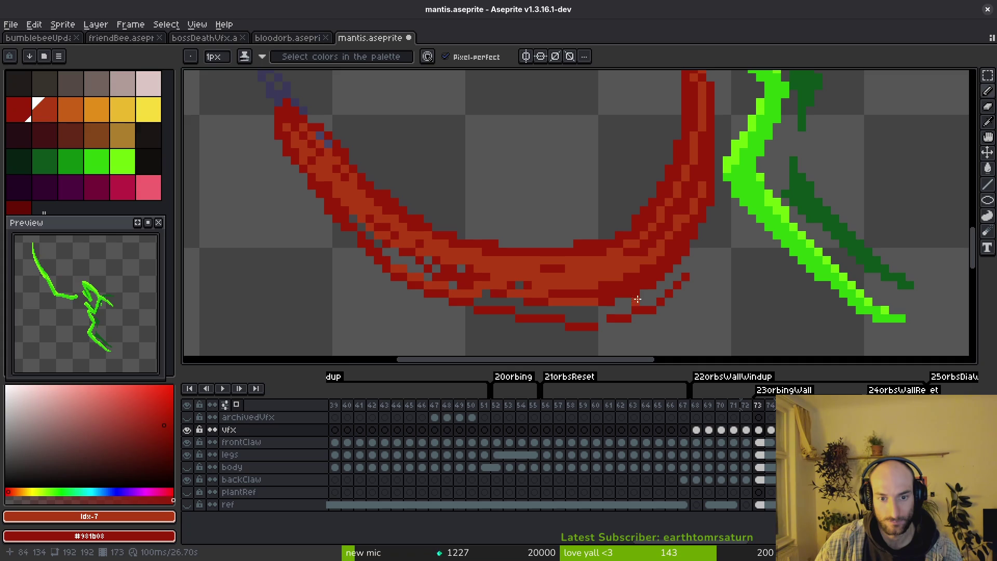
{"action": "scroll", "coordinate": [621, 308], "scroll_direction": "down", "scroll_amount": 3}
{"action": "scroll", "coordinate": [614, 305], "scroll_direction": "down", "scroll_amount": 3}
{"action": "key", "text": "ctrl+s"}
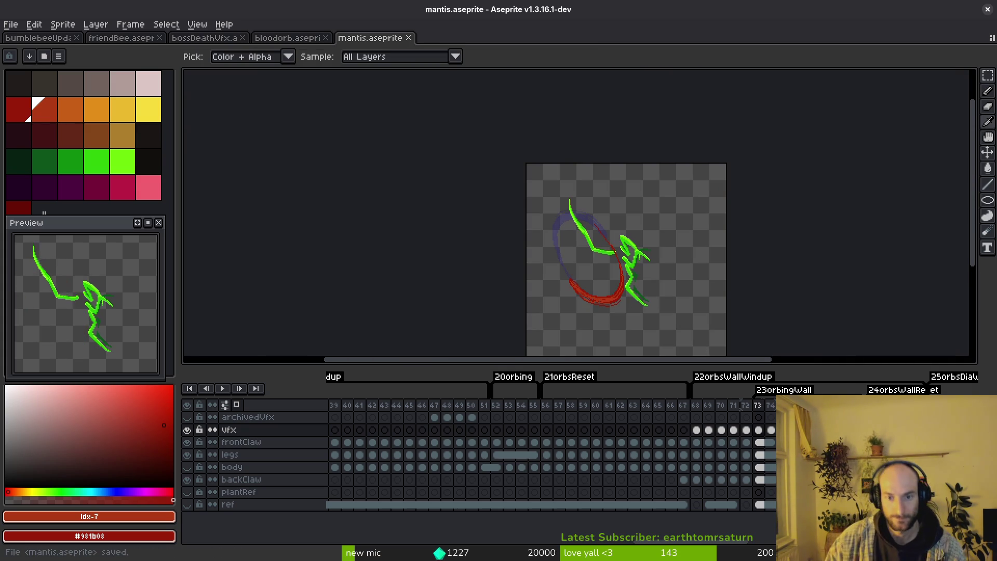
Step: On frame 72, shade the arc's top and right side with brighter red highlights
{"action": "key", "text": "Left"}
{"action": "scroll", "coordinate": [678, 318], "scroll_direction": "up", "scroll_amount": 3}
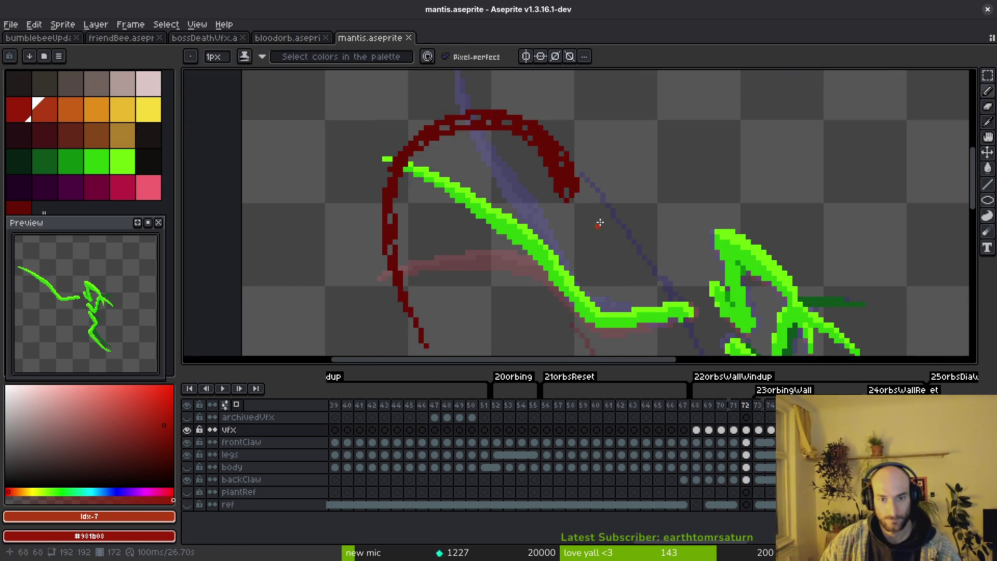
{"action": "scroll", "coordinate": [522, 106], "scroll_direction": "up", "scroll_amount": 3}
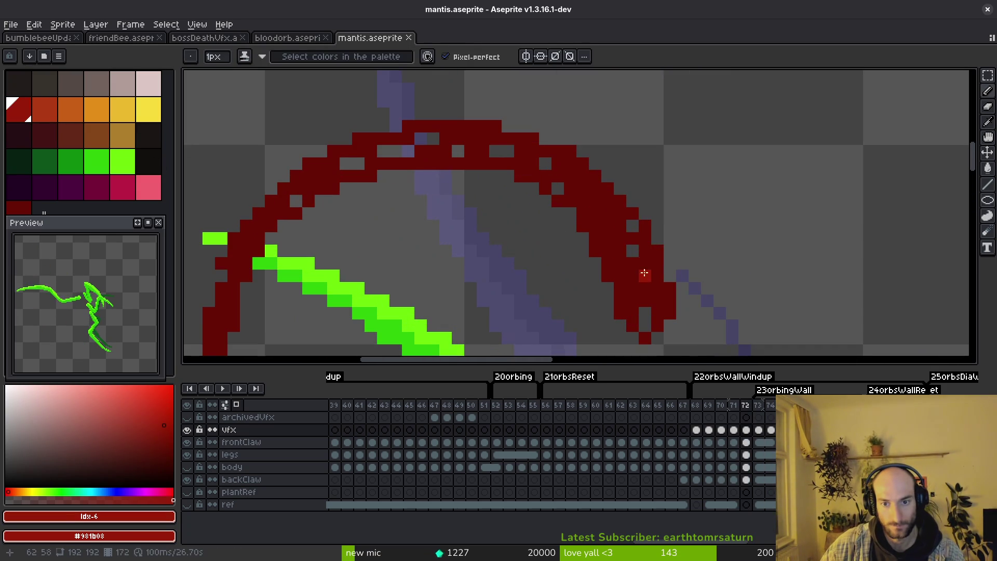
{"action": "left_click_drag", "start_coordinate": [650, 280], "coordinate": [373, 131]}
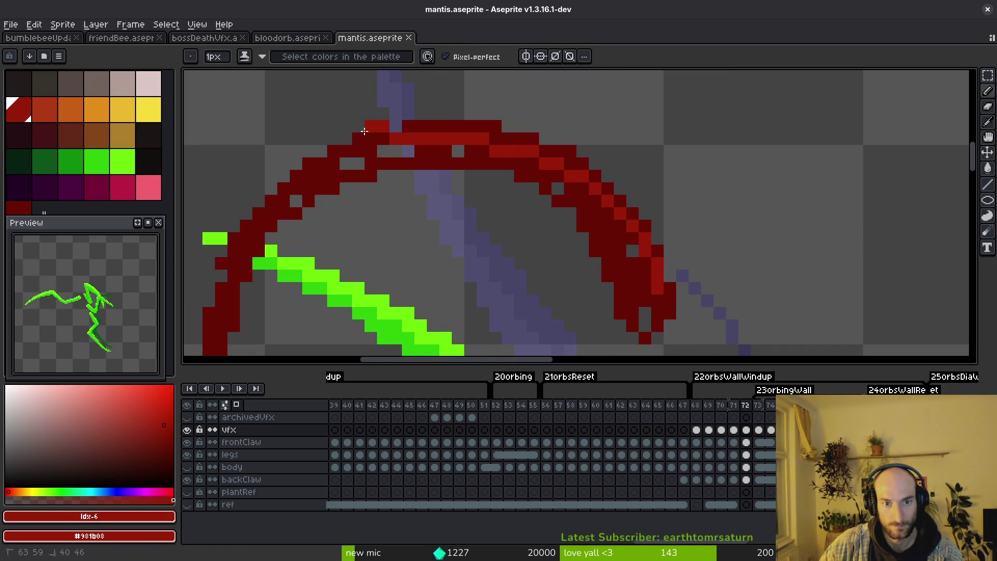
{"action": "key", "text": "ctrl+z"}
{"action": "left_click_drag", "start_coordinate": [644, 265], "coordinate": [396, 143]}
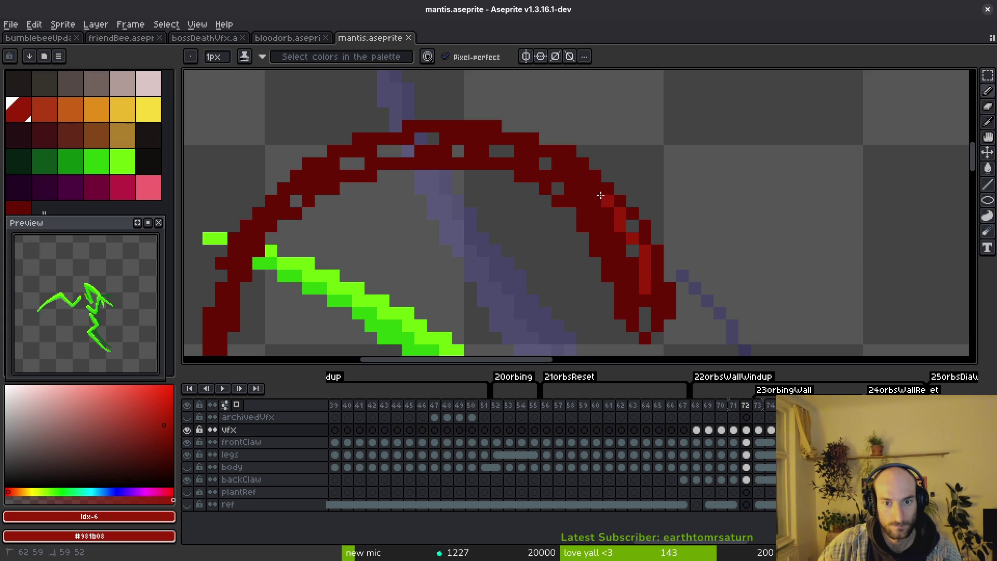
{"action": "left_click_drag", "start_coordinate": [639, 292], "coordinate": [486, 151]}
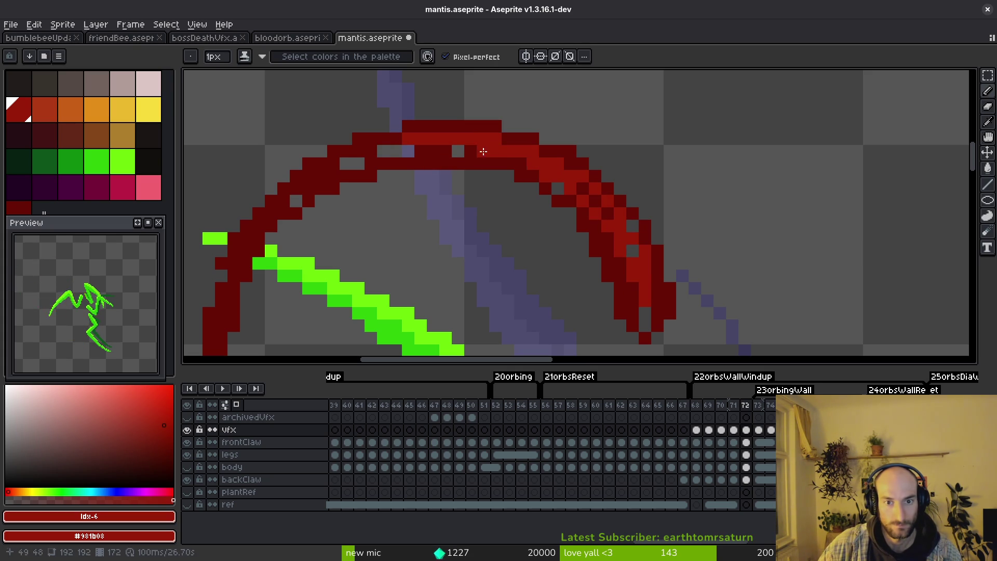
{"action": "left_click_drag", "start_coordinate": [406, 150], "coordinate": [280, 215]}
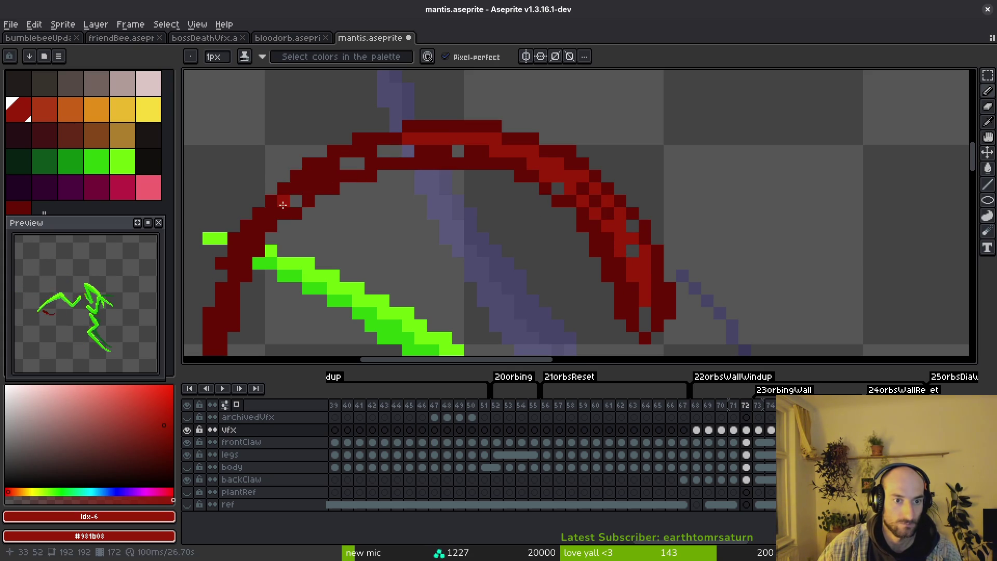
{"action": "left_click_drag", "start_coordinate": [281, 215], "coordinate": [461, 158]}
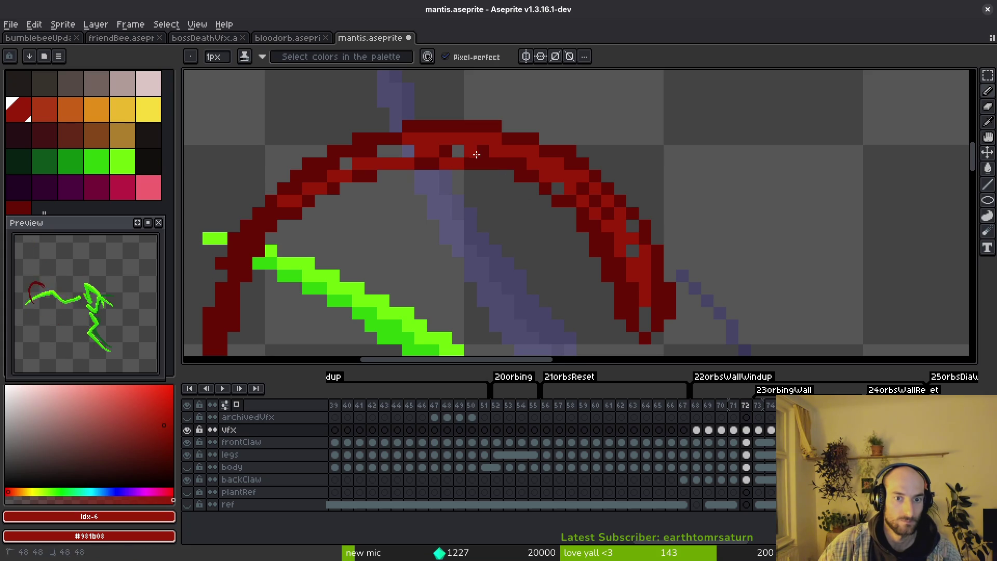
{"action": "scroll", "coordinate": [475, 153], "scroll_direction": "down", "scroll_amount": 3}
{"action": "scroll", "coordinate": [499, 163], "scroll_direction": "up", "scroll_amount": 2}
Step: Eyedrop dark and brighter red #981b08, add a stroke, save, then start a lighter red stroke on frame 71's lower arc
{"action": "key", "text": "alt"}
{"action": "left_click", "coordinate": [522, 167], "text": "alt"}
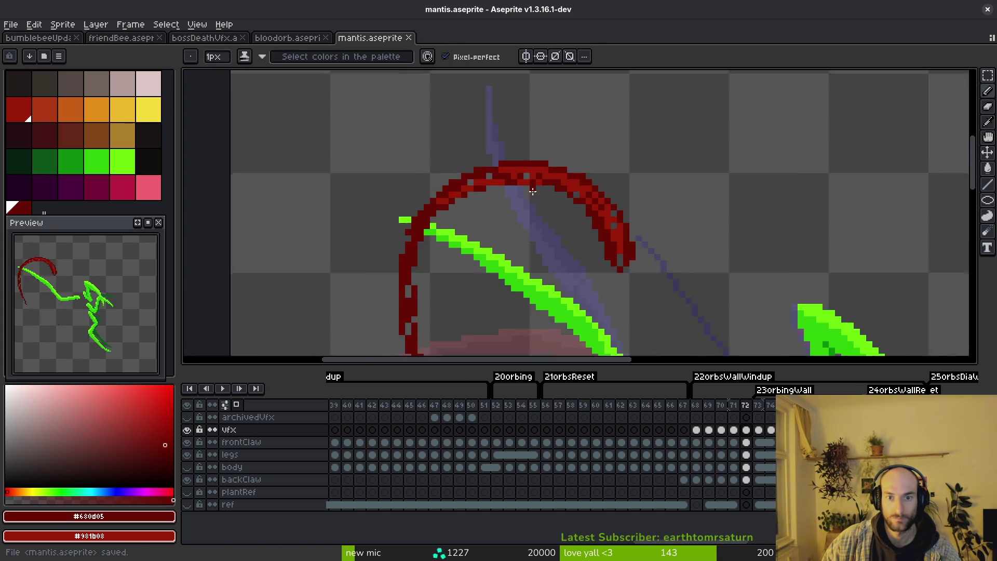
{"action": "left_click", "coordinate": [501, 171], "text": "alt"}
{"action": "scroll", "coordinate": [528, 203], "scroll_direction": "down", "scroll_amount": 1}
{"action": "scroll", "coordinate": [527, 204], "scroll_direction": "up", "scroll_amount": 2}
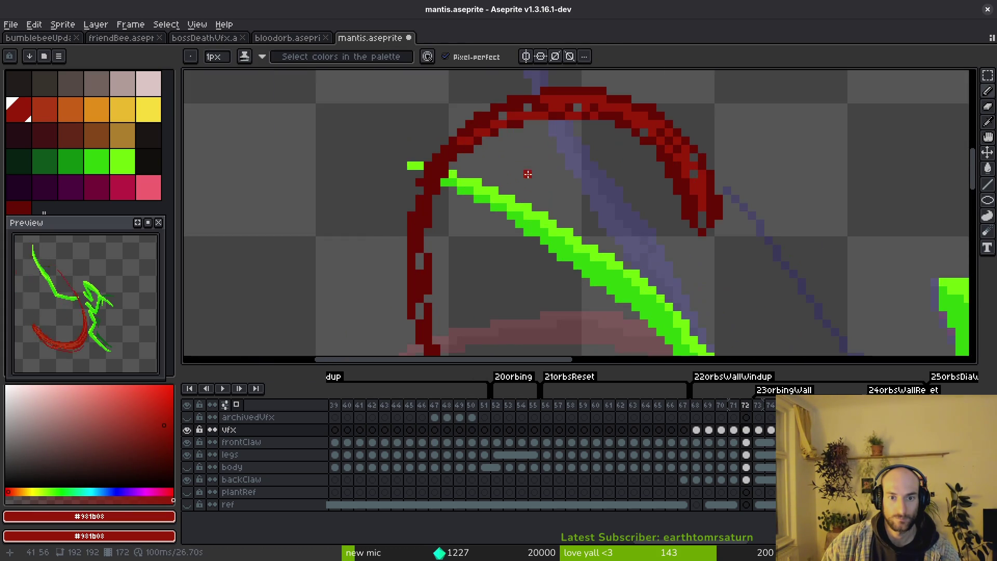
{"action": "scroll", "coordinate": [468, 163], "scroll_direction": "up", "scroll_amount": 2}
{"action": "left_click_drag", "start_coordinate": [454, 137], "coordinate": [408, 228]}
{"action": "scroll", "coordinate": [430, 212], "scroll_direction": "down", "scroll_amount": 4}
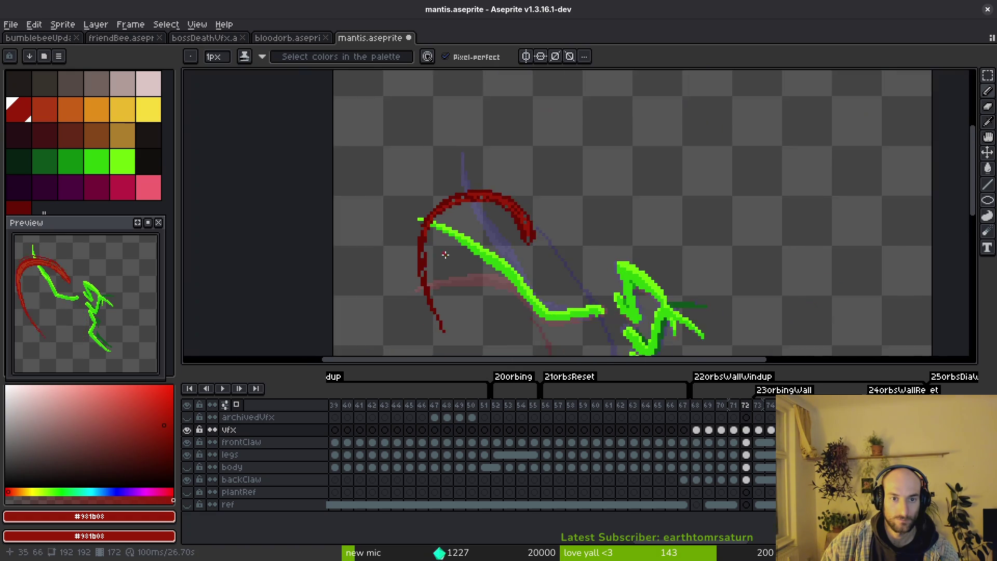
{"action": "scroll", "coordinate": [429, 213], "scroll_direction": "up", "scroll_amount": 3}
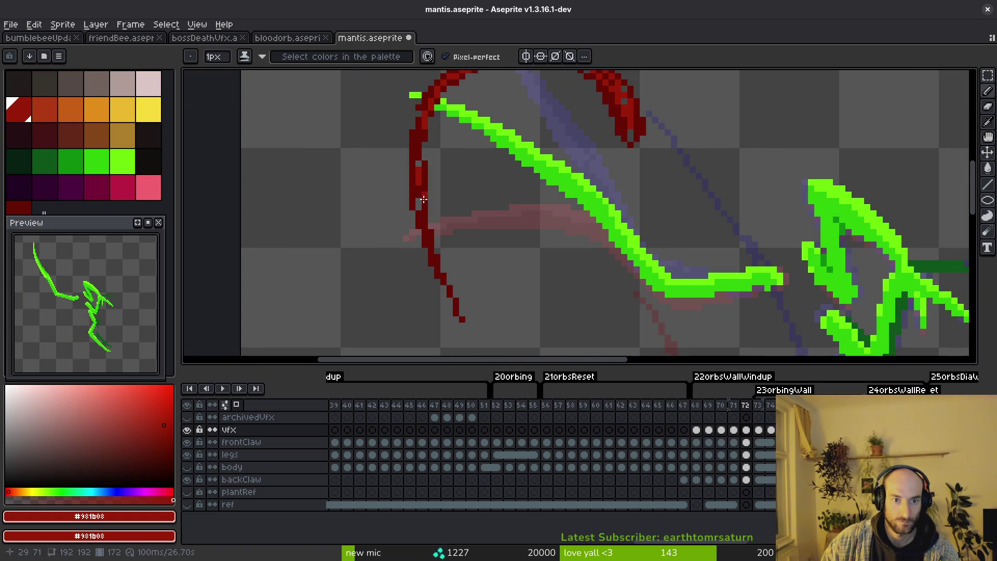
{"action": "scroll", "coordinate": [435, 244], "scroll_direction": "down", "scroll_amount": 2}
{"action": "key", "text": "ctrl+s"}
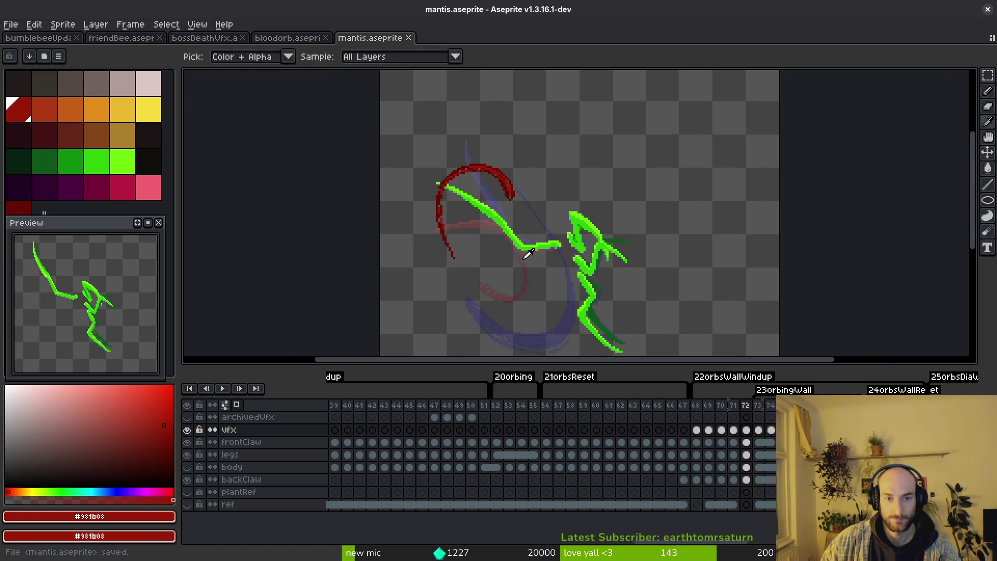
{"action": "key", "text": "Left"}
{"action": "scroll", "coordinate": [374, 267], "scroll_direction": "up", "scroll_amount": 6}
{"action": "left_click_drag", "start_coordinate": [306, 224], "coordinate": [478, 306]}
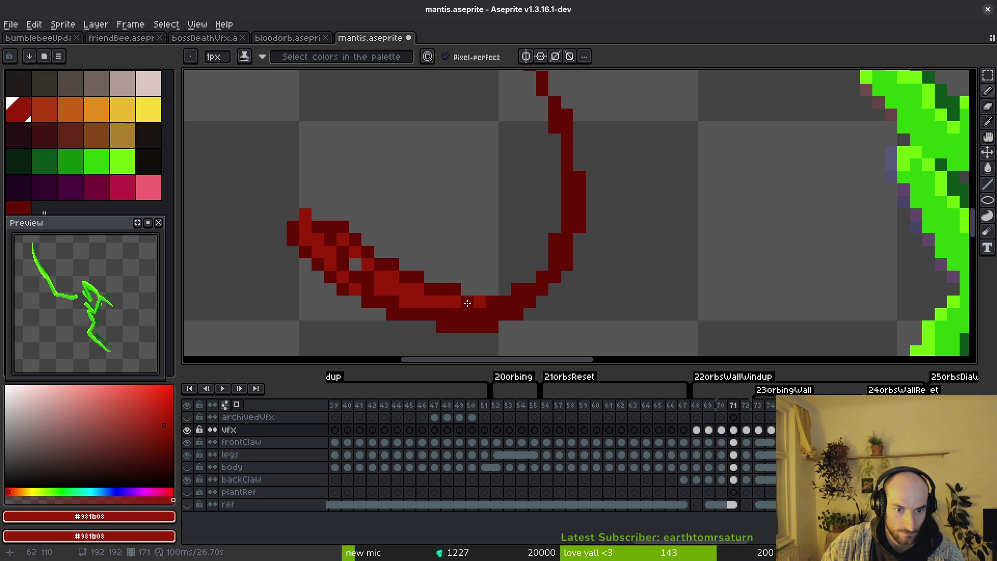
Step: Repaint frame 71's arc dark red up the curve, add a #680d05 pixel, and save
{"action": "left_click_drag", "start_coordinate": [488, 306], "coordinate": [551, 256]}
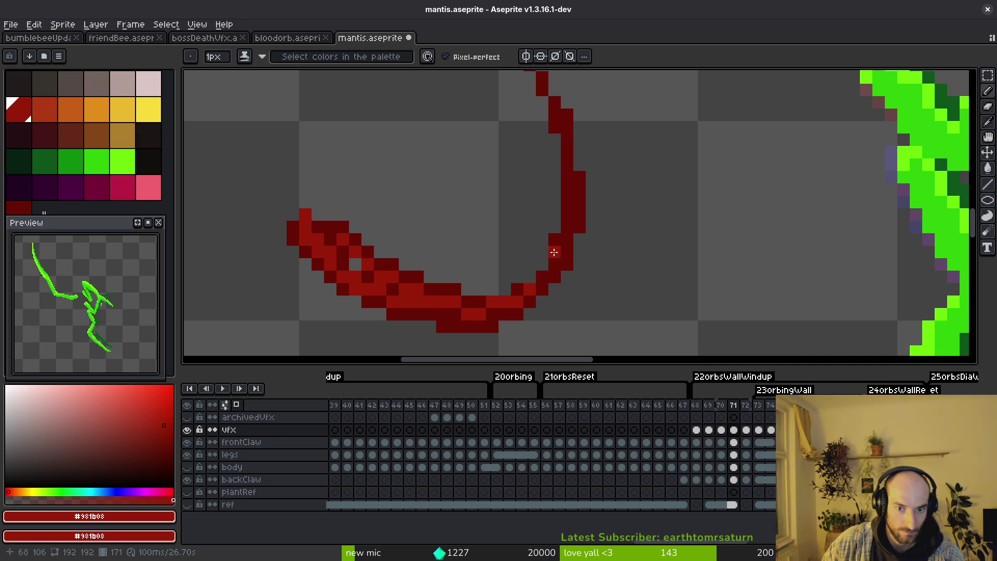
{"action": "scroll", "coordinate": [562, 212], "scroll_direction": "down", "scroll_amount": 2}
{"action": "scroll", "coordinate": [375, 262], "scroll_direction": "up", "scroll_amount": 2}
{"action": "left_click", "coordinate": [375, 263], "text": "alt"}
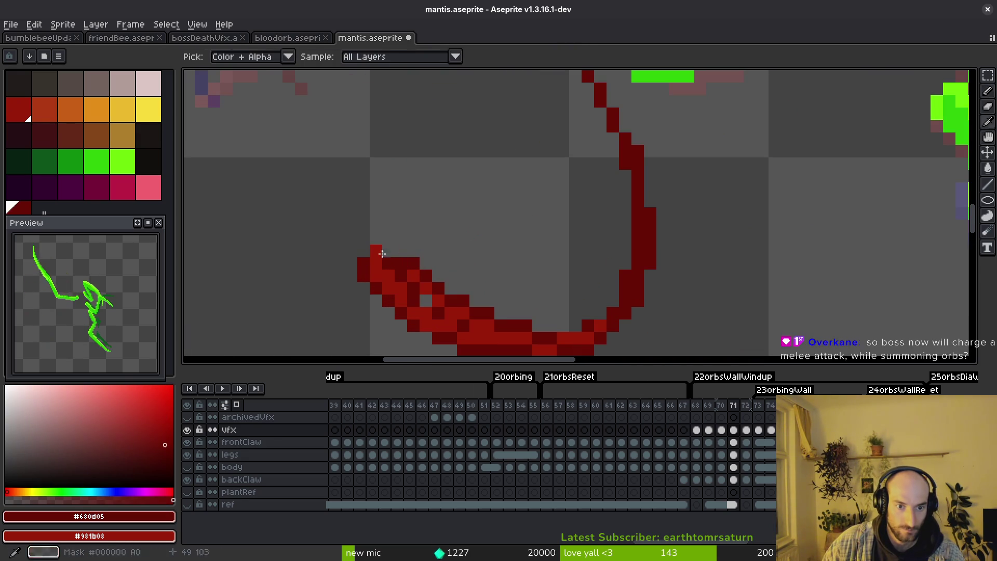
{"action": "left_click", "coordinate": [526, 250]}
{"action": "key", "text": "ctrl+s"}
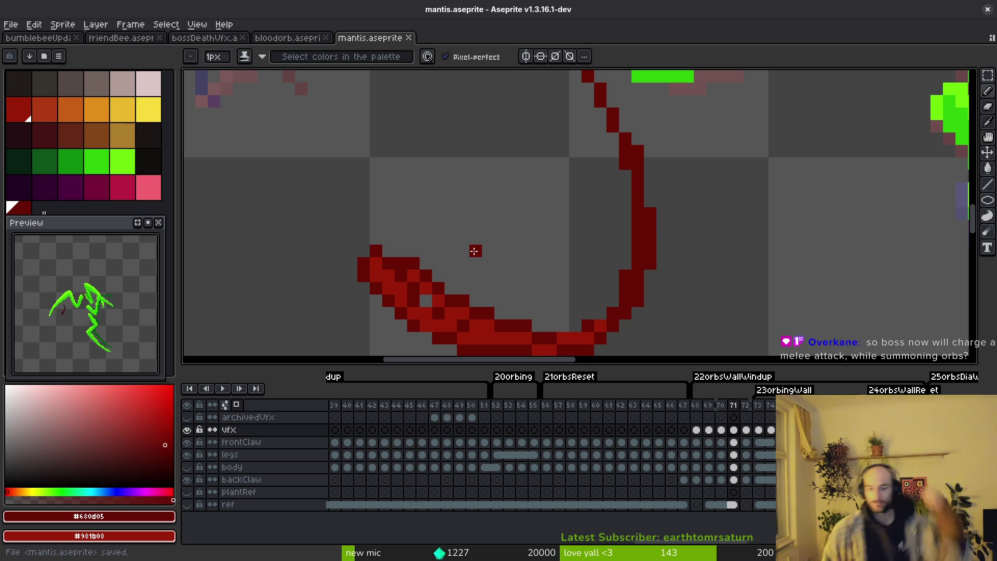
Step: Step through the frames to reach frame 73's swipe arc
{"action": "key", "text": "Left"}
{"action": "key", "text": "Right"}
{"action": "scroll", "coordinate": [623, 238], "scroll_direction": "down", "scroll_amount": 3}
{"action": "key", "text": "Right"}
{"action": "key", "text": "Right"}
{"action": "scroll", "coordinate": [619, 220], "scroll_direction": "up", "scroll_amount": 1}
{"action": "scroll", "coordinate": [569, 268], "scroll_direction": "up", "scroll_amount": 2}
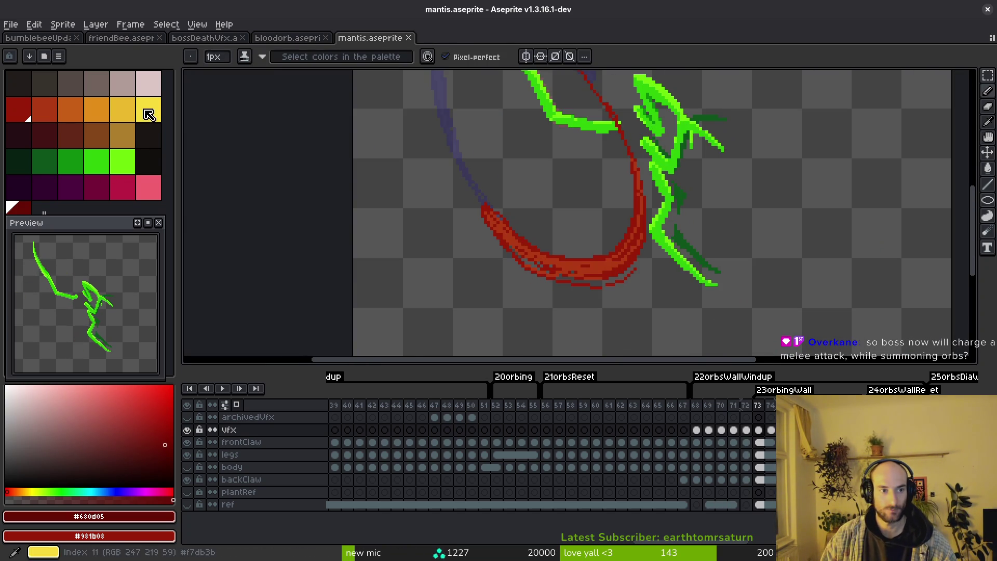
{"action": "key", "text": "bracketright"}
{"action": "scroll", "coordinate": [510, 219], "scroll_direction": "up", "scroll_amount": 2}
{"action": "scroll", "coordinate": [498, 248], "scroll_direction": "down", "scroll_amount": 2}
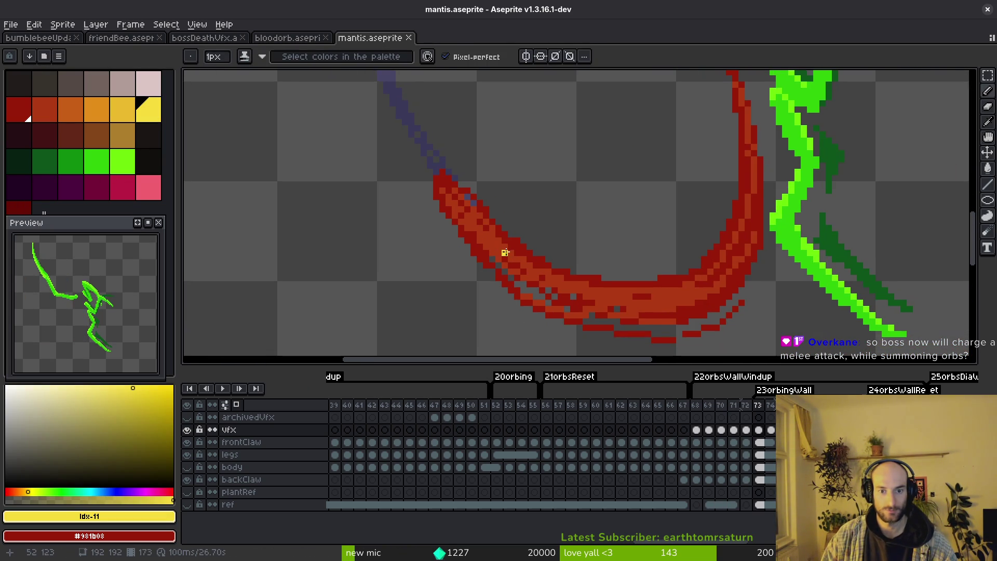
{"action": "left_click", "coordinate": [505, 239], "text": "alt"}
{"action": "right_click", "coordinate": [67, 411]}
{"action": "key", "text": "shift+r"}
{"action": "key", "text": "Return"}
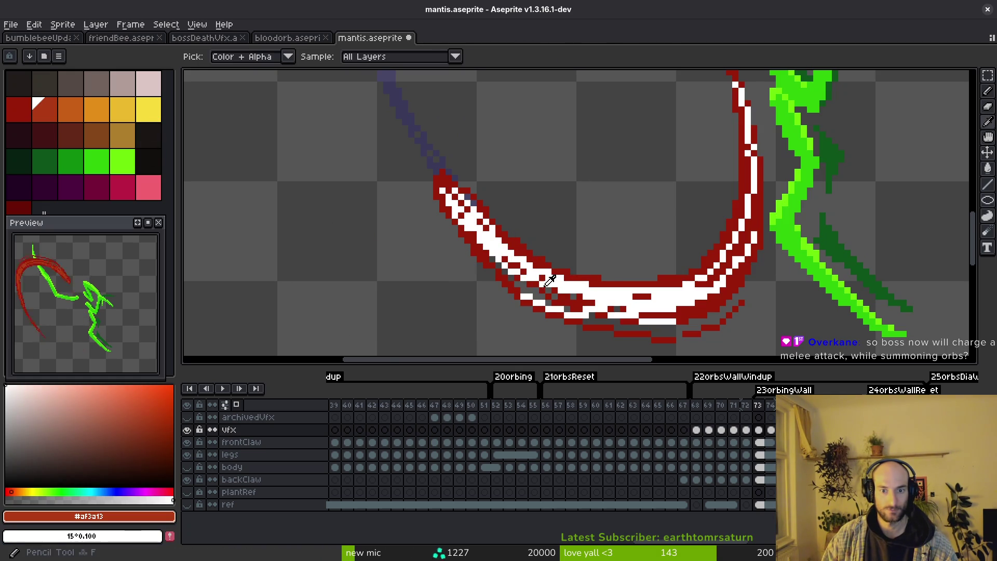
{"action": "left_click", "coordinate": [548, 251], "text": "alt"}
{"action": "right_click", "coordinate": [76, 109]}
{"action": "key", "text": "shift+r"}
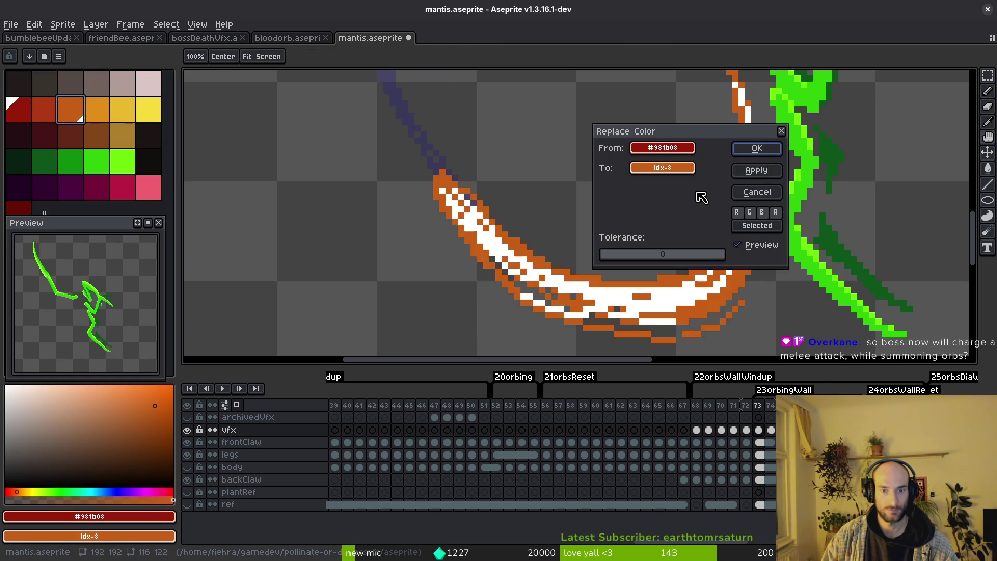
{"action": "left_click", "coordinate": [767, 158]}
{"action": "scroll", "coordinate": [583, 276], "scroll_direction": "down", "scroll_amount": 5}
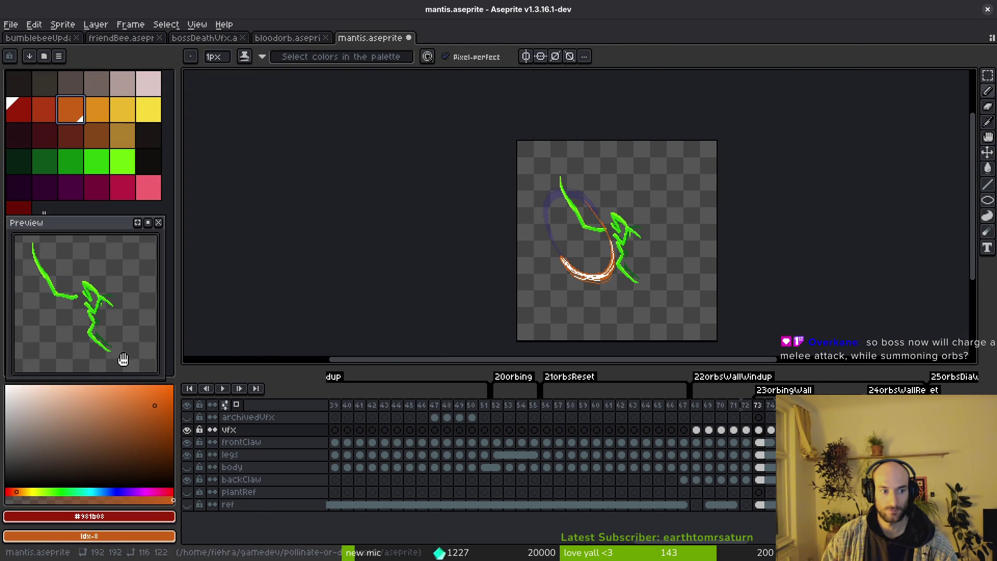
{"action": "scroll", "coordinate": [600, 270], "scroll_direction": "up", "scroll_amount": 4}
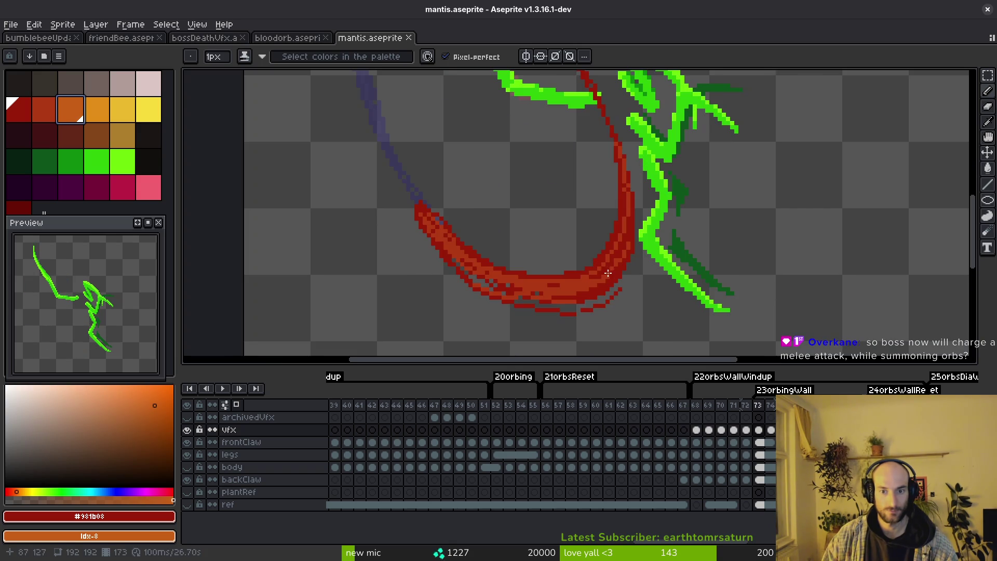
Step: Replace the arc's red #af3a13 with orange via Replace Color on frame 73
{"action": "left_click", "coordinate": [552, 274], "text": "alt"}
{"action": "right_click", "coordinate": [78, 111]}
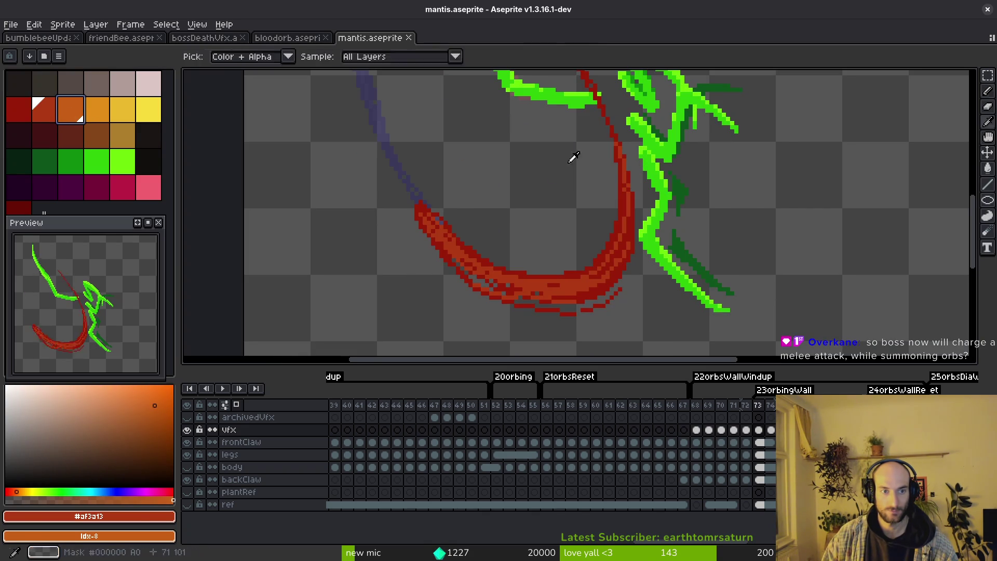
{"action": "key", "text": "shift+r"}
{"action": "left_click", "coordinate": [752, 148]}
{"action": "scroll", "coordinate": [683, 168], "scroll_direction": "up", "scroll_amount": 2}
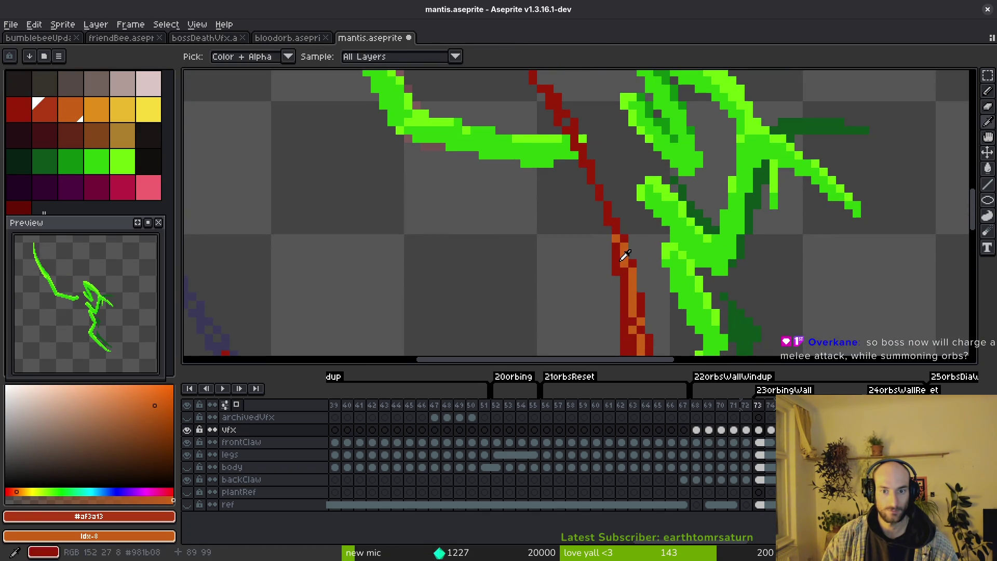
Step: Eyedrop orange #c96016, add highlight pixels on the thin tail, save, and set a deeper red-orange as secondary colour
{"action": "left_click", "coordinate": [559, 163], "text": "alt"}
{"action": "left_click", "coordinate": [582, 204]}
{"action": "left_click", "coordinate": [606, 263]}
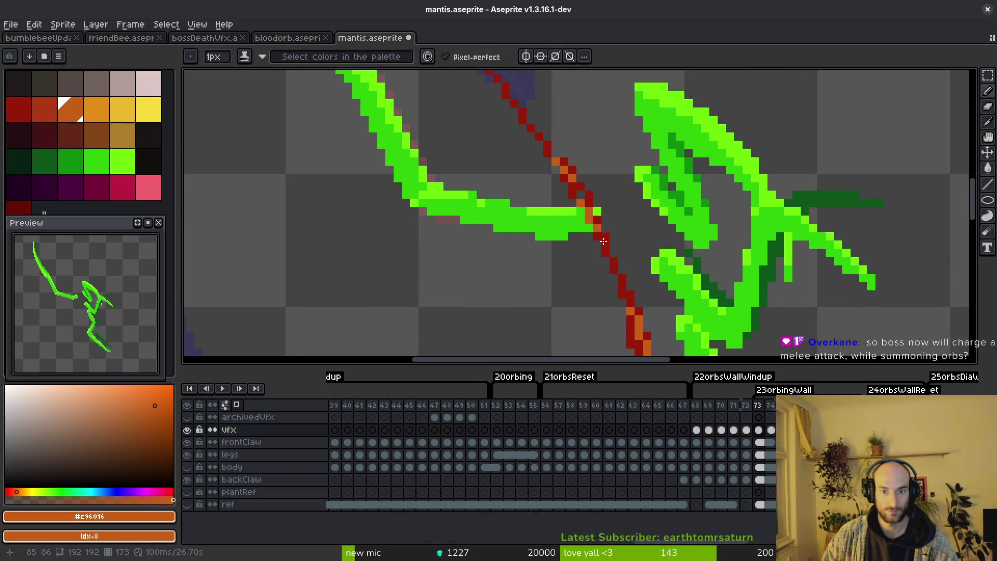
{"action": "key", "text": "Return"}
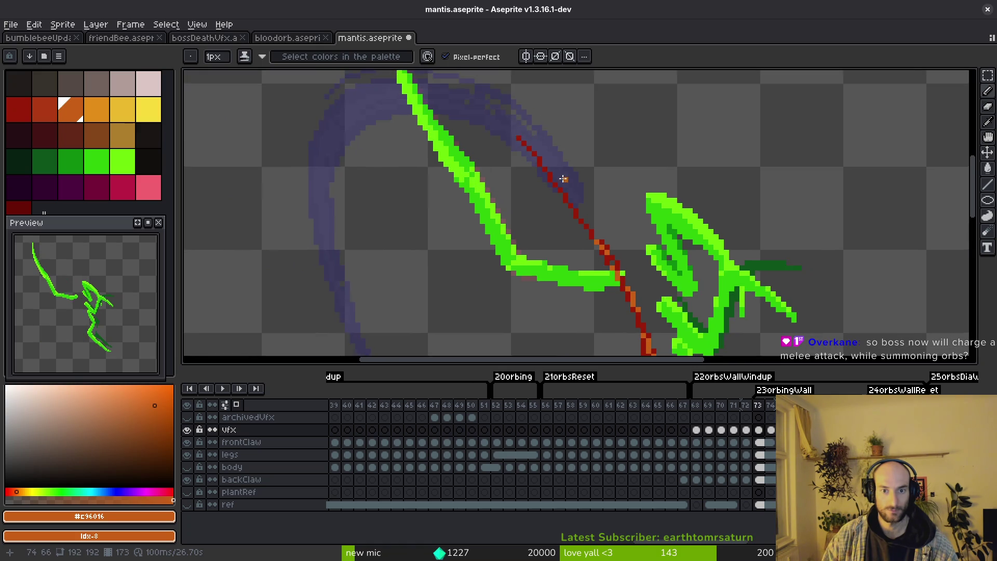
{"action": "key", "text": "e"}
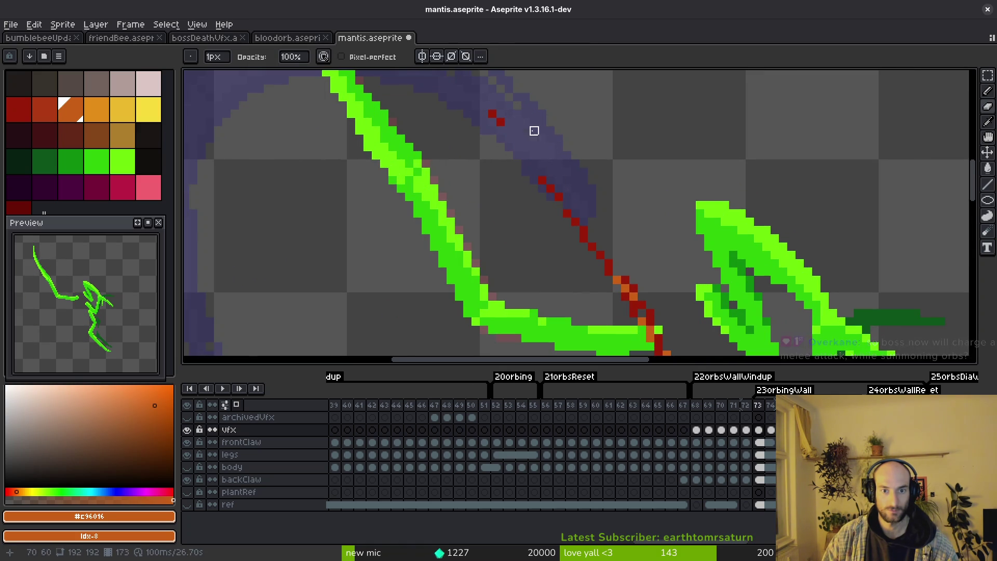
{"action": "scroll", "coordinate": [527, 130], "scroll_direction": "down", "scroll_amount": 3}
{"action": "key", "text": "ctrl+s"}
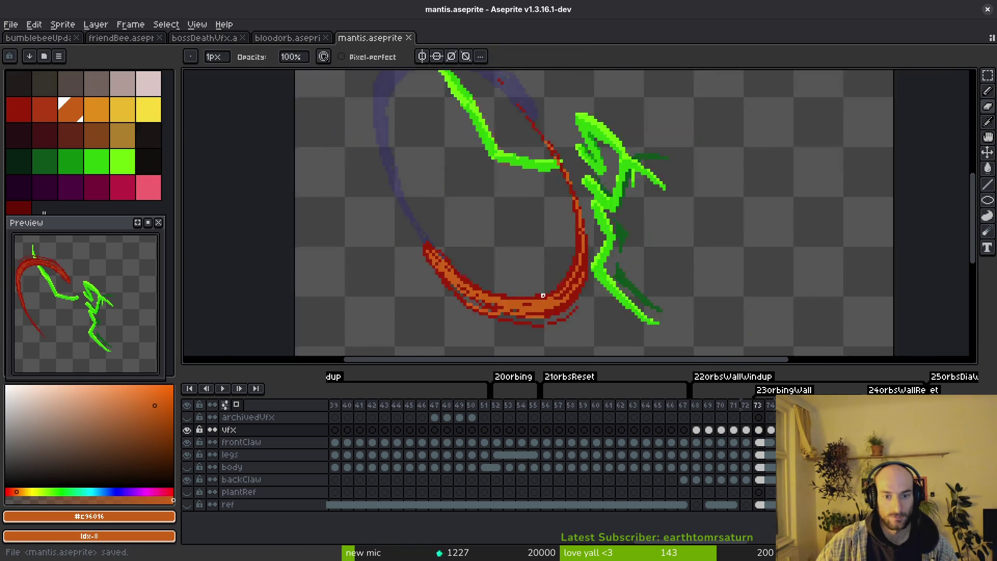
{"action": "scroll", "coordinate": [543, 265], "scroll_direction": "up", "scroll_amount": 1}
{"action": "right_click", "coordinate": [545, 297], "text": "alt"}
Step: Recolour frame 73's orange band deeper red-orange via Replace Color, then move to frame 74
{"action": "key", "text": "shift+r"}
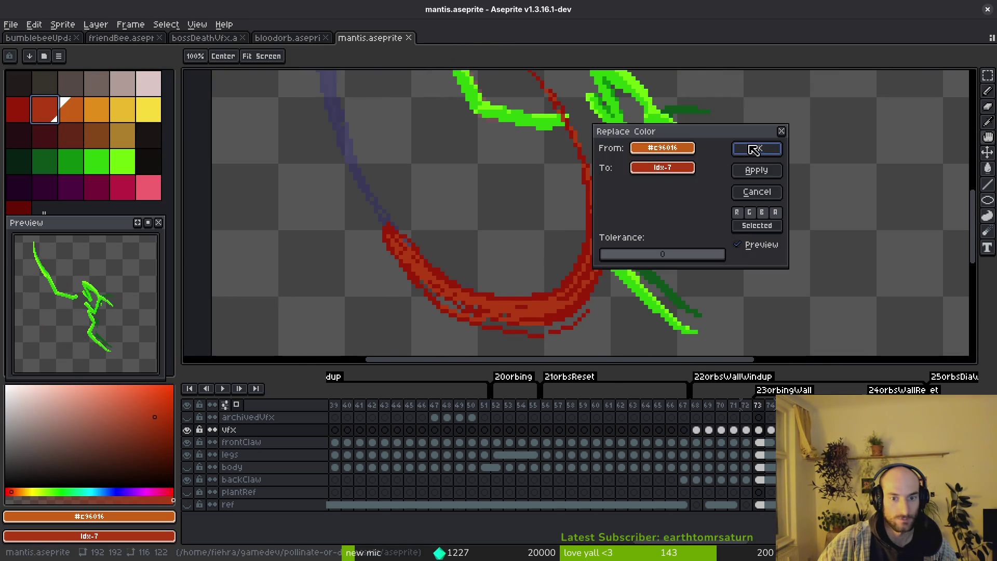
{"action": "left_click", "coordinate": [756, 148]}
{"action": "key", "text": "Left"}
{"action": "key", "text": "Right"}
{"action": "key", "text": "Right"}
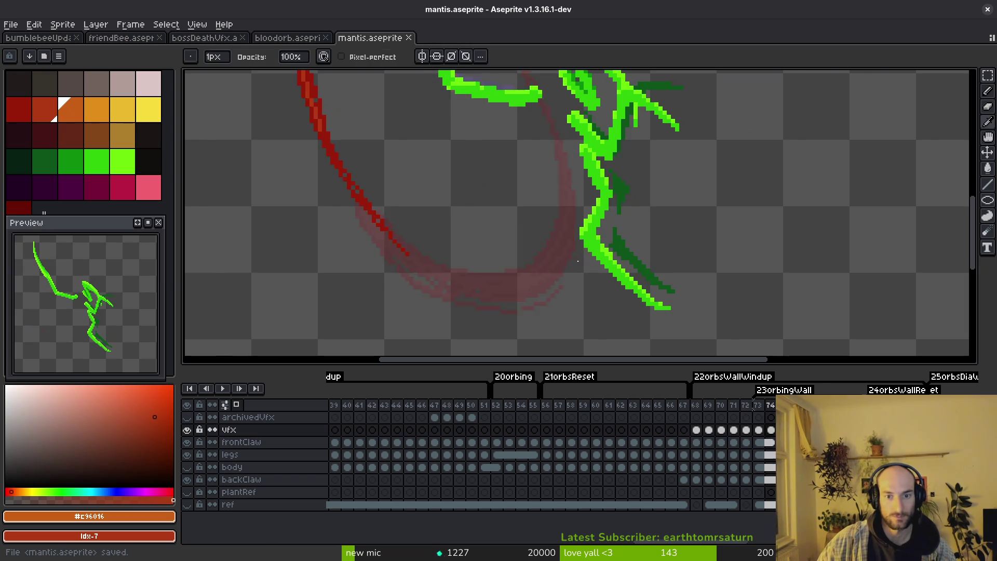
{"action": "key", "text": "b"}
{"action": "scroll", "coordinate": [583, 258], "scroll_direction": "down", "scroll_amount": 2}
{"action": "scroll", "coordinate": [574, 282], "scroll_direction": "up", "scroll_amount": 1}
{"action": "scroll", "coordinate": [499, 215], "scroll_direction": "up", "scroll_amount": 1}
{"action": "scroll", "coordinate": [499, 215], "scroll_direction": "up", "scroll_amount": 1}
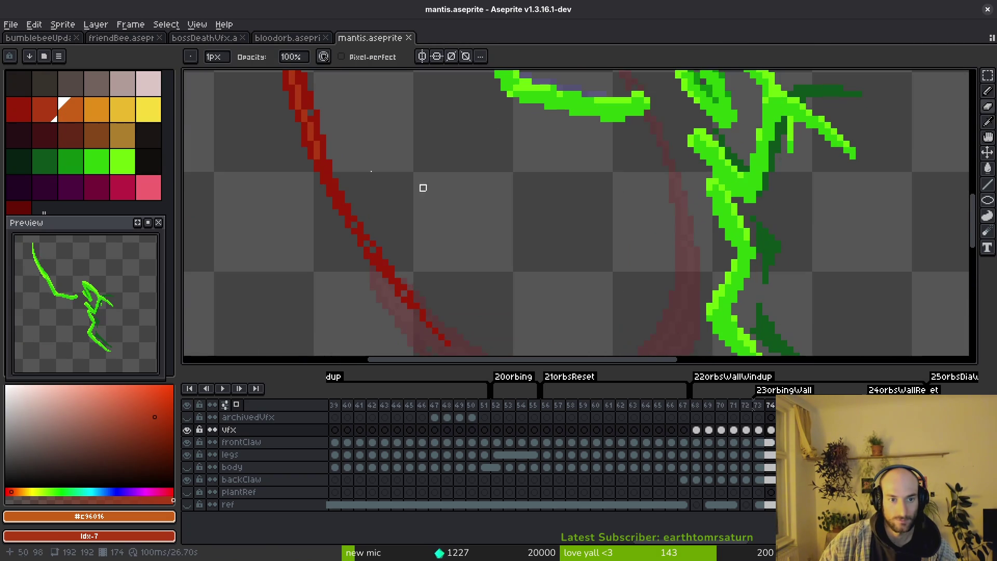
Step: Eyedrop red #af3a13 and add lighter red highlight pixels to frame 74's stroke, then save
{"action": "left_click", "coordinate": [312, 129], "text": "alt"}
{"action": "scroll", "coordinate": [331, 157], "scroll_direction": "up", "scroll_amount": 2}
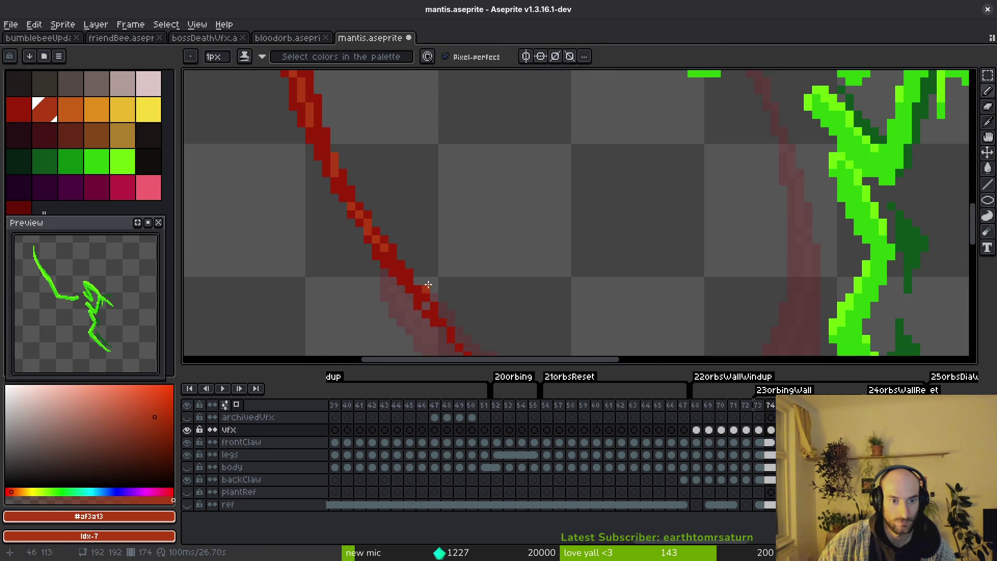
{"action": "left_click_drag", "start_coordinate": [427, 285], "coordinate": [389, 207]}
{"action": "scroll", "coordinate": [434, 218], "scroll_direction": "down", "scroll_amount": 1}
{"action": "scroll", "coordinate": [412, 223], "scroll_direction": "up", "scroll_amount": 1}
{"action": "scroll", "coordinate": [388, 202], "scroll_direction": "up", "scroll_amount": 2}
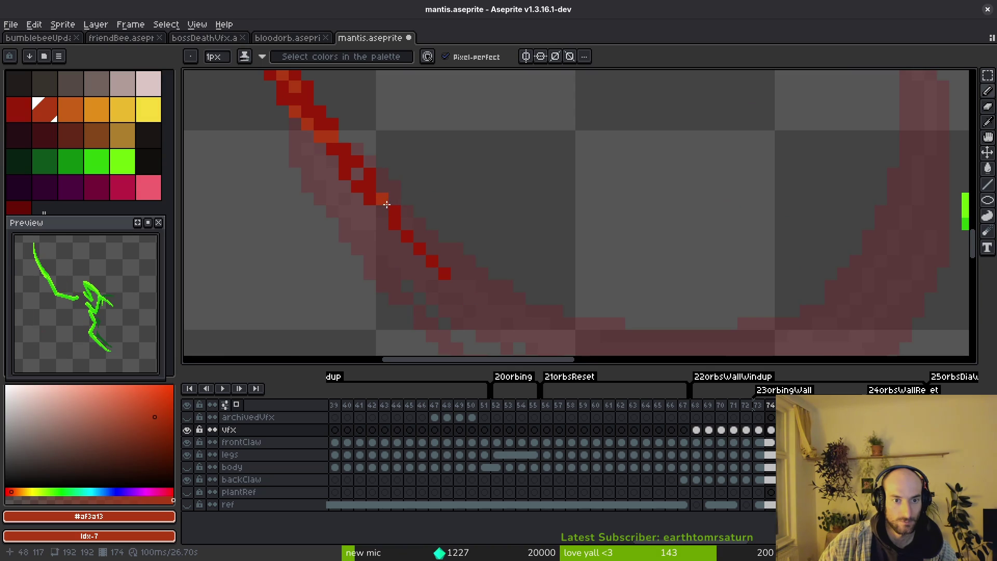
{"action": "key", "text": "ctrl+s"}
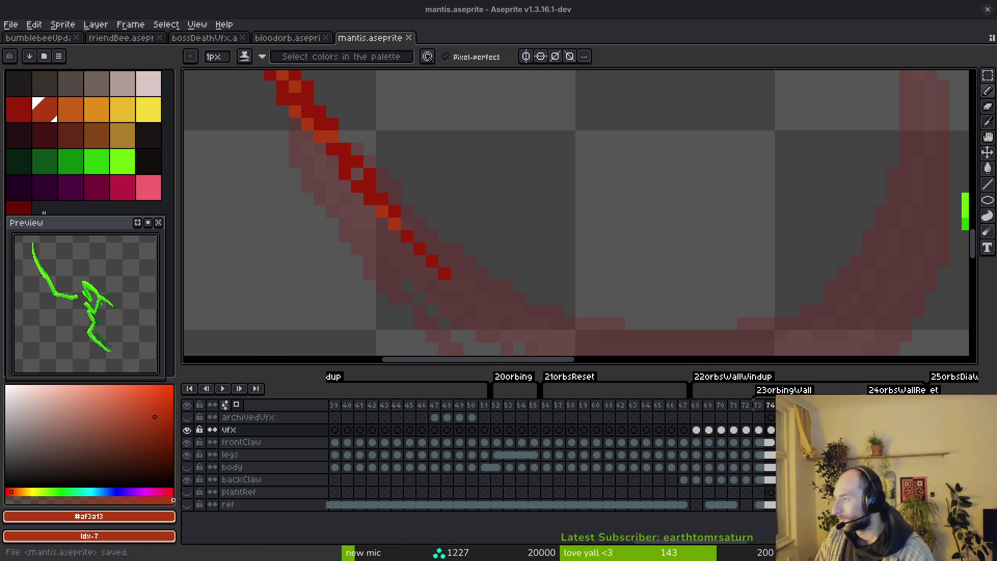
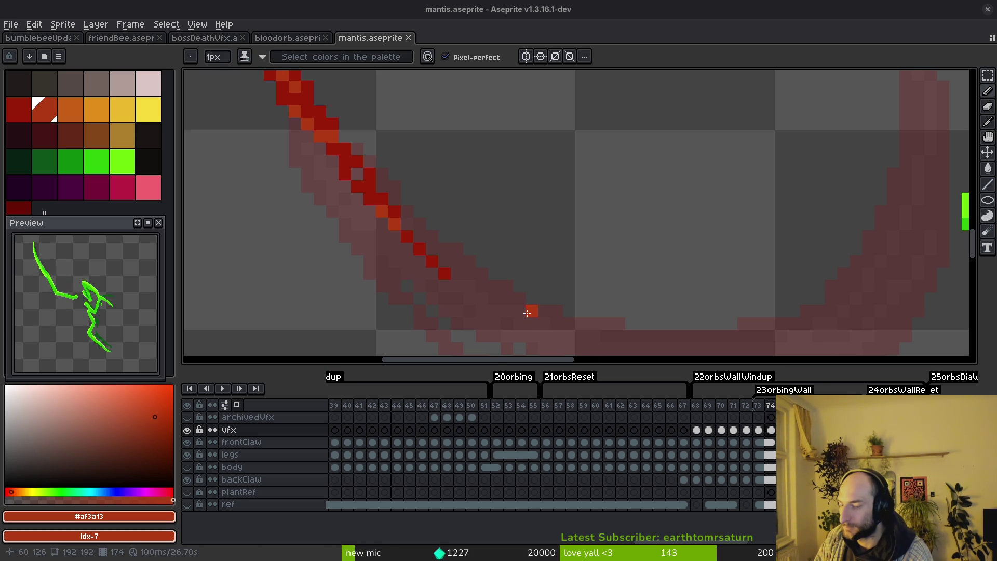
{"action": "scroll", "coordinate": [527, 313], "scroll_direction": "down", "scroll_amount": 4}
{"action": "scroll", "coordinate": [690, 261], "scroll_direction": "down", "scroll_amount": 1}
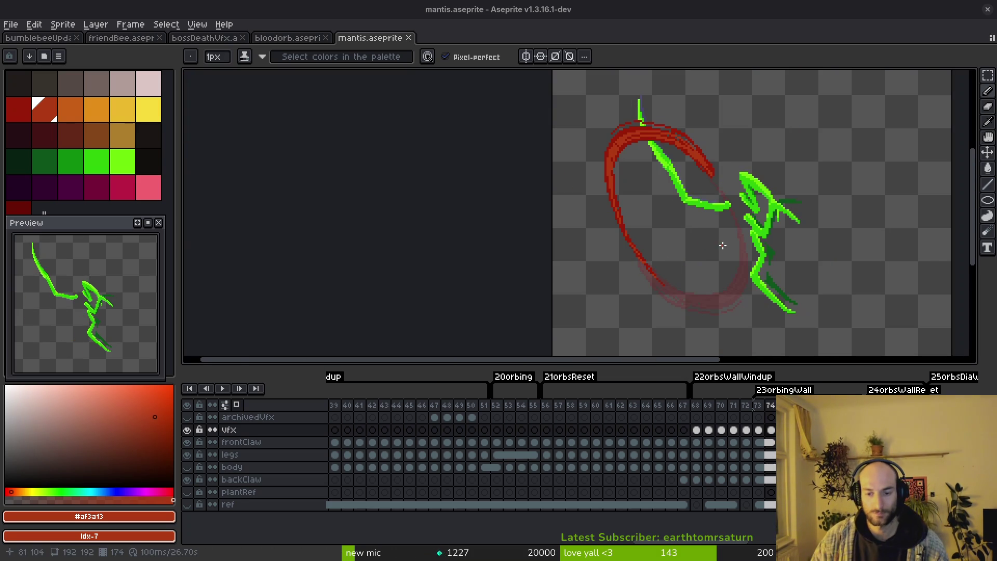
Step: Step back from frame 74 through 72 to frame 68 to review the slash arc
{"action": "key", "text": "i"}
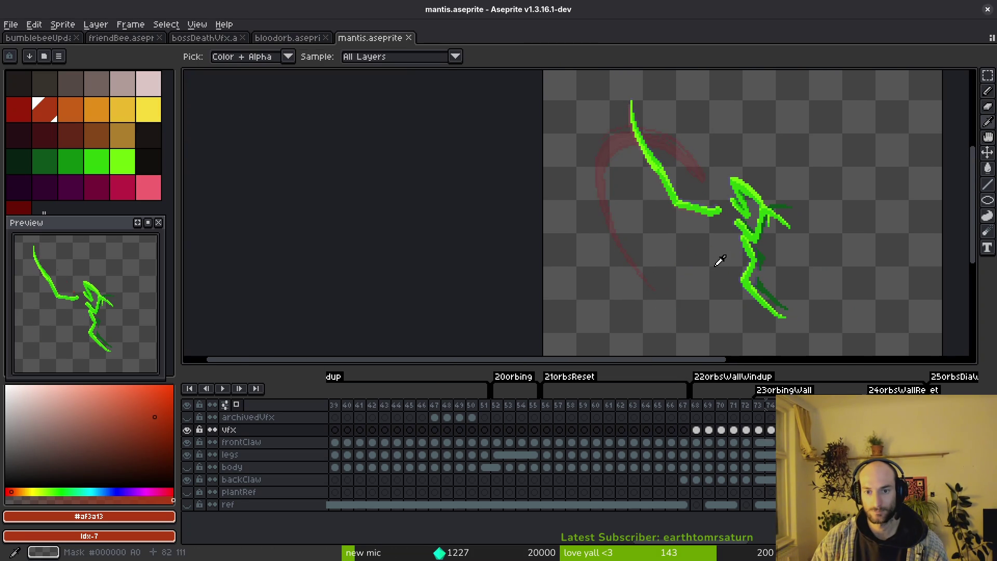
{"action": "key", "text": "Left"}
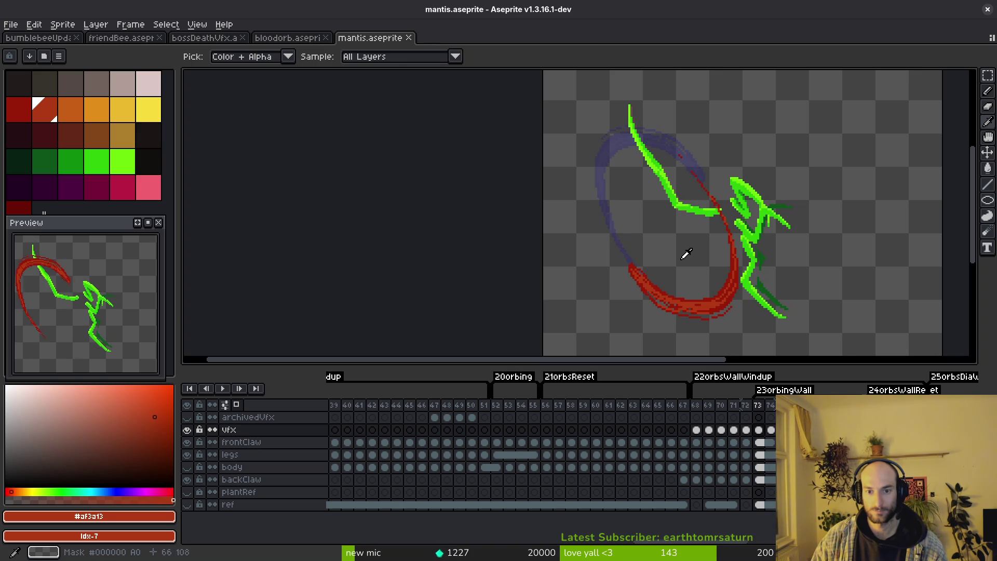
{"action": "key", "text": "b"}
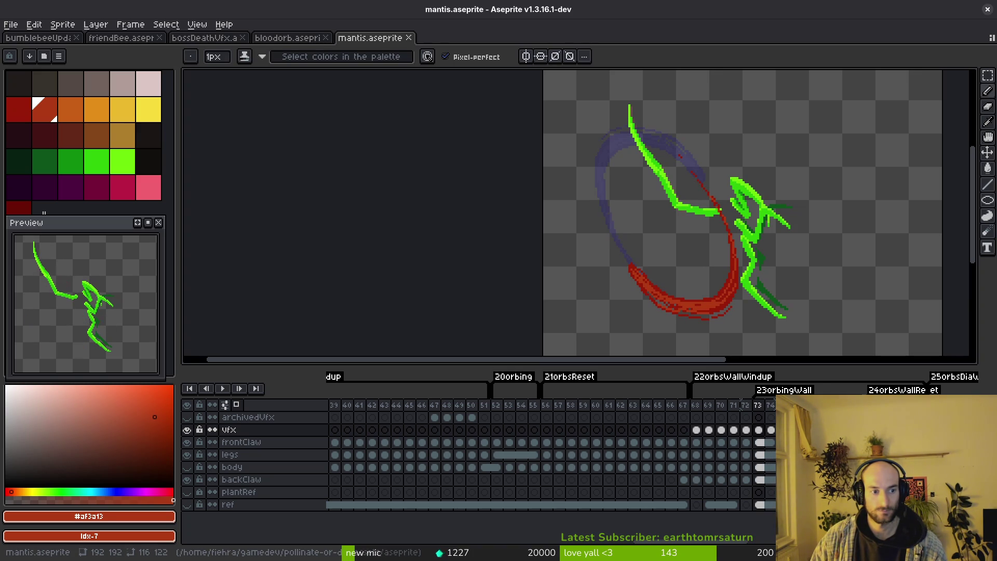
{"action": "left_click", "coordinate": [771, 432]}
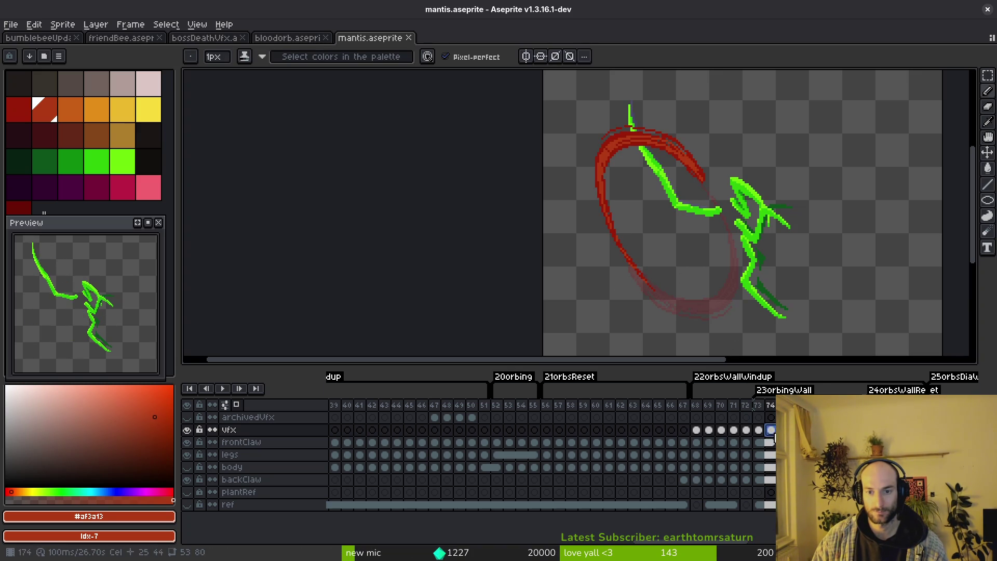
{"action": "left_click", "coordinate": [758, 433]}
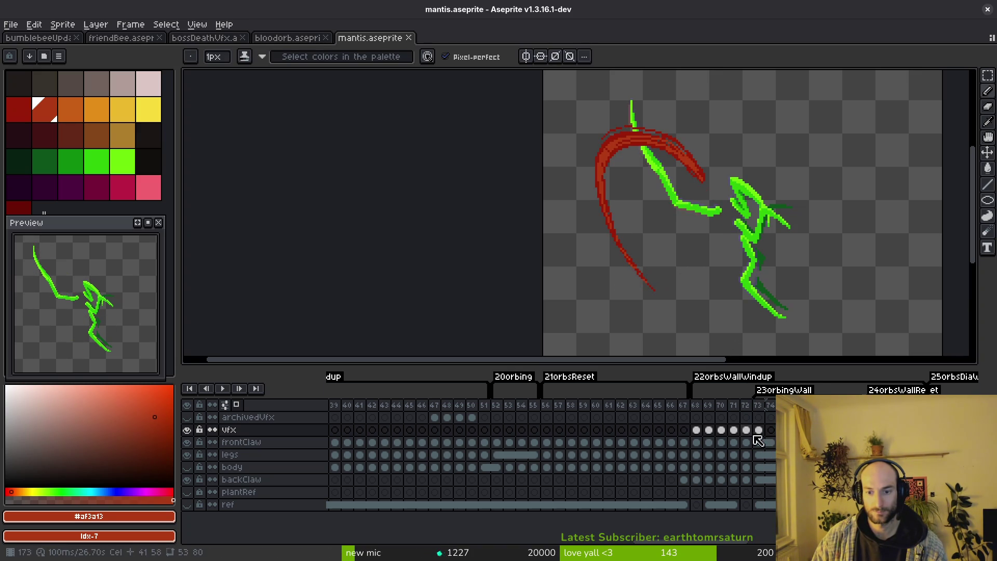
{"action": "left_click", "coordinate": [697, 432]}
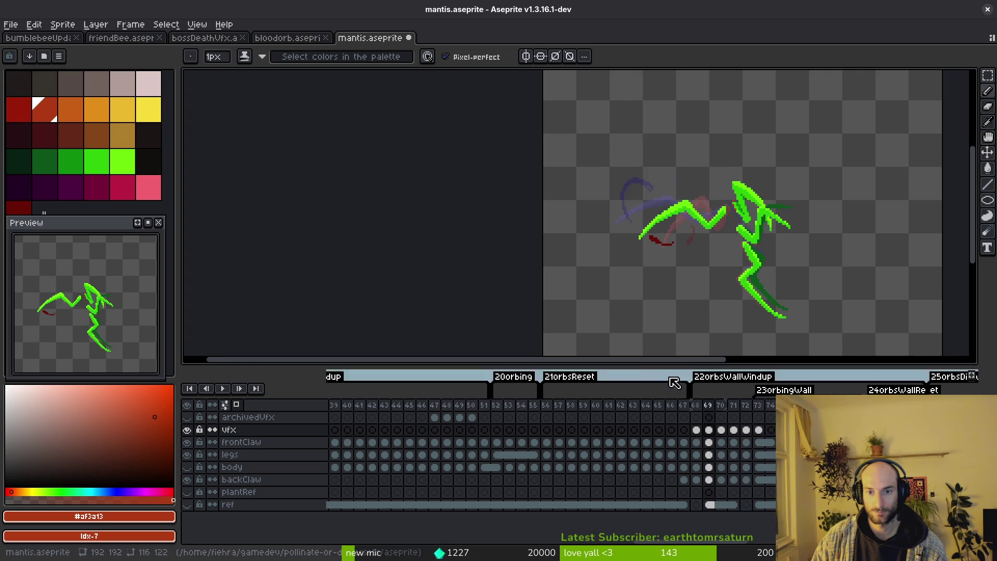
Step: Flip between frames 68–70 to compare the arc tip, settling back on frame 68
{"action": "key", "text": "i"}
{"action": "key", "text": "Right"}
{"action": "key", "text": "Right"}
{"action": "key", "text": "b"}
{"action": "scroll", "coordinate": [642, 222], "scroll_direction": "up", "scroll_amount": 2}
{"action": "key", "text": "Left"}
{"action": "key", "text": "i"}
{"action": "key", "text": "b"}
{"action": "key", "text": "Right"}
{"action": "key", "text": "i"}
{"action": "key", "text": "b"}
{"action": "key", "text": "Right"}
{"action": "key", "text": "i"}
{"action": "key", "text": "Left"}
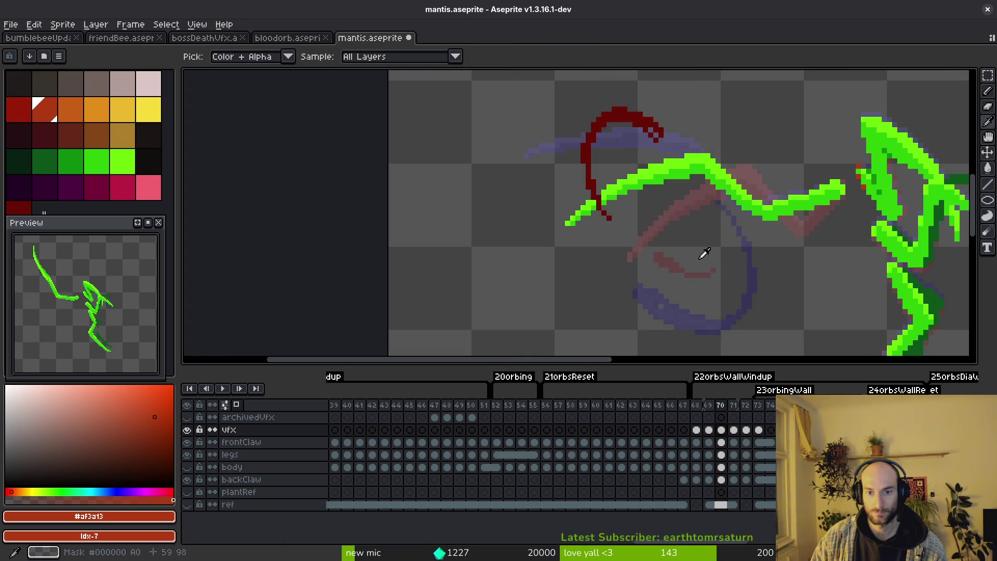
{"action": "key", "text": "Left"}
{"action": "key", "text": "Left"}
{"action": "key", "text": "Right"}
Step: Lasso the dark-red tip on frames 69 and 68, nudging it one pixel up-left into place
{"action": "key", "text": "b"}
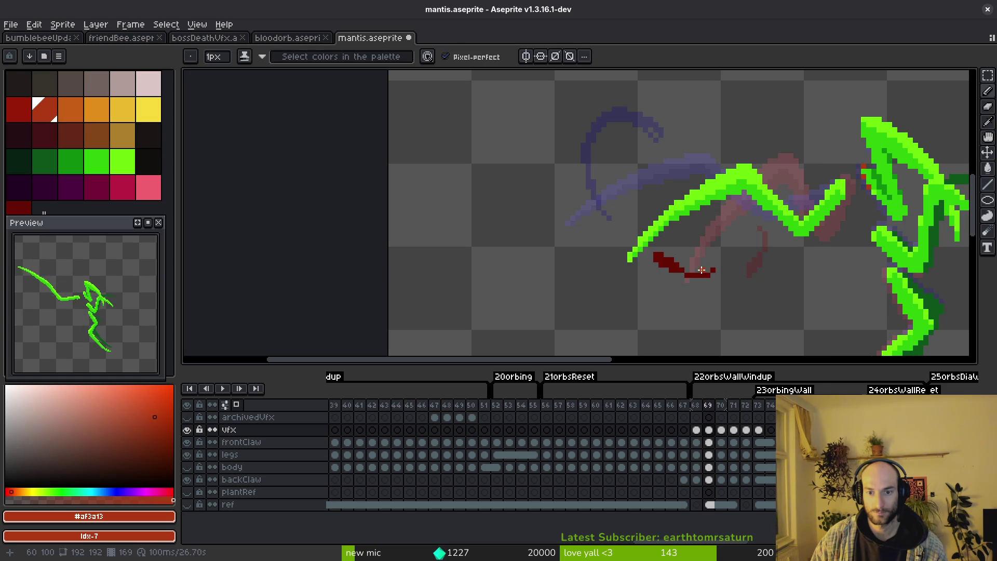
{"action": "scroll", "coordinate": [690, 267], "scroll_direction": "up", "scroll_amount": 1}
{"action": "key", "text": "q"}
{"action": "mouse_move", "coordinate": [717, 251]}
{"action": "left_mouse_down"}
{"action": "mouse_move", "coordinate": [612, 235]}
{"action": "mouse_move", "coordinate": [723, 273]}
{"action": "left_mouse_up"}
{"action": "key", "text": "Delete"}
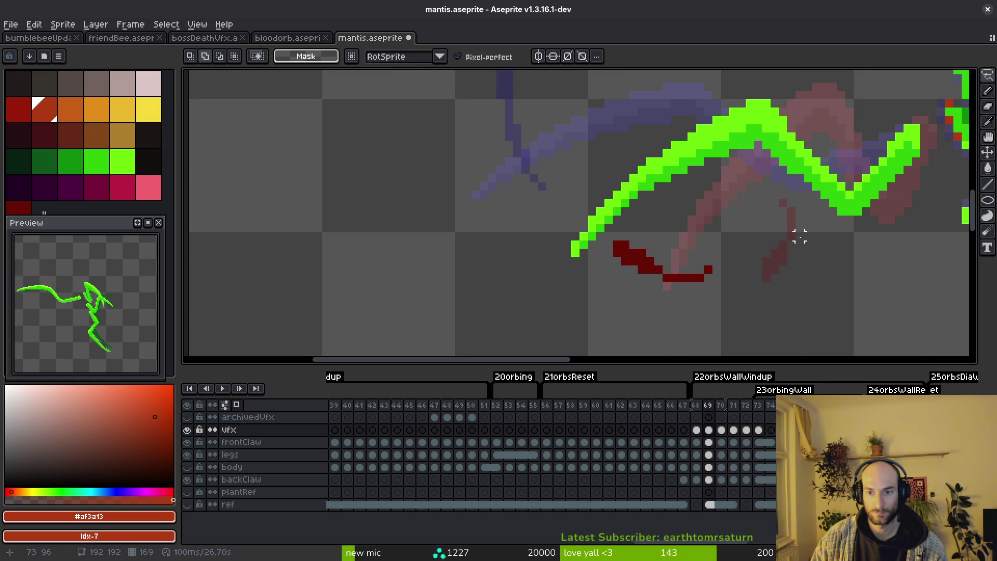
{"action": "key", "text": "Left"}
{"action": "key", "text": "i"}
{"action": "key", "text": "q"}
{"action": "mouse_move", "coordinate": [799, 202]}
{"action": "left_mouse_down"}
{"action": "mouse_move", "coordinate": [779, 289]}
{"action": "mouse_move", "coordinate": [794, 229]}
{"action": "left_mouse_up"}
{"action": "key", "text": "Left"}
{"action": "key", "text": "Up"}
{"action": "key", "text": "ctrl+d"}
Step: Shift the dark-red tip down-right on frame 70, then move it under the claw on frame 71
{"action": "key", "text": "Left"}
{"action": "key", "text": "Right"}
{"action": "key", "text": "Right"}
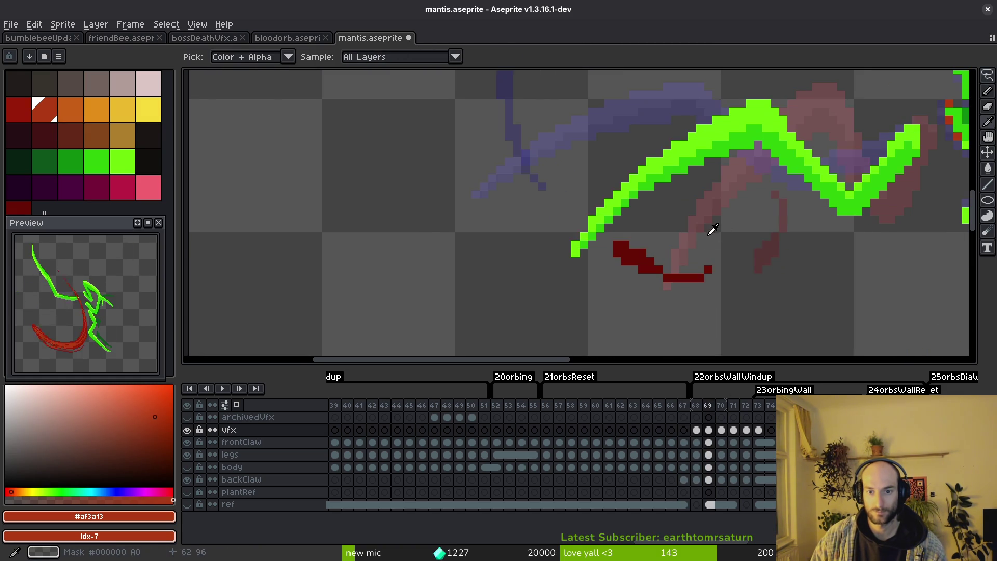
{"action": "key", "text": "Right"}
{"action": "left_click_drag", "start_coordinate": [719, 231], "coordinate": [744, 292]}
{"action": "scroll", "coordinate": [722, 189], "scroll_direction": "down", "scroll_amount": 1}
{"action": "mouse_move", "coordinate": [712, 127]}
{"action": "left_mouse_down"}
{"action": "mouse_move", "coordinate": [593, 257]}
{"action": "mouse_move", "coordinate": [690, 133]}
{"action": "mouse_move", "coordinate": [699, 143]}
{"action": "left_mouse_up"}
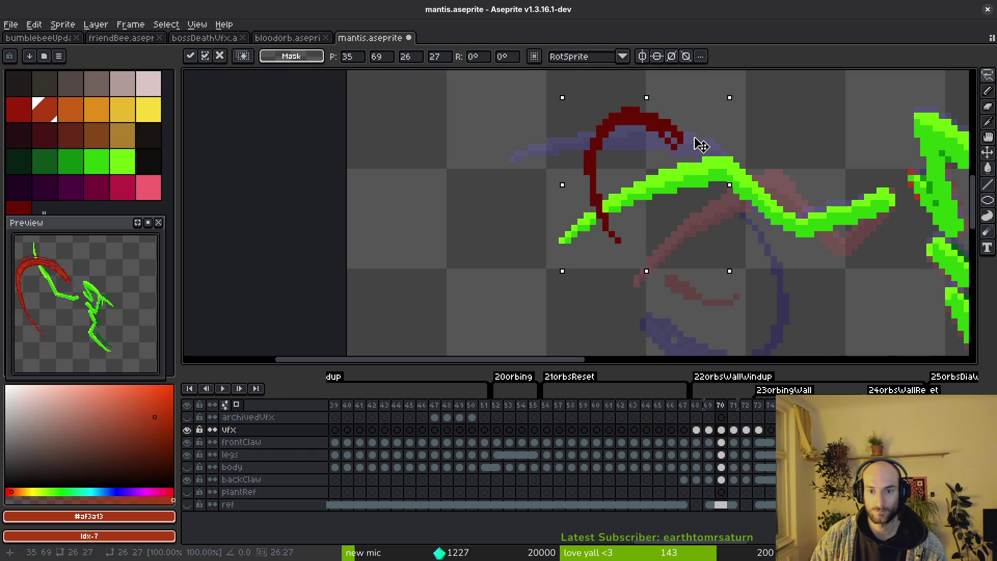
{"action": "scroll", "coordinate": [701, 144], "scroll_direction": "down", "scroll_amount": 1}
{"action": "key", "text": "ctrl+d"}
{"action": "scroll", "coordinate": [701, 261], "scroll_direction": "down", "scroll_amount": 1}
{"action": "key", "text": "Right"}
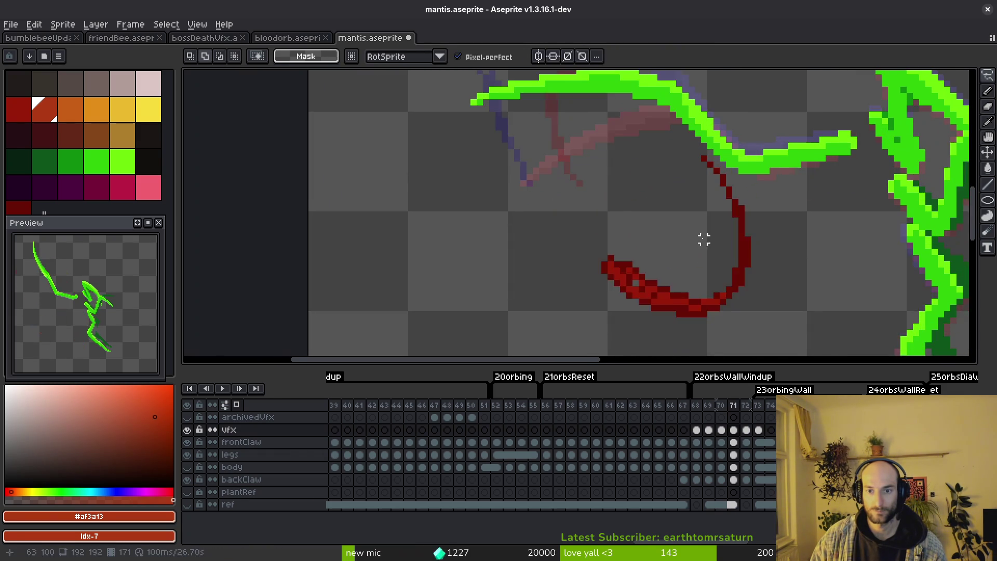
{"action": "scroll", "coordinate": [709, 239], "scroll_direction": "up", "scroll_amount": 1}
{"action": "left_click_drag", "start_coordinate": [771, 245], "coordinate": [567, 290]}
{"action": "scroll", "coordinate": [821, 279], "scroll_direction": "down", "scroll_amount": 3}
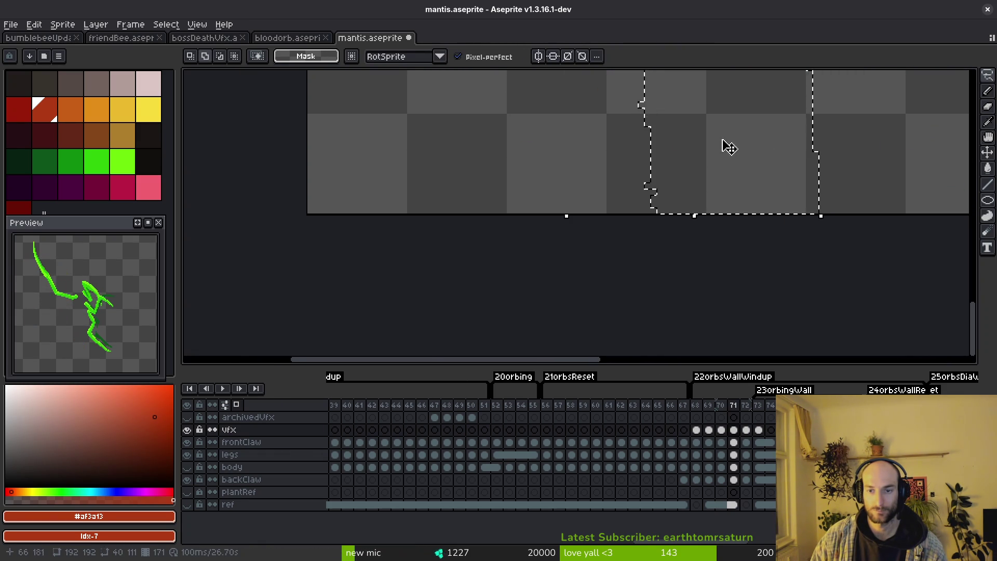
{"action": "scroll", "coordinate": [736, 174], "scroll_direction": "down", "scroll_amount": 1}
{"action": "scroll", "coordinate": [730, 278], "scroll_direction": "up", "scroll_amount": 3}
{"action": "left_click_drag", "start_coordinate": [699, 328], "coordinate": [708, 292]}
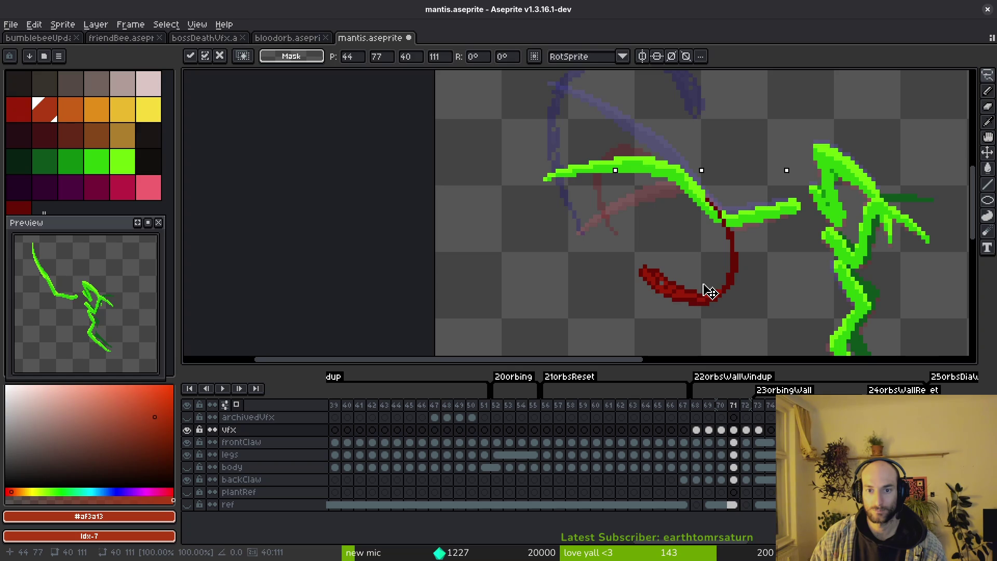
{"action": "key", "text": "ctrl+d"}
{"action": "scroll", "coordinate": [685, 270], "scroll_direction": "up", "scroll_amount": 1}
Step: Rotate frame 71's red tip so it hangs below the claw and commit the transform
{"action": "mouse_move", "coordinate": [615, 262]}
{"action": "left_mouse_down"}
{"action": "mouse_move", "coordinate": [690, 278]}
{"action": "mouse_move", "coordinate": [730, 302]}
{"action": "mouse_move", "coordinate": [745, 231]}
{"action": "mouse_move", "coordinate": [737, 214]}
{"action": "mouse_move", "coordinate": [754, 243]}
{"action": "left_mouse_up"}
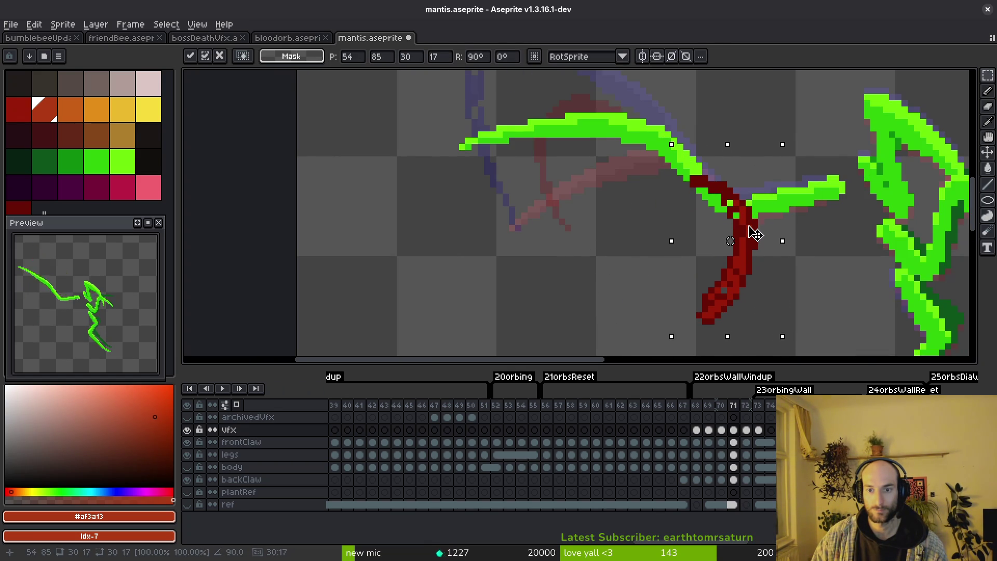
{"action": "mouse_move", "coordinate": [788, 337]}
{"action": "left_mouse_down"}
{"action": "mouse_move", "coordinate": [802, 340]}
{"action": "mouse_move", "coordinate": [818, 286]}
{"action": "mouse_move", "coordinate": [740, 248]}
{"action": "left_mouse_up"}
{"action": "key", "text": "Return"}
{"action": "scroll", "coordinate": [719, 272], "scroll_direction": "up", "scroll_amount": 1}
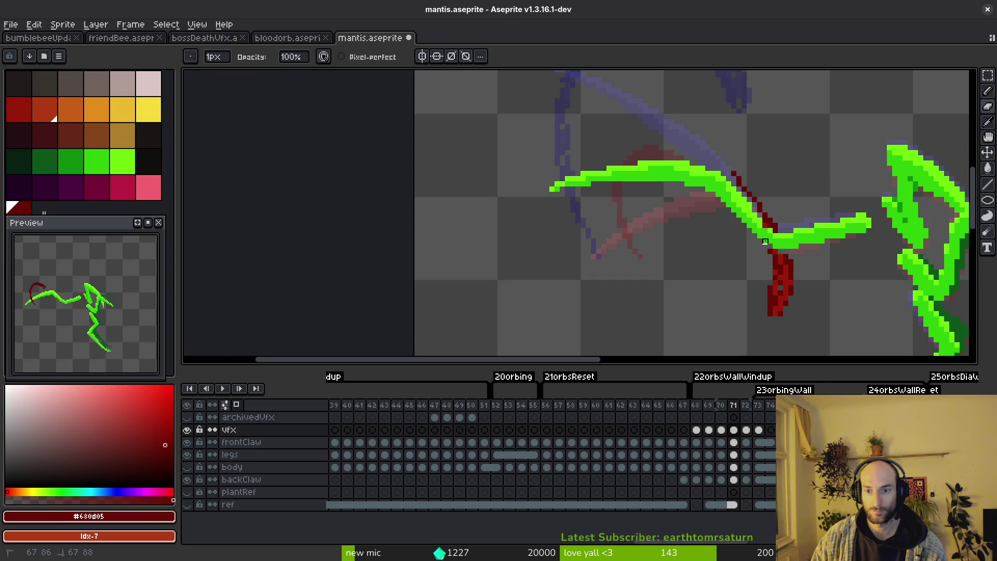
{"action": "scroll", "coordinate": [783, 255], "scroll_direction": "up", "scroll_amount": 1}
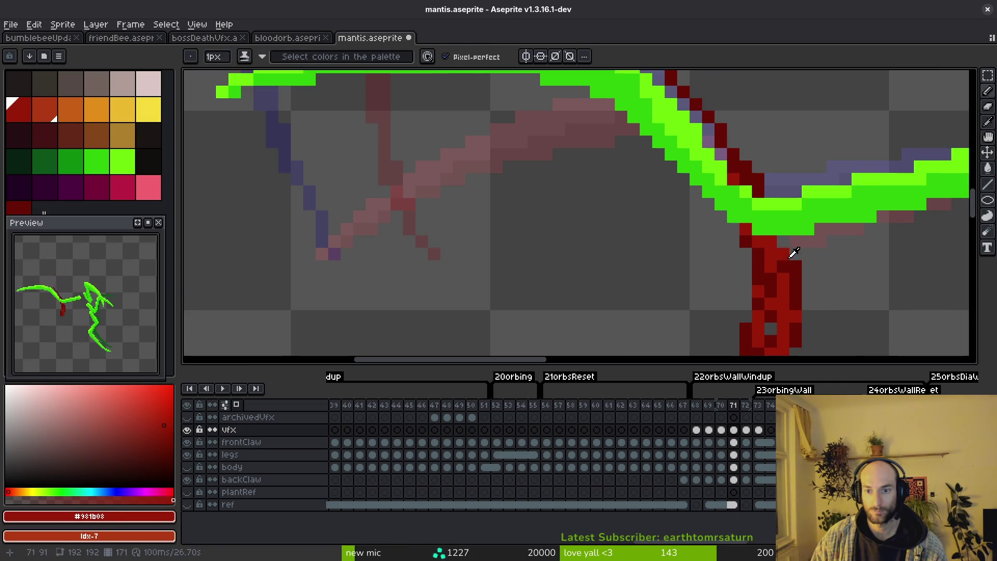
Step: Sample dark red #680d05 and paint extra pixels along frame 71's claw edge
{"action": "left_click", "coordinate": [768, 240], "text": "alt"}
{"action": "scroll", "coordinate": [735, 166], "scroll_direction": "down", "scroll_amount": 1}
{"action": "scroll", "coordinate": [735, 165], "scroll_direction": "up", "scroll_amount": 1}
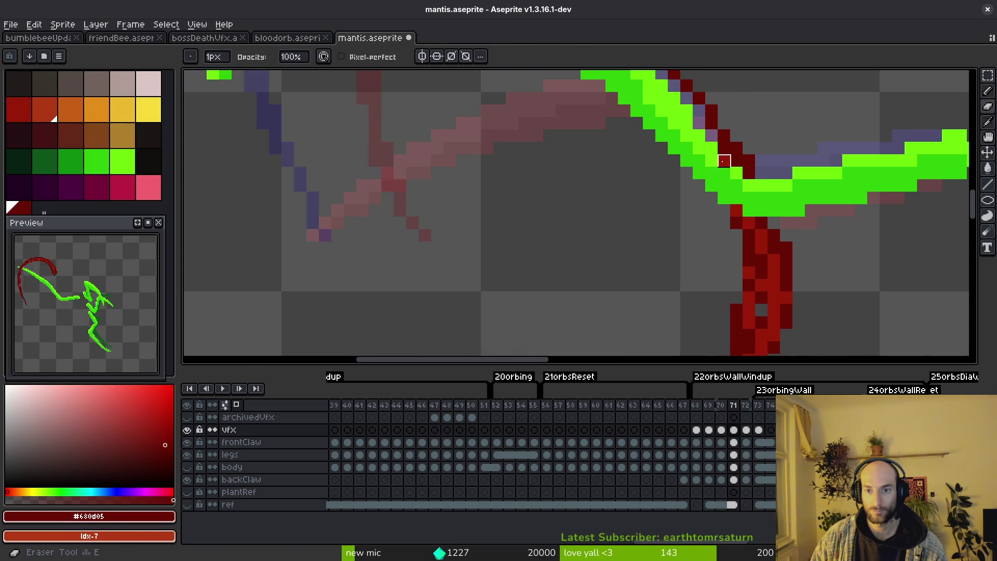
{"action": "scroll", "coordinate": [747, 198], "scroll_direction": "down", "scroll_amount": 1}
{"action": "scroll", "coordinate": [747, 199], "scroll_direction": "up", "scroll_amount": 1}
{"action": "left_click", "coordinate": [748, 198], "text": "alt"}
{"action": "scroll", "coordinate": [748, 199], "scroll_direction": "down", "scroll_amount": 1}
{"action": "scroll", "coordinate": [693, 204], "scroll_direction": "up", "scroll_amount": 1}
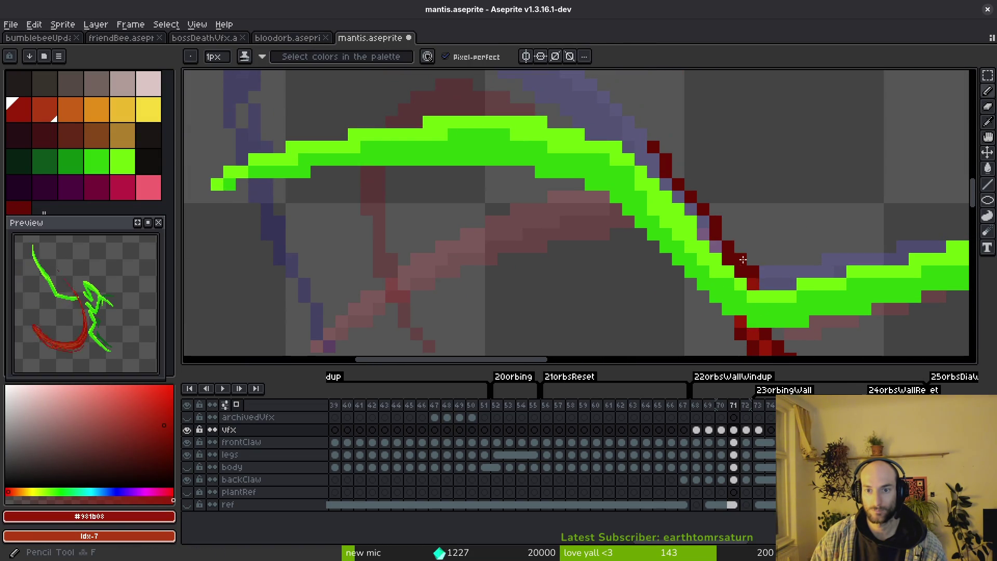
{"action": "left_click", "coordinate": [663, 160], "text": "alt"}
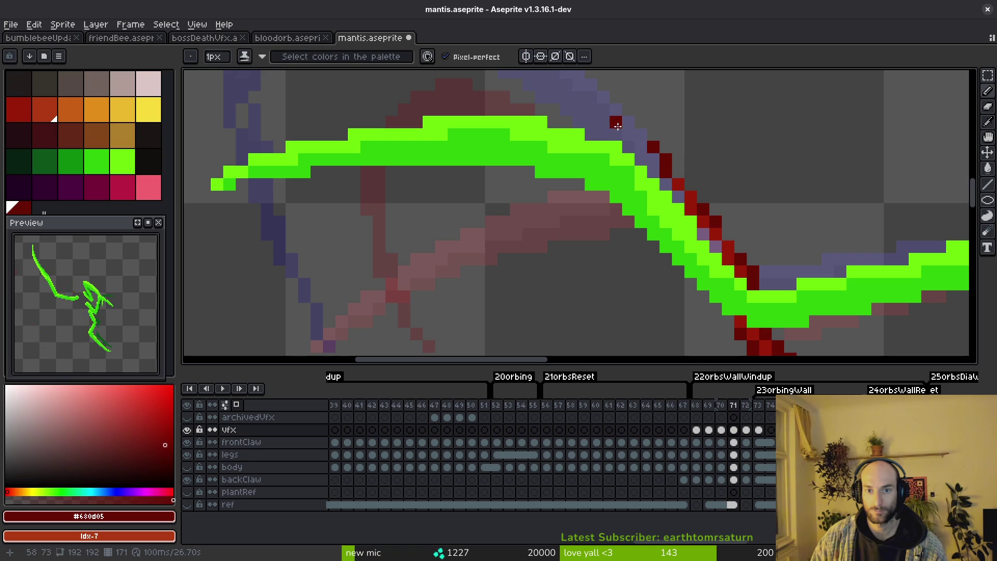
{"action": "left_click_drag", "start_coordinate": [615, 123], "coordinate": [693, 186]}
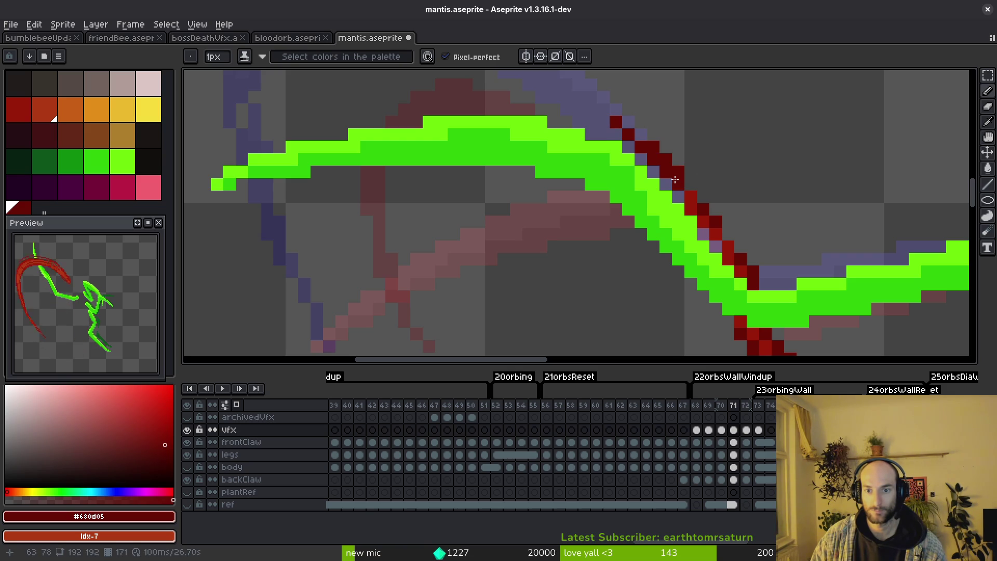
{"action": "left_click", "coordinate": [701, 184]}
{"action": "scroll", "coordinate": [776, 287], "scroll_direction": "down", "scroll_amount": 2}
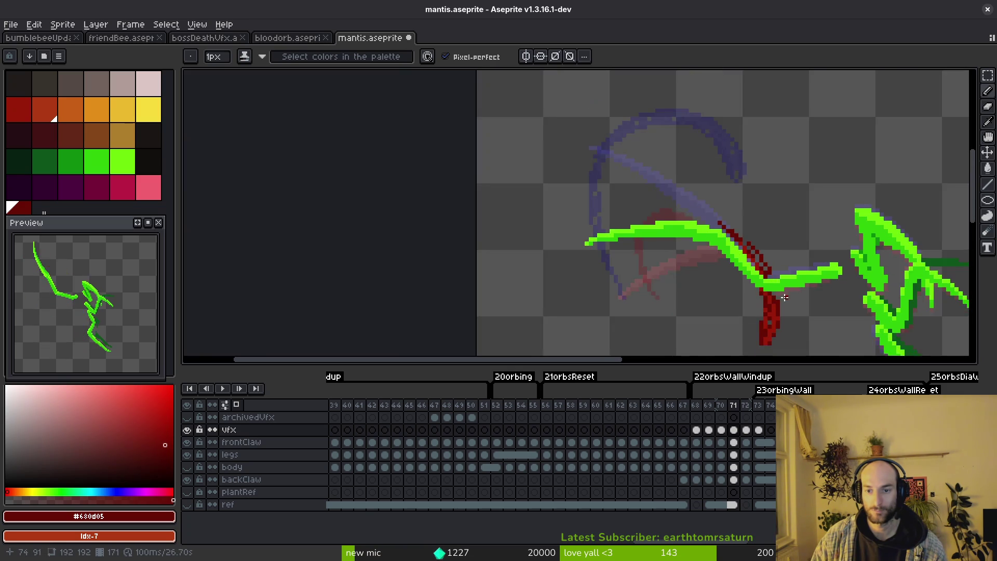
{"action": "scroll", "coordinate": [724, 218], "scroll_direction": "up", "scroll_amount": 2}
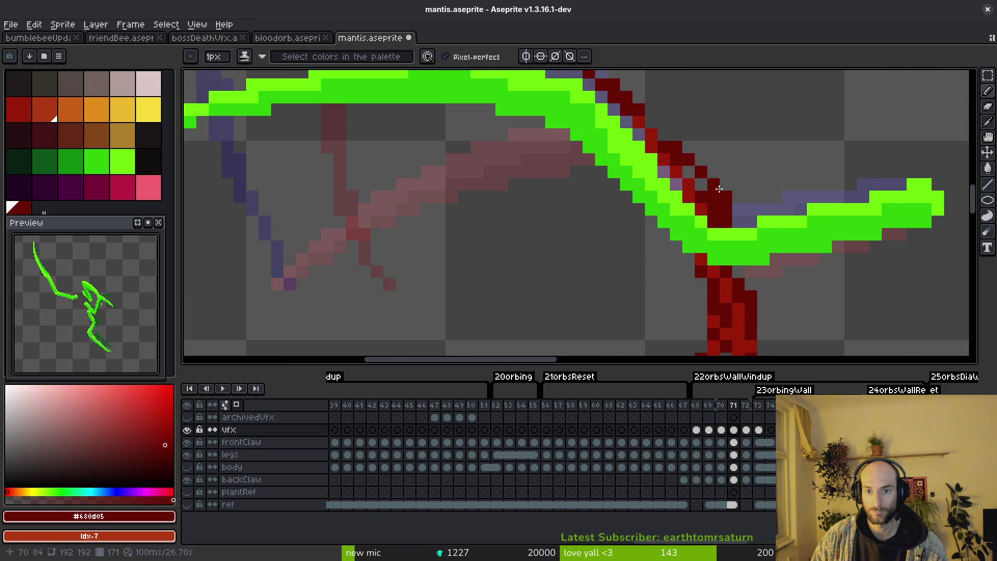
{"action": "key", "text": "ctrl+z"}
{"action": "left_click_drag", "start_coordinate": [723, 199], "coordinate": [729, 223]}
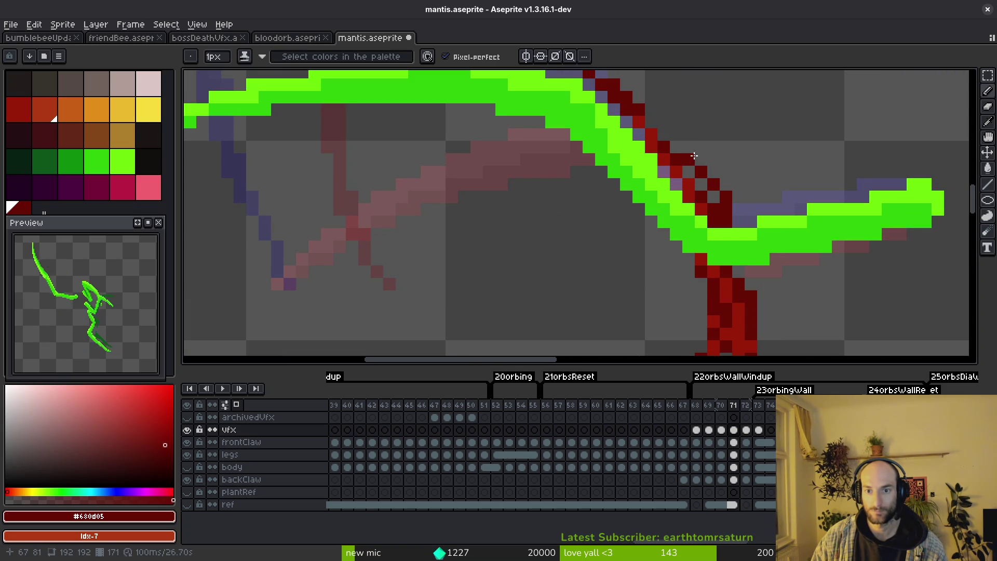
{"action": "scroll", "coordinate": [736, 239], "scroll_direction": "down", "scroll_amount": 3}
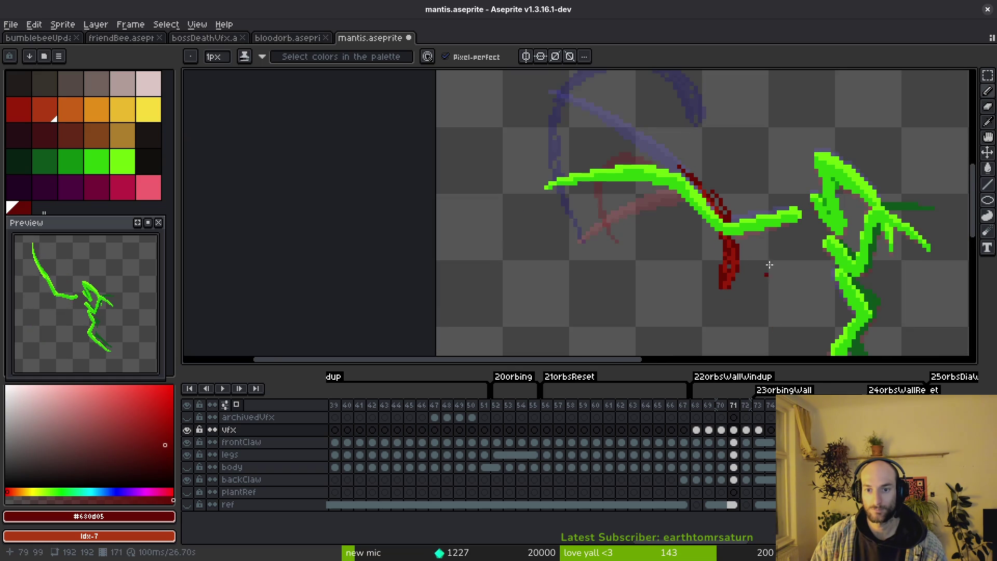
{"action": "scroll", "coordinate": [725, 218], "scroll_direction": "up", "scroll_amount": 2}
{"action": "scroll", "coordinate": [682, 171], "scroll_direction": "up", "scroll_amount": 2}
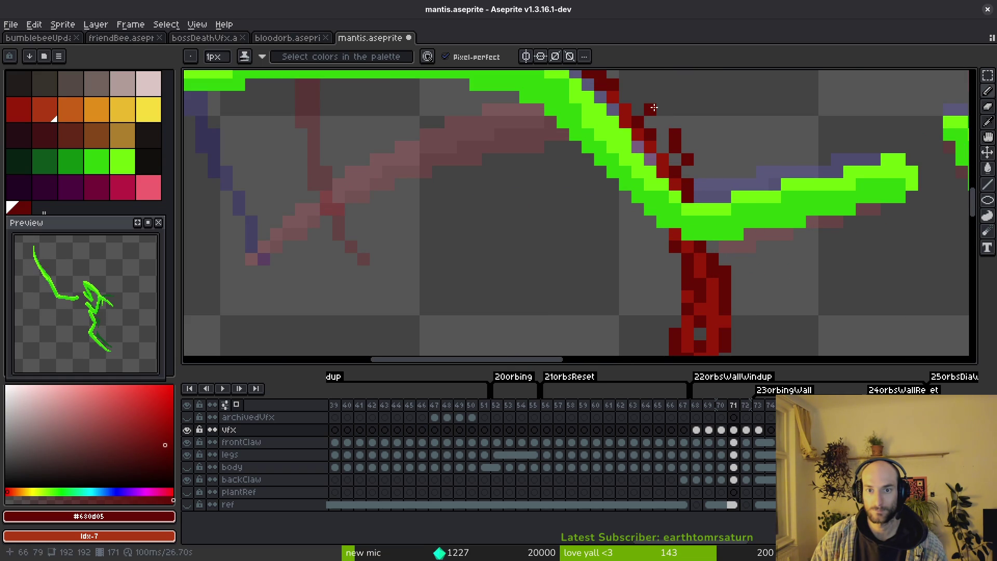
{"action": "scroll", "coordinate": [704, 216], "scroll_direction": "down", "scroll_amount": 2}
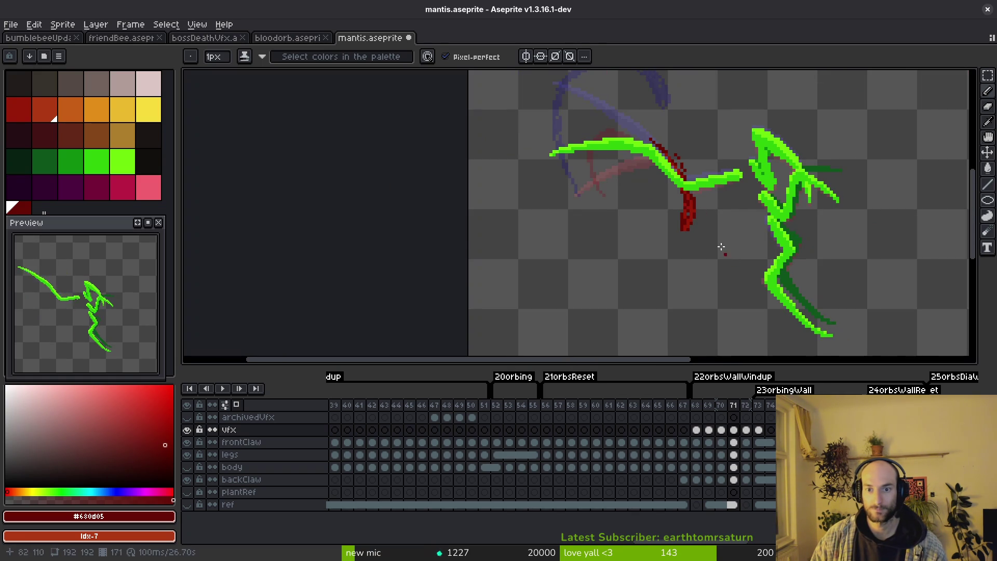
{"action": "scroll", "coordinate": [715, 234], "scroll_direction": "up", "scroll_amount": 2}
{"action": "scroll", "coordinate": [704, 263], "scroll_direction": "up", "scroll_amount": 2}
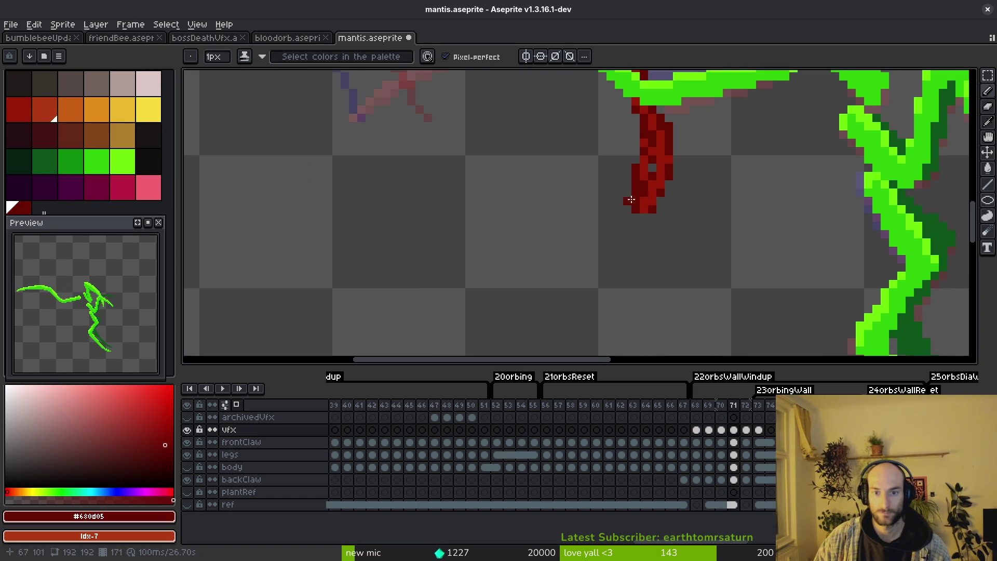
{"action": "left_click", "coordinate": [638, 193], "text": "alt"}
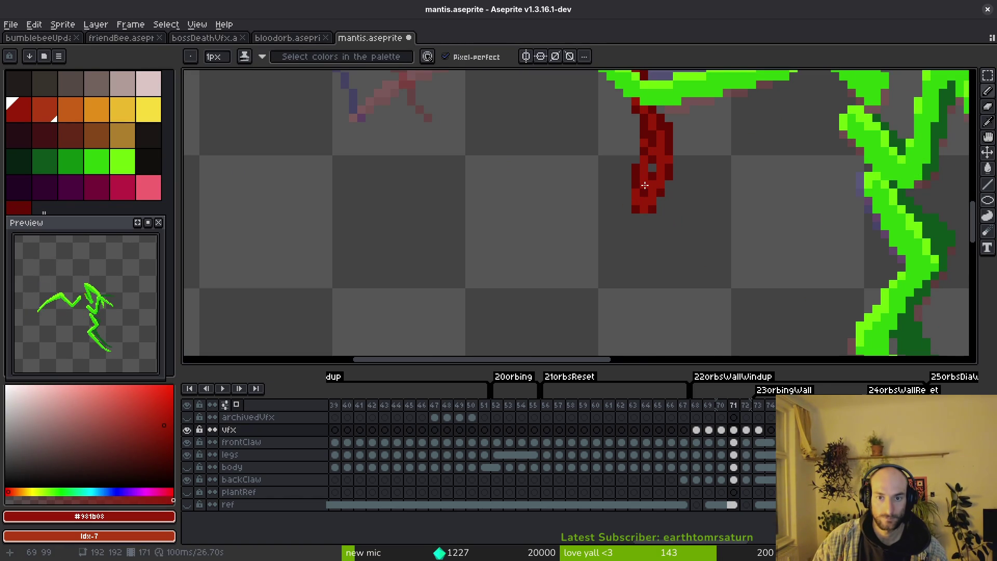
{"action": "scroll", "coordinate": [678, 241], "scroll_direction": "down", "scroll_amount": 2}
Step: Flip through neighbouring frames to preview the motion and settle on frame 70
{"action": "key", "text": "Left"}
{"action": "key", "text": "Right"}
{"action": "key", "text": "Right"}
{"action": "key", "text": "Left"}
{"action": "key", "text": "Left"}
{"action": "key", "text": "Right"}
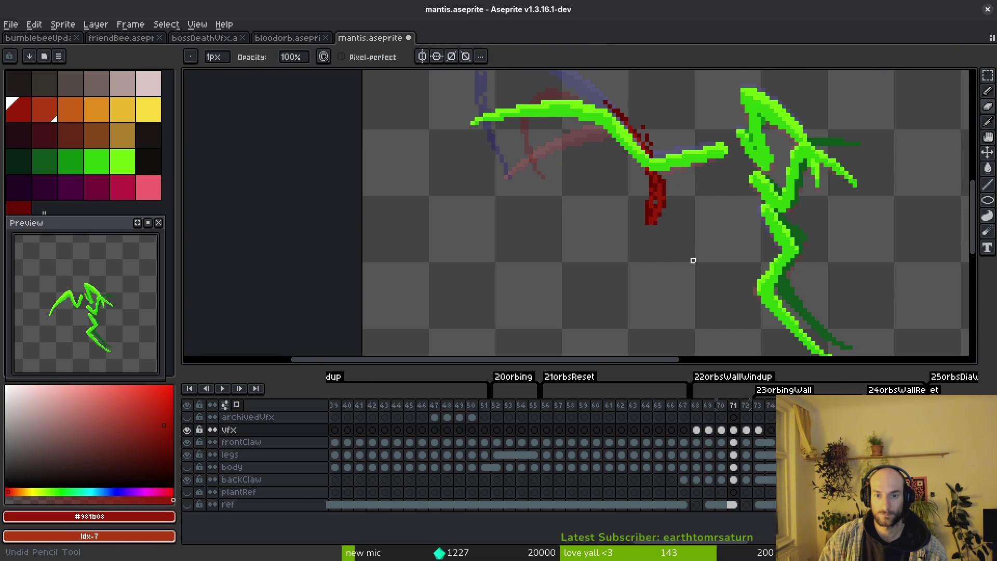
{"action": "scroll", "coordinate": [693, 260], "scroll_direction": "down", "scroll_amount": 1}
{"action": "key", "text": "Left"}
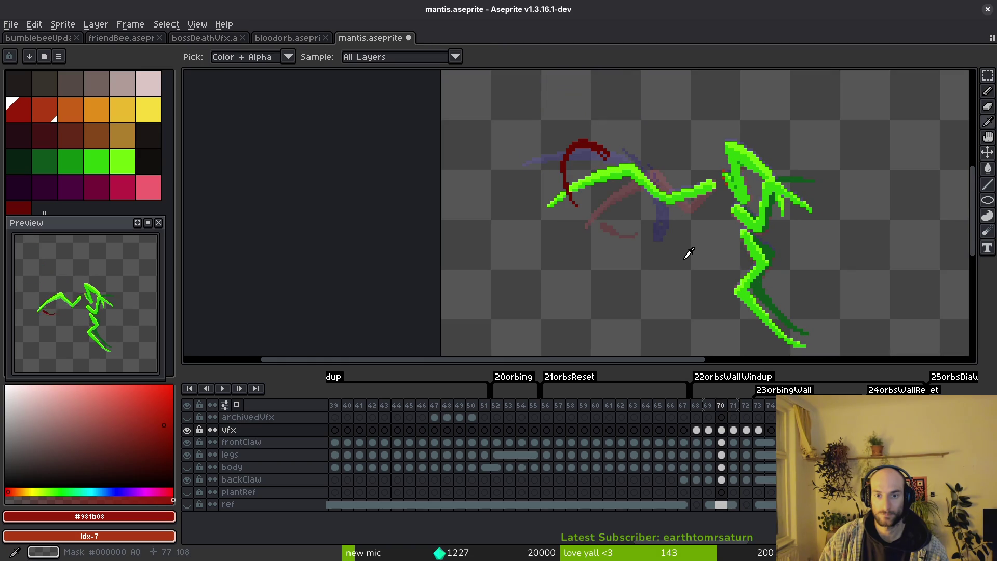
Step: Lasso frame 70's red claw and shift it right, then check the neighbouring frames
{"action": "key", "text": "Right"}
{"action": "key", "text": "Left"}
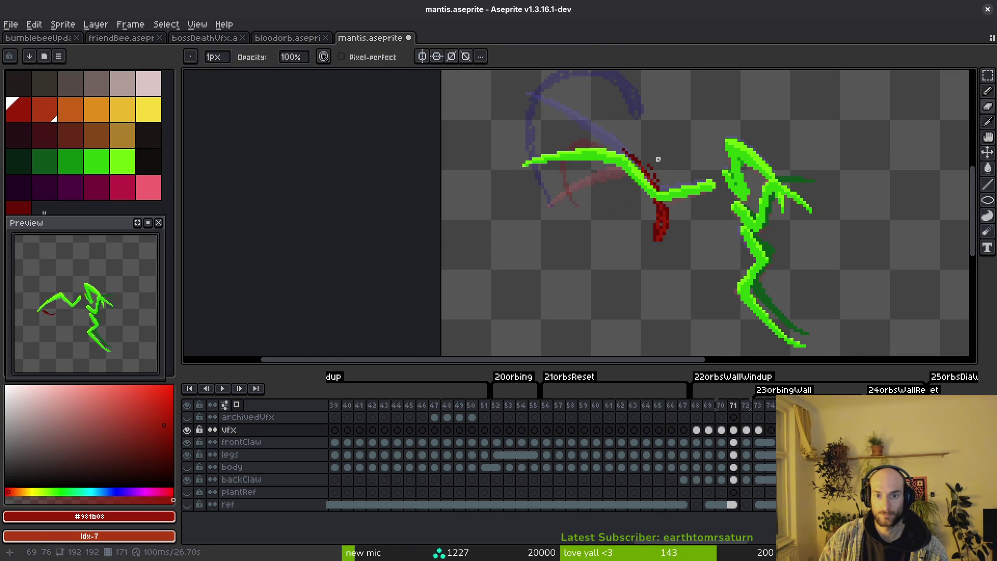
{"action": "scroll", "coordinate": [594, 219], "scroll_direction": "up", "scroll_amount": 1}
{"action": "key", "text": "q"}
{"action": "left_click_drag", "start_coordinate": [582, 127], "coordinate": [581, 142]}
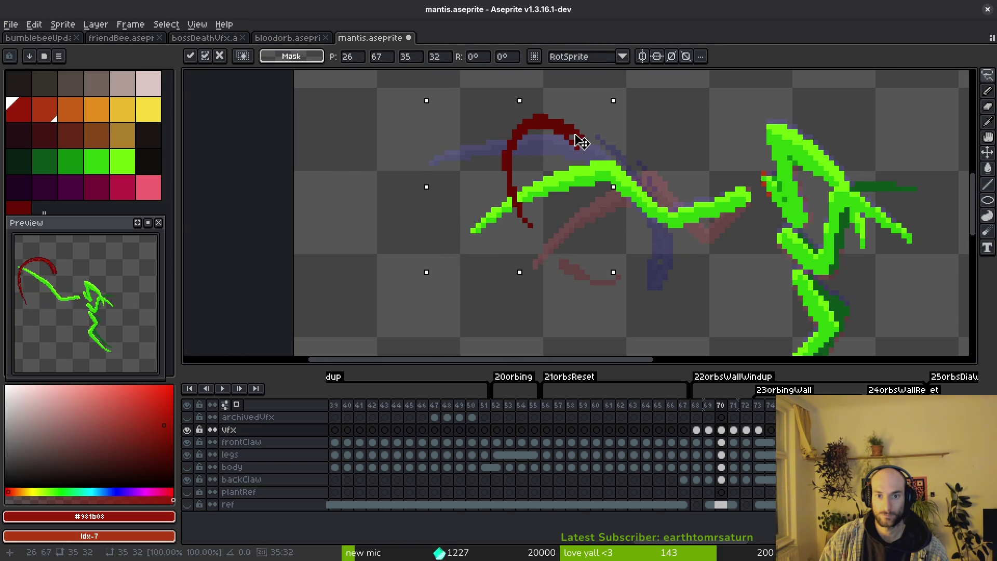
{"action": "key", "text": "Return"}
{"action": "key", "text": "i"}
{"action": "key", "text": "Left"}
{"action": "key", "text": "Right"}
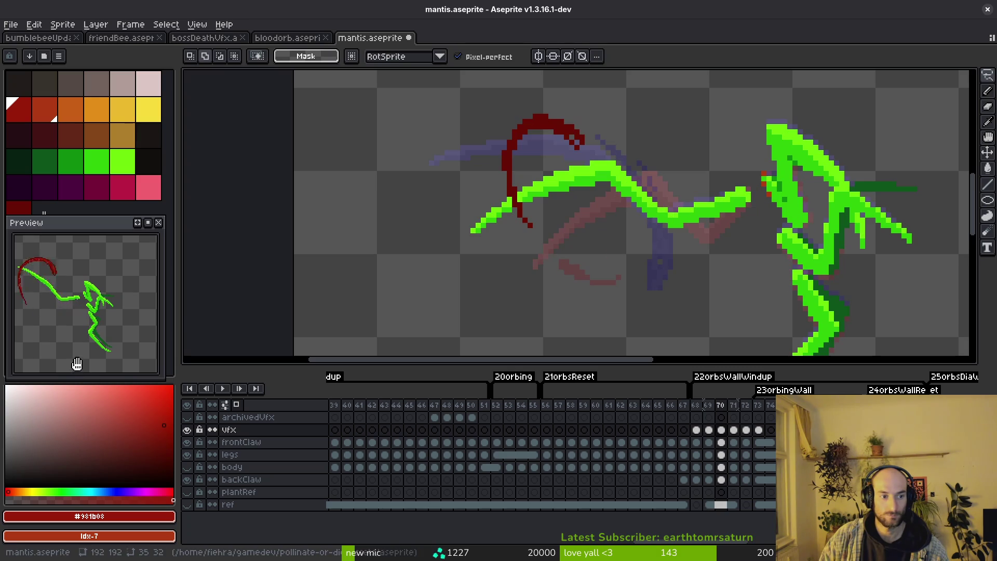
Step: On frame 72, lasso the red claw, flip it 180° and move it down-right so it curves underneath
{"action": "key", "text": "Right"}
{"action": "key", "text": "Right"}
{"action": "key", "text": "q"}
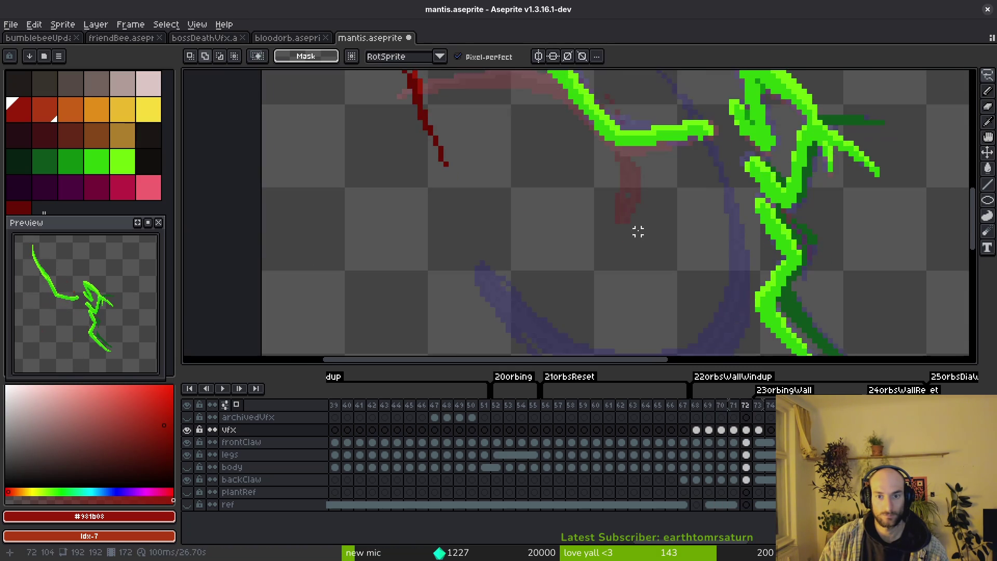
{"action": "scroll", "coordinate": [617, 267], "scroll_direction": "down", "scroll_amount": 1}
{"action": "left_click_drag", "start_coordinate": [491, 247], "coordinate": [641, 171]}
{"action": "mouse_move", "coordinate": [542, 191]}
{"action": "left_mouse_down"}
{"action": "mouse_move", "coordinate": [615, 307]}
{"action": "mouse_move", "coordinate": [610, 277]}
{"action": "left_mouse_up"}
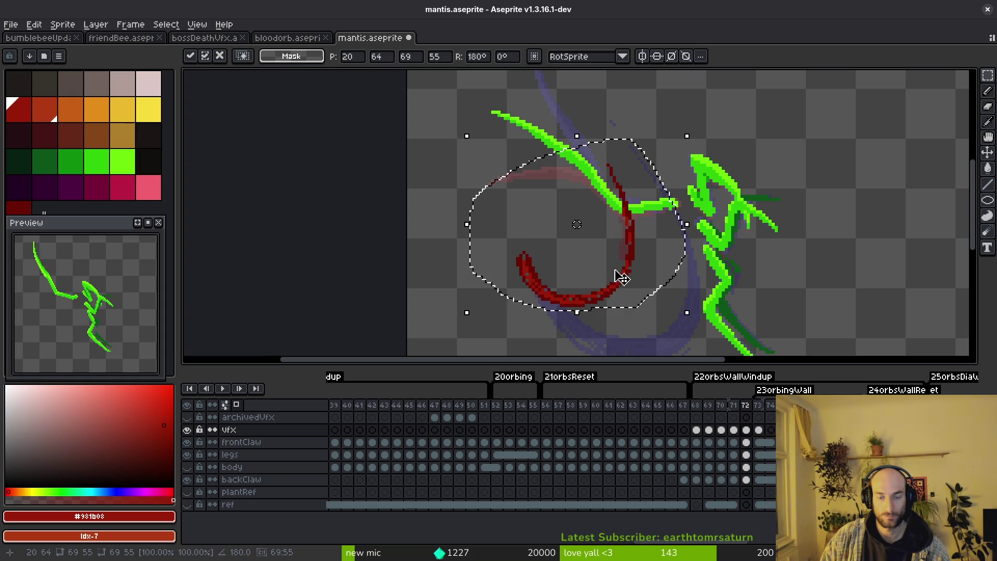
{"action": "key", "text": "Left"}
{"action": "key", "text": "Right"}
{"action": "scroll", "coordinate": [659, 182], "scroll_direction": "up", "scroll_amount": 1}
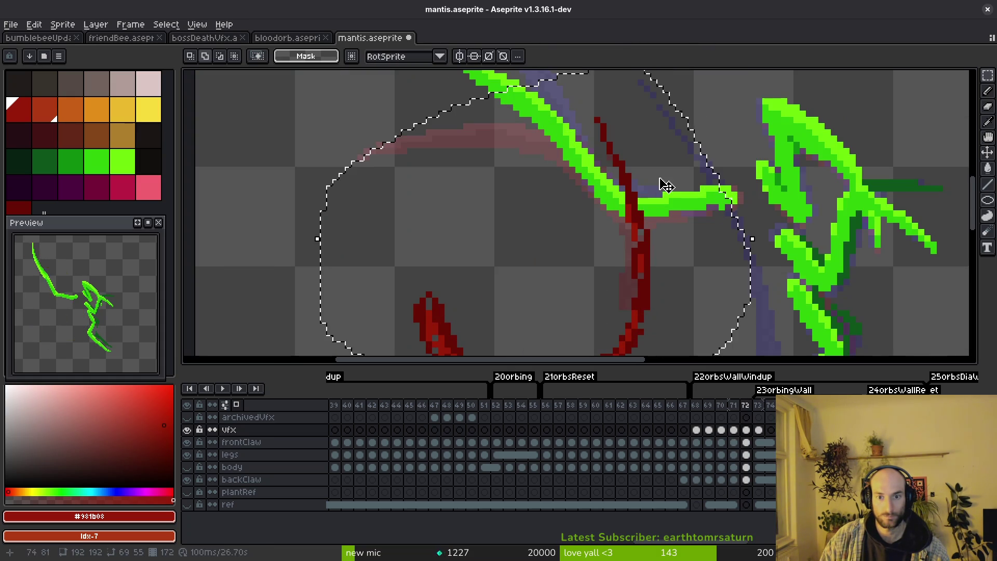
{"action": "key", "text": "e"}
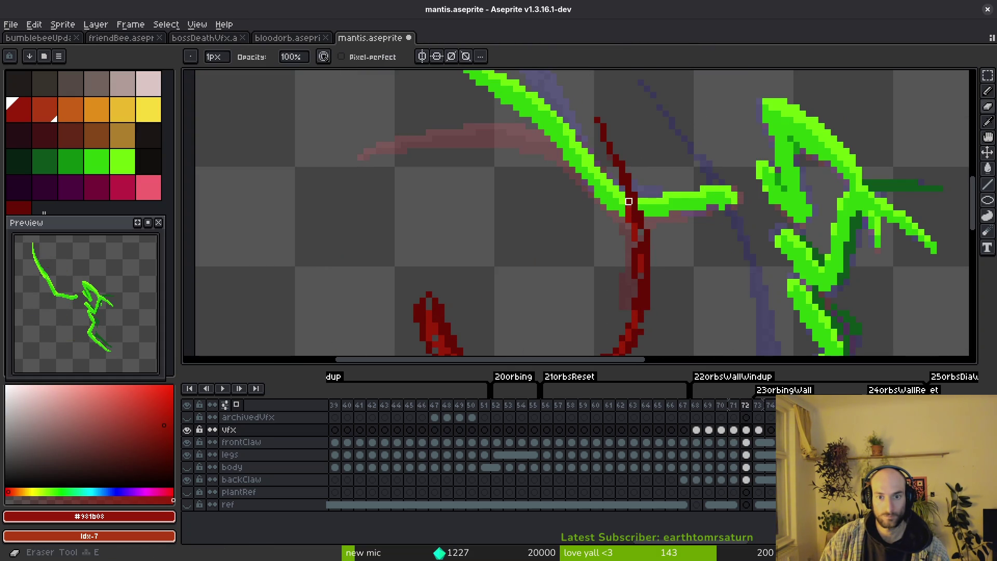
{"action": "scroll", "coordinate": [650, 281], "scroll_direction": "down", "scroll_amount": 2}
{"action": "scroll", "coordinate": [655, 259], "scroll_direction": "down", "scroll_amount": 1}
{"action": "scroll", "coordinate": [647, 261], "scroll_direction": "up", "scroll_amount": 1}
{"action": "scroll", "coordinate": [631, 257], "scroll_direction": "down", "scroll_amount": 1}
Step: On frame 73, lasso the red arc and rotate it up toward the top-left
{"action": "key", "text": "Left"}
{"action": "key", "text": "Right"}
{"action": "key", "text": "Right"}
{"action": "key", "text": "q"}
{"action": "mouse_move", "coordinate": [666, 117]}
{"action": "left_mouse_down"}
{"action": "mouse_move", "coordinate": [675, 328]}
{"action": "mouse_move", "coordinate": [712, 285]}
{"action": "left_mouse_up"}
{"action": "key", "text": "Right"}
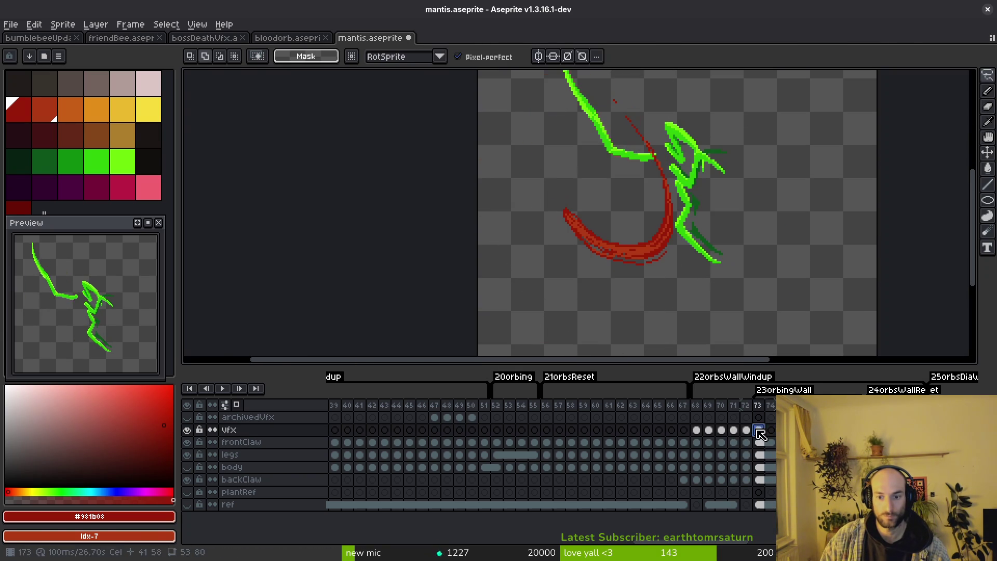
{"action": "key", "text": "F3"}
{"action": "key", "text": "Left"}
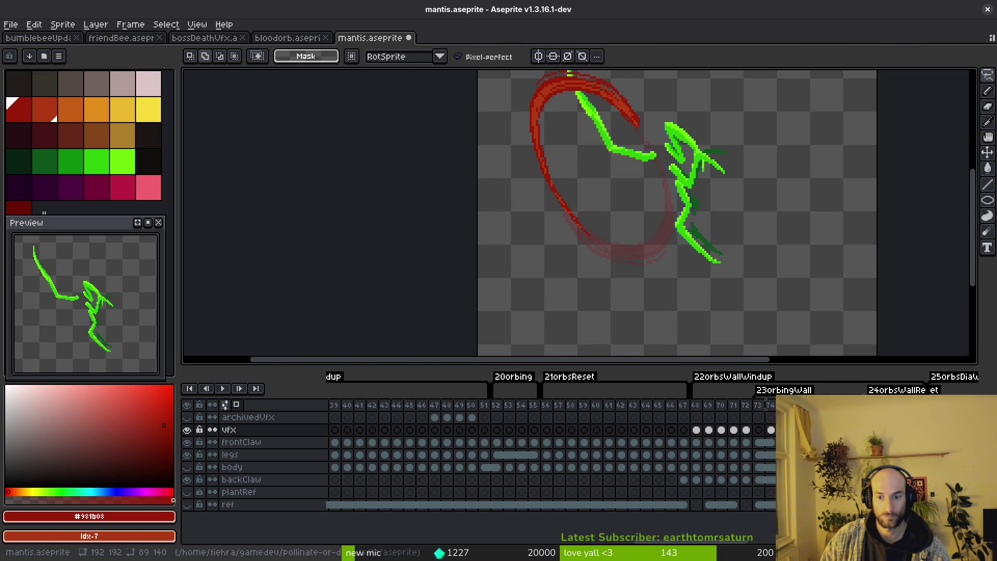
Step: Flip between frames 72 and 73 to check the arc, landing on frame 72
{"action": "key", "text": "Left"}
{"action": "key", "text": "Right"}
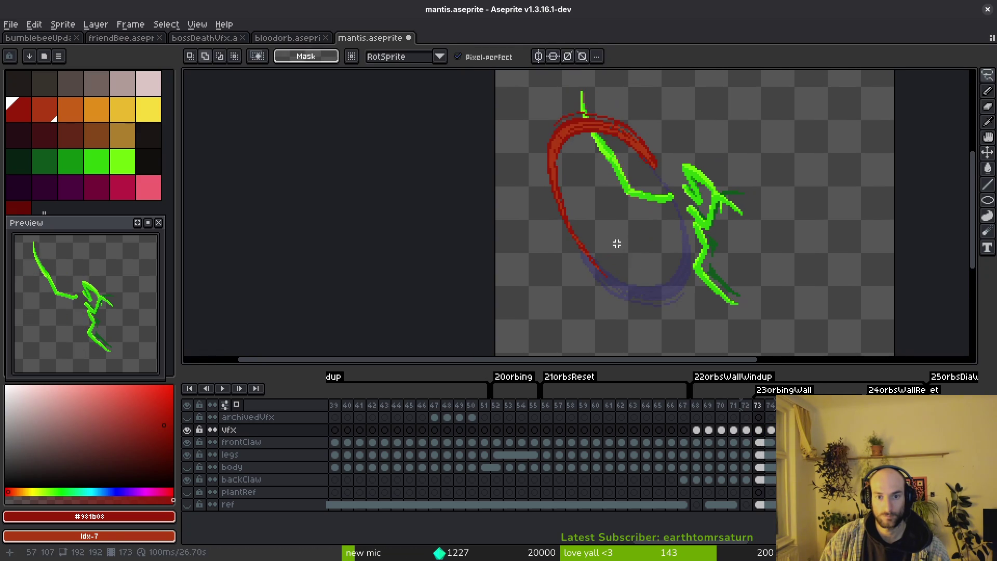
{"action": "key", "text": "Left"}
{"action": "key", "text": "i"}
{"action": "key", "text": "Right"}
{"action": "key", "text": "Left"}
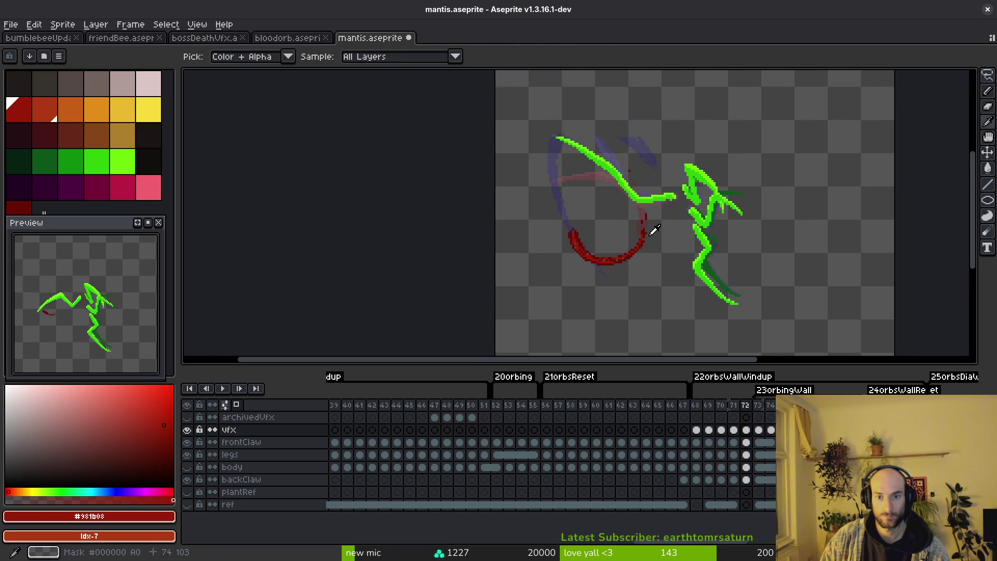
Step: On frame 71, marquee-select the red stalk and shift its upper and lower parts right
{"action": "key", "text": "Right"}
{"action": "scroll", "coordinate": [640, 246], "scroll_direction": "up", "scroll_amount": 2}
{"action": "key", "text": "Left"}
{"action": "key", "text": "Left"}
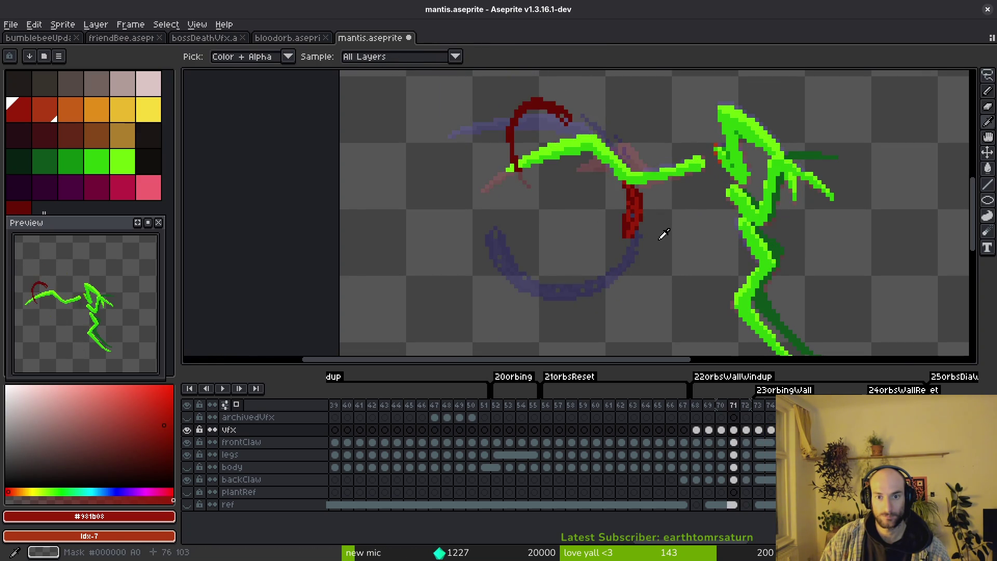
{"action": "key", "text": "Left"}
{"action": "key", "text": "Right"}
{"action": "scroll", "coordinate": [661, 231], "scroll_direction": "up", "scroll_amount": 1}
{"action": "key", "text": "m"}
{"action": "left_click_drag", "start_coordinate": [585, 176], "coordinate": [627, 276]}
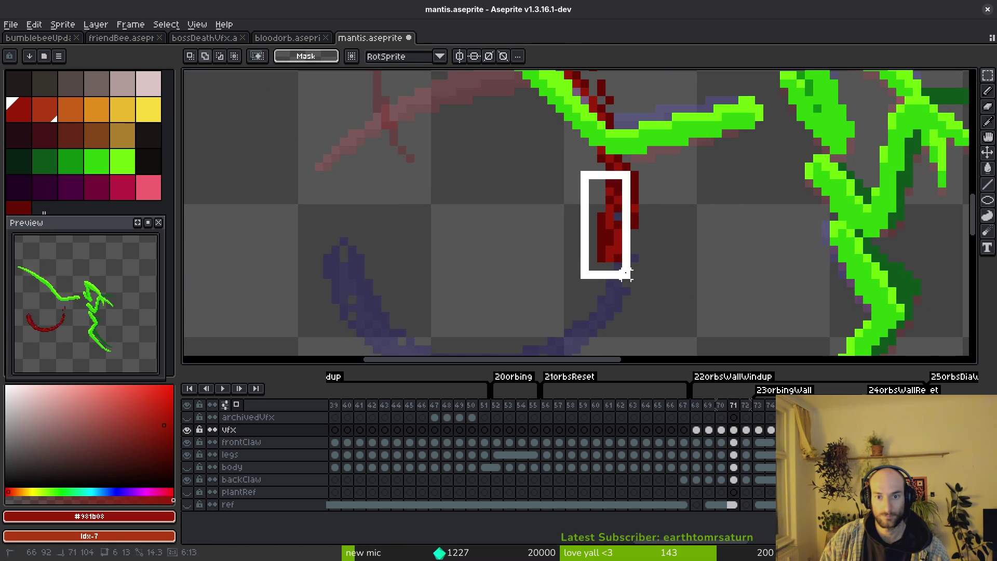
{"action": "mouse_move", "coordinate": [590, 189]}
{"action": "left_mouse_down"}
{"action": "mouse_move", "coordinate": [627, 277]}
{"action": "mouse_move", "coordinate": [625, 251]}
{"action": "left_mouse_up"}
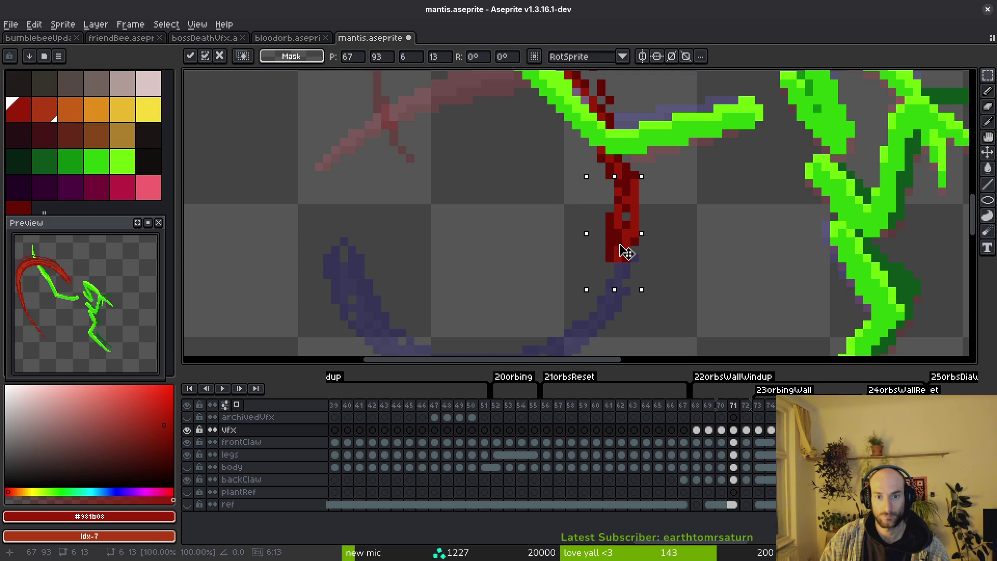
{"action": "key", "text": "ctrl+d"}
{"action": "key", "text": "ctrl+d"}
{"action": "mouse_move", "coordinate": [594, 202]}
{"action": "left_mouse_down"}
{"action": "mouse_move", "coordinate": [639, 273]}
{"action": "mouse_move", "coordinate": [631, 240]}
{"action": "left_mouse_up"}
{"action": "key", "text": "ctrl+d"}
{"action": "key", "text": "i"}
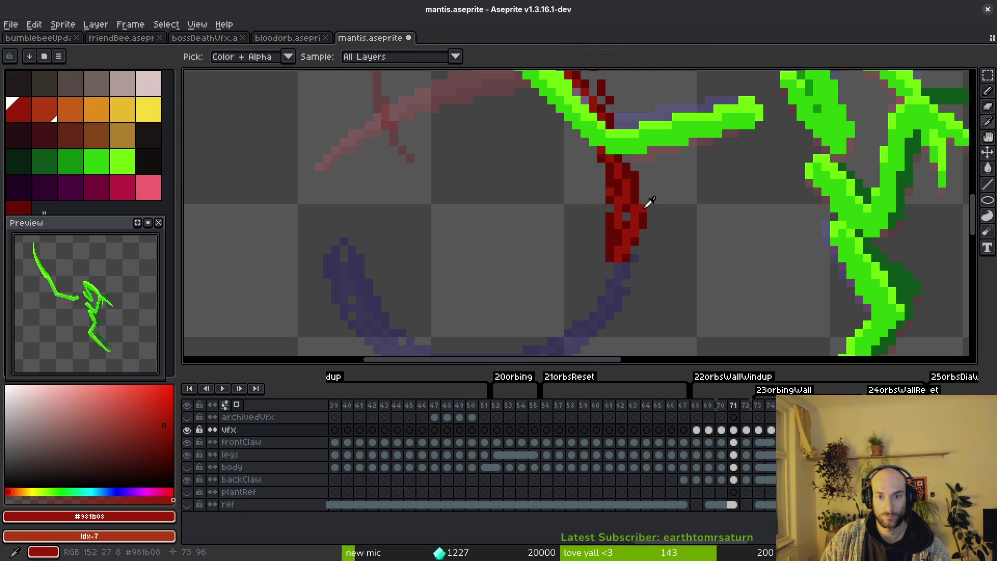
Step: Shade the stalk with dark red #680d05 columns beside the stem
{"action": "left_click", "coordinate": [644, 207]}
{"action": "key", "text": "e"}
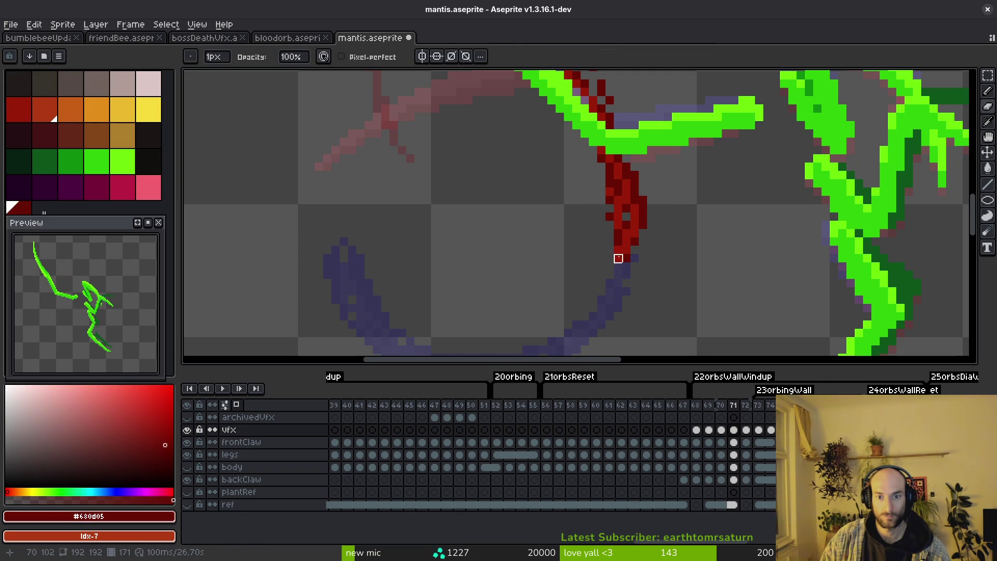
{"action": "key", "text": "b"}
{"action": "left_click_drag", "start_coordinate": [612, 249], "coordinate": [608, 219]}
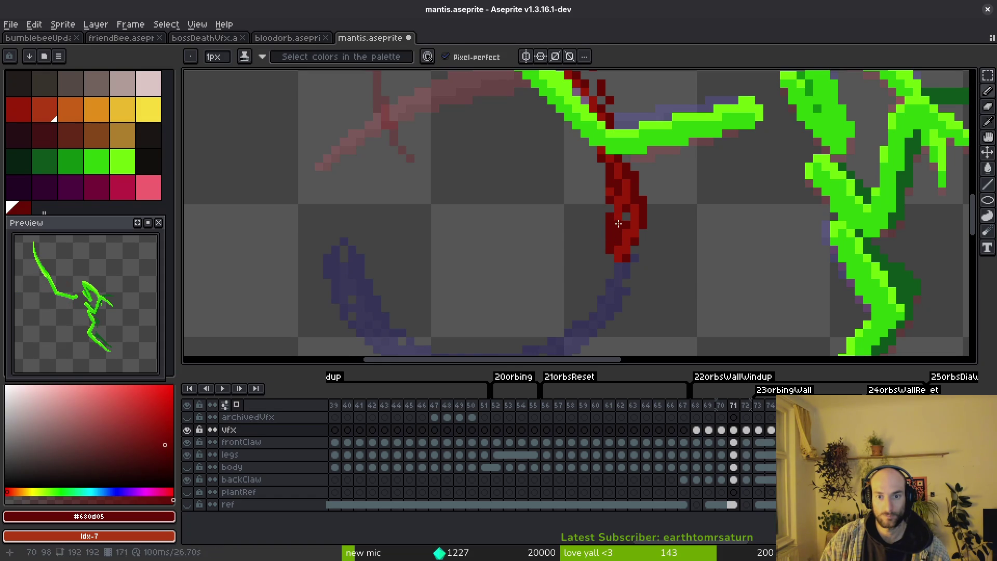
{"action": "left_click", "coordinate": [612, 237], "text": "alt"}
{"action": "scroll", "coordinate": [640, 197], "scroll_direction": "up", "scroll_amount": 2}
{"action": "key", "text": "ctrl+s"}
{"action": "left_click", "coordinate": [630, 211], "text": "alt"}
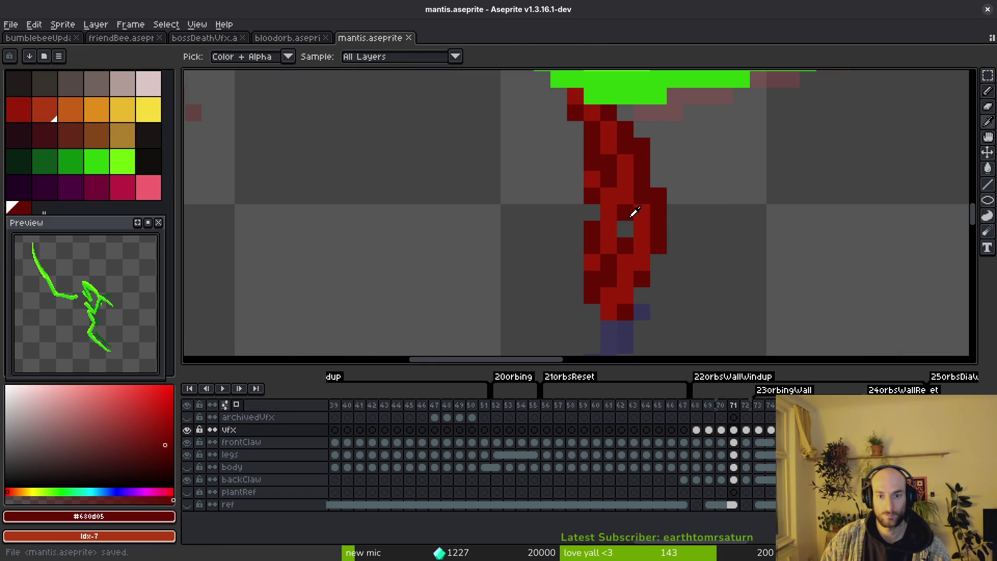
{"action": "left_click_drag", "start_coordinate": [564, 111], "coordinate": [574, 150]}
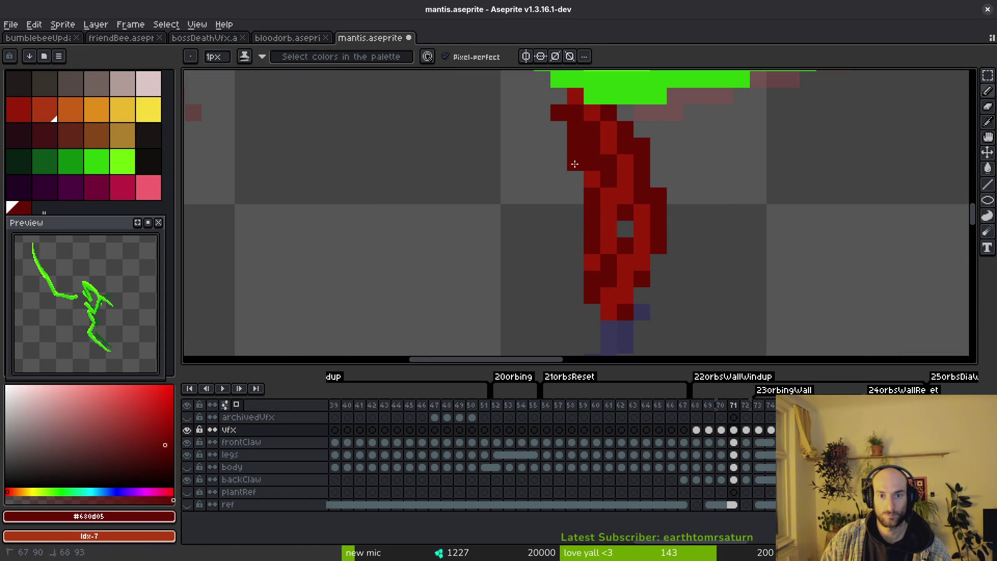
{"action": "left_click", "coordinate": [606, 138], "text": "alt"}
{"action": "scroll", "coordinate": [588, 178], "scroll_direction": "down", "scroll_amount": 2}
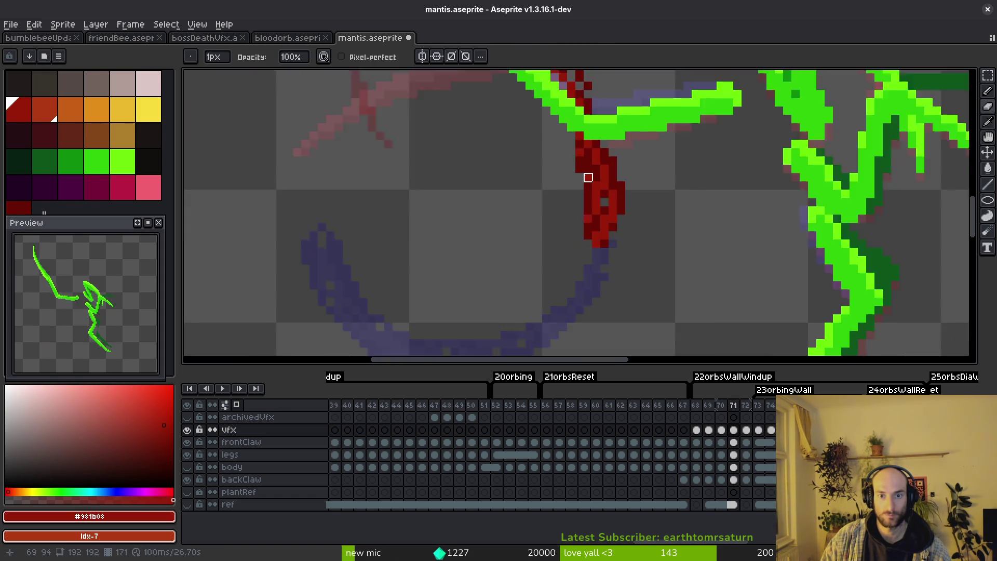
{"action": "scroll", "coordinate": [589, 167], "scroll_direction": "up", "scroll_amount": 2}
{"action": "scroll", "coordinate": [577, 161], "scroll_direction": "down", "scroll_amount": 3}
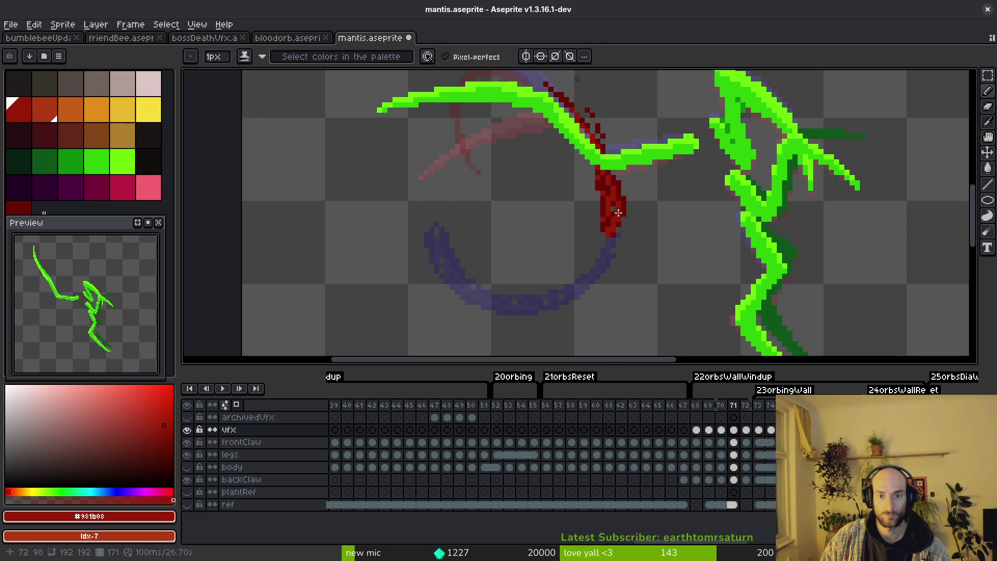
Step: Save the mantis file and preview the neighbouring frames
{"action": "key", "text": "ctrl+s"}
{"action": "scroll", "coordinate": [619, 213], "scroll_direction": "up", "scroll_amount": 2}
{"action": "scroll", "coordinate": [613, 218], "scroll_direction": "down", "scroll_amount": 3}
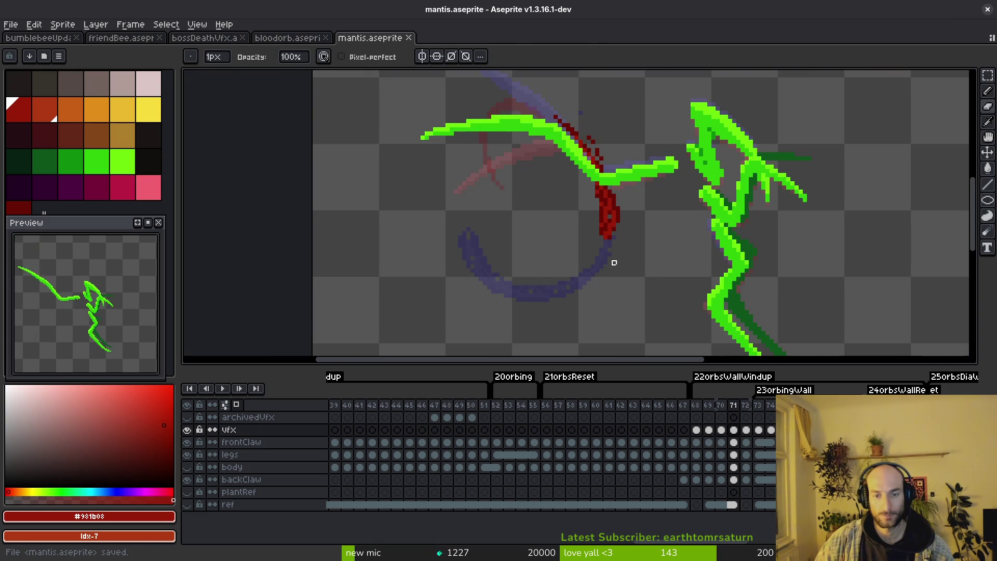
{"action": "scroll", "coordinate": [590, 241], "scroll_direction": "up", "scroll_amount": 2}
{"action": "scroll", "coordinate": [615, 257], "scroll_direction": "down", "scroll_amount": 3}
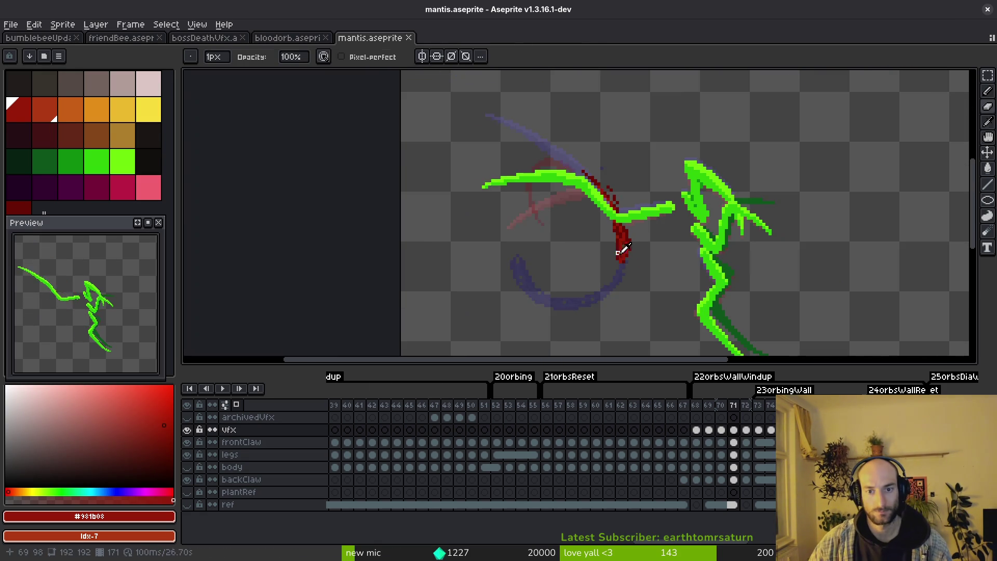
{"action": "key", "text": "alt"}
{"action": "key", "text": "Left"}
{"action": "key", "text": "Left"}
{"action": "key", "text": "Right"}
{"action": "key", "text": "Right"}
{"action": "key", "text": "Right"}
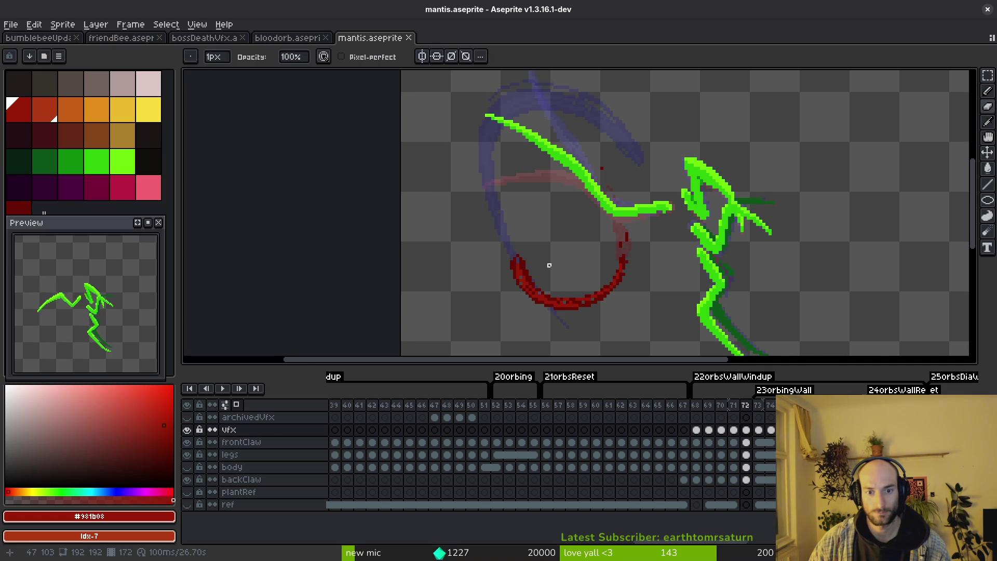
{"action": "scroll", "coordinate": [574, 283], "scroll_direction": "up", "scroll_amount": 1}
{"action": "scroll", "coordinate": [585, 265], "scroll_direction": "down", "scroll_amount": 1}
Step: Lasso-move frame 72's red arc down-right and shift its right end left and down
{"action": "key", "text": "shift+q"}
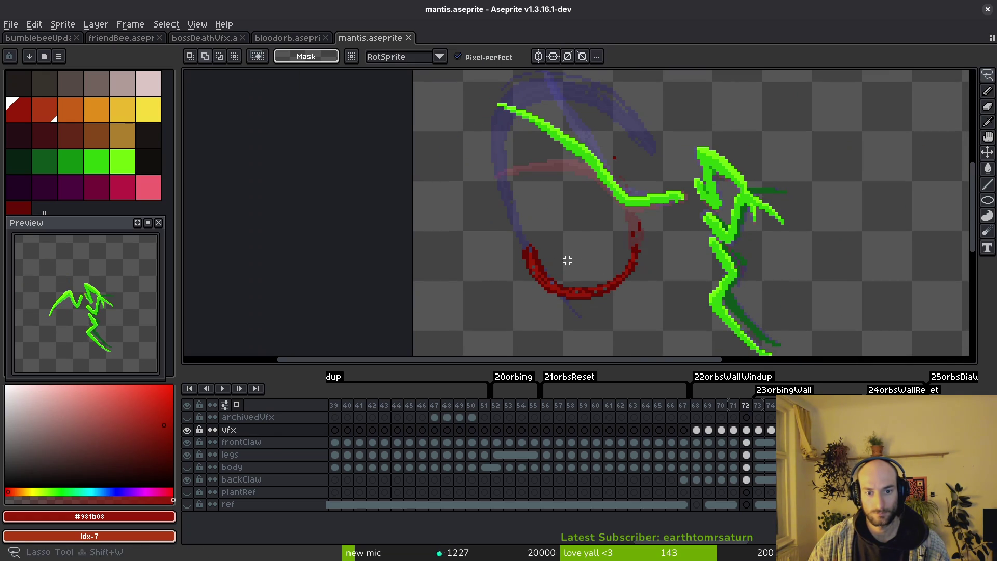
{"action": "mouse_move", "coordinate": [530, 295]}
{"action": "left_mouse_down"}
{"action": "mouse_move", "coordinate": [617, 267]}
{"action": "mouse_move", "coordinate": [625, 279]}
{"action": "left_mouse_up"}
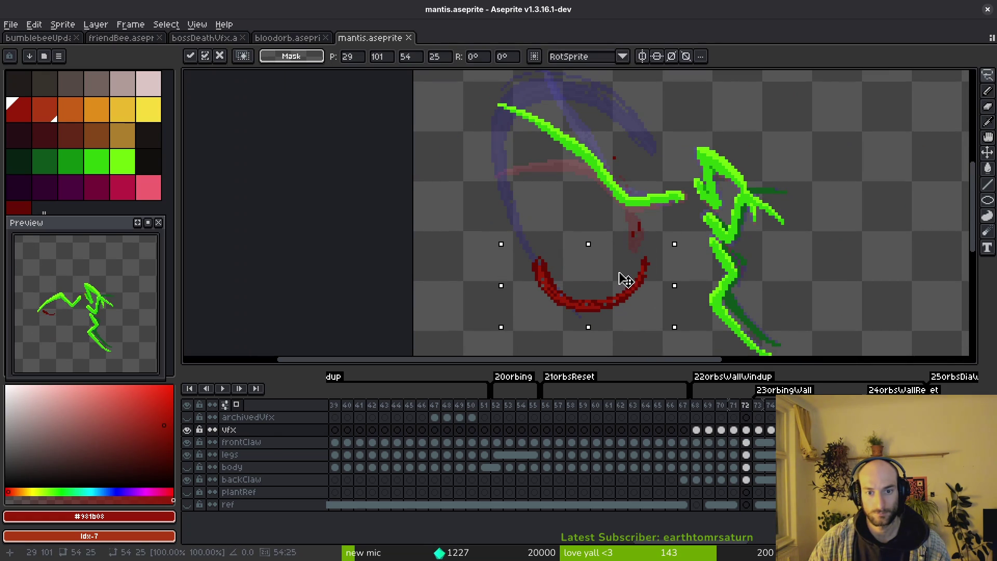
{"action": "key", "text": "Return"}
{"action": "scroll", "coordinate": [653, 262], "scroll_direction": "up", "scroll_amount": 1}
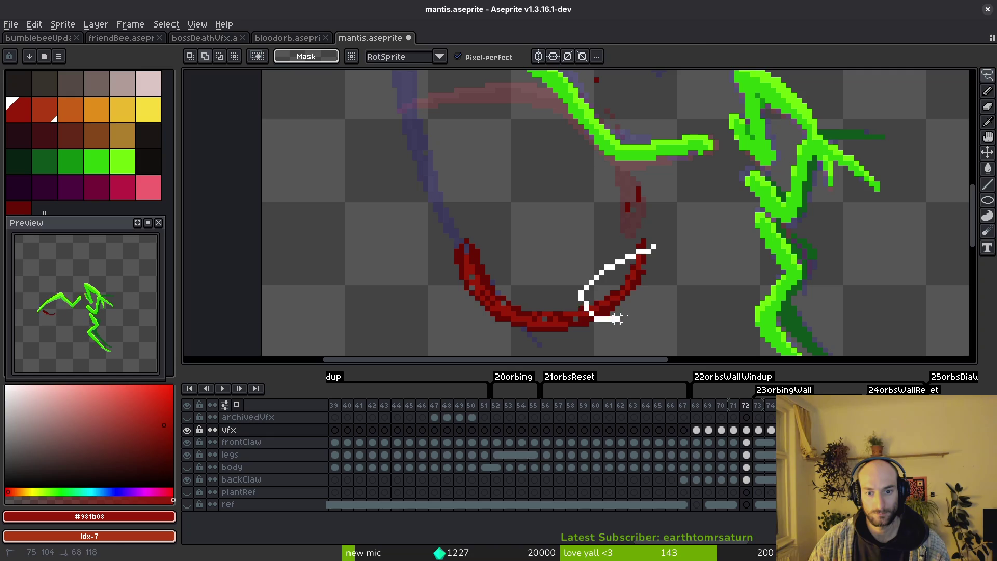
{"action": "left_click_drag", "start_coordinate": [603, 317], "coordinate": [653, 248]}
{"action": "left_click_drag", "start_coordinate": [634, 282], "coordinate": [623, 289]}
{"action": "key", "text": "Return"}
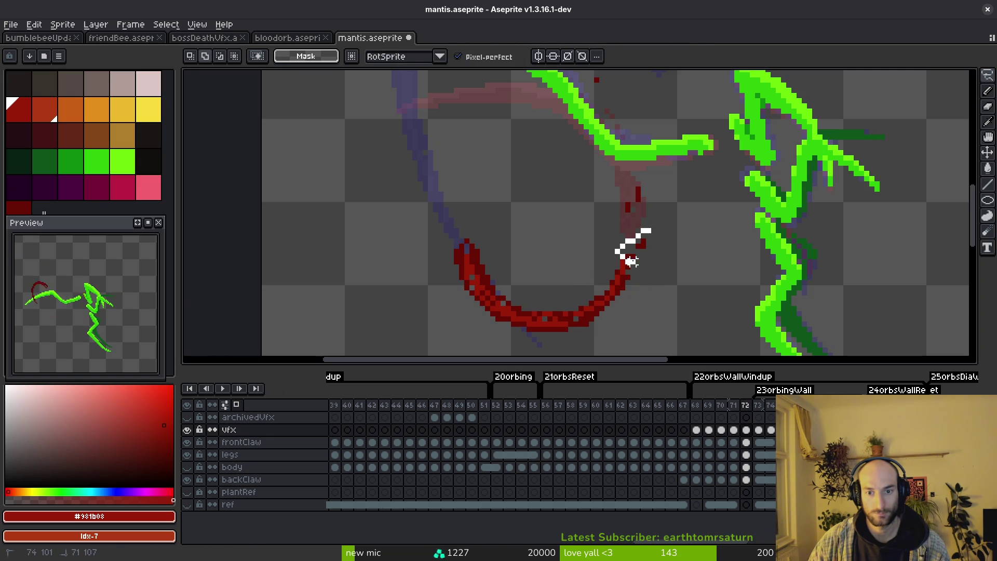
{"action": "scroll", "coordinate": [615, 251], "scroll_direction": "up", "scroll_amount": 2}
Step: Fill the gaps in the arc tip with sampled dark red pixels
{"action": "key", "text": "alt"}
{"action": "left_click", "coordinate": [631, 239], "text": "alt"}
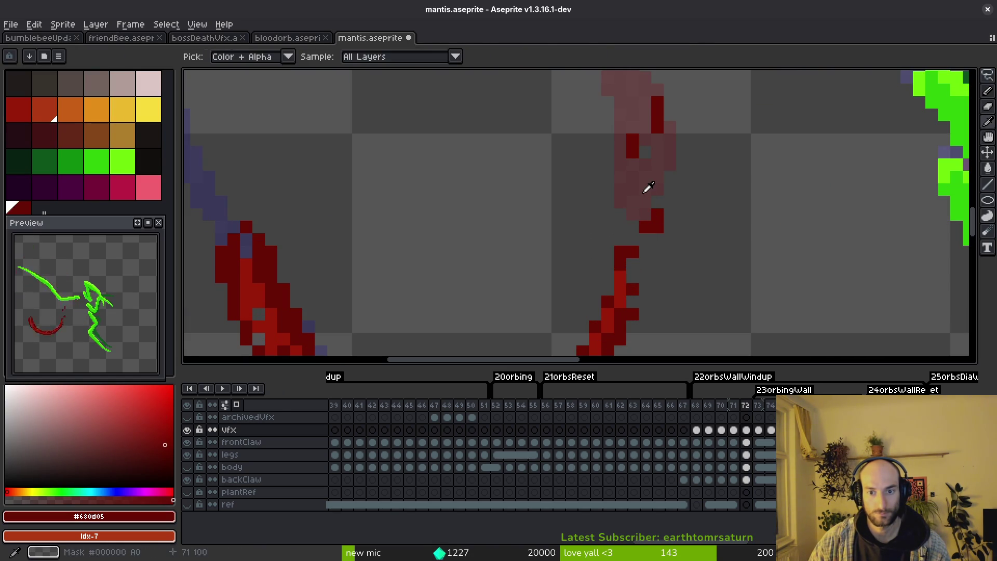
{"action": "left_click", "coordinate": [637, 187]}
{"action": "left_click", "coordinate": [629, 243]}
{"action": "key", "text": "e"}
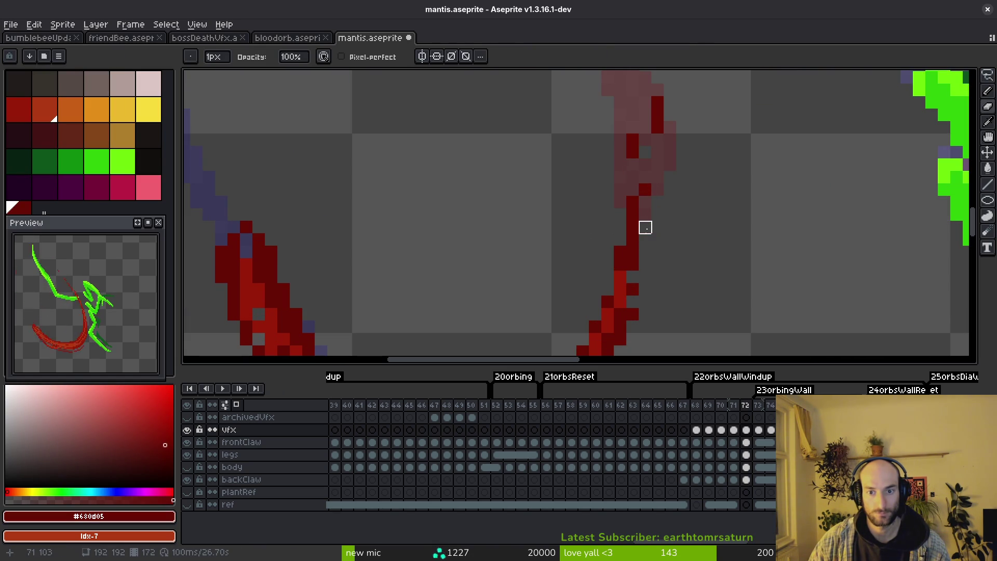
{"action": "left_click", "coordinate": [627, 269], "text": "alt"}
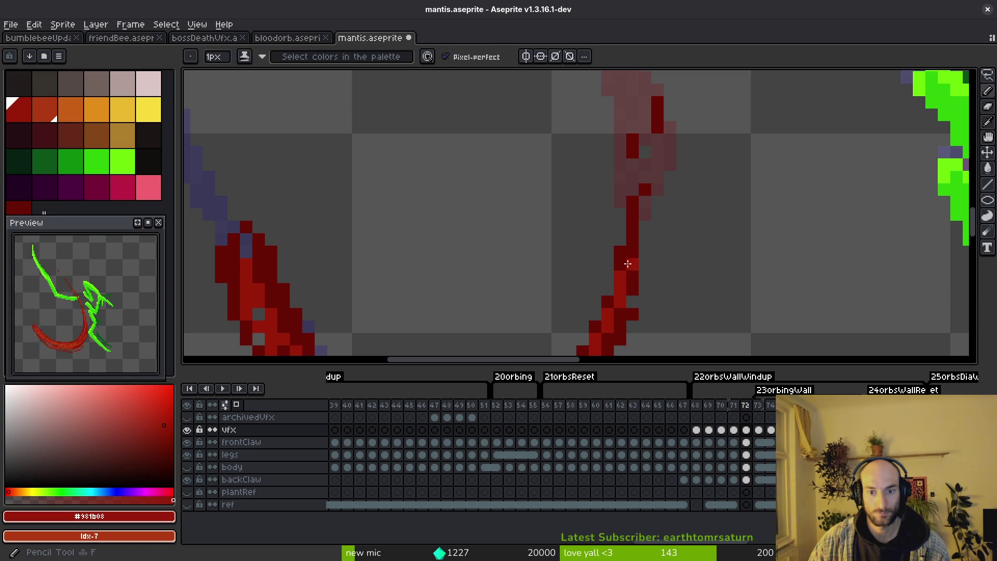
{"action": "scroll", "coordinate": [641, 178], "scroll_direction": "down", "scroll_amount": 5}
{"action": "scroll", "coordinate": [577, 220], "scroll_direction": "up", "scroll_amount": 1}
{"action": "scroll", "coordinate": [529, 209], "scroll_direction": "up", "scroll_amount": 1}
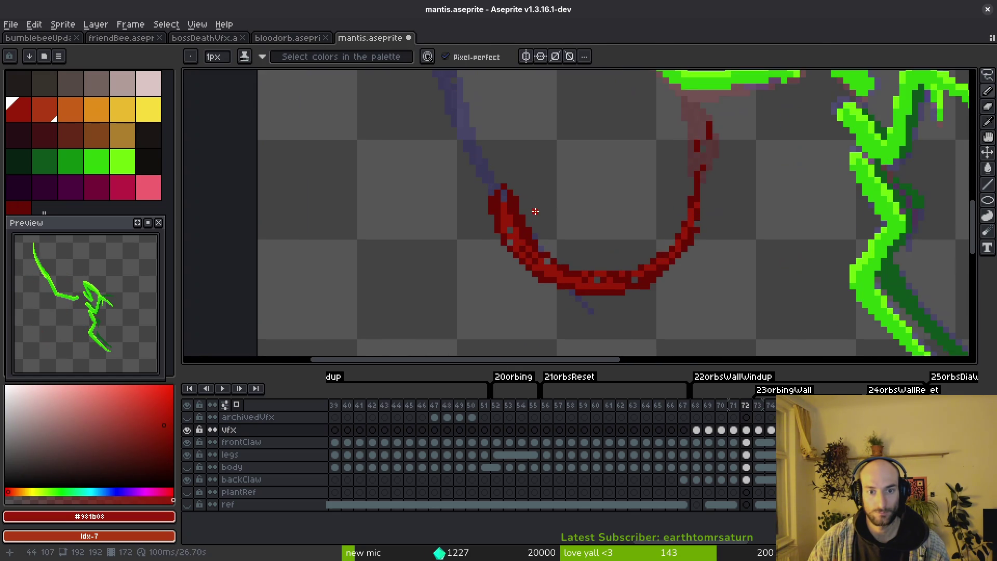
{"action": "scroll", "coordinate": [506, 218], "scroll_direction": "up", "scroll_amount": 1}
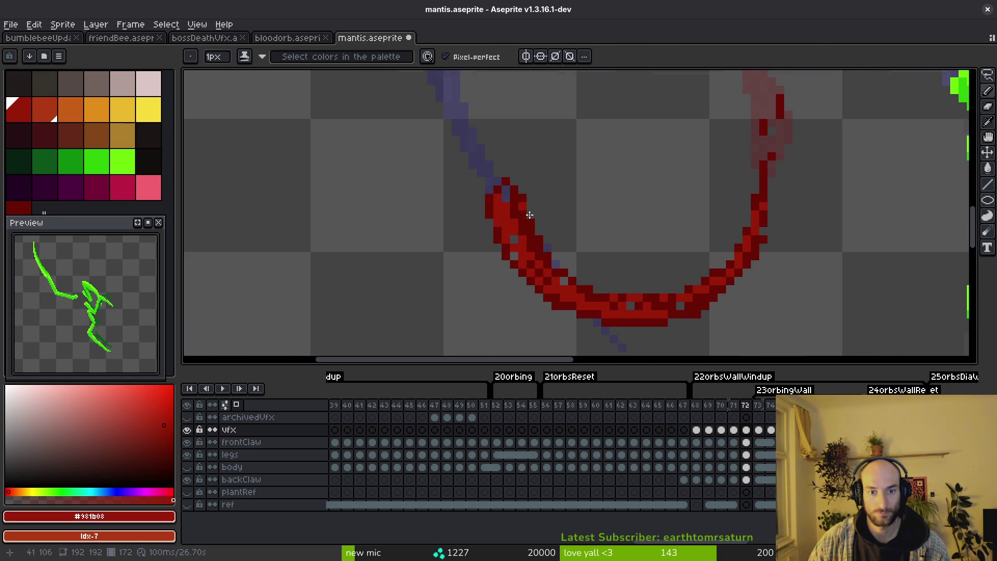
{"action": "scroll", "coordinate": [523, 203], "scroll_direction": "down", "scroll_amount": 2}
{"action": "scroll", "coordinate": [526, 187], "scroll_direction": "up", "scroll_amount": 1}
{"action": "scroll", "coordinate": [529, 174], "scroll_direction": "up", "scroll_amount": 1}
Step: Lasso the arc's lower-left end to reposition it
{"action": "key", "text": "q"}
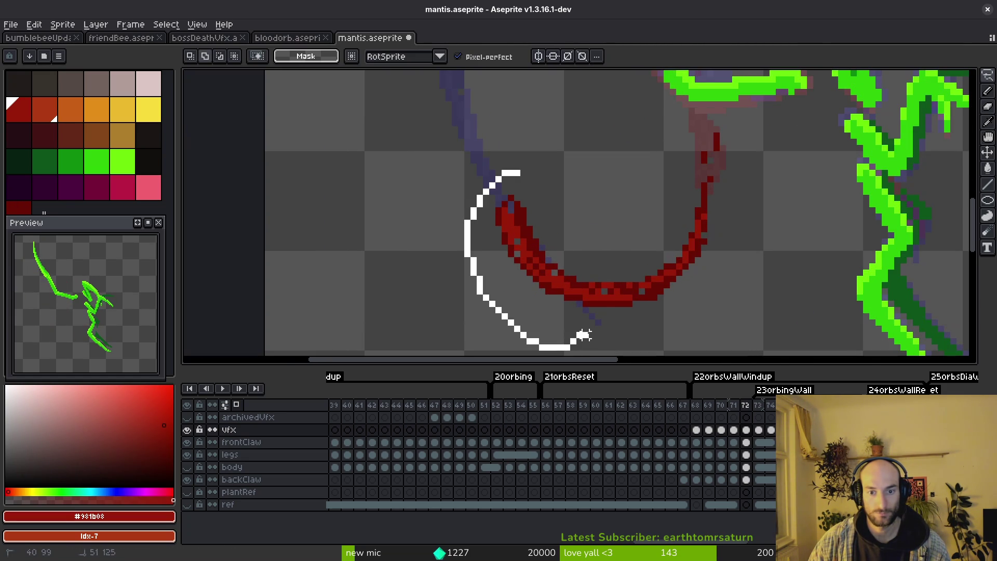
{"action": "left_click_drag", "start_coordinate": [554, 228], "coordinate": [545, 257]}
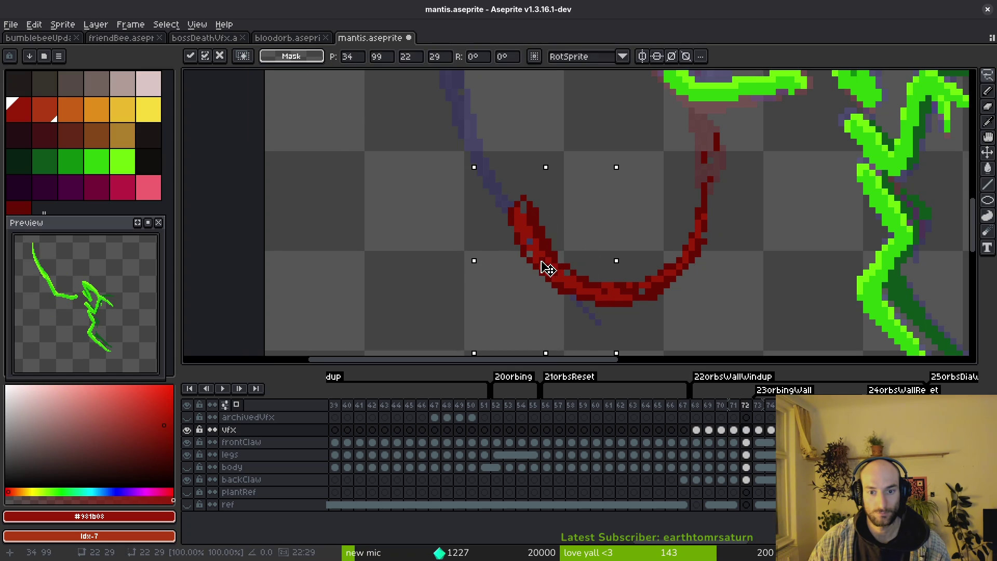
{"action": "scroll", "coordinate": [545, 267], "scroll_direction": "down", "scroll_amount": 2}
{"action": "key", "text": "i"}
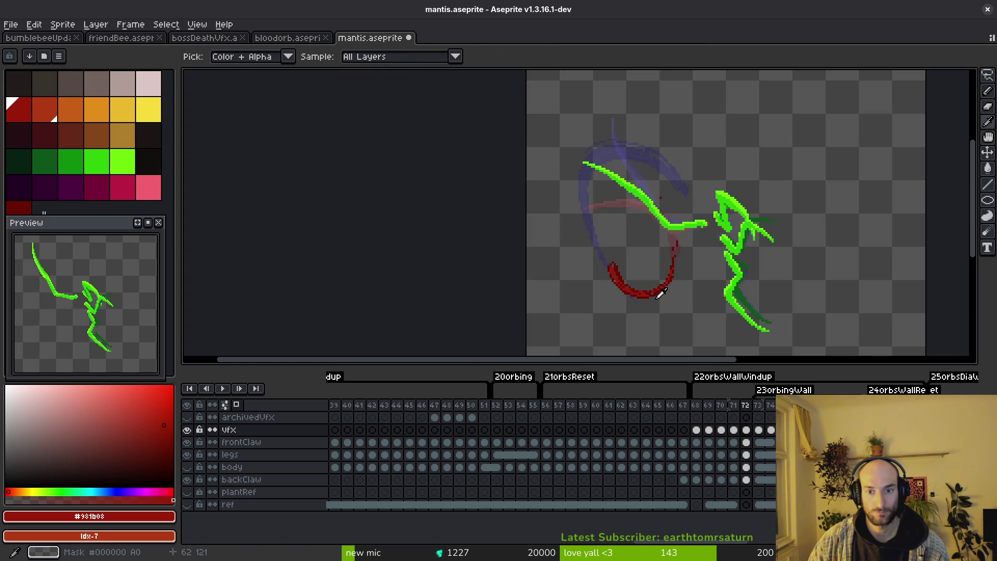
Step: Return to frame 71 and lasso-select the red slash tip to reposition it
{"action": "key", "text": "Right"}
{"action": "key", "text": "q"}
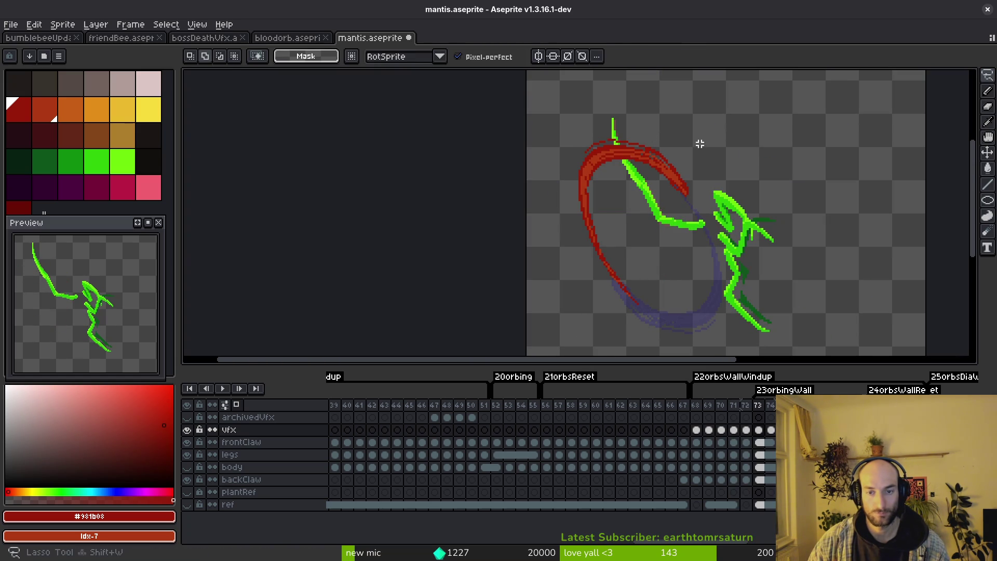
{"action": "key", "text": "i"}
{"action": "key", "text": "Left"}
{"action": "key", "text": "Left"}
{"action": "key", "text": "Left"}
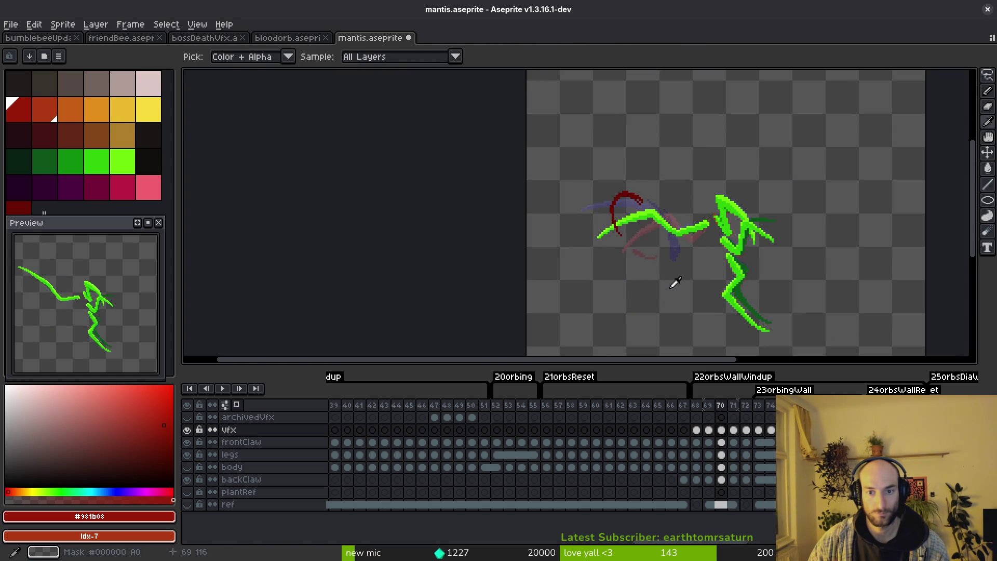
{"action": "key", "text": "Right"}
{"action": "key", "text": "q"}
{"action": "scroll", "coordinate": [691, 272], "scroll_direction": "up", "scroll_amount": 2}
{"action": "left_click_drag", "start_coordinate": [658, 337], "coordinate": [660, 335]}
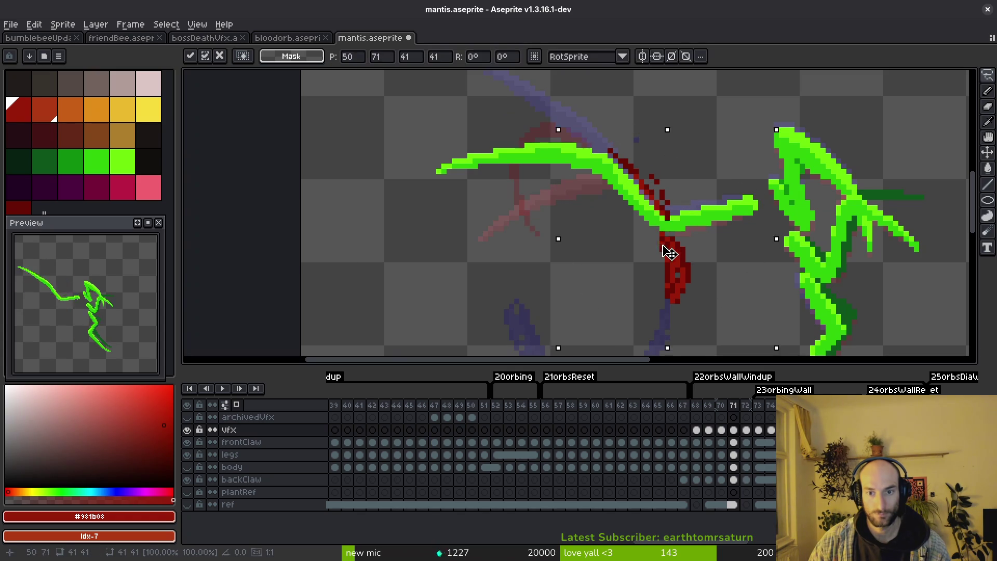
{"action": "key", "text": "e"}
{"action": "scroll", "coordinate": [674, 257], "scroll_direction": "up", "scroll_amount": 2}
{"action": "scroll", "coordinate": [669, 211], "scroll_direction": "down", "scroll_amount": 2}
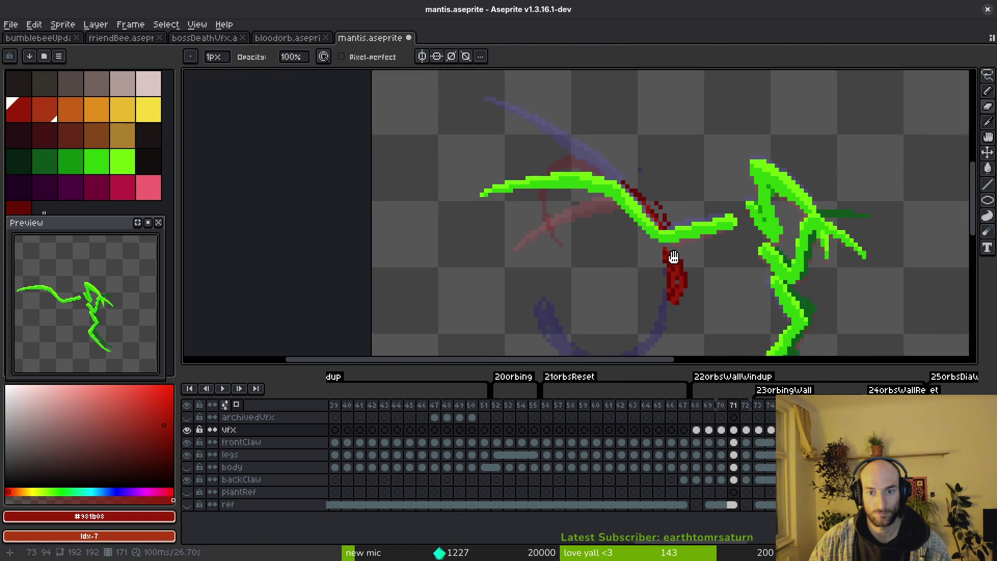
{"action": "scroll", "coordinate": [656, 213], "scroll_direction": "up", "scroll_amount": 2}
Step: Sample dark red and darken the tip pixels where the slash meets the green claw
{"action": "key", "text": "b"}
{"action": "left_click", "coordinate": [656, 213], "text": "alt"}
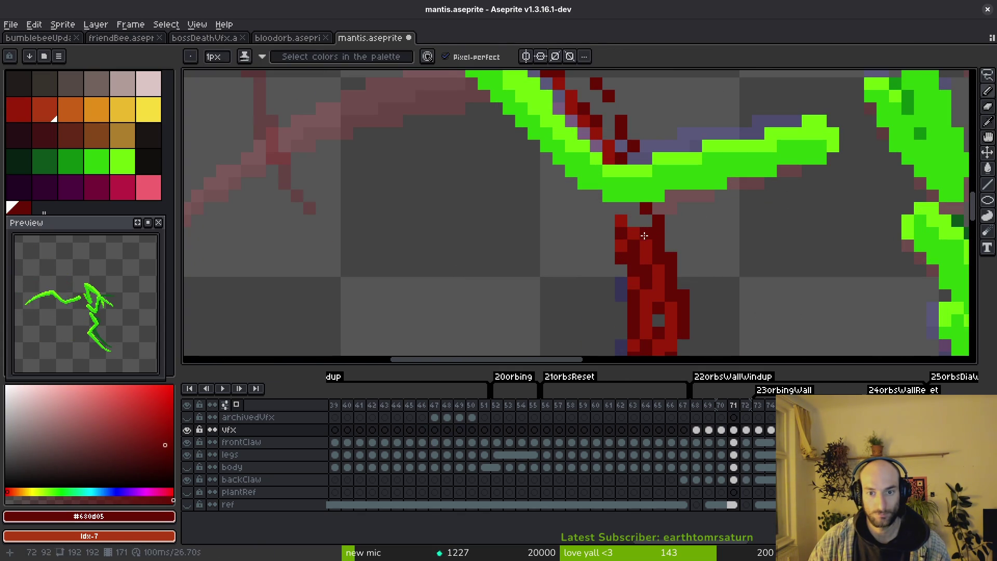
{"action": "left_click", "coordinate": [638, 221]}
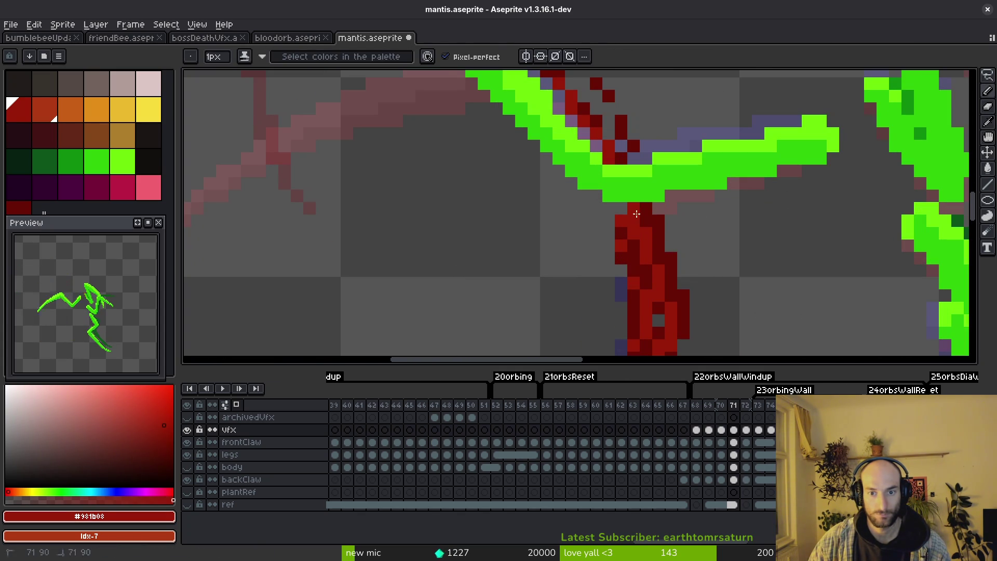
{"action": "left_click", "coordinate": [632, 222]}
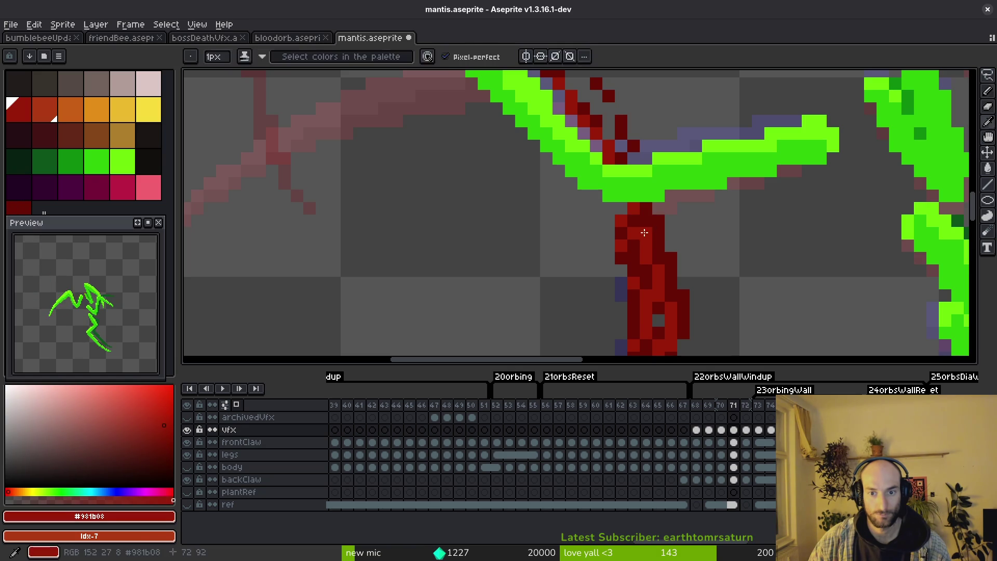
{"action": "left_click", "coordinate": [639, 222], "text": "alt"}
{"action": "left_click", "coordinate": [627, 210]}
{"action": "scroll", "coordinate": [647, 267], "scroll_direction": "down", "scroll_amount": 2}
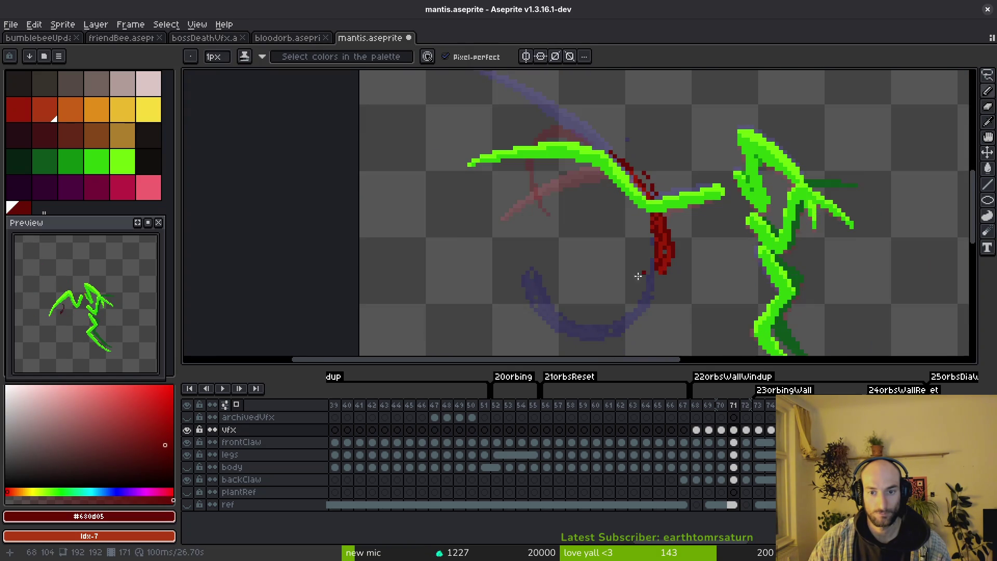
{"action": "scroll", "coordinate": [647, 267], "scroll_direction": "up", "scroll_amount": 2}
Step: On frame 72, lasso the red stroke and shift it, then lower the arc's top pixels
{"action": "key", "text": "period"}
{"action": "key", "text": "shift+q"}
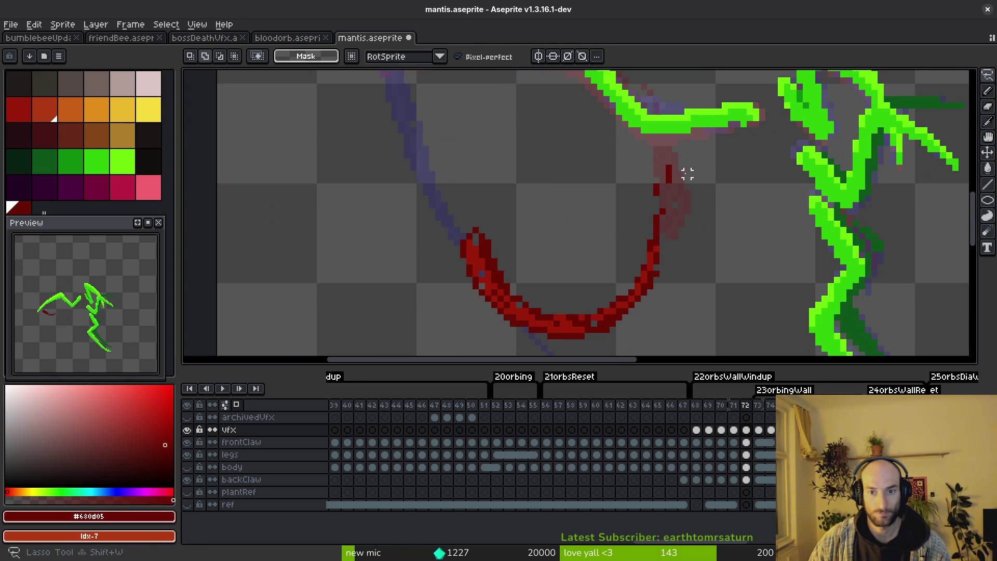
{"action": "left_click_drag", "start_coordinate": [680, 178], "coordinate": [668, 156]}
{"action": "scroll", "coordinate": [662, 179], "scroll_direction": "down", "scroll_amount": 2}
{"action": "mouse_move", "coordinate": [662, 287]}
{"action": "left_mouse_down"}
{"action": "mouse_move", "coordinate": [676, 283]}
{"action": "mouse_move", "coordinate": [667, 294]}
{"action": "left_mouse_up"}
{"action": "key", "text": "b"}
{"action": "scroll", "coordinate": [632, 281], "scroll_direction": "up", "scroll_amount": 2}
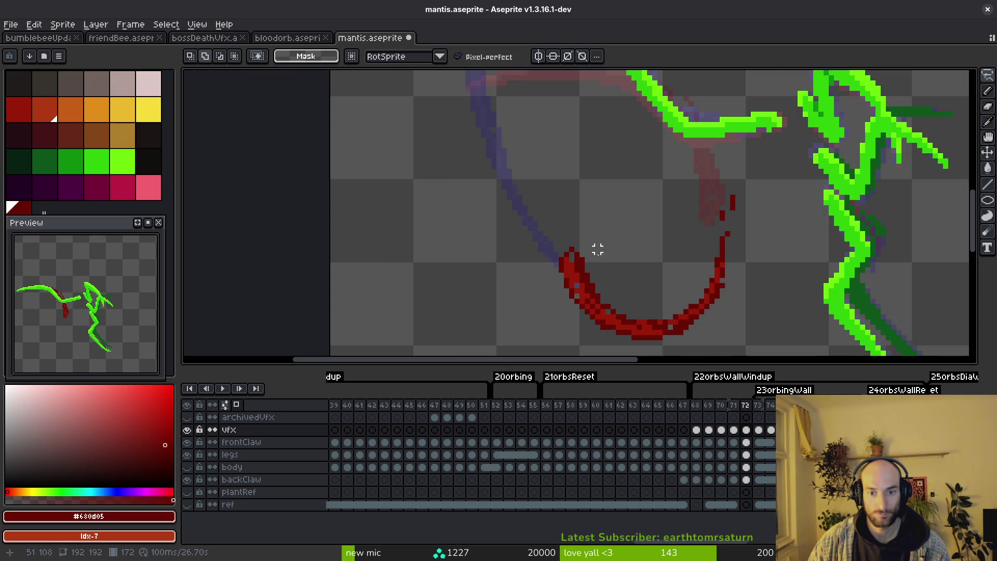
{"action": "left_click_drag", "start_coordinate": [597, 234], "coordinate": [546, 192]}
{"action": "mouse_move", "coordinate": [468, 201]}
{"action": "left_mouse_down"}
{"action": "mouse_move", "coordinate": [517, 174]}
{"action": "mouse_move", "coordinate": [541, 223]}
{"action": "left_mouse_up"}
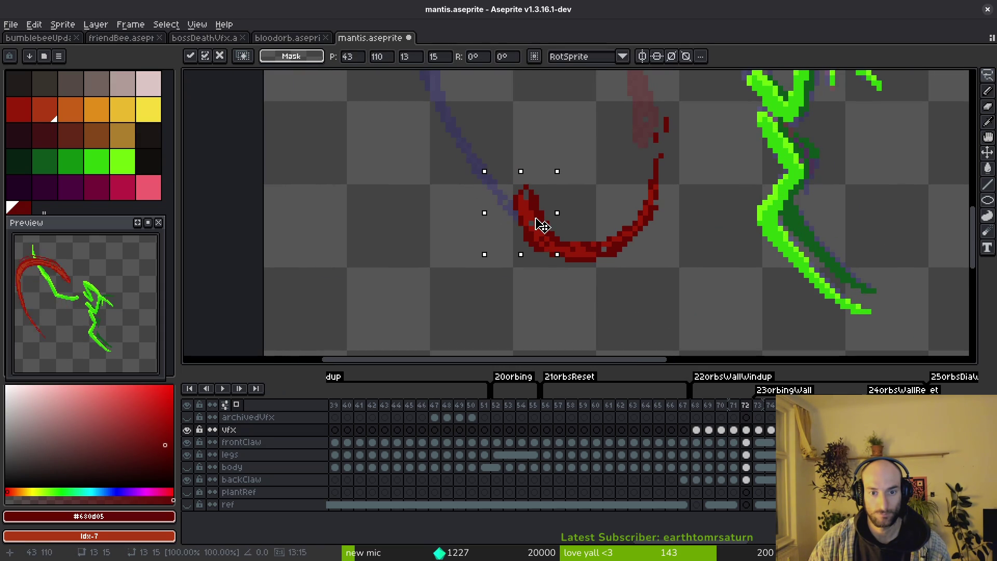
{"action": "key", "text": "ctrl+d"}
{"action": "scroll", "coordinate": [550, 213], "scroll_direction": "up", "scroll_amount": 1}
{"action": "scroll", "coordinate": [551, 212], "scroll_direction": "up", "scroll_amount": 1}
Step: Reshade the arc's lower-left end with dark and brighter red pixels and save the sprite
{"action": "key", "text": "e"}
{"action": "key", "text": "i"}
{"action": "key", "text": "f"}
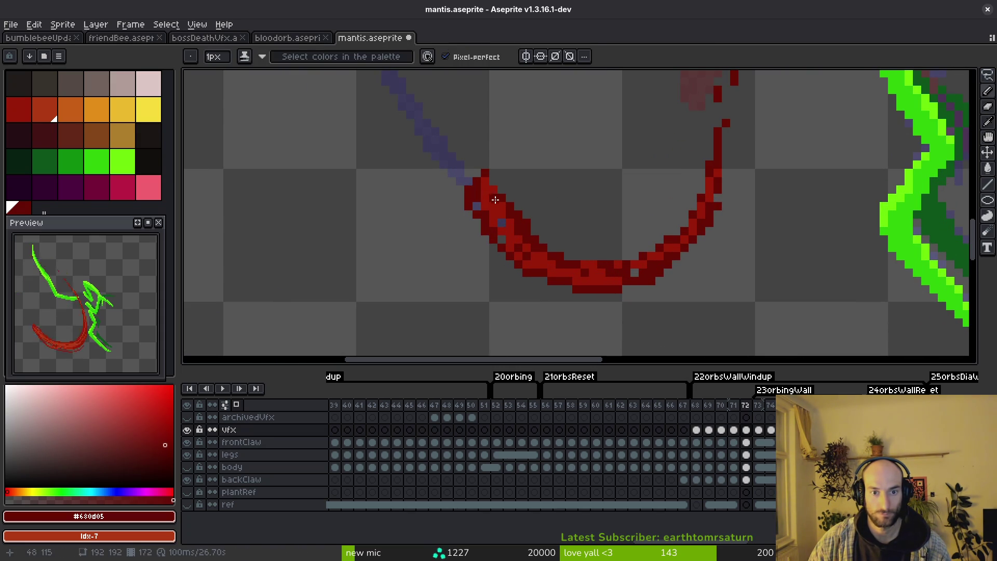
{"action": "left_click", "coordinate": [480, 207], "text": "alt"}
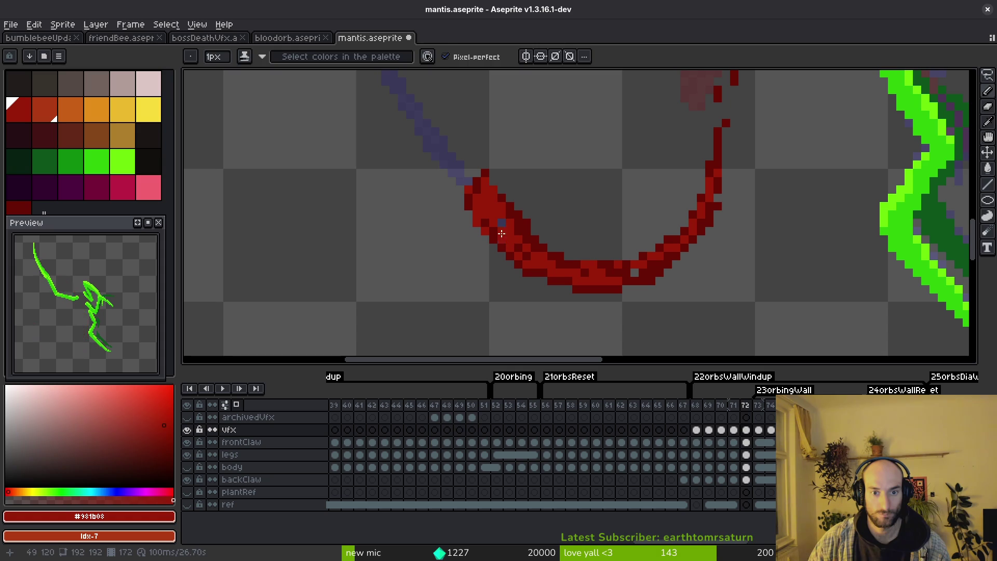
{"action": "left_click", "coordinate": [506, 195], "text": "alt"}
{"action": "left_click", "coordinate": [485, 173]}
{"action": "scroll", "coordinate": [524, 203], "scroll_direction": "down", "scroll_amount": 1}
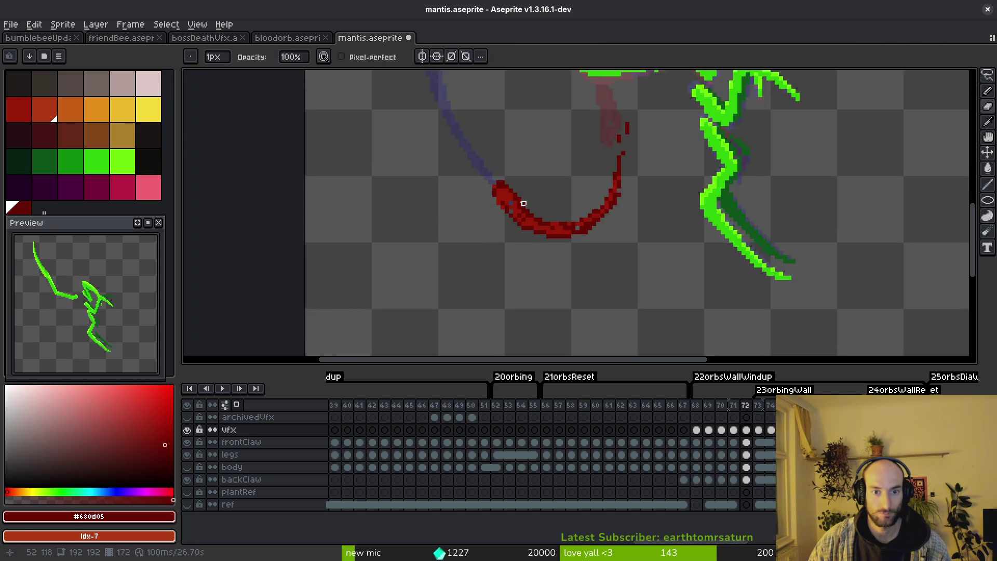
{"action": "scroll", "coordinate": [524, 203], "scroll_direction": "up", "scroll_amount": 1}
{"action": "left_click", "coordinate": [507, 168], "text": "alt"}
{"action": "left_click", "coordinate": [493, 169], "text": "alt"}
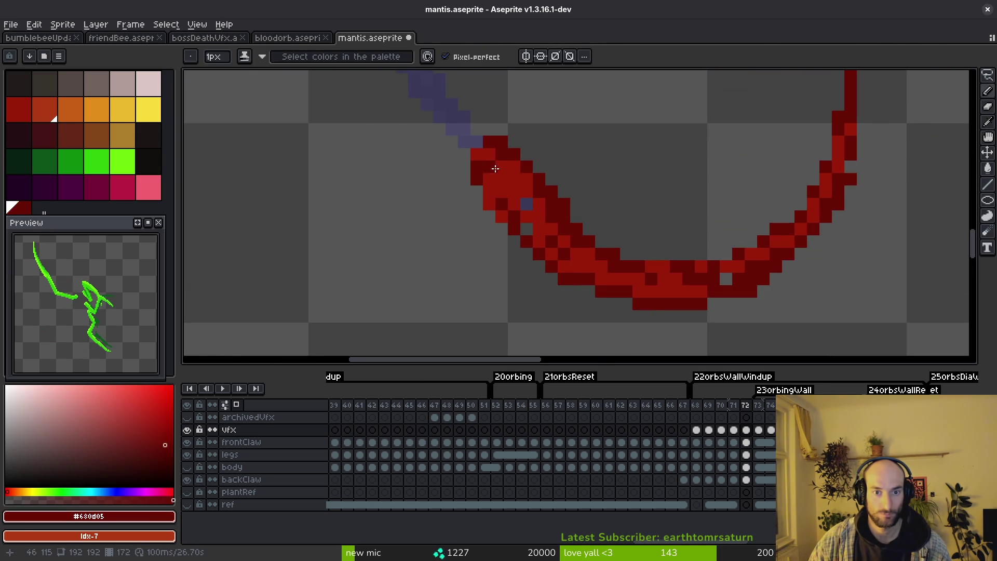
{"action": "left_click", "coordinate": [498, 172], "text": "alt"}
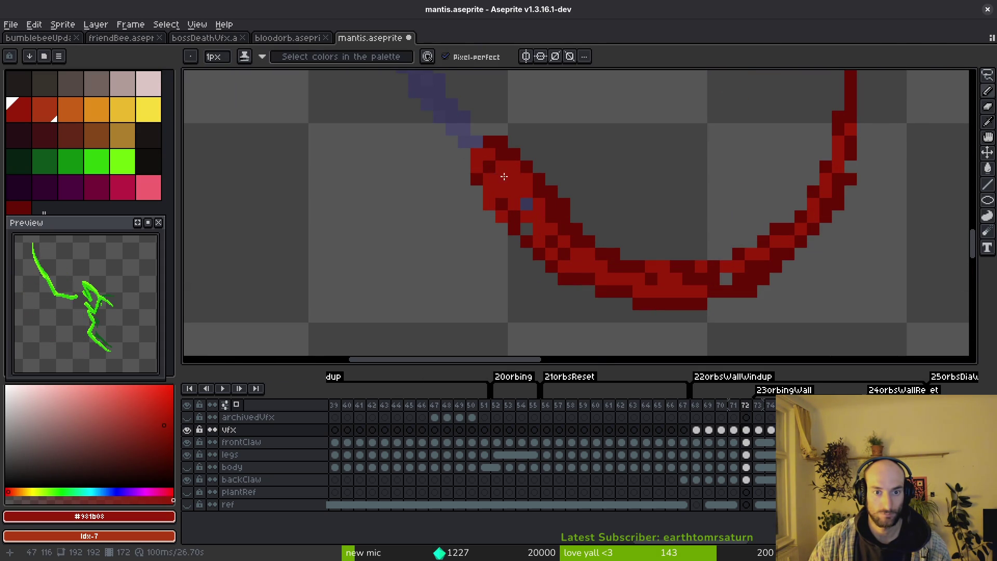
{"action": "scroll", "coordinate": [506, 175], "scroll_direction": "down", "scroll_amount": 2}
{"action": "scroll", "coordinate": [512, 164], "scroll_direction": "up", "scroll_amount": 3}
{"action": "left_click", "coordinate": [514, 158], "text": "alt"}
{"action": "key", "text": "ctrl+s"}
{"action": "scroll", "coordinate": [640, 215], "scroll_direction": "down", "scroll_amount": 2}
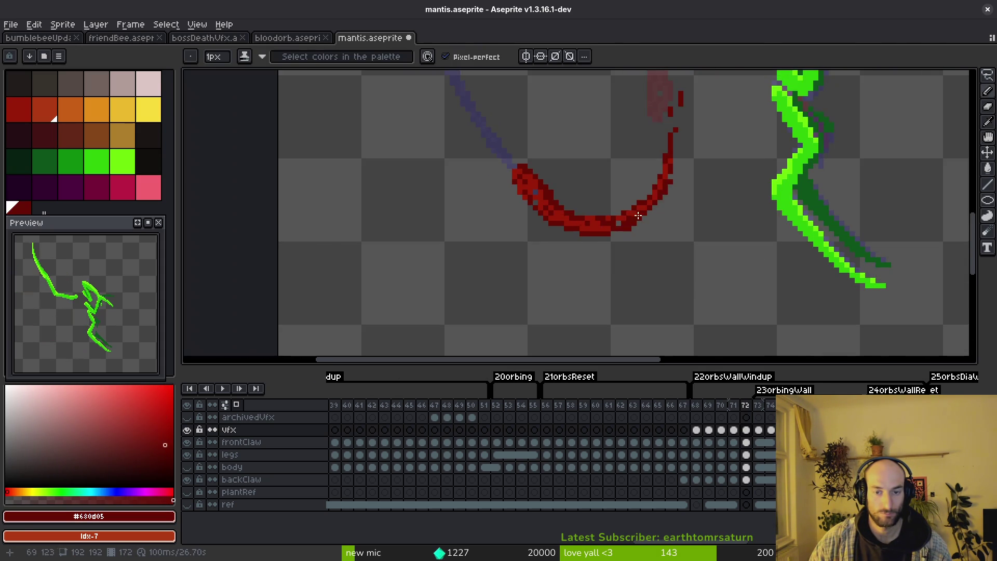
{"action": "scroll", "coordinate": [640, 216], "scroll_direction": "down", "scroll_amount": 2}
{"action": "scroll", "coordinate": [640, 216], "scroll_direction": "up", "scroll_amount": 2}
Step: Start selecting the arc's top pixels, then move on to frame 73
{"action": "key", "text": "shift+q"}
{"action": "left_click_drag", "start_coordinate": [502, 219], "coordinate": [650, 128]}
{"action": "scroll", "coordinate": [659, 154], "scroll_direction": "up", "scroll_amount": 4}
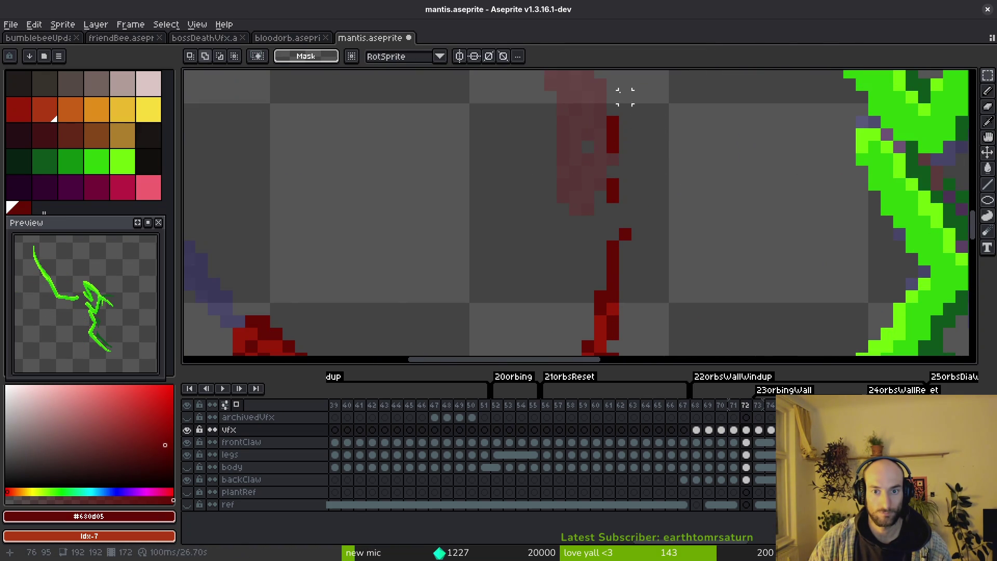
{"action": "scroll", "coordinate": [612, 241], "scroll_direction": "down", "scroll_amount": 3}
{"action": "scroll", "coordinate": [598, 245], "scroll_direction": "down", "scroll_amount": 1}
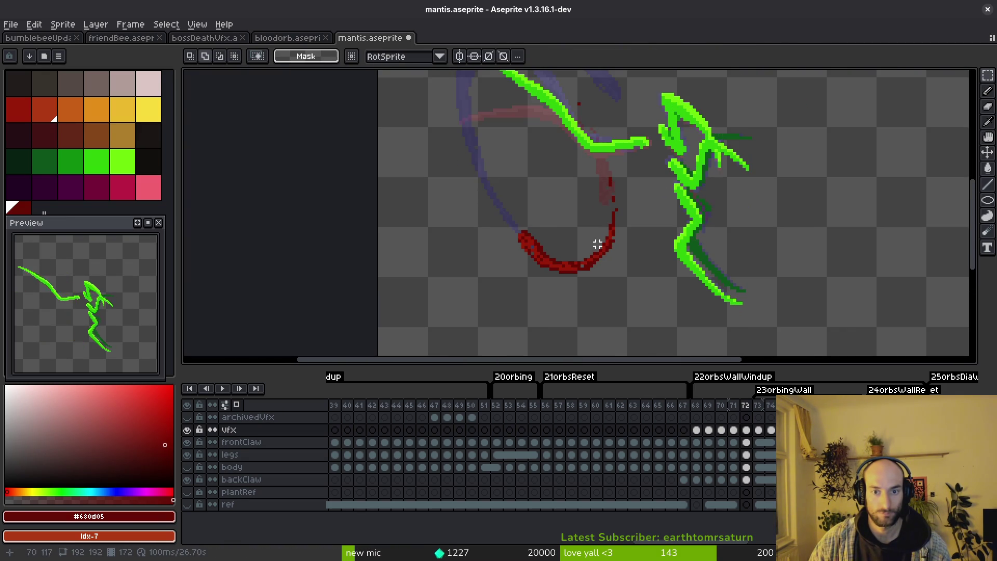
{"action": "scroll", "coordinate": [598, 244], "scroll_direction": "down", "scroll_amount": 1}
{"action": "scroll", "coordinate": [597, 249], "scroll_direction": "down", "scroll_amount": 2}
{"action": "key", "text": "i"}
Step: Jump back to frame 68 and step forward through the slash frames up to frame 73
{"action": "key", "text": "Right"}
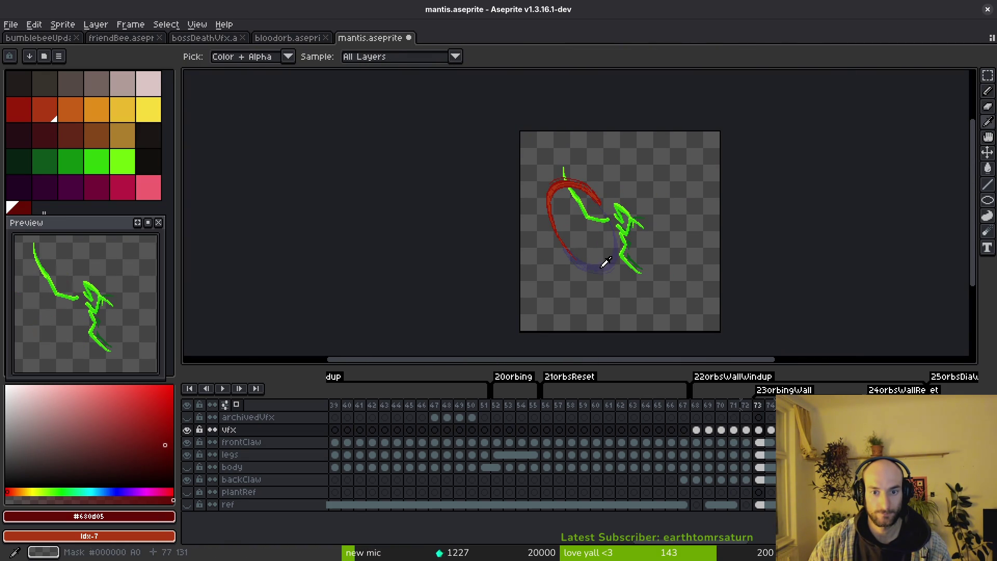
{"action": "key", "text": "m"}
{"action": "scroll", "coordinate": [103, 324], "scroll_direction": "down", "scroll_amount": 1}
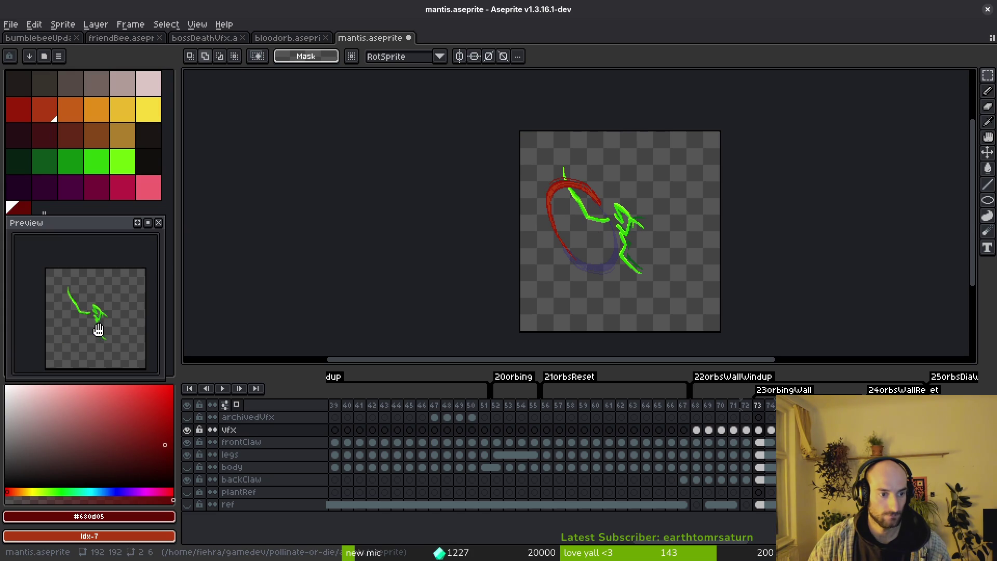
{"action": "left_click", "coordinate": [696, 406]}
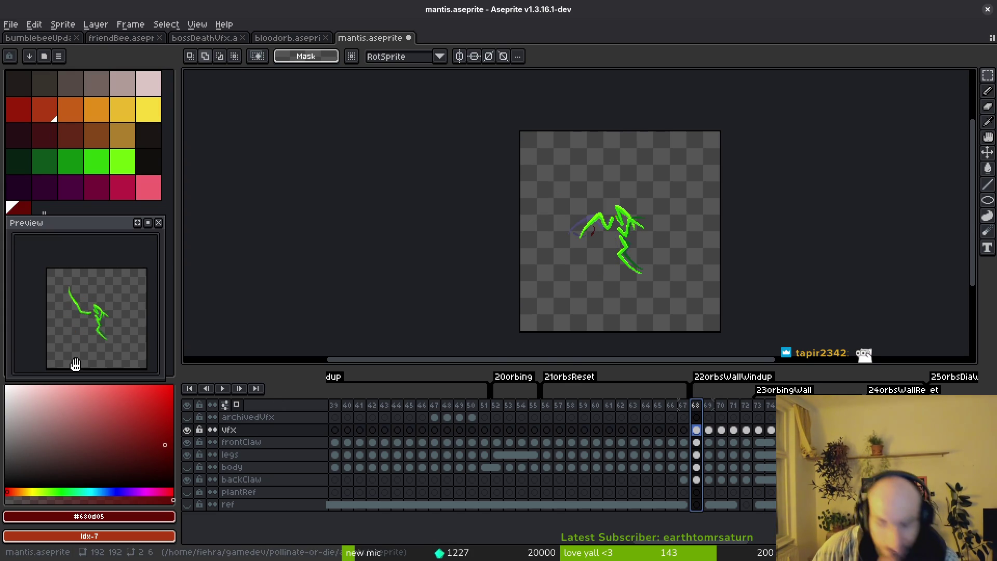
{"action": "key", "text": "i"}
{"action": "key", "text": "Right"}
{"action": "key", "text": "Right"}
{"action": "key", "text": "Right"}
{"action": "key", "text": "Right"}
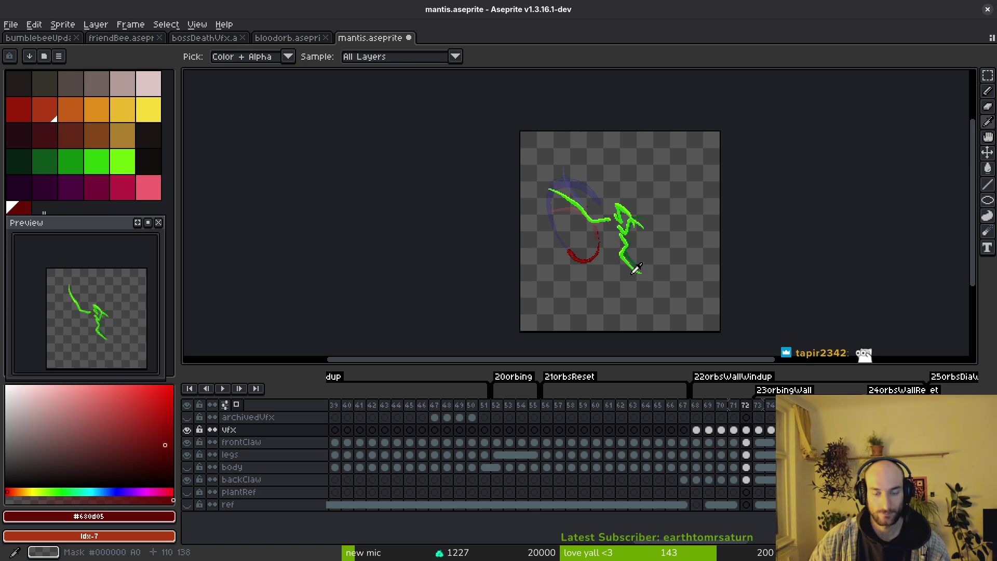
{"action": "scroll", "coordinate": [597, 260], "scroll_direction": "up", "scroll_amount": 4}
{"action": "scroll", "coordinate": [585, 247], "scroll_direction": "down", "scroll_amount": 1}
{"action": "scroll", "coordinate": [605, 227], "scroll_direction": "down", "scroll_amount": 1}
{"action": "key", "text": "Left"}
{"action": "key", "text": "Left"}
{"action": "key", "text": "Right"}
{"action": "key", "text": "Right"}
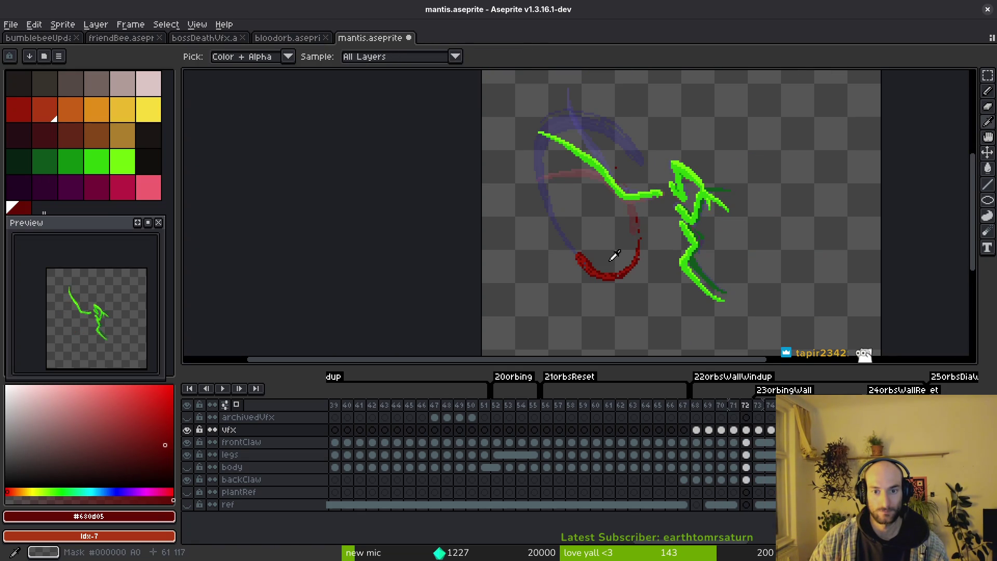
{"action": "scroll", "coordinate": [623, 260], "scroll_direction": "up", "scroll_amount": 2}
{"action": "scroll", "coordinate": [652, 234], "scroll_direction": "down", "scroll_amount": 2}
{"action": "key", "text": "Right"}
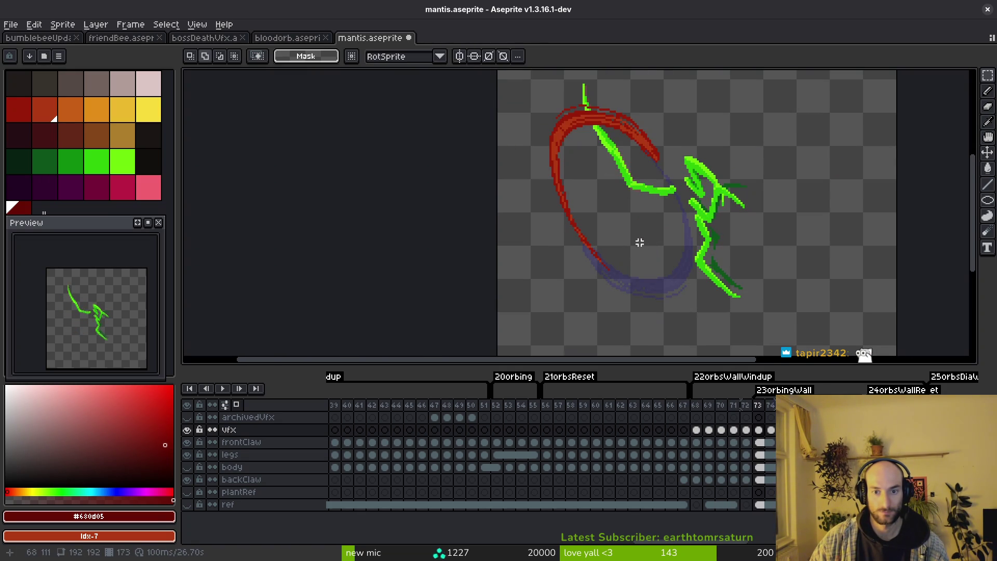
{"action": "key", "text": "Right"}
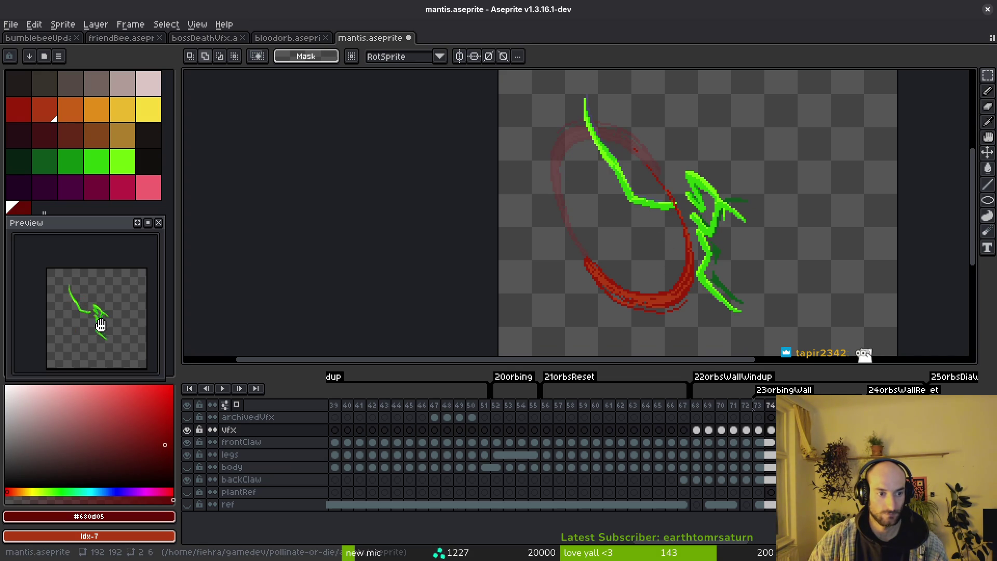
Step: From the vfx cel on frame 74, flip back and forth through frames to check the swoosh motion
{"action": "left_click", "coordinate": [770, 429]}
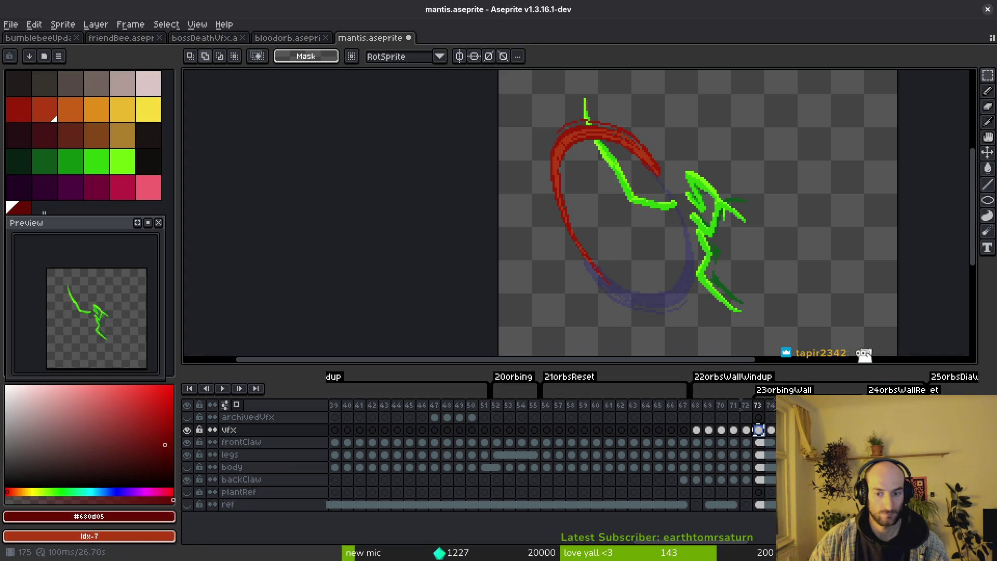
{"action": "key", "text": "Right"}
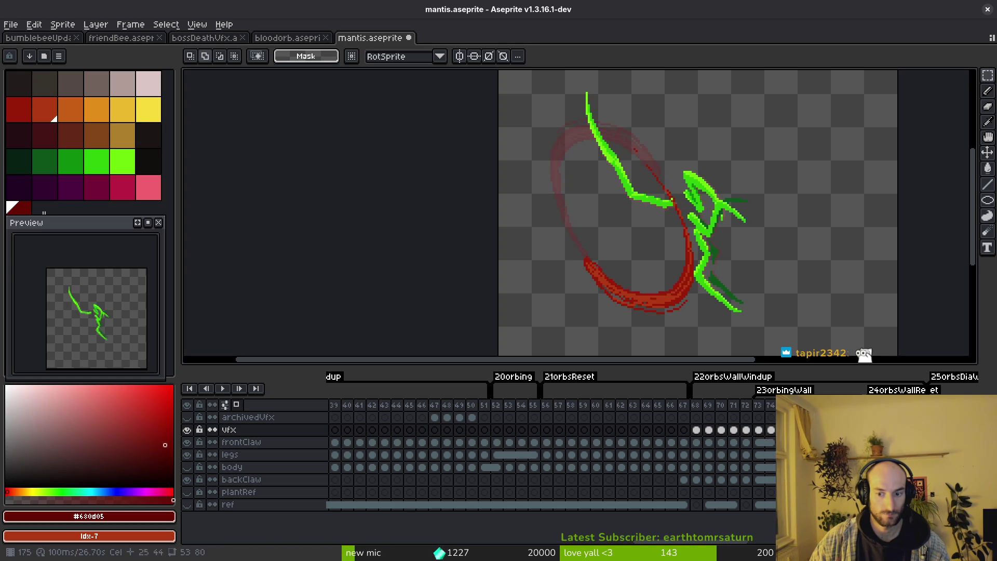
{"action": "key", "text": "Right"}
{"action": "key", "text": "Right"}
{"action": "key", "text": "Right"}
{"action": "key", "text": "Right"}
{"action": "key", "text": "Left"}
{"action": "key", "text": "Left"}
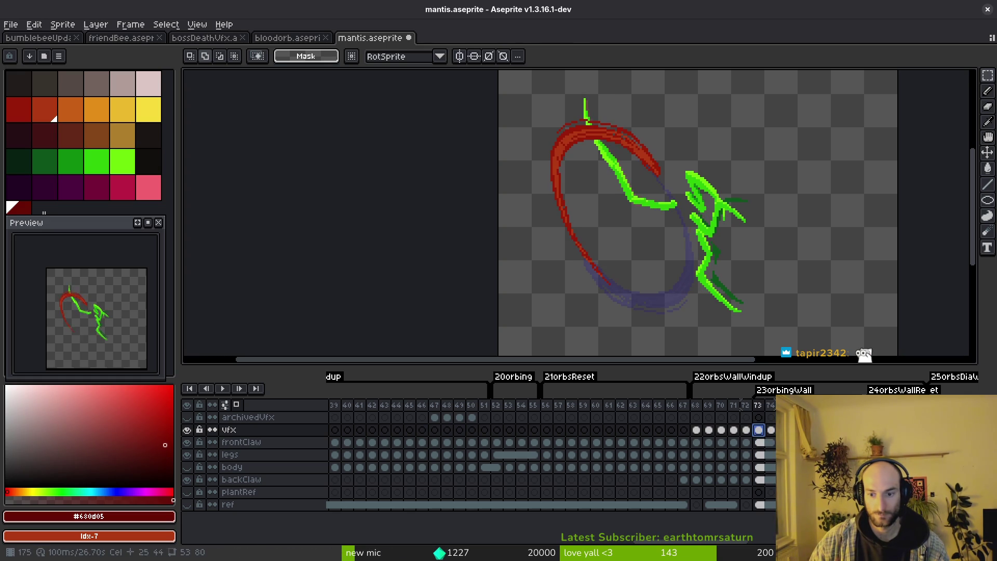
{"action": "key", "text": "Right"}
{"action": "key", "text": "Right"}
{"action": "key", "text": "Right"}
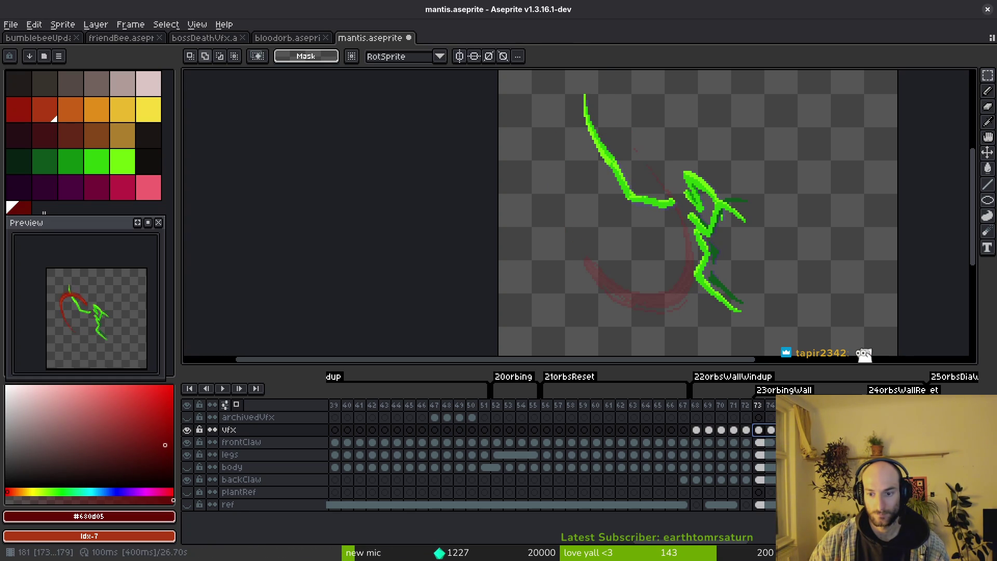
{"action": "key", "text": "Right"}
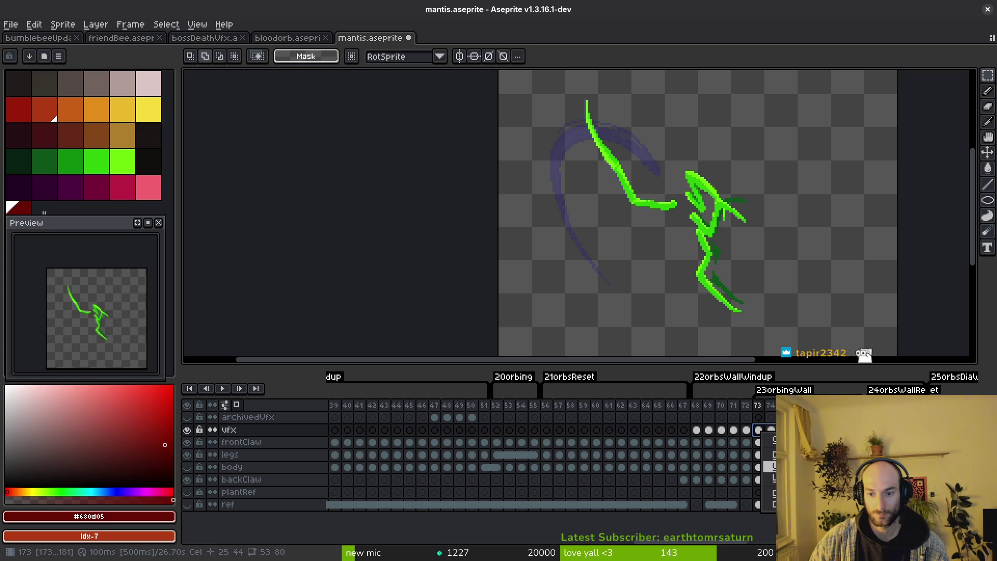
{"action": "key", "text": "Left"}
{"action": "key", "text": "Right"}
{"action": "key", "text": "Right"}
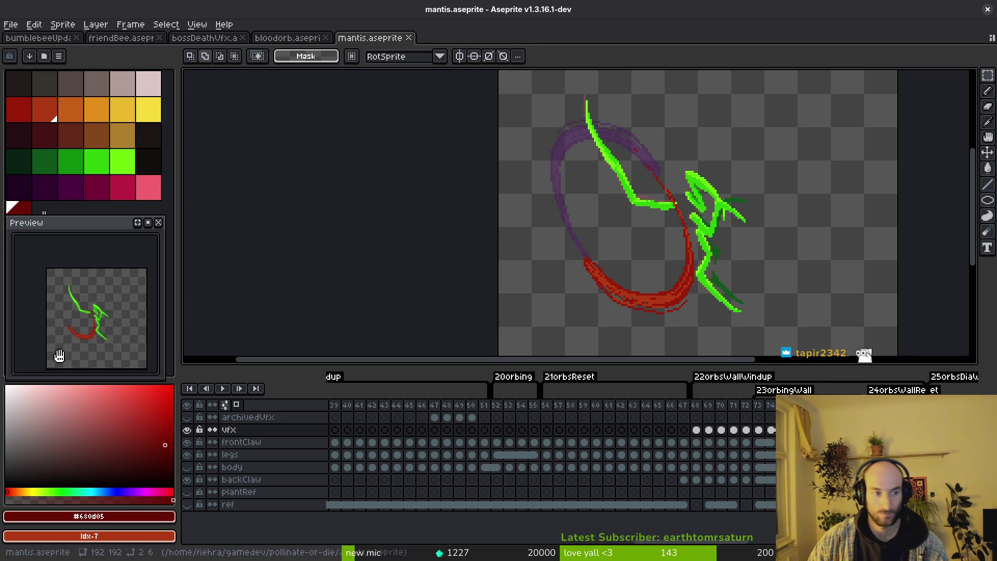
{"action": "scroll", "coordinate": [78, 331], "scroll_direction": "up", "scroll_amount": 3}
{"action": "scroll", "coordinate": [78, 332], "scroll_direction": "down", "scroll_amount": 3}
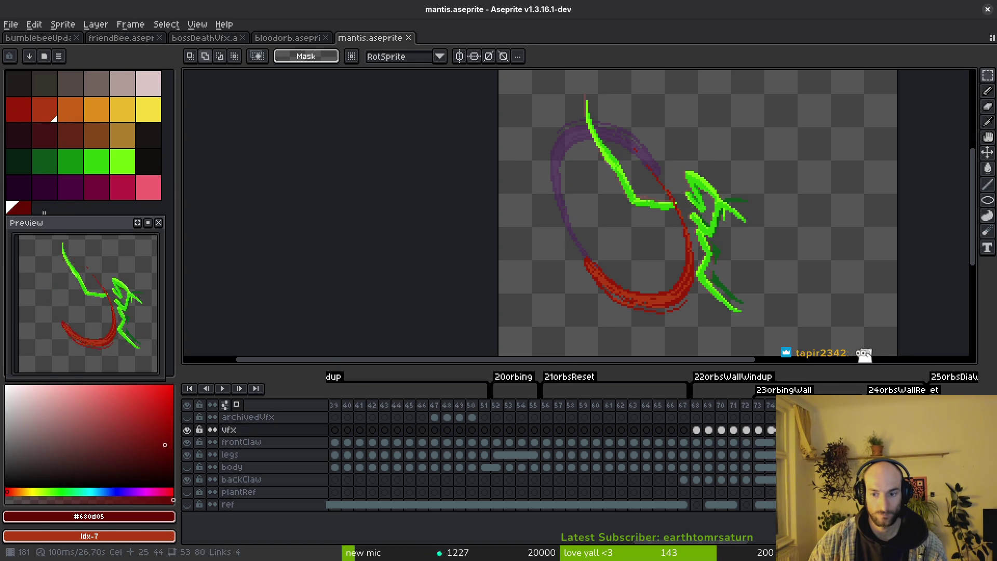
{"action": "key", "text": "Right"}
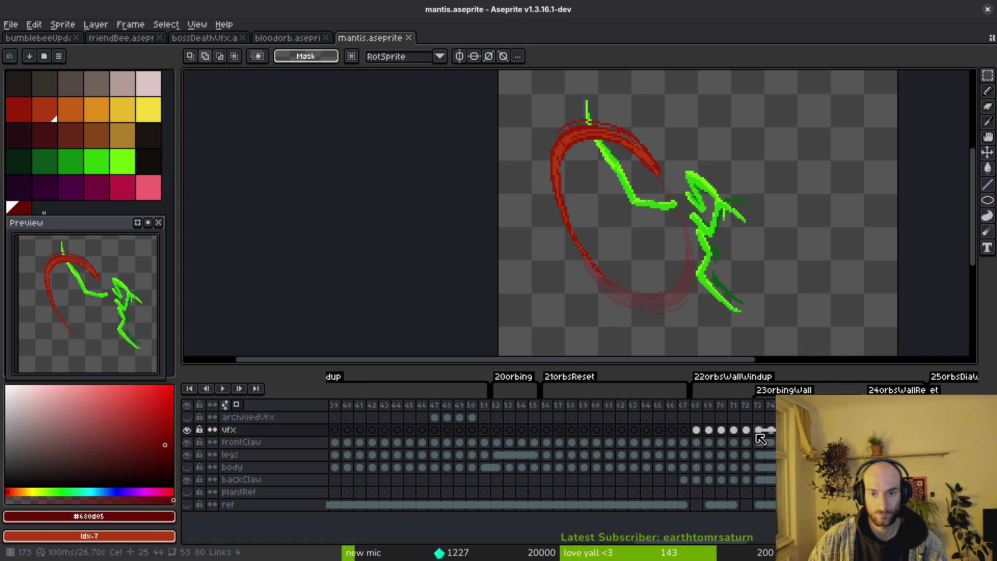
{"action": "key", "text": "Right"}
{"action": "key", "text": "Left"}
{"action": "key", "text": "Right"}
{"action": "key", "text": "Right"}
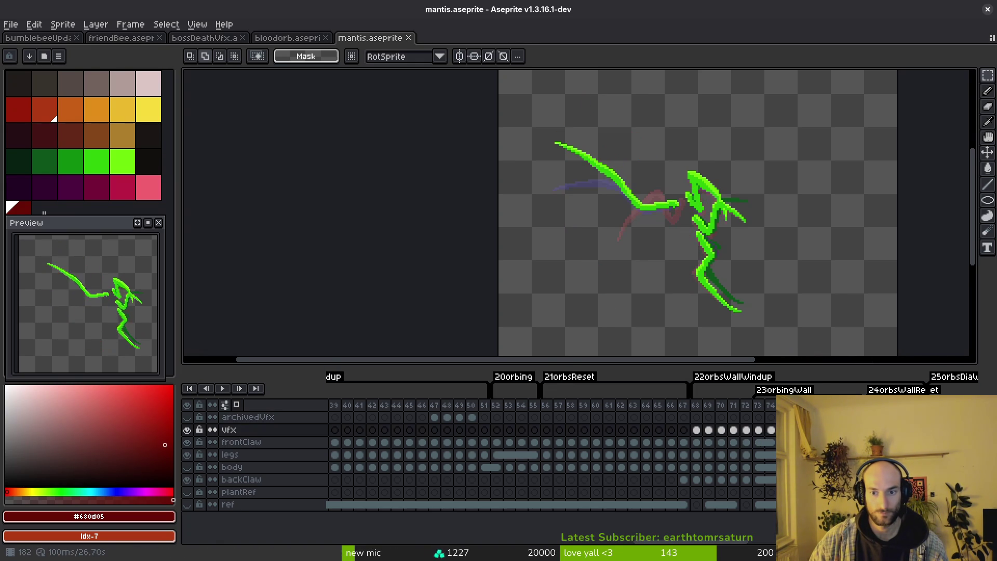
Step: Play the swoosh on a loop, land on the arc frame and sample the brighter red #981b08 for the pencil
{"action": "key", "text": "Return"}
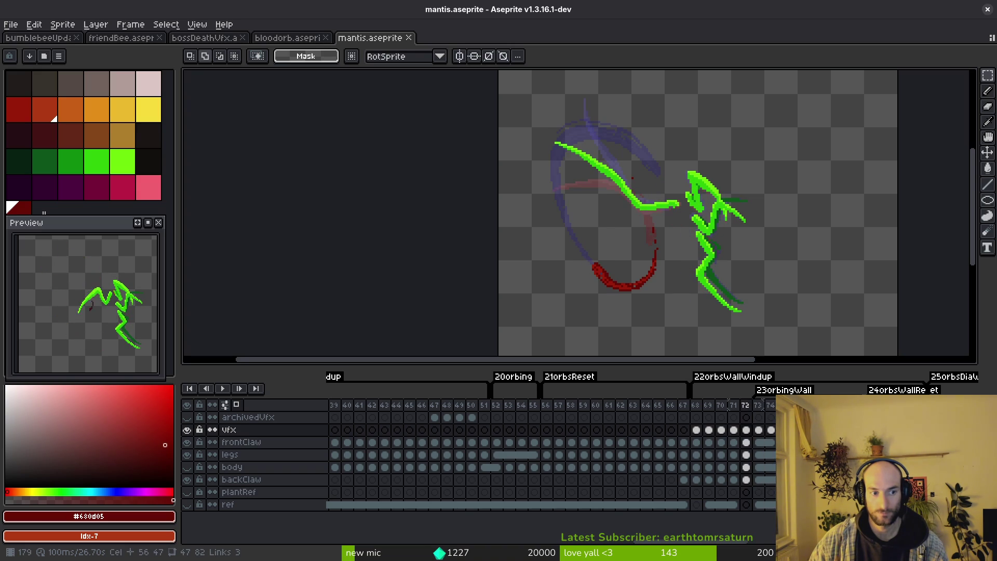
{"action": "key", "text": "Right"}
{"action": "key", "text": "Right"}
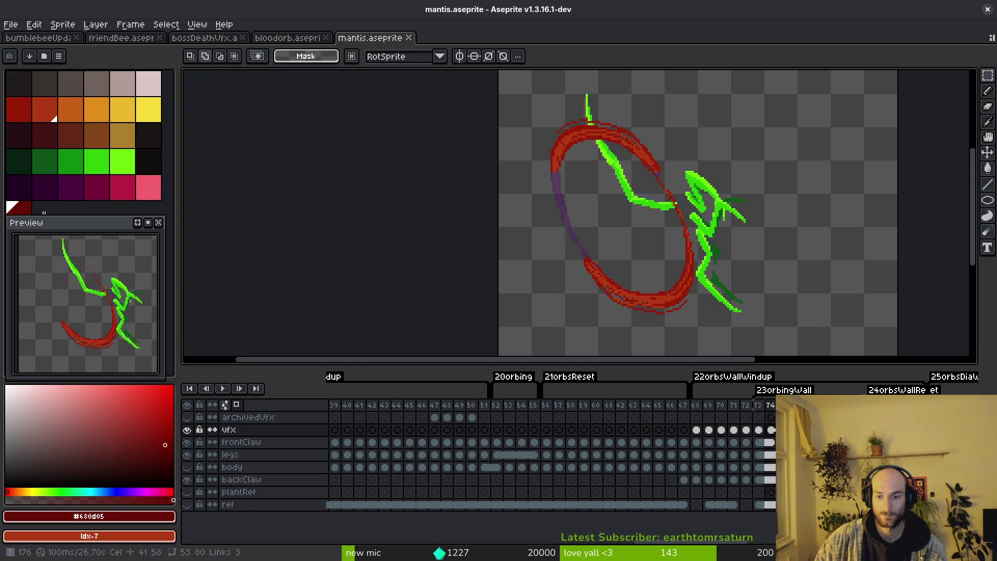
{"action": "key", "text": "Right"}
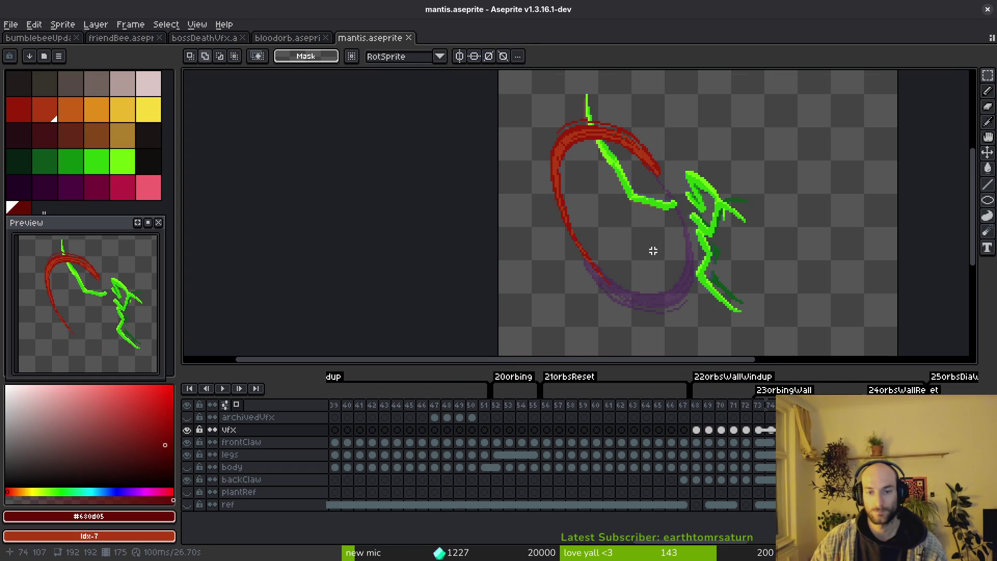
{"action": "scroll", "coordinate": [655, 250], "scroll_direction": "up", "scroll_amount": 2}
{"action": "left_click", "coordinate": [512, 229], "text": "alt"}
{"action": "key", "text": "b"}
{"action": "scroll", "coordinate": [489, 202], "scroll_direction": "up", "scroll_amount": 2}
Step: Trace red #981b08 strokes along the purple onion-skin arc, undoing a misplaced one
{"action": "left_click_drag", "start_coordinate": [489, 201], "coordinate": [576, 286]}
{"action": "key", "text": "ctrl+z"}
{"action": "left_click_drag", "start_coordinate": [795, 265], "coordinate": [778, 285]}
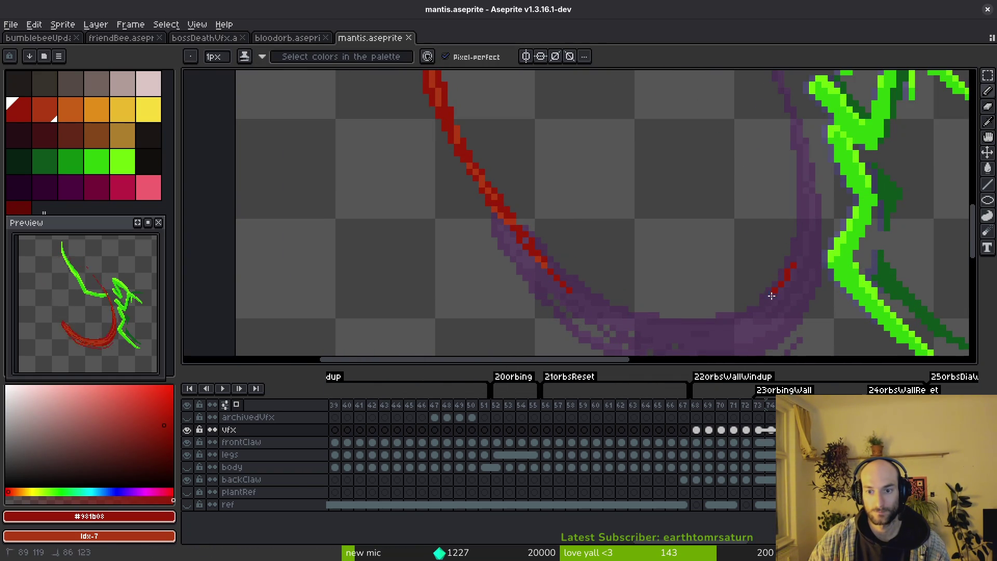
{"action": "left_click_drag", "start_coordinate": [659, 314], "coordinate": [534, 244]}
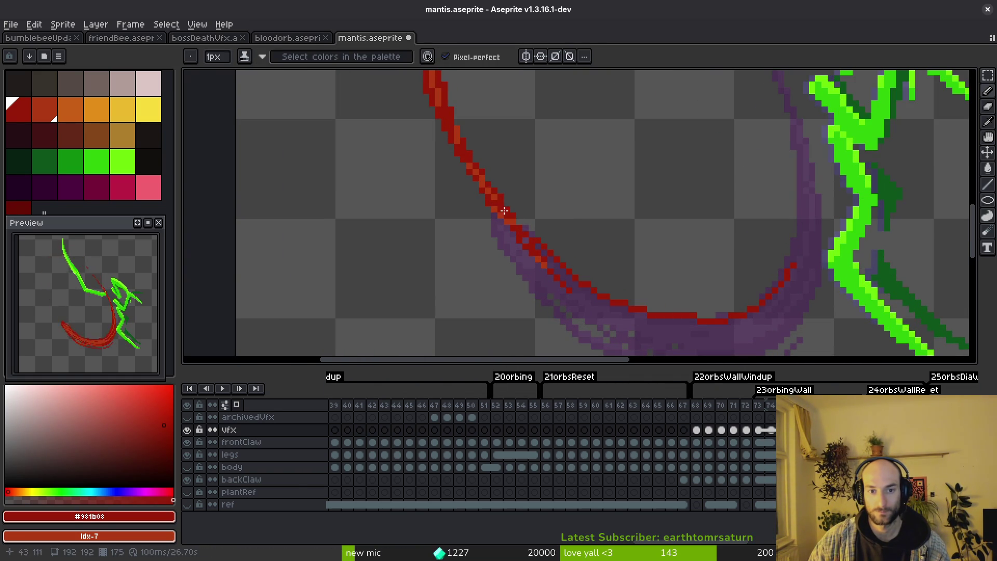
Step: Add orange #af3a13 highlight pixels to the red line, undo the bottom strokes and re-sample the red
{"action": "left_click", "coordinate": [485, 175], "text": "alt"}
{"action": "left_click_drag", "start_coordinate": [467, 165], "coordinate": [493, 203]}
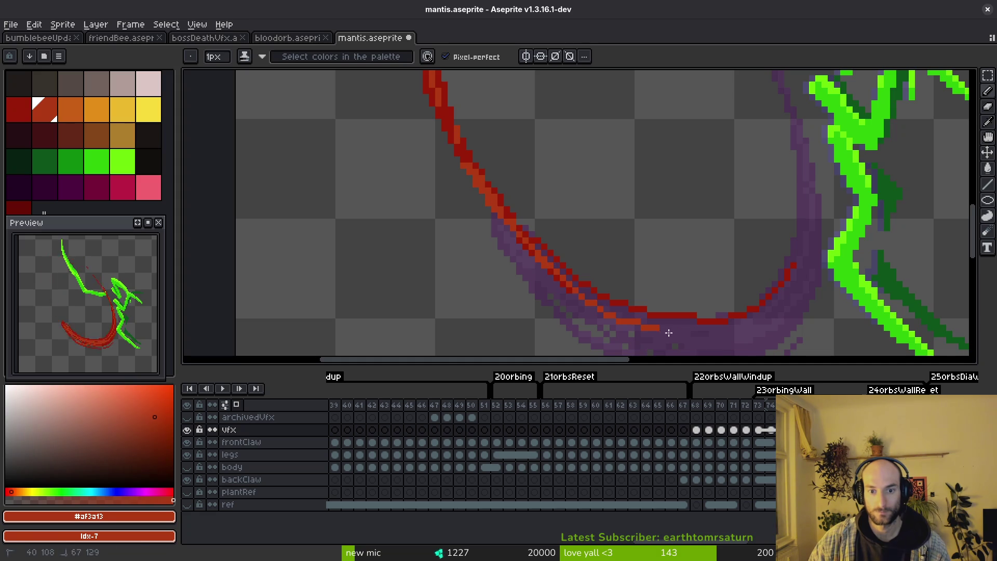
{"action": "left_click_drag", "start_coordinate": [633, 323], "coordinate": [781, 320]}
{"action": "key", "text": "ctrl+z"}
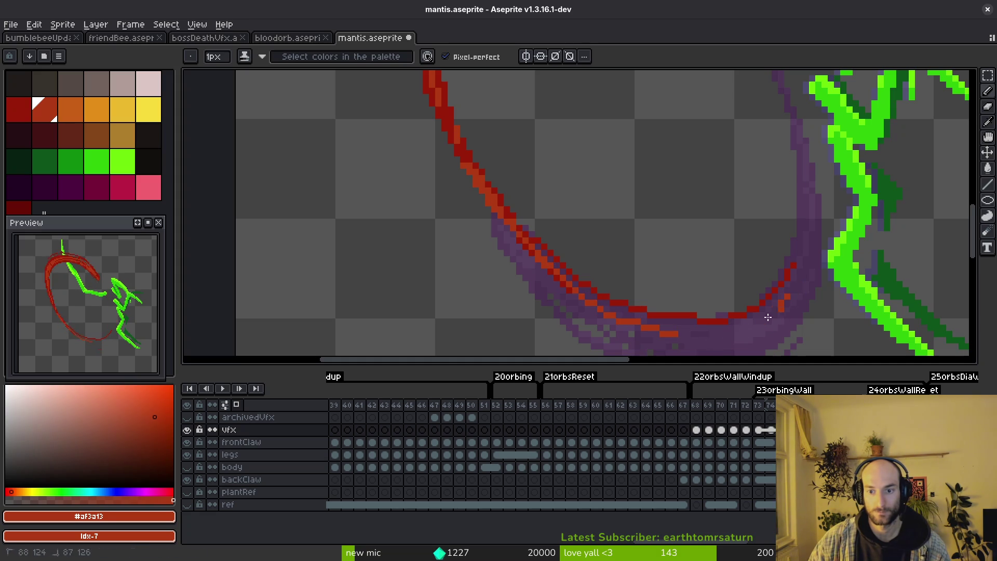
{"action": "key", "text": "ctrl+z"}
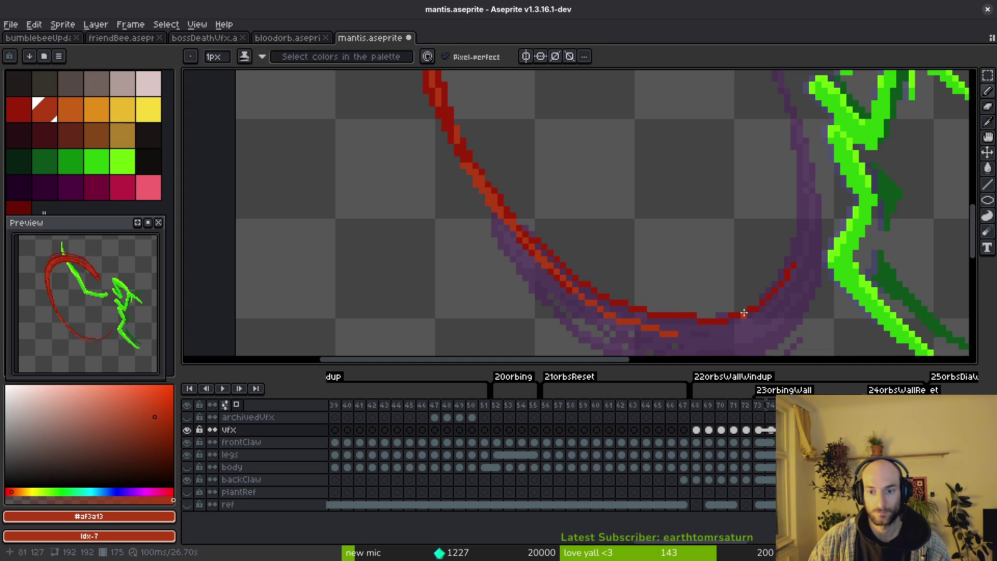
{"action": "left_click", "coordinate": [754, 314], "text": "alt"}
{"action": "scroll", "coordinate": [628, 274], "scroll_direction": "down", "scroll_amount": 1}
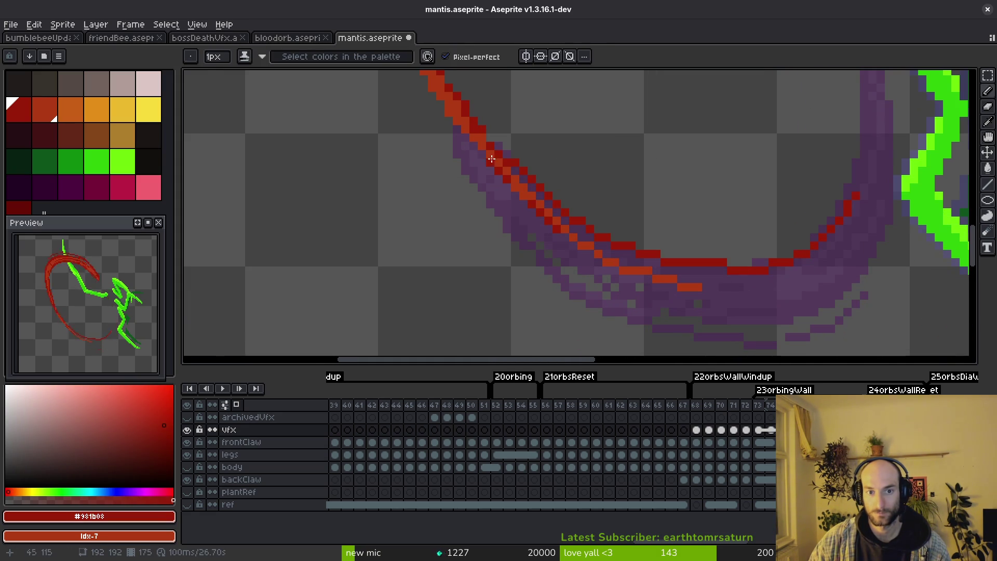
{"action": "scroll", "coordinate": [489, 159], "scroll_direction": "down", "scroll_amount": 1}
{"action": "scroll", "coordinate": [489, 156], "scroll_direction": "down", "scroll_amount": 1}
{"action": "scroll", "coordinate": [489, 109], "scroll_direction": "up", "scroll_amount": 1}
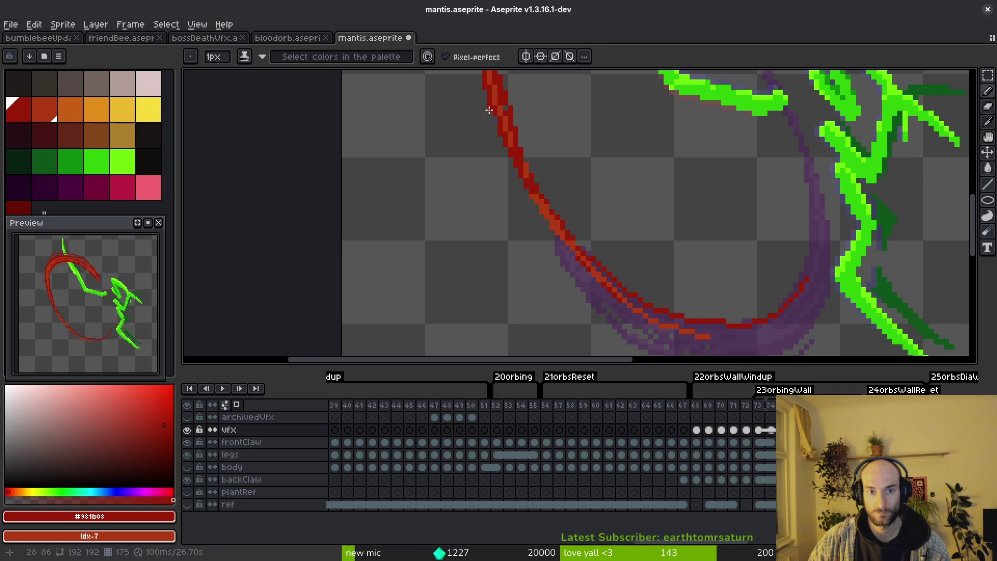
{"action": "scroll", "coordinate": [569, 261], "scroll_direction": "down", "scroll_amount": 1}
{"action": "scroll", "coordinate": [634, 331], "scroll_direction": "up", "scroll_amount": 1}
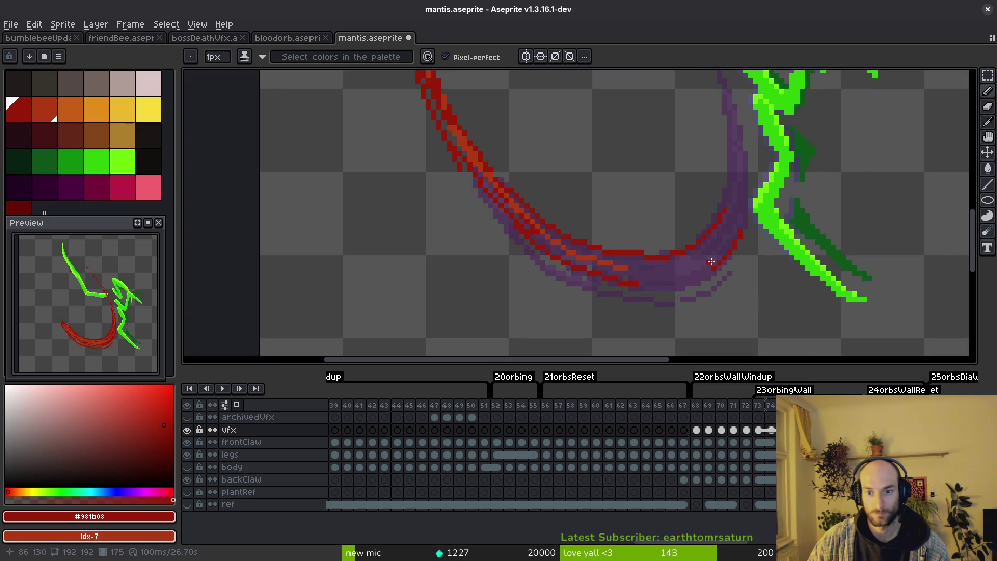
{"action": "scroll", "coordinate": [679, 285], "scroll_direction": "down", "scroll_amount": 4}
{"action": "scroll", "coordinate": [646, 246], "scroll_direction": "up", "scroll_amount": 3}
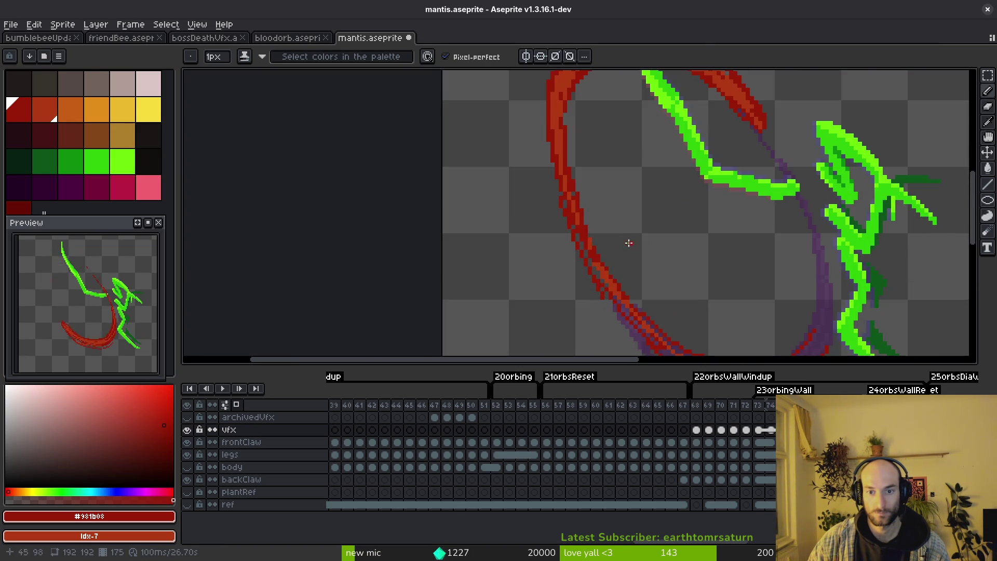
{"action": "scroll", "coordinate": [608, 222], "scroll_direction": "up", "scroll_amount": 2}
{"action": "scroll", "coordinate": [590, 192], "scroll_direction": "up", "scroll_amount": 3}
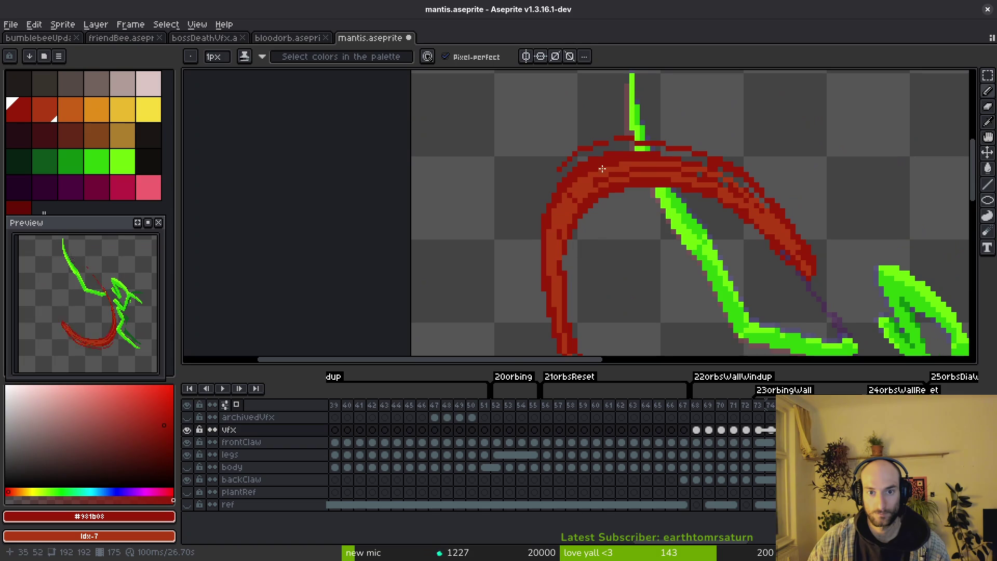
Step: Draw thin red lines along the arc's left edge and inside its curve
{"action": "left_click_drag", "start_coordinate": [554, 189], "coordinate": [534, 305]}
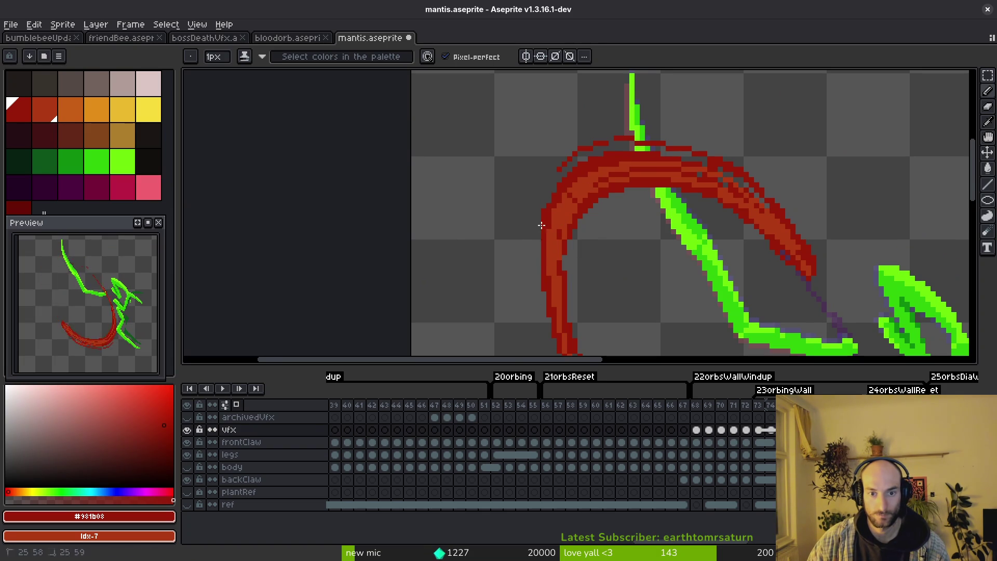
{"action": "scroll", "coordinate": [555, 249], "scroll_direction": "down", "scroll_amount": 2}
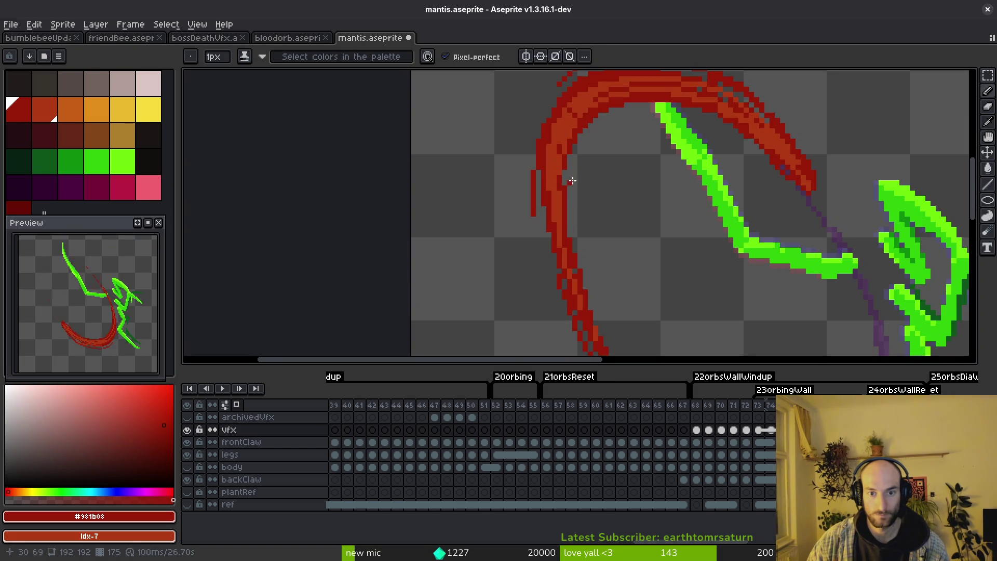
{"action": "left_click_drag", "start_coordinate": [584, 125], "coordinate": [587, 239]}
{"action": "left_click_drag", "start_coordinate": [583, 134], "coordinate": [591, 265]}
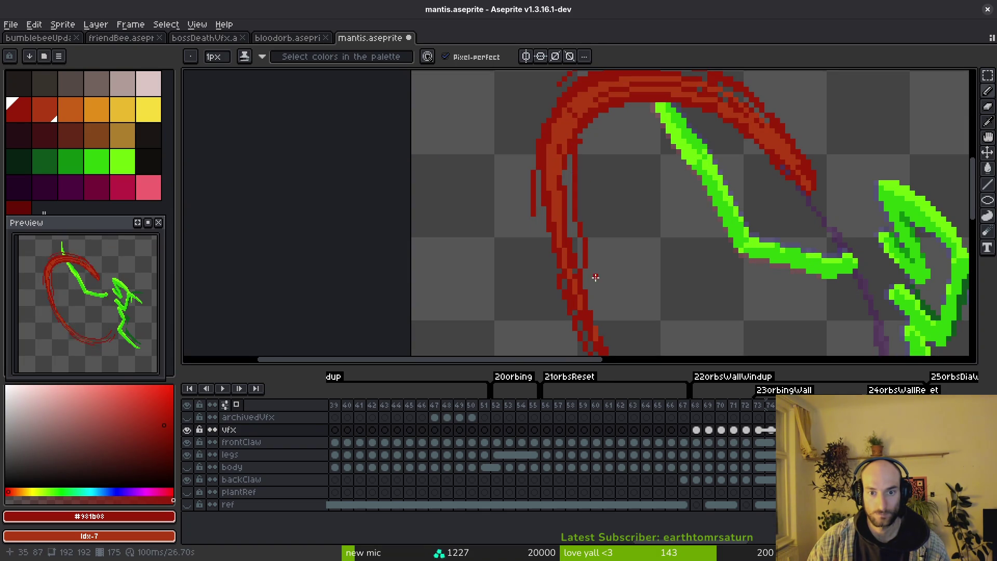
{"action": "scroll", "coordinate": [558, 151], "scroll_direction": "down", "scroll_amount": 2}
{"action": "scroll", "coordinate": [597, 241], "scroll_direction": "down", "scroll_amount": 2}
{"action": "scroll", "coordinate": [521, 149], "scroll_direction": "up", "scroll_amount": 1}
{"action": "left_click_drag", "start_coordinate": [502, 116], "coordinate": [573, 265]}
Step: Recolour parts of the arc's left stroke with orange #af3a13 highlight pixels
{"action": "left_click", "coordinate": [542, 199], "text": "alt"}
{"action": "scroll", "coordinate": [542, 198], "scroll_direction": "up", "scroll_amount": 2}
{"action": "scroll", "coordinate": [576, 265], "scroll_direction": "up", "scroll_amount": 2}
{"action": "scroll", "coordinate": [572, 163], "scroll_direction": "up", "scroll_amount": 2}
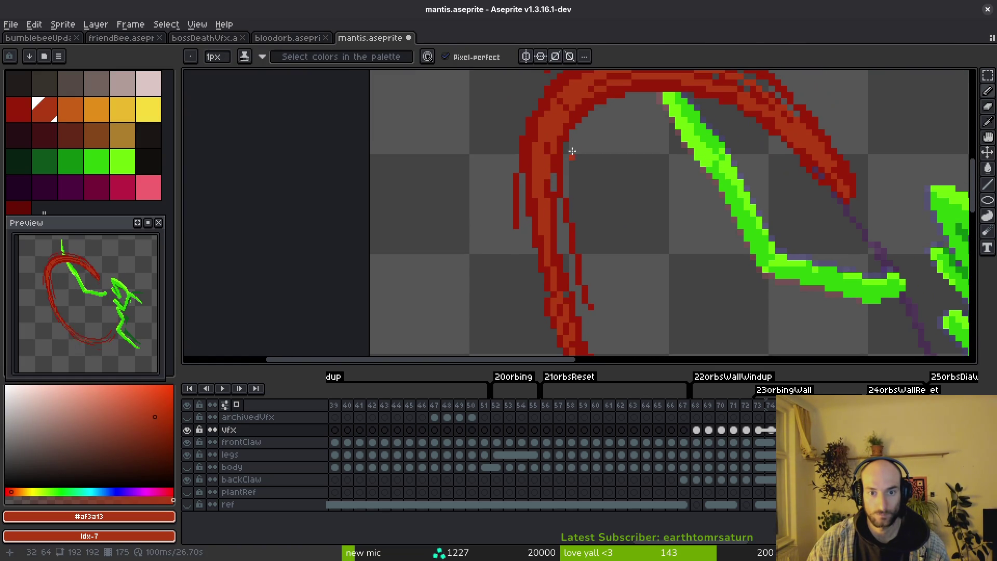
{"action": "left_click_drag", "start_coordinate": [572, 163], "coordinate": [558, 267]}
{"action": "left_click_drag", "start_coordinate": [565, 121], "coordinate": [568, 256]}
{"action": "scroll", "coordinate": [596, 285], "scroll_direction": "down", "scroll_amount": 1}
{"action": "scroll", "coordinate": [569, 195], "scroll_direction": "up", "scroll_amount": 2}
{"action": "scroll", "coordinate": [579, 254], "scroll_direction": "down", "scroll_amount": 2}
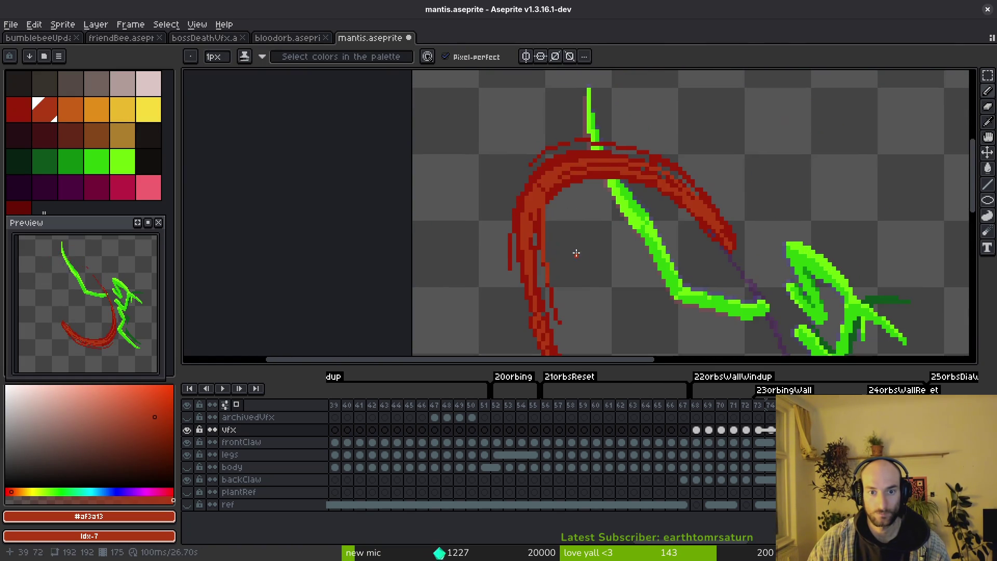
{"action": "scroll", "coordinate": [579, 255], "scroll_direction": "up", "scroll_amount": 3}
{"action": "left_click_drag", "start_coordinate": [545, 218], "coordinate": [499, 257]}
{"action": "scroll", "coordinate": [560, 318], "scroll_direction": "down", "scroll_amount": 2}
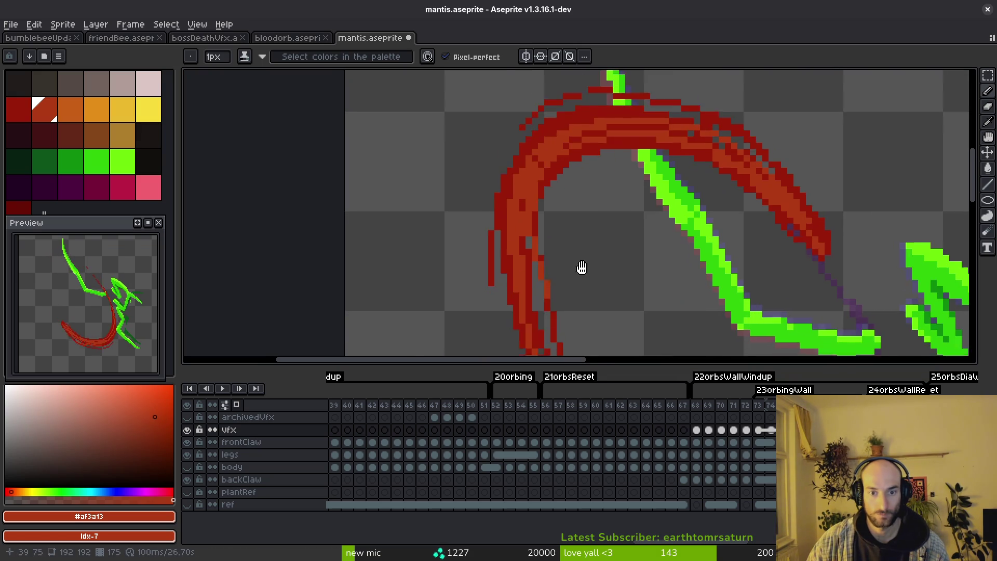
{"action": "scroll", "coordinate": [590, 288], "scroll_direction": "up", "scroll_amount": 2}
{"action": "scroll", "coordinate": [550, 239], "scroll_direction": "up", "scroll_amount": 1}
{"action": "scroll", "coordinate": [592, 179], "scroll_direction": "up", "scroll_amount": 1}
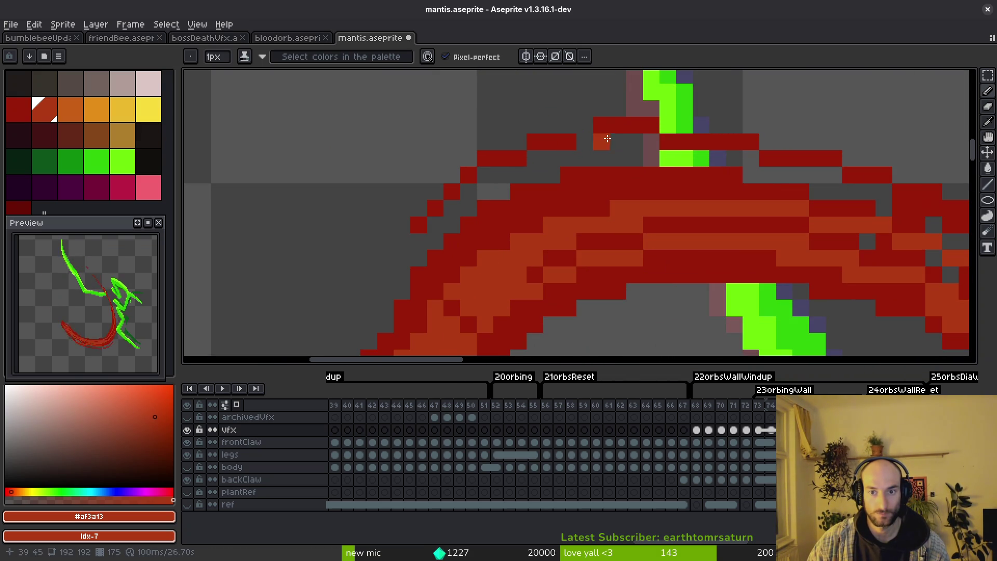
{"action": "scroll", "coordinate": [662, 230], "scroll_direction": "down", "scroll_amount": 3}
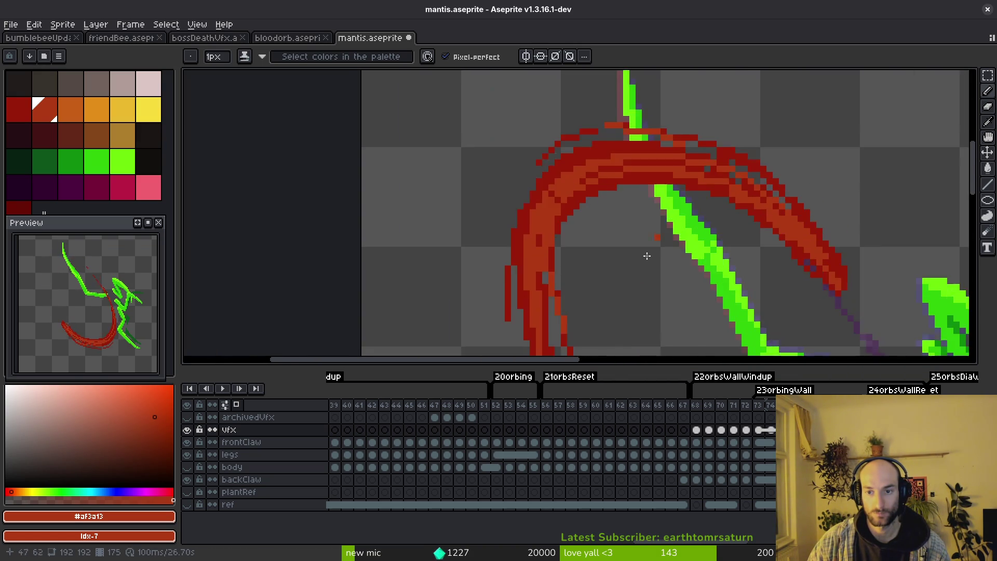
{"action": "scroll", "coordinate": [663, 230], "scroll_direction": "up", "scroll_amount": 1}
{"action": "scroll", "coordinate": [603, 256], "scroll_direction": "up", "scroll_amount": 1}
{"action": "scroll", "coordinate": [494, 163], "scroll_direction": "down", "scroll_amount": 1}
{"action": "key", "text": "e"}
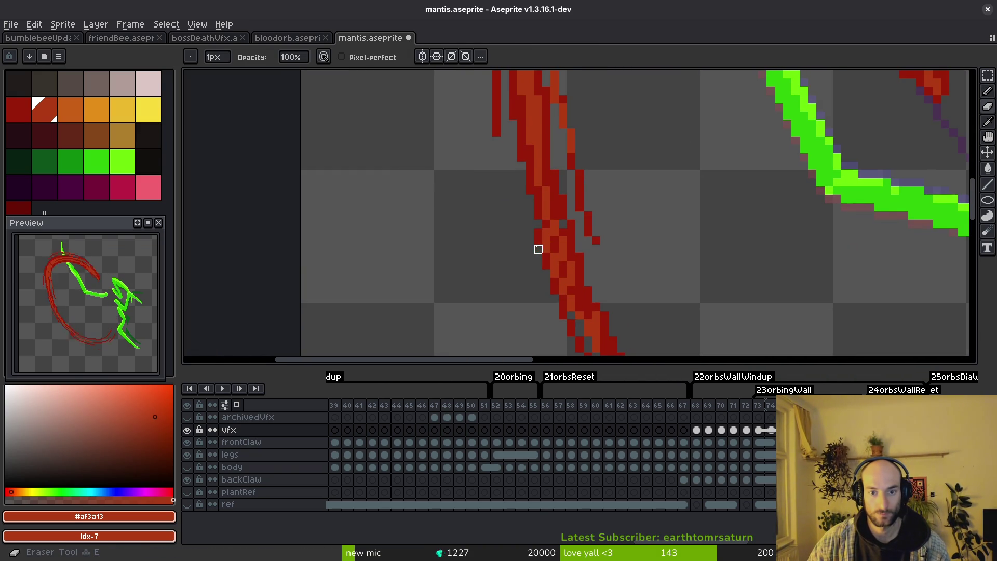
{"action": "key", "text": "f"}
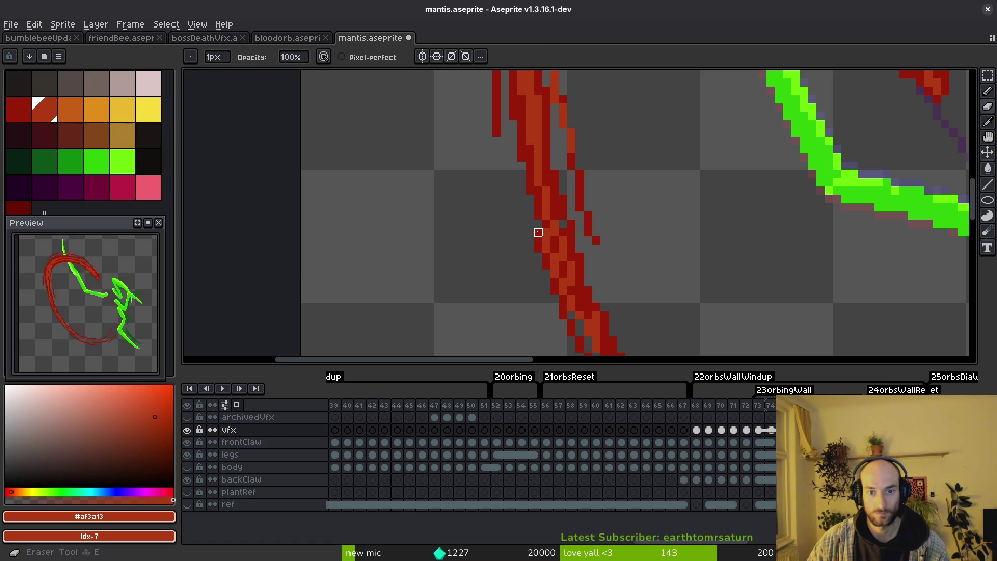
{"action": "scroll", "coordinate": [689, 281], "scroll_direction": "down", "scroll_amount": 3}
{"action": "scroll", "coordinate": [668, 278], "scroll_direction": "up", "scroll_amount": 1}
{"action": "scroll", "coordinate": [689, 285], "scroll_direction": "up", "scroll_amount": 1}
Step: Add a dark red pixel and orange highlights along the arc's bottom, then save the mantis sprite
{"action": "left_click_drag", "start_coordinate": [689, 284], "coordinate": [496, 231]}
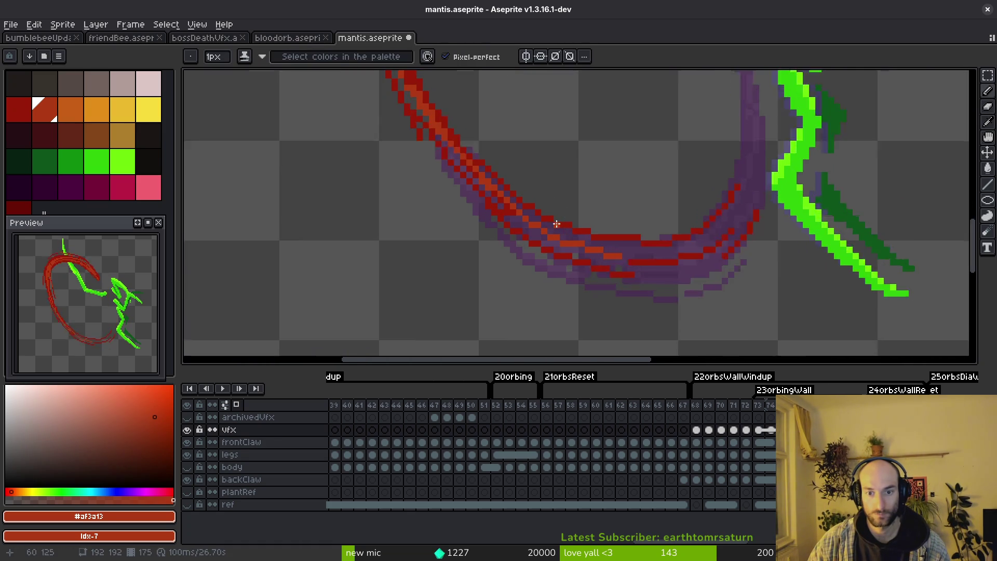
{"action": "scroll", "coordinate": [495, 231], "scroll_direction": "up", "scroll_amount": 1}
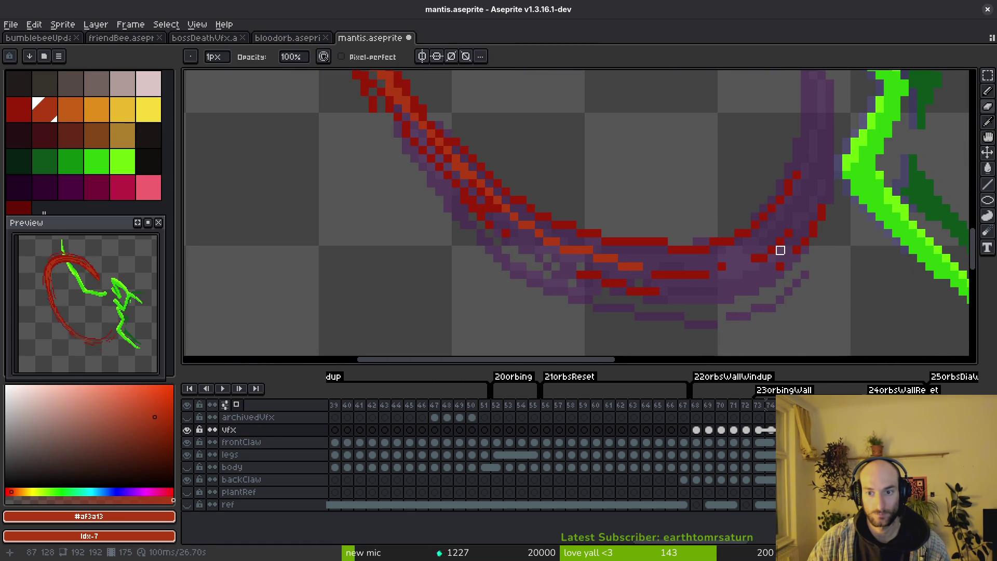
{"action": "left_click", "coordinate": [779, 249], "text": "alt"}
{"action": "left_click", "coordinate": [750, 258]}
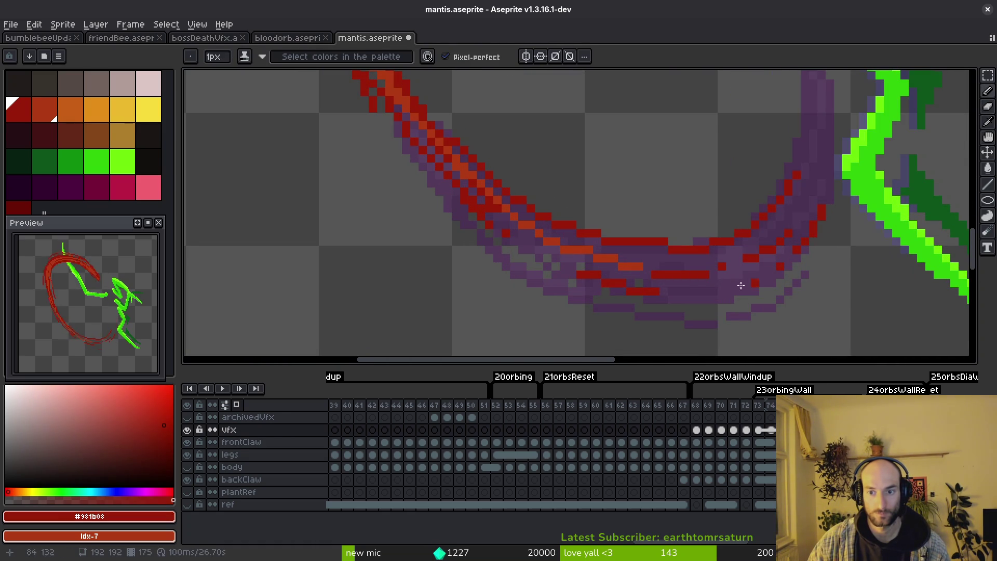
{"action": "left_click", "coordinate": [527, 220], "text": "alt"}
{"action": "left_click_drag", "start_coordinate": [593, 235], "coordinate": [676, 248]}
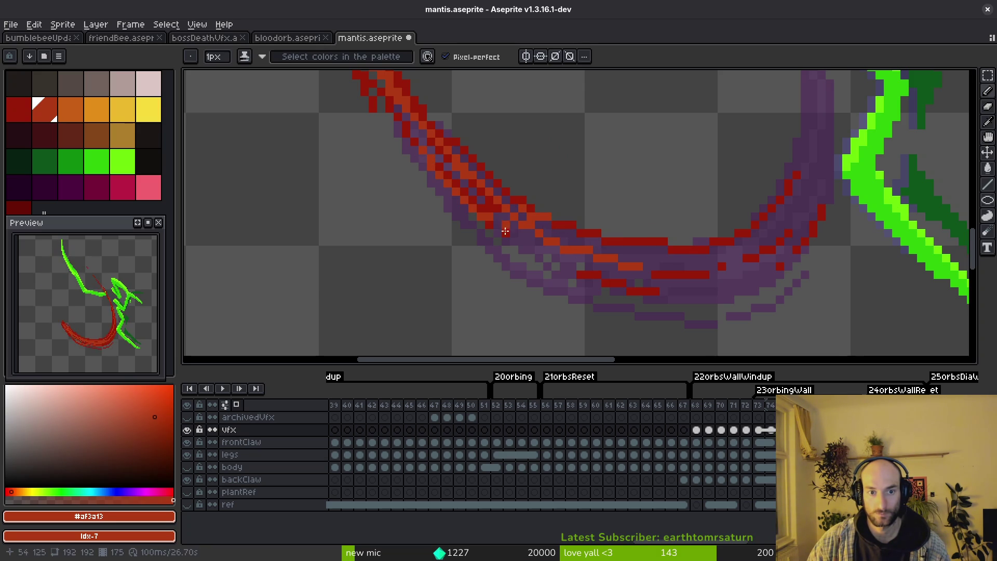
{"action": "key", "text": "ctrl+s"}
{"action": "scroll", "coordinate": [677, 284], "scroll_direction": "down", "scroll_amount": 2}
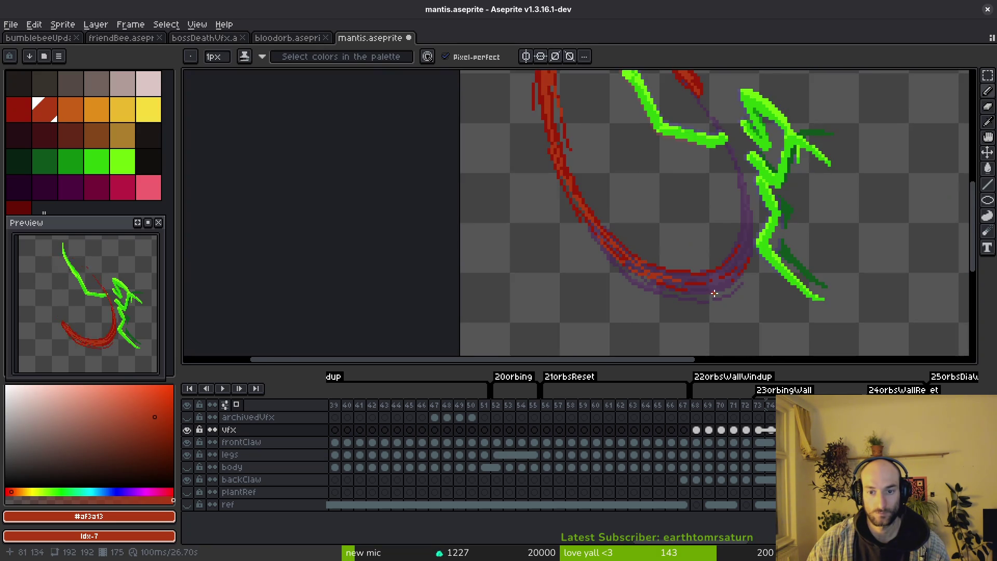
{"action": "scroll", "coordinate": [705, 288], "scroll_direction": "down", "scroll_amount": 2}
{"action": "scroll", "coordinate": [600, 210], "scroll_direction": "up", "scroll_amount": 3}
{"action": "scroll", "coordinate": [600, 210], "scroll_direction": "up", "scroll_amount": 2}
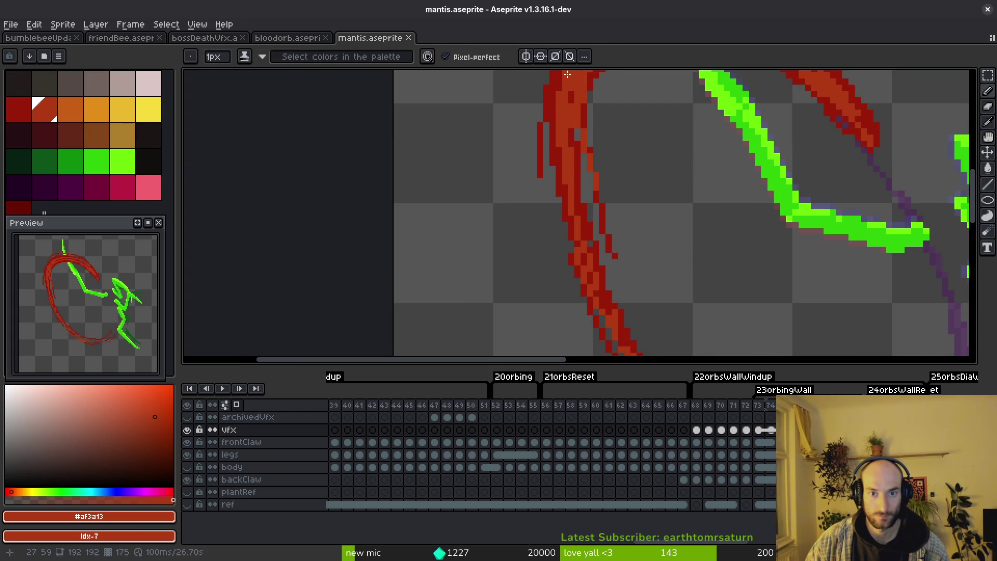
Step: Undo the last touch-ups and redraw red pixels along the arc's left edge
{"action": "left_click_drag", "start_coordinate": [558, 94], "coordinate": [570, 153]}
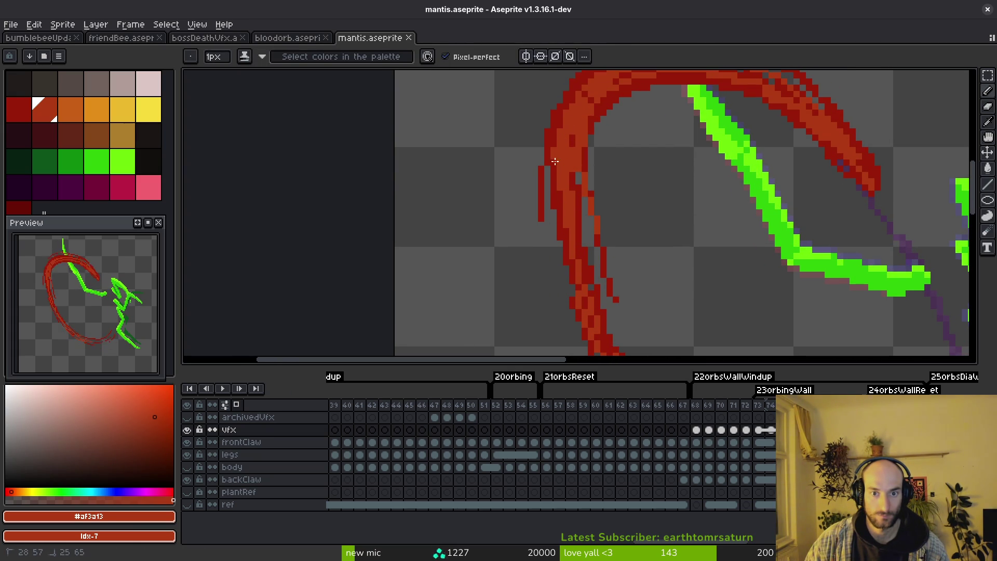
{"action": "key", "text": "ctrl+z"}
{"action": "mouse_move", "coordinate": [551, 235]}
{"action": "left_mouse_down"}
{"action": "mouse_move", "coordinate": [557, 264]}
{"action": "mouse_move", "coordinate": [557, 245]}
{"action": "left_mouse_up"}
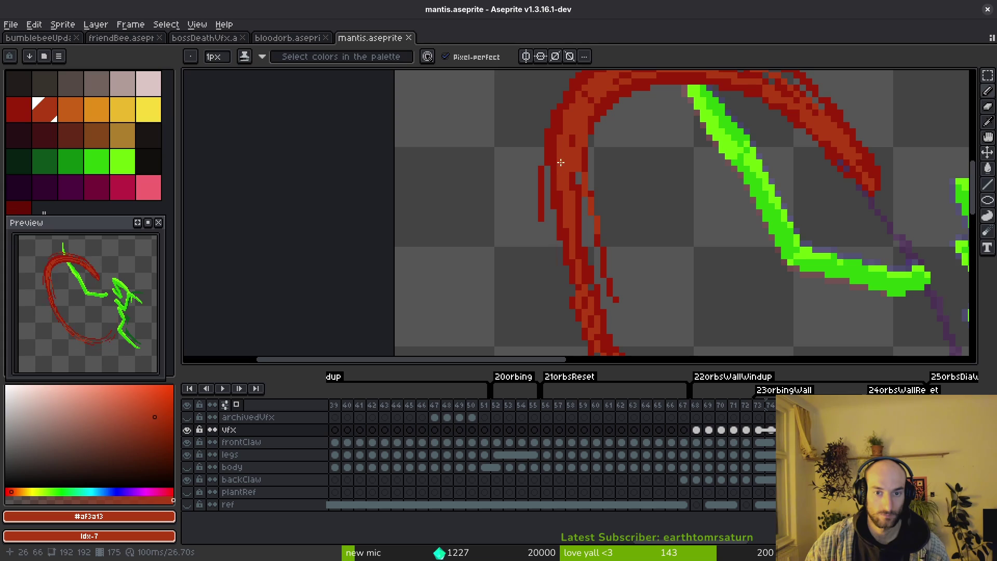
{"action": "mouse_move", "coordinate": [572, 113]}
{"action": "left_mouse_down"}
{"action": "mouse_move", "coordinate": [552, 179]}
{"action": "mouse_move", "coordinate": [560, 285]}
{"action": "left_mouse_up"}
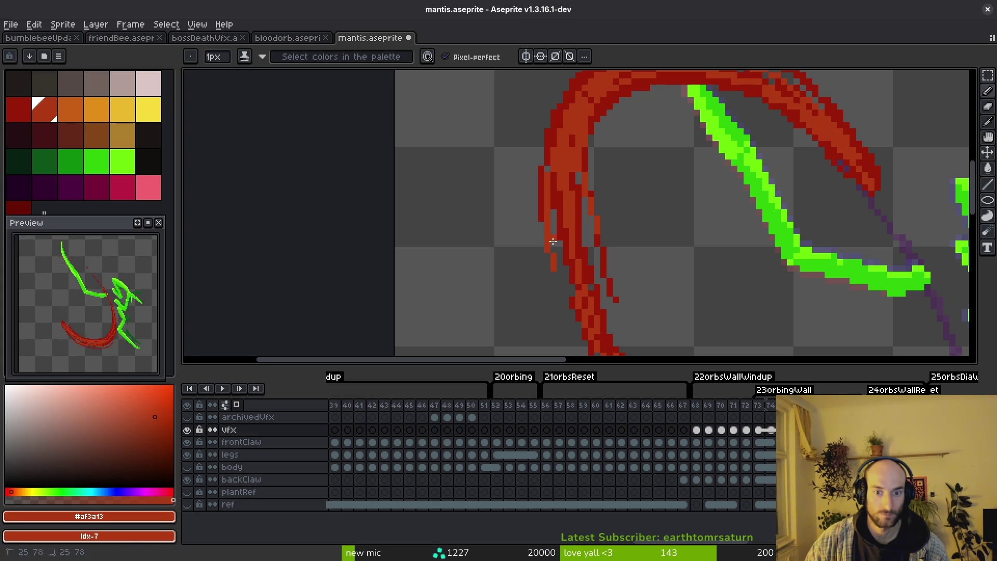
{"action": "scroll", "coordinate": [560, 285], "scroll_direction": "down", "scroll_amount": 1}
{"action": "scroll", "coordinate": [538, 210], "scroll_direction": "up", "scroll_amount": 1}
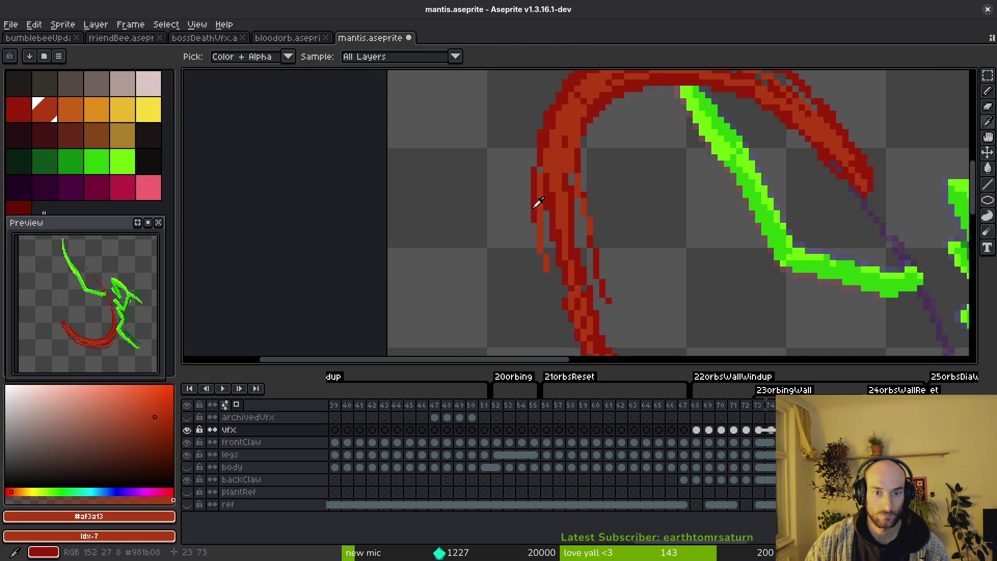
Step: Shade the arc's left edge with dark red #9b1b08 pixels, redoing one pass, and save the sprite
{"action": "left_click", "coordinate": [537, 207], "text": "alt"}
{"action": "left_click_drag", "start_coordinate": [536, 186], "coordinate": [563, 282]}
{"action": "key", "text": "ctrl+z"}
{"action": "key", "text": "ctrl+z"}
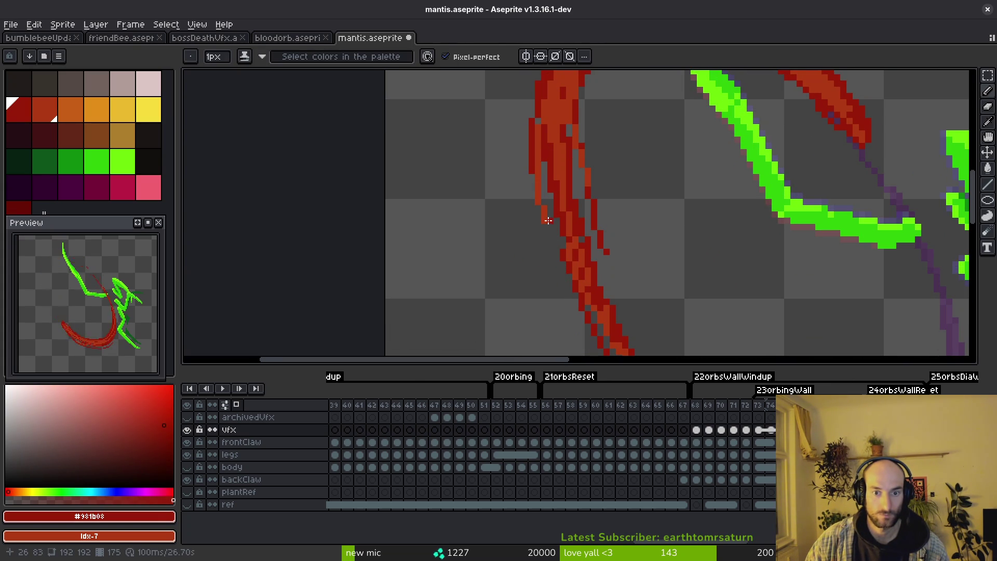
{"action": "left_click_drag", "start_coordinate": [545, 226], "coordinate": [562, 294]}
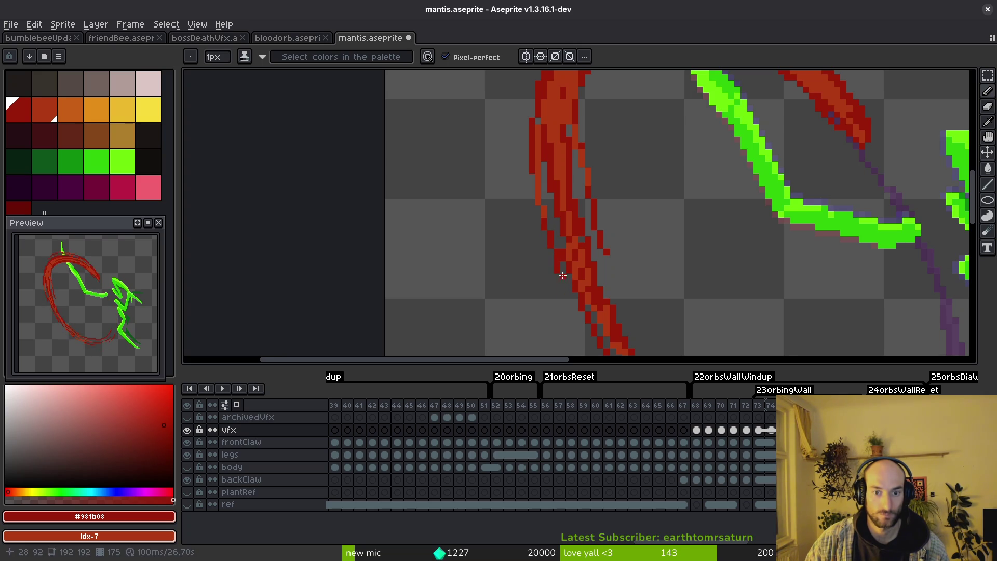
{"action": "key", "text": "alt"}
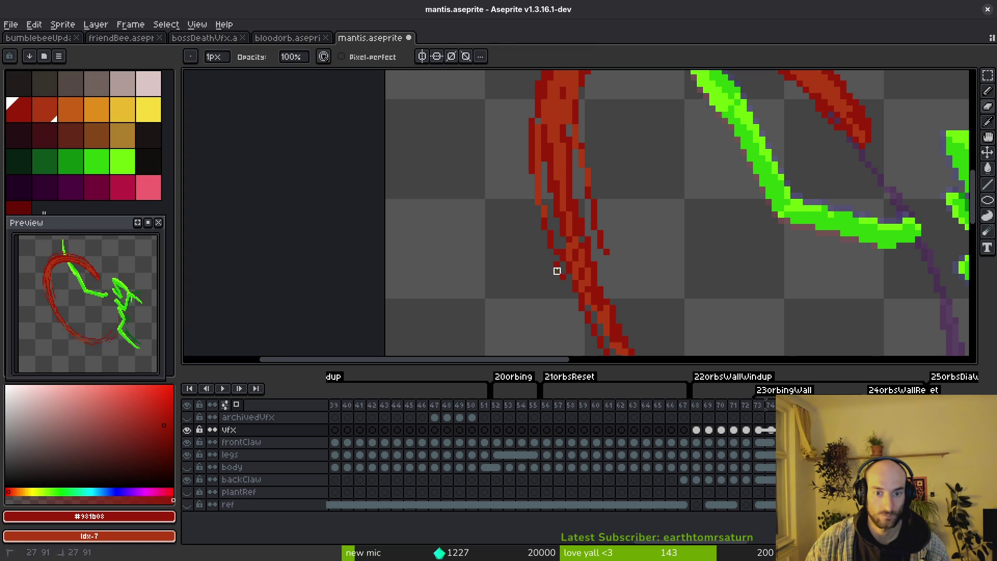
{"action": "scroll", "coordinate": [563, 253], "scroll_direction": "down", "scroll_amount": 4}
{"action": "key", "text": "ctrl+s"}
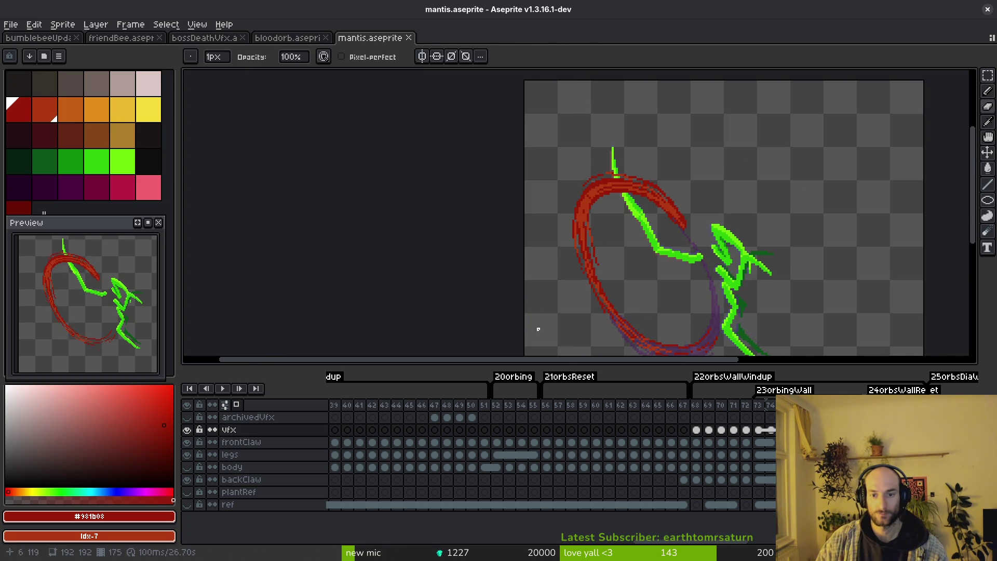
Step: Flip through neighbouring frames around frame 74 to find the green sweep
{"action": "key", "text": "Right"}
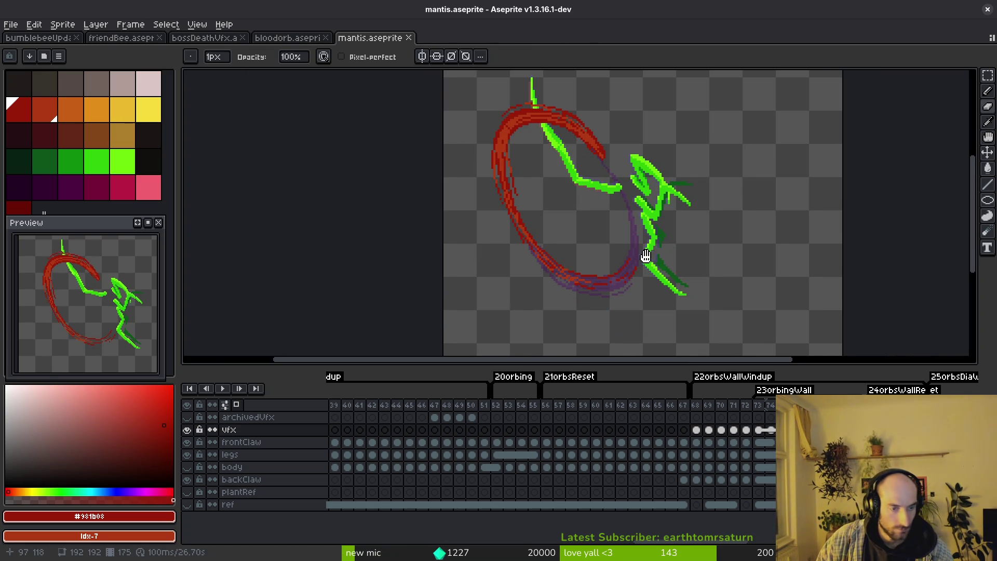
{"action": "key", "text": "alt"}
{"action": "key", "text": "Right"}
{"action": "key", "text": "Right"}
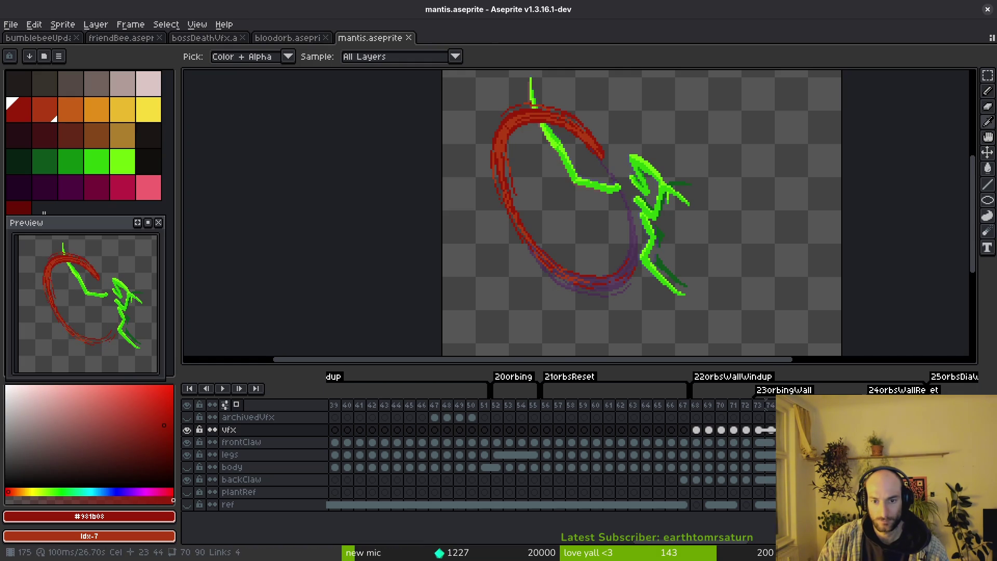
{"action": "key", "text": "Left"}
{"action": "key", "text": "Left"}
{"action": "key", "text": "Right"}
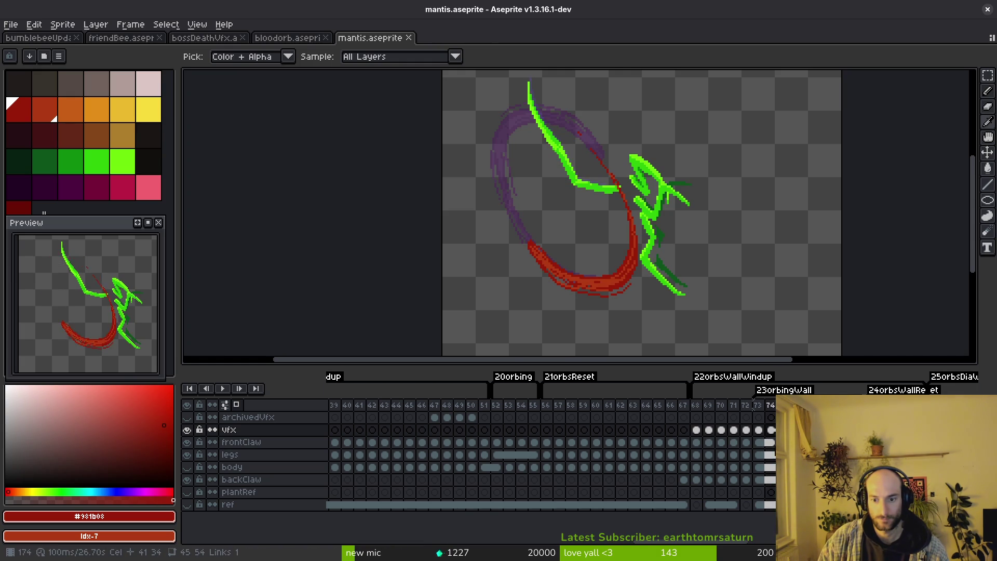
{"action": "key", "text": "alt"}
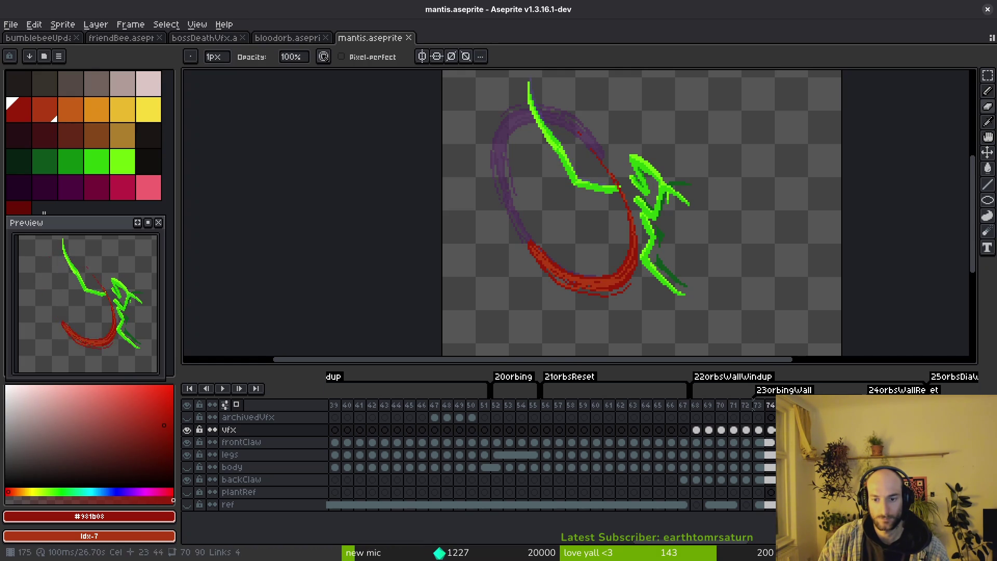
{"action": "key", "text": "Right"}
{"action": "key", "text": "ctrl+z"}
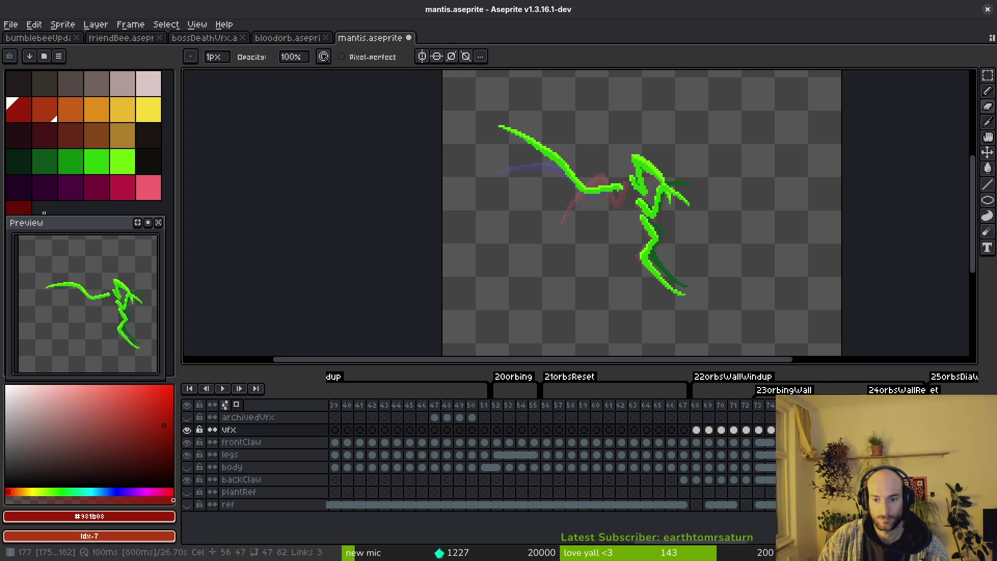
Step: Open the frame 73 vfx cel and lasso the tip of the red arc
{"action": "left_click", "coordinate": [758, 430]}
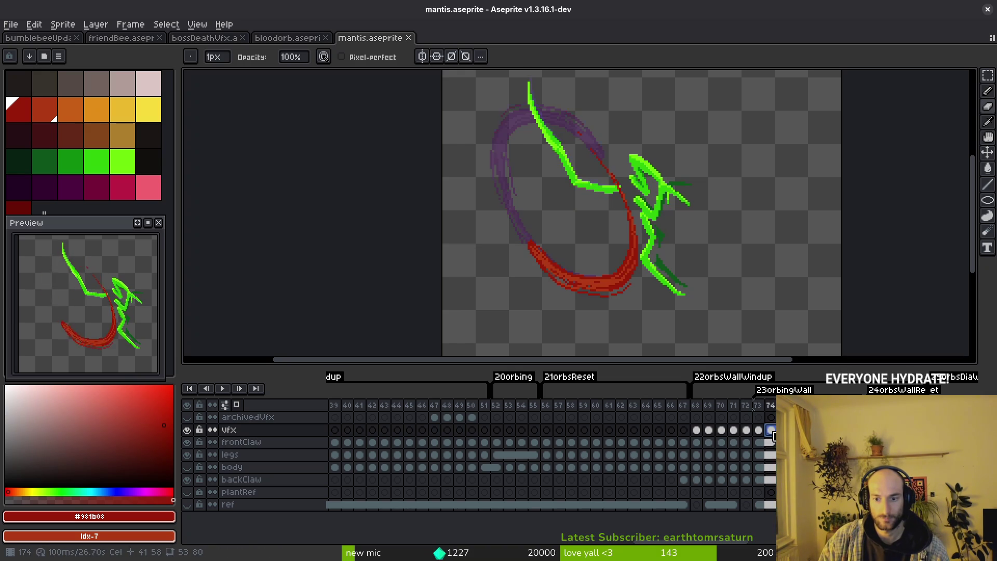
{"action": "key", "text": "Left"}
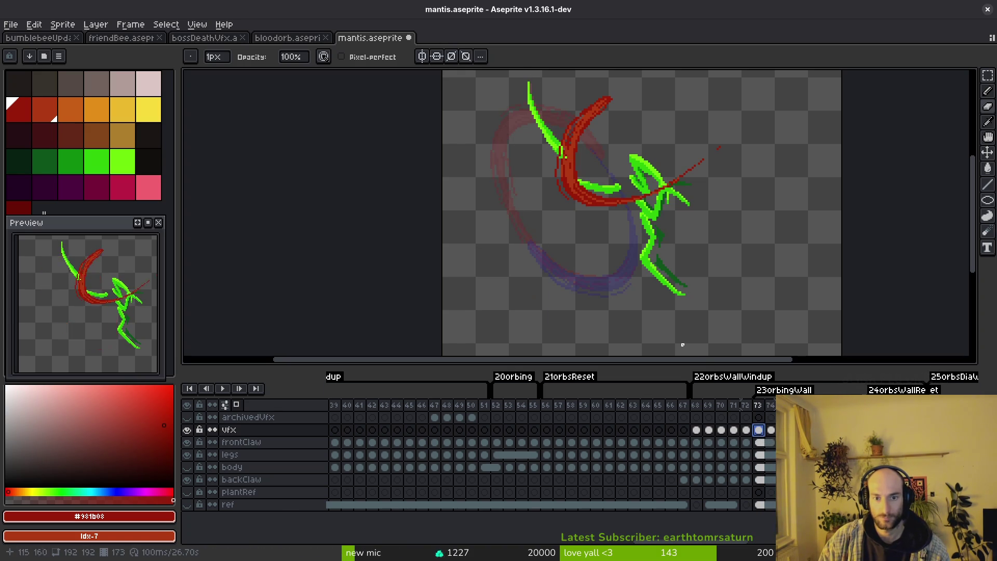
{"action": "key", "text": "ctrl+z"}
{"action": "key", "text": "q"}
{"action": "mouse_move", "coordinate": [758, 113]}
{"action": "left_mouse_down"}
{"action": "mouse_move", "coordinate": [611, 244]}
{"action": "mouse_move", "coordinate": [768, 212]}
{"action": "mouse_move", "coordinate": [596, 173]}
{"action": "left_mouse_up"}
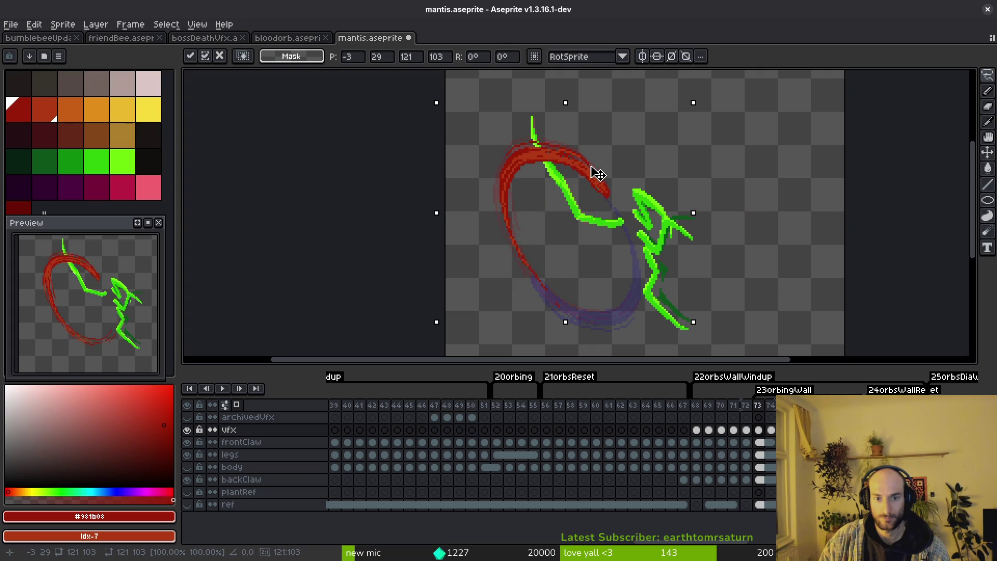
Step: Commit the moved arc tip and flip between neighbouring frames to compare how the arc loops the mantis
{"action": "key", "text": "i"}
{"action": "key", "text": "Right"}
{"action": "key", "text": "Left"}
{"action": "key", "text": "q"}
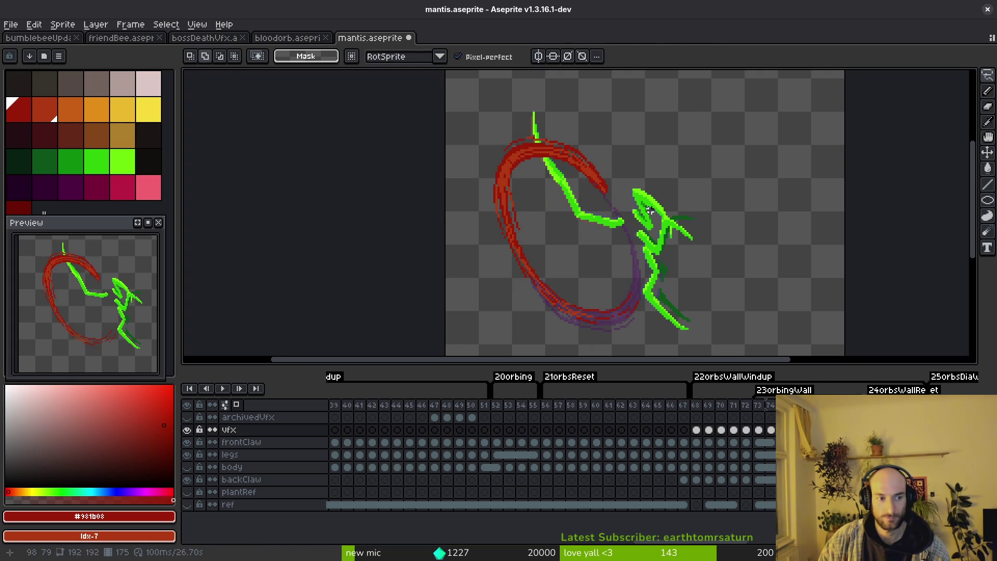
{"action": "key", "text": "Right"}
{"action": "key", "text": "Left"}
{"action": "key", "text": "Right"}
{"action": "key", "text": "Left"}
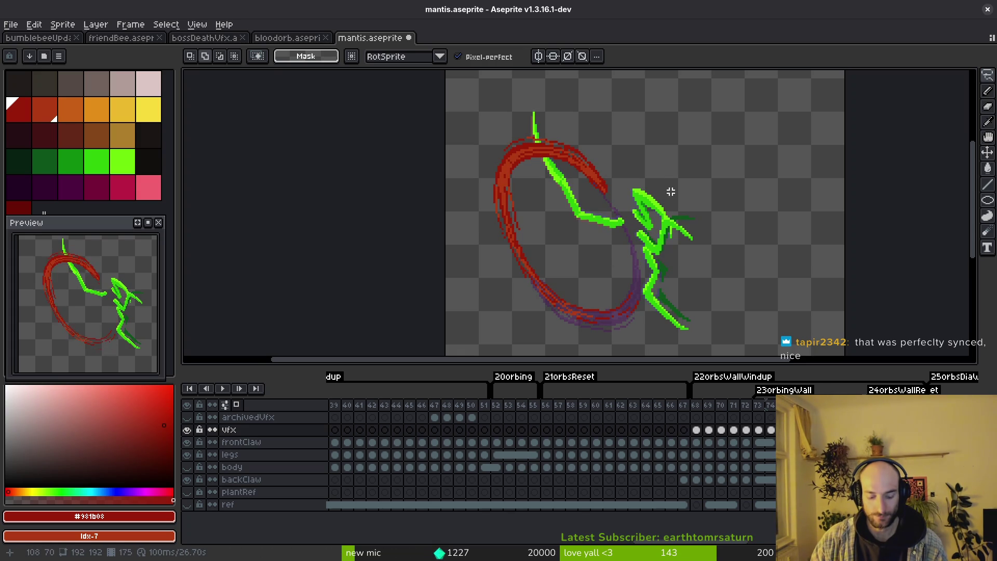
{"action": "left_click_drag", "start_coordinate": [653, 134], "coordinate": [658, 136]}
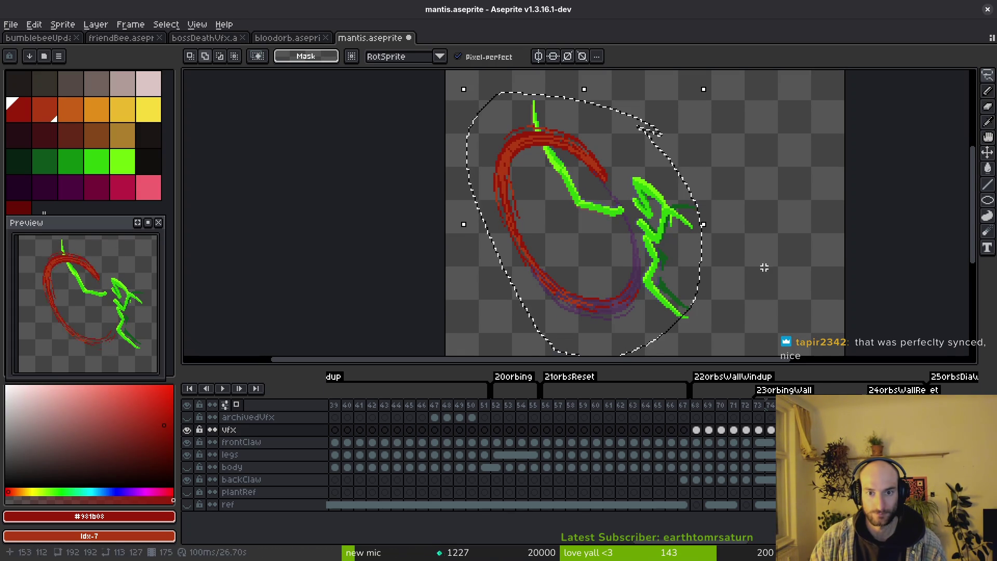
Step: Clear the selection, save the sprite, then lasso the red arc and mantis area
{"action": "key", "text": "ctrl+d"}
{"action": "key", "text": "ctrl+s"}
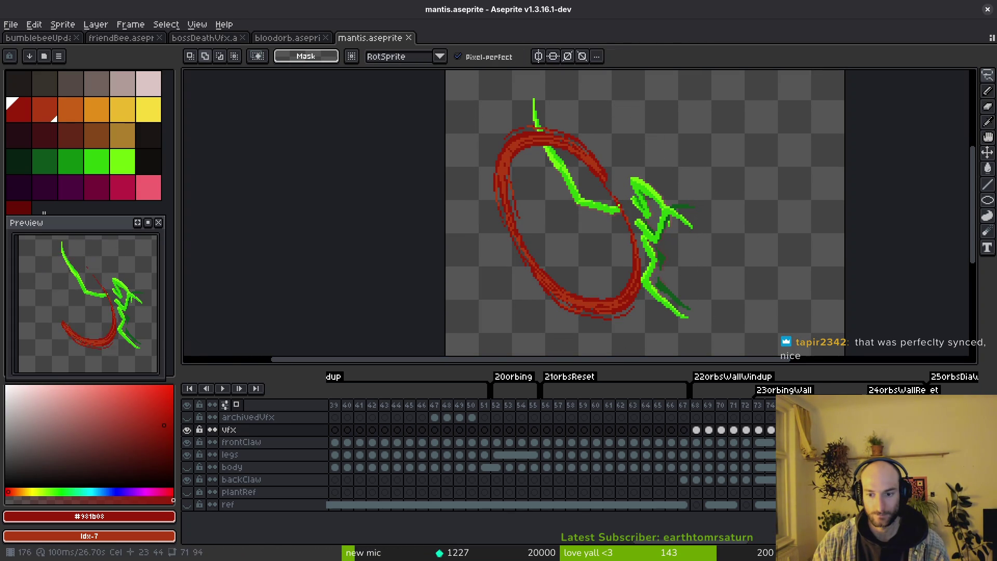
{"action": "key", "text": "ctrl+a"}
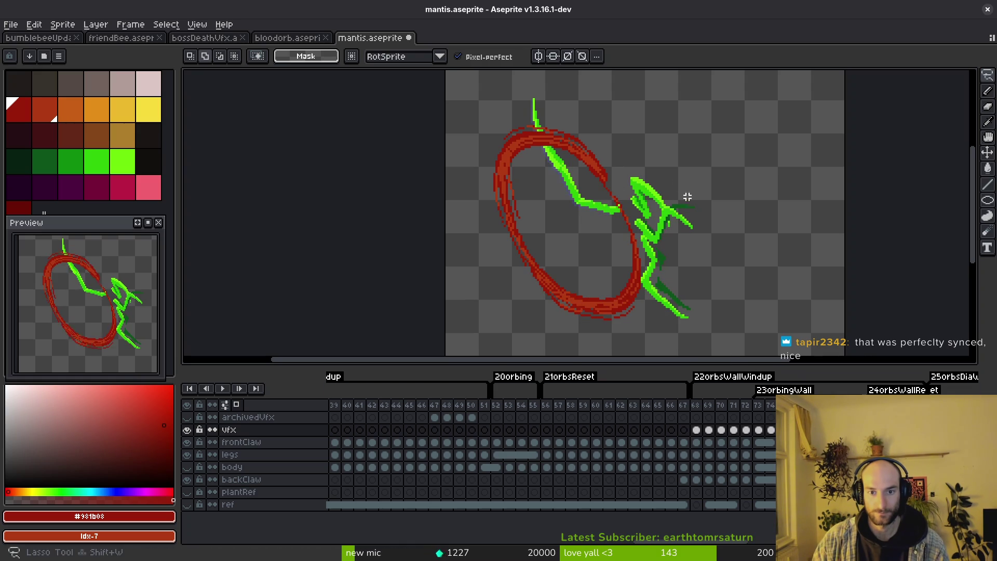
{"action": "left_click_drag", "start_coordinate": [524, 329], "coordinate": [697, 133]}
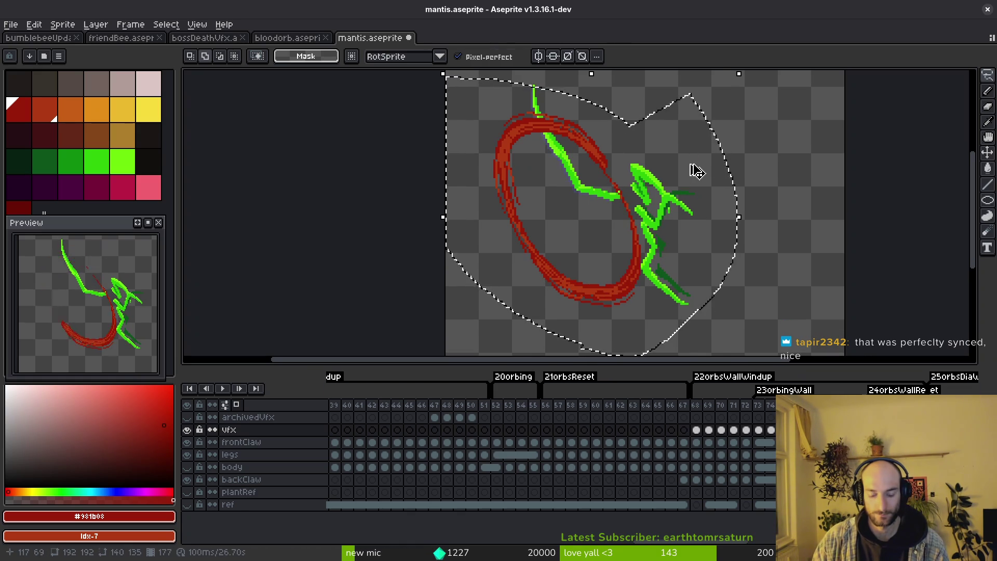
Step: Flip the selected arc horizontally and vertically (180°), nudge it up and left, and commit
{"action": "key", "text": "shift+h"}
{"action": "key", "text": "shift+v"}
{"action": "key", "text": "Left"}
{"action": "key", "text": "Left"}
{"action": "key", "text": "Left"}
{"action": "key", "text": "Up"}
{"action": "key", "text": "Up"}
{"action": "key", "text": "Up"}
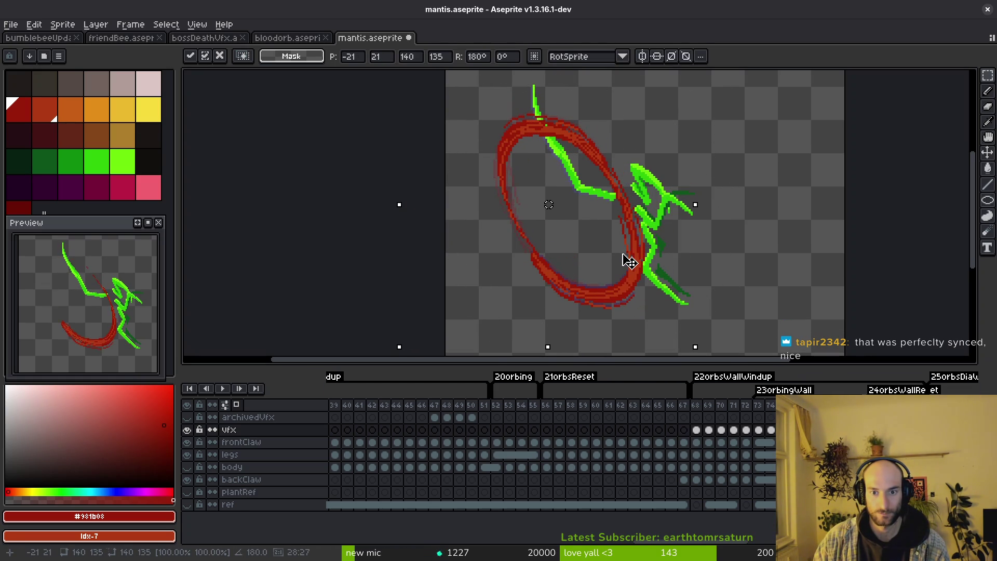
{"action": "key", "text": "Return"}
{"action": "scroll", "coordinate": [549, 252], "scroll_direction": "up", "scroll_amount": 1}
{"action": "scroll", "coordinate": [485, 207], "scroll_direction": "up", "scroll_amount": 1}
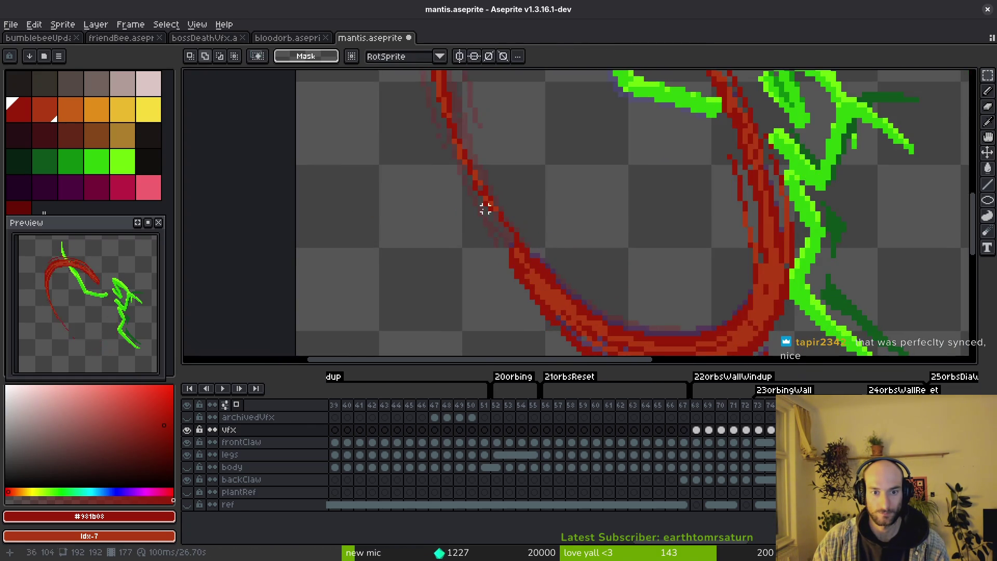
{"action": "scroll", "coordinate": [488, 224], "scroll_direction": "up", "scroll_amount": 1}
{"action": "scroll", "coordinate": [488, 224], "scroll_direction": "down", "scroll_amount": 2}
{"action": "scroll", "coordinate": [471, 163], "scroll_direction": "up", "scroll_amount": 1}
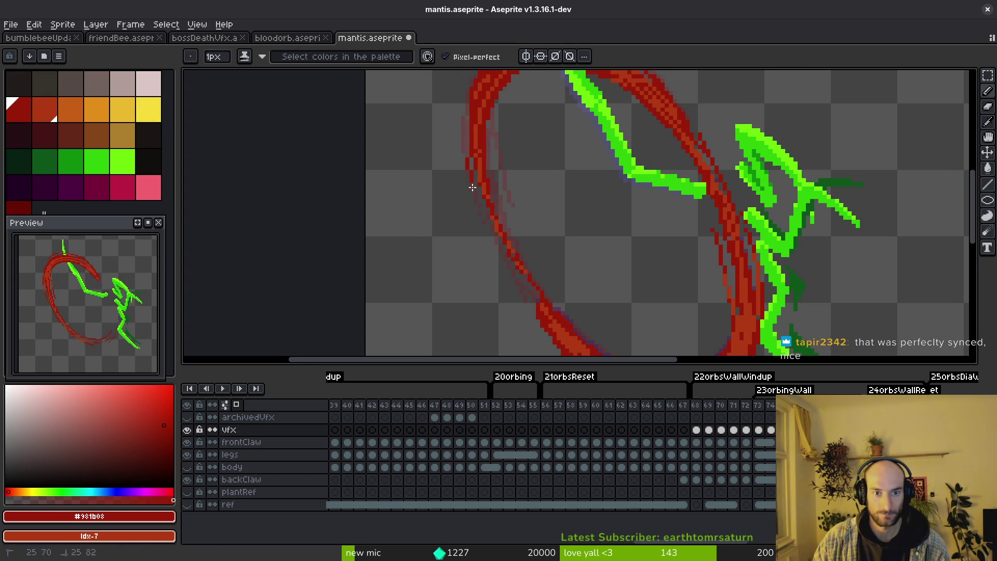
Step: Erase stray red pixels on the arc's left edge and sample the arc's lighter and darker reds
{"action": "left_click_drag", "start_coordinate": [470, 127], "coordinate": [467, 122]}
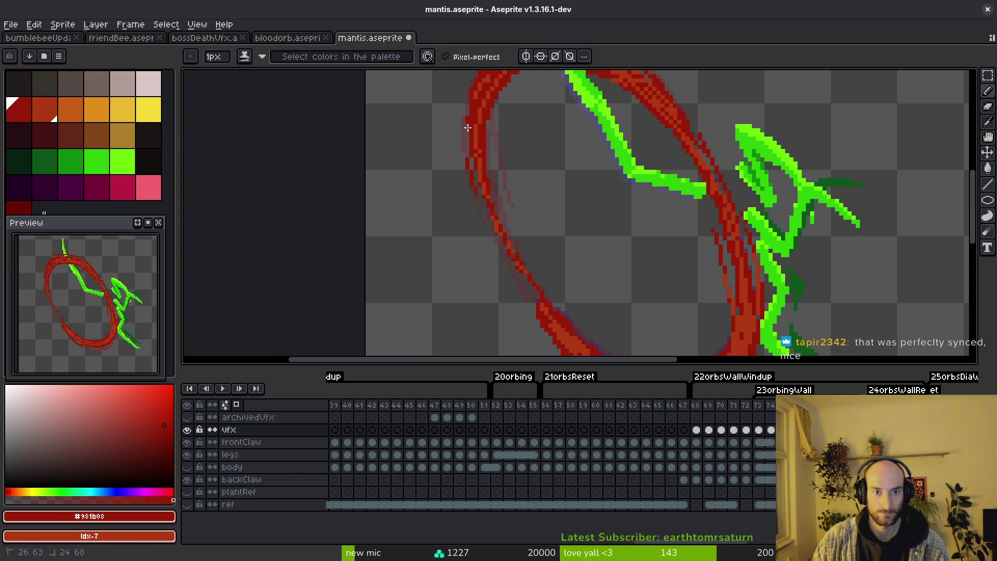
{"action": "left_click_drag", "start_coordinate": [514, 273], "coordinate": [505, 232]}
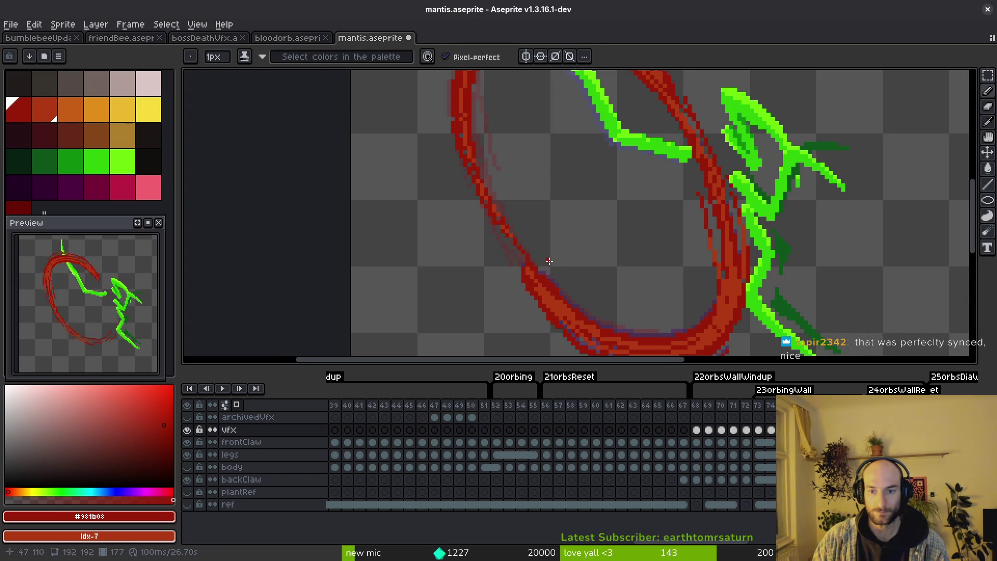
{"action": "left_click", "coordinate": [475, 121], "text": "alt"}
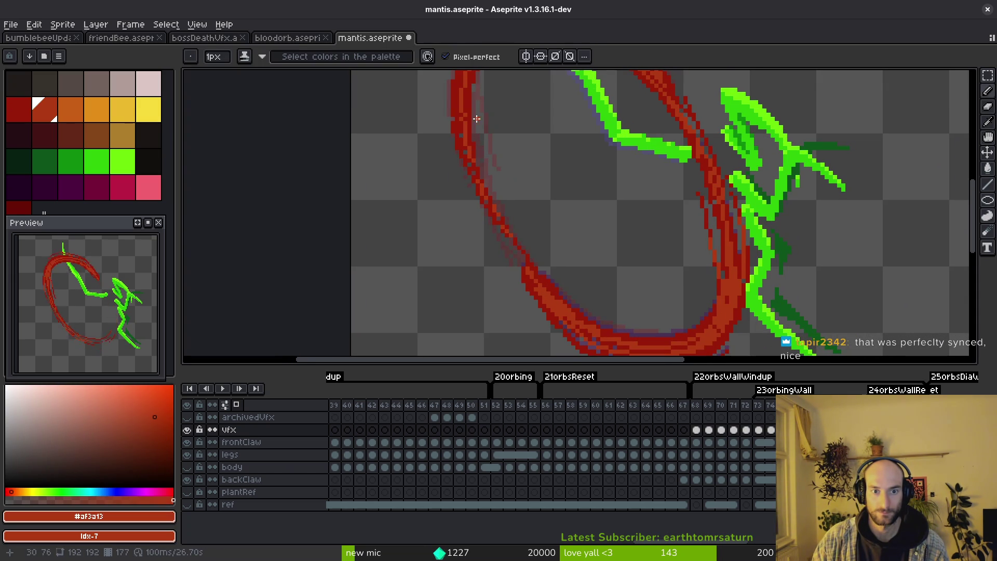
{"action": "left_click", "coordinate": [530, 285], "text": "alt"}
{"action": "key", "text": "ctrl+z"}
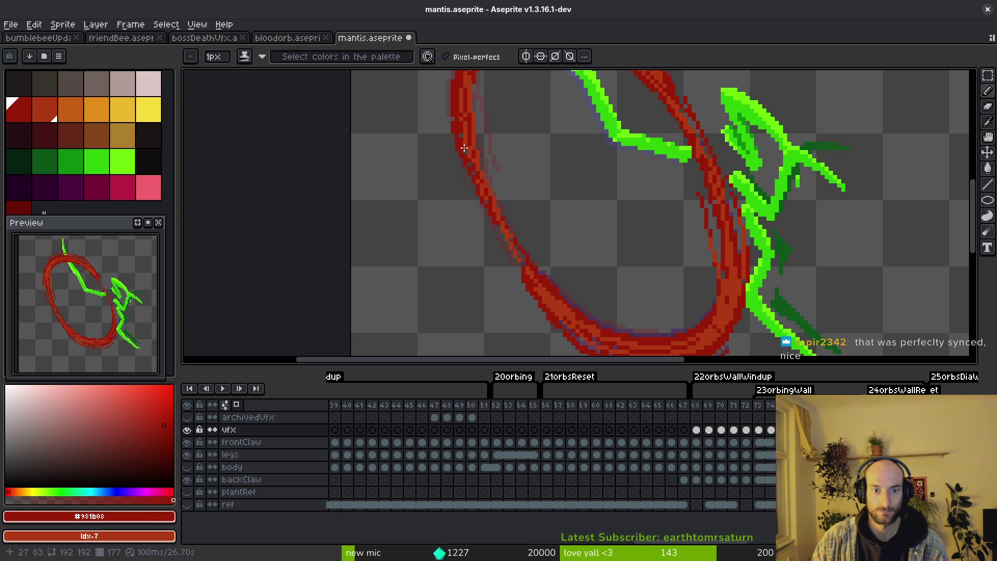
{"action": "scroll", "coordinate": [514, 249], "scroll_direction": "up", "scroll_amount": 2}
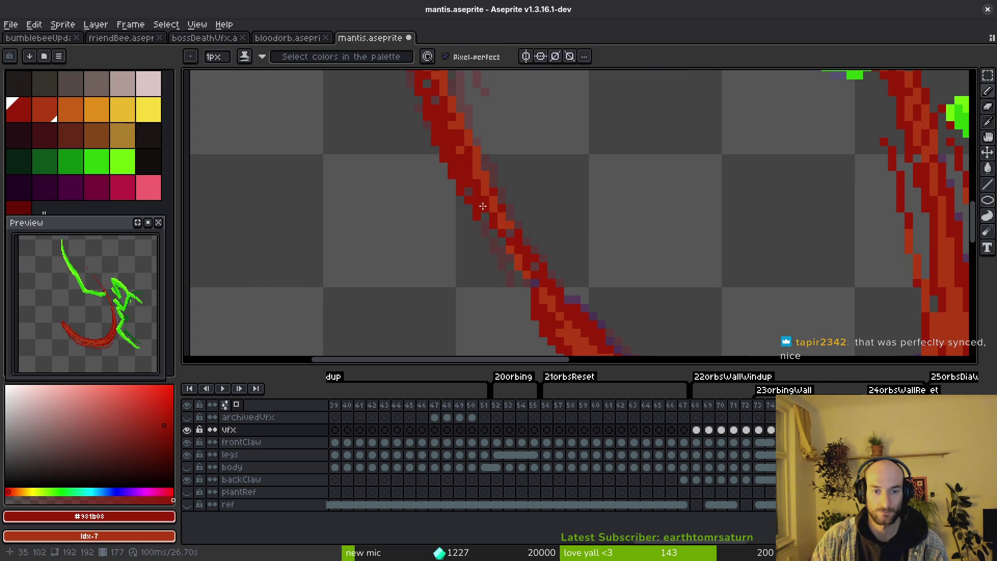
Step: Pick the #af3a13 highlight colour, save, and pencil highlight pixels along the arc's left stroke
{"action": "left_click", "coordinate": [528, 249], "text": "alt"}
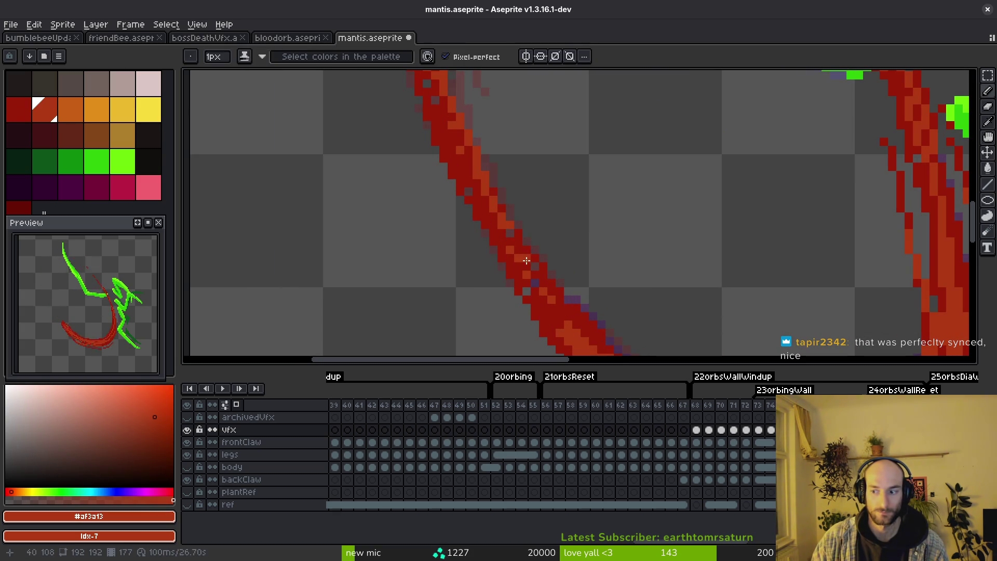
{"action": "key", "text": "ctrl+s"}
{"action": "left_click_drag", "start_coordinate": [525, 284], "coordinate": [470, 250]}
{"action": "scroll", "coordinate": [506, 269], "scroll_direction": "down", "scroll_amount": 1}
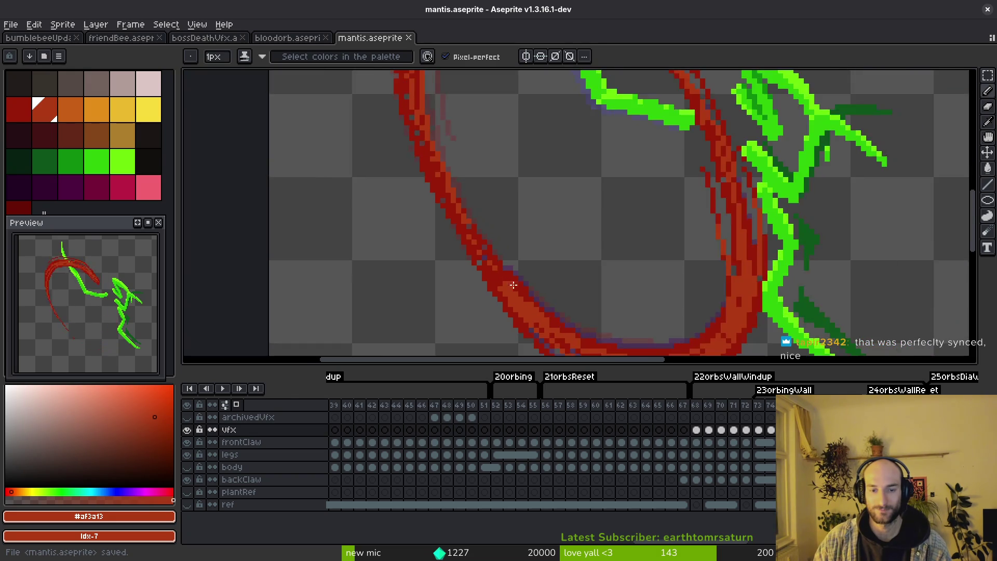
{"action": "scroll", "coordinate": [519, 277], "scroll_direction": "down", "scroll_amount": 1}
{"action": "scroll", "coordinate": [528, 284], "scroll_direction": "up", "scroll_amount": 1}
{"action": "key", "text": "b"}
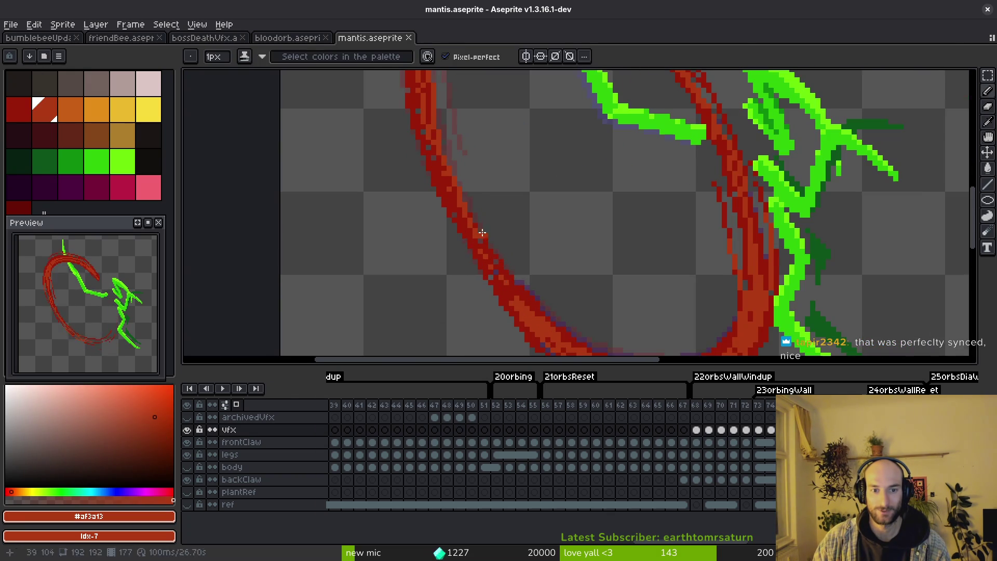
{"action": "scroll", "coordinate": [468, 206], "scroll_direction": "up", "scroll_amount": 1}
{"action": "key", "text": "ctrl+z"}
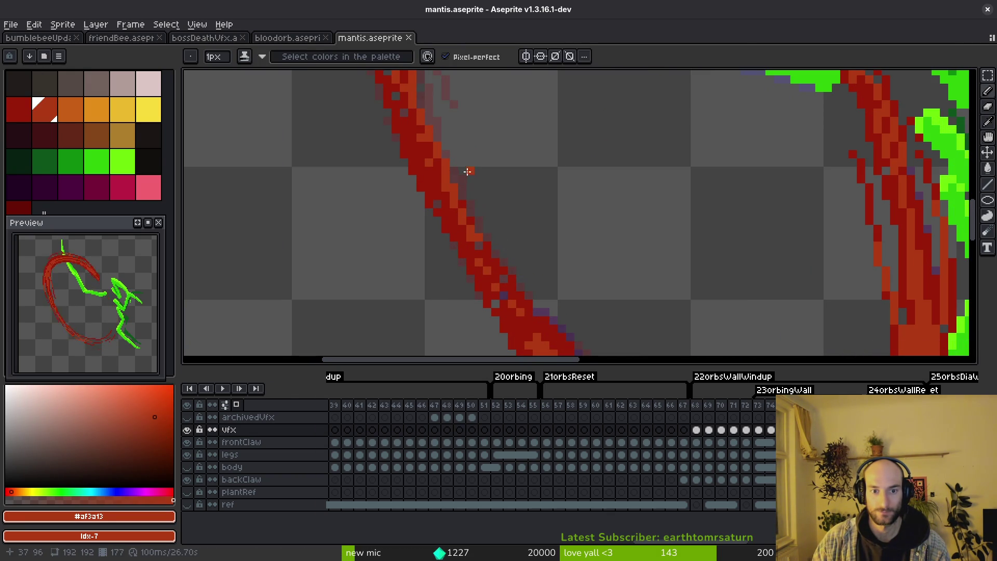
{"action": "key", "text": "ctrl+y"}
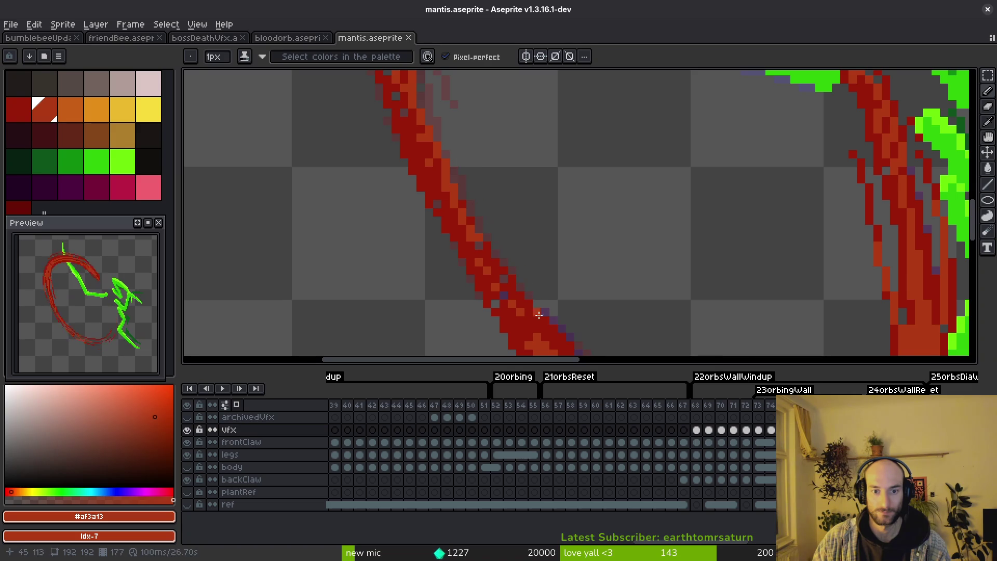
{"action": "scroll", "coordinate": [547, 270], "scroll_direction": "down", "scroll_amount": 1}
{"action": "scroll", "coordinate": [547, 270], "scroll_direction": "down", "scroll_amount": 1}
{"action": "scroll", "coordinate": [561, 275], "scroll_direction": "down", "scroll_amount": 1}
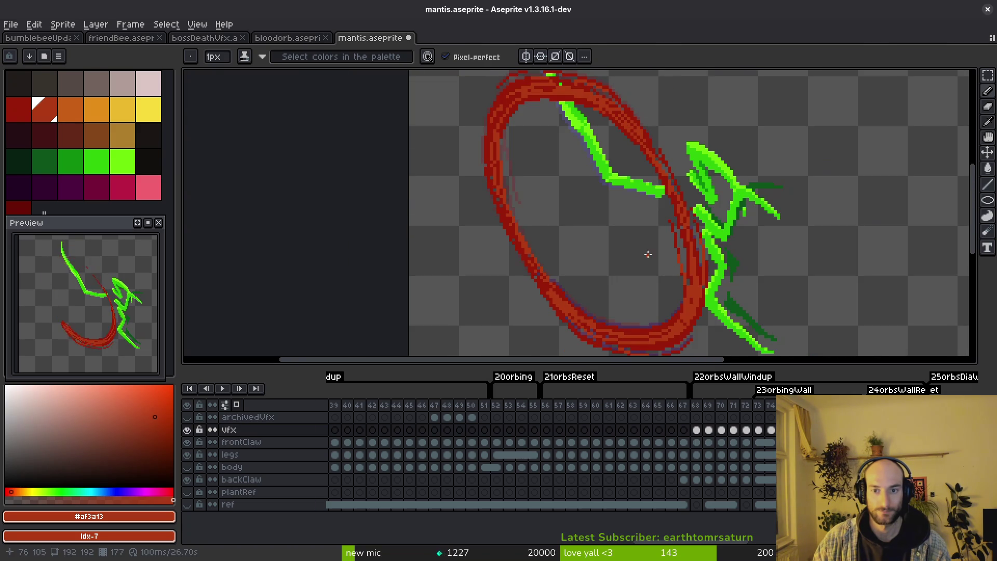
{"action": "scroll", "coordinate": [671, 241], "scroll_direction": "up", "scroll_amount": 2}
Step: Try dark red and faint red pixels beside the arc's left edge, then undo them all
{"action": "key", "text": "e"}
{"action": "scroll", "coordinate": [688, 295], "scroll_direction": "down", "scroll_amount": 1}
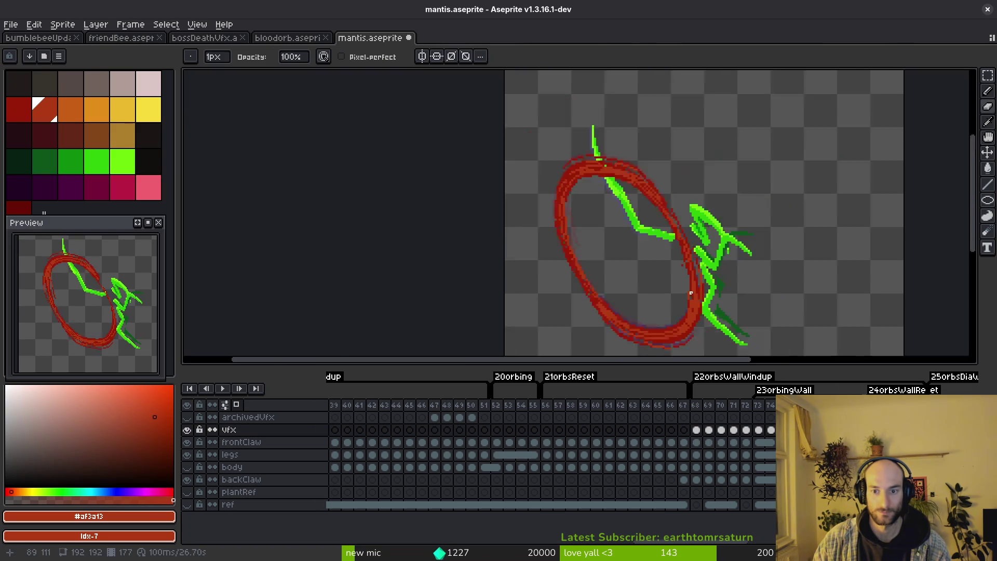
{"action": "scroll", "coordinate": [687, 296], "scroll_direction": "up", "scroll_amount": 1}
{"action": "key", "text": "b"}
{"action": "left_click", "coordinate": [684, 268], "text": "alt"}
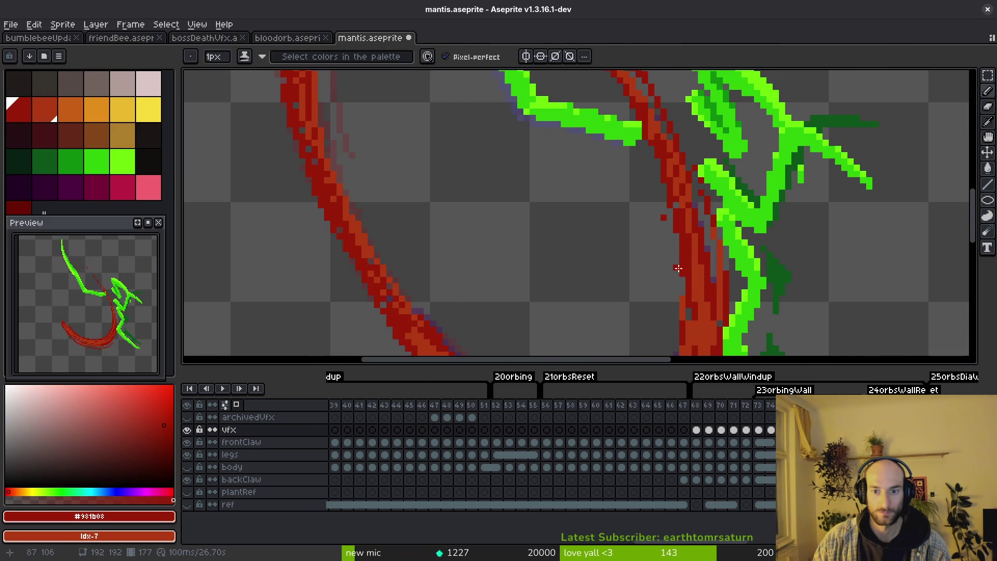
{"action": "scroll", "coordinate": [678, 268], "scroll_direction": "down", "scroll_amount": 2}
{"action": "scroll", "coordinate": [616, 281], "scroll_direction": "up", "scroll_amount": 2}
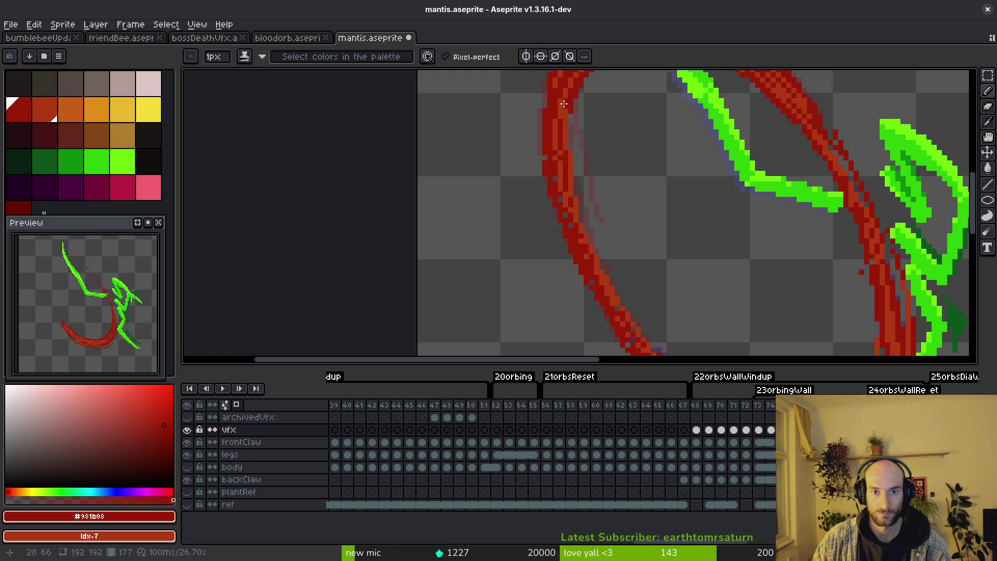
{"action": "left_click", "coordinate": [575, 147]}
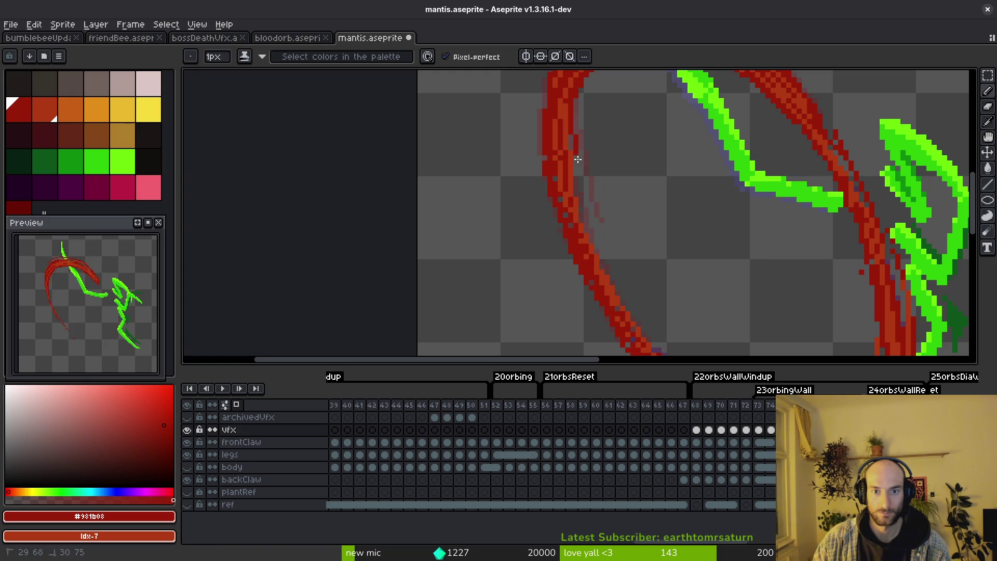
{"action": "key", "text": "ctrl+z"}
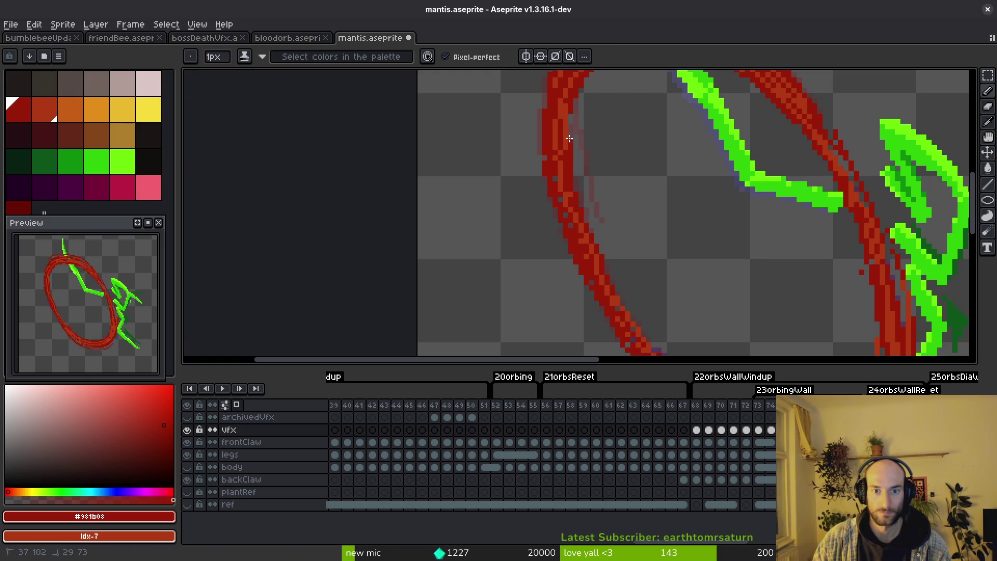
{"action": "left_click_drag", "start_coordinate": [574, 173], "coordinate": [578, 171]}
{"action": "key", "text": "ctrl+z"}
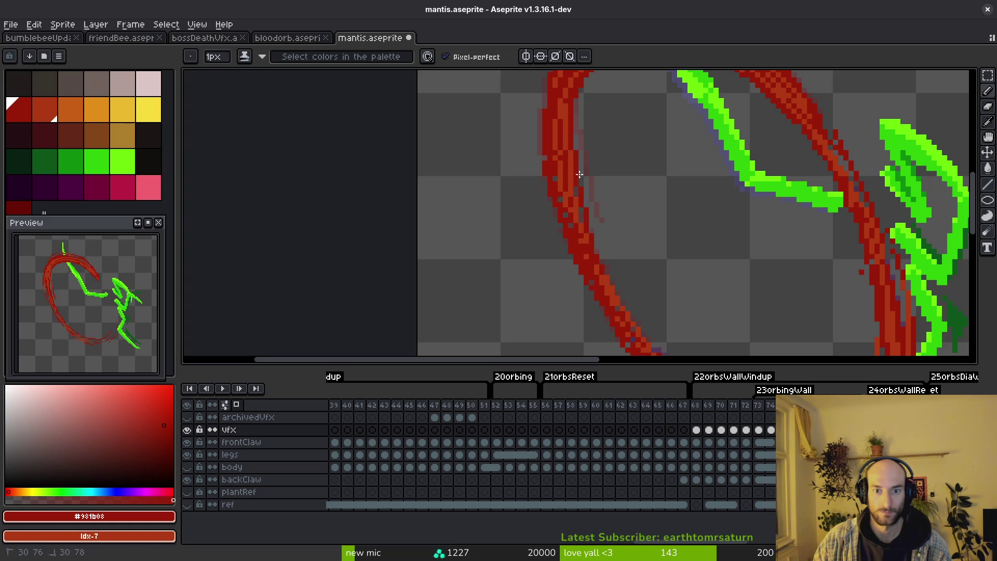
{"action": "key", "text": "ctrl+z"}
{"action": "scroll", "coordinate": [615, 289], "scroll_direction": "down", "scroll_amount": 4}
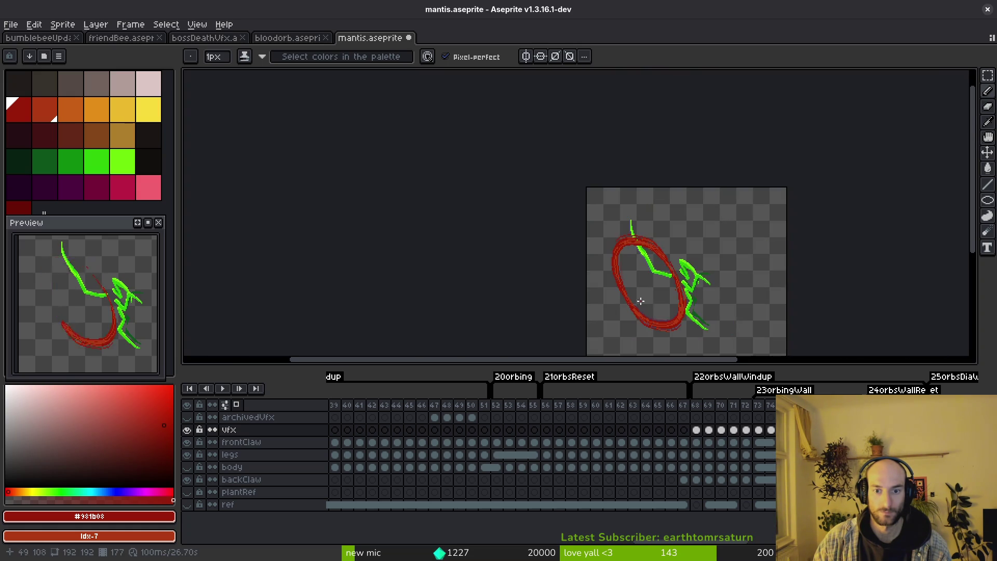
{"action": "scroll", "coordinate": [614, 281], "scroll_direction": "up", "scroll_amount": 2}
{"action": "scroll", "coordinate": [612, 265], "scroll_direction": "up", "scroll_amount": 2}
{"action": "scroll", "coordinate": [611, 250], "scroll_direction": "up", "scroll_amount": 1}
Step: Sample the orange-red highlight and compare the arc's frames with onion skin toggled
{"action": "key", "text": "alt"}
{"action": "left_click", "coordinate": [611, 247], "text": "alt"}
{"action": "mouse_move", "coordinate": [599, 236]}
{"action": "left_mouse_down"}
{"action": "mouse_move", "coordinate": [506, 164]}
{"action": "mouse_move", "coordinate": [570, 279]}
{"action": "left_mouse_up"}
{"action": "scroll", "coordinate": [596, 282], "scroll_direction": "down", "scroll_amount": 3}
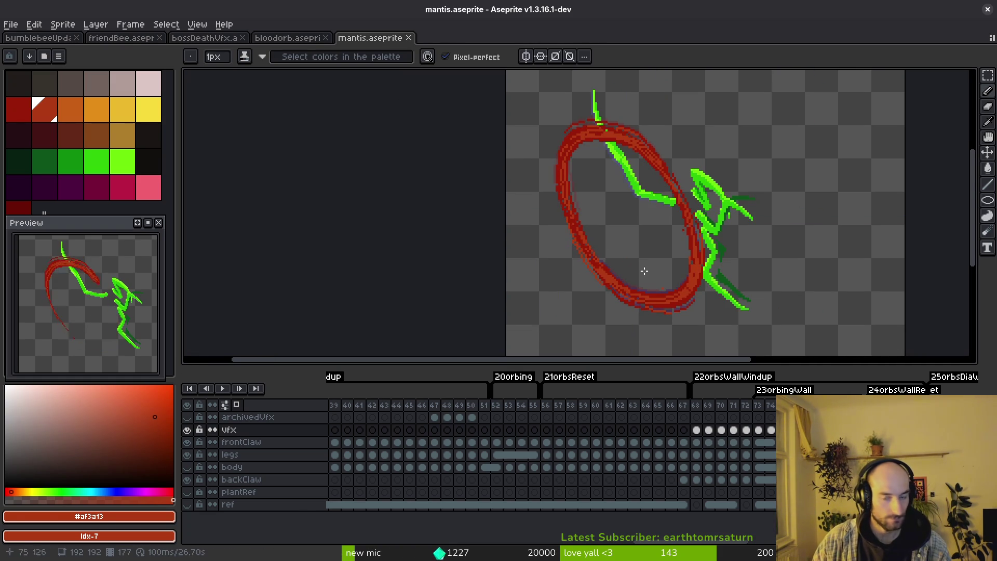
{"action": "key", "text": "F3"}
{"action": "key", "text": "Right"}
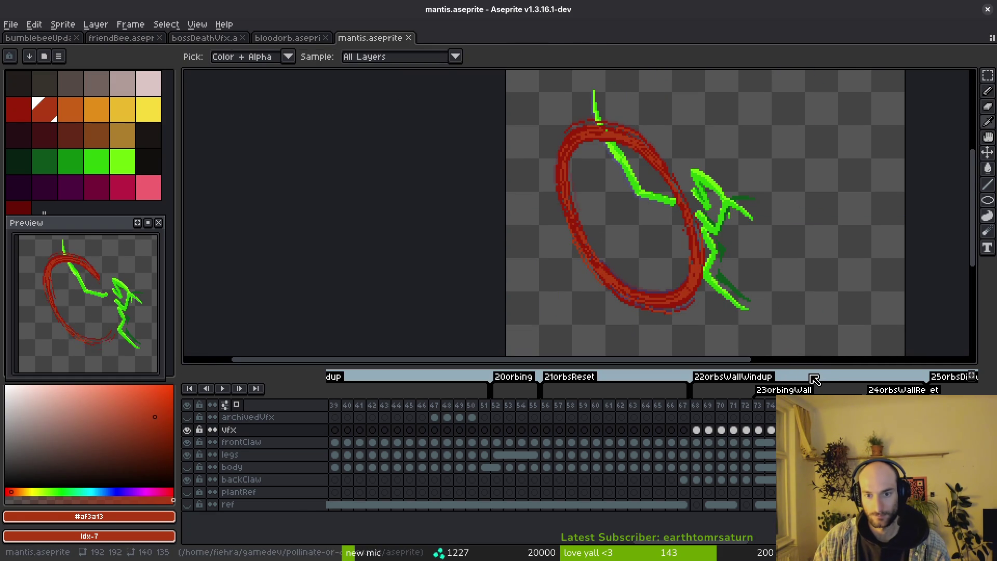
{"action": "key", "text": "F3"}
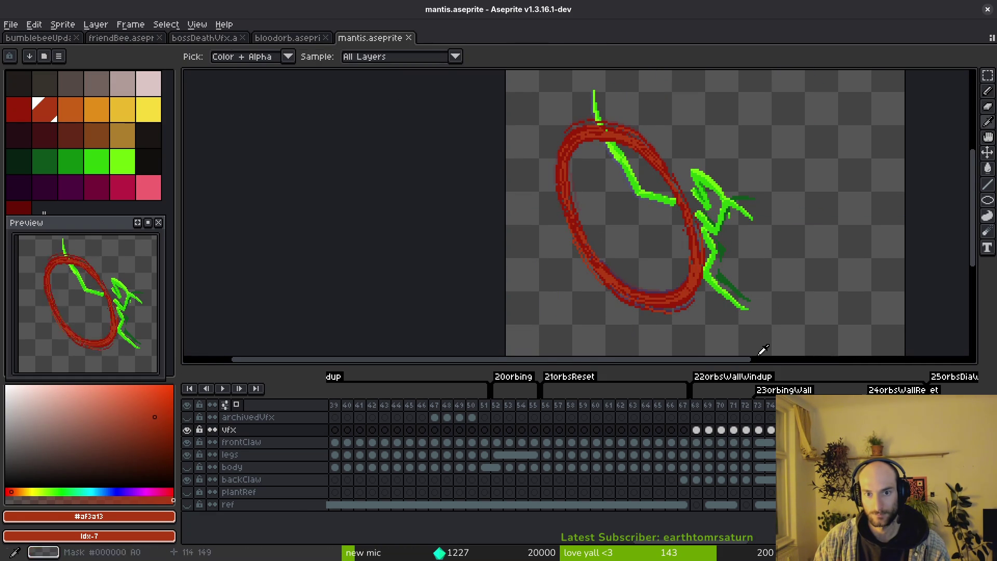
{"action": "key", "text": "Right"}
{"action": "key", "text": "Right"}
{"action": "key", "text": "Right"}
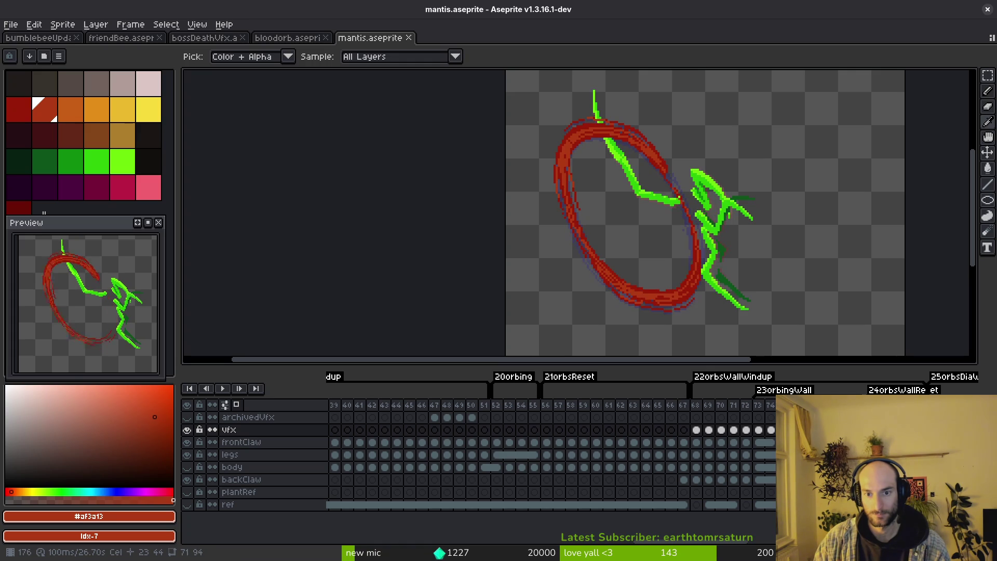
Step: Undo and restore the ring's lower-right red strokes, then take the lasso for a selection
{"action": "key", "text": "ctrl+z"}
{"action": "key", "text": "ctrl+y"}
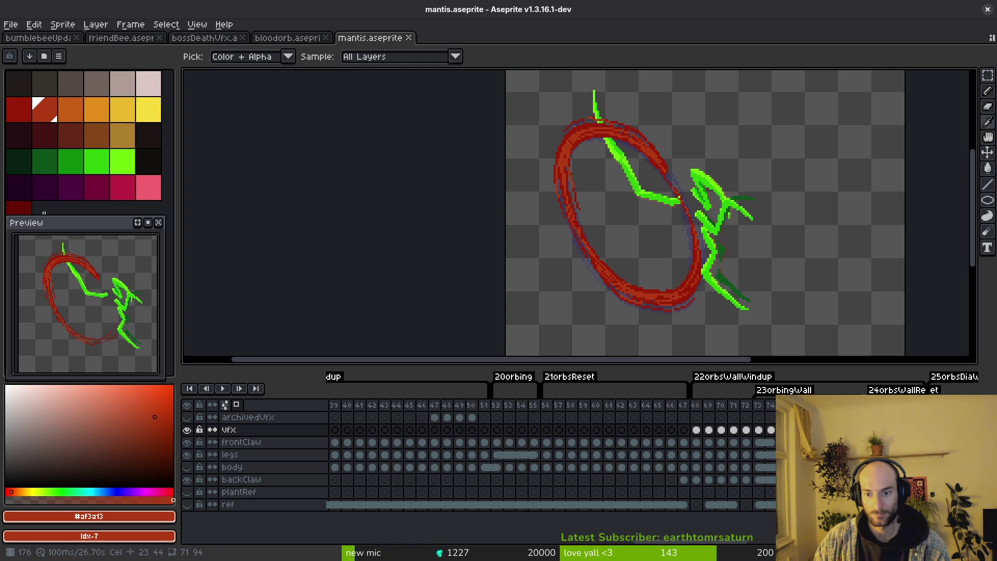
{"action": "key", "text": "q"}
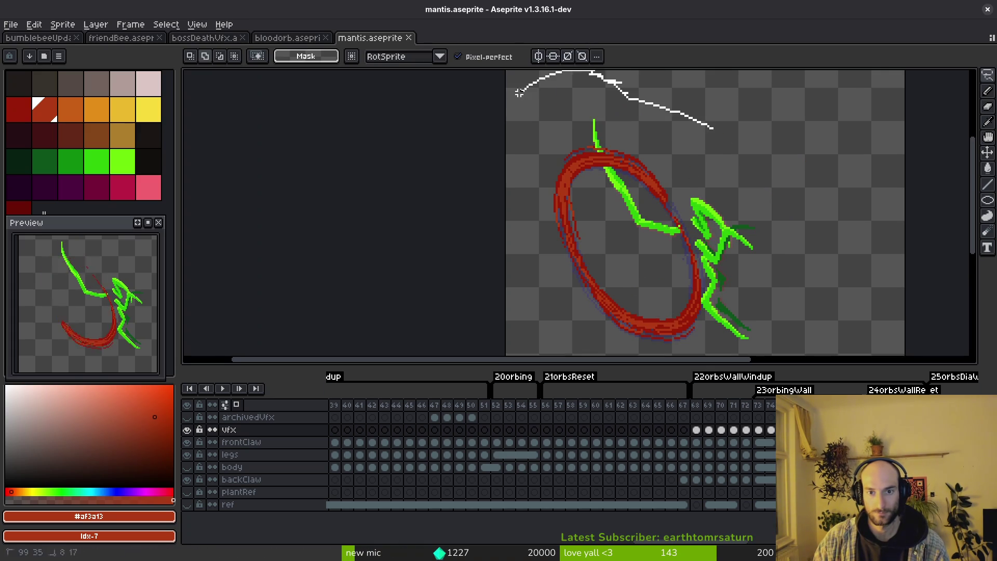
Step: Lasso the ring and mantis, deselect, and undo a brief erase of the ring
{"action": "left_click_drag", "start_coordinate": [724, 78], "coordinate": [812, 219]}
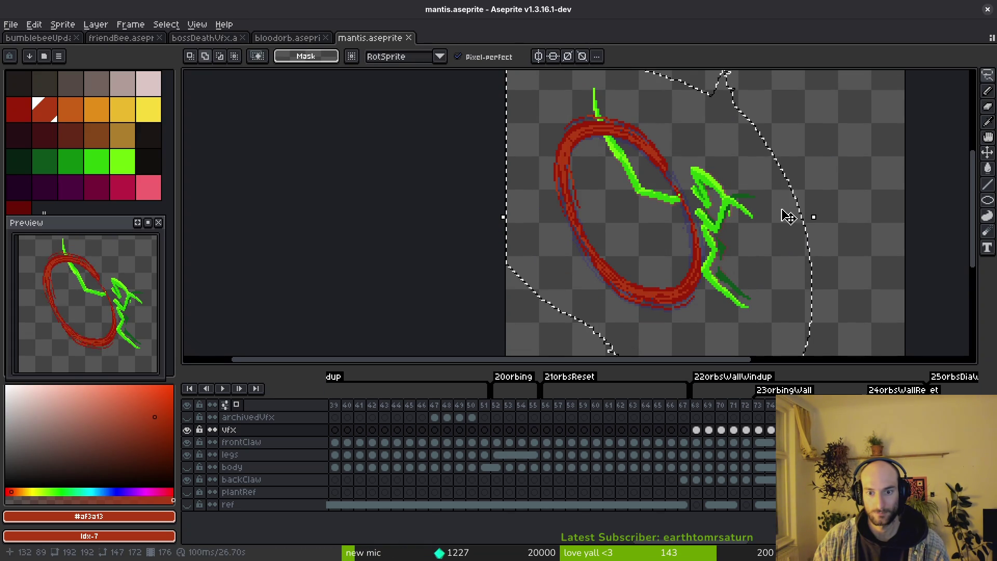
{"action": "key", "text": "ctrl+d"}
{"action": "scroll", "coordinate": [575, 157], "scroll_direction": "up", "scroll_amount": 2}
{"action": "scroll", "coordinate": [575, 157], "scroll_direction": "up", "scroll_amount": 2}
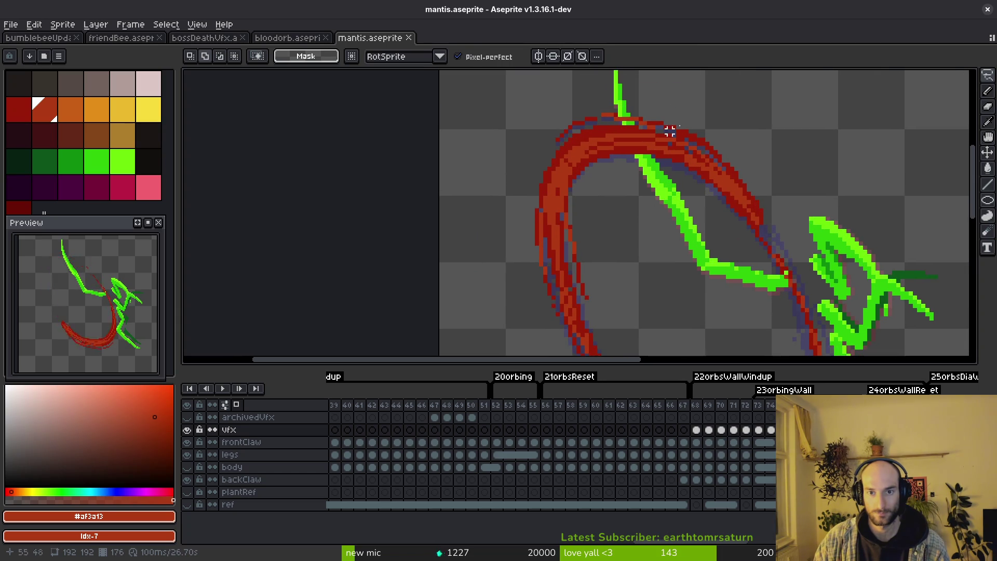
{"action": "key", "text": "e"}
{"action": "scroll", "coordinate": [783, 211], "scroll_direction": "down", "scroll_amount": 5}
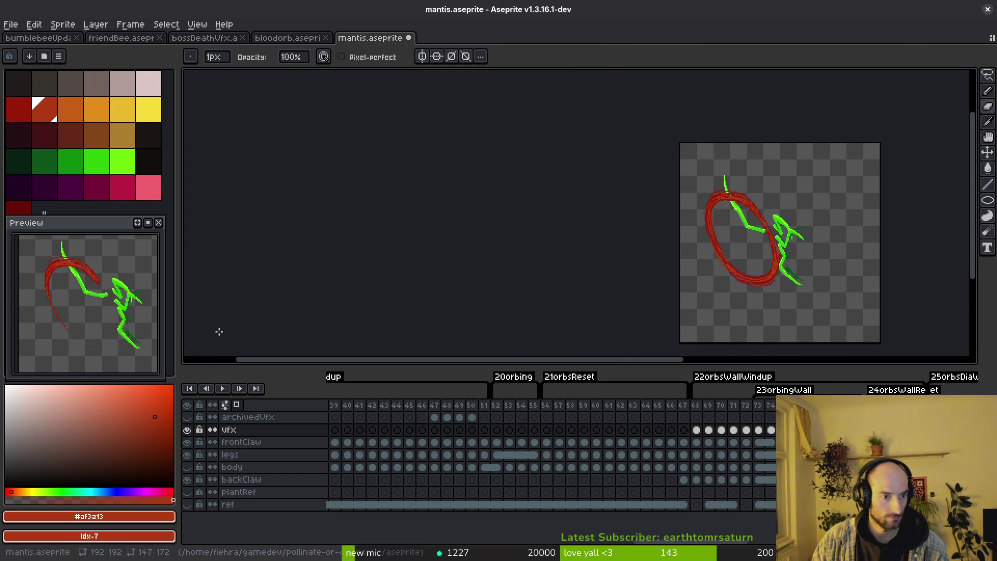
{"action": "key", "text": "i"}
{"action": "key", "text": "ctrl+z"}
{"action": "key", "text": "b"}
{"action": "scroll", "coordinate": [716, 241], "scroll_direction": "up", "scroll_amount": 3}
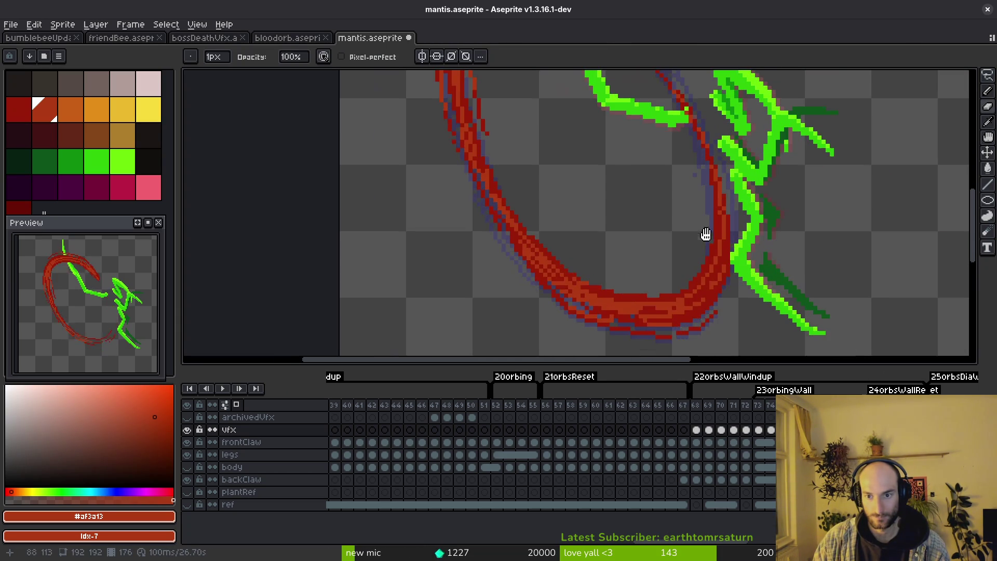
{"action": "scroll", "coordinate": [663, 211], "scroll_direction": "down", "scroll_amount": 1}
Step: Undo and redo once more, then eyedrop the arc's dark red #981b08 as the drawing colour
{"action": "key", "text": "ctrl+z"}
{"action": "key", "text": "ctrl+z"}
{"action": "key", "text": "ctrl+z"}
{"action": "key", "text": "ctrl+y"}
{"action": "key", "text": "b"}
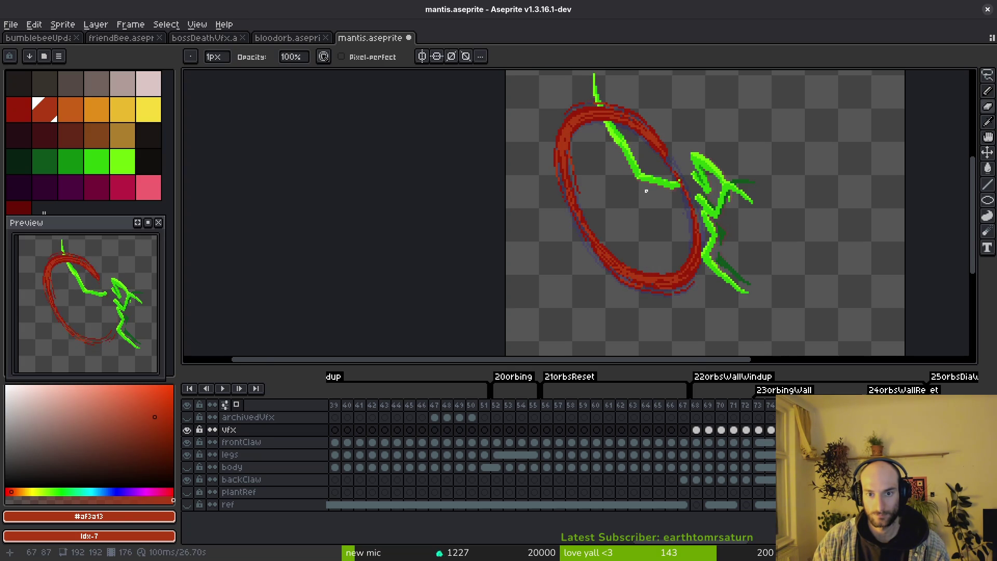
{"action": "scroll", "coordinate": [663, 198], "scroll_direction": "up", "scroll_amount": 1}
{"action": "key", "text": "alt"}
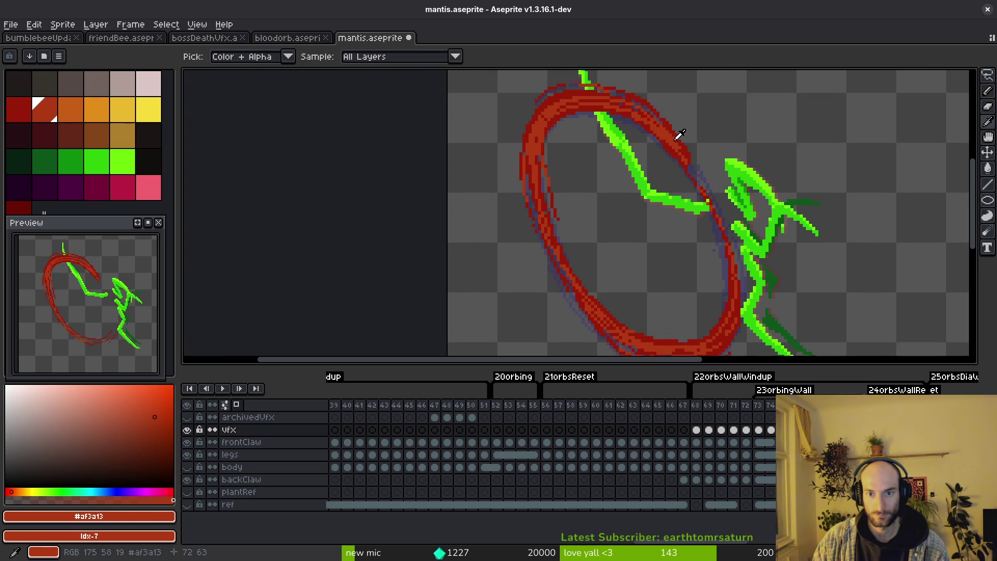
{"action": "left_click", "coordinate": [679, 144], "text": "alt"}
{"action": "scroll", "coordinate": [679, 149], "scroll_direction": "up", "scroll_amount": 1}
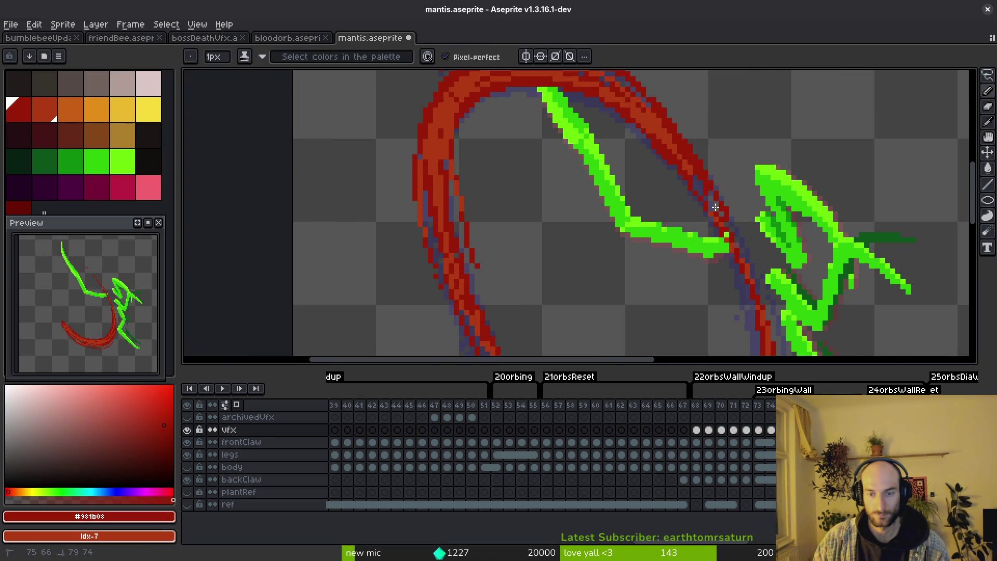
Step: Erase stray pixels along the arc's top, undo an oversized red blob and shrink the brush
{"action": "left_click_drag", "start_coordinate": [639, 105], "coordinate": [705, 183]}
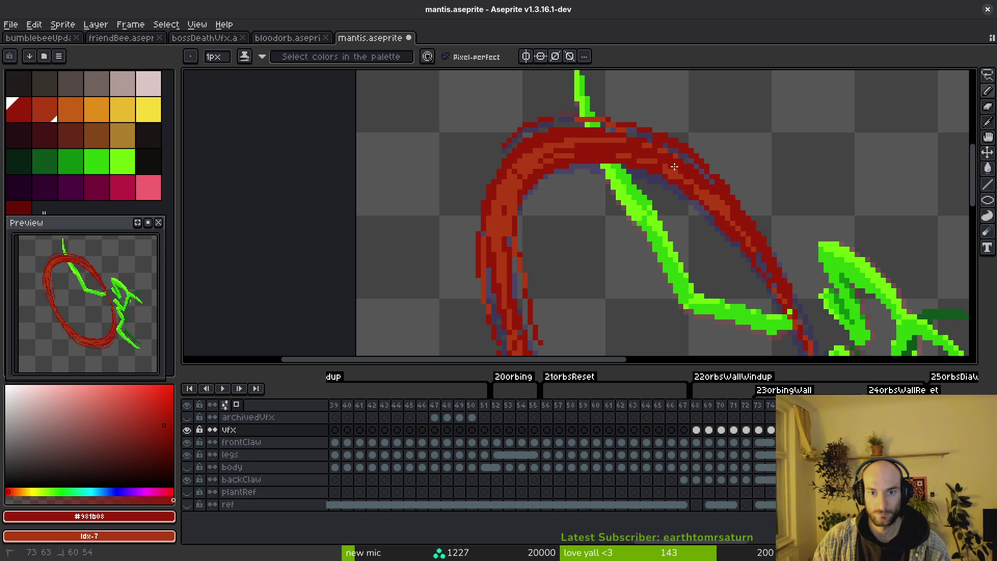
{"action": "scroll", "coordinate": [735, 167], "scroll_direction": "down", "scroll_amount": 4}
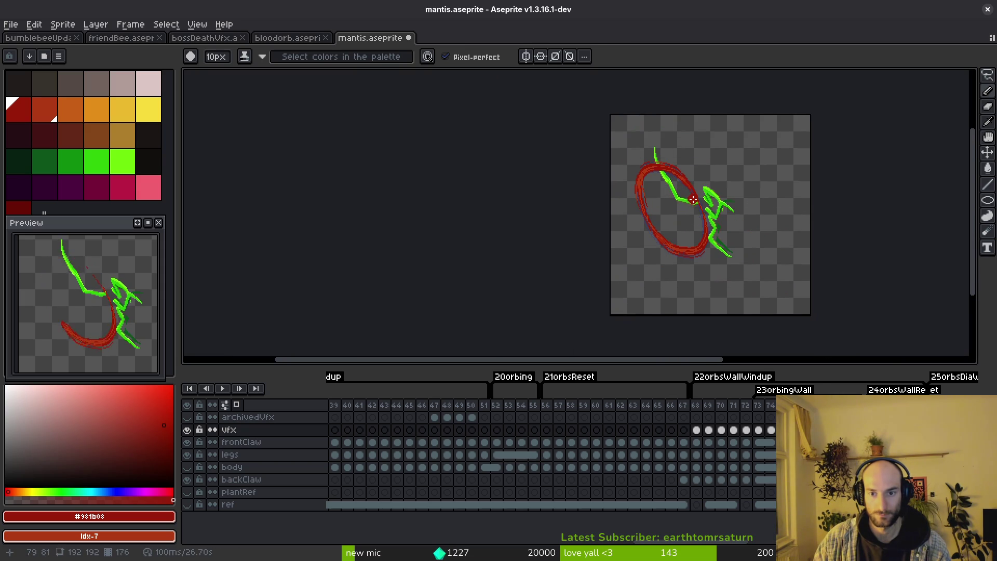
{"action": "scroll", "coordinate": [683, 201], "scroll_direction": "up", "scroll_amount": 4}
{"action": "scroll", "coordinate": [669, 191], "scroll_direction": "down", "scroll_amount": 4}
{"action": "scroll", "coordinate": [600, 204], "scroll_direction": "up", "scroll_amount": 3}
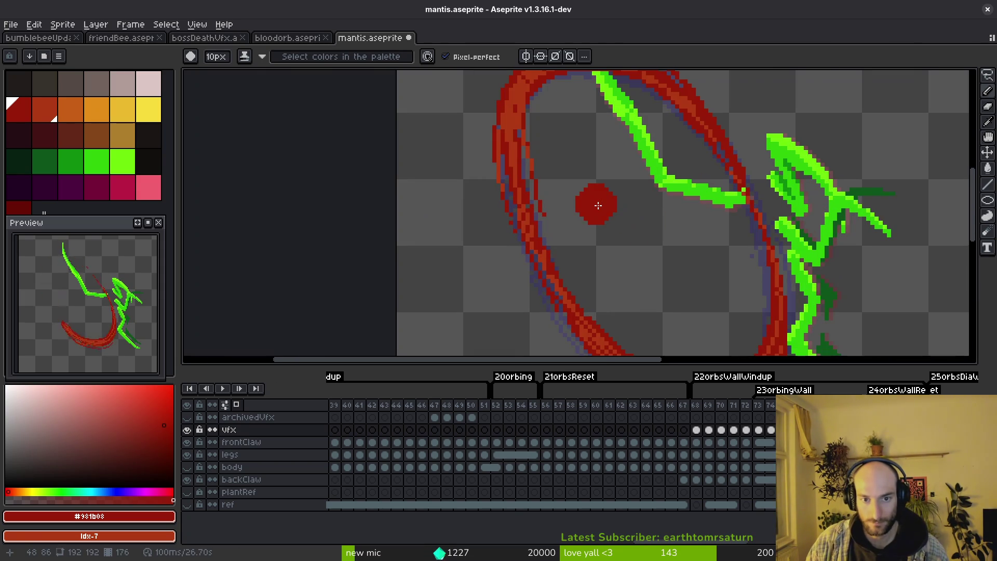
{"action": "scroll", "coordinate": [622, 231], "scroll_direction": "down", "scroll_amount": 1}
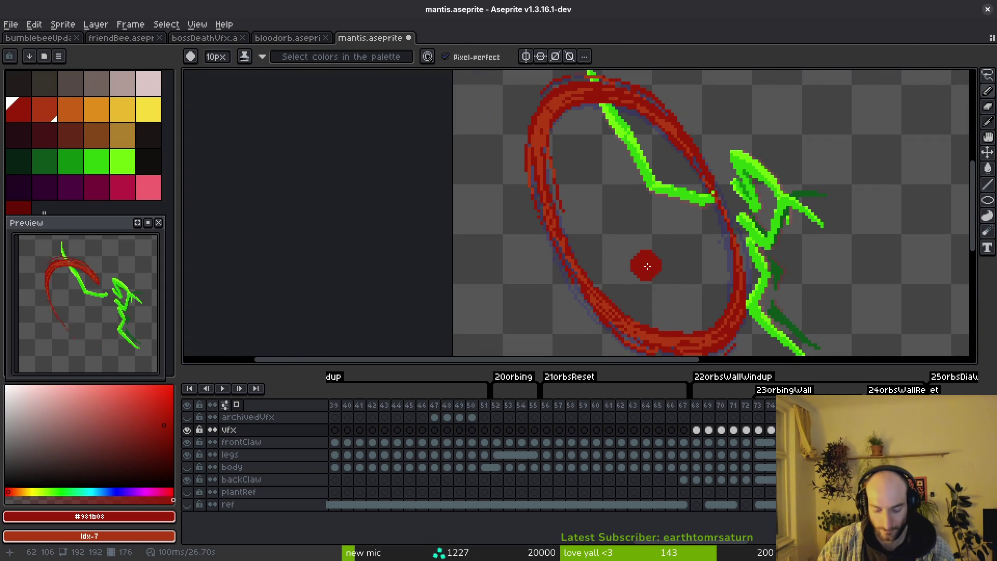
{"action": "key", "text": "e"}
{"action": "scroll", "coordinate": [666, 210], "scroll_direction": "up", "scroll_amount": 1}
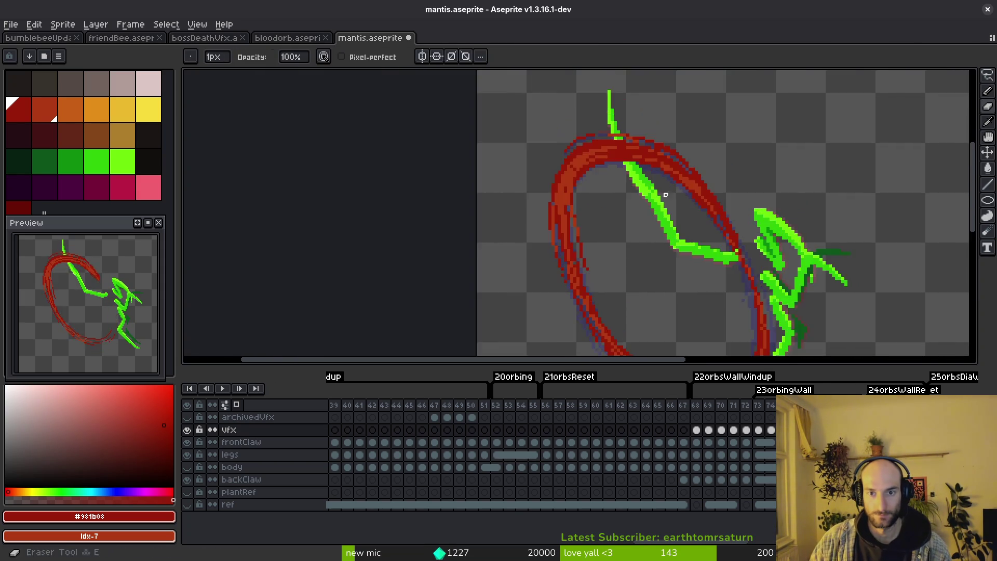
{"action": "scroll", "coordinate": [546, 133], "scroll_direction": "up", "scroll_amount": 1}
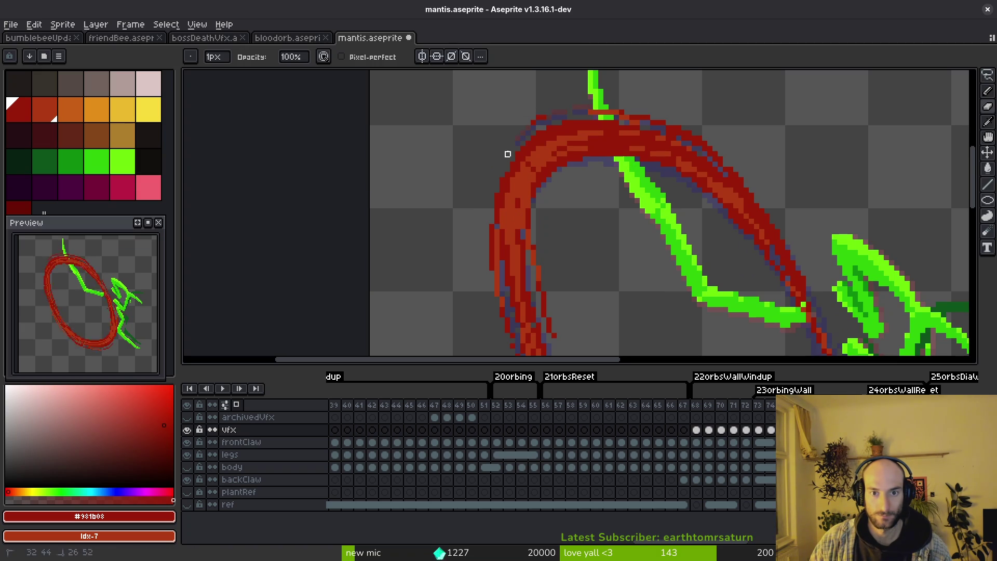
{"action": "left_click_drag", "start_coordinate": [653, 112], "coordinate": [512, 174]}
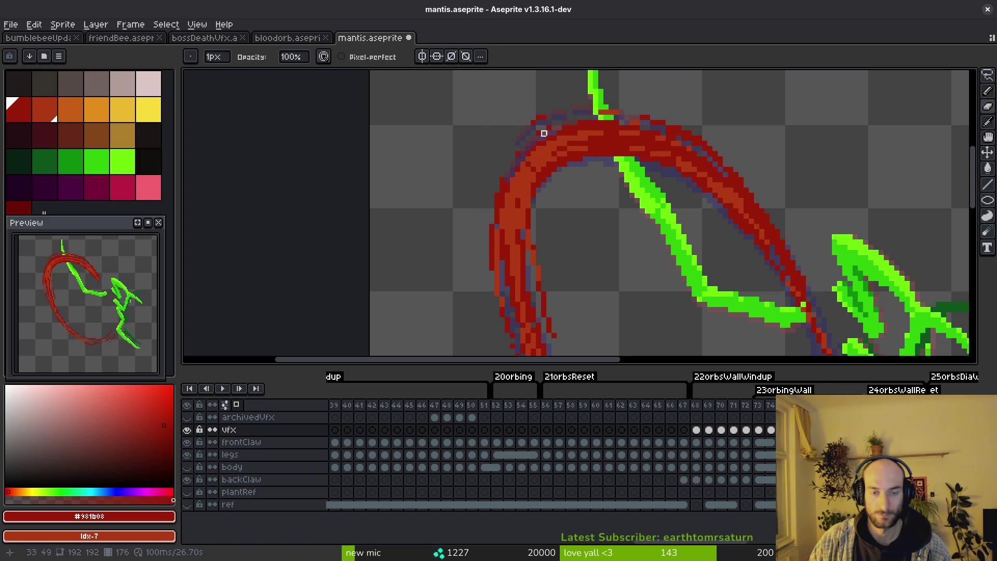
{"action": "key", "text": "b"}
{"action": "left_click_drag", "start_coordinate": [597, 107], "coordinate": [616, 126]}
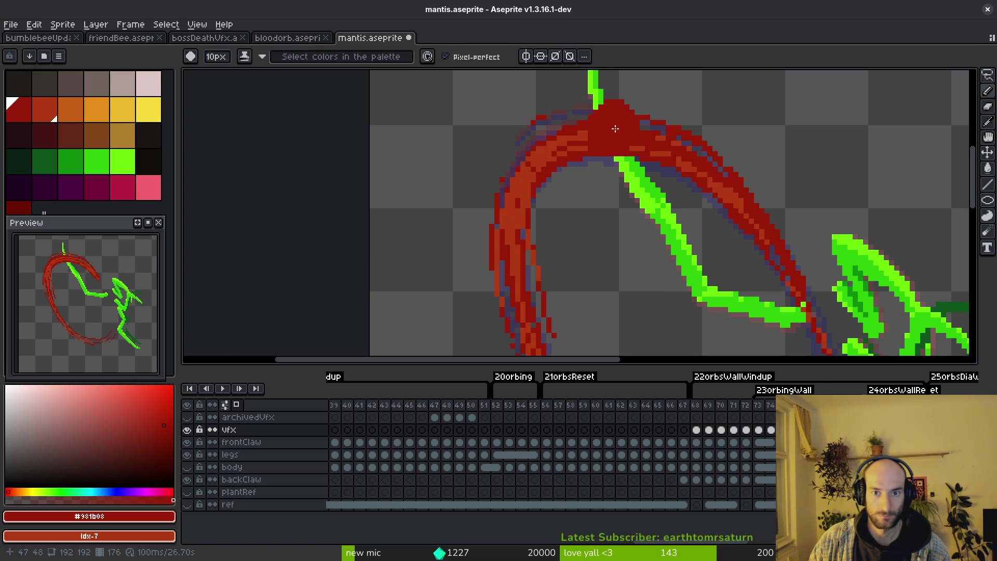
{"action": "key", "text": "ctrl+z"}
{"action": "key", "text": "minus"}
{"action": "key", "text": "minus"}
{"action": "key", "text": "minus"}
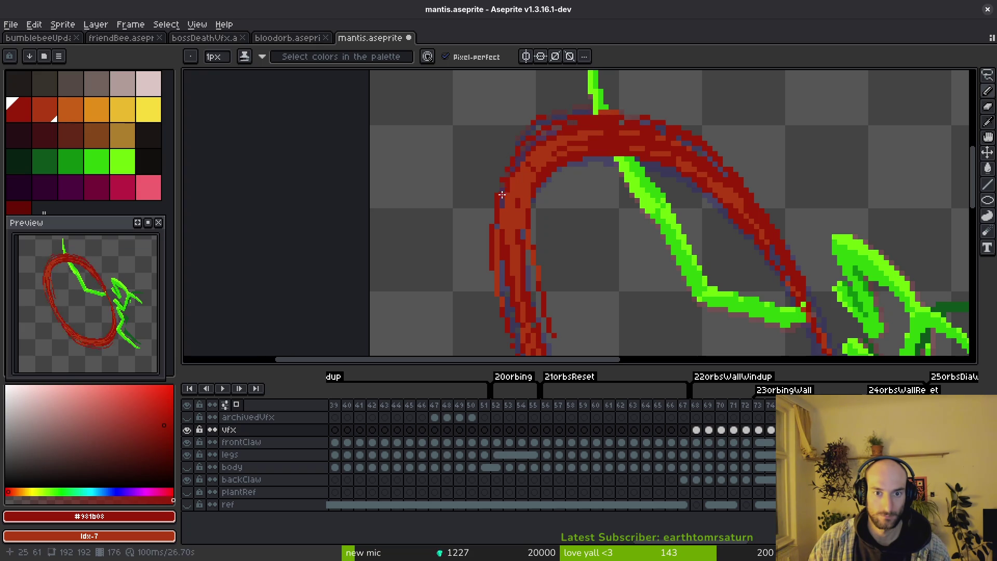
{"action": "scroll", "coordinate": [608, 117], "scroll_direction": "up", "scroll_amount": 1}
Step: Erase the arc's outer edge and edge its top with lighter red #af3a13 pixels
{"action": "key", "text": "e"}
{"action": "left_click_drag", "start_coordinate": [668, 130], "coordinate": [799, 217]}
{"action": "key", "text": "b"}
{"action": "left_click", "coordinate": [759, 198], "text": "alt"}
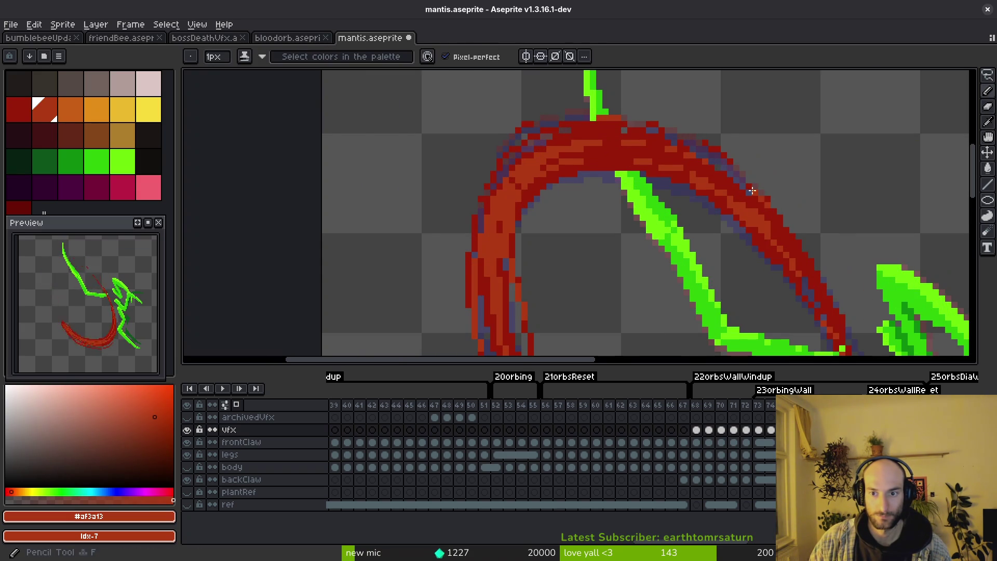
{"action": "left_click_drag", "start_coordinate": [724, 162], "coordinate": [647, 136]}
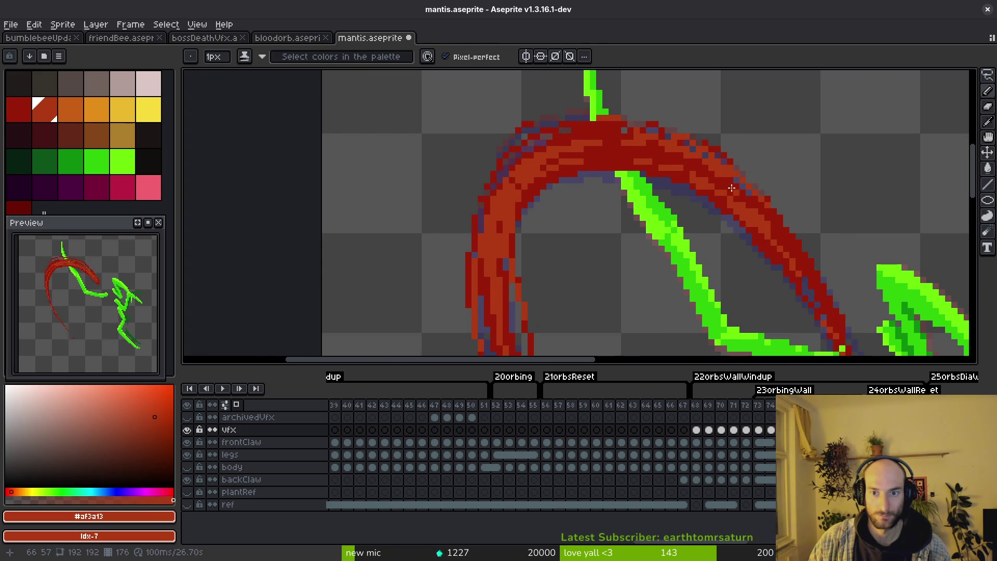
{"action": "left_click_drag", "start_coordinate": [542, 193], "coordinate": [605, 150]}
{"action": "left_click_drag", "start_coordinate": [621, 101], "coordinate": [711, 107]}
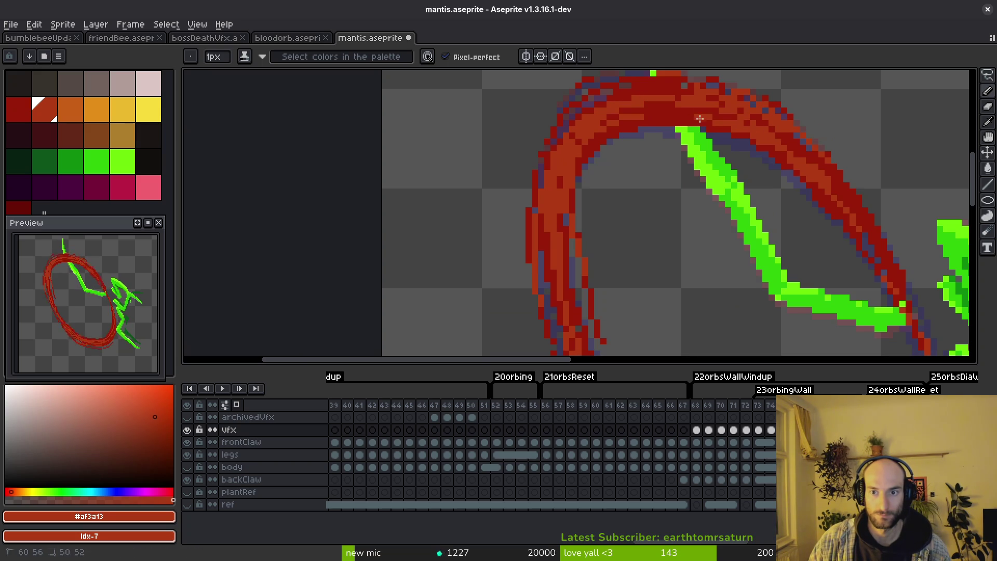
{"action": "scroll", "coordinate": [693, 118], "scroll_direction": "down", "scroll_amount": 3}
{"action": "scroll", "coordinate": [740, 232], "scroll_direction": "up", "scroll_amount": 3}
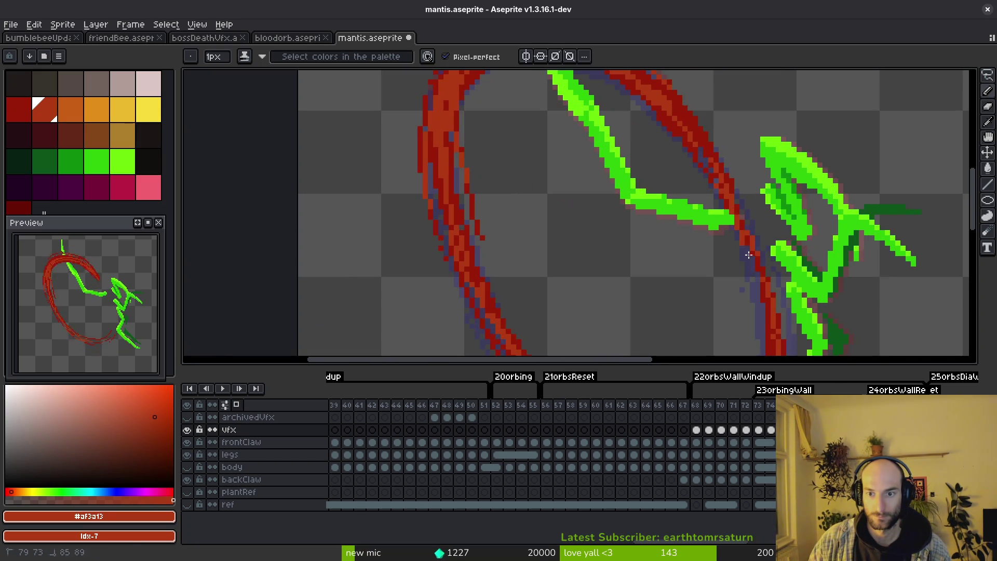
{"action": "scroll", "coordinate": [754, 269], "scroll_direction": "down", "scroll_amount": 2}
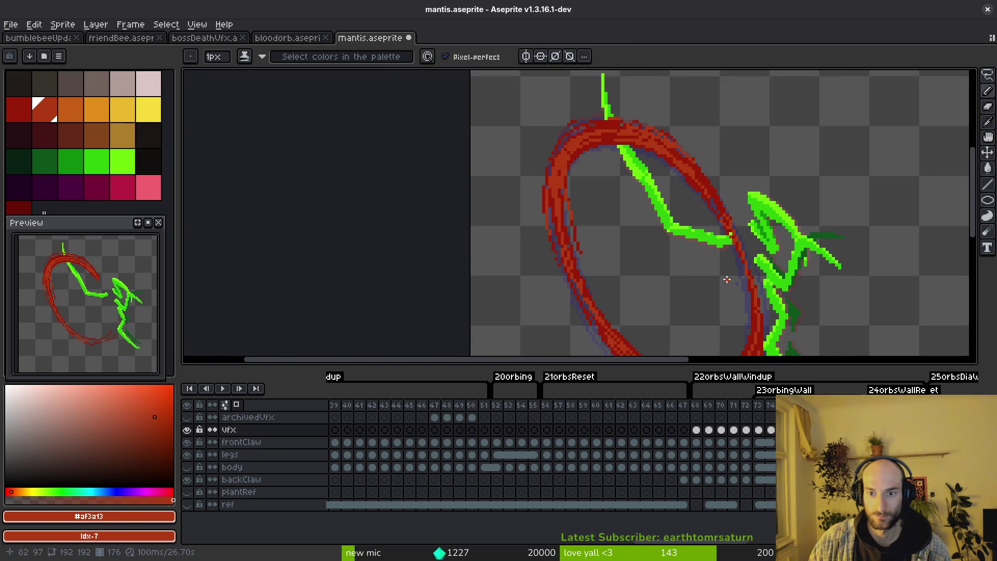
{"action": "scroll", "coordinate": [578, 240], "scroll_direction": "up", "scroll_amount": 2}
Step: Undo the last stroke, pick dark red #981b08 again and toggle between eraser, eyedropper and pencil
{"action": "key", "text": "ctrl+z"}
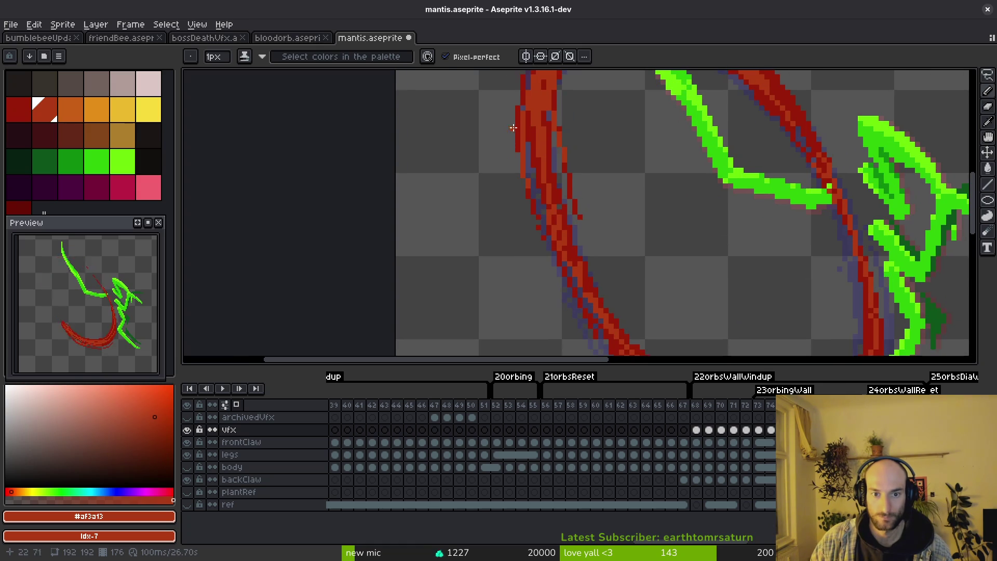
{"action": "left_click", "coordinate": [522, 123], "text": "alt"}
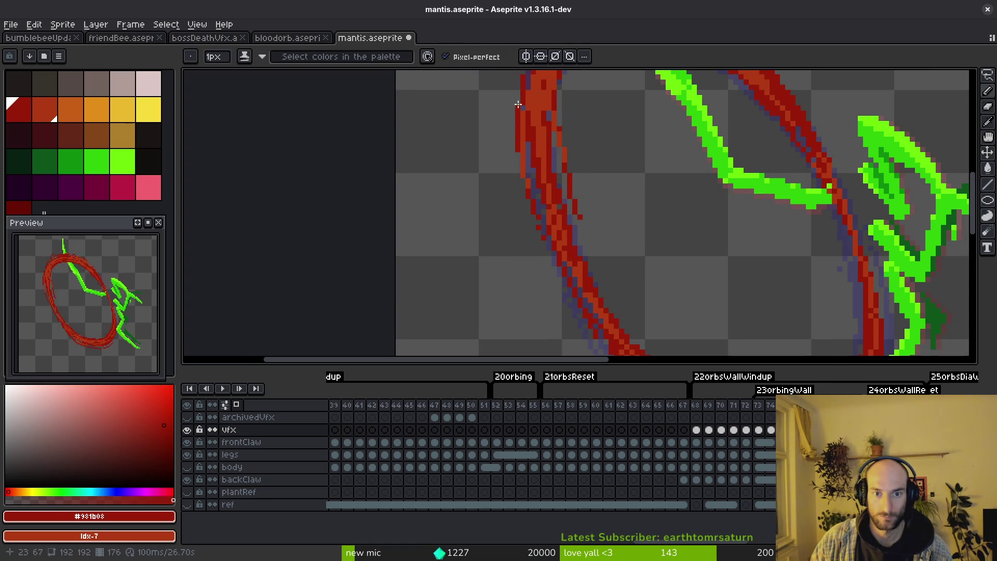
{"action": "key", "text": "e"}
{"action": "scroll", "coordinate": [545, 233], "scroll_direction": "down", "scroll_amount": 3}
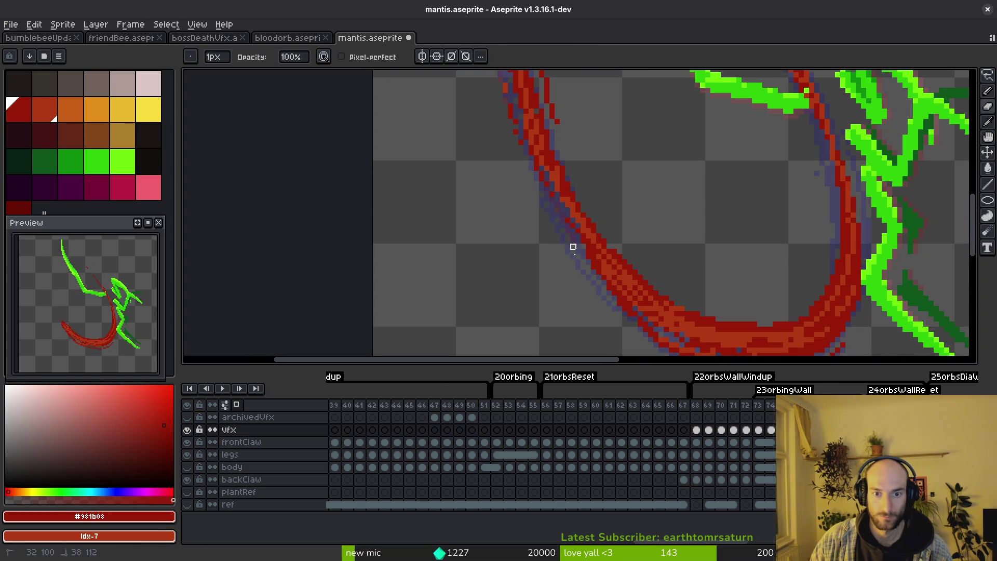
{"action": "key", "text": "i"}
{"action": "key", "text": "b"}
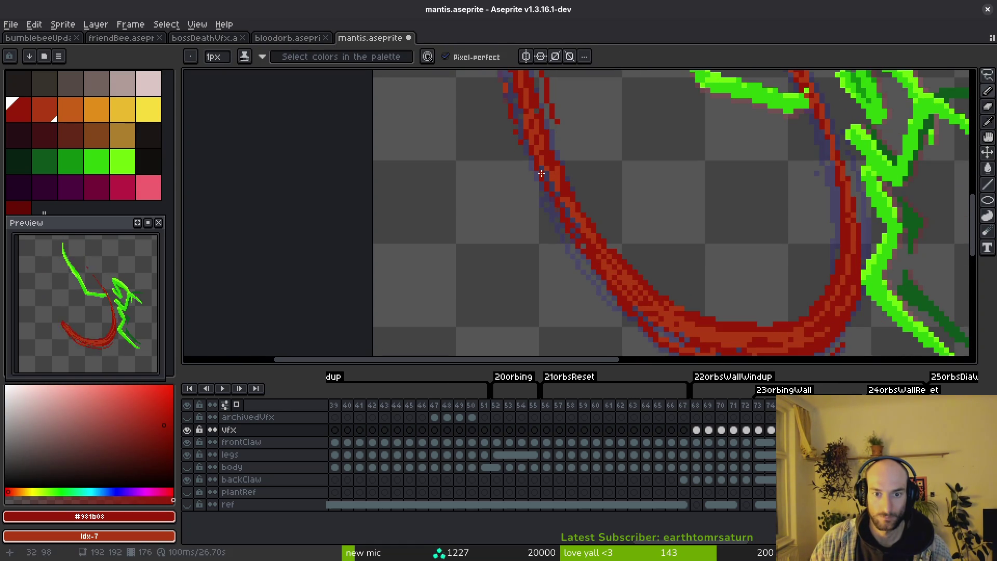
{"action": "scroll", "coordinate": [585, 194], "scroll_direction": "down", "scroll_amount": 2}
{"action": "key", "text": "i"}
{"action": "key", "text": "b"}
Step: Step back a few frames and lasso the thin edge of the red stroke
{"action": "key", "text": "Left"}
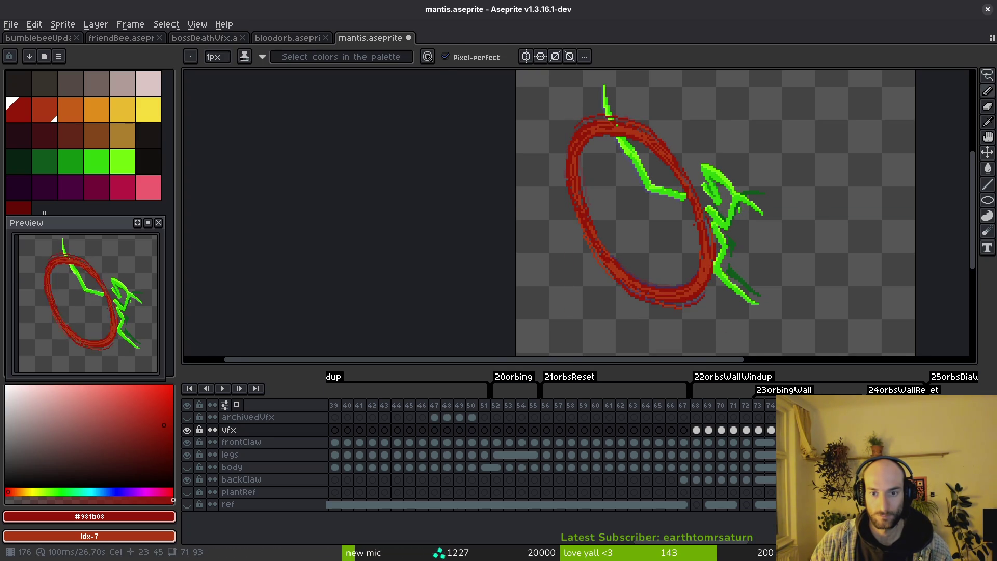
{"action": "key", "text": "Left"}
{"action": "key", "text": "i"}
{"action": "key", "text": "Left"}
{"action": "scroll", "coordinate": [574, 189], "scroll_direction": "up", "scroll_amount": 2}
{"action": "key", "text": "shift+q"}
{"action": "left_click_drag", "start_coordinate": [611, 118], "coordinate": [608, 125]}
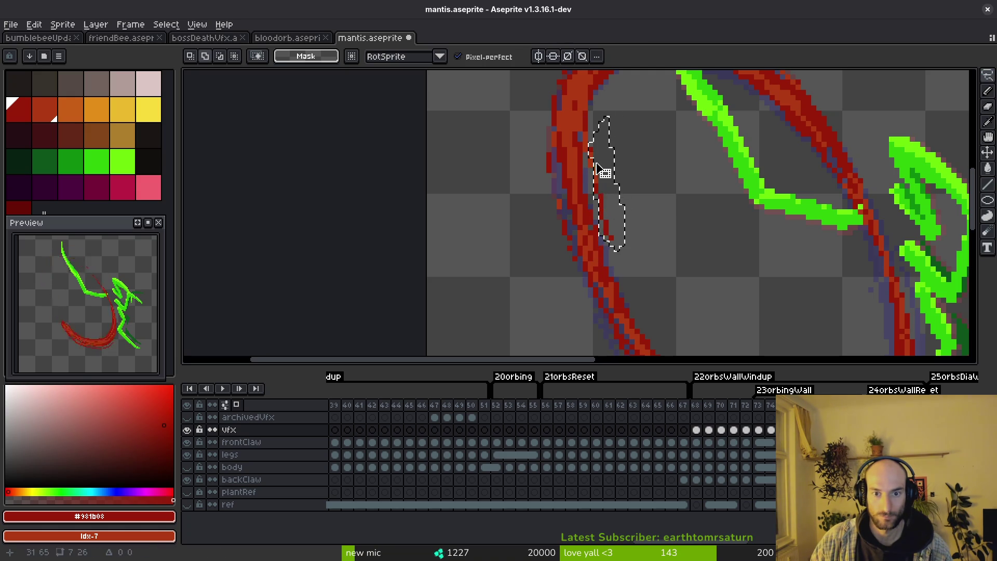
Step: Reselect the thin left sliver of the arc, drag it downward, commit it and advance a frame
{"action": "left_click", "coordinate": [600, 139]}
{"action": "mouse_move", "coordinate": [611, 166]}
{"action": "left_mouse_down"}
{"action": "mouse_move", "coordinate": [597, 173]}
{"action": "mouse_move", "coordinate": [608, 226]}
{"action": "left_mouse_up"}
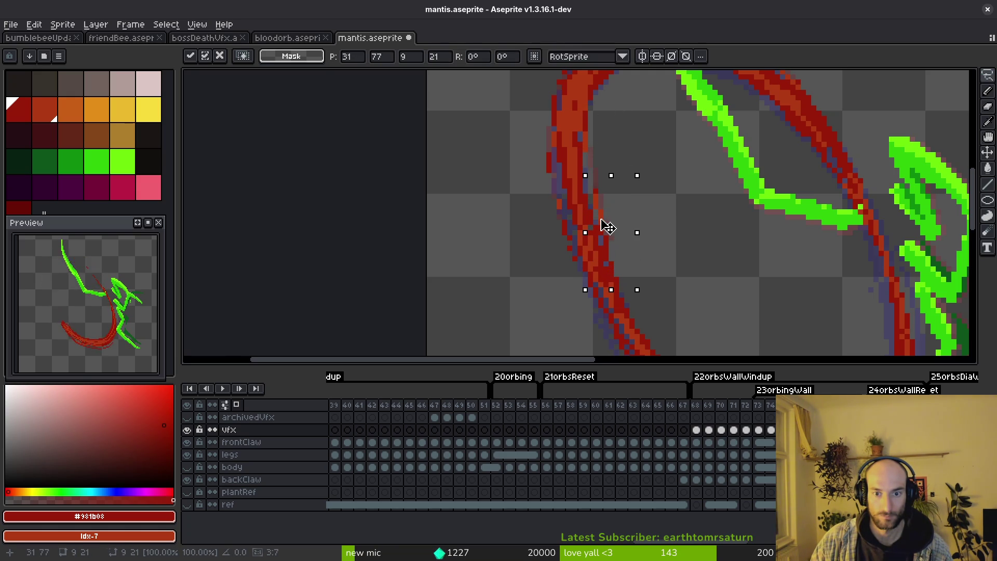
{"action": "key", "text": "Return"}
{"action": "scroll", "coordinate": [610, 200], "scroll_direction": "down", "scroll_amount": 2}
{"action": "key", "text": "Right"}
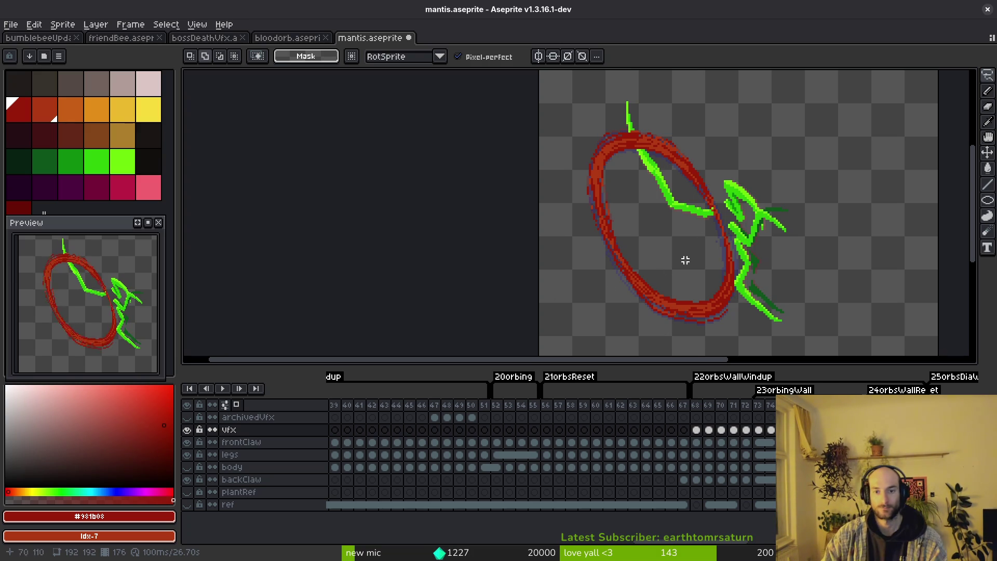
Step: Save the mantis sprite while flicking between eyedropper and marquee
{"action": "key", "text": "alt"}
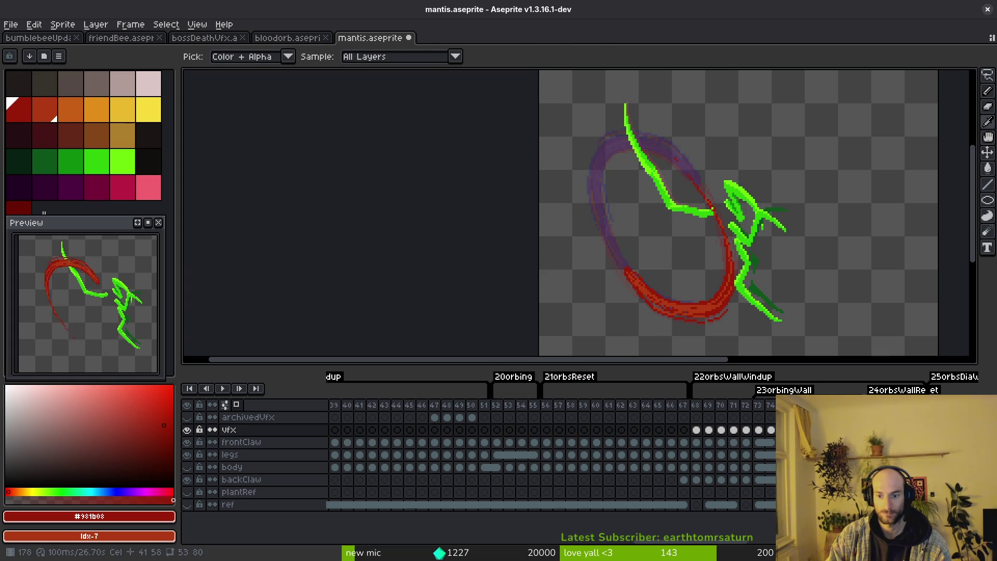
{"action": "key", "text": "m"}
{"action": "key", "text": "ctrl+s"}
{"action": "key", "text": "i"}
{"action": "key", "text": "m"}
{"action": "key", "text": "i"}
{"action": "key", "text": "m"}
Step: Play the animation, save again and undo the Copy Range that spread the red ring across frames
{"action": "key", "text": "Return"}
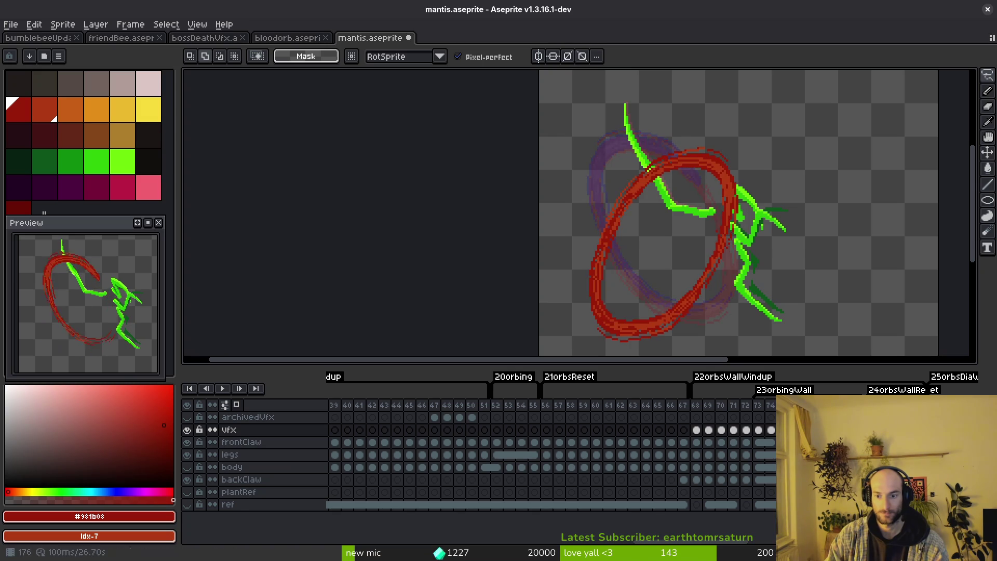
{"action": "key", "text": "Return"}
{"action": "key", "text": "ctrl+s"}
{"action": "key", "text": "ctrl+z"}
{"action": "key", "text": "ctrl+z"}
{"action": "key", "text": "ctrl+z"}
{"action": "key", "text": "i"}
{"action": "key", "text": "Return"}
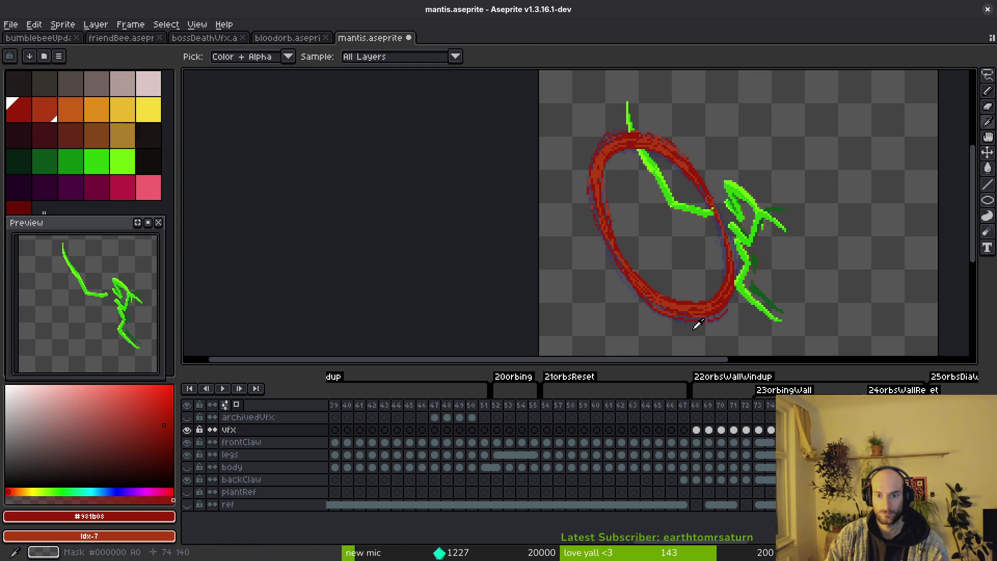
{"action": "key", "text": "m"}
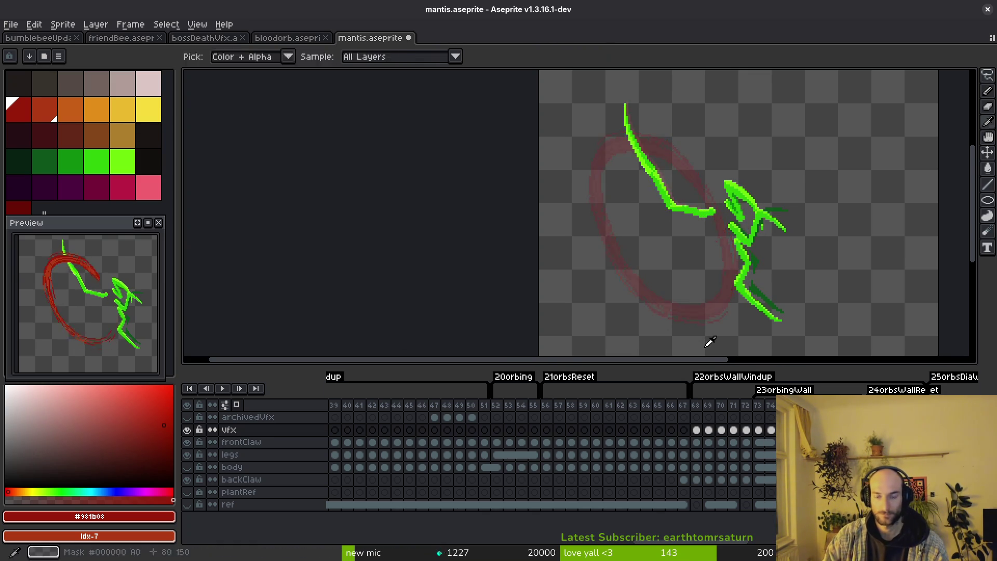
{"action": "scroll", "coordinate": [714, 296], "scroll_direction": "up", "scroll_amount": 1}
{"action": "scroll", "coordinate": [715, 296], "scroll_direction": "up", "scroll_amount": 1}
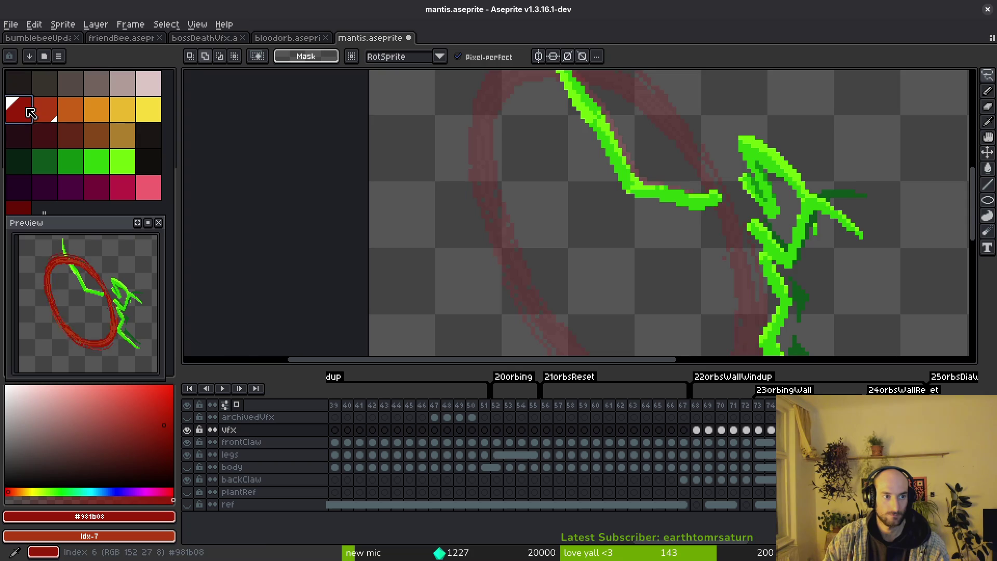
{"action": "scroll", "coordinate": [649, 266], "scroll_direction": "down", "scroll_amount": 2}
Step: Draw a thin red ellipse outline around the mantis and marquee-select it
{"action": "left_click_drag", "start_coordinate": [648, 265], "coordinate": [619, 227]}
{"action": "key", "text": "b"}
{"action": "left_click_drag", "start_coordinate": [617, 110], "coordinate": [736, 298]}
{"action": "key", "text": "m"}
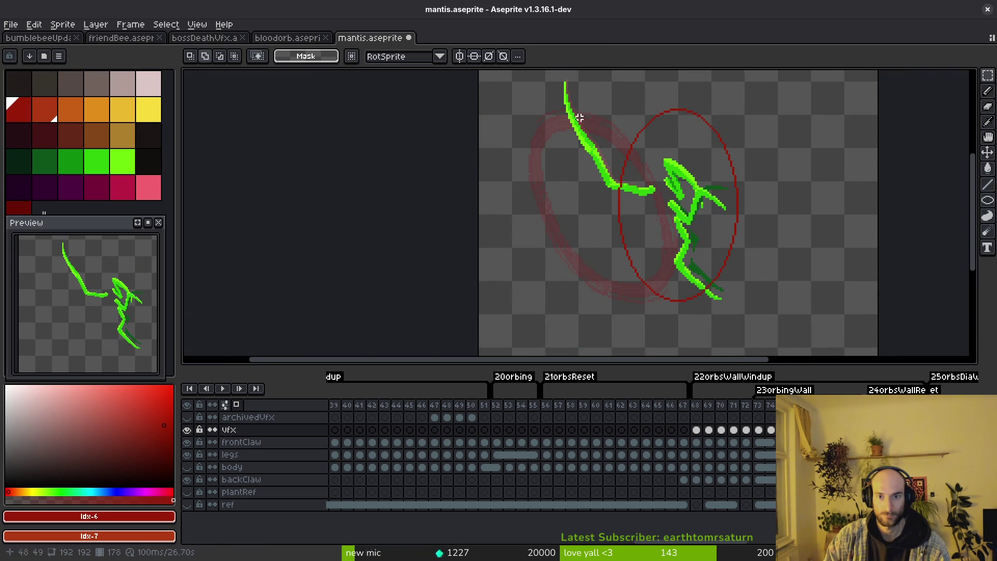
{"action": "left_click_drag", "start_coordinate": [774, 92], "coordinate": [589, 345]}
Step: Shift the ellipse left, tilt it about 25-27°, commit it and sample the arc's dark red
{"action": "left_click_drag", "start_coordinate": [756, 232], "coordinate": [674, 238]}
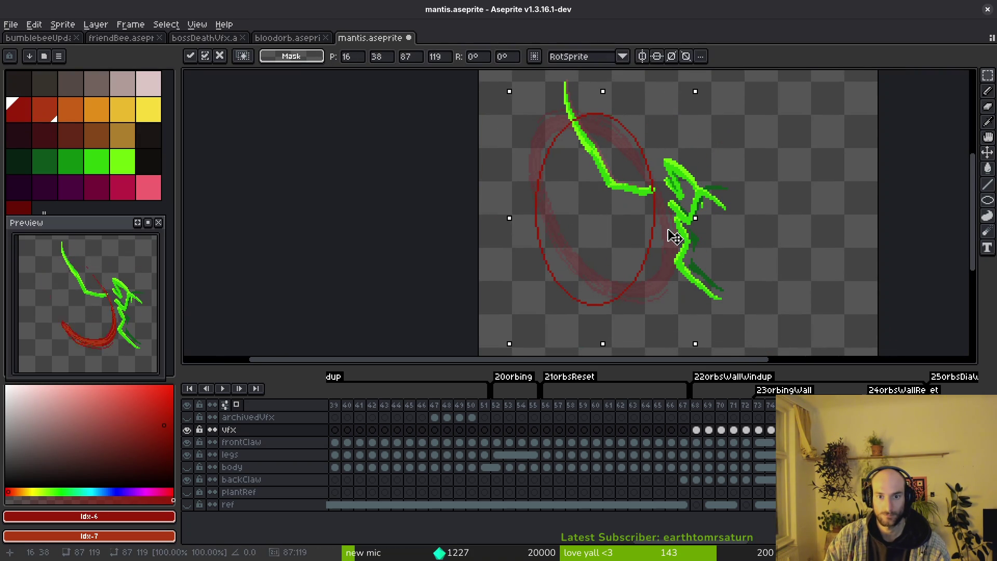
{"action": "left_click_drag", "start_coordinate": [700, 348], "coordinate": [763, 296]}
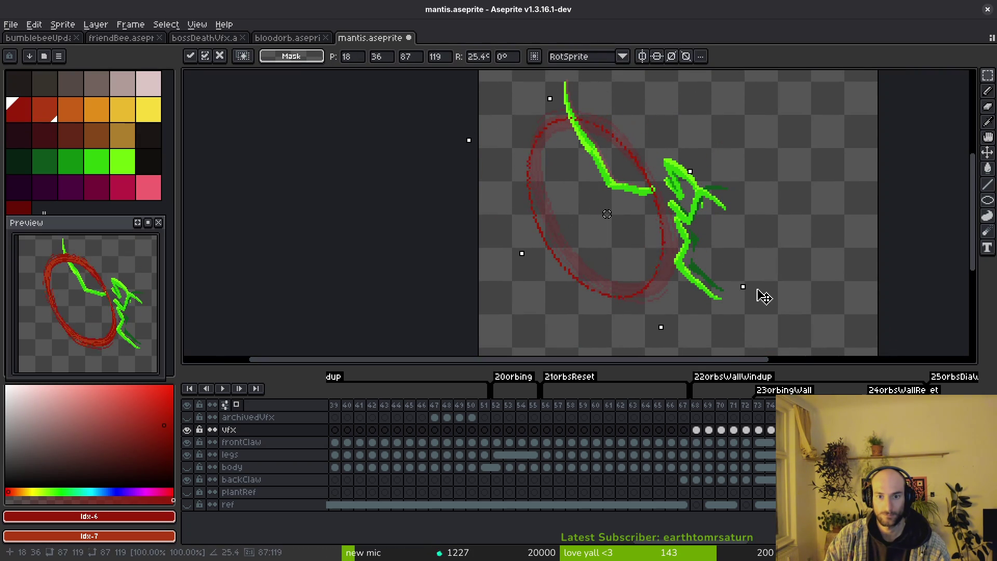
{"action": "left_click_drag", "start_coordinate": [647, 265], "coordinate": [656, 263]}
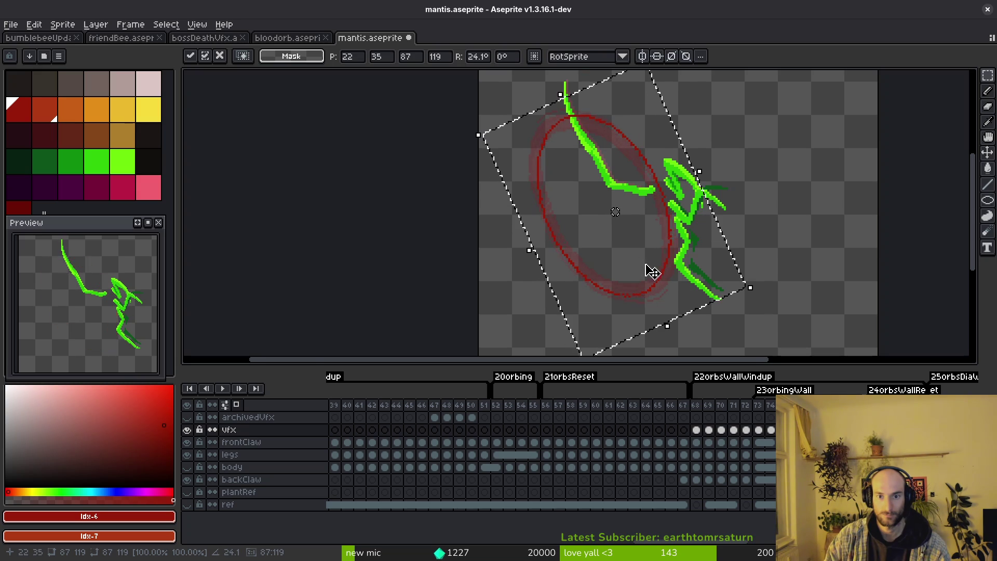
{"action": "scroll", "coordinate": [647, 264], "scroll_direction": "up", "scroll_amount": 1}
{"action": "scroll", "coordinate": [849, 300], "scroll_direction": "down", "scroll_amount": 1}
{"action": "mouse_move", "coordinate": [868, 311]}
{"action": "left_mouse_down"}
{"action": "mouse_move", "coordinate": [877, 307]}
{"action": "mouse_move", "coordinate": [872, 288]}
{"action": "left_mouse_up"}
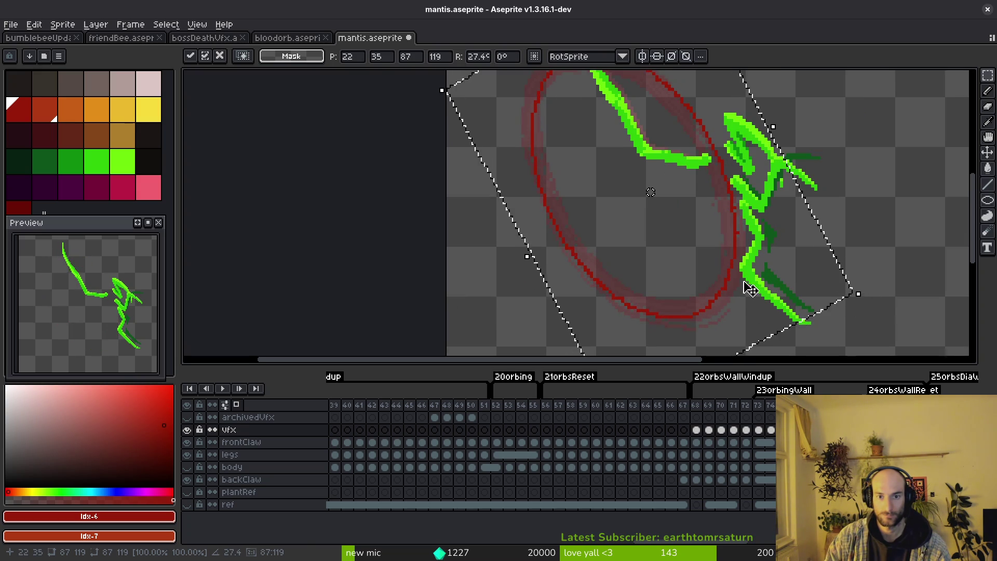
{"action": "key", "text": "ctrl+d"}
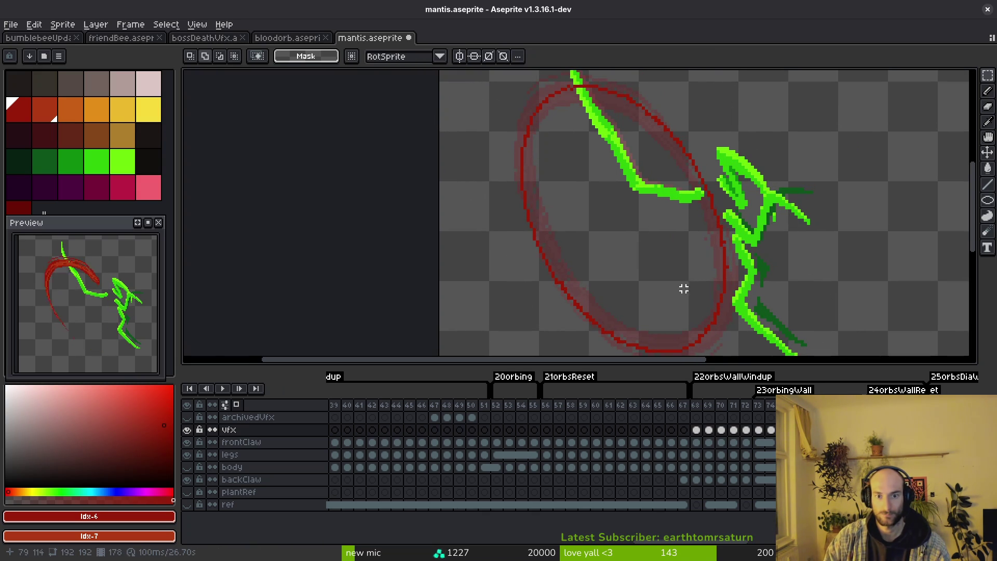
{"action": "scroll", "coordinate": [535, 145], "scroll_direction": "up", "scroll_amount": 1}
{"action": "scroll", "coordinate": [642, 160], "scroll_direction": "up", "scroll_amount": 1}
{"action": "key", "text": "i"}
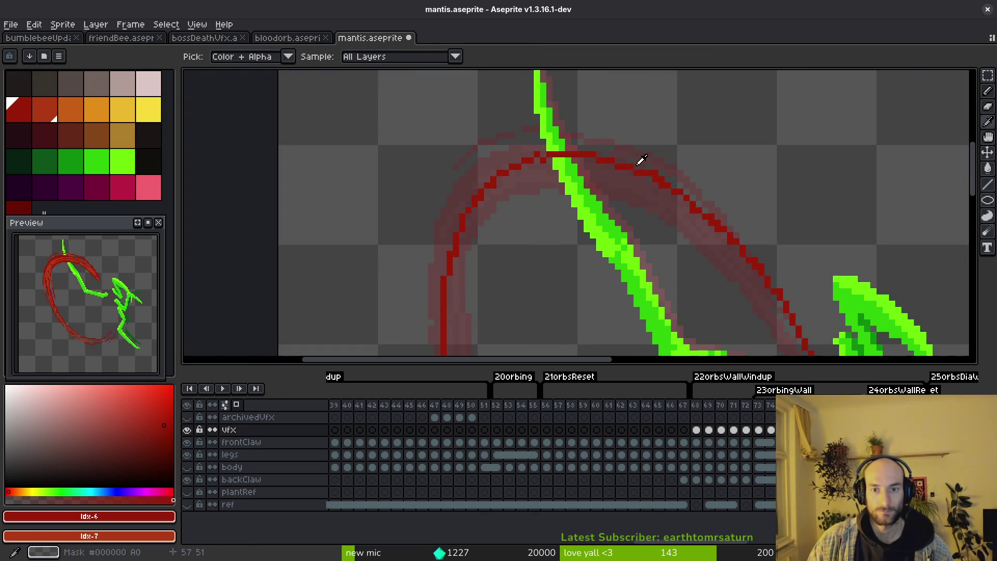
{"action": "left_click", "coordinate": [638, 166], "text": "alt"}
Step: Thicken the arc with a dark red line, then choose orange-red and start lines along the arc
{"action": "left_click", "coordinate": [685, 193], "text": "shift"}
{"action": "left_click", "coordinate": [554, 186], "text": "shift"}
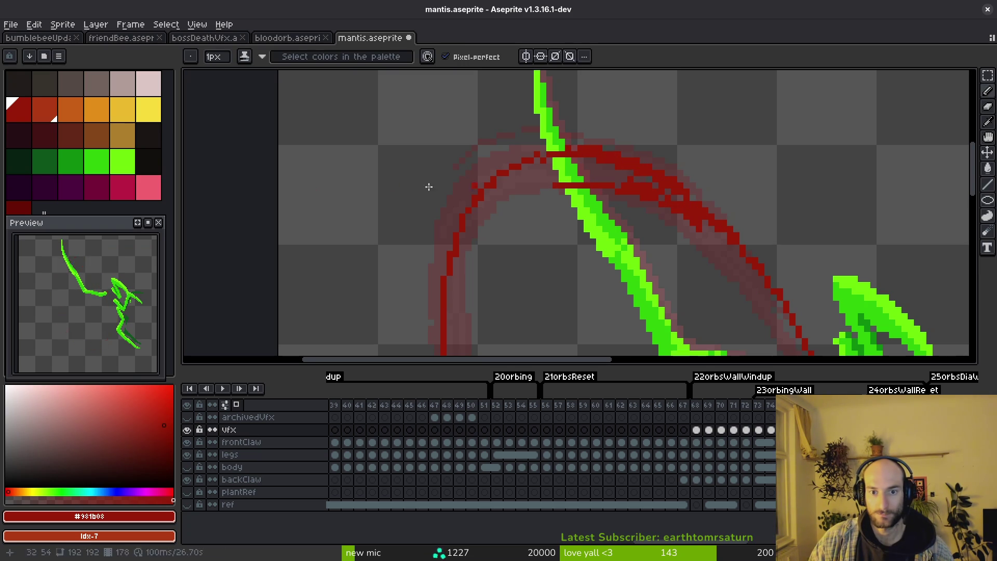
{"action": "left_click", "coordinate": [44, 109]}
{"action": "left_click", "coordinate": [627, 185]}
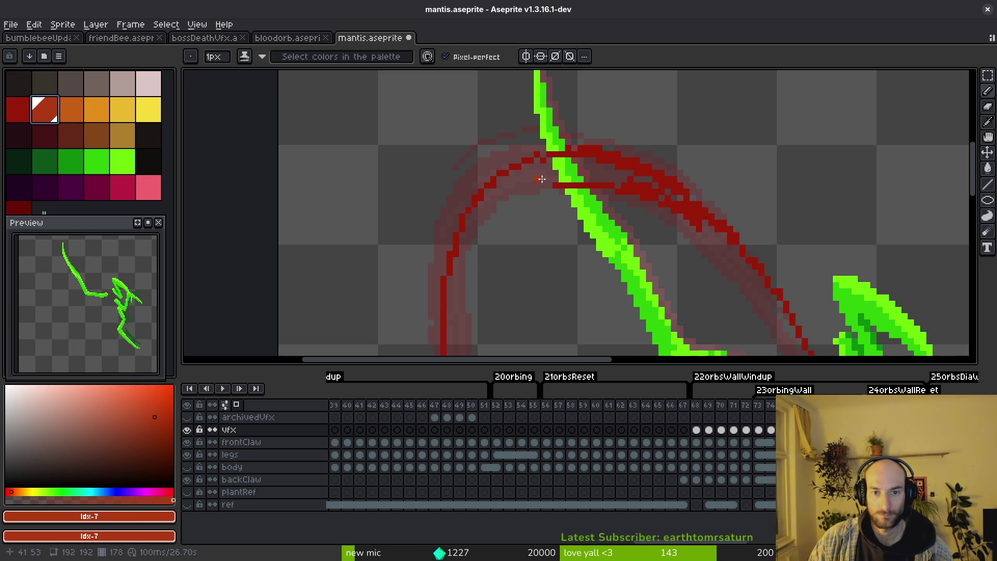
{"action": "left_click", "coordinate": [534, 178], "text": "shift"}
{"action": "left_click", "coordinate": [647, 190]}
{"action": "left_click", "coordinate": [732, 242], "text": "shift"}
Step: Extend the orange highlight down the arc's right side and trace it along the lower curve
{"action": "mouse_move", "coordinate": [708, 253]}
{"action": "left_mouse_down"}
{"action": "mouse_move", "coordinate": [624, 143]}
{"action": "mouse_move", "coordinate": [688, 219]}
{"action": "left_mouse_up"}
{"action": "mouse_move", "coordinate": [644, 150]}
{"action": "left_mouse_down"}
{"action": "mouse_move", "coordinate": [668, 187]}
{"action": "mouse_move", "coordinate": [637, 122]}
{"action": "left_mouse_up"}
{"action": "mouse_move", "coordinate": [695, 224]}
{"action": "left_mouse_down"}
{"action": "mouse_move", "coordinate": [675, 196]}
{"action": "mouse_move", "coordinate": [701, 245]}
{"action": "mouse_move", "coordinate": [737, 123]}
{"action": "left_mouse_up"}
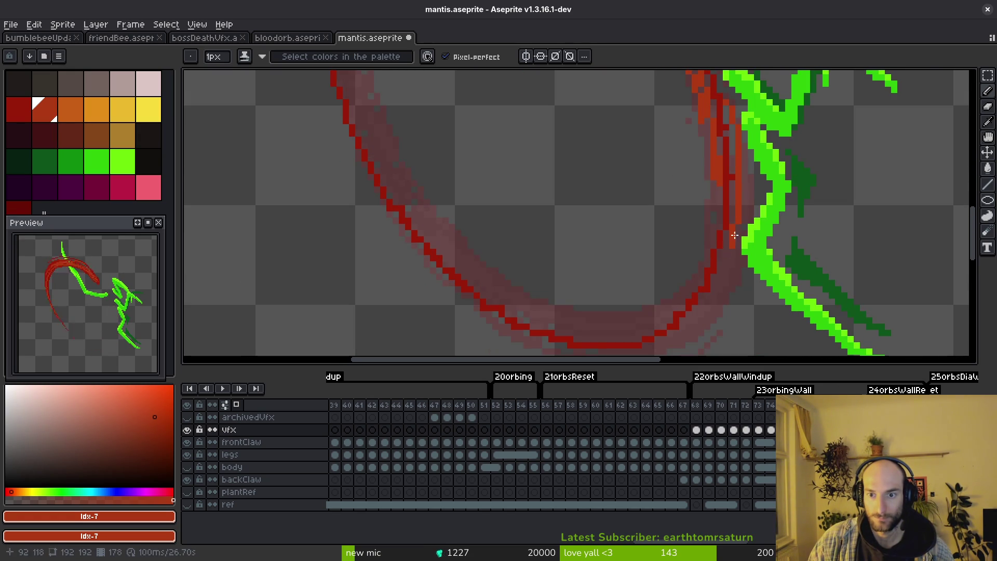
{"action": "mouse_move", "coordinate": [738, 226]}
{"action": "left_mouse_down"}
{"action": "mouse_move", "coordinate": [699, 303]}
{"action": "mouse_move", "coordinate": [755, 162]}
{"action": "left_mouse_up"}
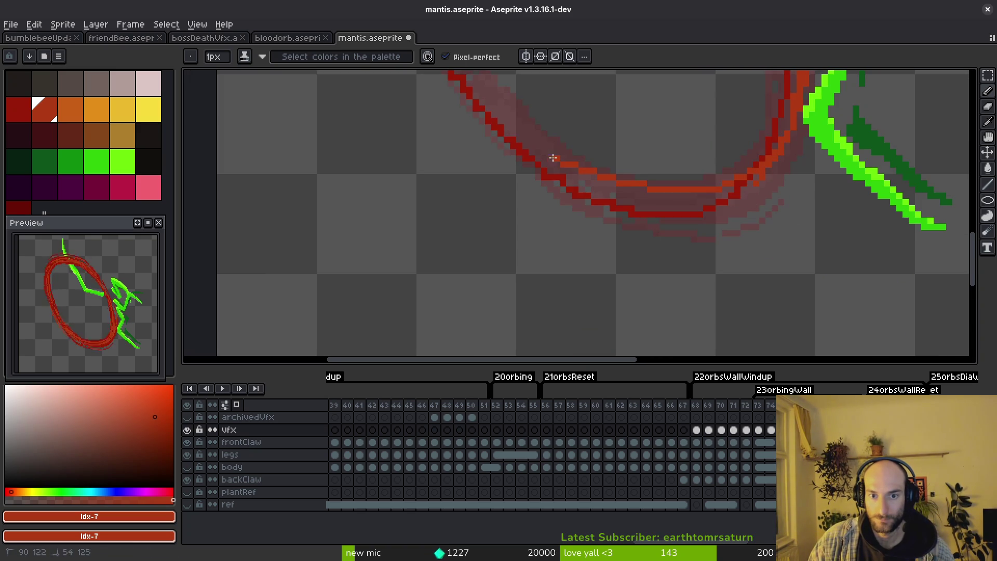
{"action": "left_click_drag", "start_coordinate": [550, 173], "coordinate": [756, 179]}
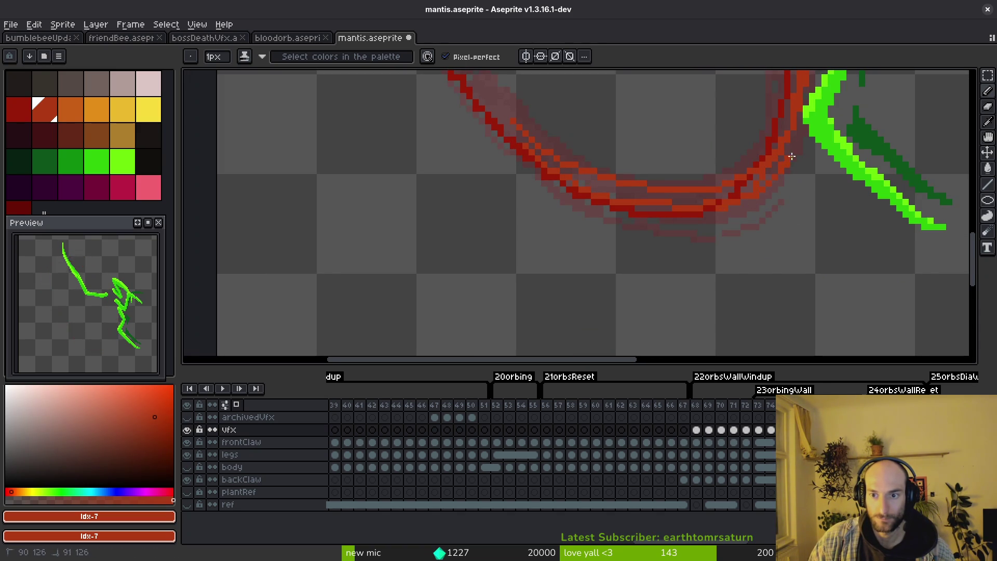
{"action": "left_click_drag", "start_coordinate": [785, 163], "coordinate": [764, 173]}
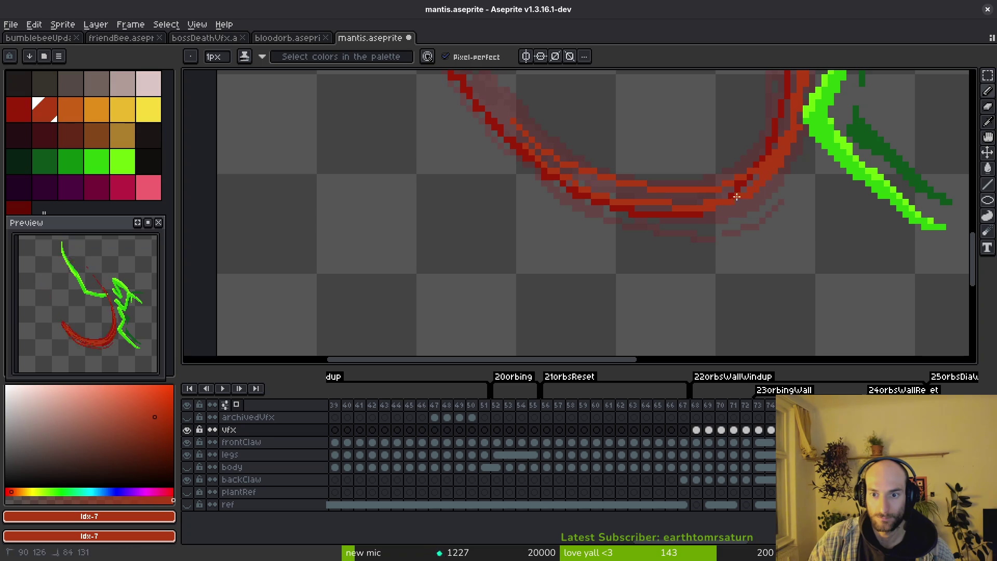
Step: Repick dark red and darken pixels along the lower curve and the arc's lower right
{"action": "left_click", "coordinate": [748, 183], "text": "alt"}
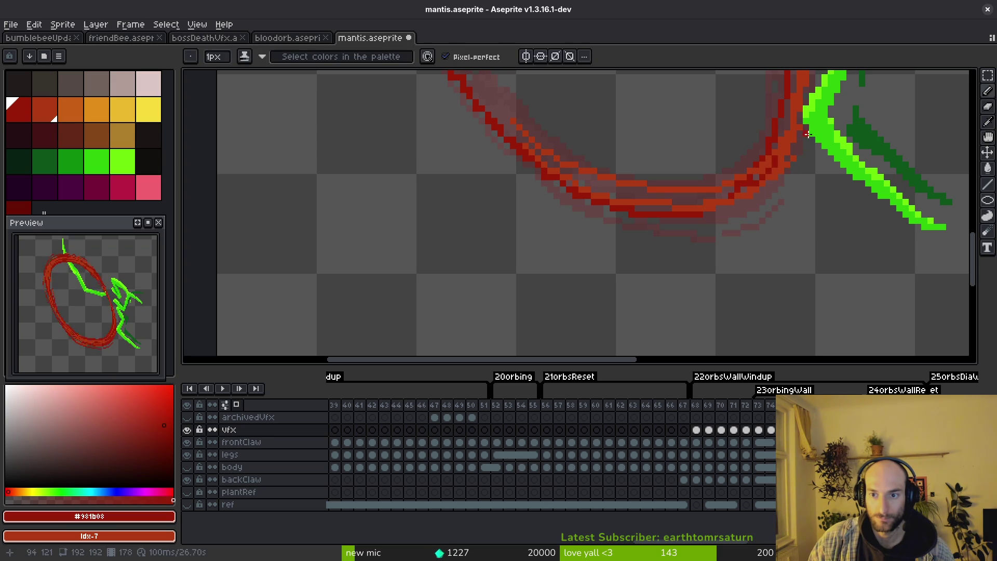
{"action": "left_click_drag", "start_coordinate": [626, 208], "coordinate": [561, 176]}
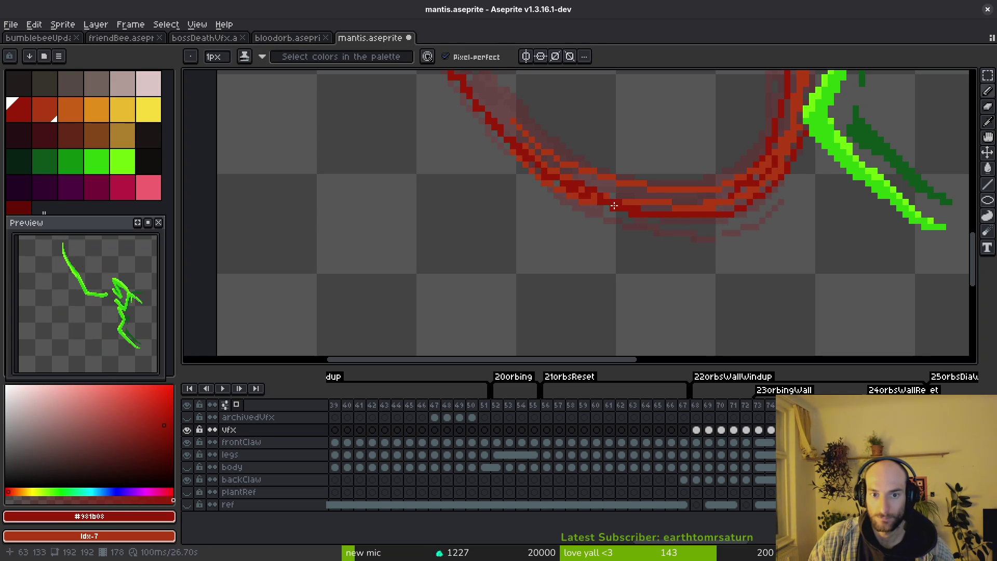
{"action": "left_click_drag", "start_coordinate": [613, 205], "coordinate": [800, 315]}
{"action": "mouse_move", "coordinate": [757, 244]}
{"action": "left_mouse_down"}
{"action": "mouse_move", "coordinate": [668, 152]}
{"action": "mouse_move", "coordinate": [723, 222]}
{"action": "mouse_move", "coordinate": [828, 278]}
{"action": "mouse_move", "coordinate": [676, 239]}
{"action": "left_mouse_up"}
{"action": "scroll", "coordinate": [823, 288], "scroll_direction": "up", "scroll_amount": 1}
{"action": "scroll", "coordinate": [823, 288], "scroll_direction": "up", "scroll_amount": 1}
Step: Darken scattered band pixels from the arc's upper right down around the bend
{"action": "left_click_drag", "start_coordinate": [893, 125], "coordinate": [826, 219]}
{"action": "mouse_move", "coordinate": [898, 125]}
{"action": "left_mouse_down"}
{"action": "mouse_move", "coordinate": [825, 210]}
{"action": "mouse_move", "coordinate": [667, 249]}
{"action": "mouse_move", "coordinate": [456, 178]}
{"action": "mouse_move", "coordinate": [537, 226]}
{"action": "mouse_move", "coordinate": [637, 248]}
{"action": "left_mouse_up"}
{"action": "scroll", "coordinate": [496, 205], "scroll_direction": "up", "scroll_amount": 3}
{"action": "scroll", "coordinate": [496, 204], "scroll_direction": "left", "scroll_amount": 4}
{"action": "mouse_move", "coordinate": [669, 331]}
{"action": "left_mouse_down"}
{"action": "mouse_move", "coordinate": [627, 303]}
{"action": "mouse_move", "coordinate": [541, 191]}
{"action": "mouse_move", "coordinate": [605, 268]}
{"action": "mouse_move", "coordinate": [545, 191]}
{"action": "mouse_move", "coordinate": [670, 312]}
{"action": "mouse_move", "coordinate": [596, 234]}
{"action": "left_mouse_up"}
{"action": "scroll", "coordinate": [668, 309], "scroll_direction": "down", "scroll_amount": 2}
{"action": "scroll", "coordinate": [668, 310], "scroll_direction": "up", "scroll_amount": 3}
{"action": "scroll", "coordinate": [556, 223], "scroll_direction": "down", "scroll_amount": 1}
{"action": "left_click_drag", "start_coordinate": [530, 180], "coordinate": [654, 272]}
{"action": "scroll", "coordinate": [717, 321], "scroll_direction": "down", "scroll_amount": 1}
{"action": "scroll", "coordinate": [718, 320], "scroll_direction": "up", "scroll_amount": 1}
{"action": "scroll", "coordinate": [717, 320], "scroll_direction": "up", "scroll_amount": 1}
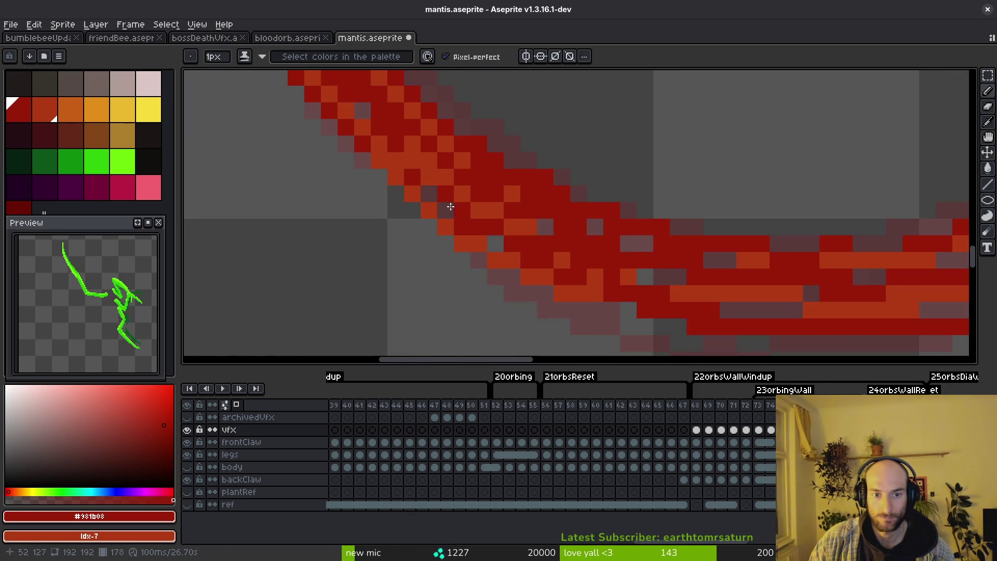
{"action": "mouse_move", "coordinate": [423, 191]}
{"action": "left_mouse_down"}
{"action": "mouse_move", "coordinate": [520, 246]}
{"action": "mouse_move", "coordinate": [678, 246]}
{"action": "left_mouse_up"}
{"action": "scroll", "coordinate": [520, 246], "scroll_direction": "down", "scroll_amount": 1}
{"action": "scroll", "coordinate": [486, 223], "scroll_direction": "up", "scroll_amount": 1}
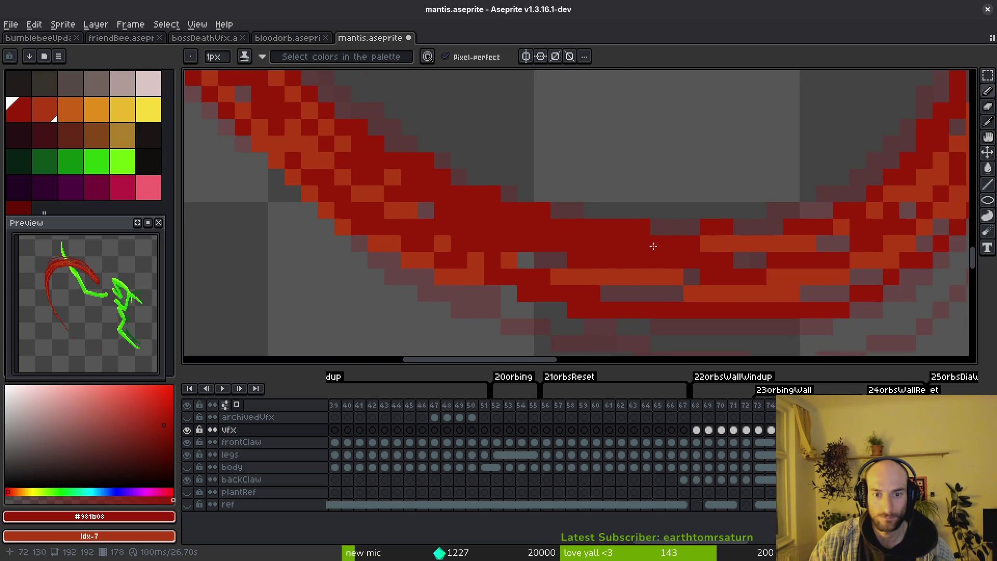
Step: Add orange highlights along the U-bend, recolour its right end and undo a stray dark stroke on the left edge
{"action": "mouse_move", "coordinate": [547, 229]}
{"action": "left_mouse_down"}
{"action": "mouse_move", "coordinate": [456, 196]}
{"action": "mouse_move", "coordinate": [607, 241]}
{"action": "mouse_move", "coordinate": [627, 294]}
{"action": "left_mouse_up"}
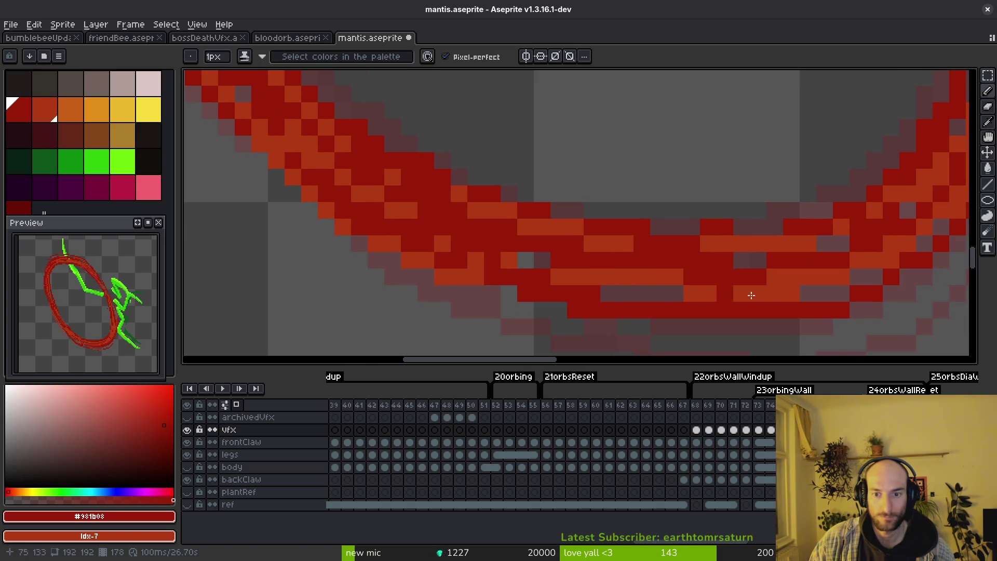
{"action": "scroll", "coordinate": [693, 279], "scroll_direction": "right", "scroll_amount": 2}
{"action": "left_click_drag", "start_coordinate": [782, 238], "coordinate": [727, 276]}
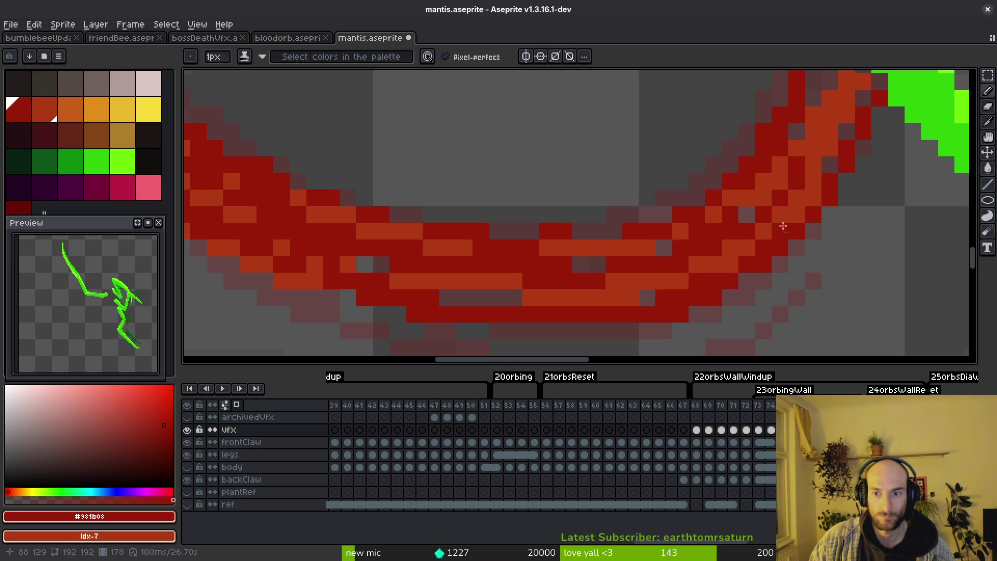
{"action": "scroll", "coordinate": [782, 224], "scroll_direction": "down", "scroll_amount": 3}
{"action": "scroll", "coordinate": [782, 223], "scroll_direction": "up", "scroll_amount": 2}
{"action": "left_click_drag", "start_coordinate": [802, 194], "coordinate": [739, 301]}
{"action": "left_click_drag", "start_coordinate": [716, 175], "coordinate": [691, 302]}
{"action": "left_click_drag", "start_coordinate": [676, 147], "coordinate": [668, 321]}
{"action": "key", "text": "ctrl+z"}
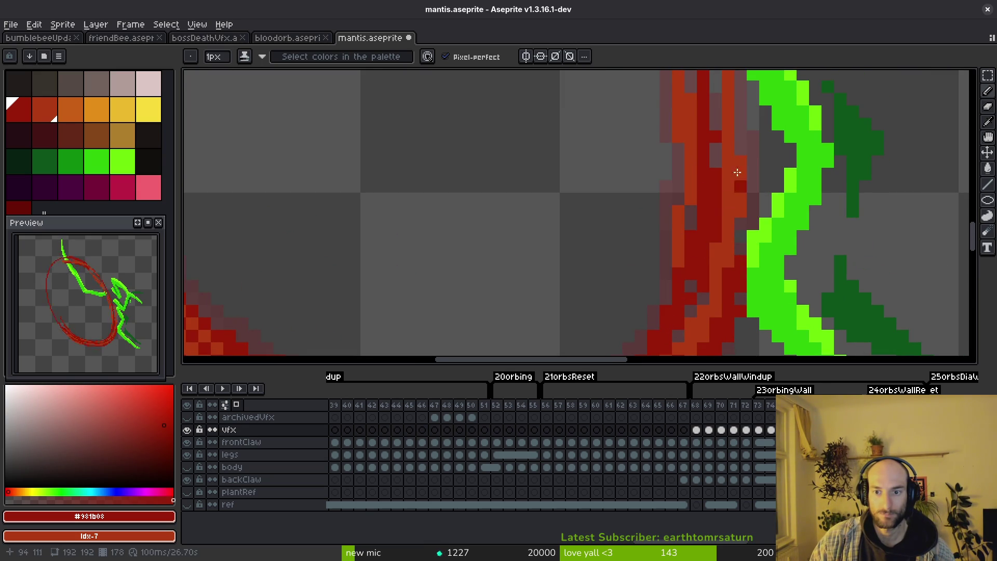
{"action": "scroll", "coordinate": [742, 143], "scroll_direction": "down", "scroll_amount": 2}
{"action": "scroll", "coordinate": [742, 141], "scroll_direction": "up", "scroll_amount": 1}
Step: Redraw the band's edge and darken the diagonal red slash stroke beside the mantis
{"action": "mouse_move", "coordinate": [728, 125]}
{"action": "left_mouse_down"}
{"action": "mouse_move", "coordinate": [744, 228]}
{"action": "mouse_move", "coordinate": [734, 262]}
{"action": "left_mouse_up"}
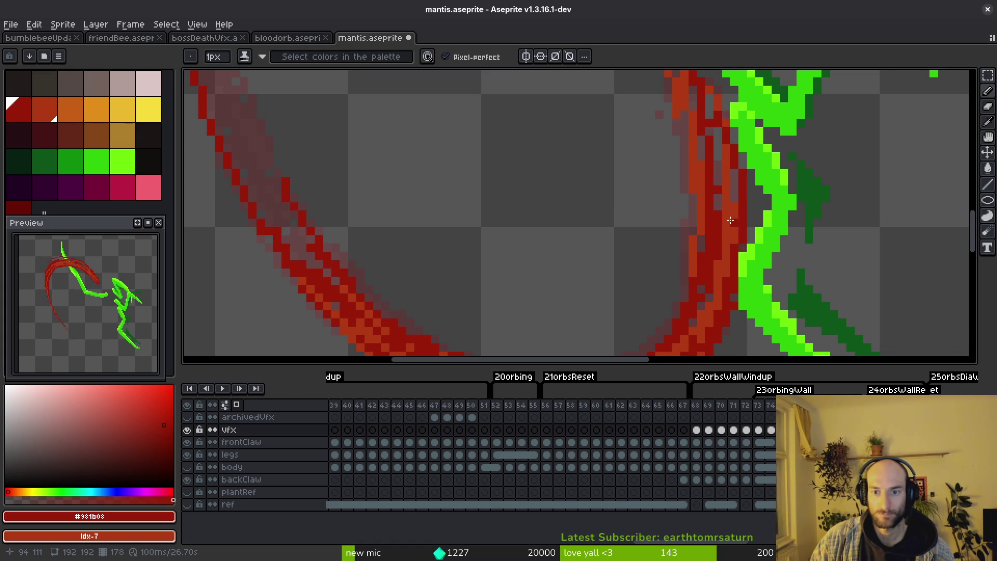
{"action": "scroll", "coordinate": [732, 227], "scroll_direction": "up", "scroll_amount": 3}
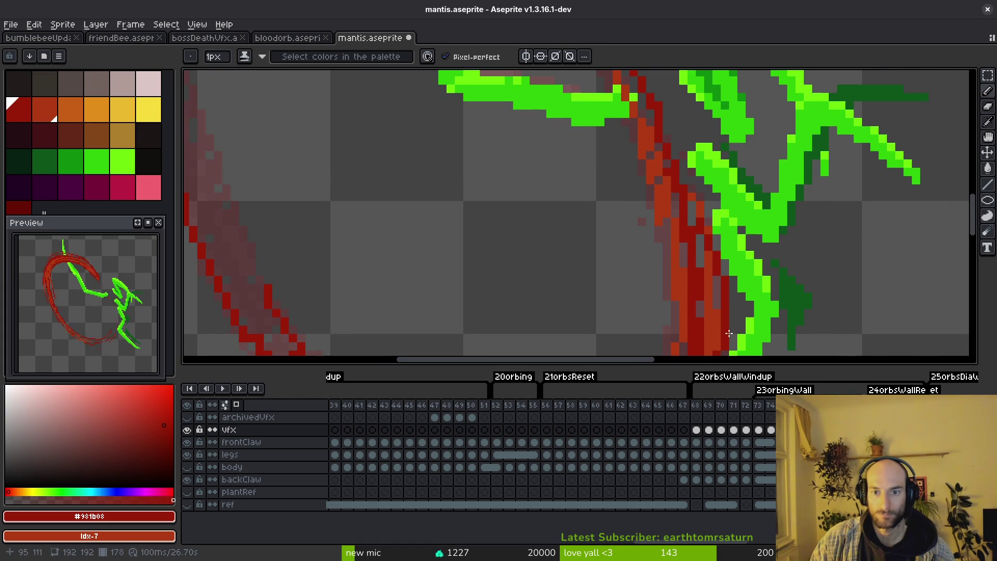
{"action": "scroll", "coordinate": [705, 295], "scroll_direction": "up", "scroll_amount": 1}
{"action": "scroll", "coordinate": [678, 249], "scroll_direction": "up", "scroll_amount": 1}
{"action": "scroll", "coordinate": [647, 203], "scroll_direction": "up", "scroll_amount": 2}
{"action": "left_click_drag", "start_coordinate": [633, 178], "coordinate": [699, 326]}
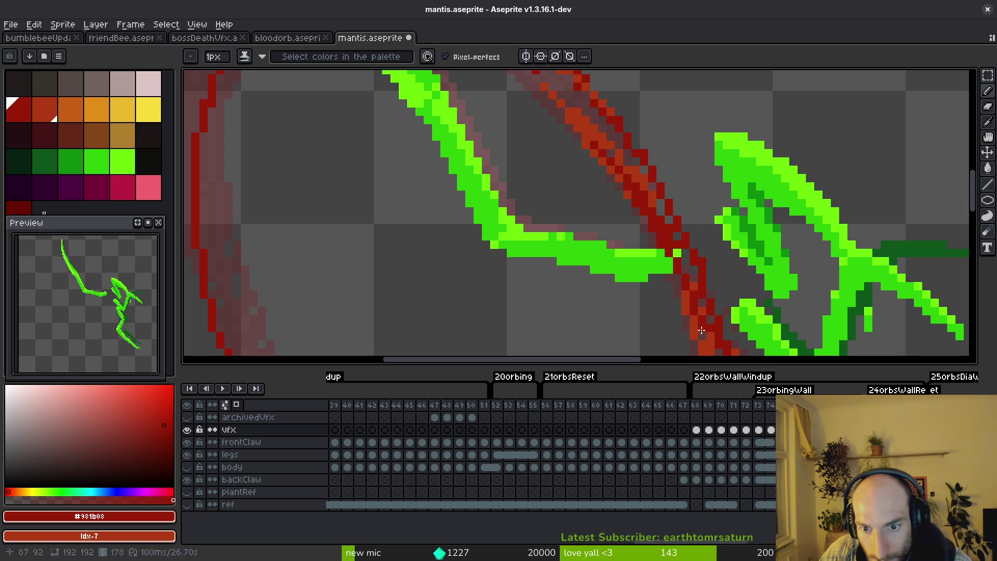
{"action": "scroll", "coordinate": [700, 325], "scroll_direction": "down", "scroll_amount": 2}
{"action": "left_click_drag", "start_coordinate": [685, 195], "coordinate": [693, 243]}
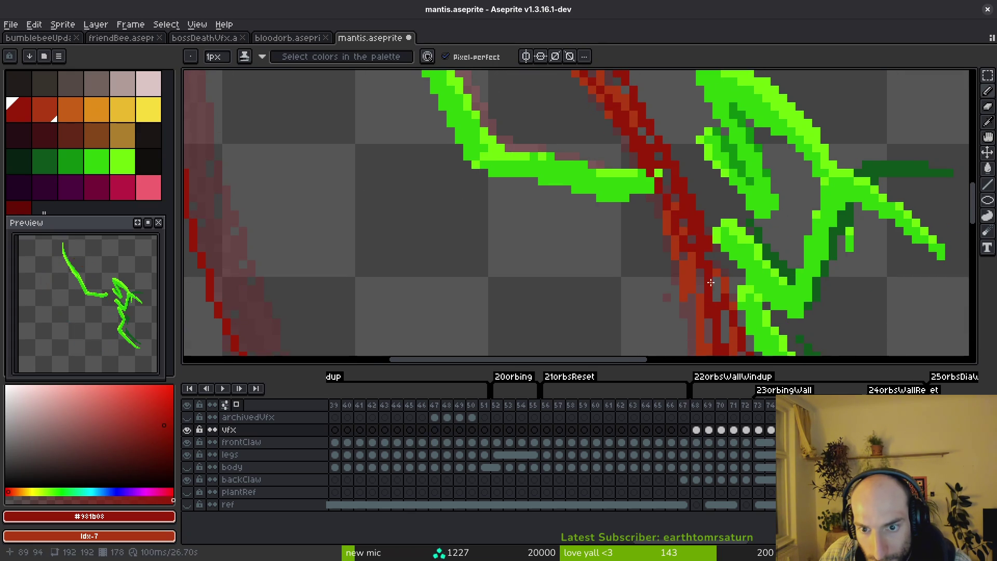
{"action": "left_click_drag", "start_coordinate": [677, 185], "coordinate": [699, 264]}
{"action": "left_click_drag", "start_coordinate": [674, 178], "coordinate": [711, 299]}
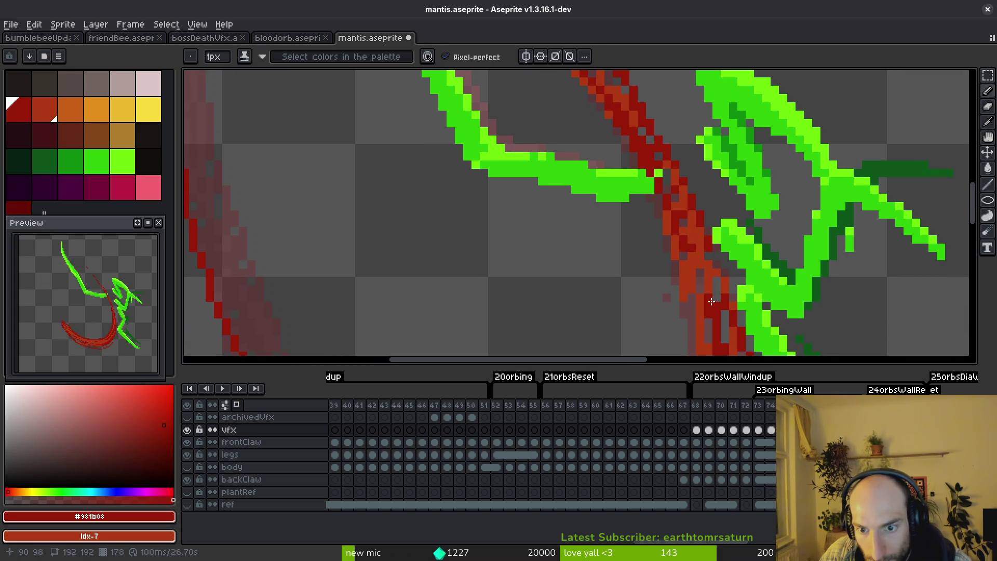
Step: Touch up red pixels down the slash and darken it where it meets the mantis's claw
{"action": "left_click_drag", "start_coordinate": [701, 266], "coordinate": [709, 301]}
{"action": "scroll", "coordinate": [707, 285], "scroll_direction": "up", "scroll_amount": 2}
{"action": "mouse_move", "coordinate": [653, 113]}
{"action": "left_mouse_down"}
{"action": "mouse_move", "coordinate": [674, 191]}
{"action": "mouse_move", "coordinate": [688, 168]}
{"action": "mouse_move", "coordinate": [706, 289]}
{"action": "left_mouse_up"}
{"action": "scroll", "coordinate": [706, 289], "scroll_direction": "down", "scroll_amount": 2}
{"action": "scroll", "coordinate": [703, 278], "scroll_direction": "up", "scroll_amount": 2}
{"action": "left_click_drag", "start_coordinate": [661, 162], "coordinate": [709, 312]}
{"action": "scroll", "coordinate": [709, 299], "scroll_direction": "down", "scroll_amount": 2}
{"action": "scroll", "coordinate": [666, 203], "scroll_direction": "up", "scroll_amount": 2}
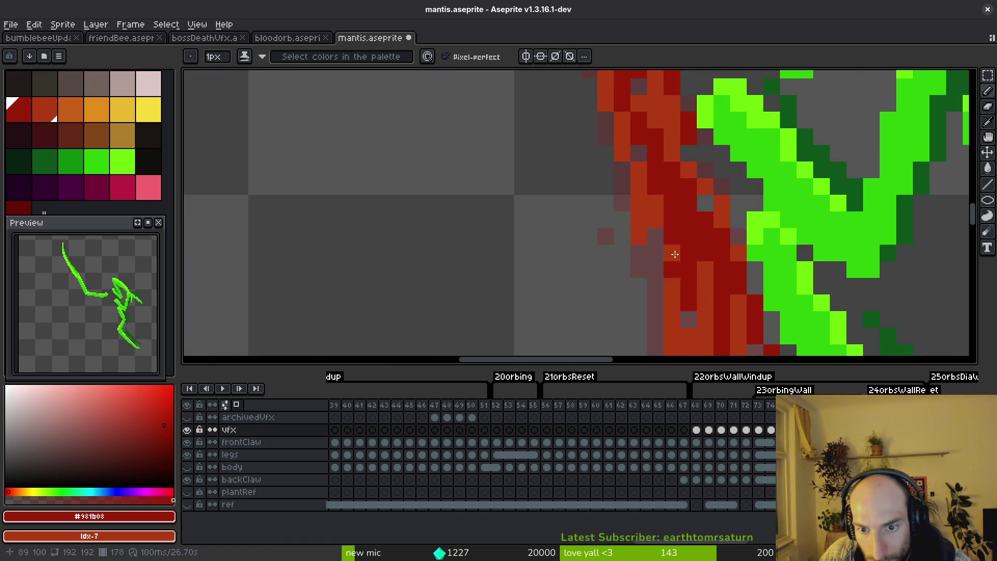
{"action": "scroll", "coordinate": [676, 269], "scroll_direction": "down", "scroll_amount": 3}
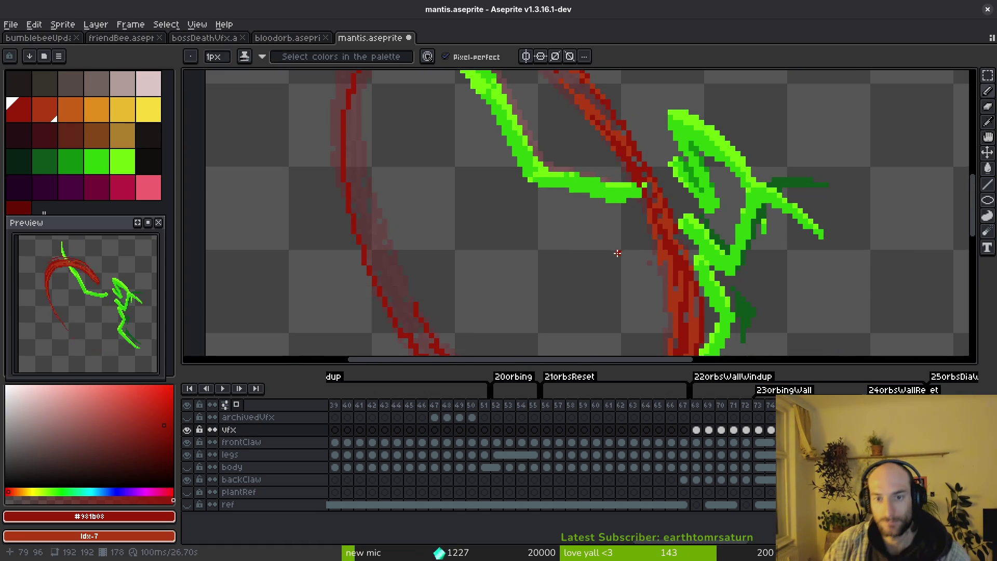
{"action": "scroll", "coordinate": [617, 254], "scroll_direction": "down", "scroll_amount": 2}
{"action": "scroll", "coordinate": [617, 255], "scroll_direction": "up", "scroll_amount": 2}
{"action": "scroll", "coordinate": [622, 261], "scroll_direction": "up", "scroll_amount": 1}
{"action": "left_click_drag", "start_coordinate": [615, 195], "coordinate": [624, 262]}
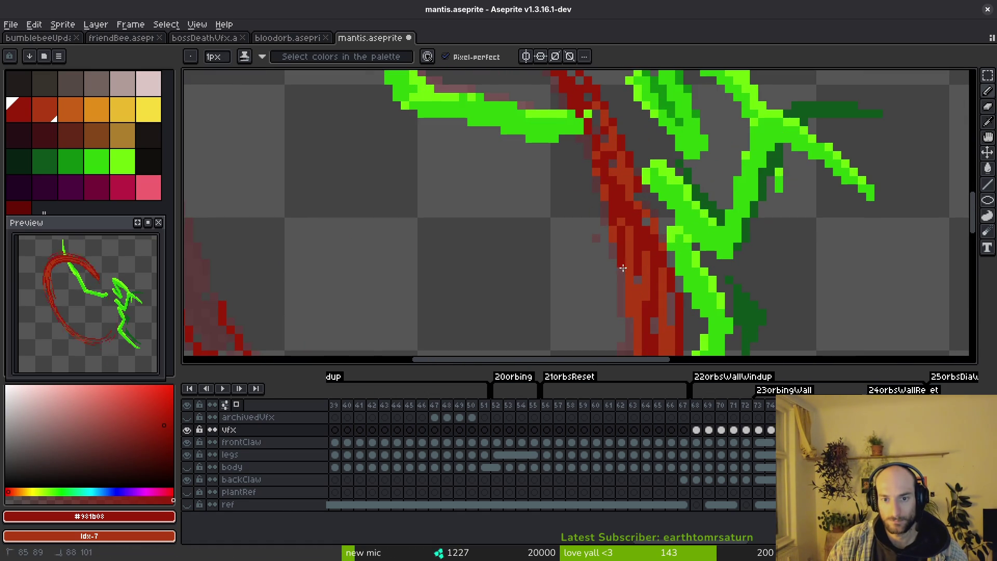
{"action": "scroll", "coordinate": [620, 257], "scroll_direction": "down", "scroll_amount": 2}
{"action": "scroll", "coordinate": [584, 226], "scroll_direction": "up", "scroll_amount": 1}
{"action": "scroll", "coordinate": [567, 206], "scroll_direction": "up", "scroll_amount": 1}
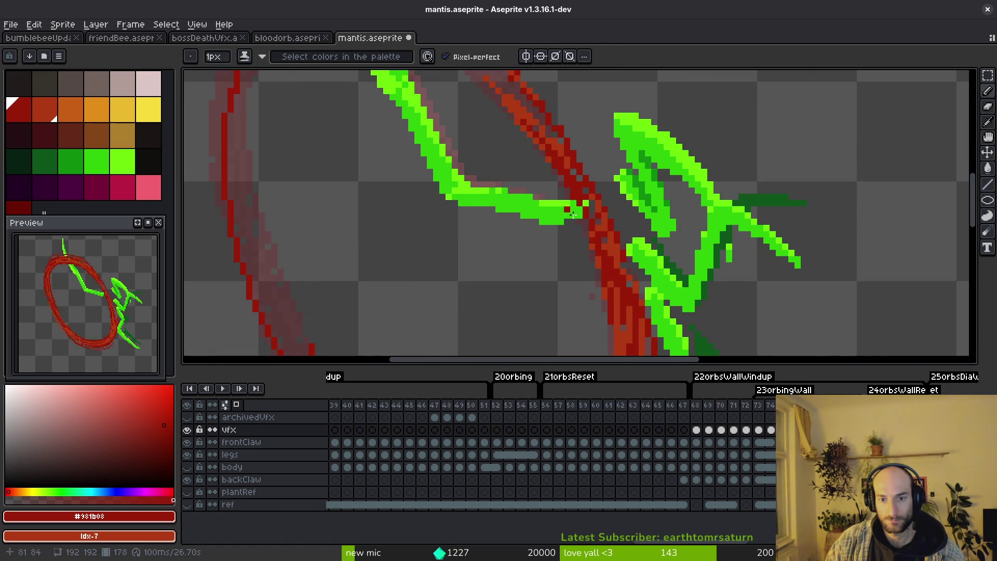
{"action": "mouse_move", "coordinate": [596, 260]}
{"action": "left_mouse_down"}
{"action": "mouse_move", "coordinate": [537, 152]}
{"action": "mouse_move", "coordinate": [560, 195]}
{"action": "left_mouse_up"}
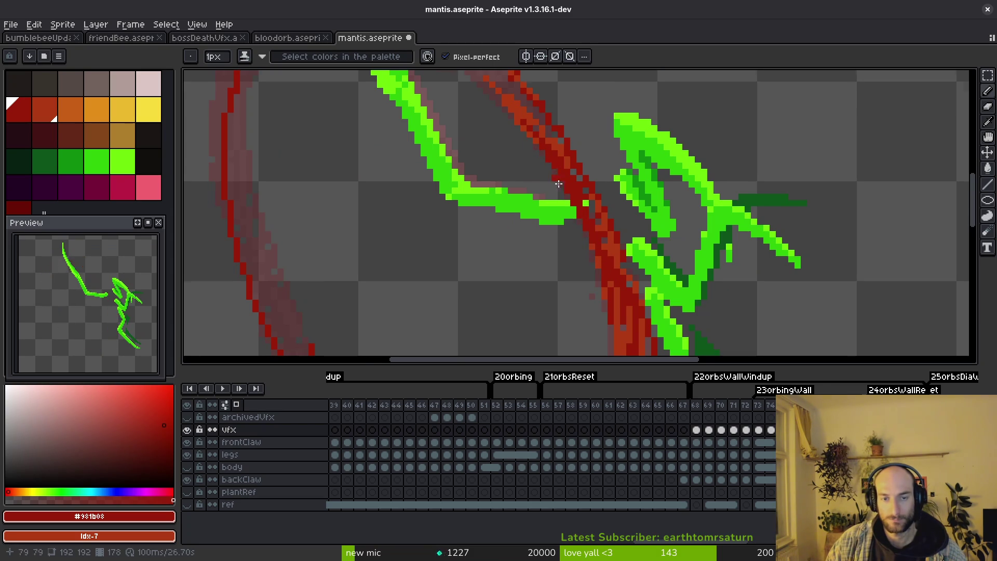
{"action": "scroll", "coordinate": [556, 176], "scroll_direction": "down", "scroll_amount": 2}
{"action": "scroll", "coordinate": [535, 138], "scroll_direction": "up", "scroll_amount": 3}
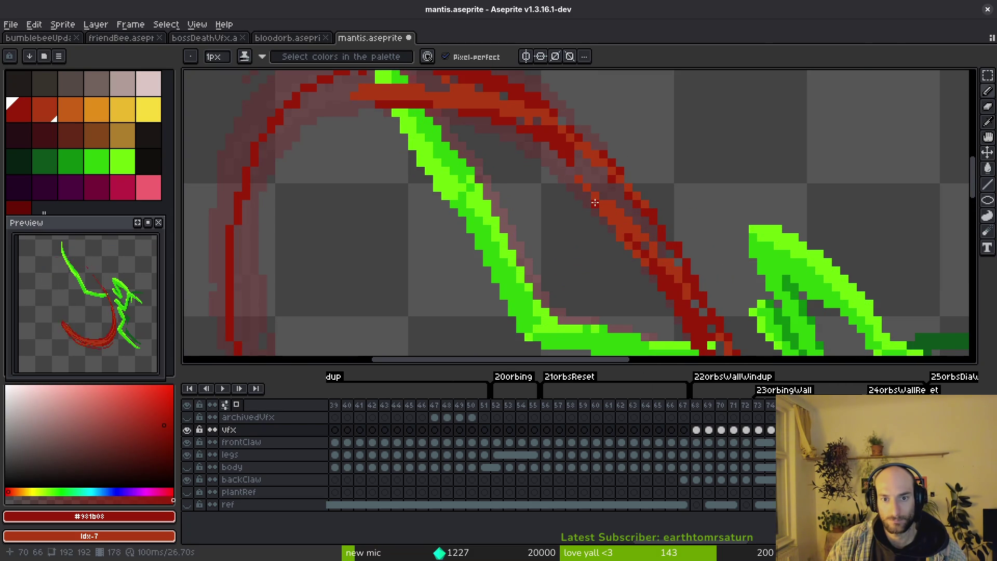
Step: Shade the arc's inner edge and its whole left side with darker red strokes
{"action": "left_click_drag", "start_coordinate": [537, 143], "coordinate": [610, 194]}
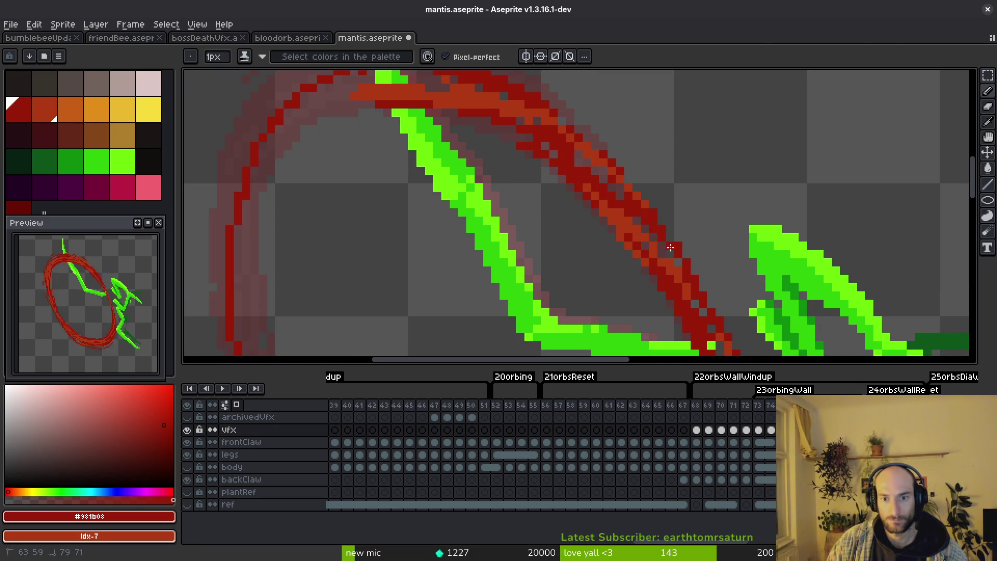
{"action": "mouse_move", "coordinate": [566, 164]}
{"action": "left_mouse_down"}
{"action": "mouse_move", "coordinate": [656, 230]}
{"action": "mouse_move", "coordinate": [423, 156]}
{"action": "mouse_move", "coordinate": [341, 205]}
{"action": "mouse_move", "coordinate": [307, 305]}
{"action": "left_mouse_up"}
{"action": "mouse_move", "coordinate": [358, 268]}
{"action": "left_mouse_down"}
{"action": "mouse_move", "coordinate": [410, 157]}
{"action": "mouse_move", "coordinate": [391, 207]}
{"action": "left_mouse_up"}
{"action": "mouse_move", "coordinate": [383, 169]}
{"action": "left_mouse_down"}
{"action": "mouse_move", "coordinate": [411, 151]}
{"action": "mouse_move", "coordinate": [391, 304]}
{"action": "left_mouse_up"}
{"action": "mouse_move", "coordinate": [391, 233]}
{"action": "left_mouse_down"}
{"action": "mouse_move", "coordinate": [375, 210]}
{"action": "mouse_move", "coordinate": [357, 286]}
{"action": "left_mouse_up"}
{"action": "left_click_drag", "start_coordinate": [361, 240], "coordinate": [370, 192]}
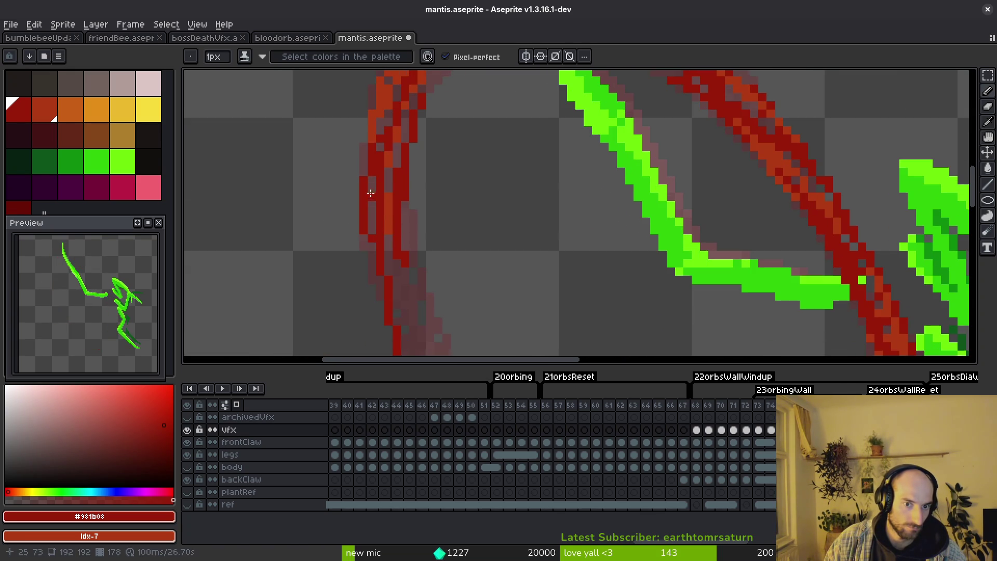
{"action": "left_click_drag", "start_coordinate": [378, 137], "coordinate": [376, 181]}
{"action": "mouse_move", "coordinate": [382, 226]}
{"action": "left_mouse_down"}
{"action": "mouse_move", "coordinate": [385, 296]}
{"action": "mouse_move", "coordinate": [364, 169]}
{"action": "left_mouse_up"}
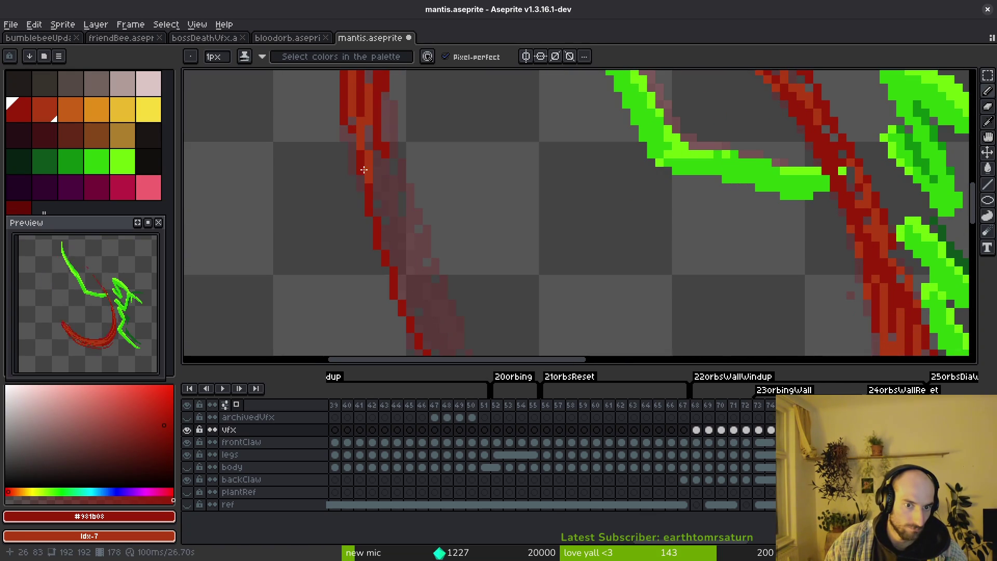
{"action": "left_click_drag", "start_coordinate": [350, 115], "coordinate": [393, 269]}
{"action": "left_click_drag", "start_coordinate": [372, 153], "coordinate": [421, 273]}
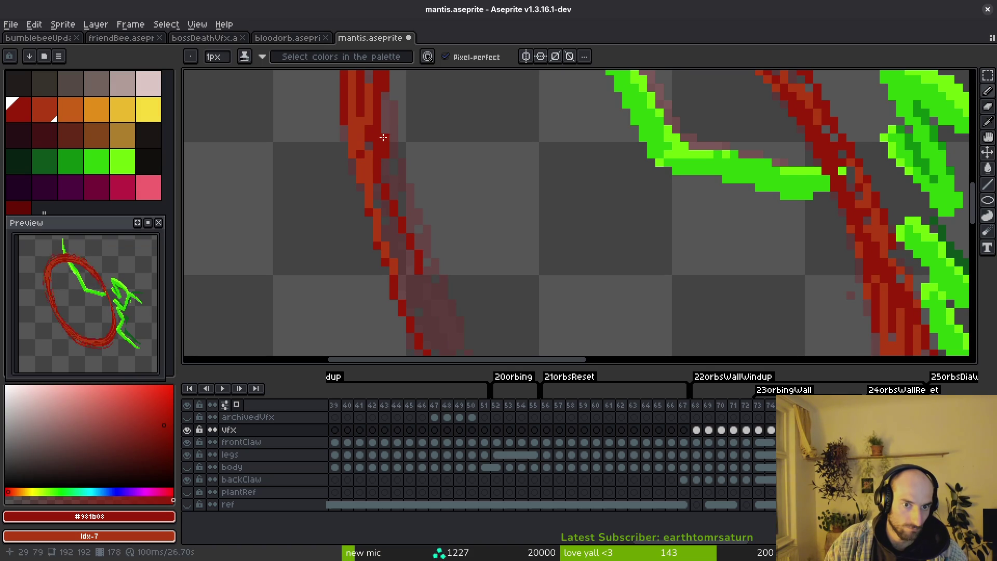
{"action": "left_click_drag", "start_coordinate": [379, 92], "coordinate": [408, 265]}
{"action": "left_click_drag", "start_coordinate": [384, 157], "coordinate": [416, 319]}
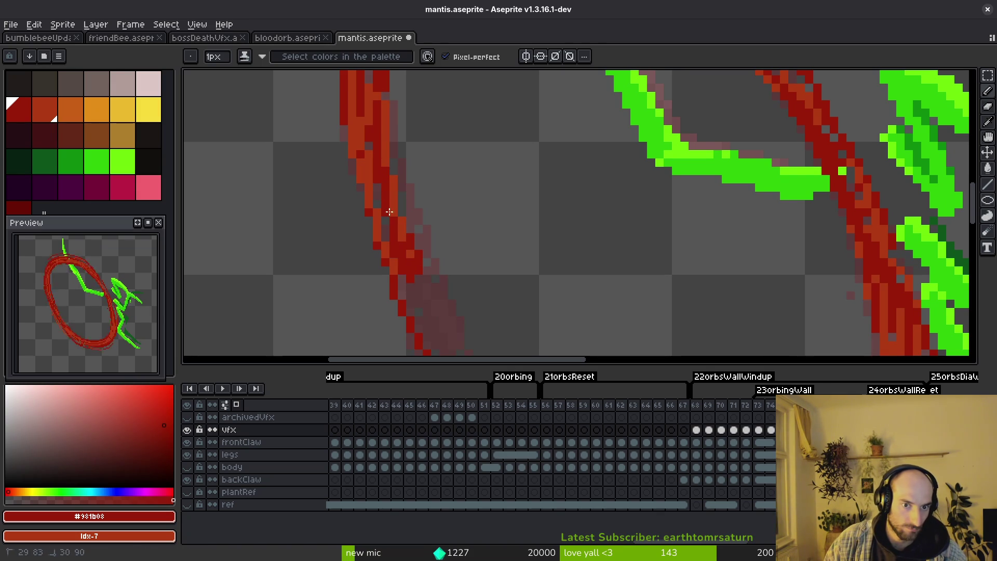
{"action": "mouse_move", "coordinate": [385, 128]}
{"action": "left_mouse_down"}
{"action": "mouse_move", "coordinate": [436, 327]}
{"action": "mouse_move", "coordinate": [365, 141]}
{"action": "mouse_move", "coordinate": [441, 300]}
{"action": "left_mouse_up"}
{"action": "scroll", "coordinate": [457, 279], "scroll_direction": "down", "scroll_amount": 2}
{"action": "scroll", "coordinate": [365, 141], "scroll_direction": "up", "scroll_amount": 2}
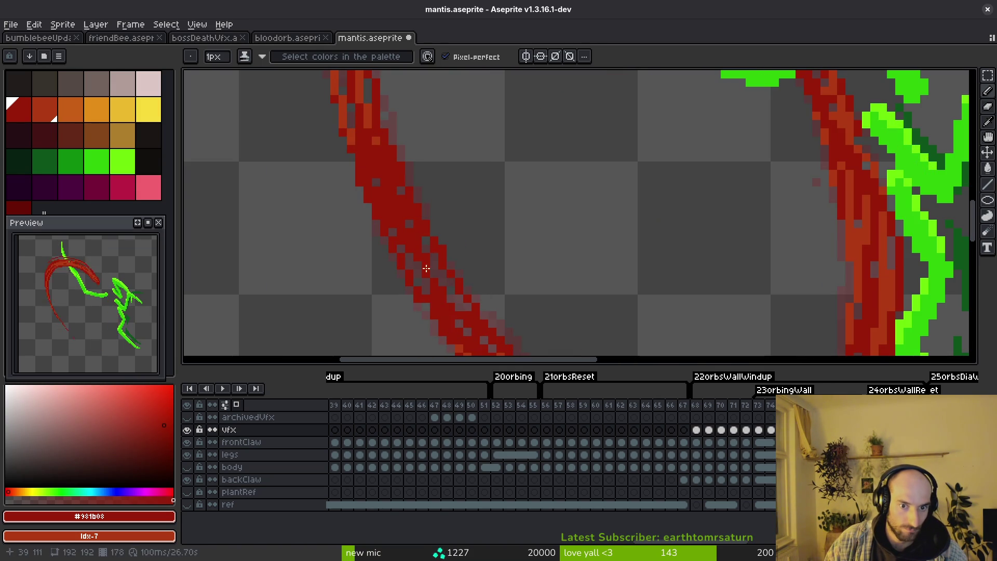
{"action": "scroll", "coordinate": [401, 239], "scroll_direction": "down", "scroll_amount": 2}
{"action": "scroll", "coordinate": [356, 149], "scroll_direction": "up", "scroll_amount": 2}
Step: Darken the lower-left arc and the top curve, varying the reds along the upper right
{"action": "left_click_drag", "start_coordinate": [356, 148], "coordinate": [436, 328]}
{"action": "left_click_drag", "start_coordinate": [385, 205], "coordinate": [475, 342]}
{"action": "scroll", "coordinate": [468, 300], "scroll_direction": "down", "scroll_amount": 2}
{"action": "scroll", "coordinate": [472, 305], "scroll_direction": "up", "scroll_amount": 1}
{"action": "scroll", "coordinate": [435, 227], "scroll_direction": "up", "scroll_amount": 1}
{"action": "scroll", "coordinate": [417, 94], "scroll_direction": "down", "scroll_amount": 2}
{"action": "scroll", "coordinate": [516, 138], "scroll_direction": "up", "scroll_amount": 2}
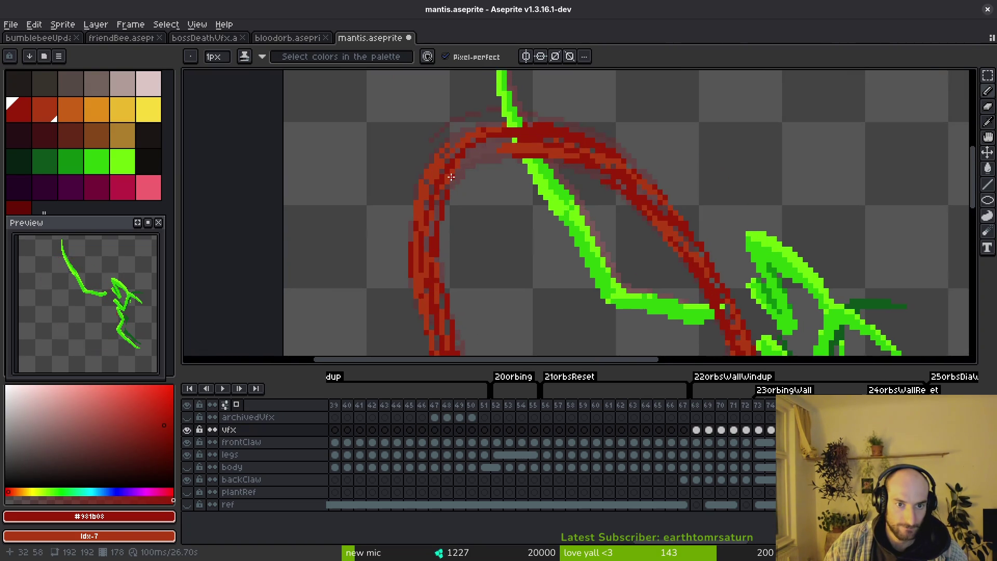
{"action": "scroll", "coordinate": [517, 139], "scroll_direction": "up", "scroll_amount": 1}
{"action": "left_click_drag", "start_coordinate": [545, 138], "coordinate": [477, 165]}
{"action": "mouse_move", "coordinate": [534, 142]}
{"action": "left_mouse_down"}
{"action": "mouse_move", "coordinate": [568, 125]}
{"action": "mouse_move", "coordinate": [464, 161]}
{"action": "mouse_move", "coordinate": [415, 265]}
{"action": "left_mouse_up"}
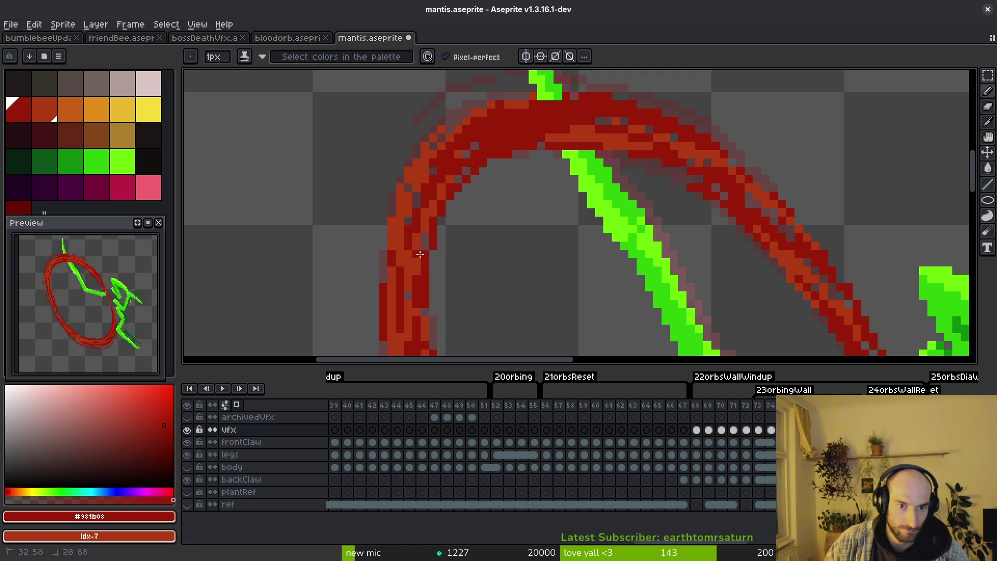
{"action": "left_click_drag", "start_coordinate": [471, 162], "coordinate": [443, 198]}
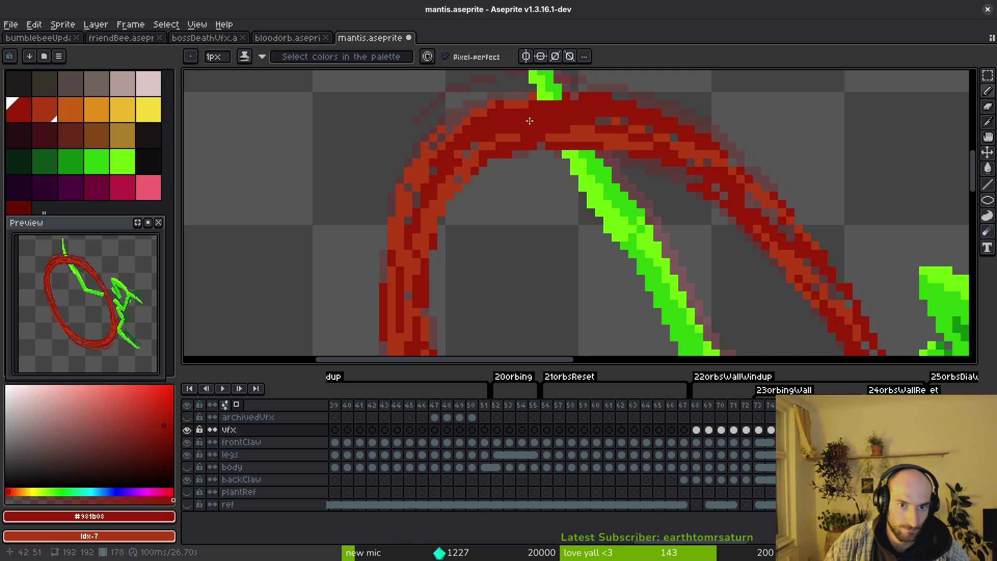
{"action": "left_click_drag", "start_coordinate": [598, 118], "coordinate": [628, 128]}
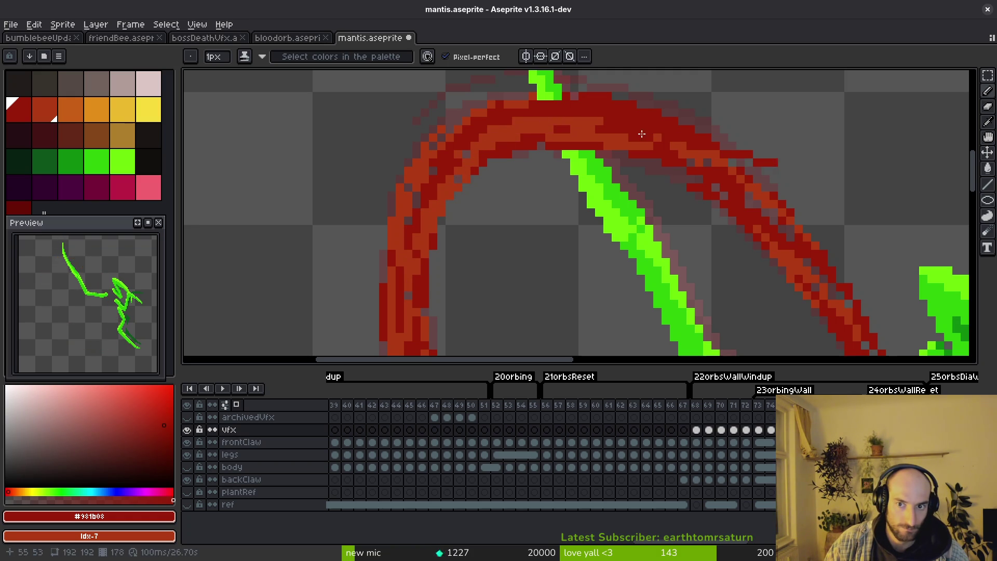
{"action": "mouse_move", "coordinate": [563, 110]}
{"action": "left_mouse_down"}
{"action": "mouse_move", "coordinate": [717, 164]}
{"action": "mouse_move", "coordinate": [634, 115]}
{"action": "mouse_move", "coordinate": [749, 192]}
{"action": "mouse_move", "coordinate": [749, 206]}
{"action": "left_mouse_up"}
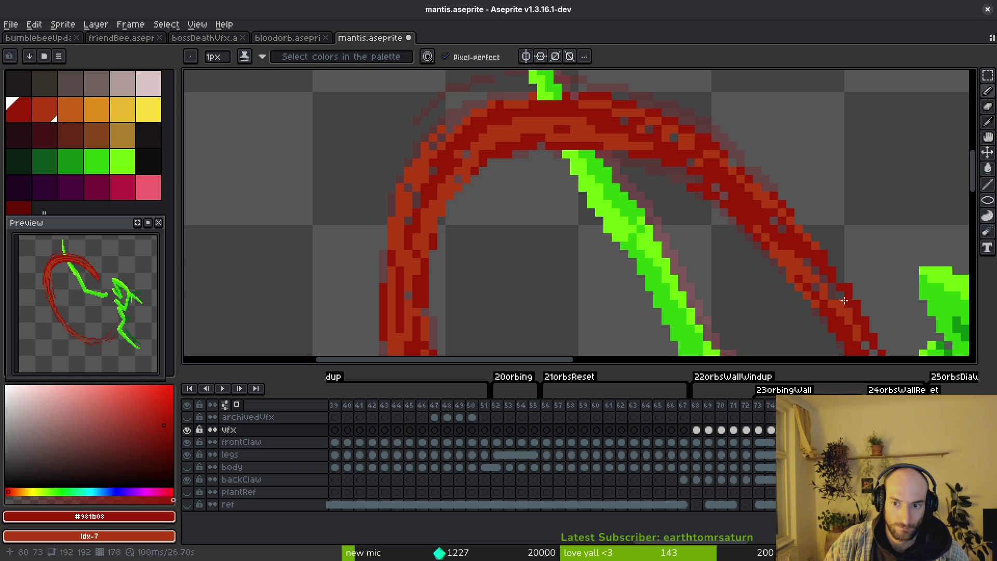
{"action": "scroll", "coordinate": [748, 234], "scroll_direction": "down", "scroll_amount": 3}
{"action": "scroll", "coordinate": [500, 190], "scroll_direction": "up", "scroll_amount": 3}
Step: Darken the arc's right side going downward and a few pixels on its lower curve
{"action": "left_click_drag", "start_coordinate": [508, 140], "coordinate": [540, 263]}
{"action": "left_click_drag", "start_coordinate": [506, 203], "coordinate": [509, 231]}
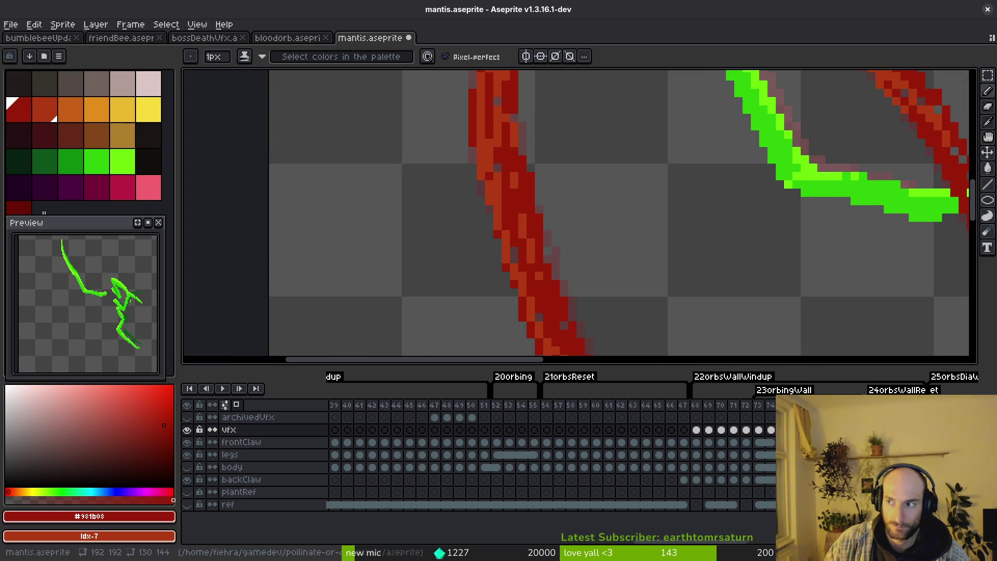
{"action": "scroll", "coordinate": [553, 310], "scroll_direction": "down", "scroll_amount": 2}
{"action": "scroll", "coordinate": [409, 184], "scroll_direction": "up", "scroll_amount": 2}
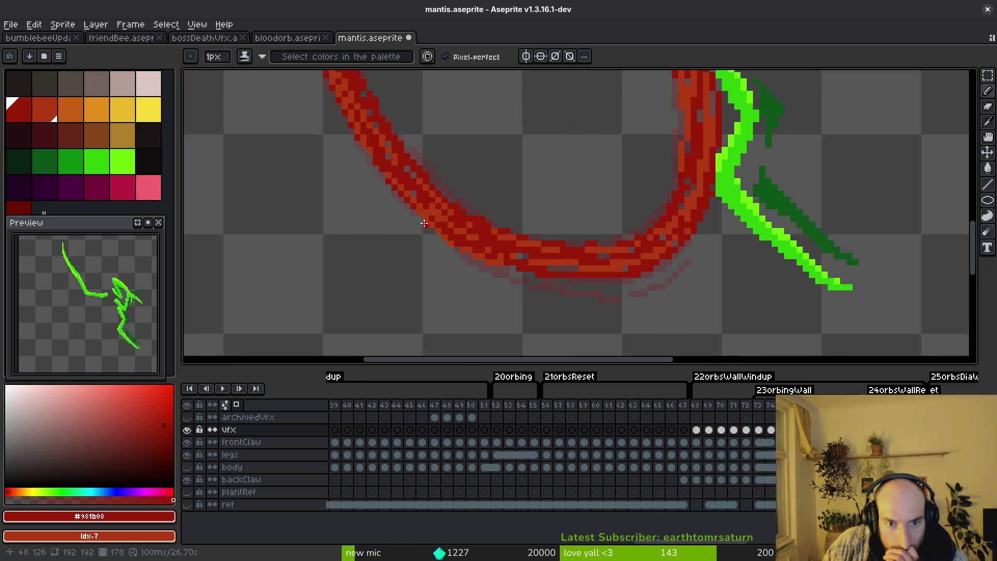
{"action": "left_click_drag", "start_coordinate": [549, 267], "coordinate": [557, 271]}
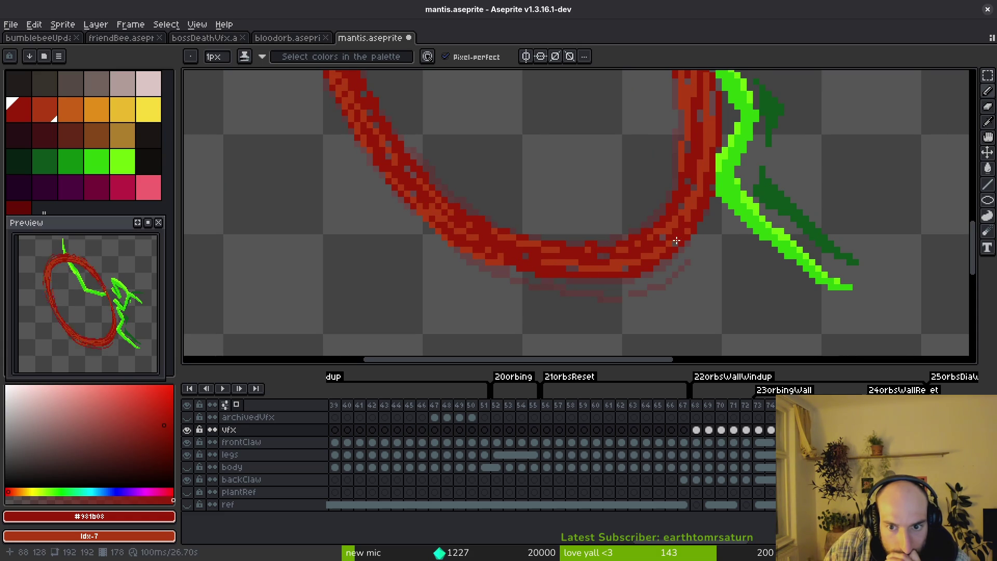
{"action": "scroll", "coordinate": [675, 242], "scroll_direction": "down", "scroll_amount": 1}
{"action": "scroll", "coordinate": [674, 242], "scroll_direction": "down", "scroll_amount": 1}
{"action": "scroll", "coordinate": [653, 216], "scroll_direction": "up", "scroll_amount": 1}
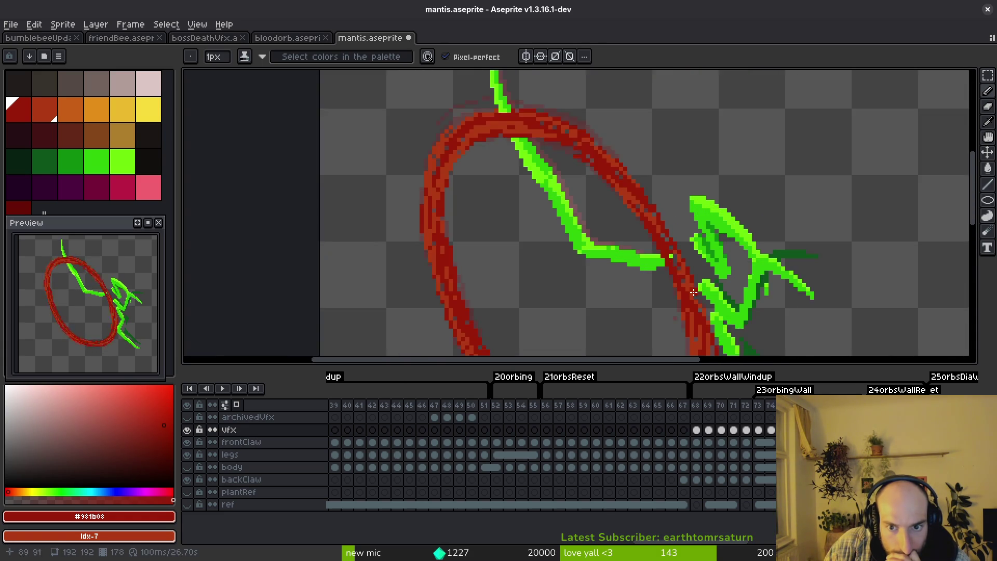
{"action": "scroll", "coordinate": [653, 216], "scroll_direction": "up", "scroll_amount": 1}
{"action": "scroll", "coordinate": [631, 183], "scroll_direction": "down", "scroll_amount": 2}
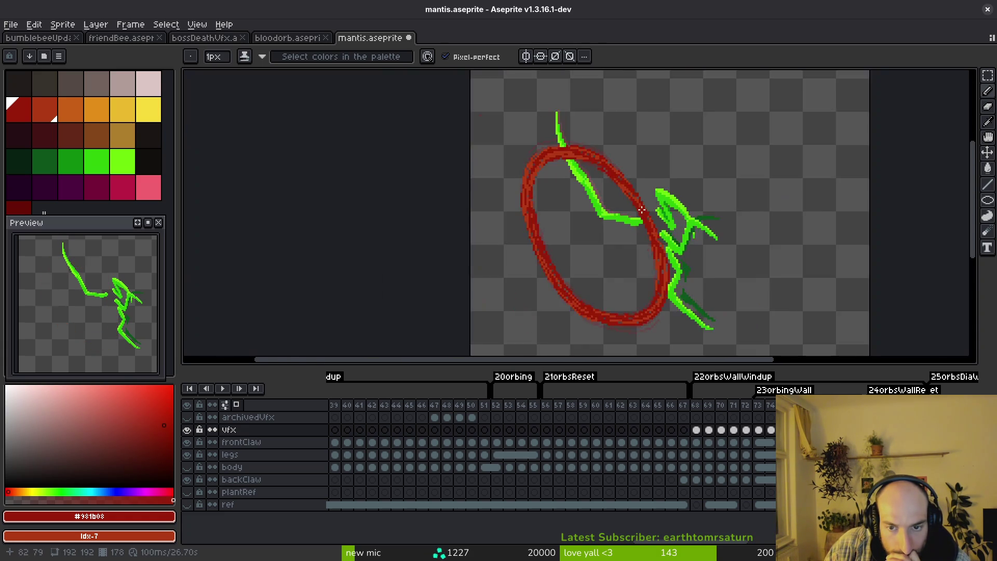
{"action": "scroll", "coordinate": [585, 176], "scroll_direction": "up", "scroll_amount": 2}
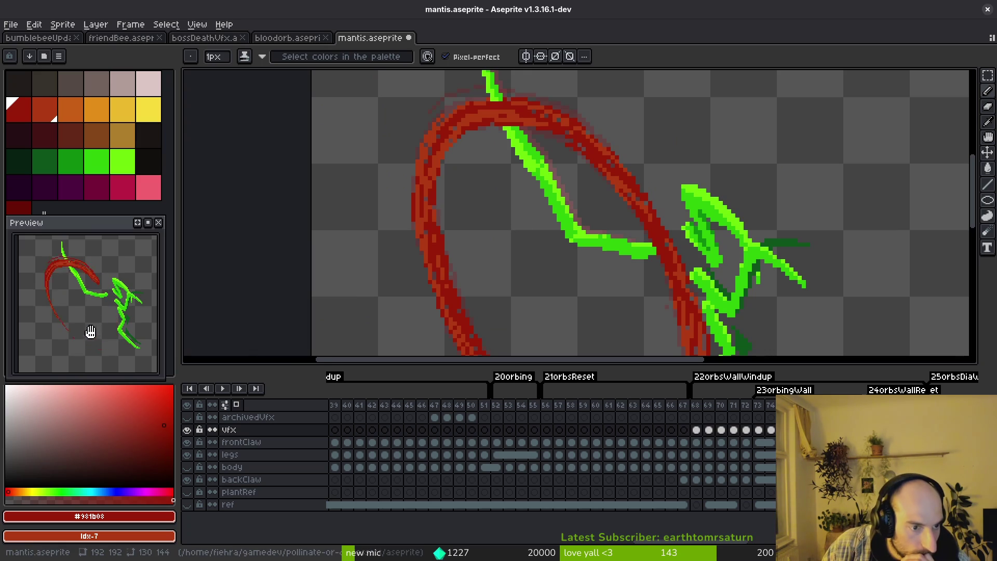
Step: Flip back and forth between neighbouring slash frames to compare the shading
{"action": "left_click_drag", "start_coordinate": [84, 335], "coordinate": [81, 332]}
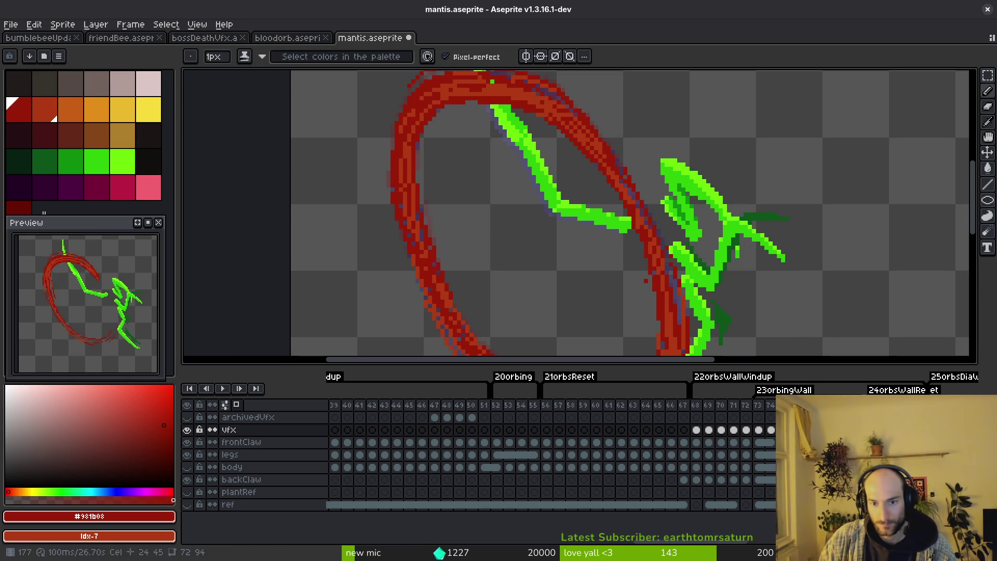
{"action": "key", "text": "Right"}
{"action": "key", "text": "Right"}
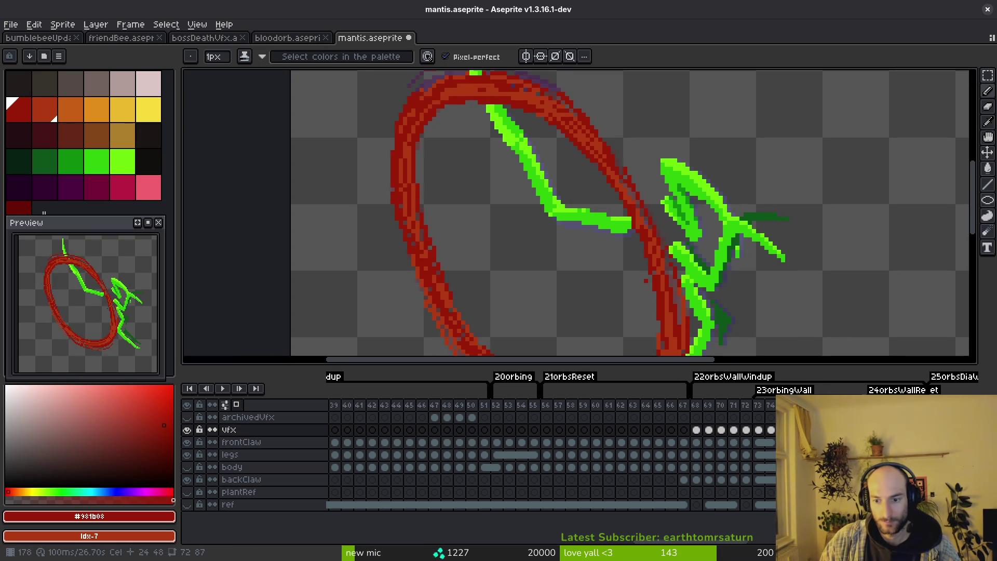
{"action": "key", "text": "Left"}
{"action": "key", "text": "Right"}
{"action": "key", "text": "Left"}
Step: Save the mantis file and move to frames 72–73 on the vfx layer
{"action": "key", "text": "ctrl+s"}
{"action": "key", "text": "Right"}
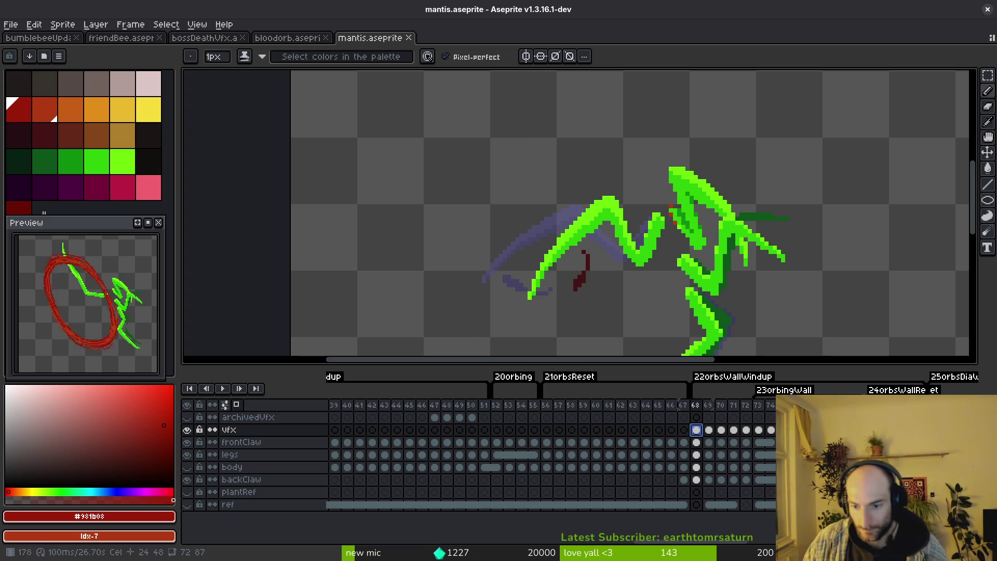
{"action": "key", "text": "Left"}
{"action": "left_click", "coordinate": [745, 429]}
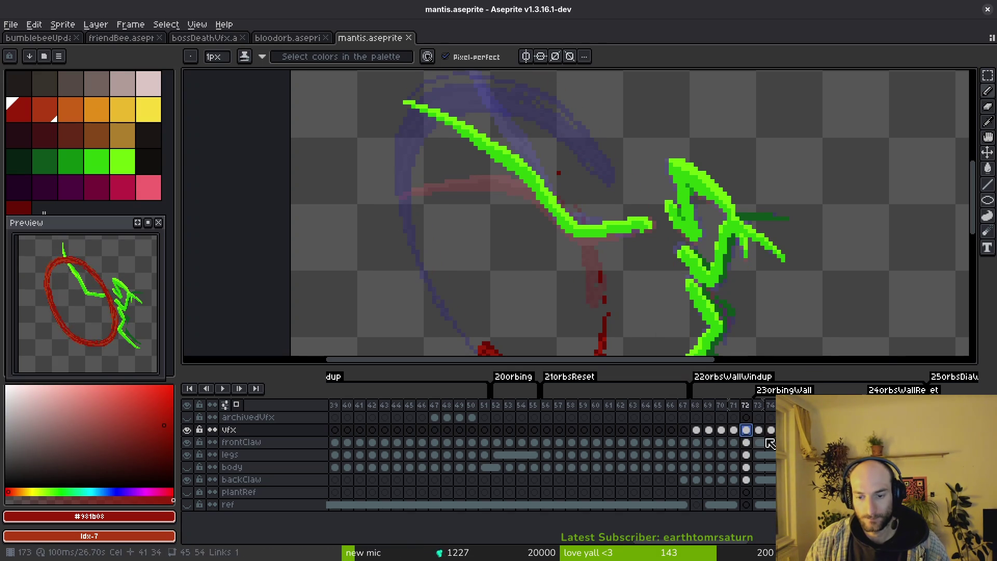
{"action": "key", "text": "Right"}
{"action": "scroll", "coordinate": [628, 247], "scroll_direction": "down", "scroll_amount": 1}
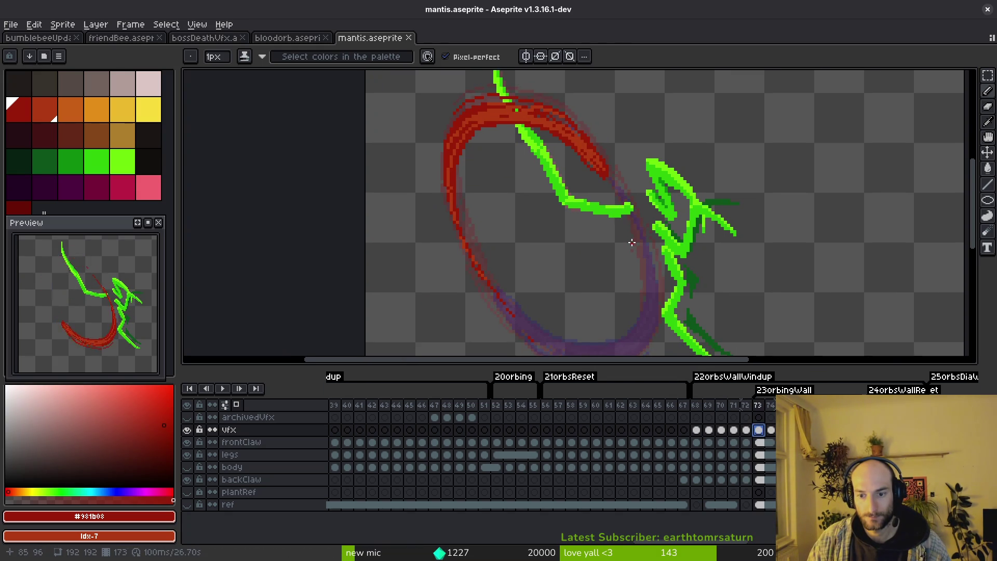
{"action": "scroll", "coordinate": [628, 248], "scroll_direction": "down", "scroll_amount": 1}
Step: Flip between frames 73 and 74, stepping back toward 68 and forward again to compare
{"action": "key", "text": "i"}
{"action": "key", "text": "Right"}
{"action": "key", "text": "Left"}
{"action": "key", "text": "Right"}
{"action": "key", "text": "Left"}
{"action": "key", "text": "Right"}
{"action": "key", "text": "Left"}
{"action": "key", "text": "Left"}
{"action": "key", "text": "Left"}
{"action": "key", "text": "Left"}
{"action": "key", "text": "Left"}
{"action": "key", "text": "Left"}
{"action": "key", "text": "Right"}
{"action": "key", "text": "Right"}
{"action": "key", "text": "Right"}
{"action": "key", "text": "Right"}
{"action": "key", "text": "Right"}
{"action": "key", "text": "Right"}
{"action": "key", "text": "Right"}
{"action": "key", "text": "Right"}
{"action": "key", "text": "Left"}
{"action": "key", "text": "Left"}
{"action": "key", "text": "Left"}
{"action": "key", "text": "Left"}
{"action": "key", "text": "Left"}
{"action": "key", "text": "Left"}
{"action": "key", "text": "Right"}
{"action": "key", "text": "Right"}
{"action": "key", "text": "Right"}
{"action": "key", "text": "Right"}
Step: Advance past frame 73 to the full-ring frame, then jump back to frame 68 on archivedVfx
{"action": "key", "text": "Right"}
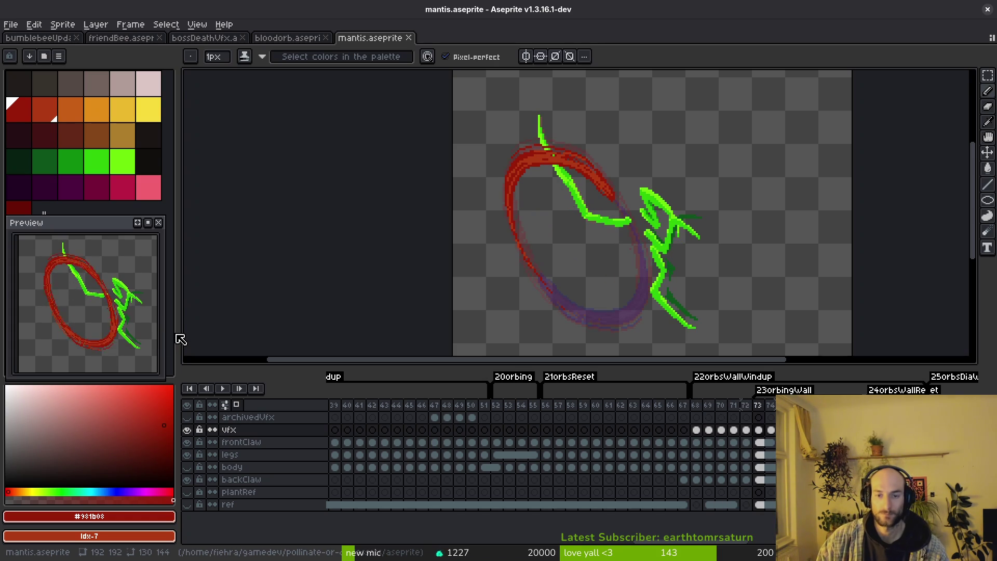
{"action": "key", "text": "Right"}
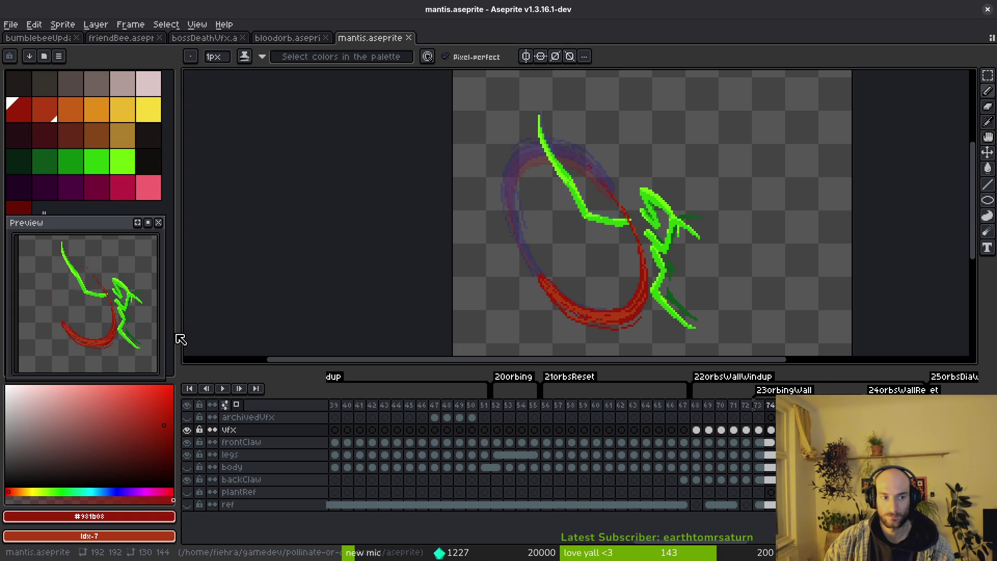
{"action": "key", "text": "Right"}
{"action": "key", "text": "Right"}
{"action": "left_click", "coordinate": [695, 418]}
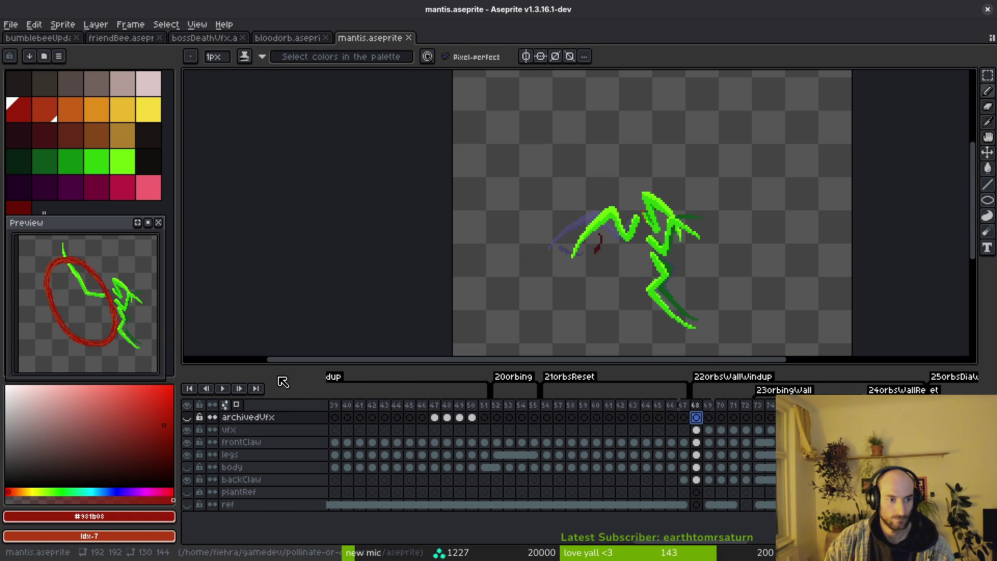
Step: Jump to a later slash frame and step through the neighbouring poses
{"action": "left_click", "coordinate": [761, 406]}
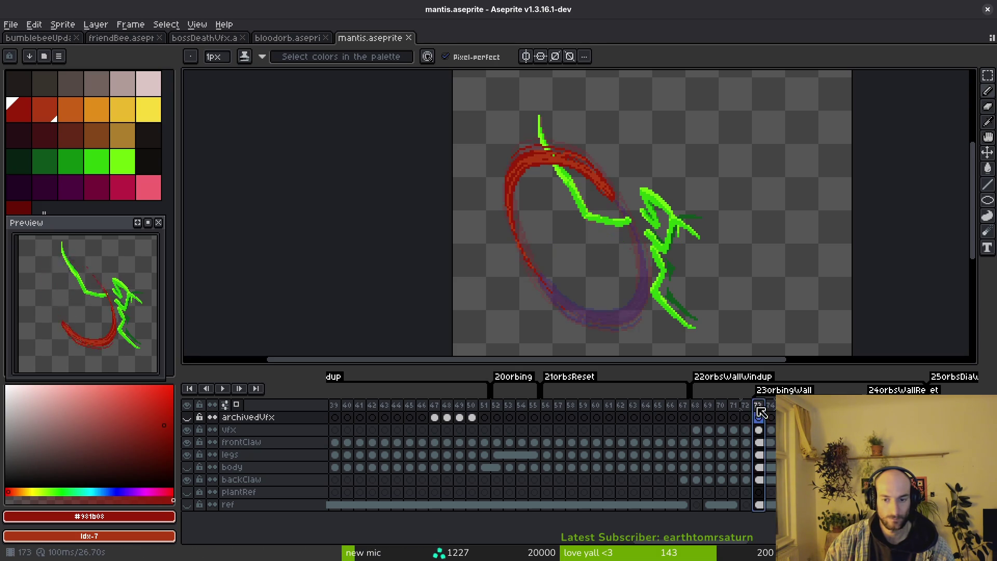
{"action": "key", "text": "Left"}
{"action": "key", "text": "i"}
{"action": "key", "text": "Left"}
{"action": "key", "text": "Left"}
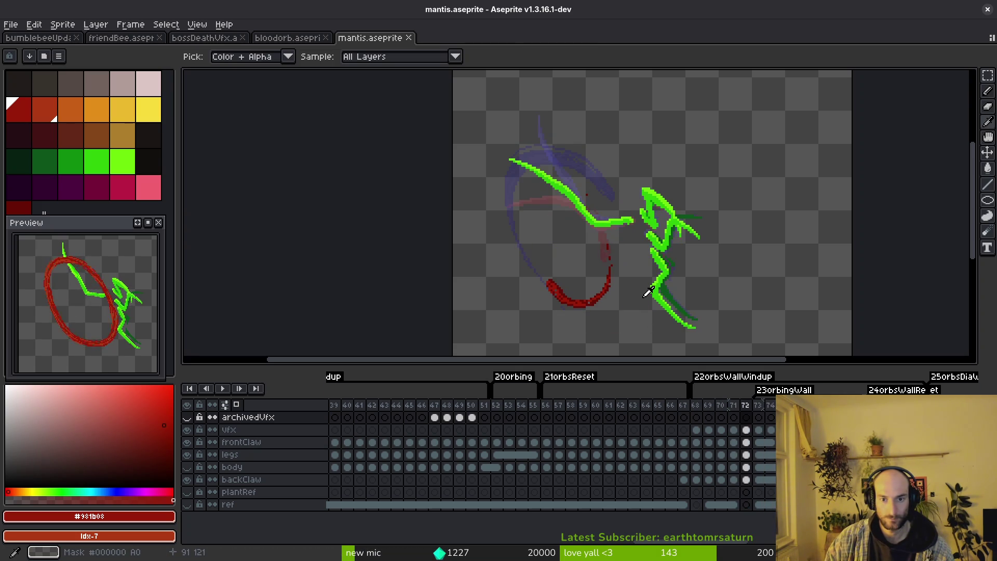
{"action": "key", "text": "Right"}
{"action": "key", "text": "b"}
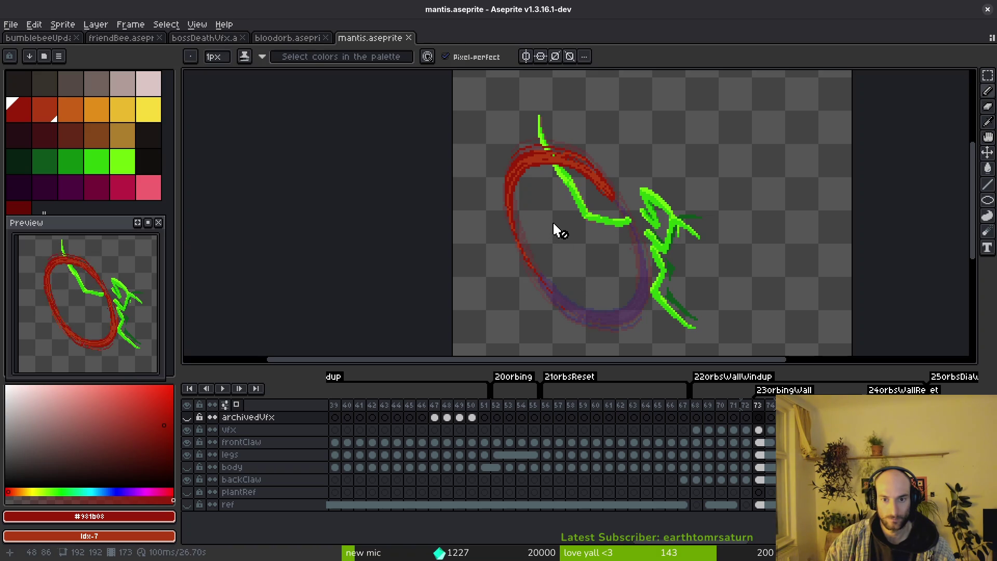
{"action": "key", "text": "Right"}
Step: Settle on the frame where the red arc's tip reaches toward the mantis's claw
{"action": "key", "text": "i"}
{"action": "key", "text": "Right"}
{"action": "key", "text": "b"}
{"action": "key", "text": "i"}
{"action": "key", "text": "Right"}
{"action": "key", "text": "Right"}
{"action": "key", "text": "b"}
{"action": "scroll", "coordinate": [583, 205], "scroll_direction": "up", "scroll_amount": 1}
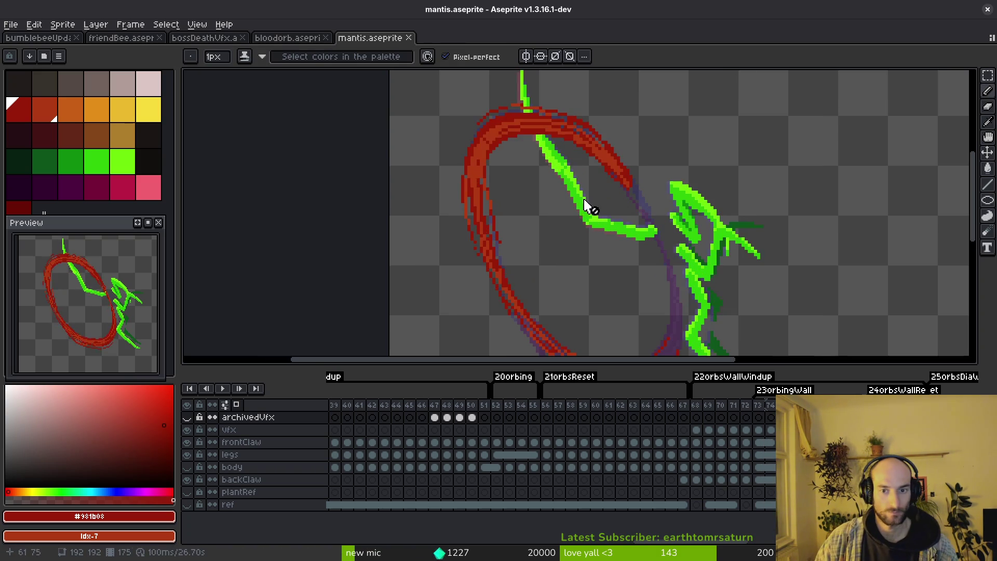
{"action": "scroll", "coordinate": [636, 161], "scroll_direction": "up", "scroll_amount": 1}
{"action": "key", "text": "m"}
{"action": "left_click_drag", "start_coordinate": [662, 182], "coordinate": [573, 94]}
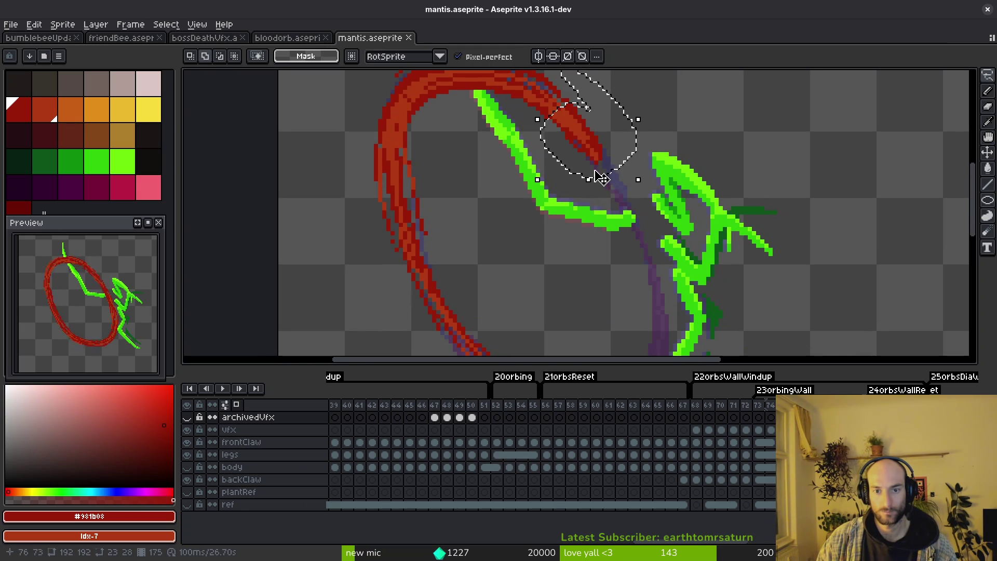
Step: Make the vfx layer active and restore the freehand selection around the arc tip
{"action": "key", "text": "F3"}
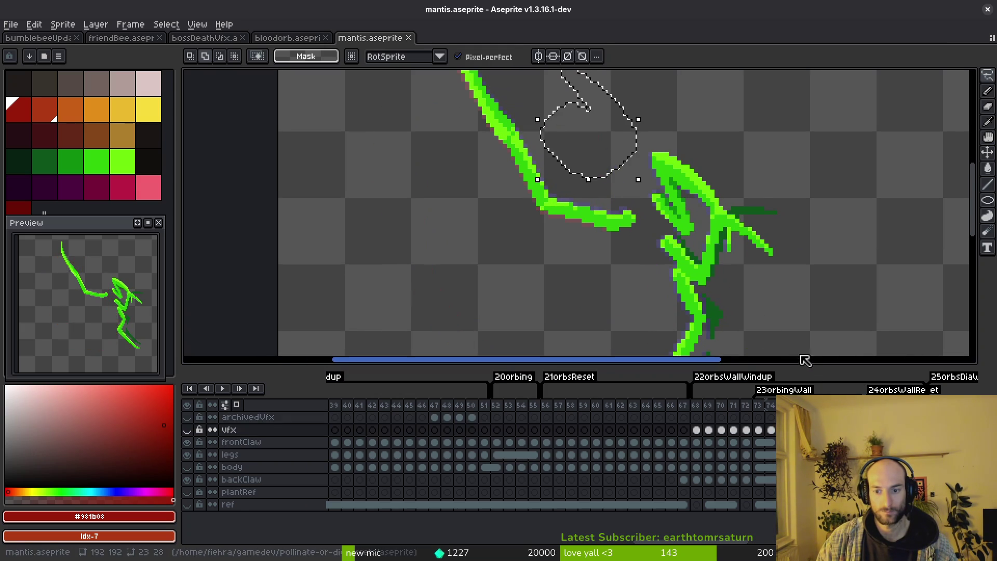
{"action": "key", "text": "ctrl+z"}
{"action": "key", "text": "i"}
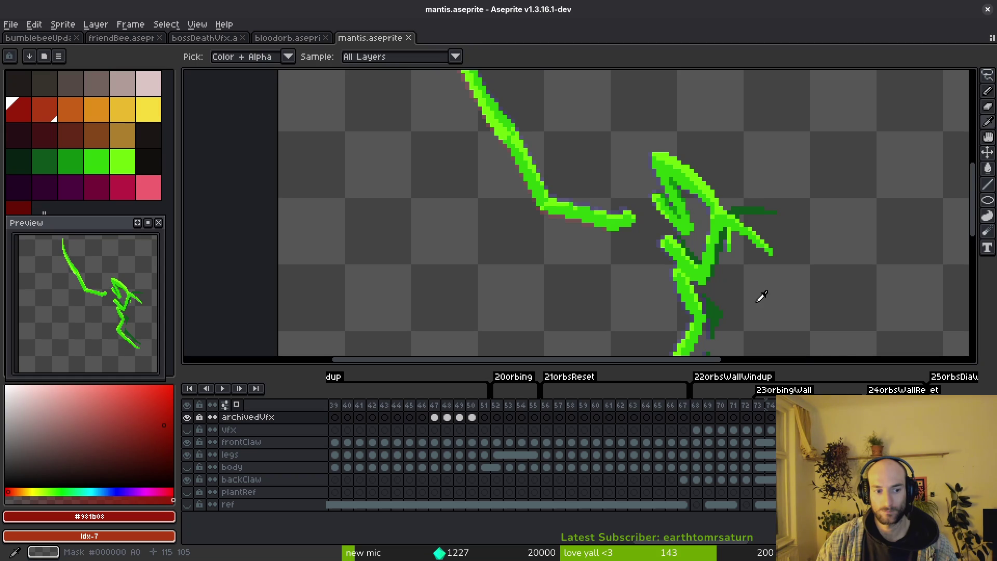
{"action": "key", "text": "Down"}
{"action": "key", "text": "v"}
{"action": "key", "text": "ctrl+z"}
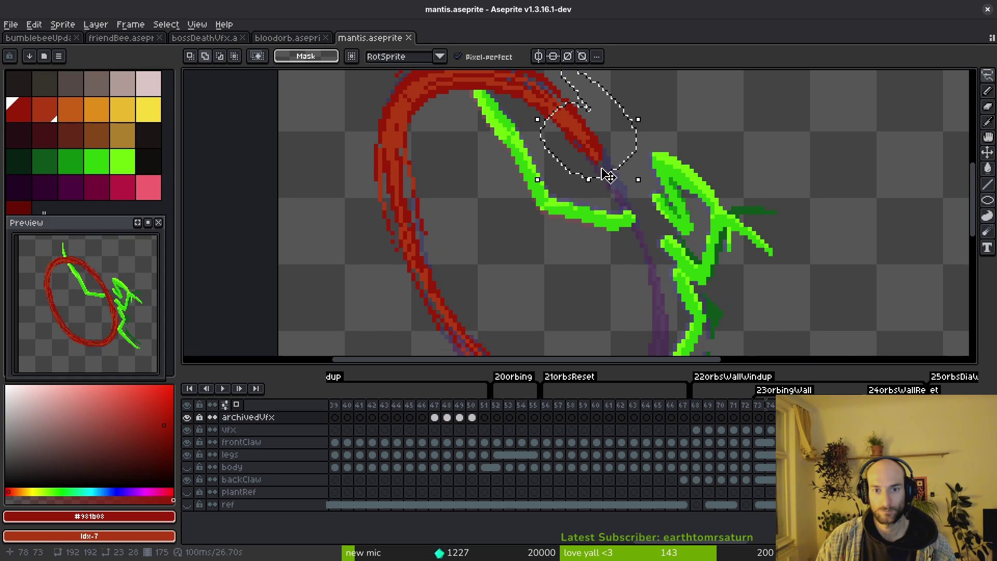
{"action": "key", "text": "i"}
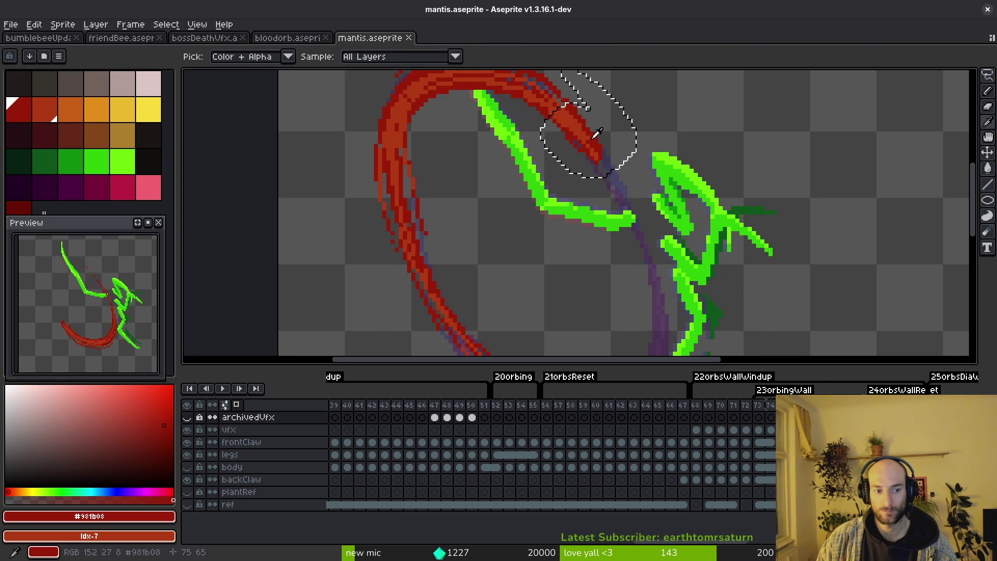
{"action": "left_click", "coordinate": [596, 134], "text": "ctrl"}
Step: Move the selected arc tip down-right, rotate it about -3.6° and commit it in place
{"action": "key", "text": "m"}
{"action": "mouse_move", "coordinate": [603, 148]}
{"action": "left_mouse_down"}
{"action": "mouse_move", "coordinate": [623, 173]}
{"action": "mouse_move", "coordinate": [621, 166]}
{"action": "left_mouse_up"}
{"action": "left_click_drag", "start_coordinate": [674, 225], "coordinate": [639, 192]}
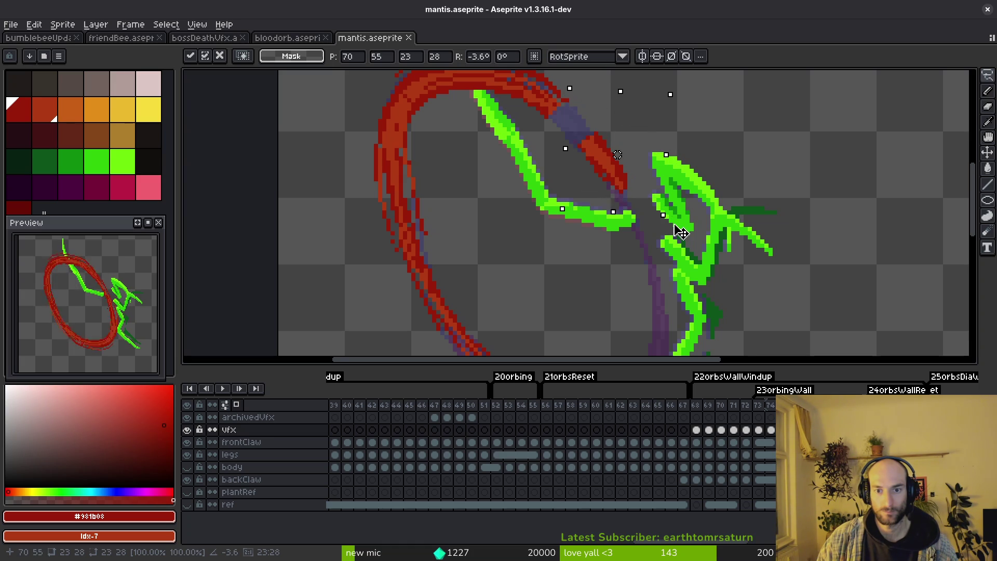
{"action": "scroll", "coordinate": [639, 192], "scroll_direction": "up", "scroll_amount": 2}
{"action": "key", "text": "b"}
{"action": "left_click", "coordinate": [615, 168], "text": "alt"}
{"action": "scroll", "coordinate": [608, 171], "scroll_direction": "up", "scroll_amount": 1}
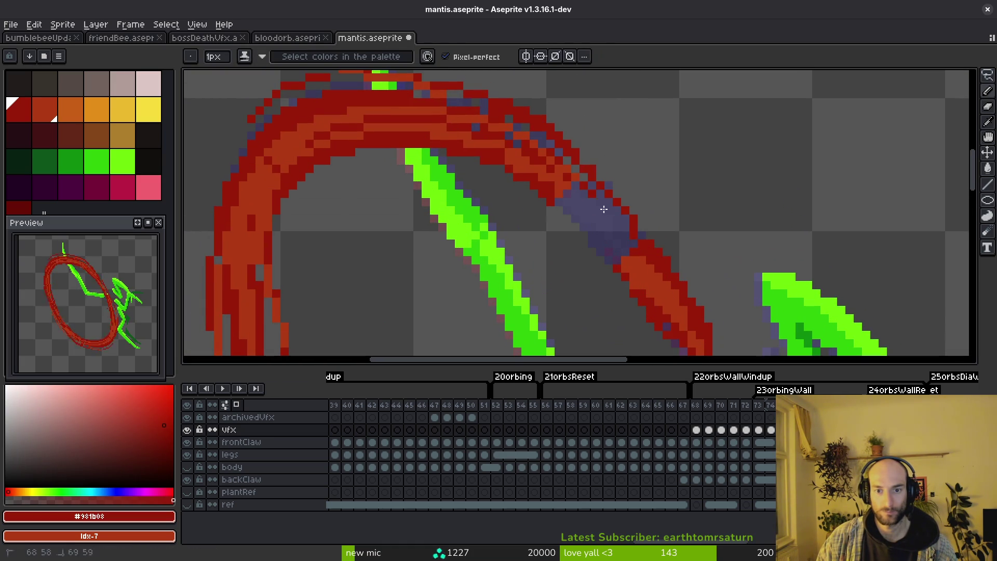
Step: Repaint the leftover purple pixels on the arc in dark red #981b08, sampling colours from the arc
{"action": "left_click_drag", "start_coordinate": [627, 230], "coordinate": [578, 200]}
{"action": "left_click", "coordinate": [616, 242], "text": "alt"}
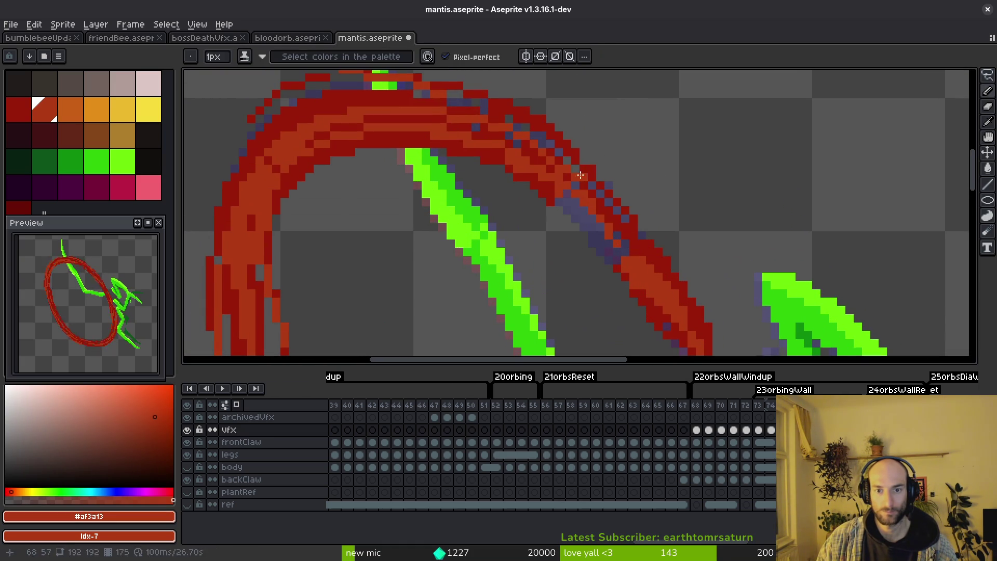
{"action": "left_click", "coordinate": [634, 244], "text": "alt"}
{"action": "left_click_drag", "start_coordinate": [571, 197], "coordinate": [612, 242]}
{"action": "left_click", "coordinate": [612, 243], "text": "alt"}
{"action": "left_click", "coordinate": [632, 232], "text": "alt"}
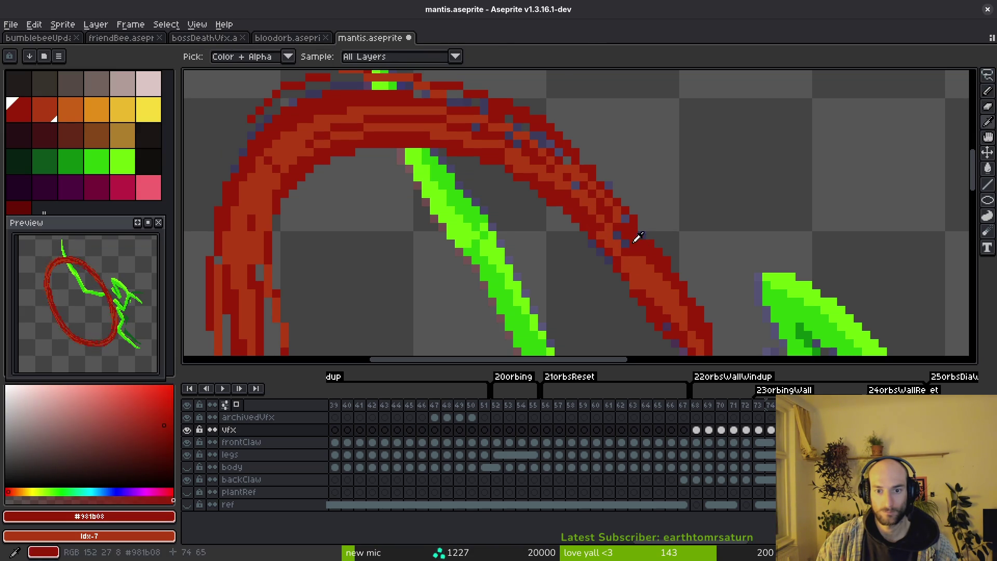
{"action": "left_click", "coordinate": [627, 243], "text": "alt"}
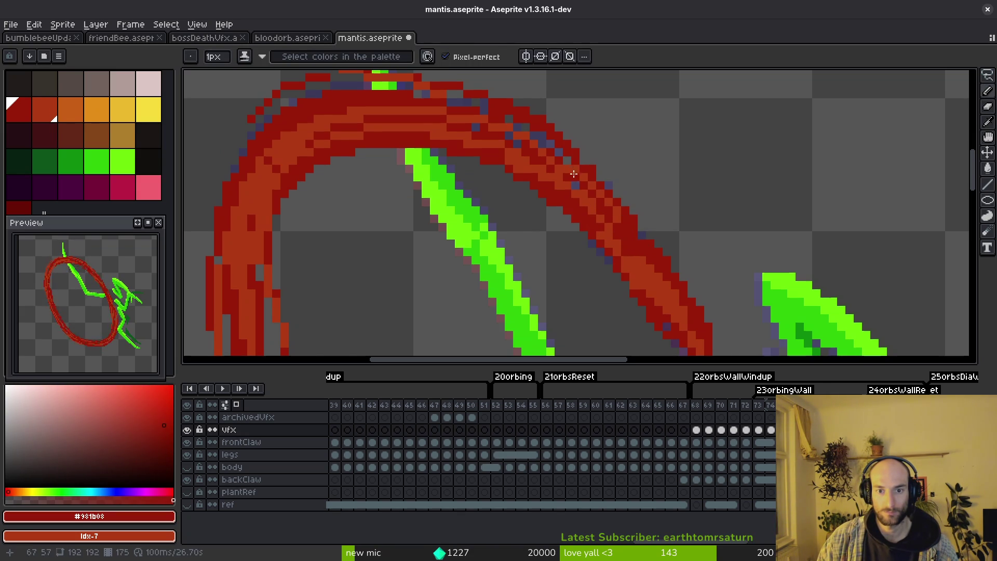
{"action": "scroll", "coordinate": [600, 190], "scroll_direction": "down", "scroll_amount": 3}
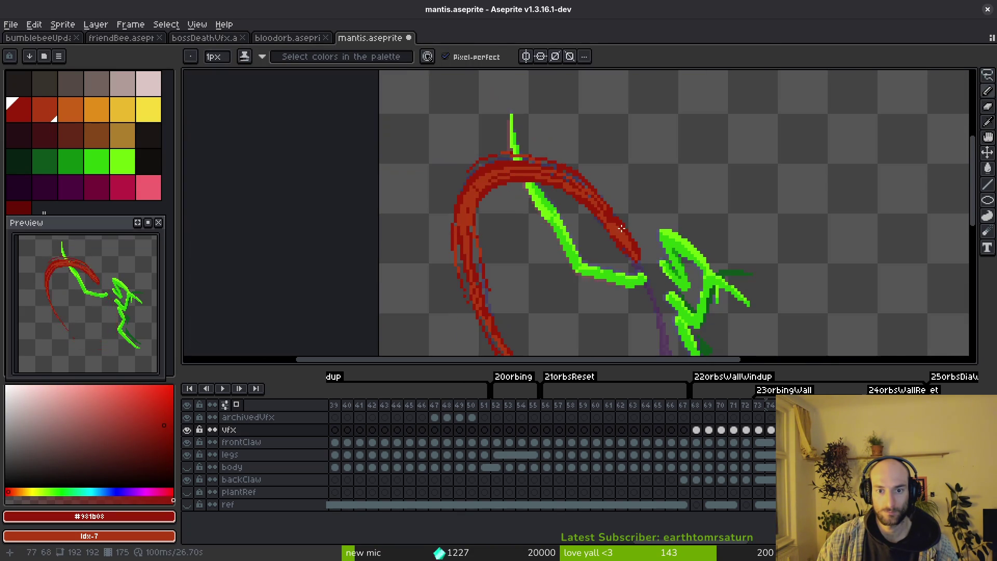
{"action": "scroll", "coordinate": [616, 225], "scroll_direction": "up", "scroll_amount": 3}
Step: Save the sprite and add orange-red #af3a13 highlight pixels along the band's outer edge
{"action": "left_click", "coordinate": [625, 237], "text": "alt"}
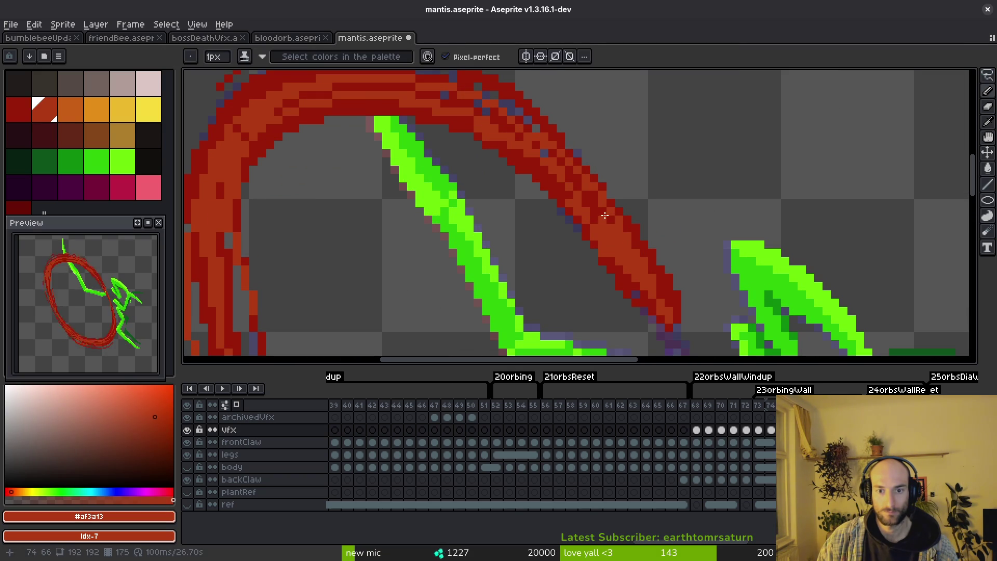
{"action": "key", "text": "ctrl+s"}
{"action": "scroll", "coordinate": [595, 218], "scroll_direction": "down", "scroll_amount": 3}
{"action": "scroll", "coordinate": [608, 242], "scroll_direction": "up", "scroll_amount": 3}
{"action": "scroll", "coordinate": [617, 261], "scroll_direction": "up", "scroll_amount": 1}
{"action": "left_click_drag", "start_coordinate": [612, 262], "coordinate": [514, 177]}
{"action": "key", "text": "ctrl+z"}
{"action": "left_click_drag", "start_coordinate": [618, 278], "coordinate": [465, 146]}
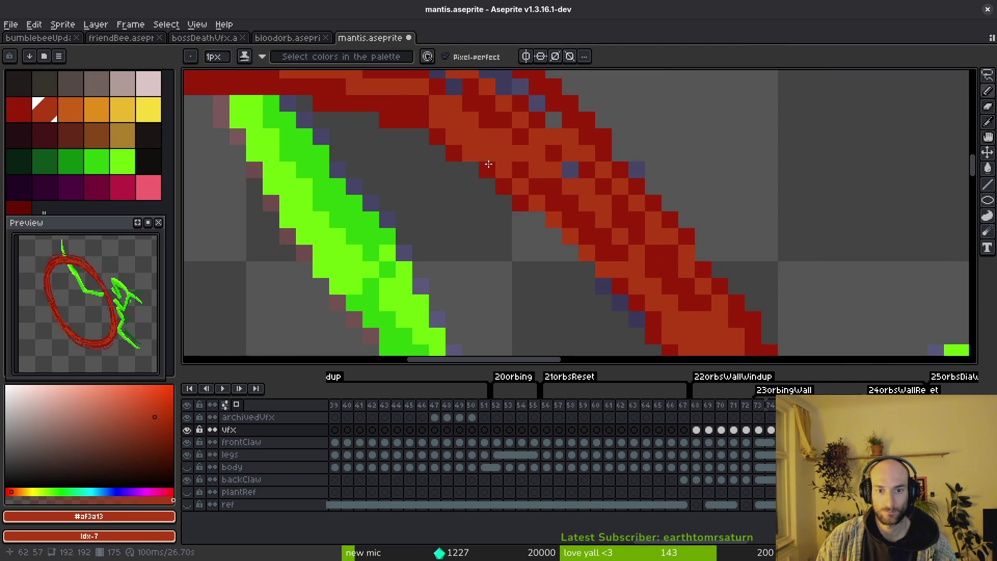
{"action": "scroll", "coordinate": [572, 221], "scroll_direction": "down", "scroll_amount": 2}
{"action": "scroll", "coordinate": [572, 221], "scroll_direction": "down", "scroll_amount": 2}
{"action": "scroll", "coordinate": [577, 218], "scroll_direction": "down", "scroll_amount": 1}
{"action": "scroll", "coordinate": [592, 203], "scroll_direction": "up", "scroll_amount": 3}
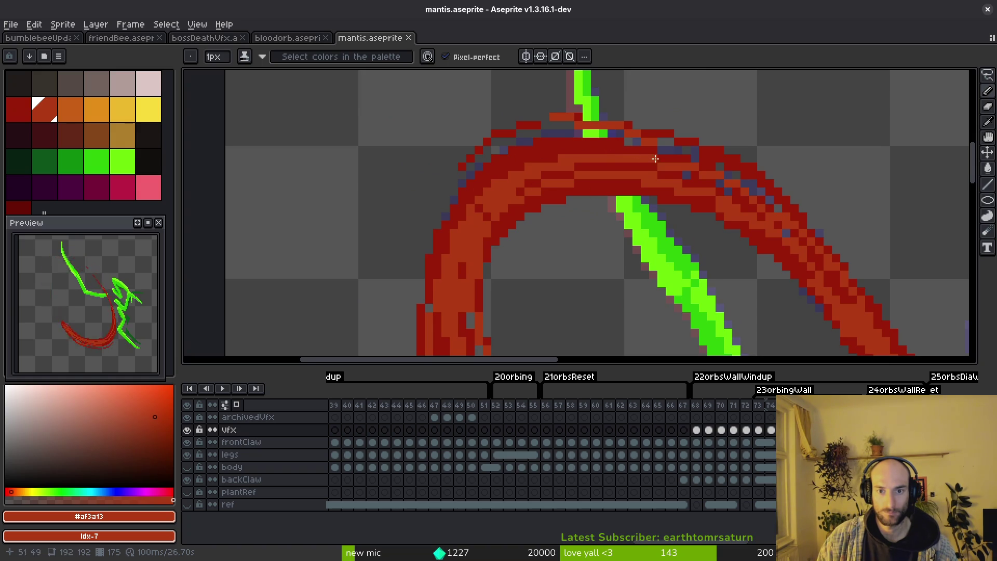
{"action": "left_click_drag", "start_coordinate": [559, 147], "coordinate": [461, 202]}
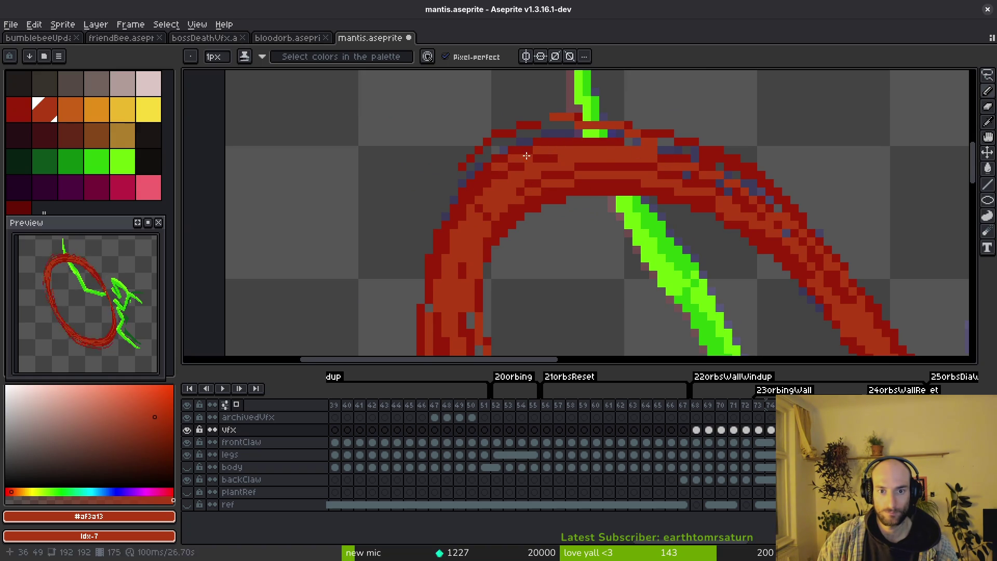
Step: Add orange #af3a13 highlights on the ring's top, save the file and advance one frame
{"action": "left_click", "coordinate": [477, 177], "text": "alt"}
{"action": "scroll", "coordinate": [586, 150], "scroll_direction": "up", "scroll_amount": 1}
{"action": "left_click", "coordinate": [586, 150], "text": "alt"}
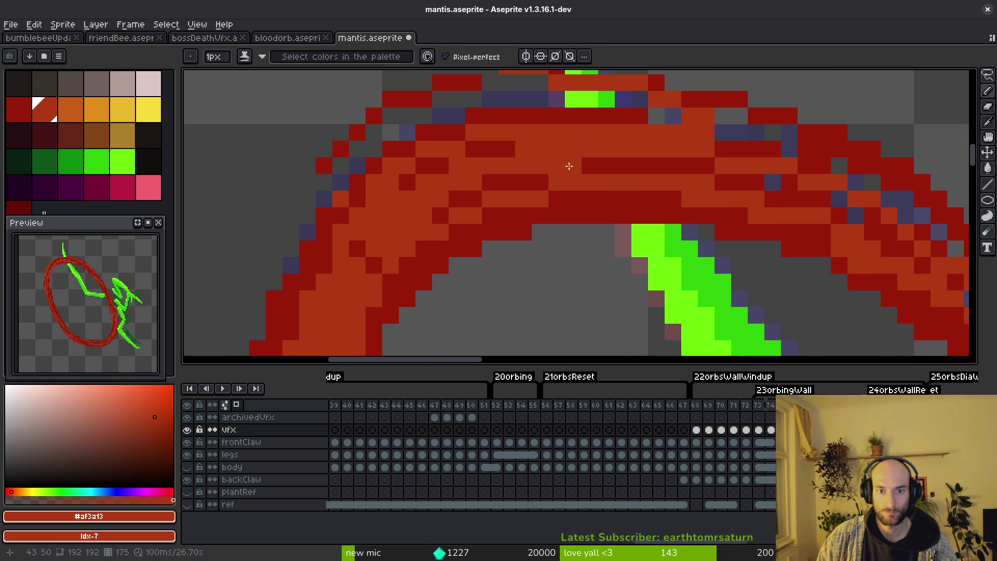
{"action": "scroll", "coordinate": [563, 167], "scroll_direction": "down", "scroll_amount": 1}
{"action": "scroll", "coordinate": [550, 120], "scroll_direction": "up", "scroll_amount": 1}
{"action": "scroll", "coordinate": [669, 140], "scroll_direction": "up", "scroll_amount": 1}
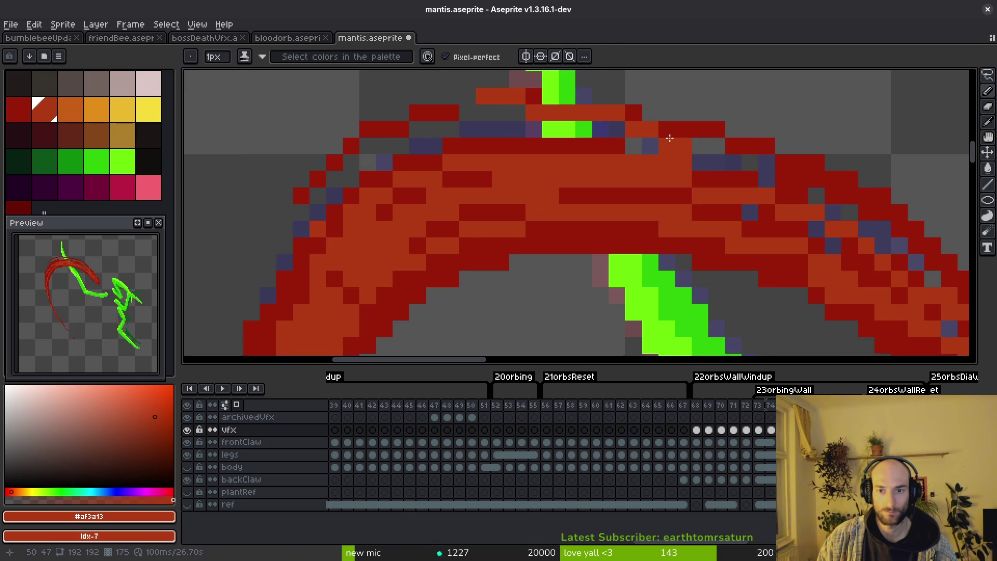
{"action": "scroll", "coordinate": [807, 195], "scroll_direction": "down", "scroll_amount": 1}
{"action": "scroll", "coordinate": [808, 195], "scroll_direction": "up", "scroll_amount": 1}
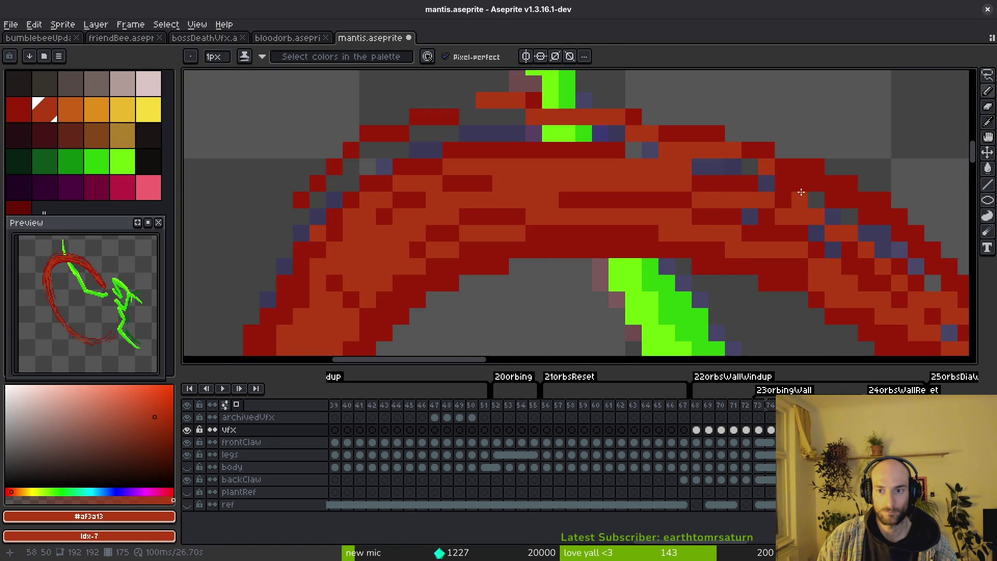
{"action": "scroll", "coordinate": [850, 215], "scroll_direction": "down", "scroll_amount": 1}
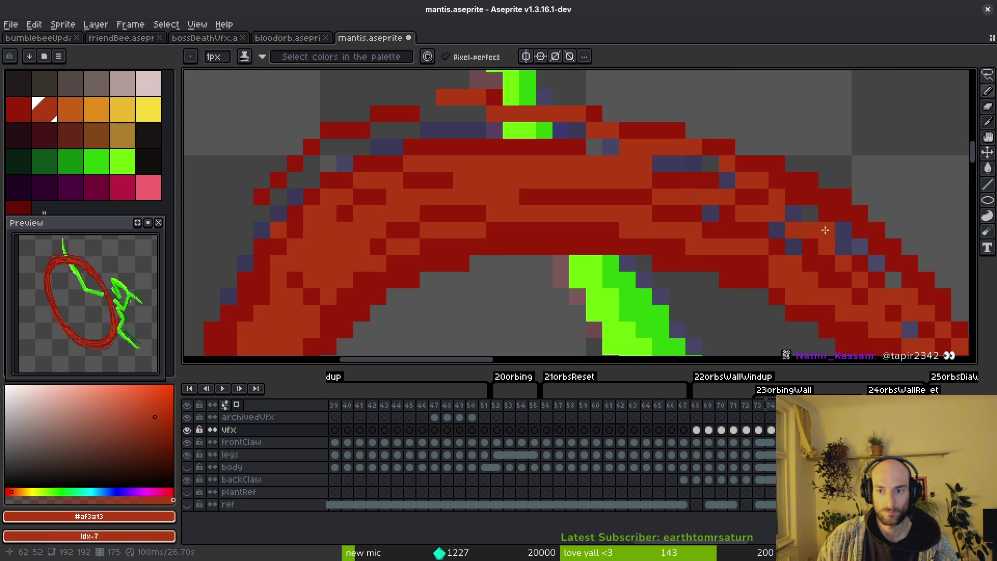
{"action": "key", "text": "ctrl+s"}
{"action": "scroll", "coordinate": [837, 226], "scroll_direction": "down", "scroll_amount": 1}
{"action": "scroll", "coordinate": [698, 205], "scroll_direction": "down", "scroll_amount": 1}
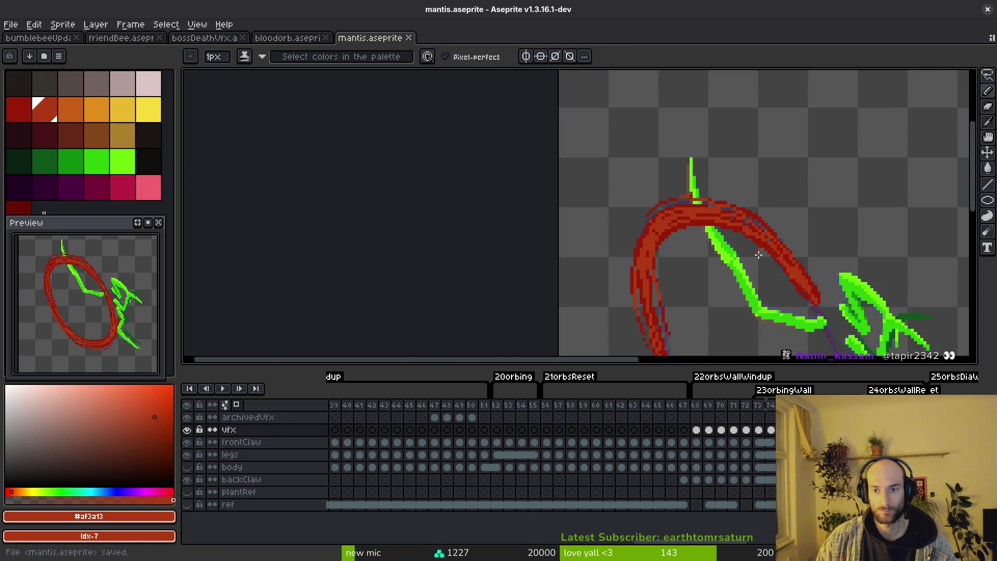
{"action": "scroll", "coordinate": [685, 205], "scroll_direction": "down", "scroll_amount": 1}
{"action": "scroll", "coordinate": [662, 205], "scroll_direction": "down", "scroll_amount": 1}
{"action": "scroll", "coordinate": [631, 205], "scroll_direction": "down", "scroll_amount": 2}
{"action": "key", "text": "Right"}
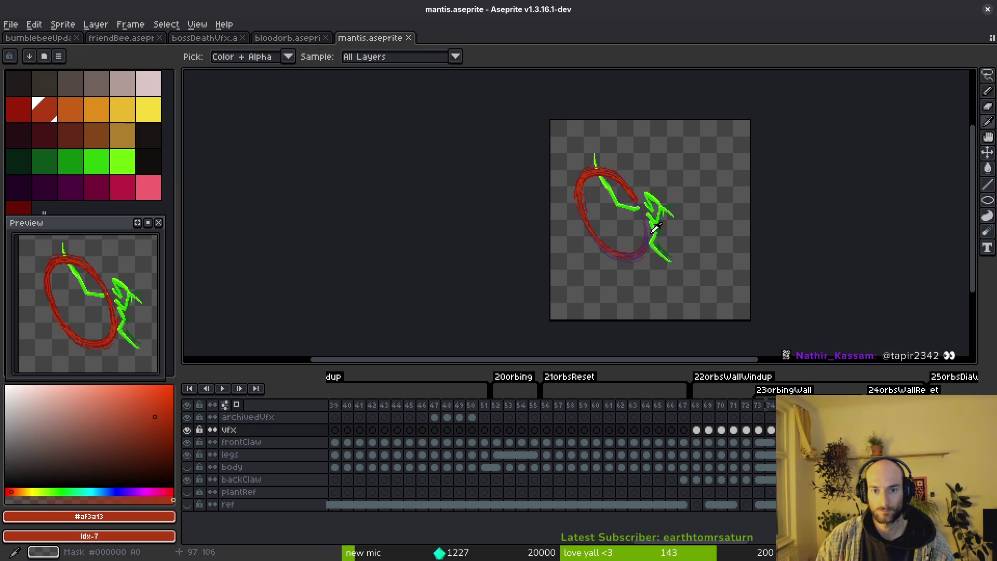
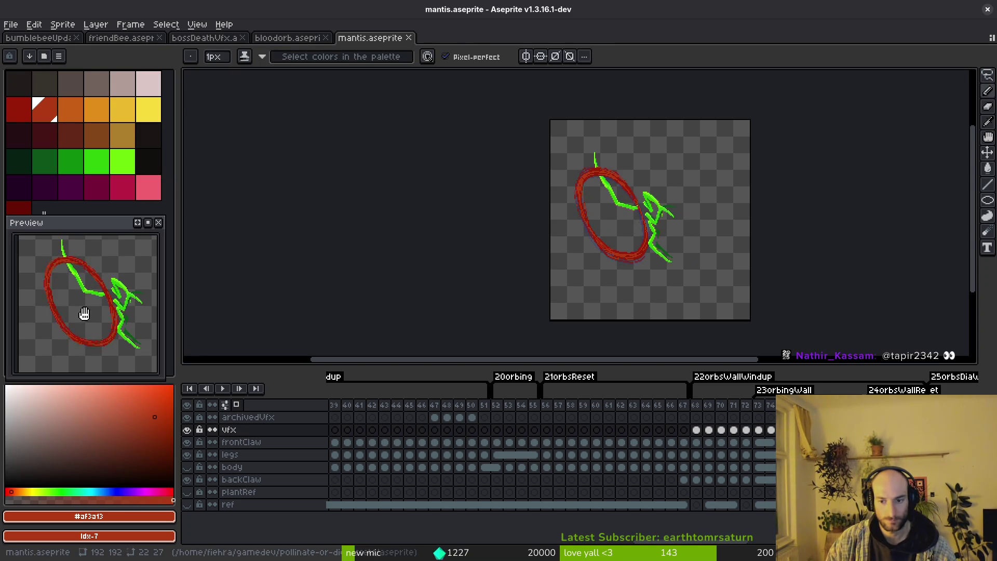
Step: Step through the windup frames around 72 and 83–86, landing on frame 85's partial slash arc
{"action": "key", "text": "i"}
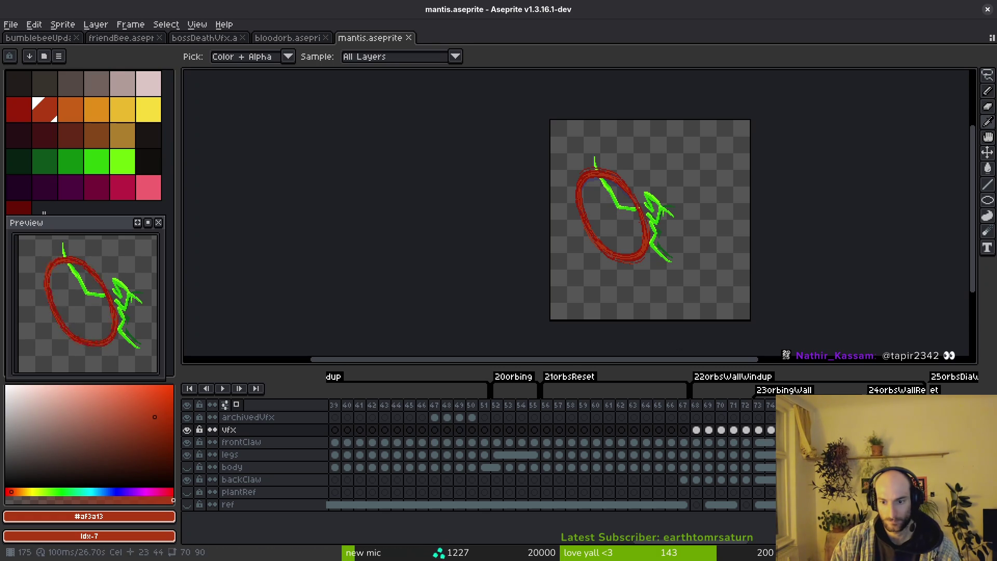
{"action": "key", "text": "Left"}
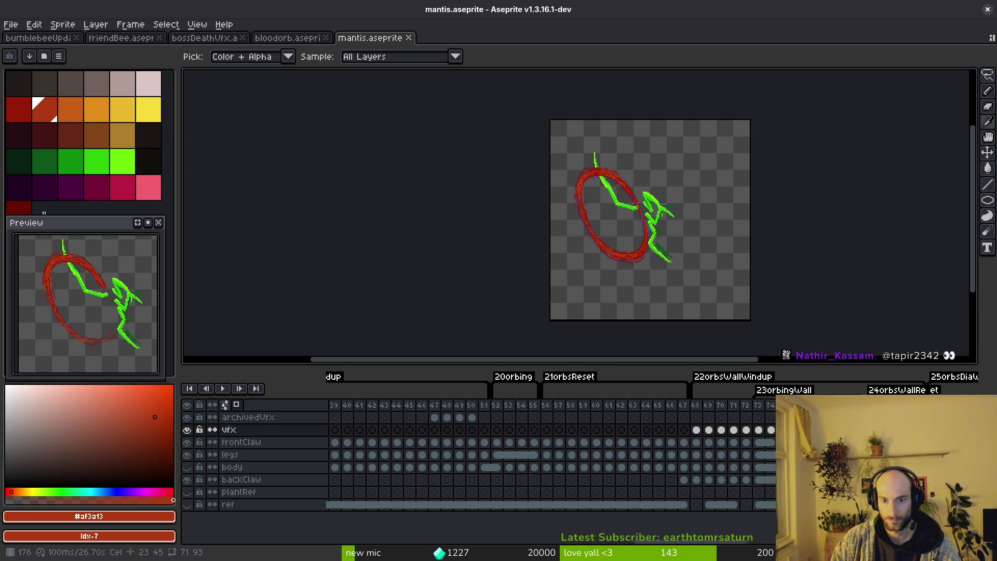
{"action": "key", "text": "Left"}
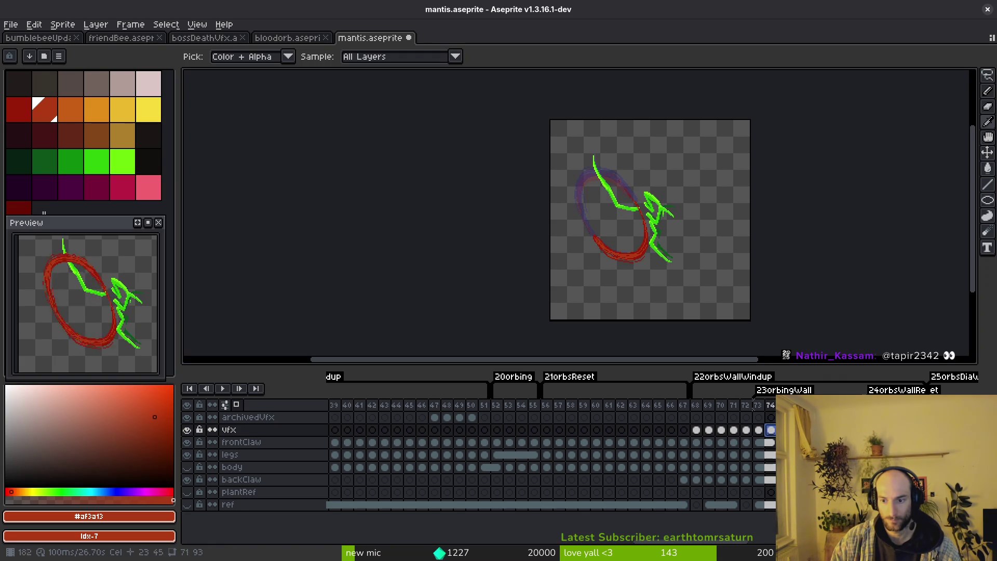
{"action": "left_click", "coordinate": [744, 429]}
{"action": "key", "text": "Right"}
{"action": "key", "text": "Right"}
{"action": "key", "text": "Right"}
{"action": "key", "text": "Right"}
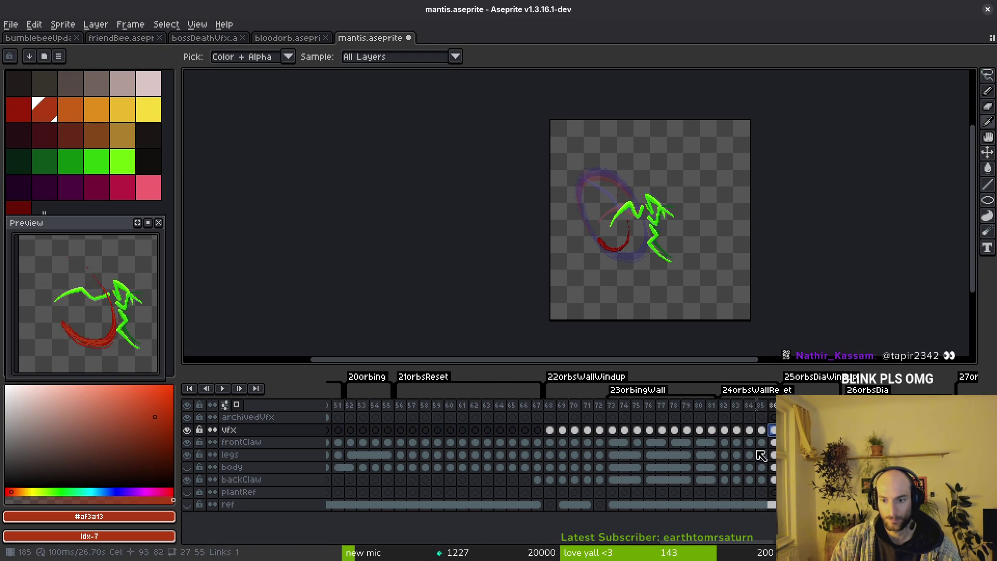
{"action": "left_click", "coordinate": [736, 440]}
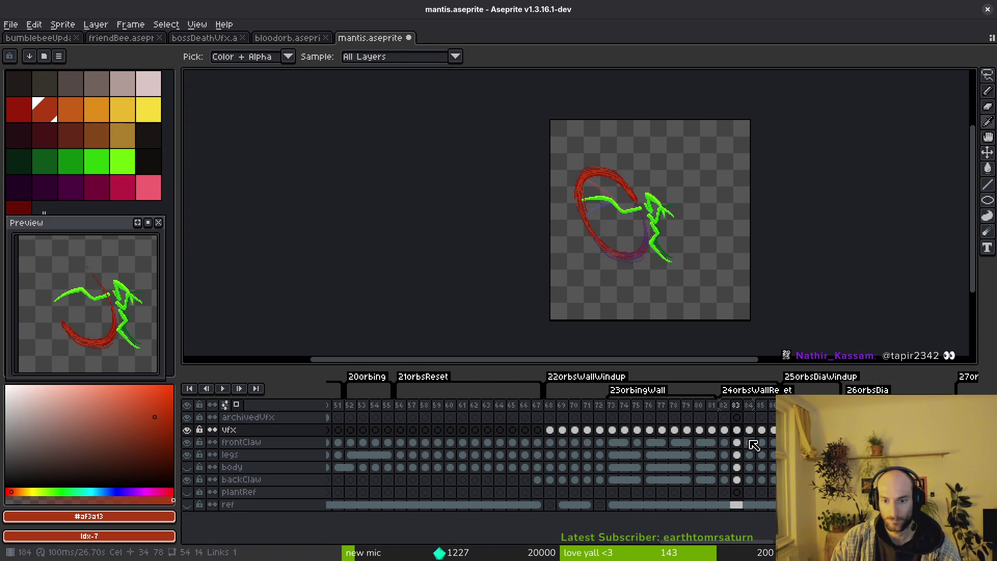
{"action": "left_click_drag", "start_coordinate": [741, 437], "coordinate": [764, 441]}
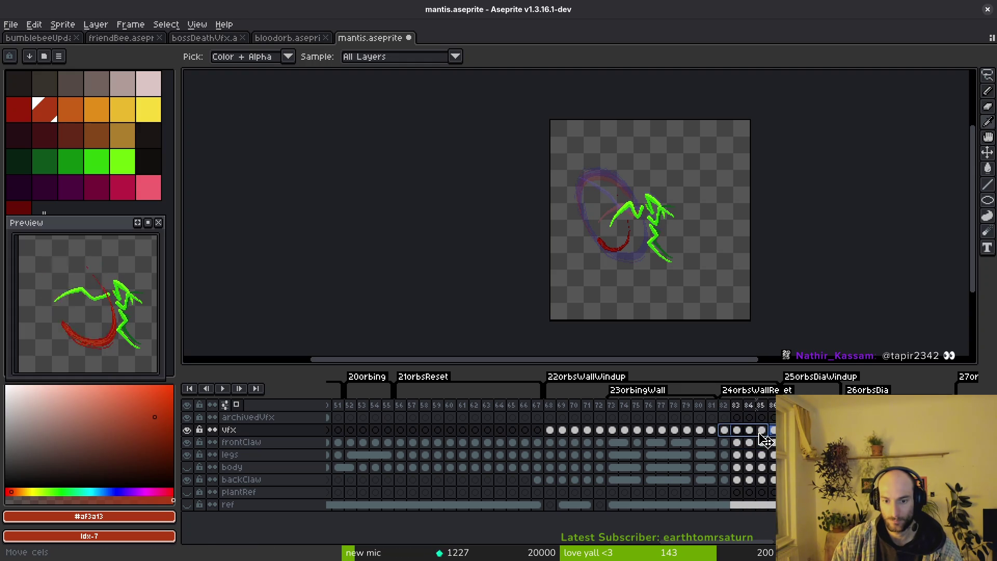
{"action": "key", "text": "Left"}
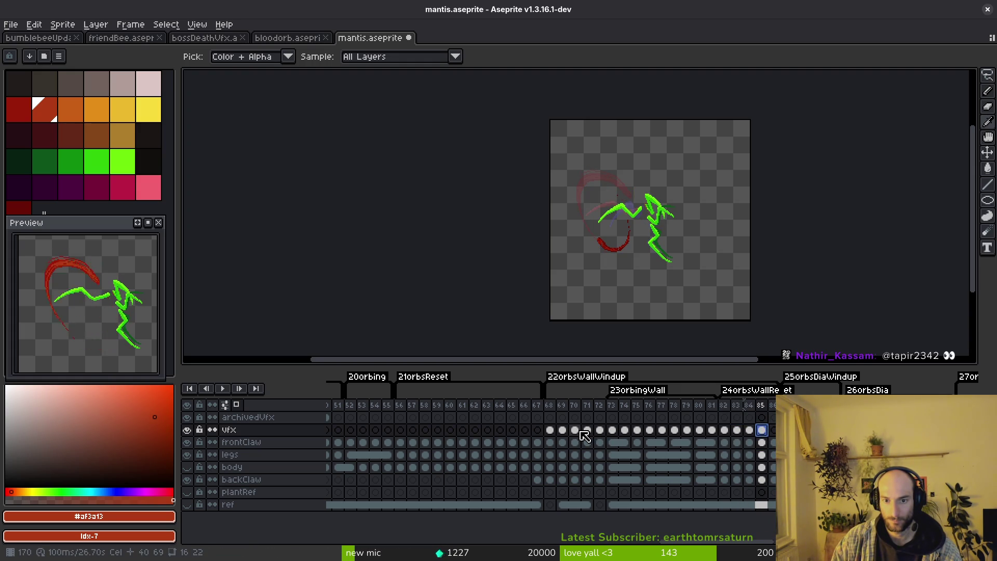
Step: Go back to the vfx cel at frame 70 and play the slash animation from there
{"action": "left_click", "coordinate": [575, 430]}
{"action": "left_click", "coordinate": [589, 432]}
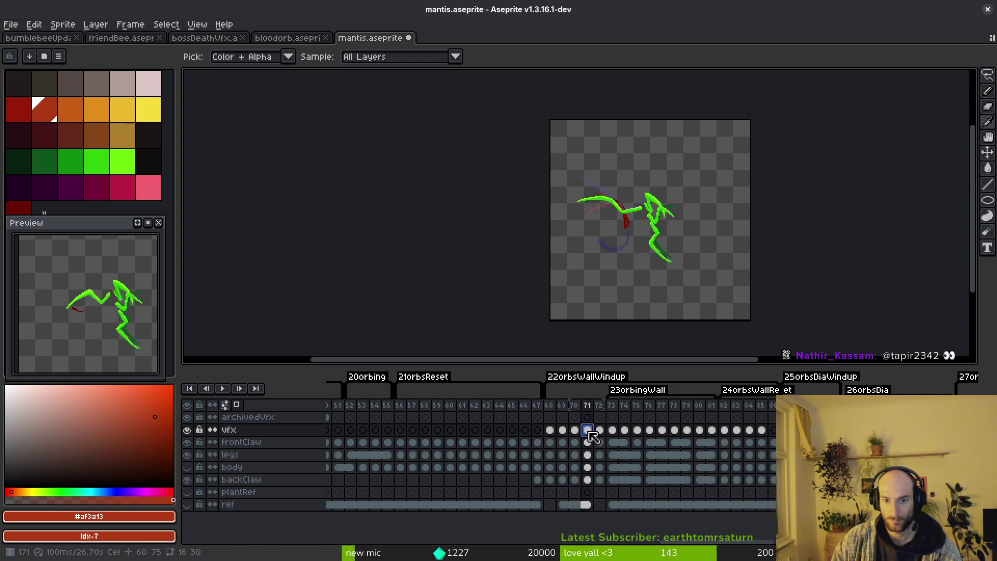
{"action": "key", "text": "Left"}
{"action": "key", "text": "Return"}
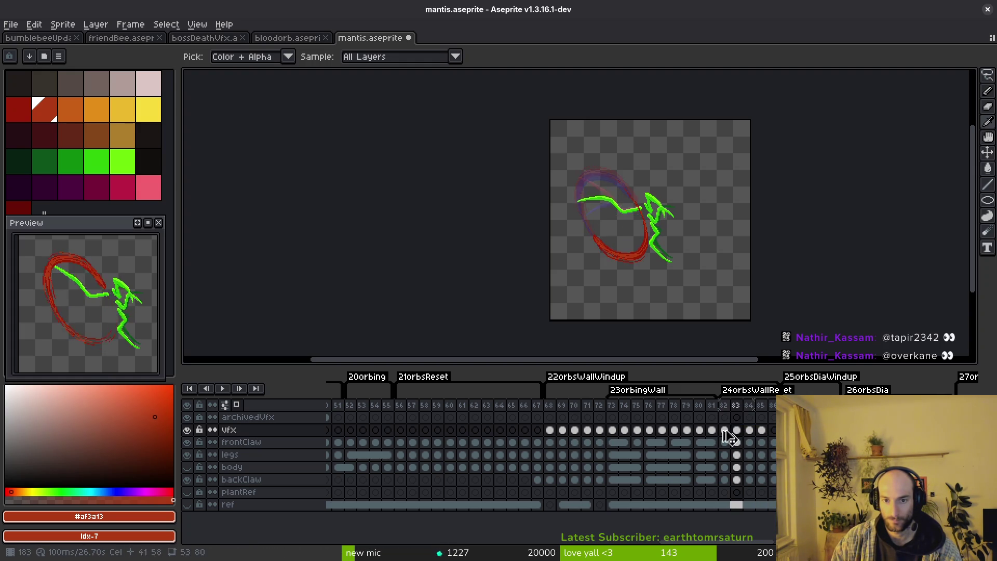
{"action": "key", "text": "b"}
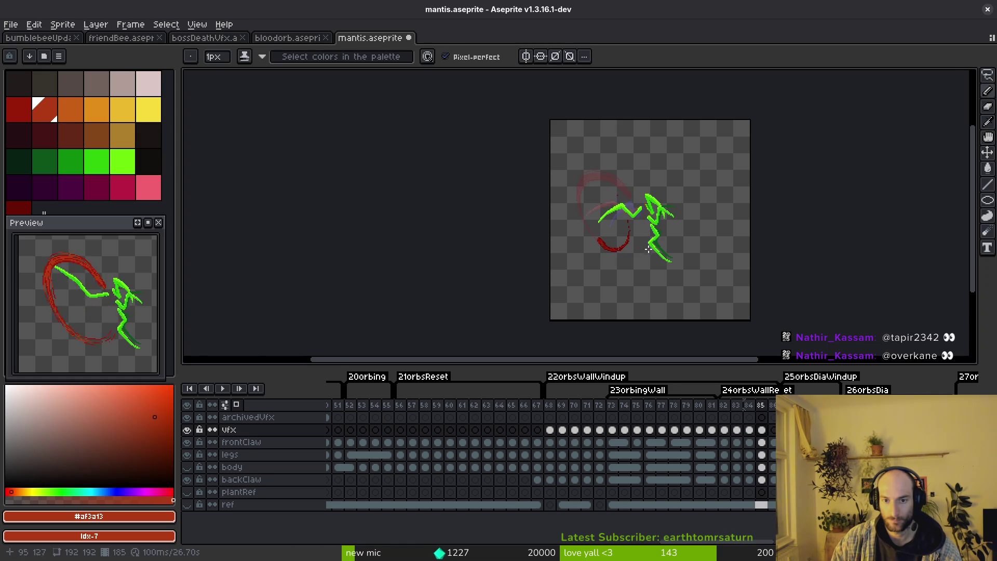
{"action": "scroll", "coordinate": [647, 238], "scroll_direction": "up", "scroll_amount": 4}
{"action": "scroll", "coordinate": [617, 220], "scroll_direction": "down", "scroll_amount": 3}
{"action": "scroll", "coordinate": [616, 220], "scroll_direction": "up", "scroll_amount": 1}
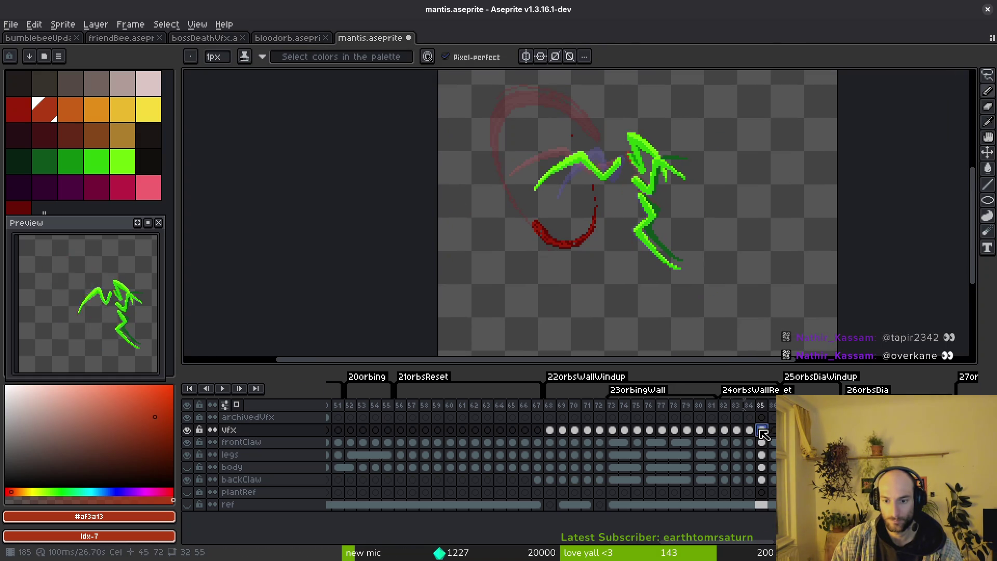
Step: Select the vfx cel at frame 84 and sample the dark red #981b08 from the arc
{"action": "key", "text": "Left"}
{"action": "key", "text": "Left"}
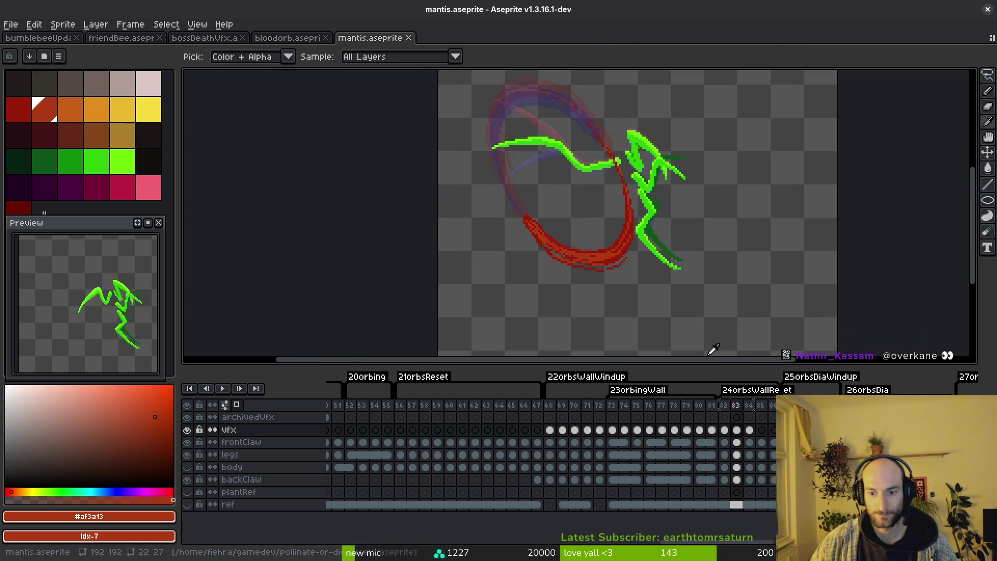
{"action": "scroll", "coordinate": [553, 265], "scroll_direction": "down", "scroll_amount": 1}
{"action": "scroll", "coordinate": [582, 244], "scroll_direction": "up", "scroll_amount": 1}
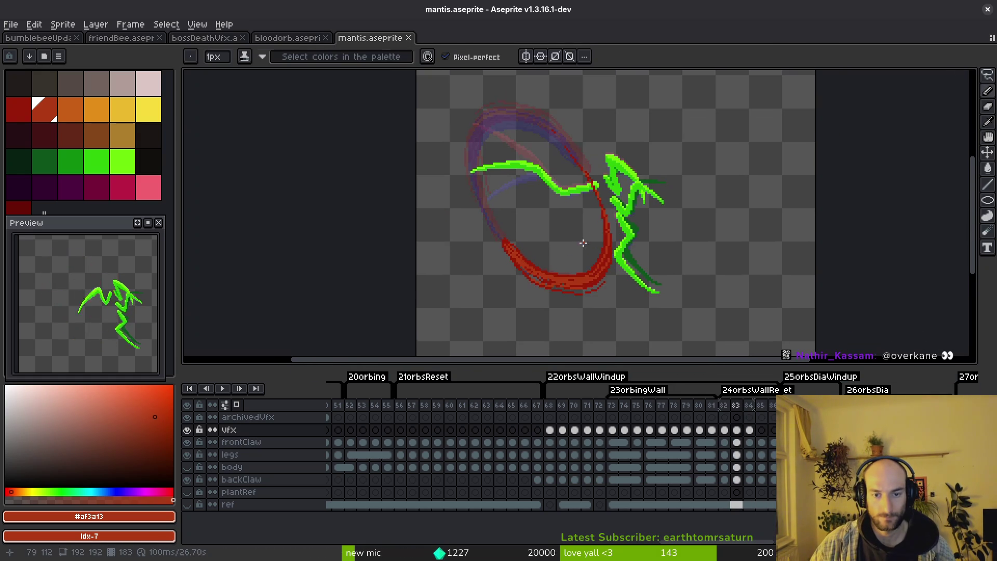
{"action": "key", "text": "Left"}
{"action": "key", "text": "Right"}
{"action": "left_click", "coordinate": [750, 434]}
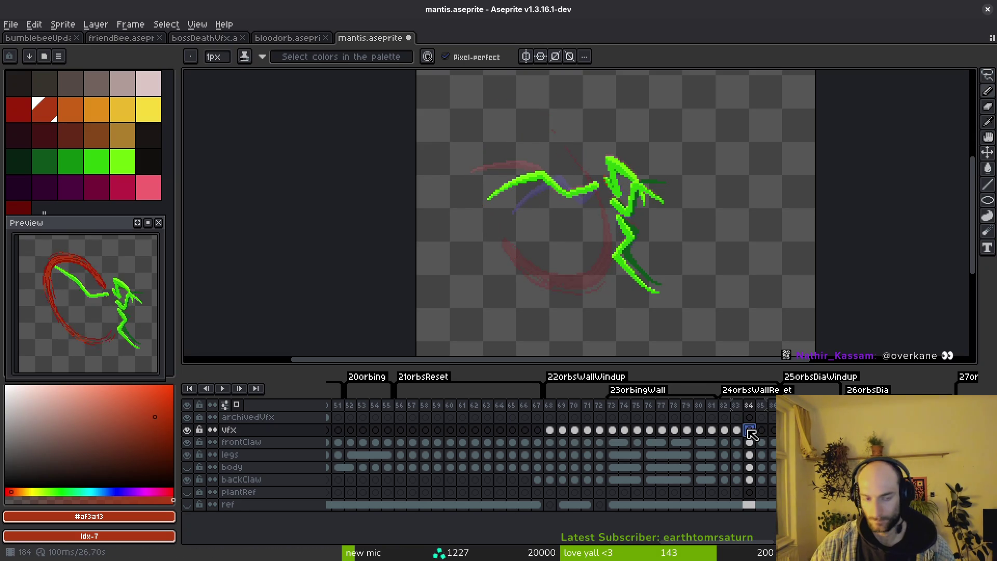
{"action": "key", "text": "ctrl+z"}
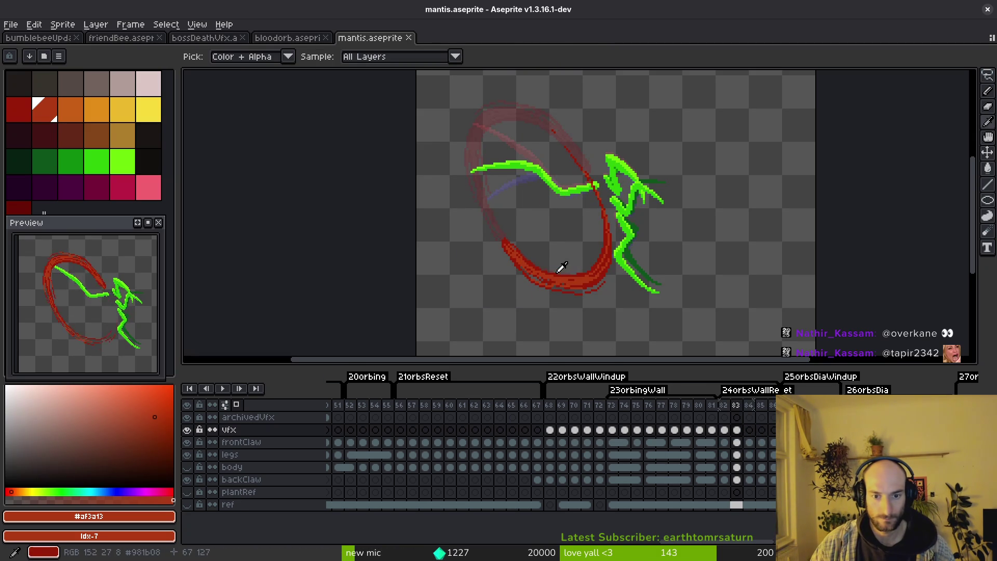
{"action": "left_click", "coordinate": [561, 267]}
{"action": "key", "text": "Right"}
{"action": "scroll", "coordinate": [512, 285], "scroll_direction": "up", "scroll_amount": 2}
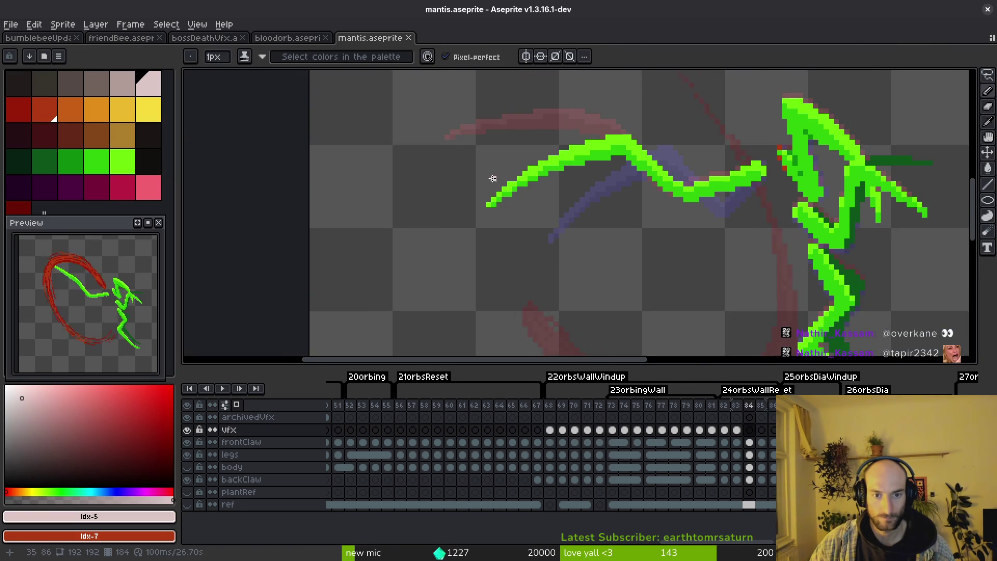
{"action": "scroll", "coordinate": [492, 178], "scroll_direction": "down", "scroll_amount": 1}
{"action": "key", "text": "Left"}
{"action": "left_click", "coordinate": [552, 335], "text": "alt"}
{"action": "key", "text": "Right"}
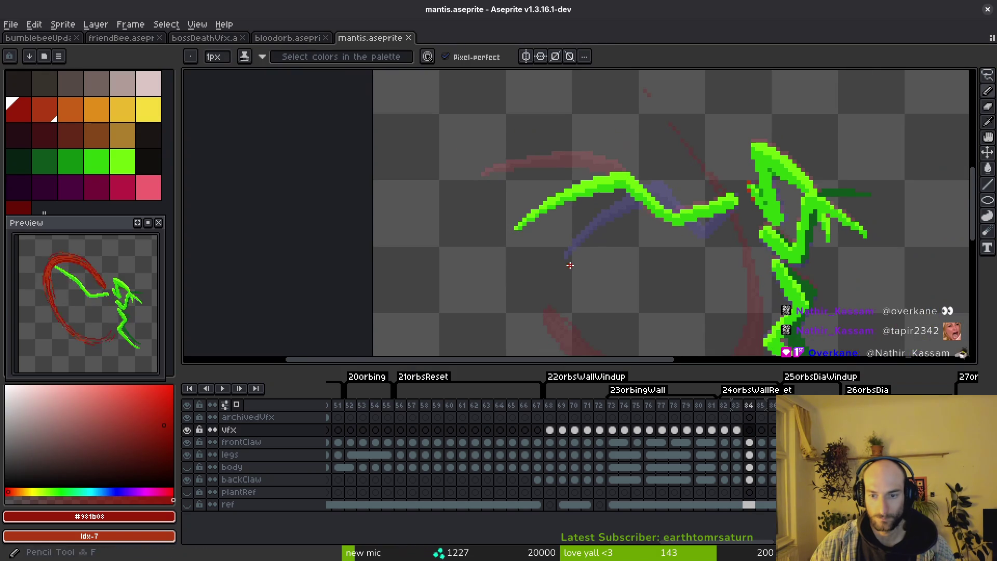
{"action": "scroll", "coordinate": [570, 159], "scroll_direction": "down", "scroll_amount": 1}
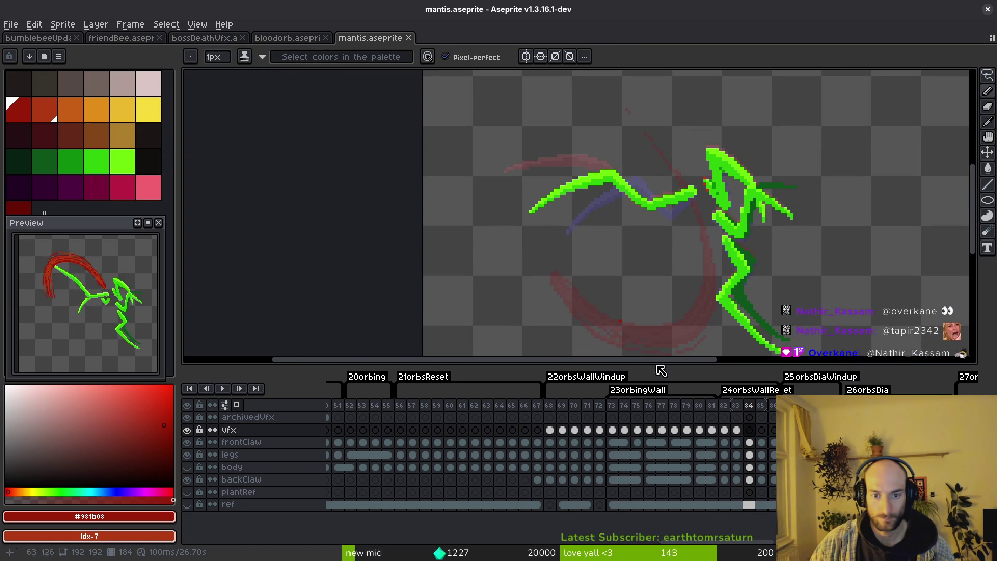
Step: Draw a test red arc below the mantis, rotate it to the upper right, then undo the move
{"action": "left_click_drag", "start_coordinate": [736, 429], "coordinate": [749, 429]}
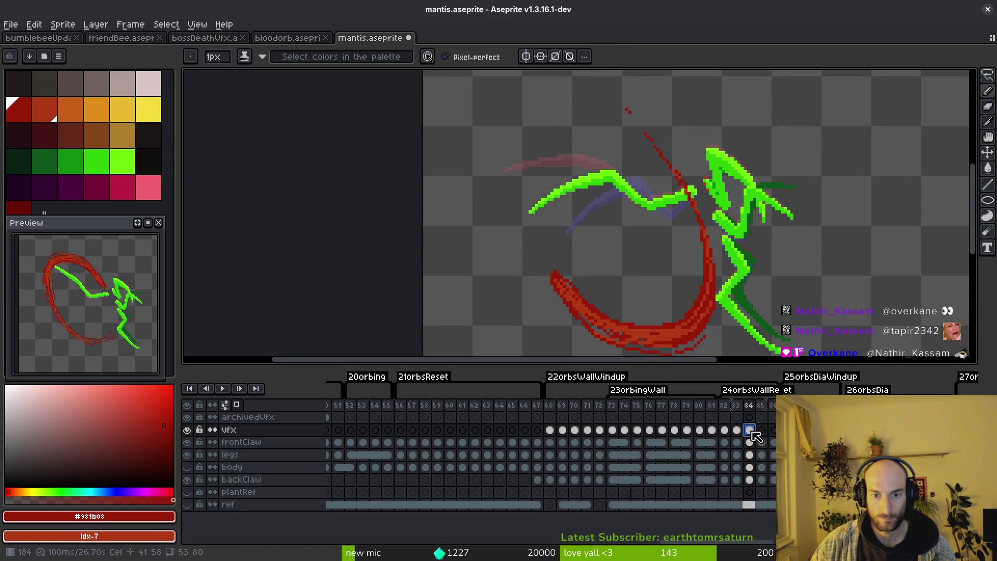
{"action": "left_click_drag", "start_coordinate": [727, 343], "coordinate": [755, 227]}
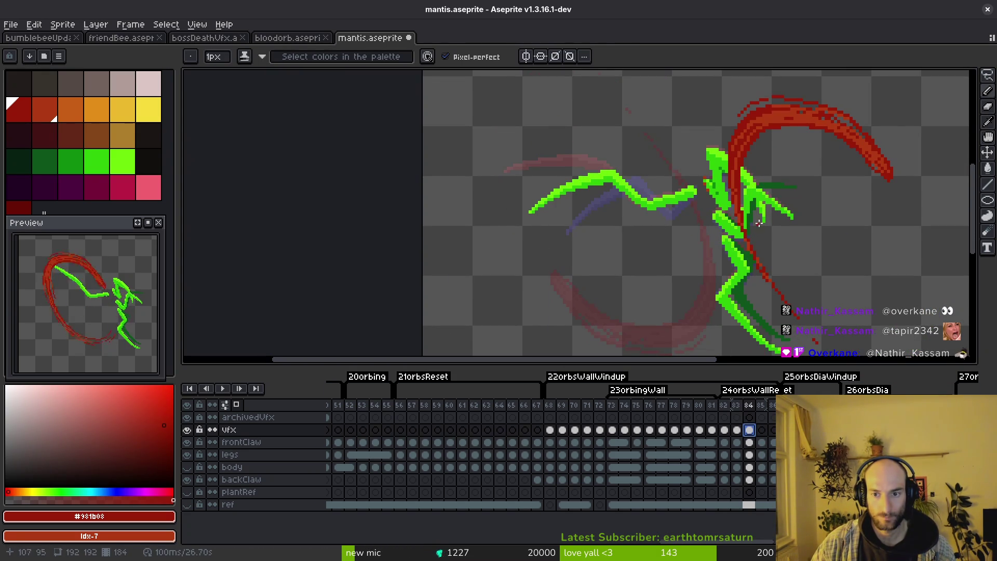
{"action": "scroll", "coordinate": [806, 169], "scroll_direction": "down", "scroll_amount": 2}
{"action": "key", "text": "ctrl+z"}
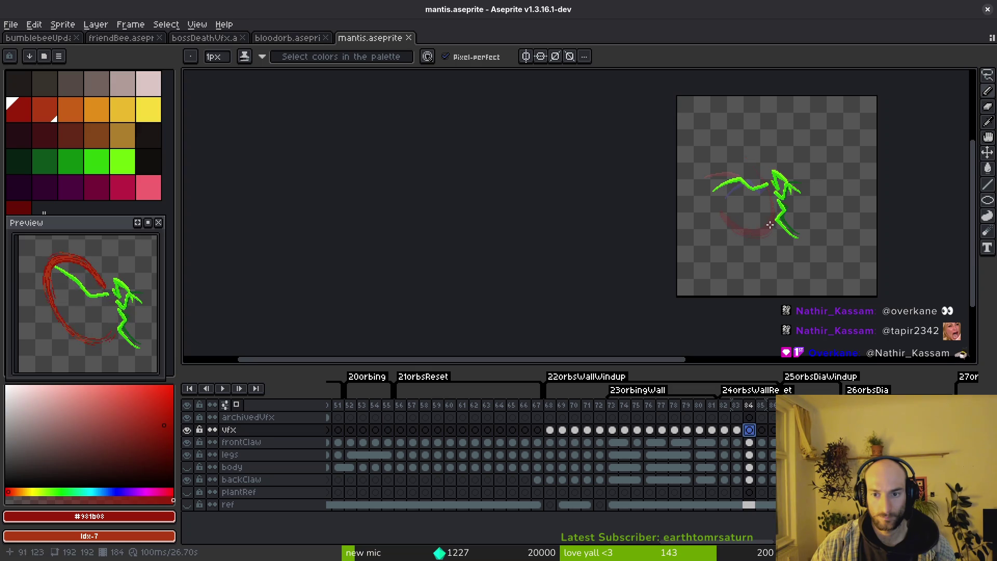
{"action": "scroll", "coordinate": [775, 223], "scroll_direction": "up", "scroll_amount": 3}
{"action": "scroll", "coordinate": [628, 98], "scroll_direction": "down", "scroll_amount": 1}
{"action": "scroll", "coordinate": [633, 126], "scroll_direction": "down", "scroll_amount": 1}
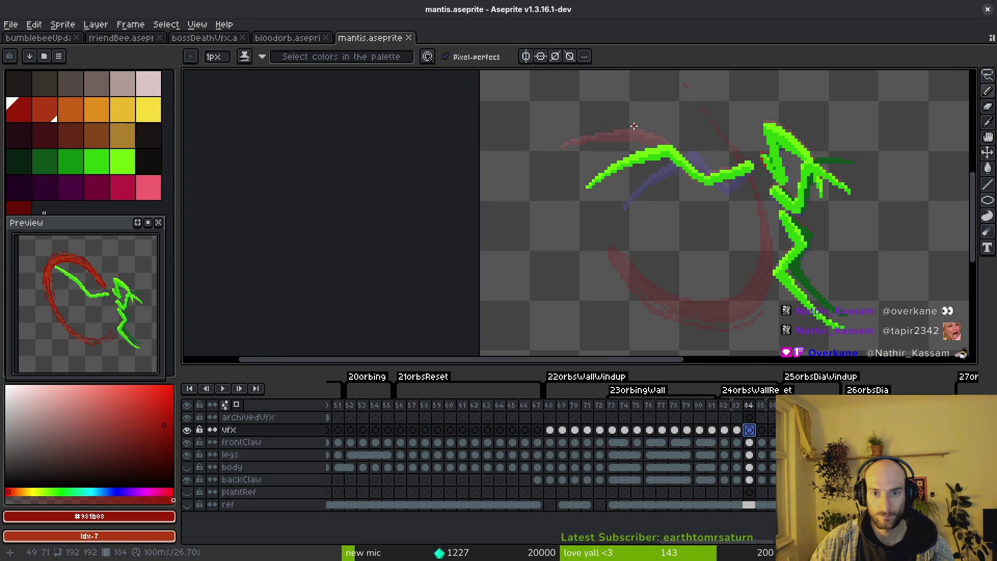
{"action": "scroll", "coordinate": [612, 202], "scroll_direction": "up", "scroll_amount": 1}
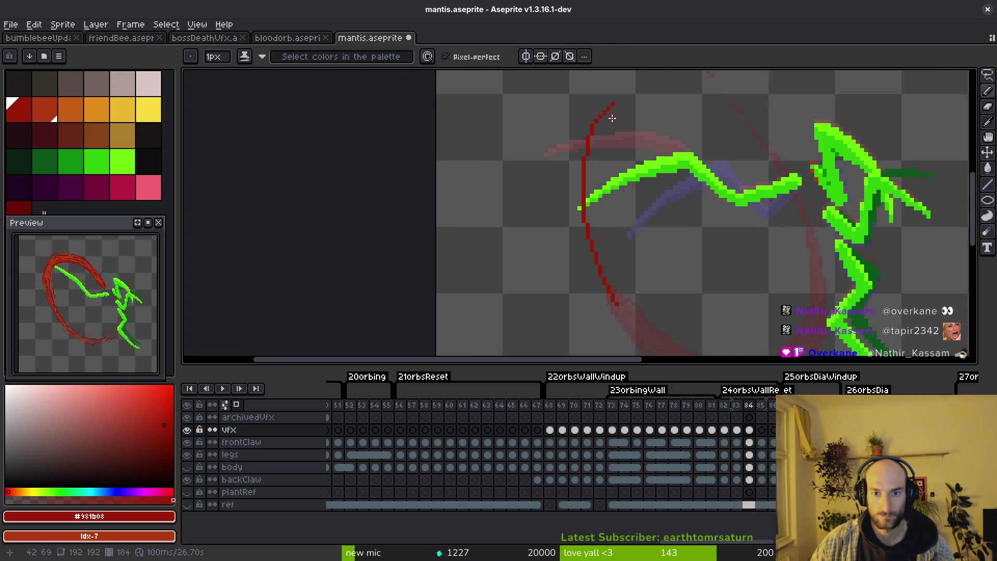
{"action": "scroll", "coordinate": [613, 125], "scroll_direction": "up", "scroll_amount": 1}
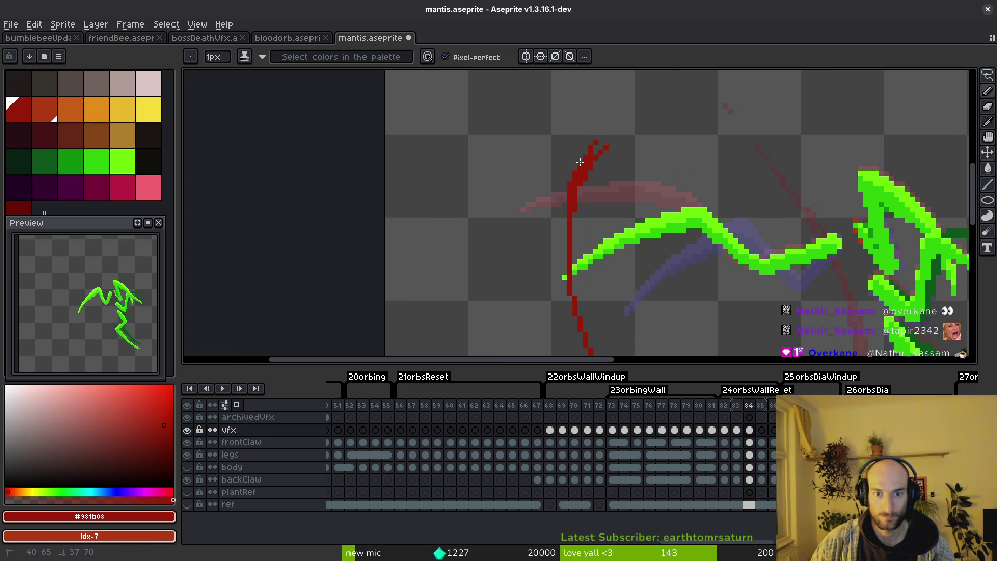
{"action": "scroll", "coordinate": [576, 144], "scroll_direction": "down", "scroll_amount": 1}
{"action": "scroll", "coordinate": [573, 188], "scroll_direction": "up", "scroll_amount": 1}
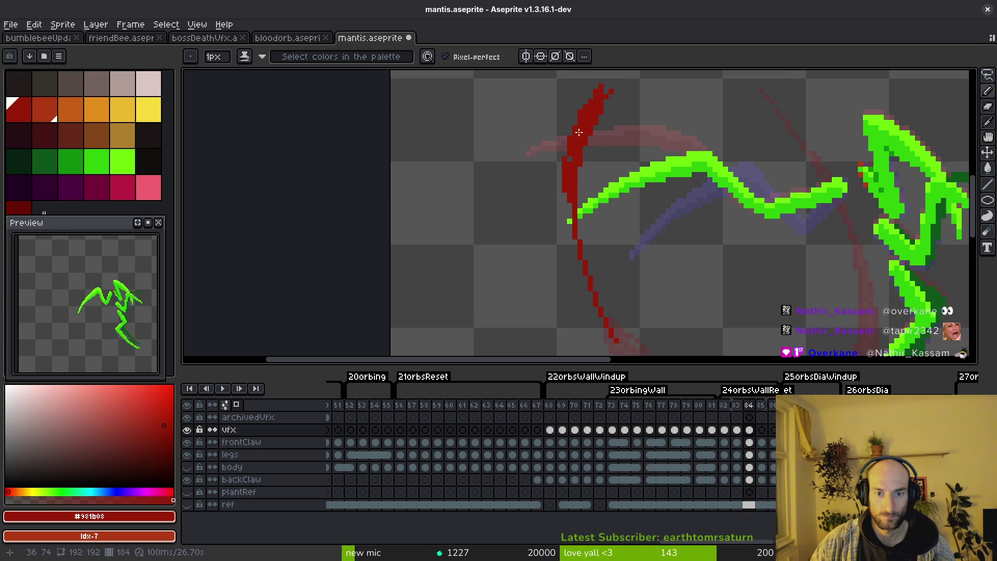
Step: Add red along the new slash stroke, then paint lighter red #af3a13 down its left edge
{"action": "left_click_drag", "start_coordinate": [573, 168], "coordinate": [579, 282]}
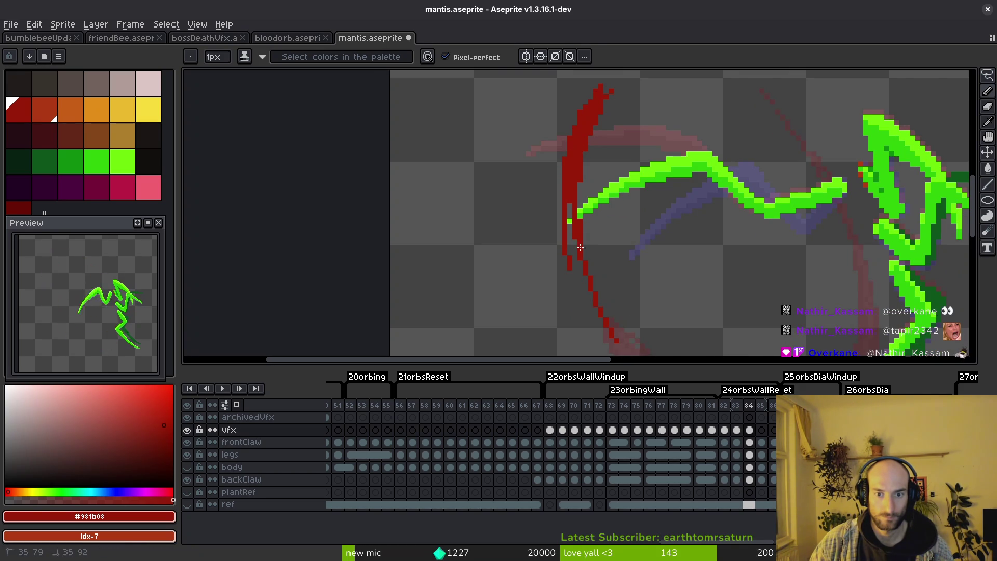
{"action": "scroll", "coordinate": [572, 220], "scroll_direction": "up", "scroll_amount": 1}
{"action": "scroll", "coordinate": [554, 210], "scroll_direction": "up", "scroll_amount": 1}
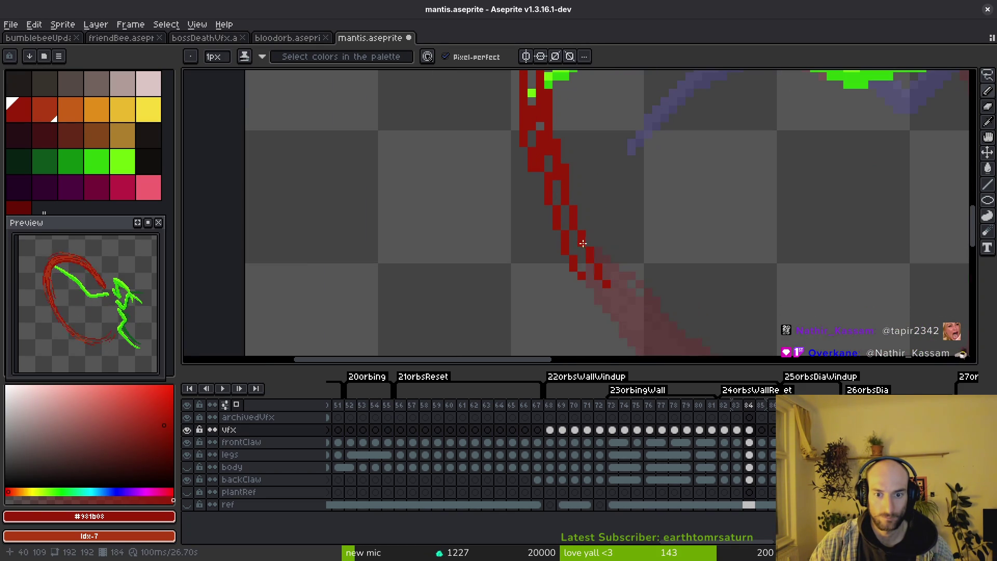
{"action": "scroll", "coordinate": [583, 243], "scroll_direction": "down", "scroll_amount": 2}
{"action": "scroll", "coordinate": [591, 318], "scroll_direction": "up", "scroll_amount": 1}
{"action": "key", "text": "e"}
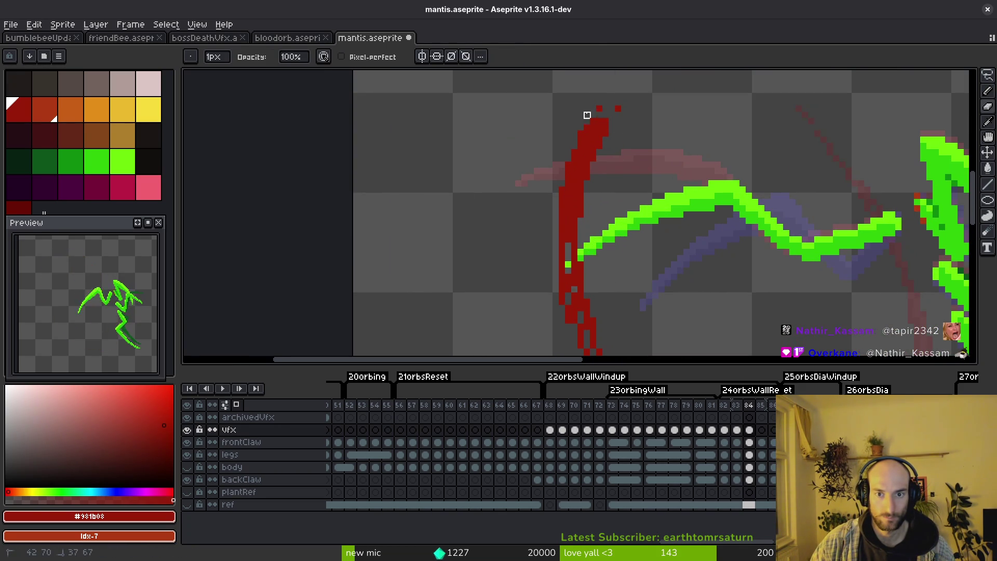
{"action": "left_click", "coordinate": [45, 109]}
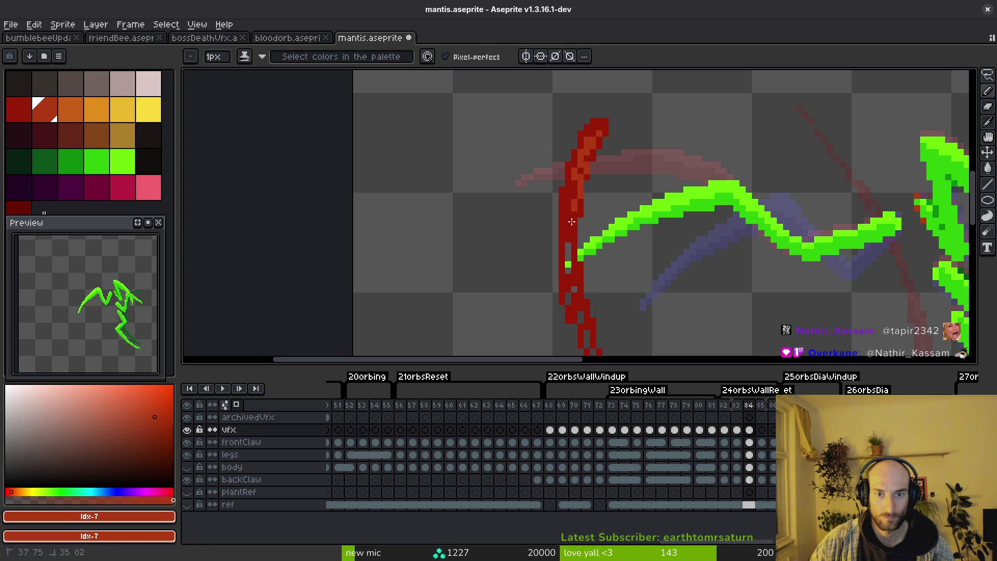
{"action": "scroll", "coordinate": [577, 249], "scroll_direction": "up", "scroll_amount": 1}
{"action": "mouse_move", "coordinate": [584, 260]}
{"action": "left_mouse_down"}
{"action": "mouse_move", "coordinate": [556, 179]}
{"action": "mouse_move", "coordinate": [562, 277]}
{"action": "left_mouse_up"}
{"action": "scroll", "coordinate": [556, 270], "scroll_direction": "down", "scroll_amount": 1}
{"action": "scroll", "coordinate": [565, 240], "scroll_direction": "up", "scroll_amount": 1}
{"action": "scroll", "coordinate": [558, 191], "scroll_direction": "up", "scroll_amount": 1}
{"action": "left_click", "coordinate": [543, 138], "text": "alt"}
{"action": "left_click_drag", "start_coordinate": [543, 139], "coordinate": [530, 227]}
Step: Save the mantis sprite and sample the darker red #981b08 from the arc
{"action": "key", "text": "ctrl+s"}
{"action": "scroll", "coordinate": [620, 315], "scroll_direction": "down", "scroll_amount": 1}
{"action": "scroll", "coordinate": [573, 226], "scroll_direction": "up", "scroll_amount": 1}
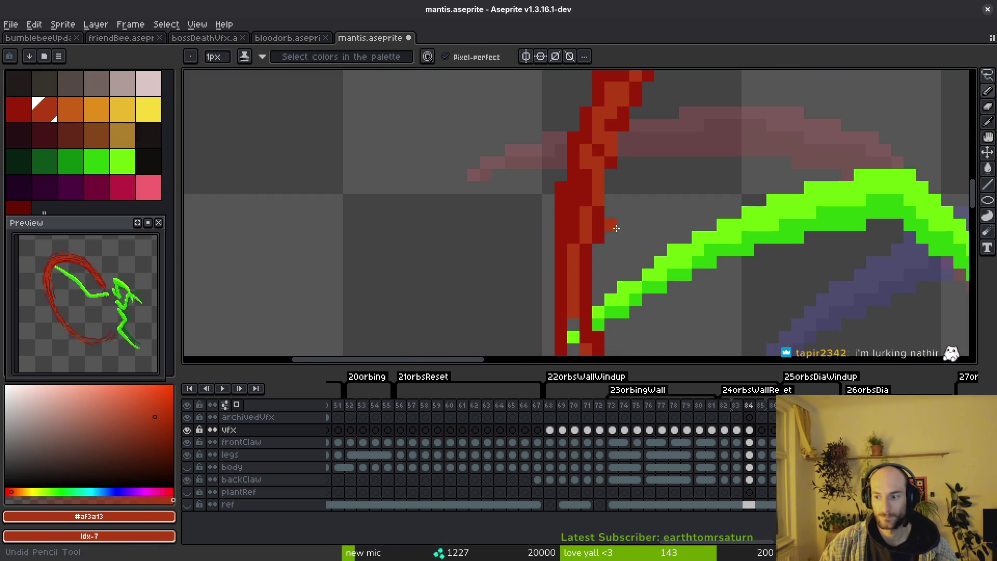
{"action": "left_click_drag", "start_coordinate": [552, 217], "coordinate": [534, 224]}
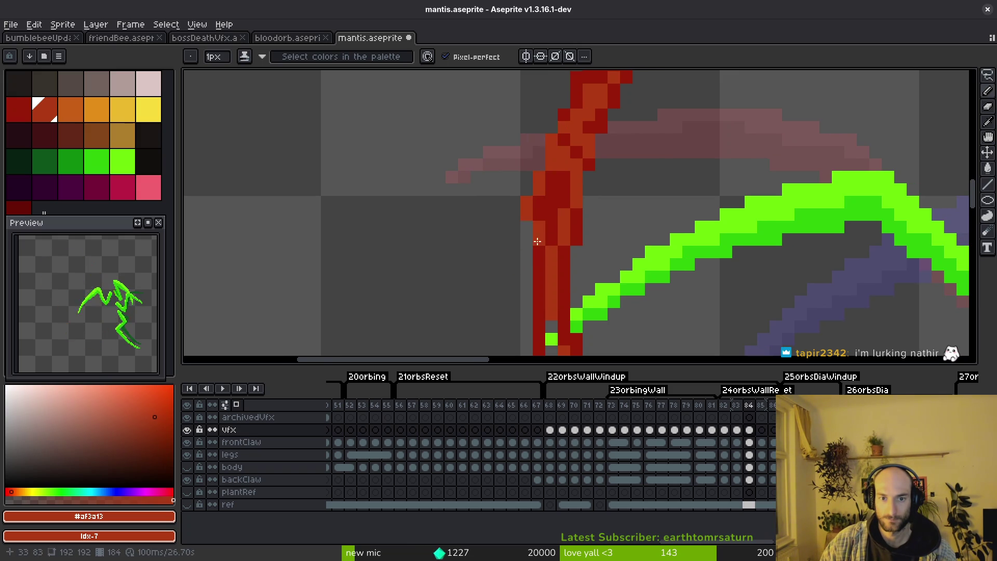
{"action": "scroll", "coordinate": [642, 257], "scroll_direction": "down", "scroll_amount": 3}
{"action": "scroll", "coordinate": [556, 245], "scroll_direction": "up", "scroll_amount": 1}
{"action": "scroll", "coordinate": [552, 283], "scroll_direction": "up", "scroll_amount": 1}
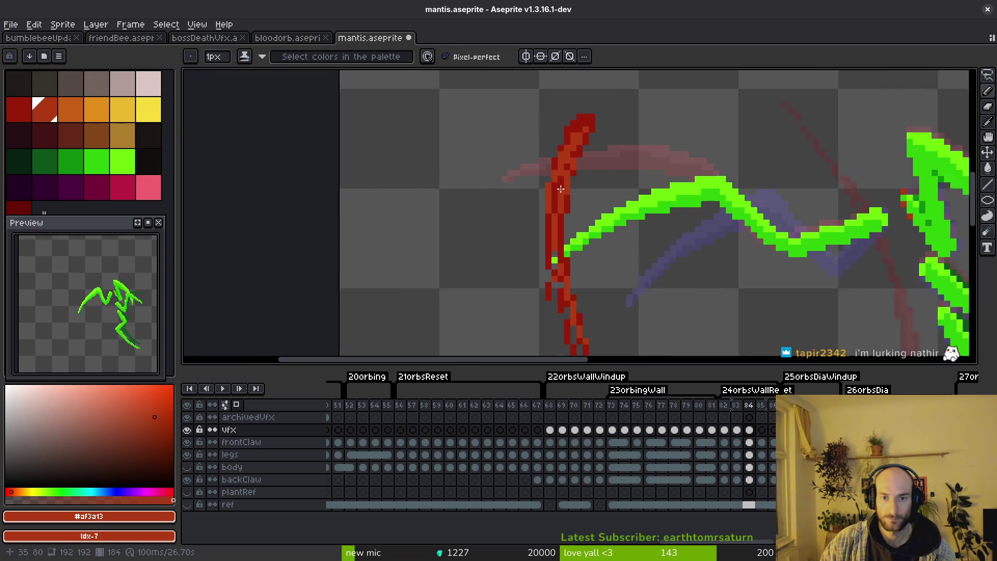
{"action": "scroll", "coordinate": [558, 260], "scroll_direction": "down", "scroll_amount": 1}
{"action": "scroll", "coordinate": [584, 227], "scroll_direction": "down", "scroll_amount": 2}
{"action": "scroll", "coordinate": [584, 227], "scroll_direction": "up", "scroll_amount": 1}
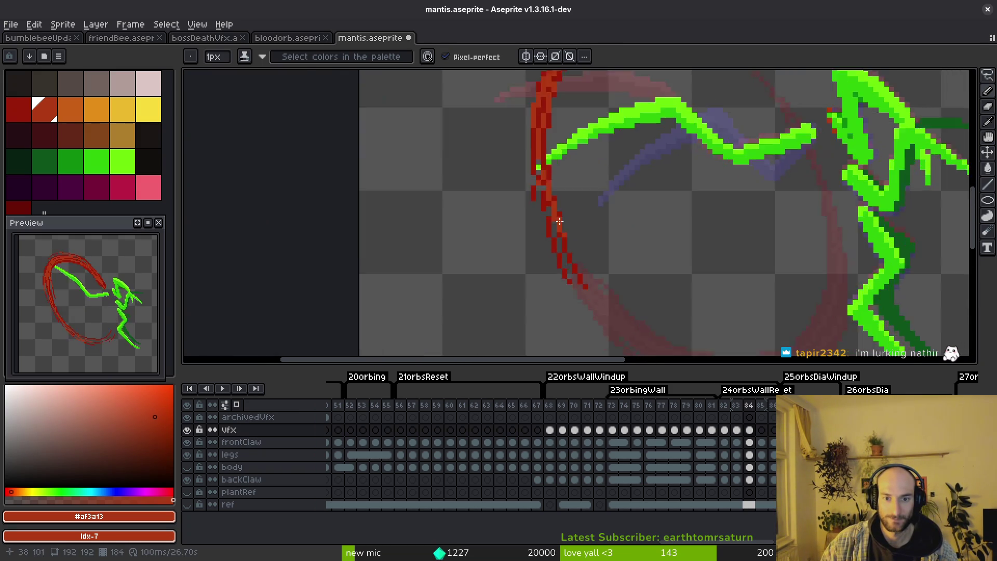
{"action": "scroll", "coordinate": [538, 166], "scroll_direction": "up", "scroll_amount": 1}
{"action": "scroll", "coordinate": [557, 263], "scroll_direction": "down", "scroll_amount": 1}
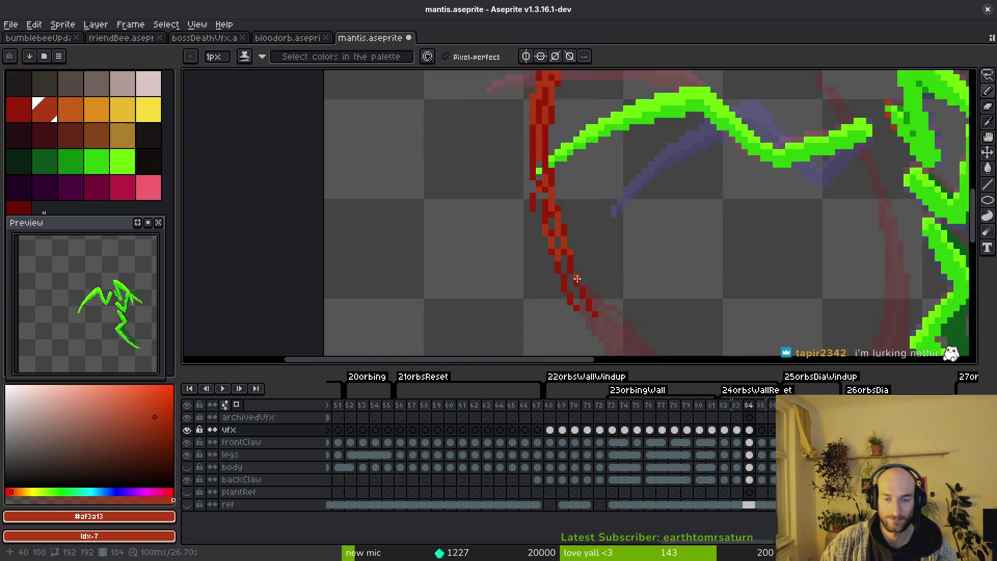
{"action": "scroll", "coordinate": [569, 266], "scroll_direction": "down", "scroll_amount": 1}
{"action": "scroll", "coordinate": [590, 273], "scroll_direction": "down", "scroll_amount": 1}
{"action": "scroll", "coordinate": [601, 282], "scroll_direction": "down", "scroll_amount": 1, "text": "alt"}
{"action": "scroll", "coordinate": [630, 269], "scroll_direction": "down", "scroll_amount": 1, "text": "alt"}
{"action": "scroll", "coordinate": [630, 278], "scroll_direction": "up", "scroll_amount": 2, "text": "alt"}
{"action": "scroll", "coordinate": [612, 223], "scroll_direction": "up", "scroll_amount": 1}
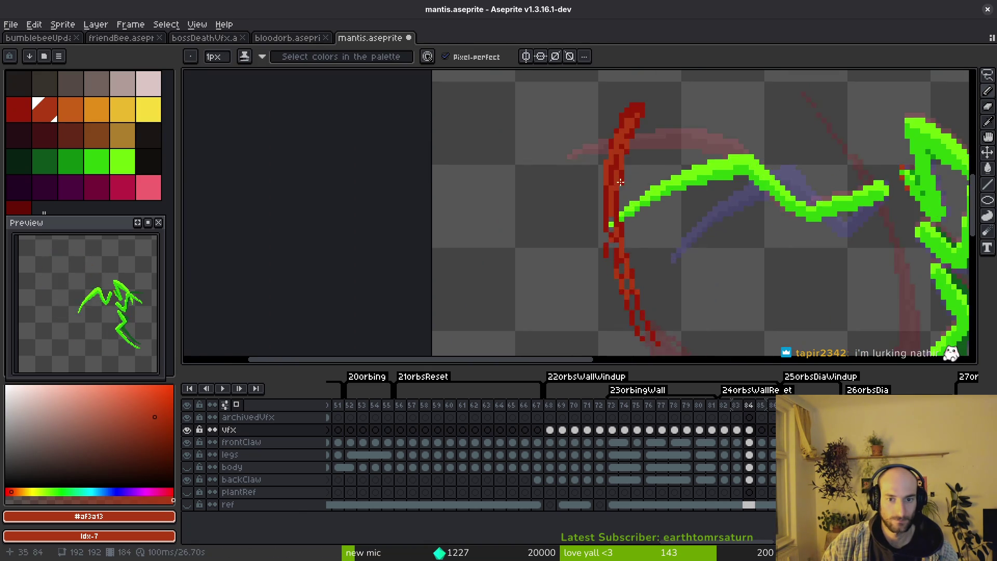
{"action": "scroll", "coordinate": [573, 187], "scroll_direction": "up", "scroll_amount": 1}
{"action": "left_click", "coordinate": [576, 168], "text": "alt"}
{"action": "scroll", "coordinate": [577, 168], "scroll_direction": "down", "scroll_amount": 2}
{"action": "scroll", "coordinate": [519, 101], "scroll_direction": "up", "scroll_amount": 1}
{"action": "scroll", "coordinate": [503, 198], "scroll_direction": "up", "scroll_amount": 1}
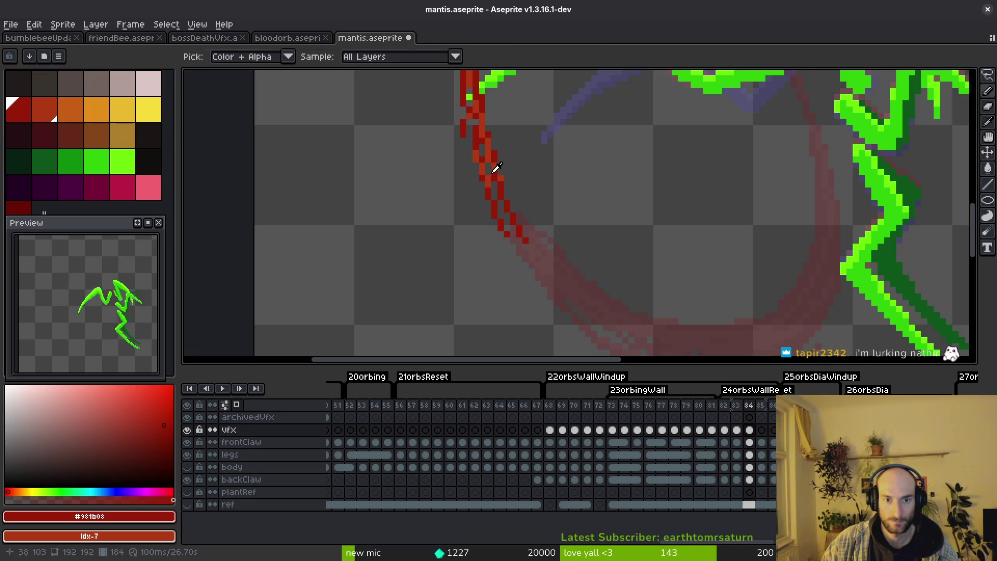
Step: Line the lower arc in lighter red #af3a13, redraw it in #981b08, and undo the stray end pixels
{"action": "left_click", "coordinate": [491, 170], "text": "alt"}
{"action": "left_click_drag", "start_coordinate": [491, 170], "coordinate": [520, 239]}
{"action": "left_click", "coordinate": [510, 205], "text": "alt"}
{"action": "left_click_drag", "start_coordinate": [509, 205], "coordinate": [578, 282]}
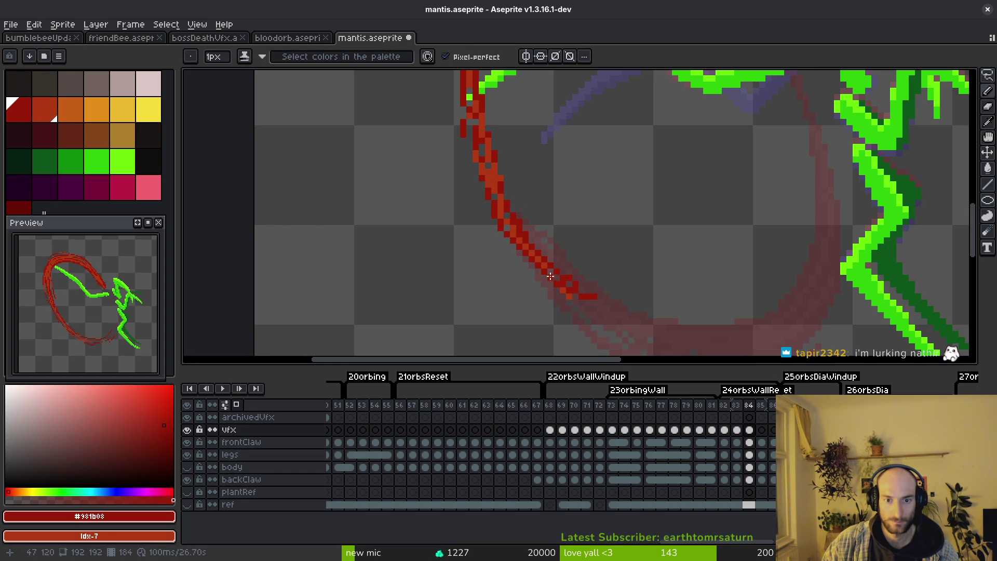
{"action": "key", "text": "ctrl+z"}
{"action": "scroll", "coordinate": [485, 240], "scroll_direction": "up", "scroll_amount": 1}
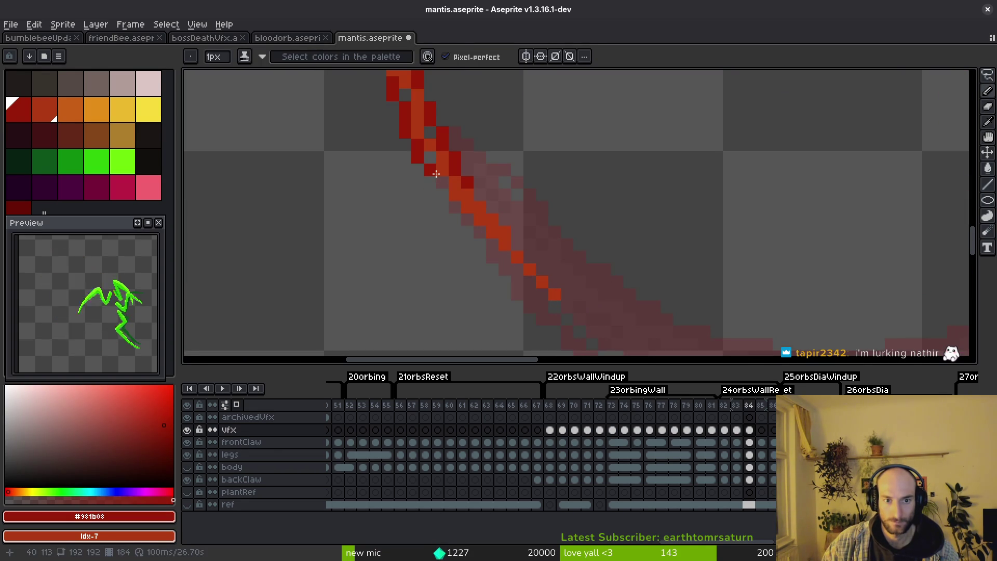
Step: Lay dark red and lighter #af3a13 strokes along the arc, settling on dark red #981b08
{"action": "left_click_drag", "start_coordinate": [434, 173], "coordinate": [534, 267]}
{"action": "left_click", "coordinate": [471, 187], "text": "alt"}
{"action": "left_click_drag", "start_coordinate": [527, 216], "coordinate": [568, 246]}
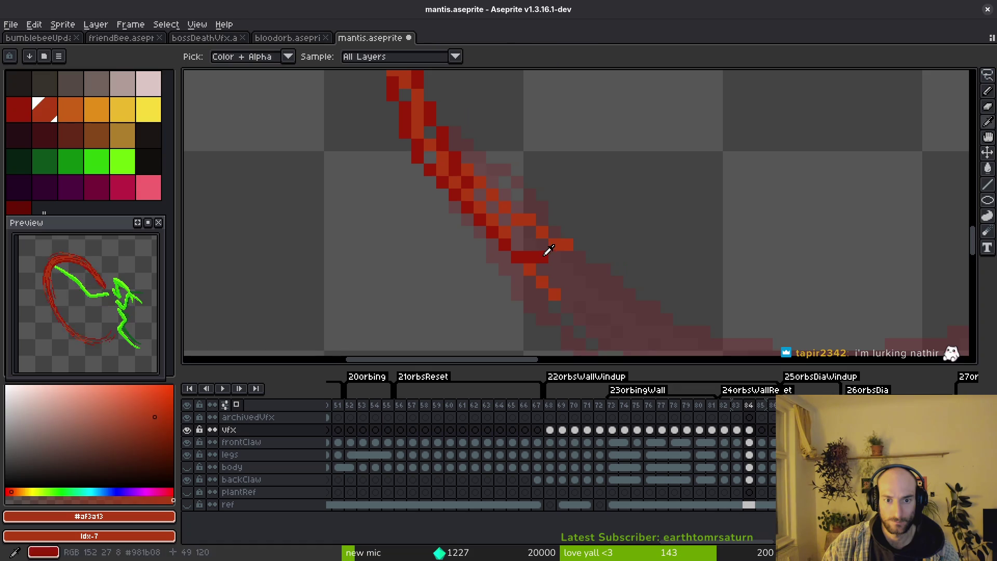
{"action": "left_click", "coordinate": [548, 249], "text": "alt"}
{"action": "left_click_drag", "start_coordinate": [467, 167], "coordinate": [568, 247]}
{"action": "key", "text": "e"}
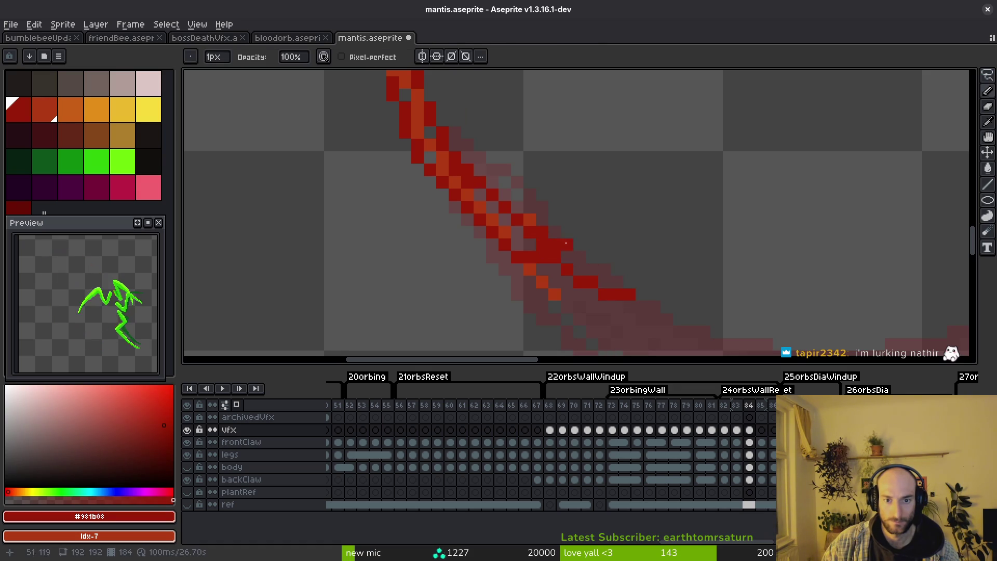
{"action": "key", "text": "b"}
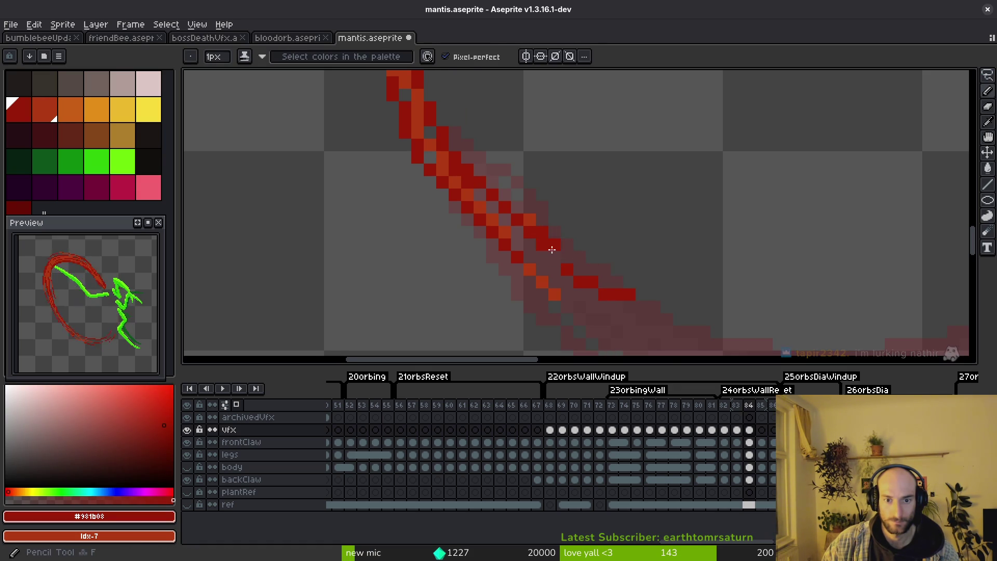
{"action": "scroll", "coordinate": [580, 261], "scroll_direction": "down", "scroll_amount": 3}
Step: Save the sprite and erase stray pixels on the arc, resampling #af3a13 and #981b08 between fixes
{"action": "key", "text": "ctrl+s"}
{"action": "scroll", "coordinate": [592, 288], "scroll_direction": "up", "scroll_amount": 3}
{"action": "key", "text": "e"}
{"action": "left_click", "coordinate": [605, 288]}
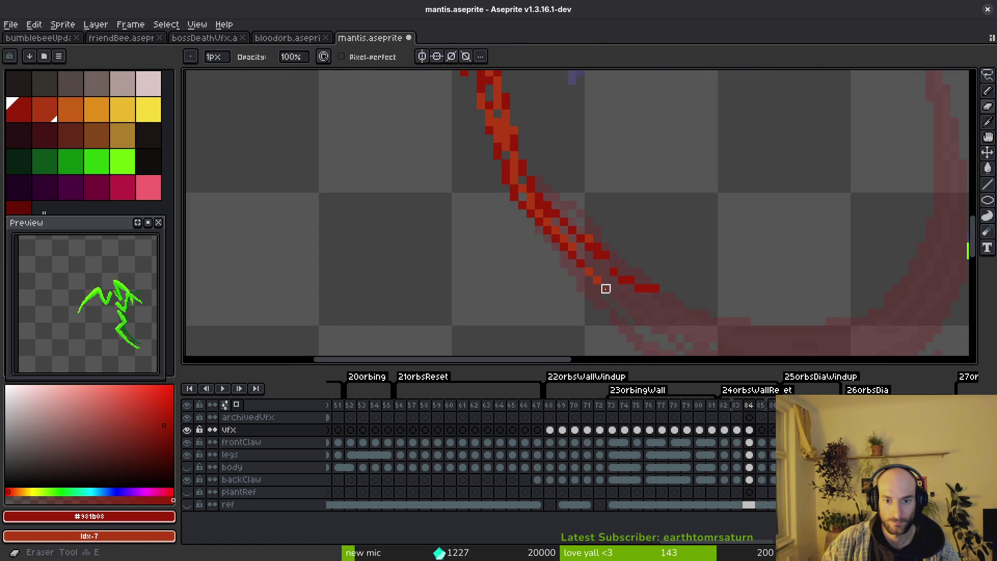
{"action": "key", "text": "i"}
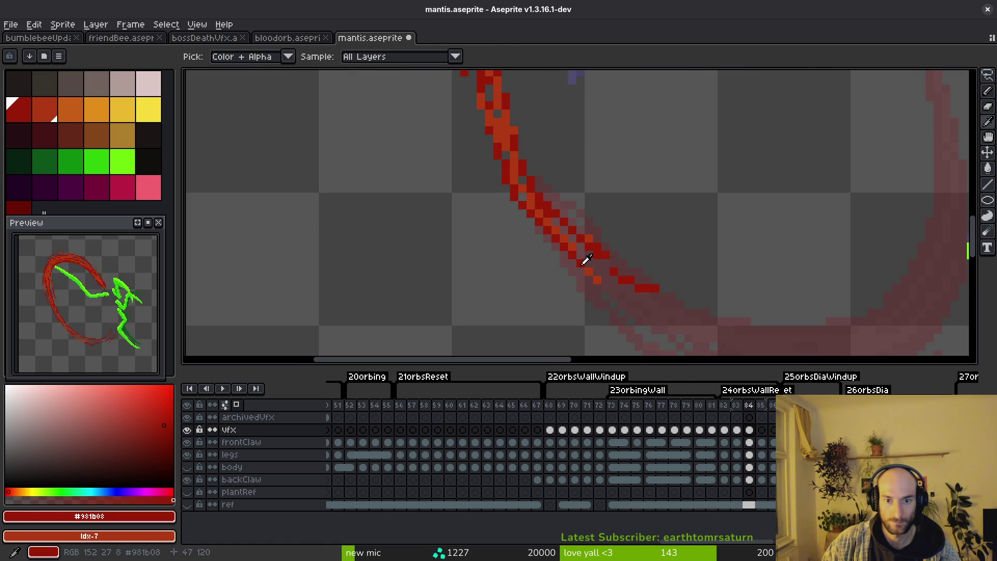
{"action": "left_click", "coordinate": [585, 260]}
{"action": "key", "text": "b"}
{"action": "scroll", "coordinate": [572, 263], "scroll_direction": "up", "scroll_amount": 1}
{"action": "key", "text": "e"}
{"action": "left_click", "coordinate": [546, 222]}
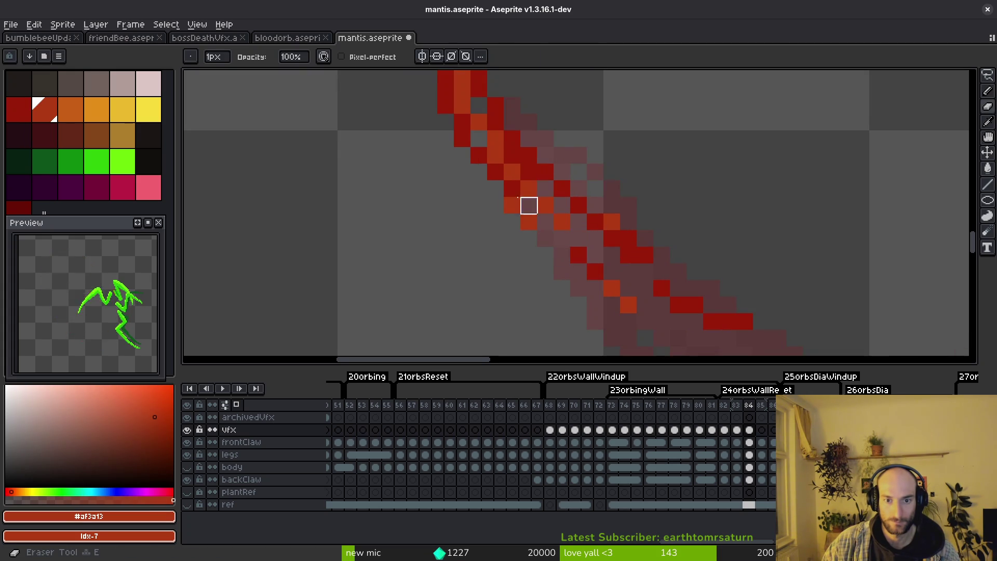
{"action": "key", "text": "i"}
{"action": "left_click", "coordinate": [523, 190]}
{"action": "key", "text": "b"}
{"action": "key", "text": "e"}
{"action": "left_click", "coordinate": [512, 205]}
{"action": "key", "text": "b"}
{"action": "scroll", "coordinate": [582, 257], "scroll_direction": "down", "scroll_amount": 3}
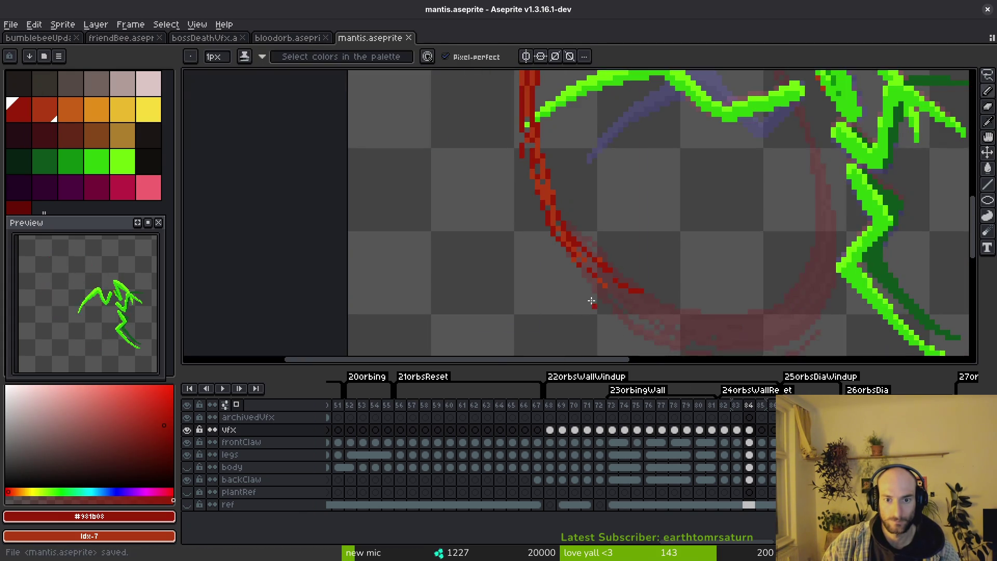
{"action": "scroll", "coordinate": [527, 128], "scroll_direction": "up", "scroll_amount": 3}
Step: Draw a diagonal dark red line and columns of #981b08 pixels along the stroke
{"action": "key", "text": "i"}
{"action": "key", "text": "b"}
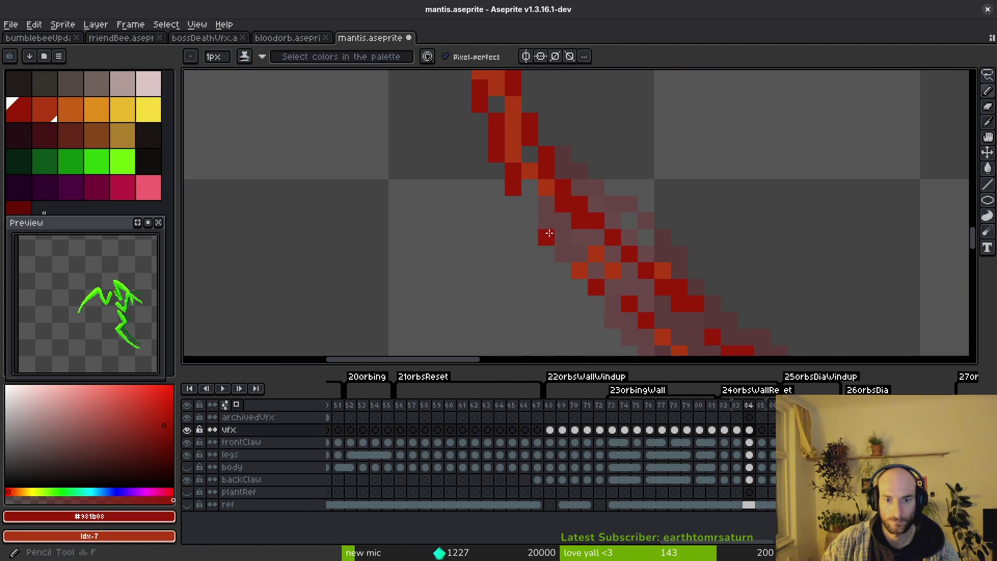
{"action": "left_click_drag", "start_coordinate": [529, 204], "coordinate": [553, 248]}
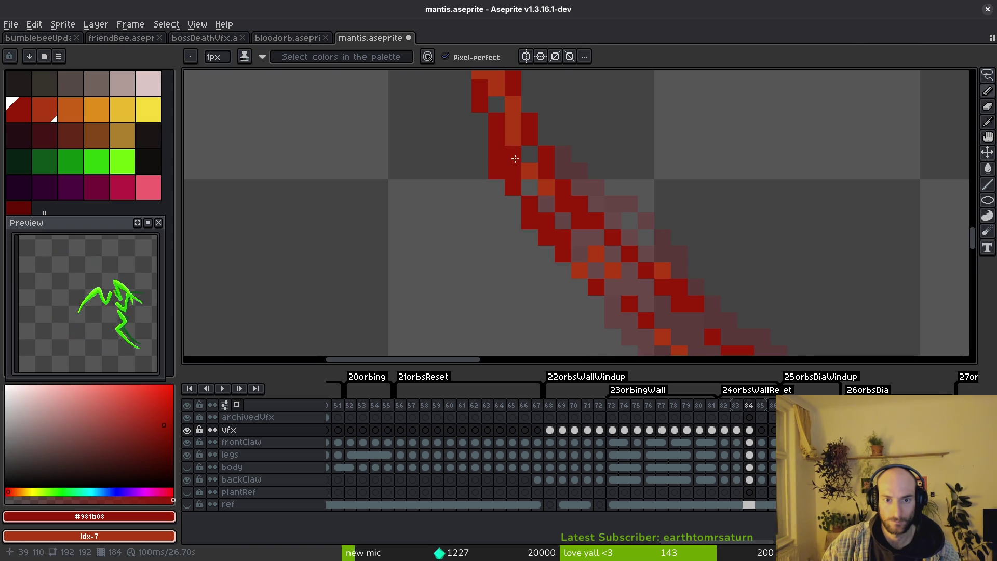
{"action": "scroll", "coordinate": [567, 244], "scroll_direction": "down", "scroll_amount": 2}
{"action": "scroll", "coordinate": [563, 217], "scroll_direction": "down", "scroll_amount": 1}
{"action": "scroll", "coordinate": [561, 218], "scroll_direction": "down", "scroll_amount": 1}
{"action": "scroll", "coordinate": [547, 252], "scroll_direction": "up", "scroll_amount": 3}
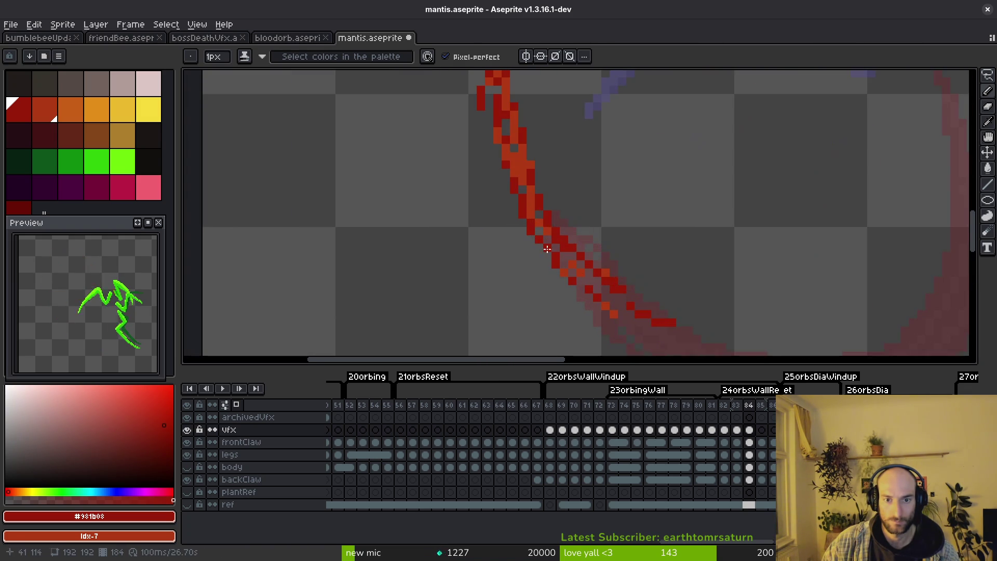
{"action": "left_click", "coordinate": [539, 215], "text": "alt"}
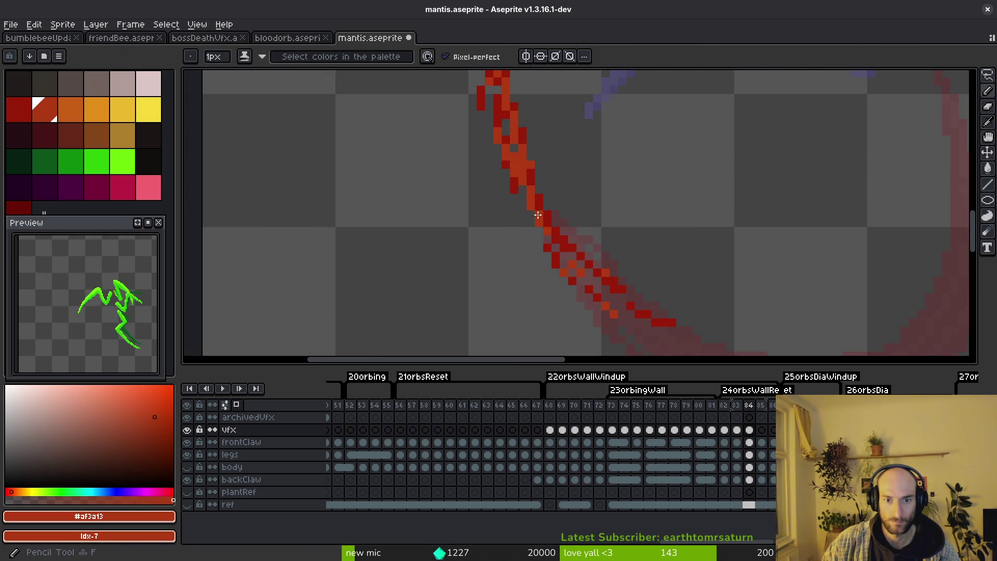
{"action": "left_click", "coordinate": [522, 184], "text": "alt"}
{"action": "left_click_drag", "start_coordinate": [522, 194], "coordinate": [526, 218]}
{"action": "scroll", "coordinate": [545, 234], "scroll_direction": "up", "scroll_amount": 1}
{"action": "scroll", "coordinate": [537, 218], "scroll_direction": "down", "scroll_amount": 1}
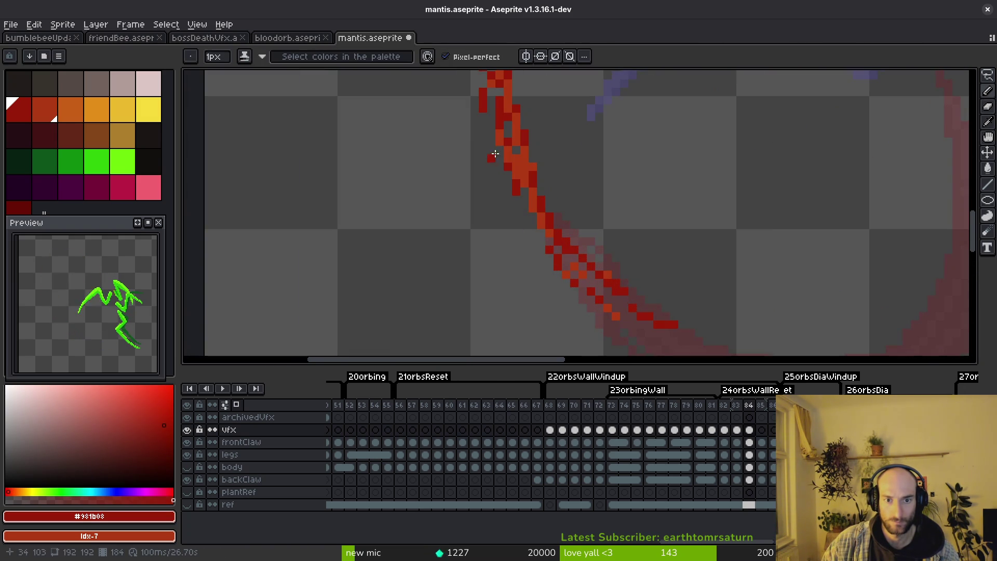
{"action": "left_click_drag", "start_coordinate": [516, 185], "coordinate": [523, 242]}
{"action": "scroll", "coordinate": [555, 231], "scroll_direction": "down", "scroll_amount": 1}
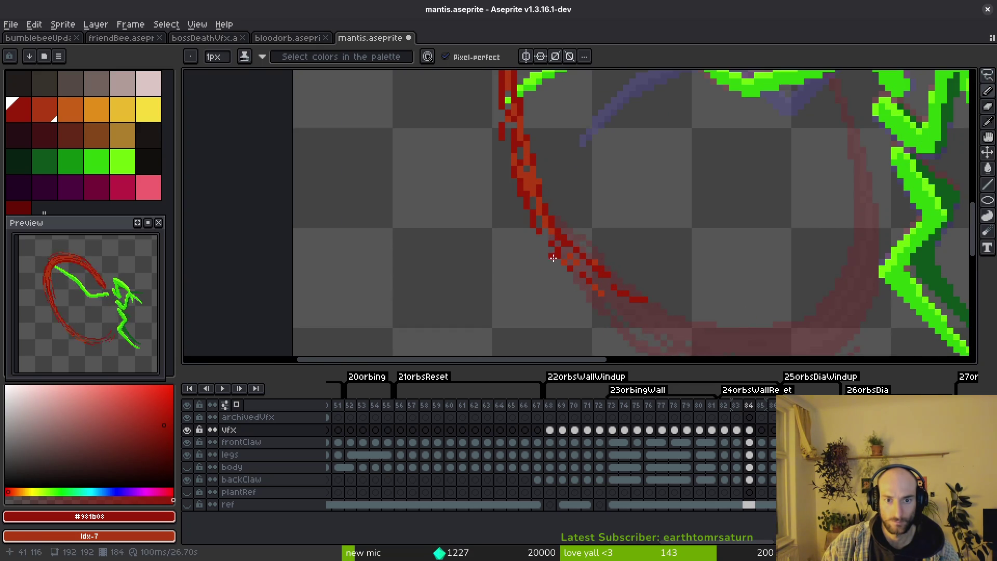
{"action": "scroll", "coordinate": [555, 226], "scroll_direction": "up", "scroll_amount": 1}
{"action": "scroll", "coordinate": [537, 187], "scroll_direction": "up", "scroll_amount": 1}
Step: Paint a red column beside the stroke and orange #af3a13 highlights over it, saving as you go
{"action": "left_click", "coordinate": [503, 166], "text": "alt"}
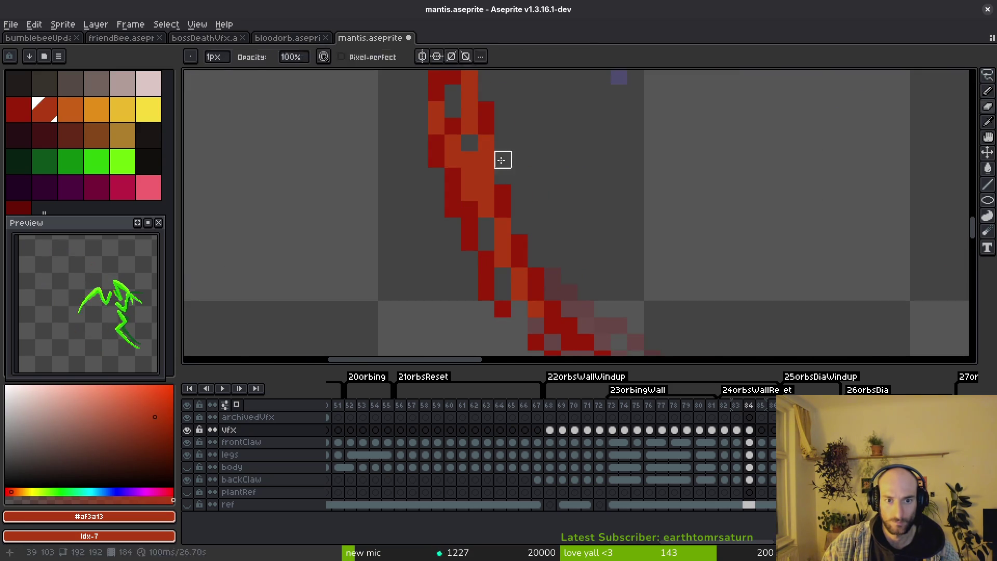
{"action": "scroll", "coordinate": [603, 276], "scroll_direction": "down", "scroll_amount": 2}
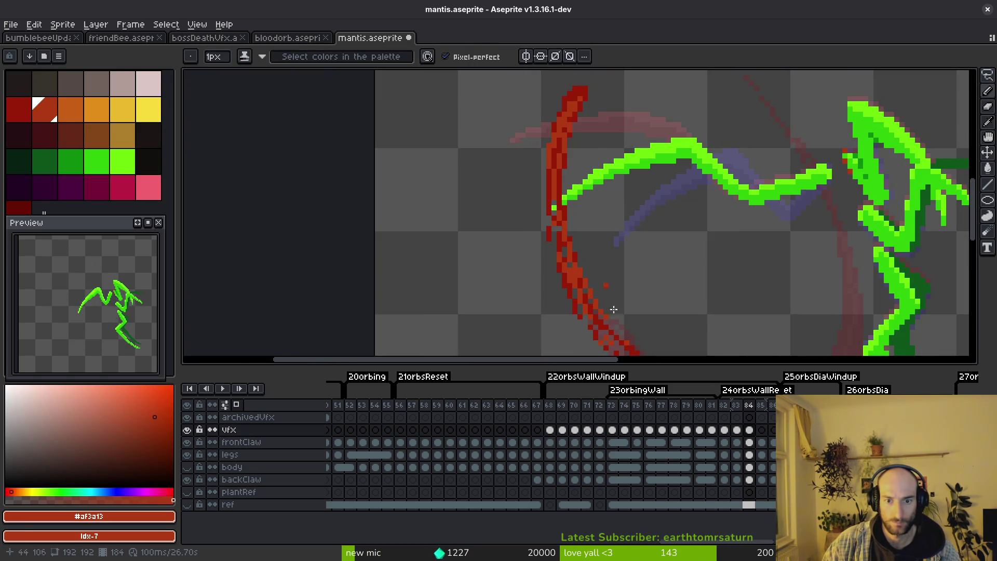
{"action": "scroll", "coordinate": [604, 276], "scroll_direction": "up", "scroll_amount": 2}
{"action": "scroll", "coordinate": [566, 285], "scroll_direction": "down", "scroll_amount": 3}
{"action": "key", "text": "ctrl+s"}
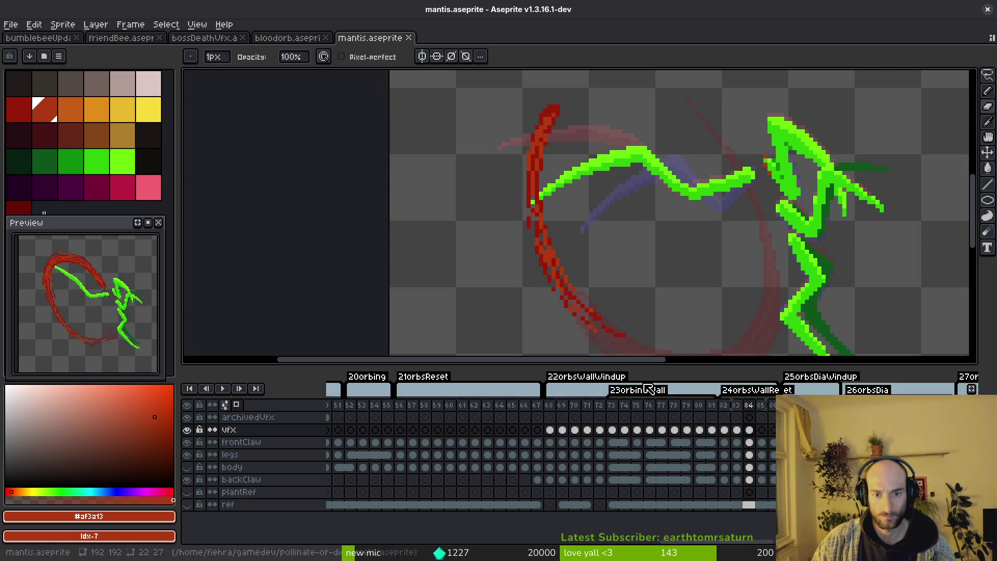
{"action": "scroll", "coordinate": [543, 254], "scroll_direction": "up", "scroll_amount": 2}
{"action": "left_click", "coordinate": [527, 189], "text": "alt"}
{"action": "scroll", "coordinate": [523, 163], "scroll_direction": "up", "scroll_amount": 2}
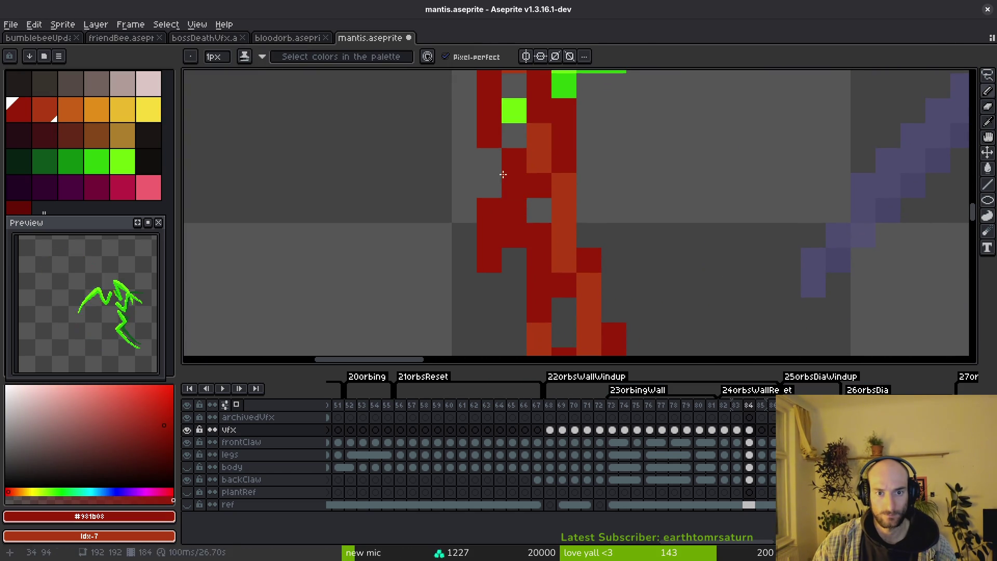
{"action": "scroll", "coordinate": [491, 159], "scroll_direction": "down", "scroll_amount": 3}
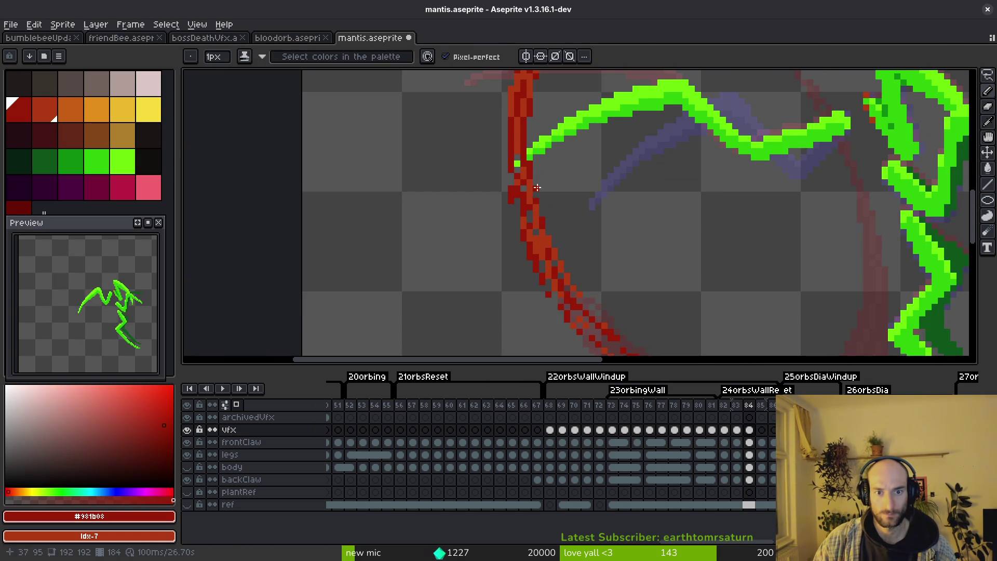
{"action": "scroll", "coordinate": [528, 153], "scroll_direction": "down", "scroll_amount": 2}
{"action": "scroll", "coordinate": [533, 232], "scroll_direction": "up", "scroll_amount": 3}
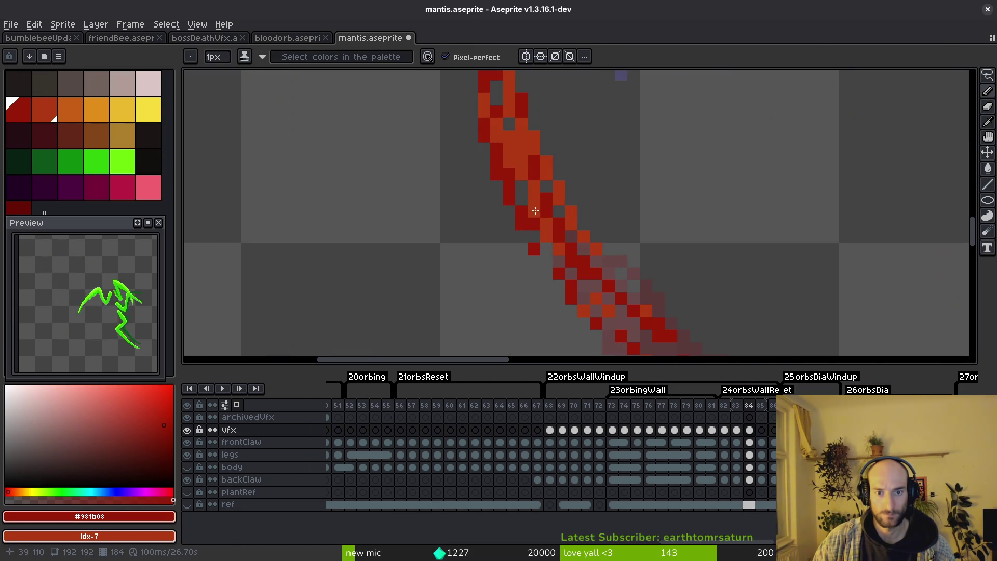
{"action": "scroll", "coordinate": [518, 153], "scroll_direction": "down", "scroll_amount": 2}
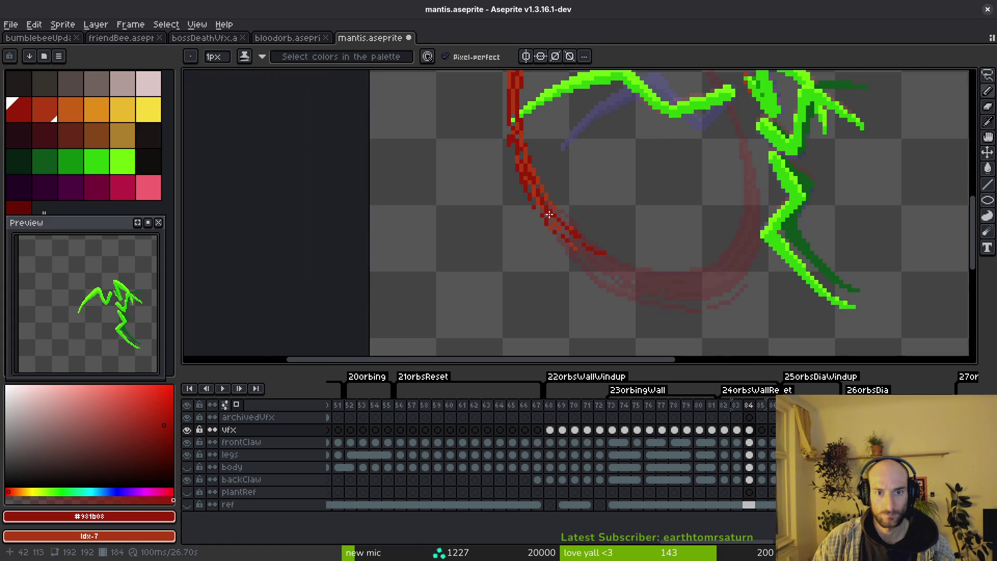
{"action": "key", "text": "ctrl+s"}
{"action": "scroll", "coordinate": [567, 228], "scroll_direction": "down", "scroll_amount": 3}
{"action": "scroll", "coordinate": [556, 212], "scroll_direction": "up", "scroll_amount": 3}
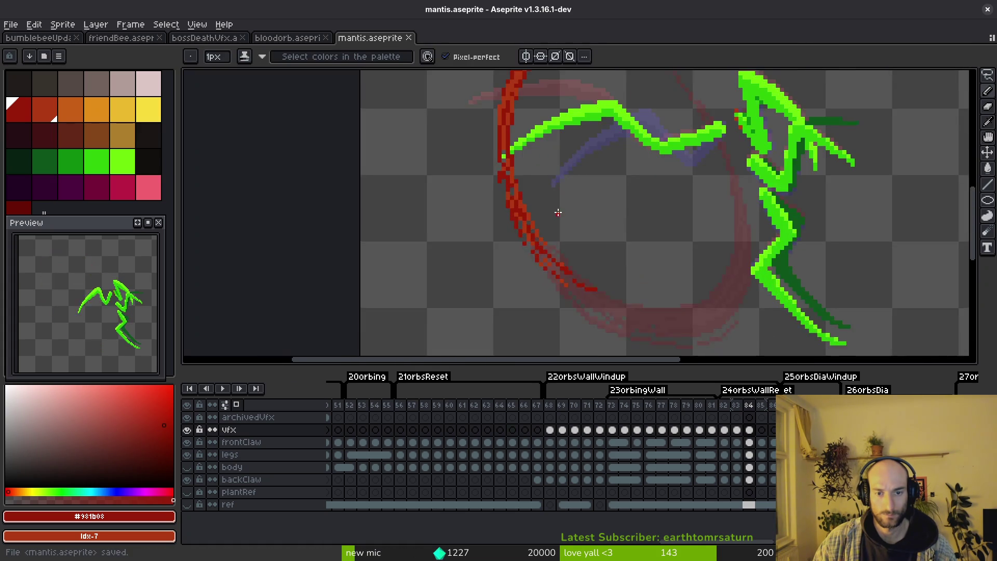
{"action": "scroll", "coordinate": [491, 186], "scroll_direction": "up", "scroll_amount": 1}
{"action": "scroll", "coordinate": [480, 156], "scroll_direction": "up", "scroll_amount": 2}
{"action": "left_click_drag", "start_coordinate": [471, 134], "coordinate": [484, 215]}
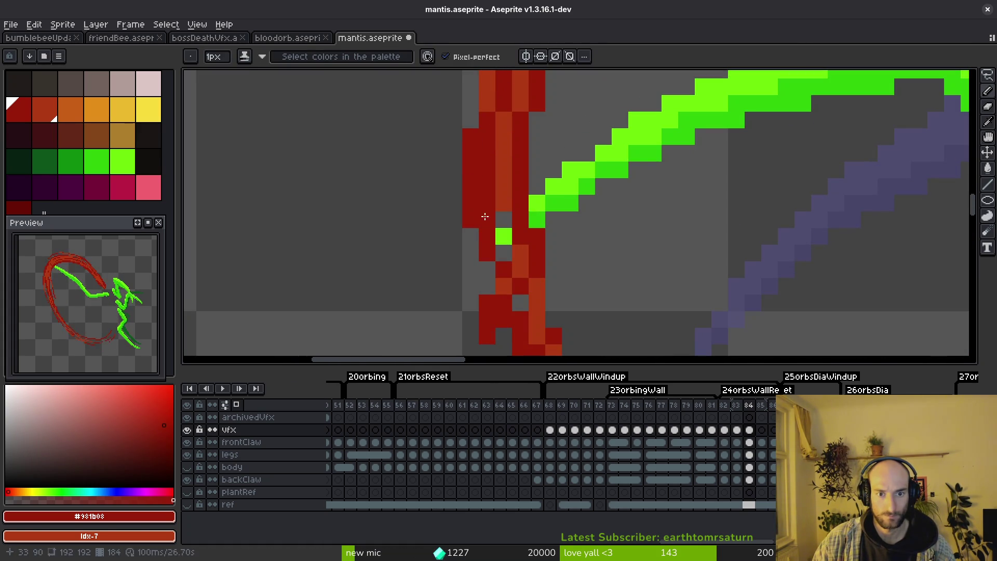
{"action": "scroll", "coordinate": [481, 267], "scroll_direction": "down", "scroll_amount": 3}
{"action": "scroll", "coordinate": [499, 169], "scroll_direction": "up", "scroll_amount": 3}
{"action": "left_click", "coordinate": [498, 169], "text": "alt"}
{"action": "mouse_move", "coordinate": [476, 156]}
{"action": "left_mouse_down"}
{"action": "mouse_move", "coordinate": [474, 251]}
{"action": "mouse_move", "coordinate": [498, 261]}
{"action": "left_mouse_up"}
{"action": "key", "text": "ctrl+s"}
{"action": "scroll", "coordinate": [497, 260], "scroll_direction": "down", "scroll_amount": 3}
{"action": "scroll", "coordinate": [528, 278], "scroll_direction": "up", "scroll_amount": 1}
{"action": "scroll", "coordinate": [491, 223], "scroll_direction": "up", "scroll_amount": 1}
{"action": "scroll", "coordinate": [554, 240], "scroll_direction": "down", "scroll_amount": 2}
{"action": "scroll", "coordinate": [554, 240], "scroll_direction": "down", "scroll_amount": 2}
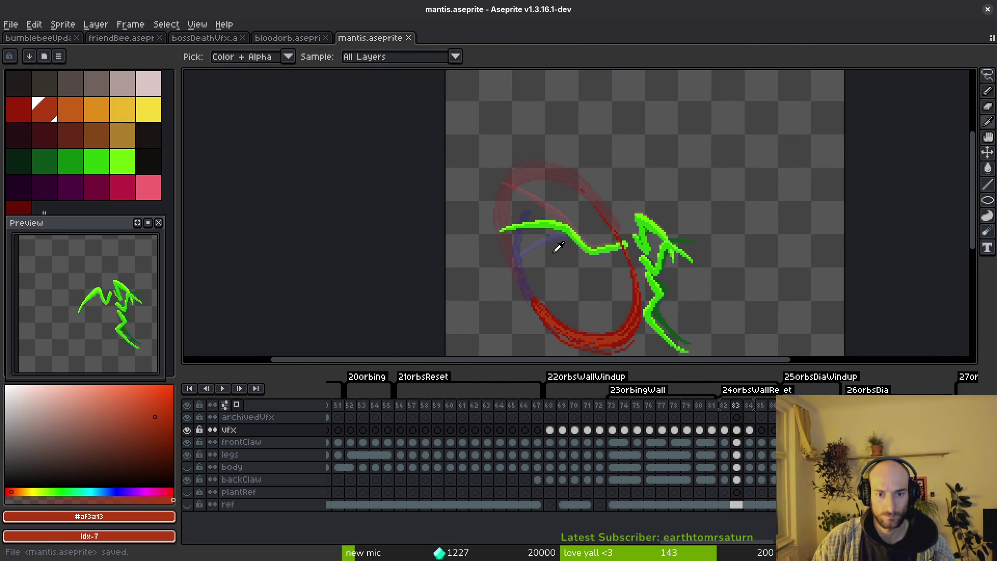
{"action": "scroll", "coordinate": [545, 264], "scroll_direction": "up", "scroll_amount": 2}
{"action": "scroll", "coordinate": [475, 252], "scroll_direction": "up", "scroll_amount": 1}
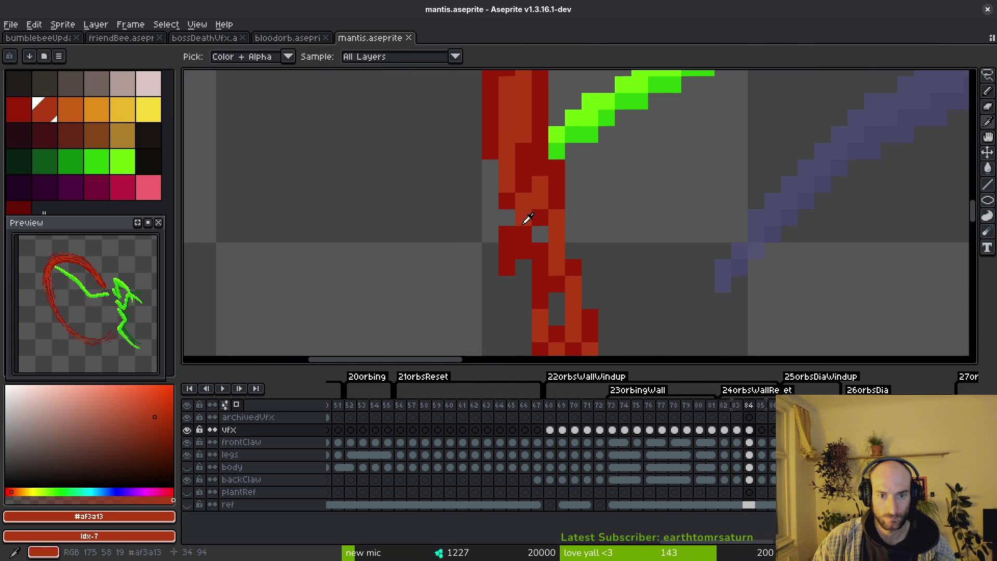
{"action": "scroll", "coordinate": [527, 223], "scroll_direction": "up", "scroll_amount": 1}
Step: Rework red pixels along the stroke, sample #981b08 and #af3a13, and save
{"action": "left_click_drag", "start_coordinate": [493, 166], "coordinate": [515, 250]}
{"action": "scroll", "coordinate": [522, 233], "scroll_direction": "down", "scroll_amount": 1}
{"action": "scroll", "coordinate": [523, 233], "scroll_direction": "down", "scroll_amount": 1}
{"action": "scroll", "coordinate": [527, 235], "scroll_direction": "up", "scroll_amount": 1}
{"action": "key", "text": "alt"}
{"action": "left_click", "coordinate": [527, 236], "text": "alt"}
{"action": "key", "text": "ctrl+s"}
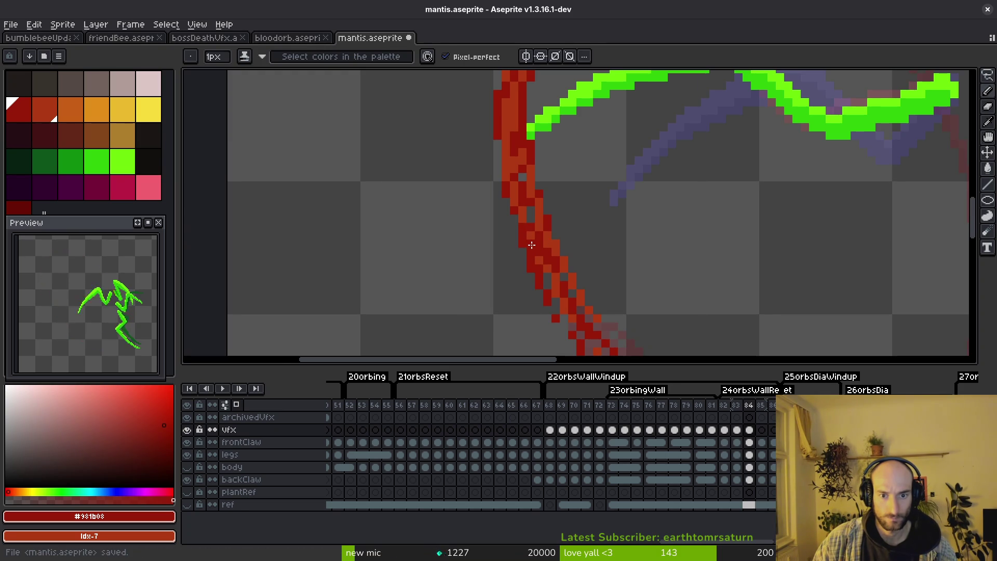
{"action": "scroll", "coordinate": [530, 244], "scroll_direction": "down", "scroll_amount": 3}
{"action": "scroll", "coordinate": [499, 226], "scroll_direction": "up", "scroll_amount": 1}
{"action": "scroll", "coordinate": [473, 206], "scroll_direction": "up", "scroll_amount": 3}
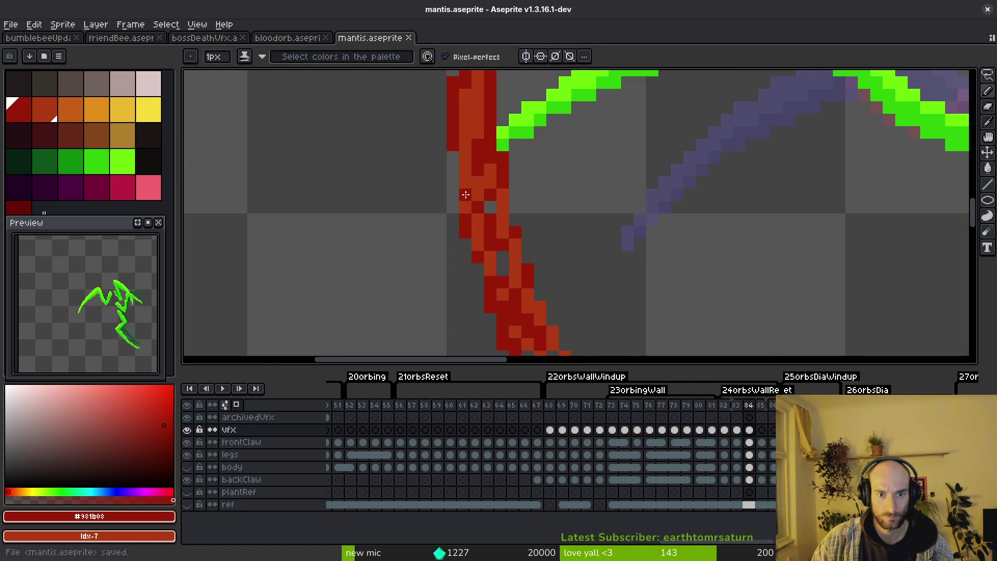
{"action": "left_click", "coordinate": [485, 183], "text": "alt"}
{"action": "scroll", "coordinate": [491, 183], "scroll_direction": "down", "scroll_amount": 3}
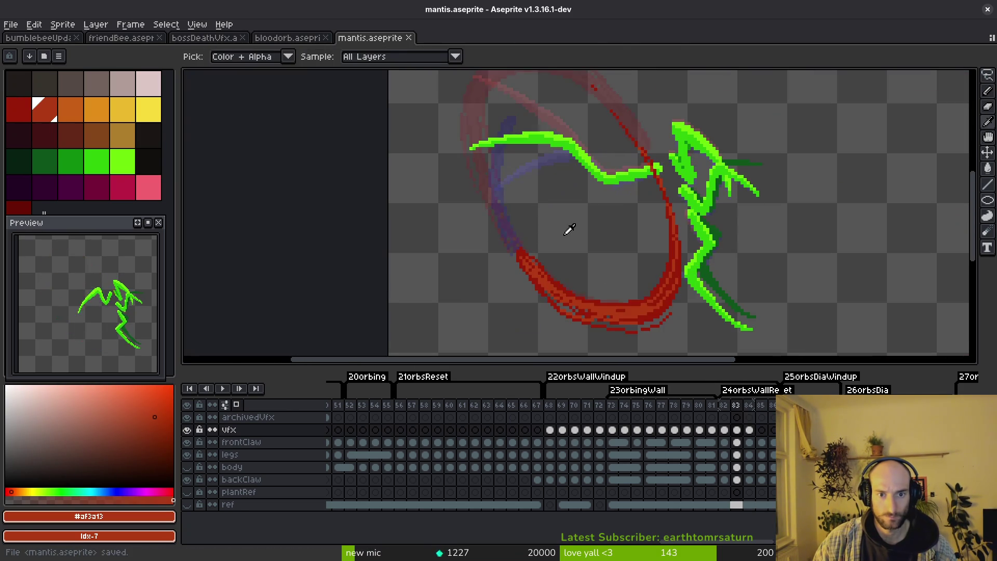
{"action": "scroll", "coordinate": [566, 226], "scroll_direction": "down", "scroll_amount": 2}
Step: Advance to frame 85 with dark red picked, flipping back once to compare with frame 84
{"action": "key", "text": "Right"}
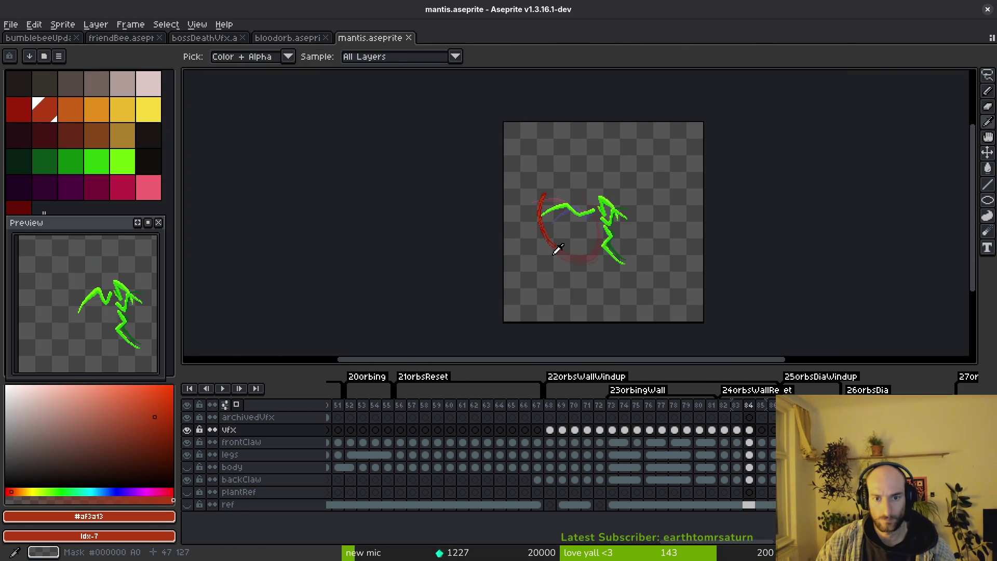
{"action": "scroll", "coordinate": [563, 232], "scroll_direction": "up", "scroll_amount": 4}
{"action": "left_click", "coordinate": [483, 174], "text": "alt"}
{"action": "key", "text": "Left"}
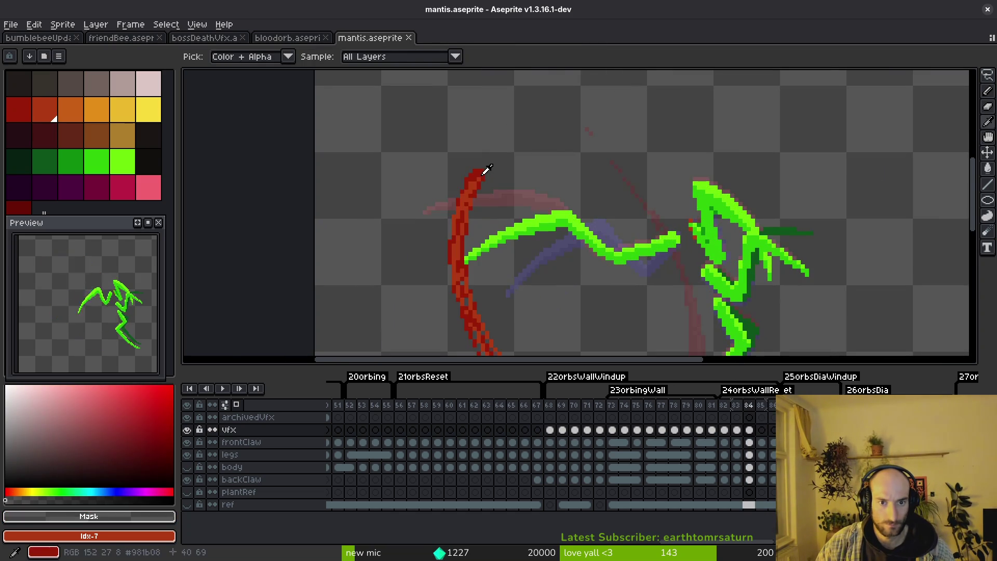
{"action": "key", "text": "Right"}
{"action": "scroll", "coordinate": [498, 168], "scroll_direction": "up", "scroll_amount": 1}
Step: Draw a new dark red arc curving over the mantis down to the right and fill its gap
{"action": "left_click_drag", "start_coordinate": [480, 157], "coordinate": [451, 213]}
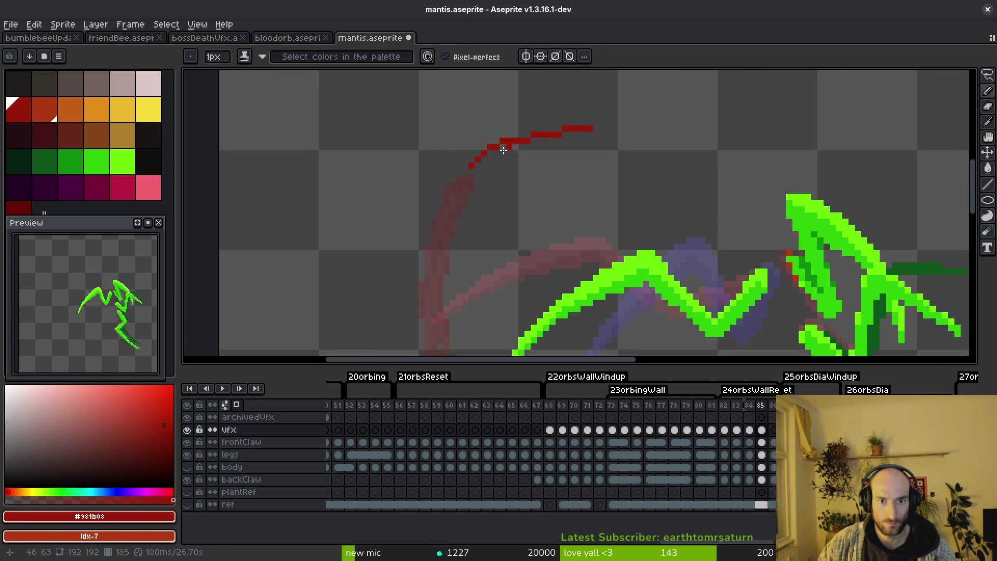
{"action": "left_click_drag", "start_coordinate": [565, 131], "coordinate": [635, 164]}
{"action": "left_click_drag", "start_coordinate": [582, 132], "coordinate": [660, 187]}
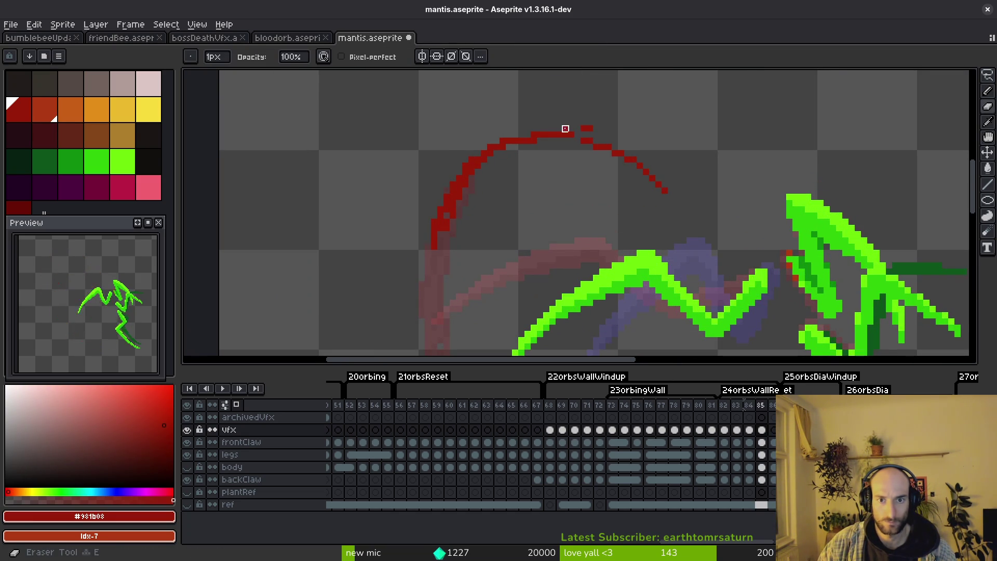
{"action": "key", "text": "b"}
{"action": "mouse_move", "coordinate": [616, 149]}
{"action": "left_mouse_down"}
{"action": "mouse_move", "coordinate": [652, 175]}
{"action": "mouse_move", "coordinate": [514, 150]}
{"action": "mouse_move", "coordinate": [471, 179]}
{"action": "mouse_move", "coordinate": [452, 218]}
{"action": "left_mouse_up"}
Step: Trim the arc's upper-left pixels with the eraser and thicken its right tip
{"action": "key", "text": "b"}
{"action": "key", "text": "e"}
{"action": "left_click_drag", "start_coordinate": [477, 154], "coordinate": [452, 174]}
{"action": "key", "text": "b"}
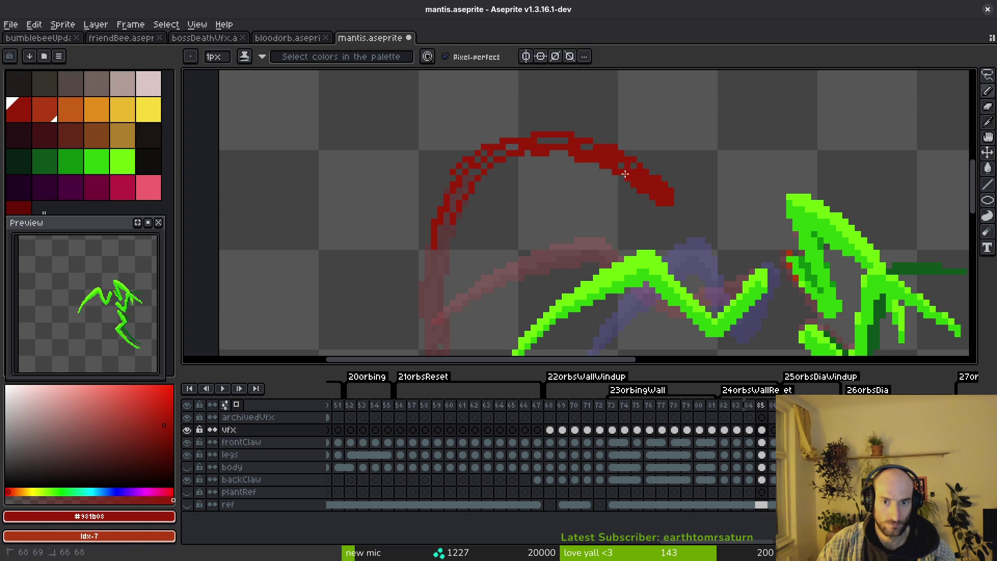
{"action": "key", "text": "e"}
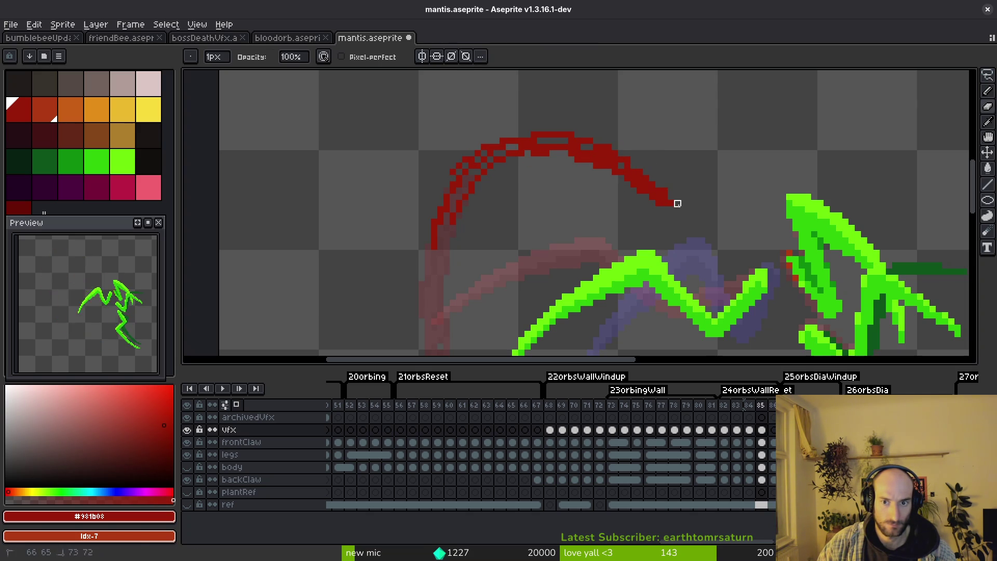
{"action": "key", "text": "b"}
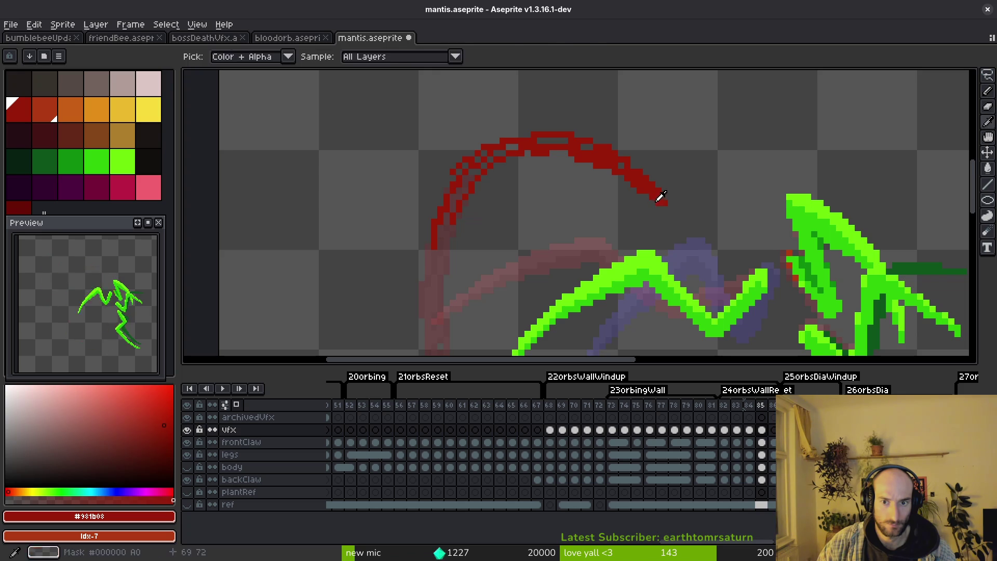
{"action": "key", "text": "e"}
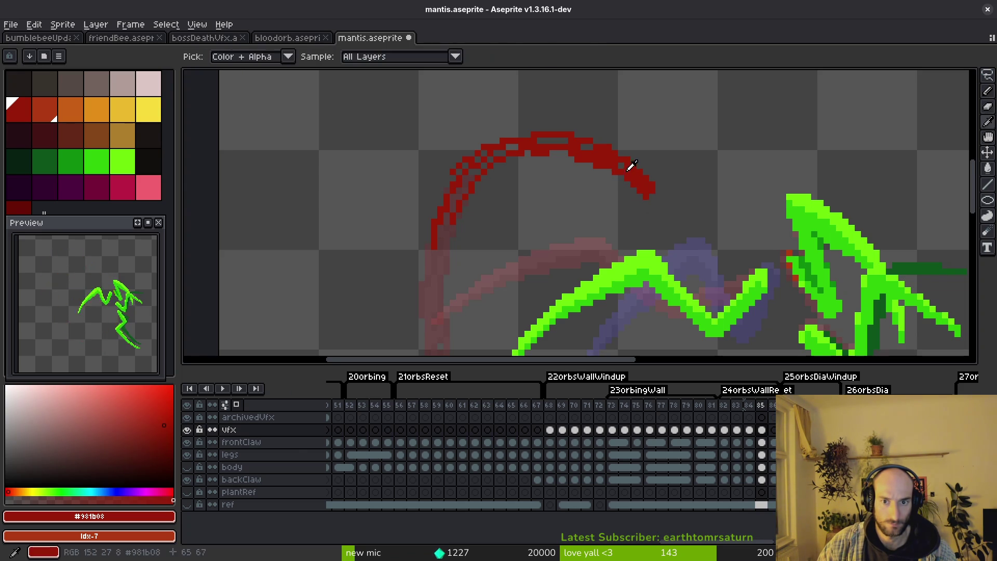
{"action": "key", "text": "b"}
{"action": "scroll", "coordinate": [628, 201], "scroll_direction": "down", "scroll_amount": 1}
{"action": "scroll", "coordinate": [628, 202], "scroll_direction": "up", "scroll_amount": 2}
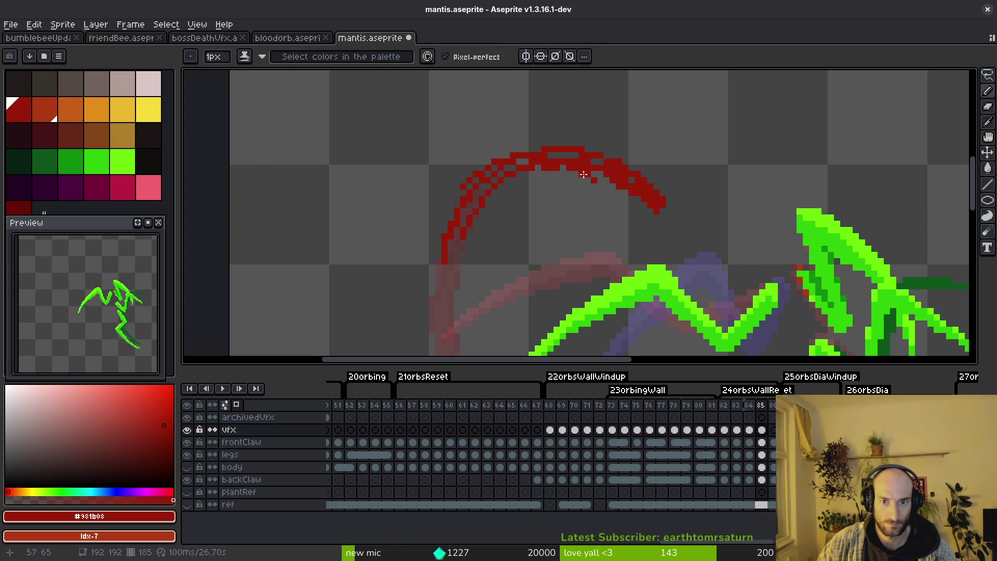
{"action": "left_click_drag", "start_coordinate": [616, 185], "coordinate": [655, 212]}
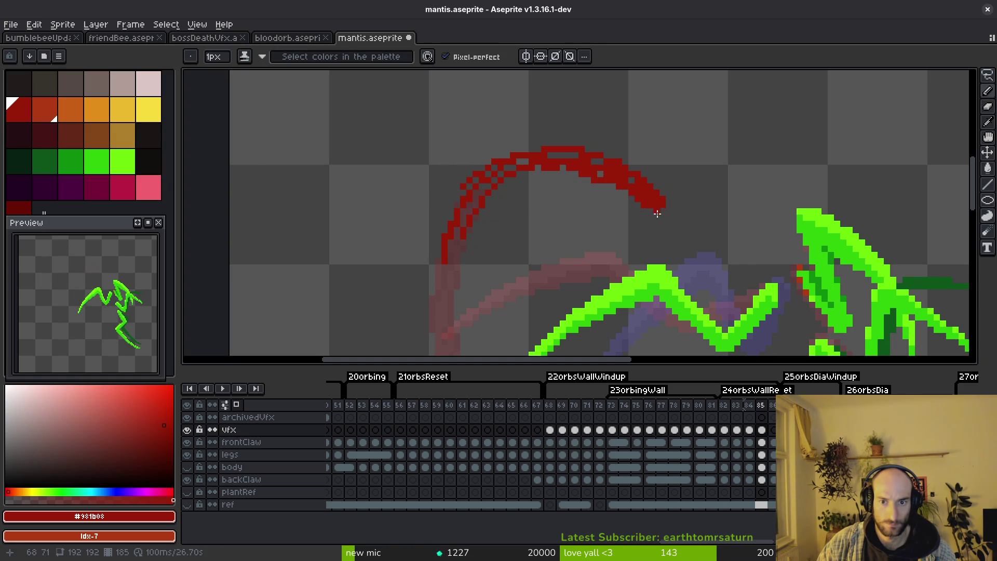
{"action": "scroll", "coordinate": [608, 187], "scroll_direction": "up", "scroll_amount": 2}
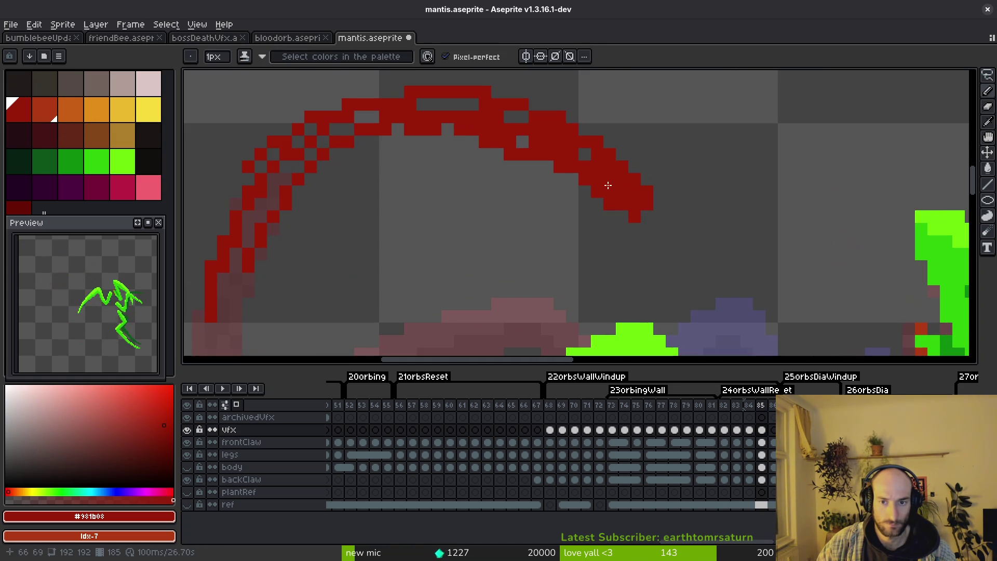
Step: Paint lighter orange-red shading along the arc and repaint its top edge
{"action": "mouse_move", "coordinate": [581, 145]}
{"action": "left_mouse_down"}
{"action": "mouse_move", "coordinate": [646, 200]}
{"action": "mouse_move", "coordinate": [530, 148]}
{"action": "left_mouse_up"}
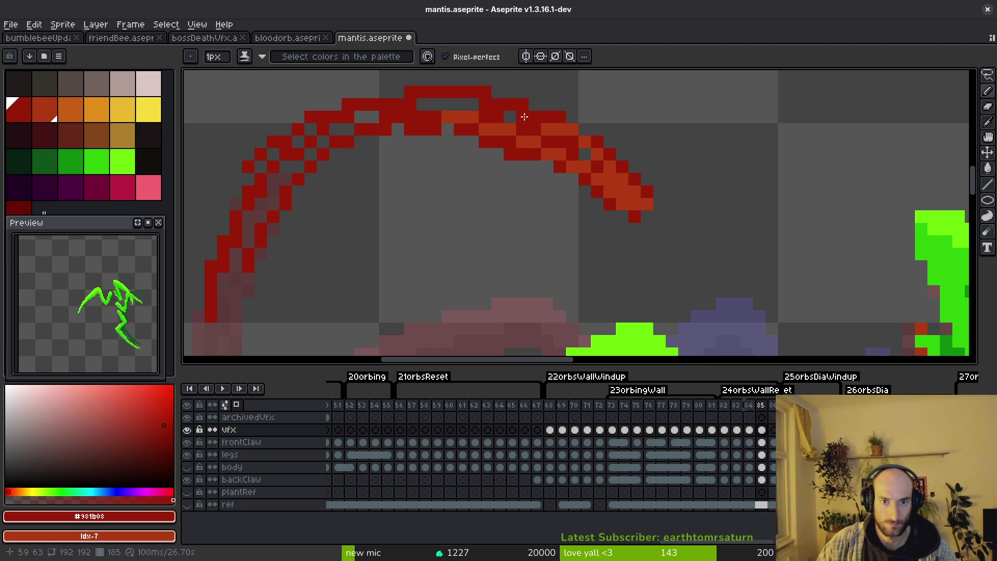
{"action": "scroll", "coordinate": [478, 104], "scroll_direction": "down", "scroll_amount": 1}
{"action": "scroll", "coordinate": [549, 113], "scroll_direction": "up", "scroll_amount": 1}
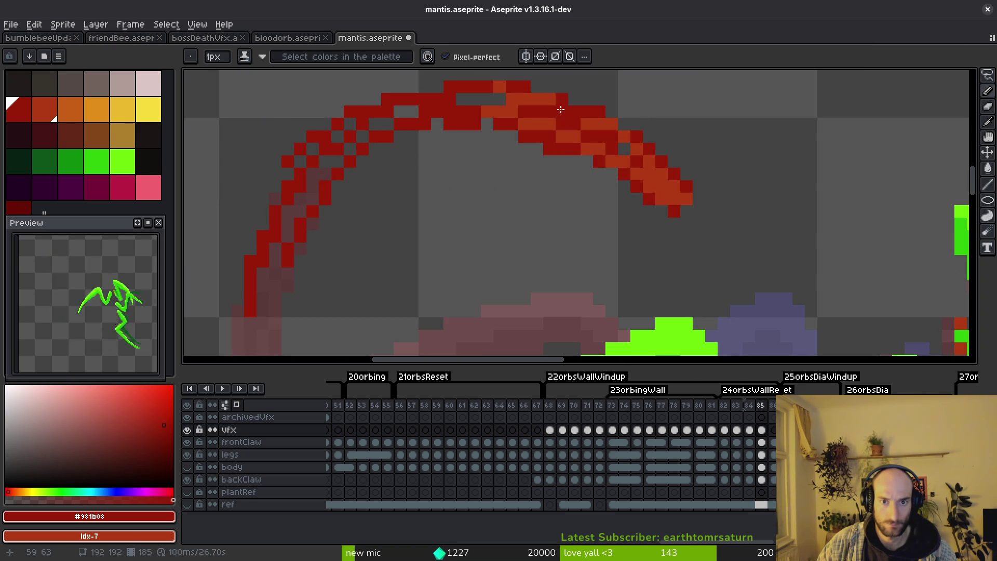
{"action": "mouse_move", "coordinate": [516, 95]}
{"action": "left_mouse_down"}
{"action": "mouse_move", "coordinate": [548, 99]}
{"action": "mouse_move", "coordinate": [464, 92]}
{"action": "mouse_move", "coordinate": [392, 117]}
{"action": "left_mouse_up"}
{"action": "scroll", "coordinate": [470, 114], "scroll_direction": "down", "scroll_amount": 3}
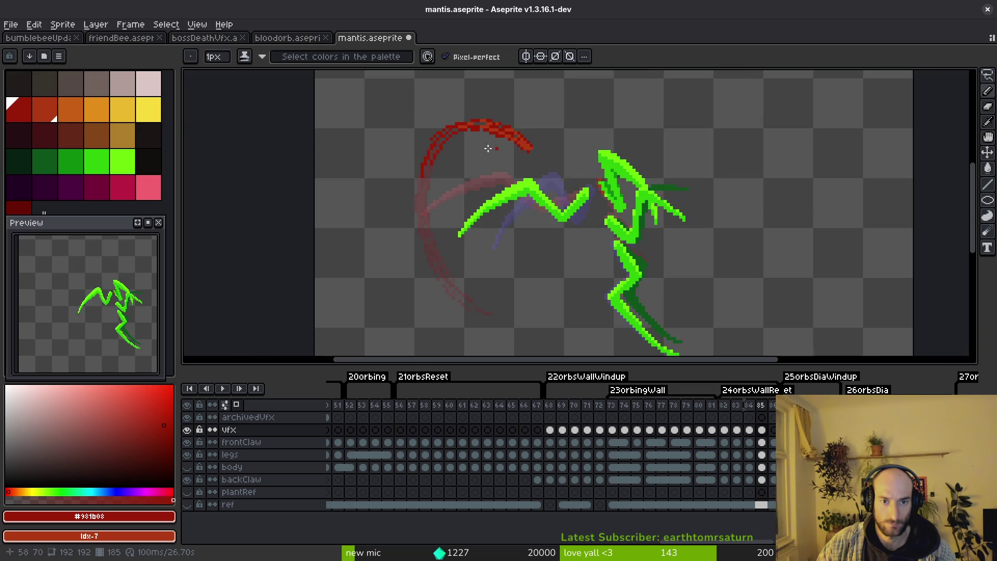
{"action": "scroll", "coordinate": [436, 118], "scroll_direction": "up", "scroll_amount": 2}
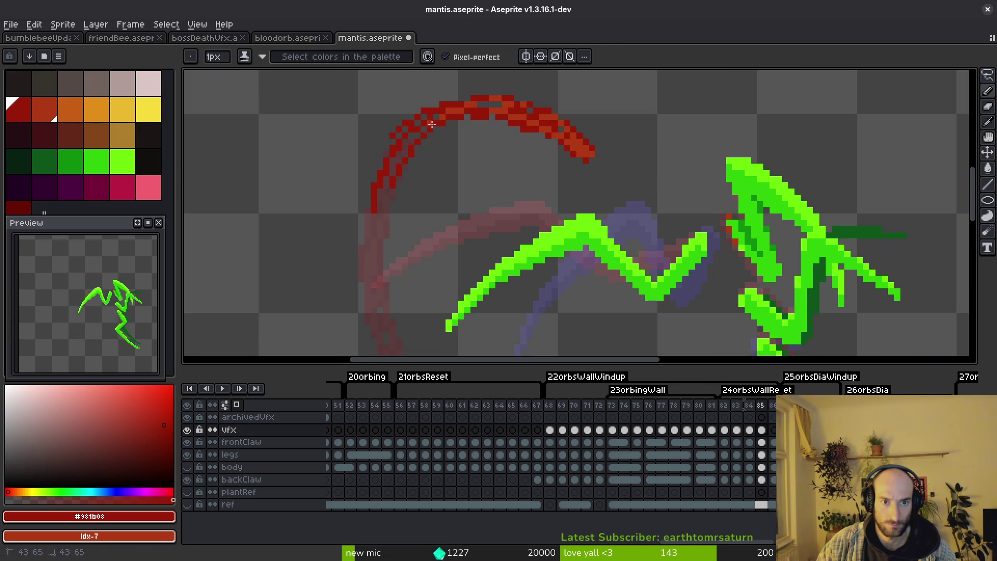
{"action": "scroll", "coordinate": [430, 124], "scroll_direction": "down", "scroll_amount": 2}
{"action": "scroll", "coordinate": [475, 145], "scroll_direction": "down", "scroll_amount": 1}
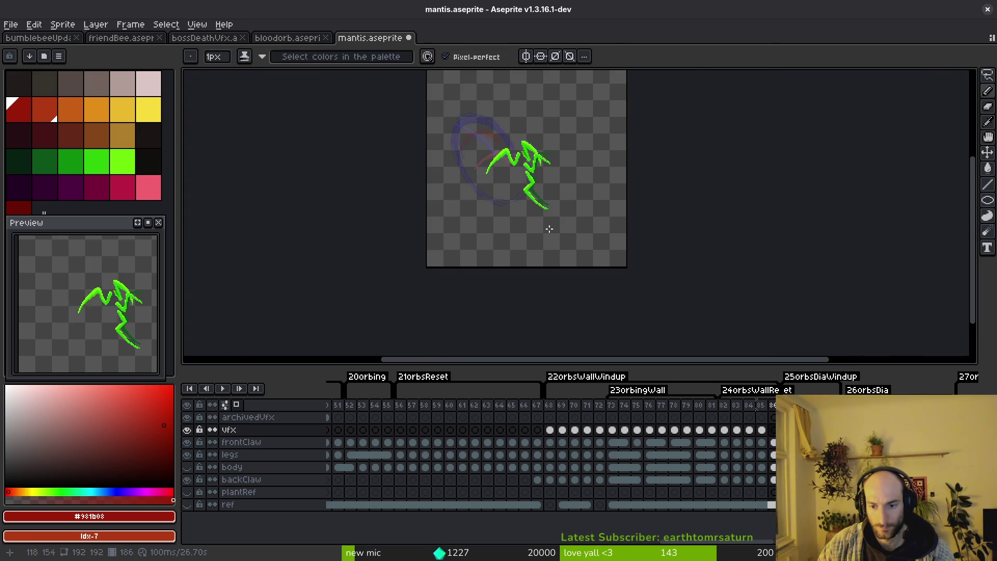
{"action": "scroll", "coordinate": [499, 179], "scroll_direction": "up", "scroll_amount": 2}
{"action": "scroll", "coordinate": [475, 170], "scroll_direction": "up", "scroll_amount": 1}
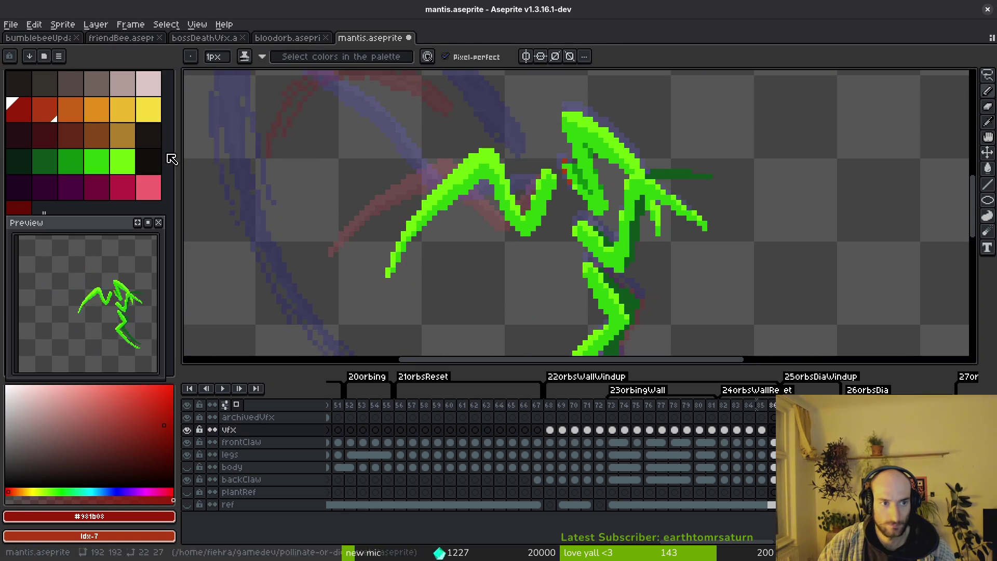
Step: Draw two dark red vertical strokes dropping below the mantis's front claw
{"action": "left_click", "coordinate": [22, 114]}
{"action": "left_click_drag", "start_coordinate": [485, 182], "coordinate": [494, 238]}
{"action": "left_click_drag", "start_coordinate": [486, 185], "coordinate": [490, 238]}
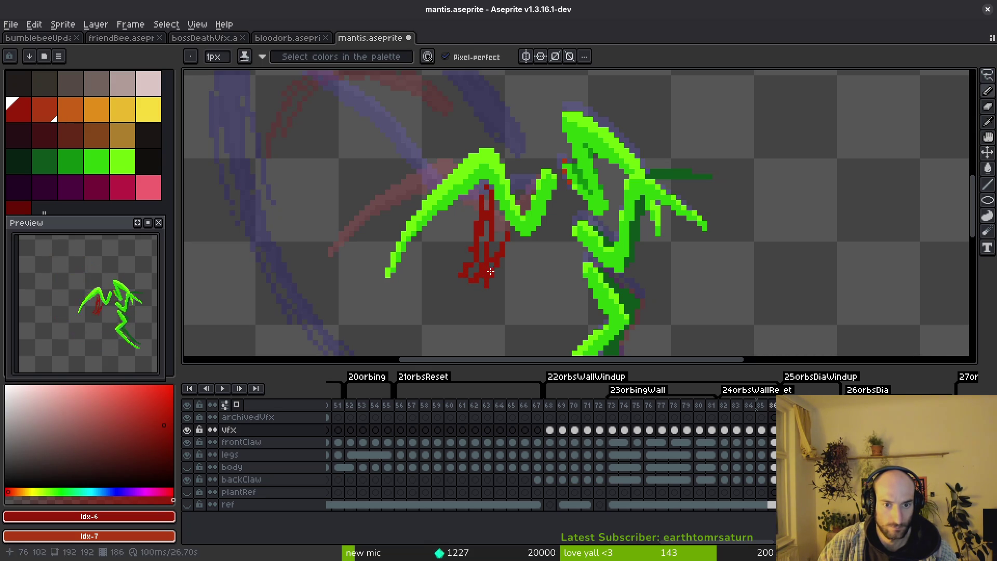
Step: Trim the drip with the eraser, repaint its lower end in lighter orange-red, and view the sprite
{"action": "key", "text": "e"}
{"action": "mouse_move", "coordinate": [466, 274]}
{"action": "left_mouse_down"}
{"action": "mouse_move", "coordinate": [507, 234]}
{"action": "mouse_move", "coordinate": [488, 271]}
{"action": "left_mouse_up"}
{"action": "key", "text": "b"}
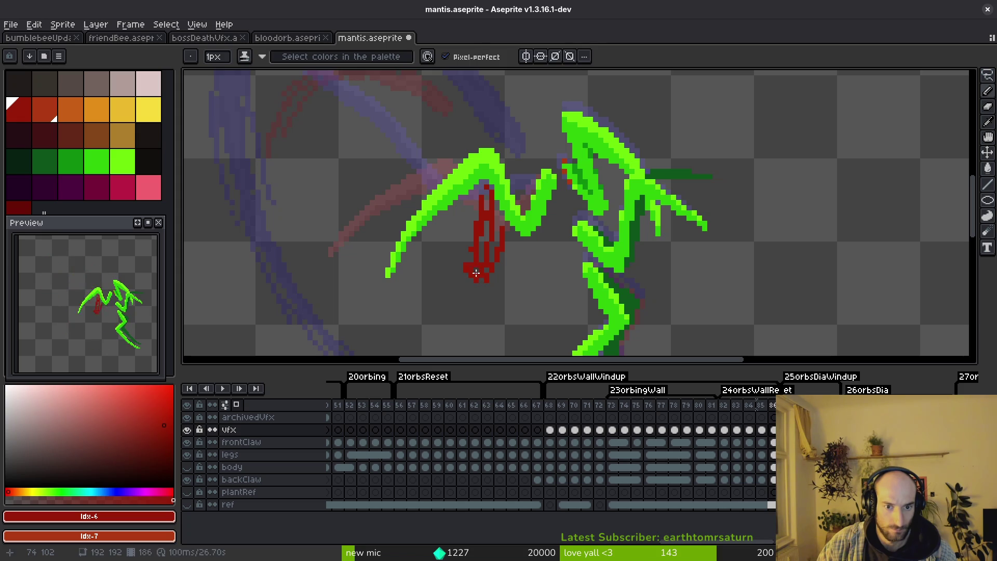
{"action": "key", "text": "e"}
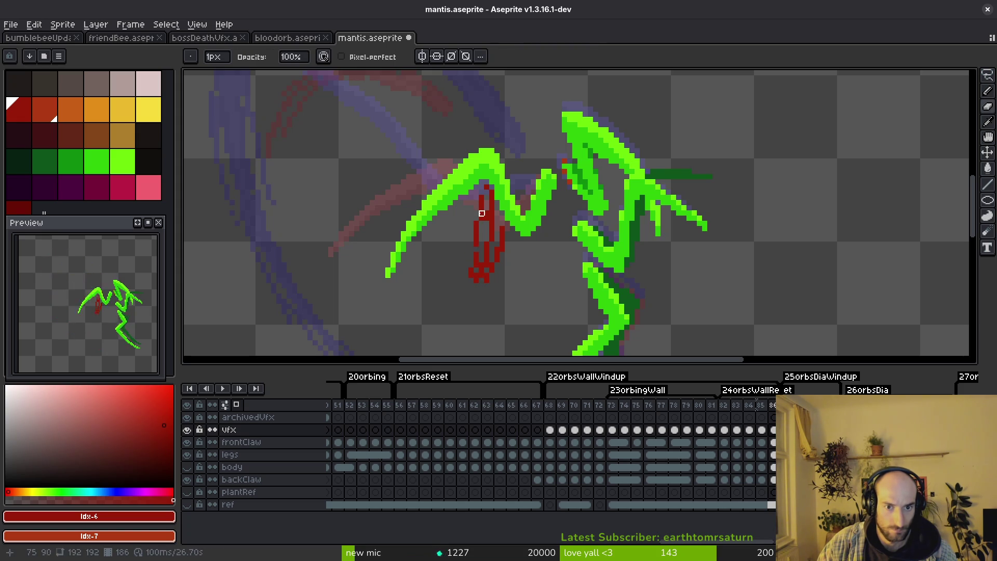
{"action": "key", "text": "b"}
{"action": "scroll", "coordinate": [486, 240], "scroll_direction": "up", "scroll_amount": 1}
{"action": "key", "text": "e"}
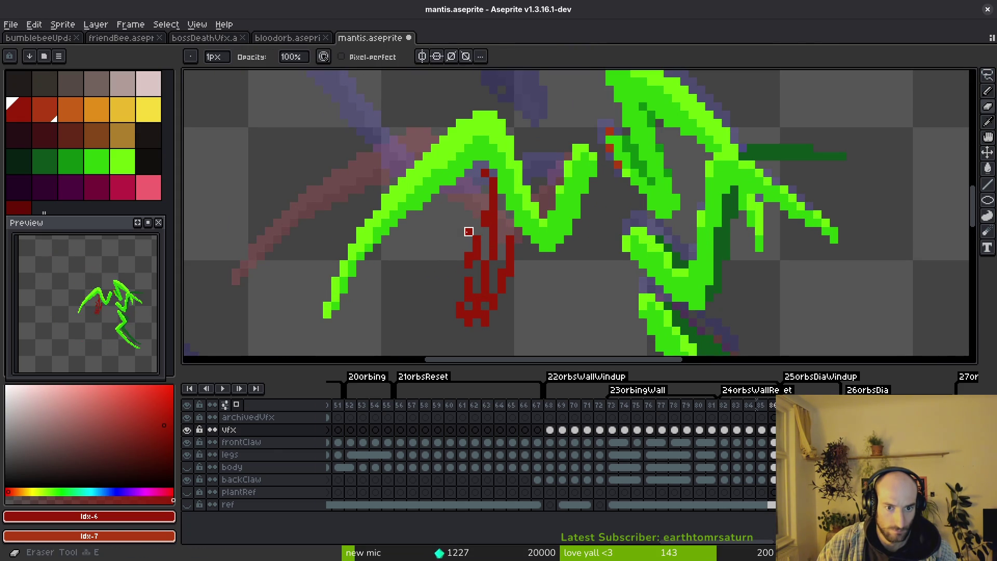
{"action": "scroll", "coordinate": [468, 256], "scroll_direction": "down", "scroll_amount": 2}
{"action": "scroll", "coordinate": [459, 280], "scroll_direction": "up", "scroll_amount": 2}
{"action": "key", "text": "b"}
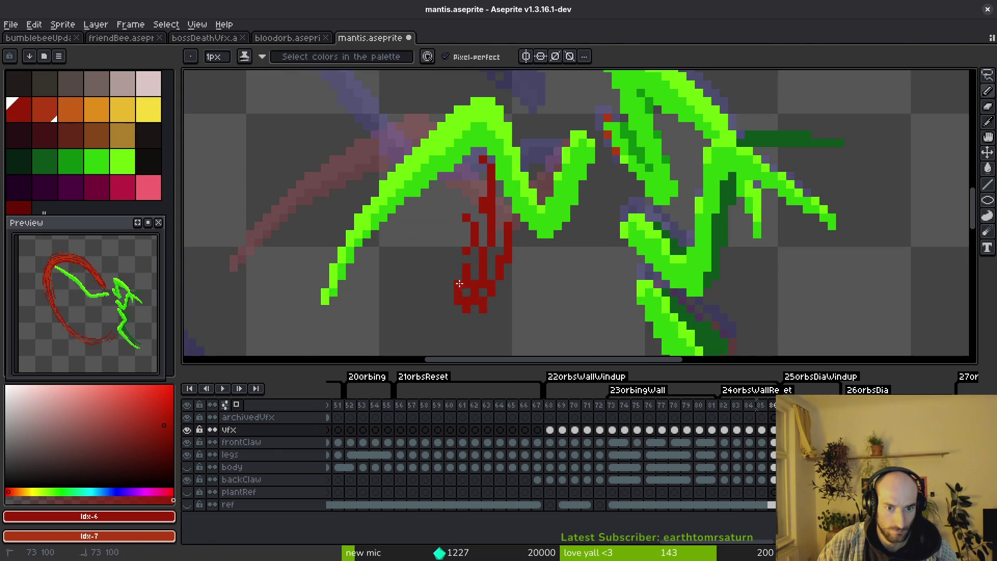
{"action": "left_click_drag", "start_coordinate": [473, 307], "coordinate": [491, 297]}
{"action": "scroll", "coordinate": [501, 293], "scroll_direction": "down", "scroll_amount": 2}
{"action": "scroll", "coordinate": [489, 278], "scroll_direction": "up", "scroll_amount": 2}
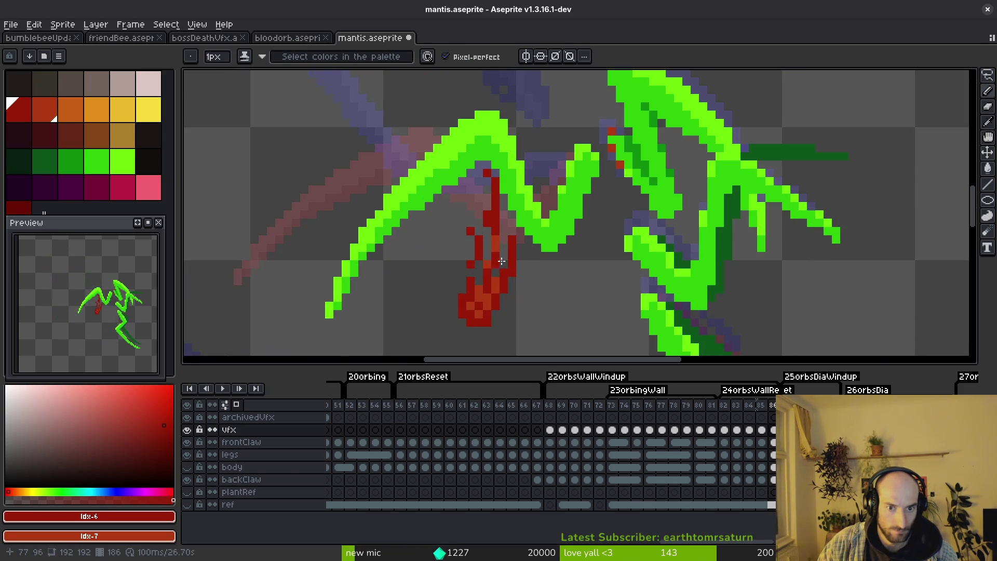
{"action": "scroll", "coordinate": [506, 282], "scroll_direction": "down", "scroll_amount": 1}
{"action": "scroll", "coordinate": [508, 285], "scroll_direction": "down", "scroll_amount": 1}
{"action": "scroll", "coordinate": [504, 279], "scroll_direction": "up", "scroll_amount": 2}
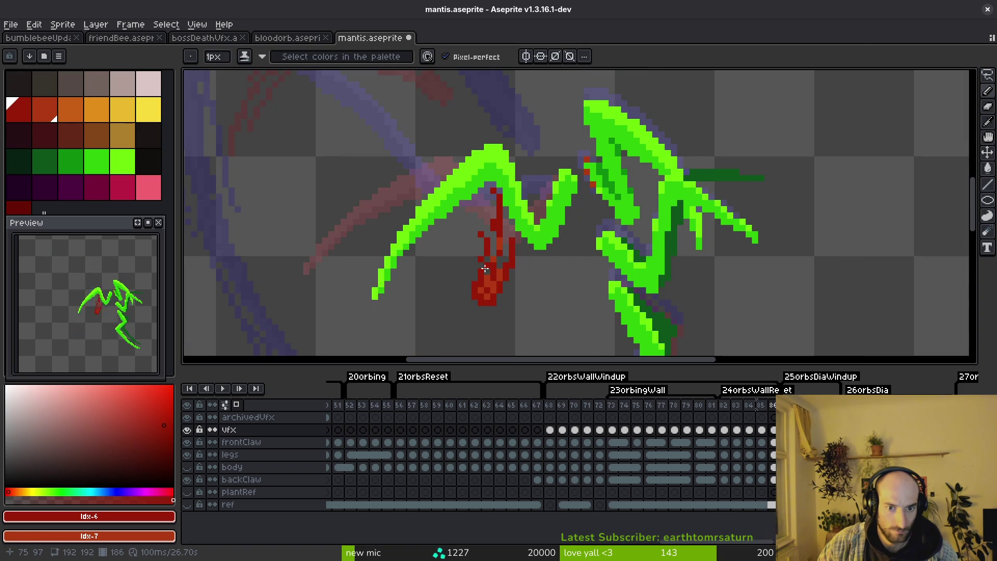
{"action": "scroll", "coordinate": [496, 267], "scroll_direction": "down", "scroll_amount": 1}
{"action": "scroll", "coordinate": [500, 257], "scroll_direction": "up", "scroll_amount": 1}
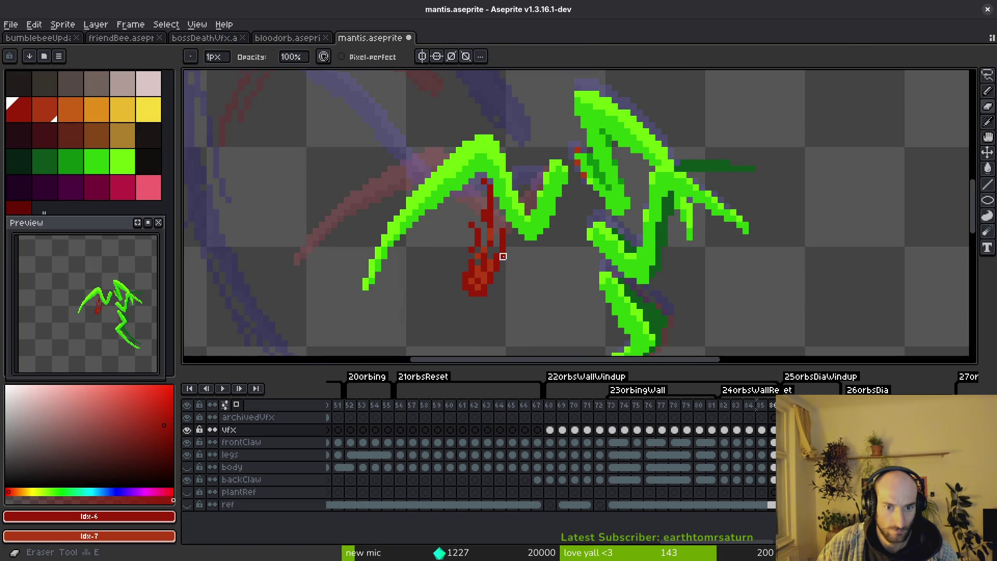
{"action": "scroll", "coordinate": [515, 263], "scroll_direction": "down", "scroll_amount": 3}
{"action": "scroll", "coordinate": [500, 246], "scroll_direction": "up", "scroll_amount": 4}
{"action": "key", "text": "shift+s"}
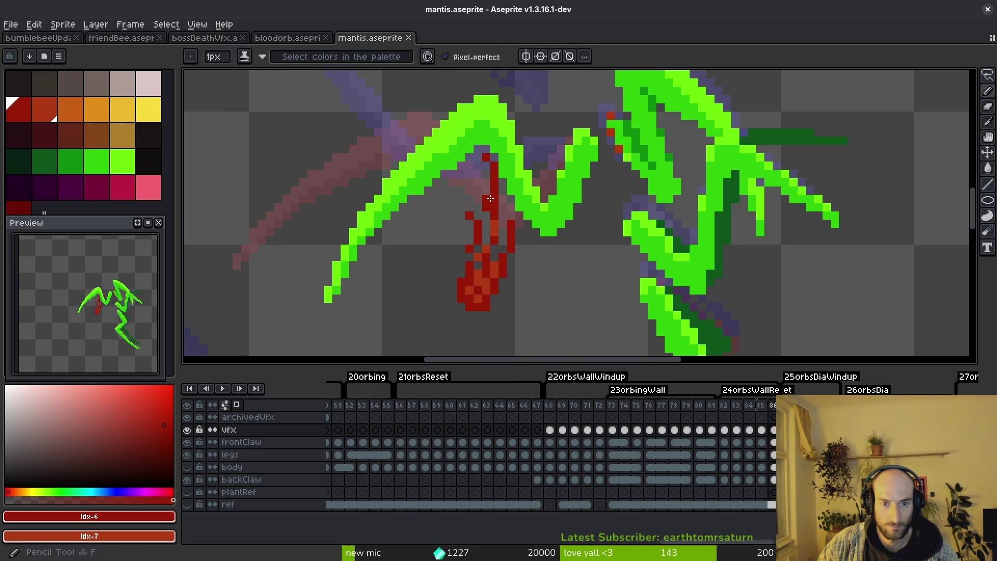
{"action": "scroll", "coordinate": [520, 242], "scroll_direction": "down", "scroll_amount": 3}
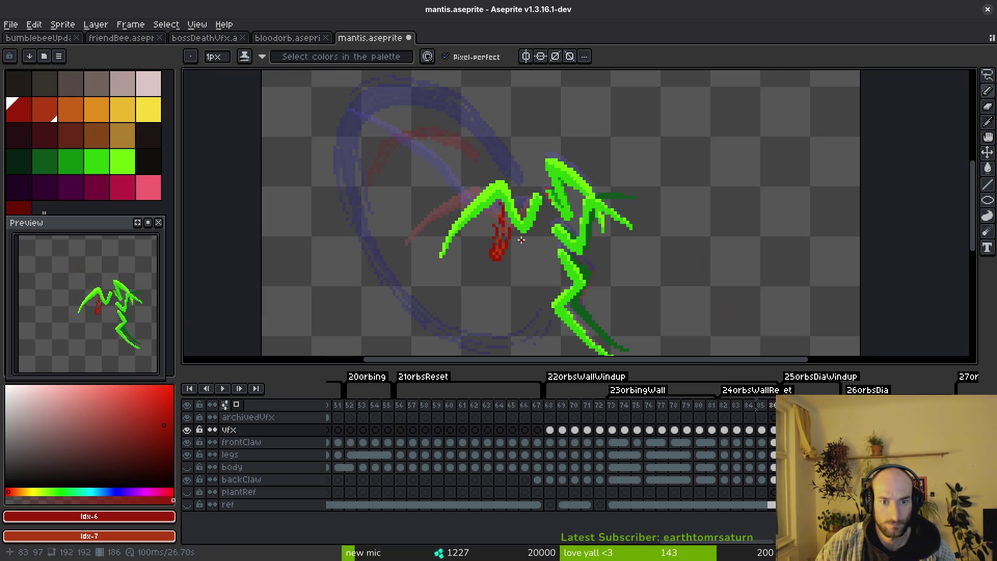
{"action": "scroll", "coordinate": [514, 257], "scroll_direction": "down", "scroll_amount": 1}
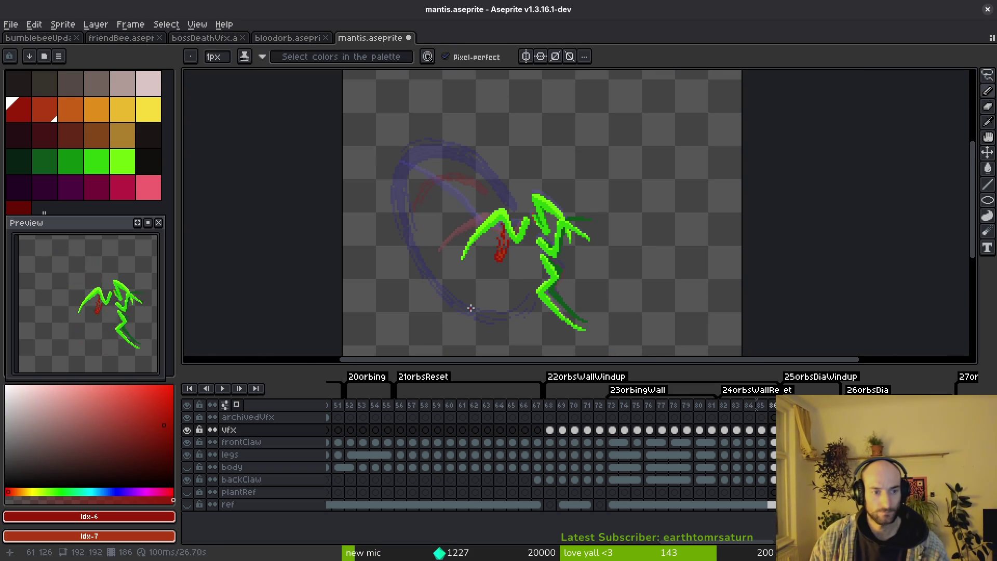
{"action": "left_click_drag", "start_coordinate": [766, 312], "coordinate": [693, 309]}
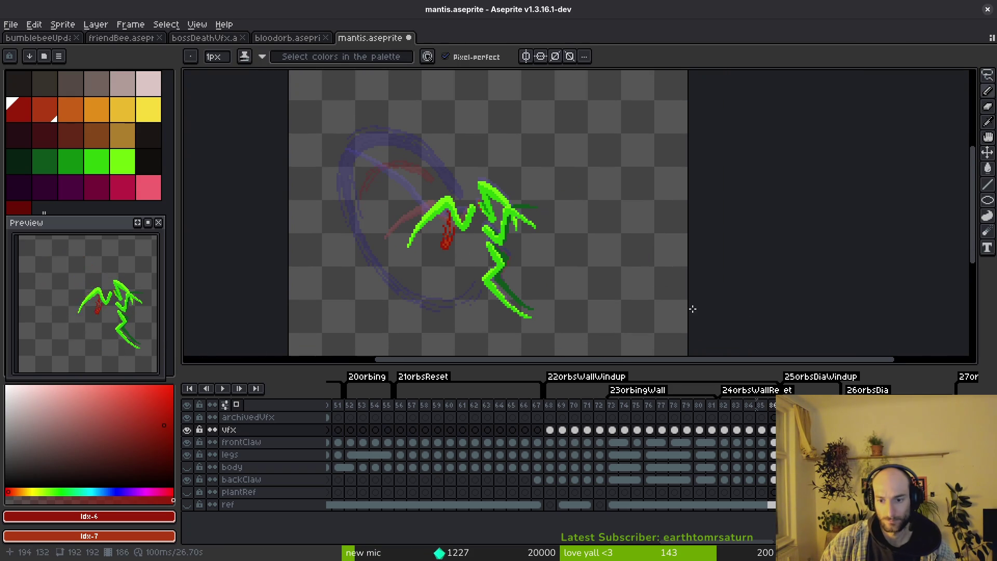
Step: Step ahead to frame 86, sketch and discard a freehand selection, then return to frame 85
{"action": "key", "text": "i"}
{"action": "key", "text": "Right"}
{"action": "key", "text": "Right"}
{"action": "key", "text": "Right"}
{"action": "key", "text": "Right"}
{"action": "key", "text": "Right"}
{"action": "key", "text": "Right"}
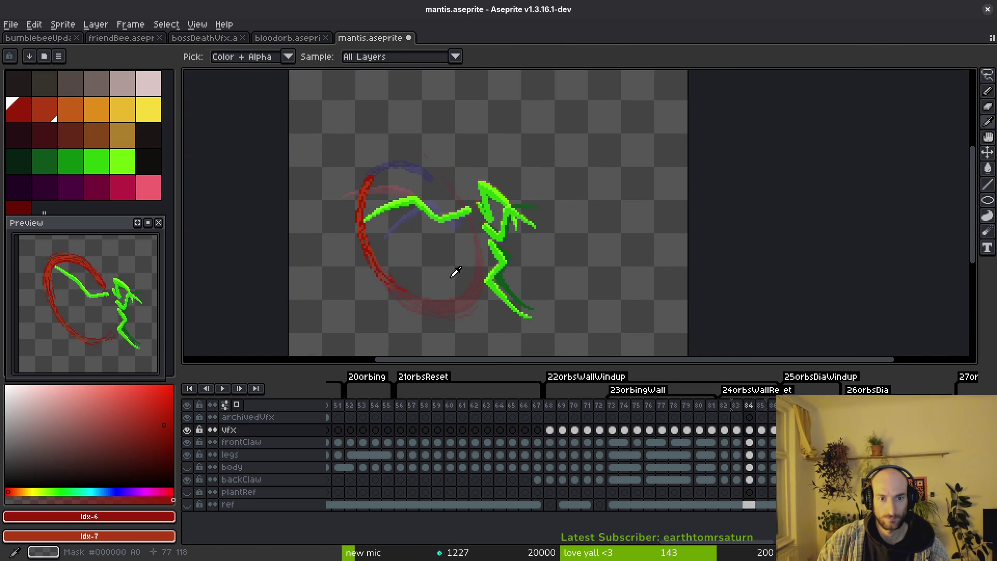
{"action": "key", "text": "Right"}
{"action": "scroll", "coordinate": [448, 230], "scroll_direction": "up", "scroll_amount": 2}
{"action": "key", "text": "Right"}
{"action": "key", "text": "ctrl+s"}
{"action": "key", "text": "q"}
{"action": "left_click_drag", "start_coordinate": [475, 218], "coordinate": [607, 167]}
{"action": "key", "text": "ctrl+d"}
{"action": "key", "text": "Left"}
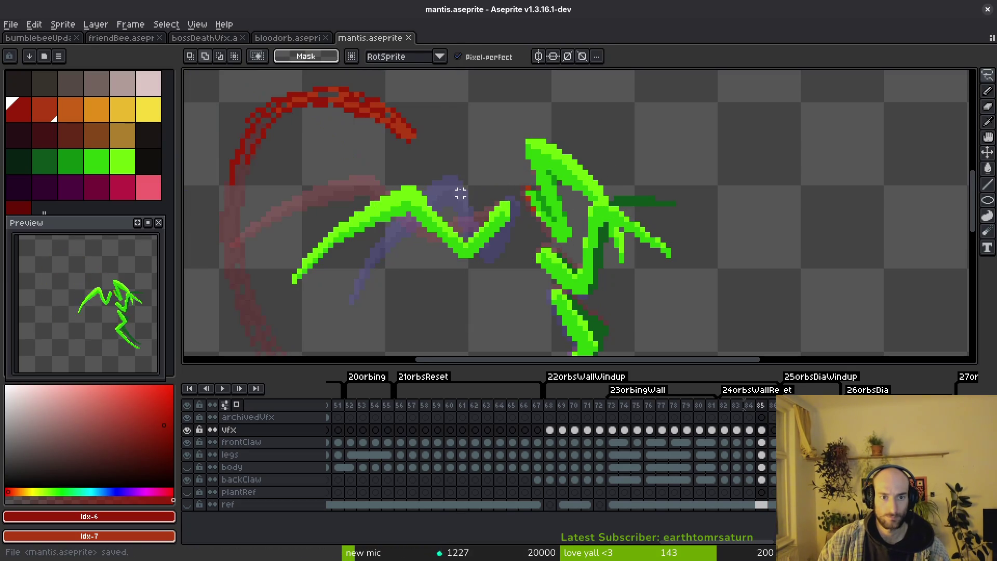
{"action": "scroll", "coordinate": [464, 188], "scroll_direction": "up", "scroll_amount": 1}
{"action": "scroll", "coordinate": [538, 193], "scroll_direction": "up", "scroll_amount": 2}
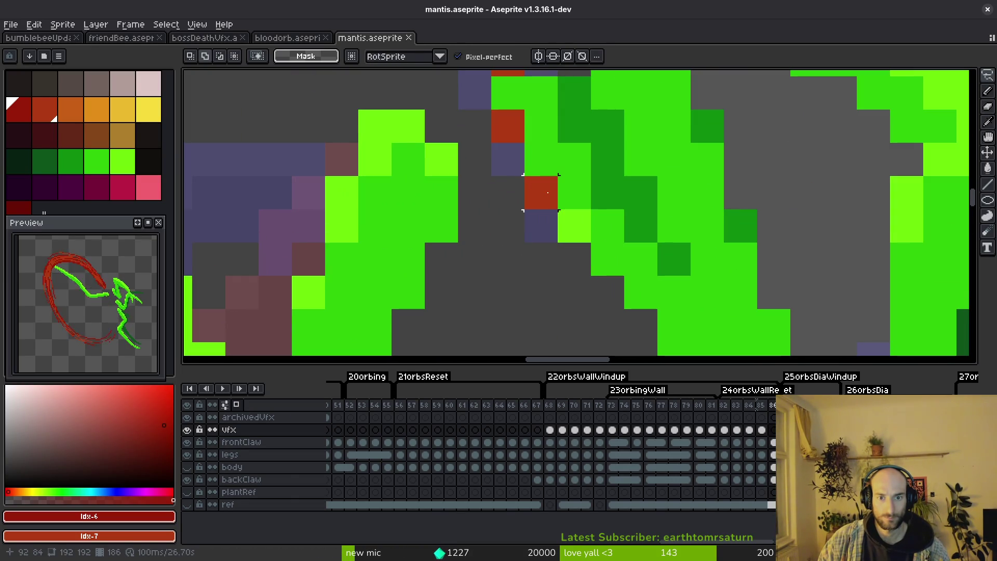
{"action": "scroll", "coordinate": [537, 193], "scroll_direction": "down", "scroll_amount": 3}
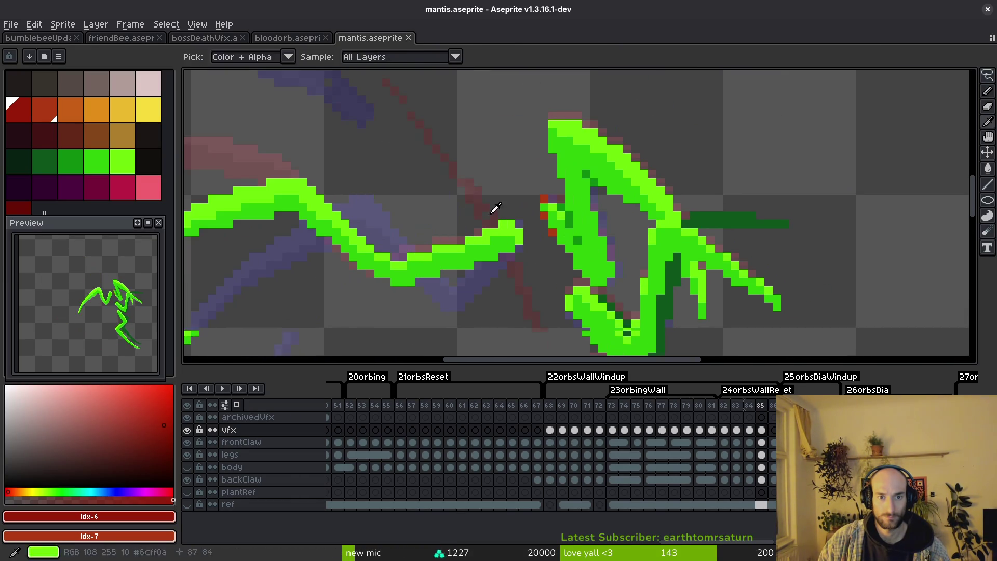
Step: Sample the arc's red and draw a diagonal stroke up from the claw with a second line beside it
{"action": "left_click", "coordinate": [368, 115], "text": "alt"}
{"action": "scroll", "coordinate": [419, 209], "scroll_direction": "down", "scroll_amount": 1}
{"action": "key", "text": "b"}
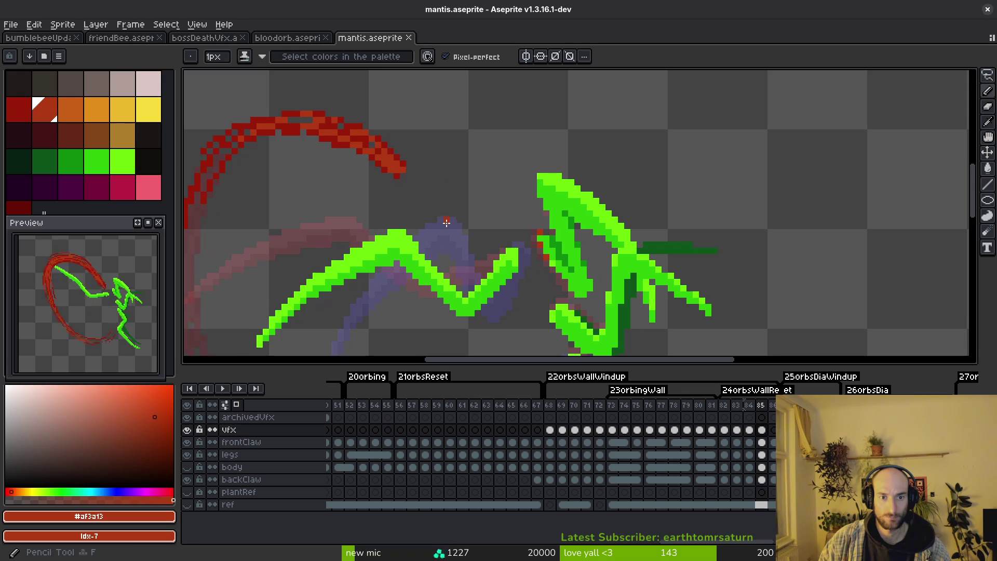
{"action": "scroll", "coordinate": [468, 209], "scroll_direction": "up", "scroll_amount": 2}
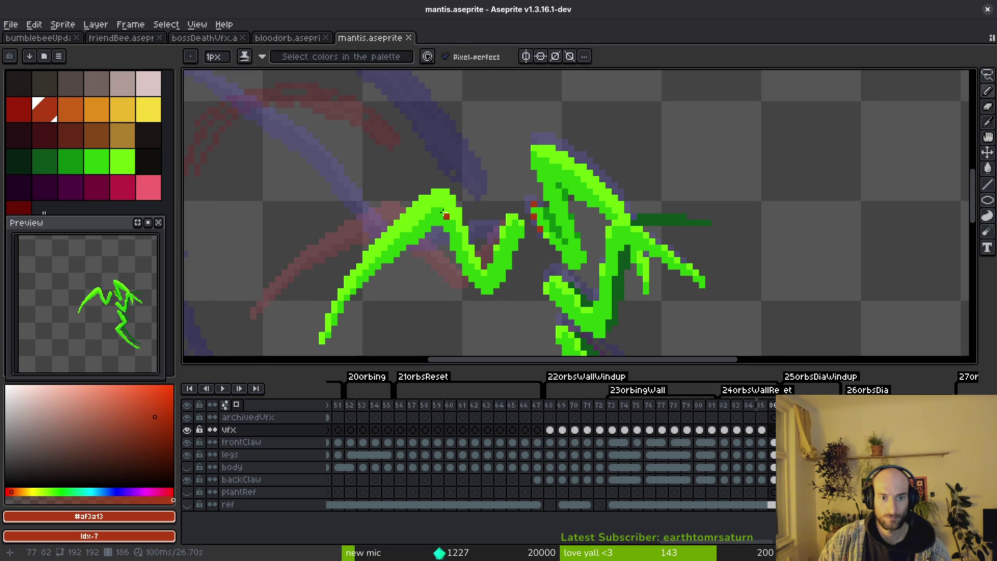
{"action": "scroll", "coordinate": [421, 188], "scroll_direction": "down", "scroll_amount": 1}
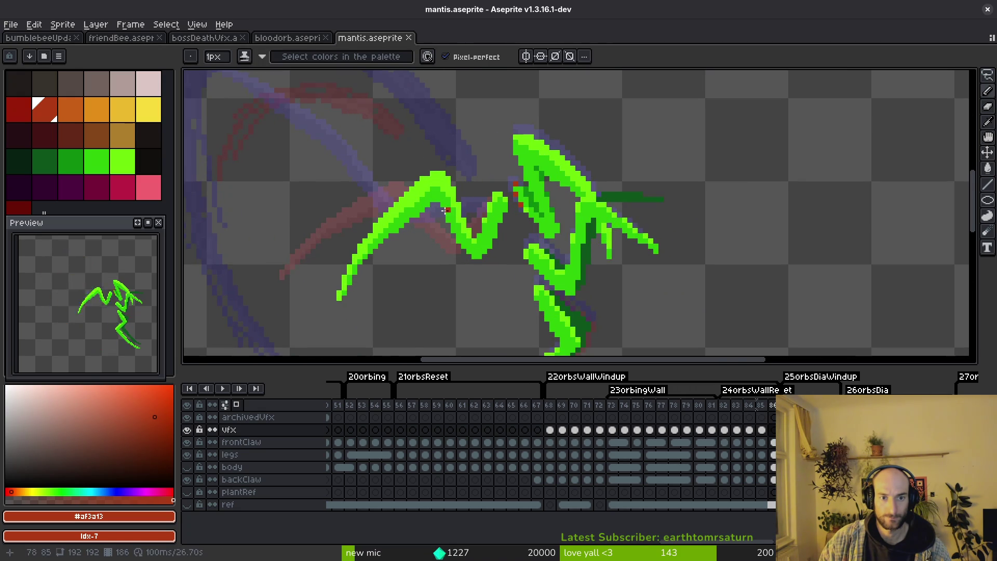
{"action": "left_click_drag", "start_coordinate": [433, 167], "coordinate": [363, 83]}
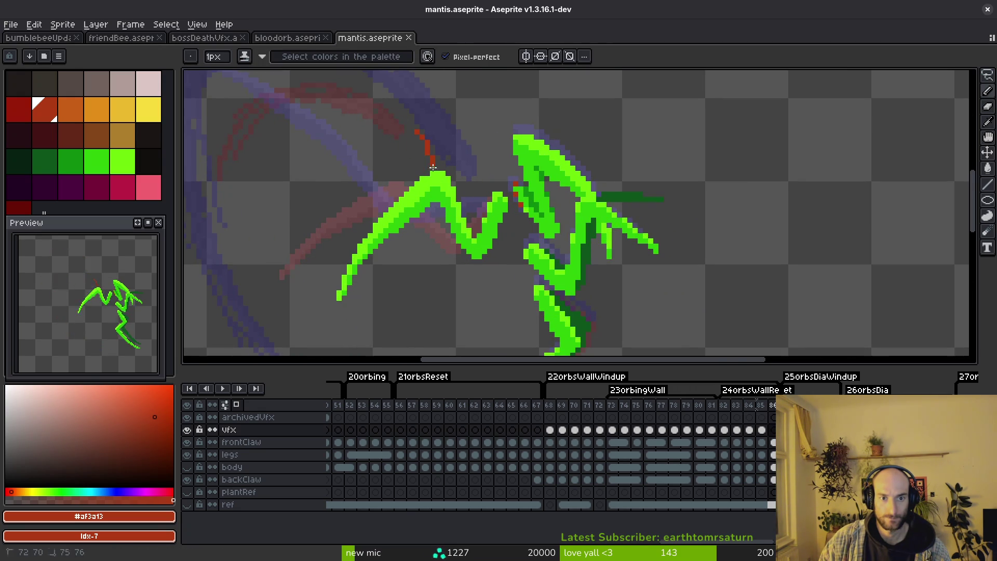
{"action": "mouse_move", "coordinate": [385, 121]}
{"action": "left_mouse_down"}
{"action": "mouse_move", "coordinate": [414, 140]}
{"action": "mouse_move", "coordinate": [434, 128]}
{"action": "left_mouse_up"}
Step: Dismiss Replace Colour, then line the claw slash in dark #981b08 and brighter #af3a13
{"action": "right_click", "coordinate": [18, 109]}
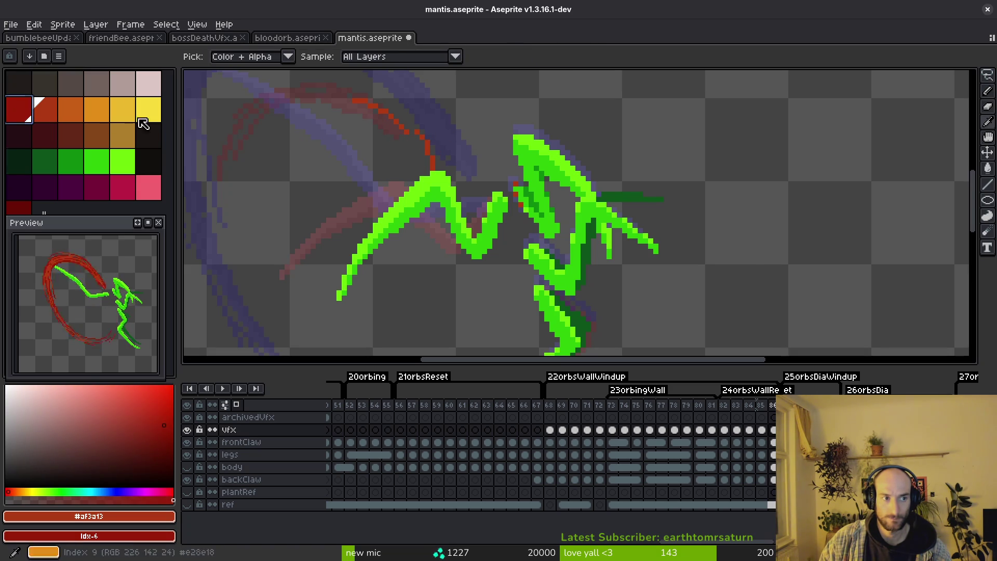
{"action": "key", "text": "shift+r"}
{"action": "left_click", "coordinate": [752, 150]}
{"action": "scroll", "coordinate": [430, 153], "scroll_direction": "up", "scroll_amount": 1}
{"action": "left_click", "coordinate": [428, 167], "text": "alt"}
{"action": "left_click_drag", "start_coordinate": [428, 168], "coordinate": [383, 134]}
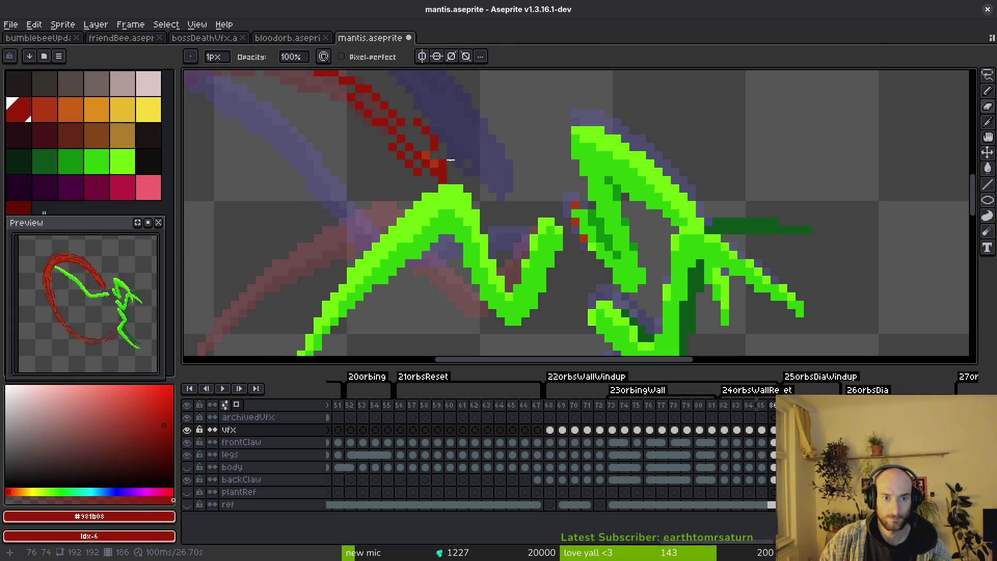
{"action": "scroll", "coordinate": [444, 160], "scroll_direction": "up", "scroll_amount": 1}
{"action": "scroll", "coordinate": [467, 180], "scroll_direction": "down", "scroll_amount": 4}
{"action": "scroll", "coordinate": [468, 180], "scroll_direction": "up", "scroll_amount": 4}
{"action": "left_click", "coordinate": [441, 168], "text": "alt"}
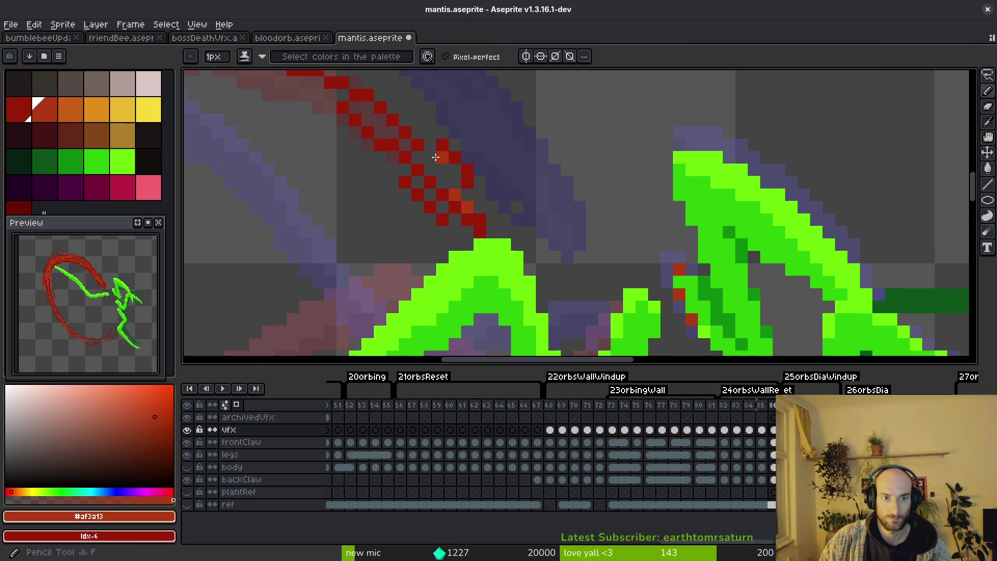
{"action": "left_click_drag", "start_coordinate": [397, 115], "coordinate": [458, 183]}
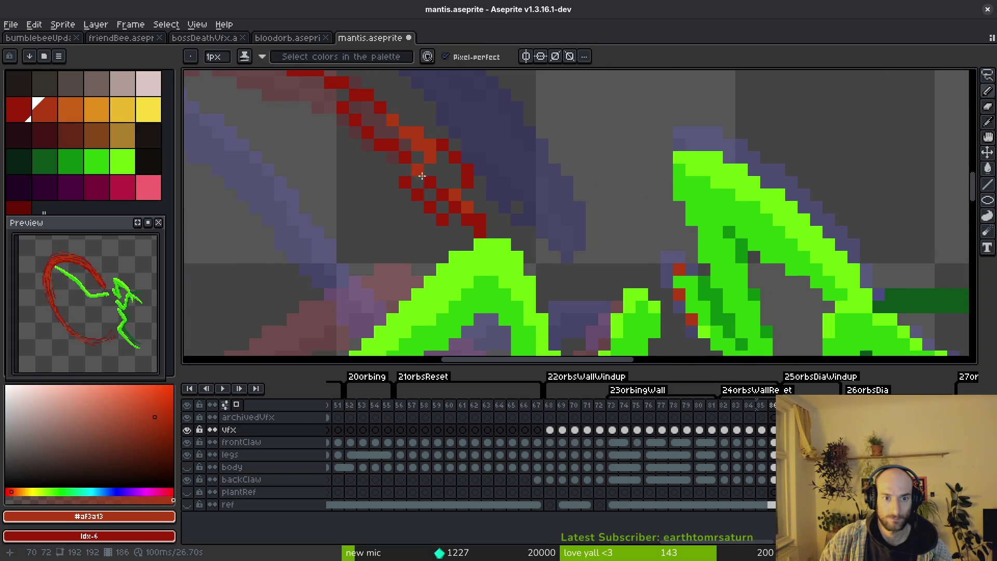
{"action": "scroll", "coordinate": [433, 184], "scroll_direction": "down", "scroll_amount": 3}
{"action": "scroll", "coordinate": [443, 194], "scroll_direction": "down", "scroll_amount": 4}
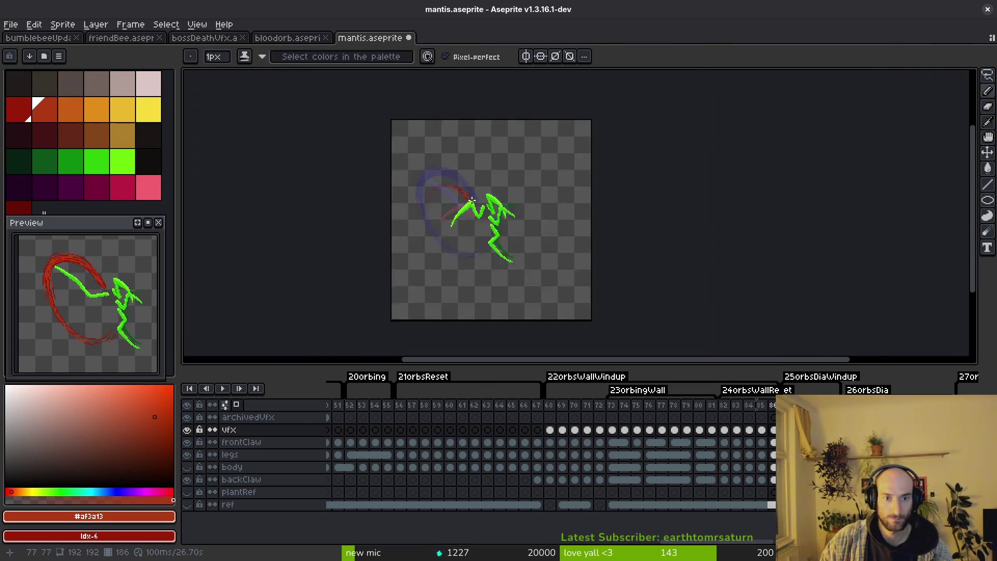
{"action": "scroll", "coordinate": [458, 208], "scroll_direction": "up", "scroll_amount": 4}
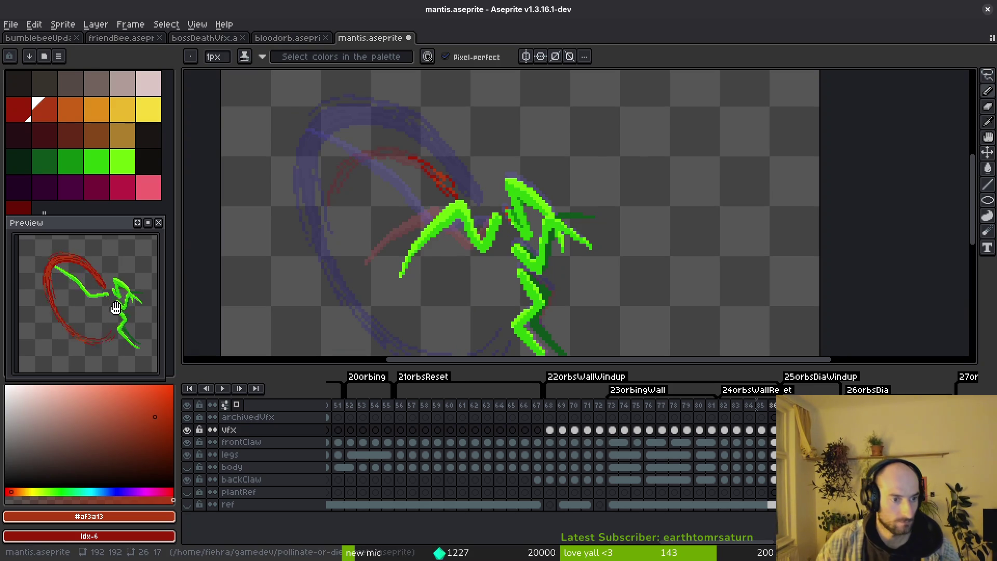
{"action": "scroll", "coordinate": [392, 235], "scroll_direction": "up", "scroll_amount": 1}
{"action": "scroll", "coordinate": [468, 203], "scroll_direction": "up", "scroll_amount": 1}
Step: Lasso-select the red arc tip near the claw on frame 85 and commit its reshaped form
{"action": "key", "text": "q"}
{"action": "left_click_drag", "start_coordinate": [490, 190], "coordinate": [497, 222]}
{"action": "scroll", "coordinate": [498, 222], "scroll_direction": "up", "scroll_amount": 2}
{"action": "mouse_move", "coordinate": [468, 189]}
{"action": "left_mouse_down"}
{"action": "mouse_move", "coordinate": [484, 173]}
{"action": "mouse_move", "coordinate": [568, 261]}
{"action": "mouse_move", "coordinate": [586, 267]}
{"action": "left_mouse_up"}
{"action": "key", "text": "Left"}
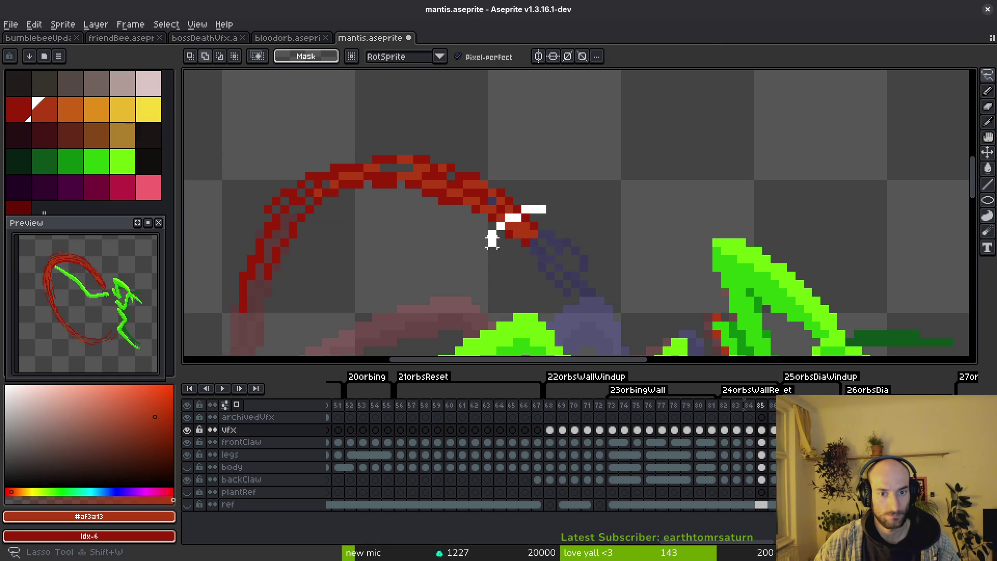
{"action": "left_click_drag", "start_coordinate": [515, 210], "coordinate": [534, 234]}
{"action": "key", "text": "Return"}
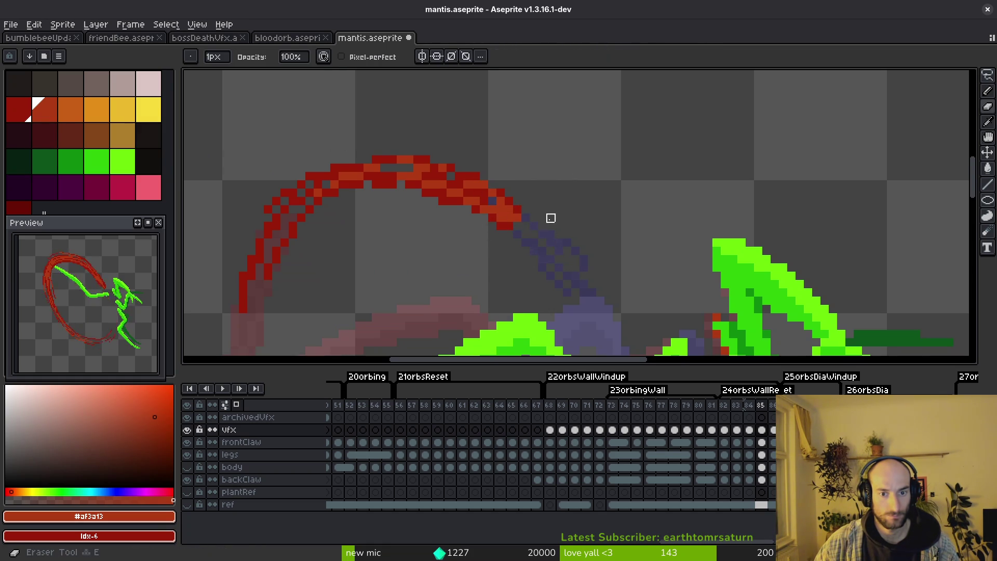
{"action": "scroll", "coordinate": [550, 219], "scroll_direction": "down", "scroll_amount": 3}
Step: Save the sprite, play back the slash animation, and return to frame 68 on archivedVfx
{"action": "key", "text": "ctrl+s"}
{"action": "key", "text": "Return"}
{"action": "scroll", "coordinate": [529, 234], "scroll_direction": "down", "scroll_amount": 3}
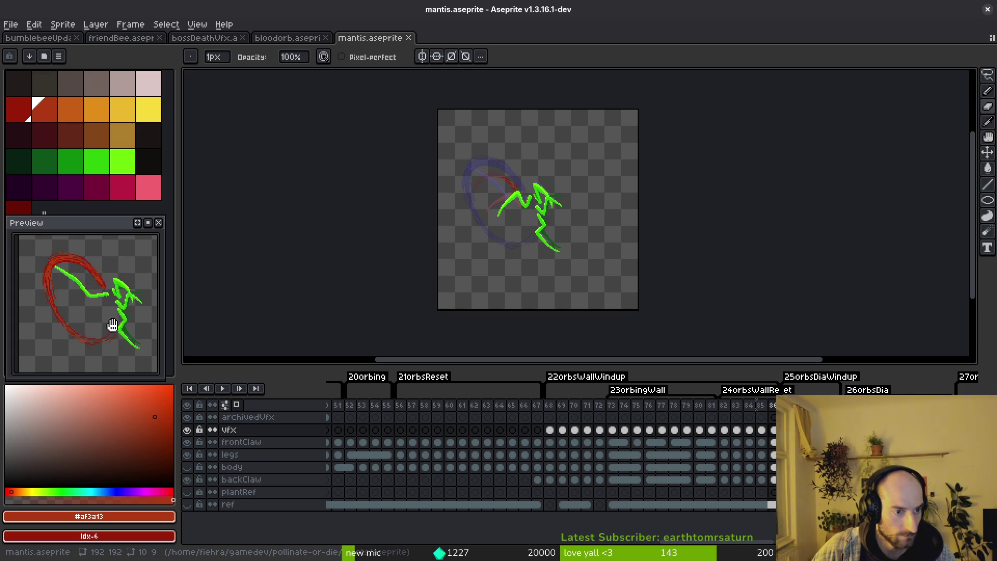
{"action": "left_click", "coordinate": [550, 417]}
{"action": "key", "text": "ctrl+s"}
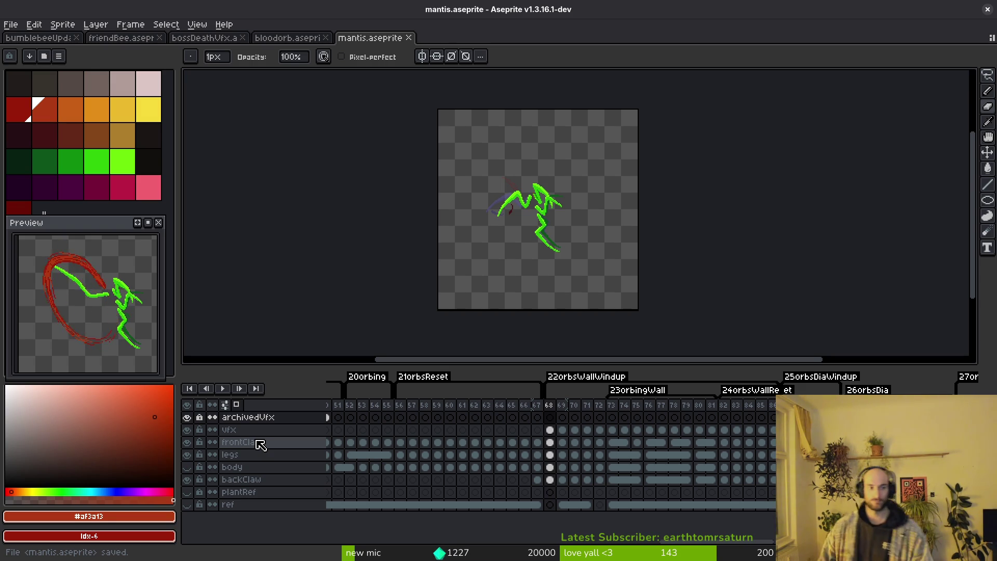
{"action": "left_click_drag", "start_coordinate": [562, 218], "coordinate": [567, 221]}
Step: Flip between frames 72 and 73 to check the red slash arc's start
{"action": "key", "text": "Right"}
{"action": "key", "text": "Right"}
{"action": "key", "text": "Right"}
{"action": "key", "text": "Right"}
{"action": "key", "text": "Right"}
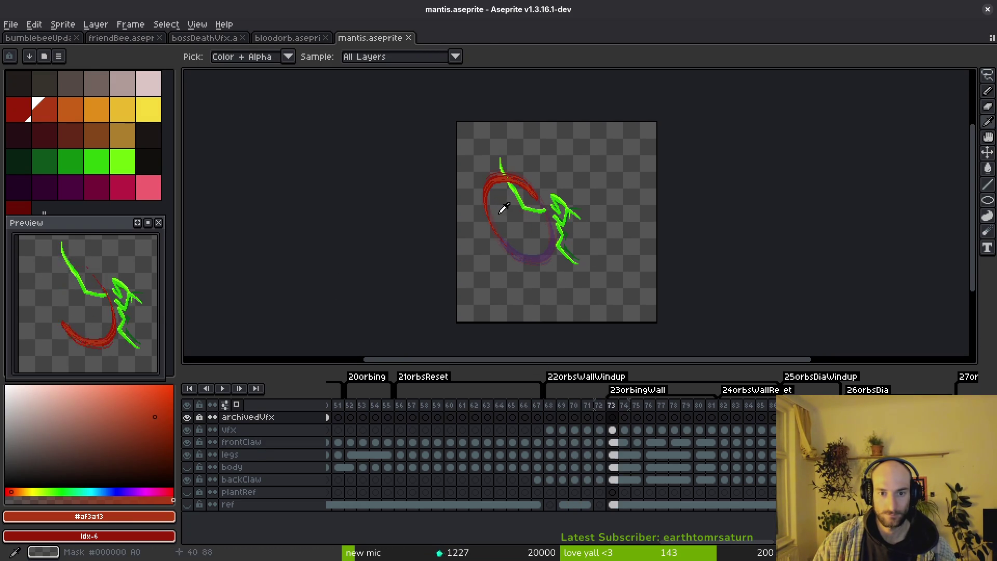
{"action": "key", "text": "i"}
{"action": "key", "text": "Left"}
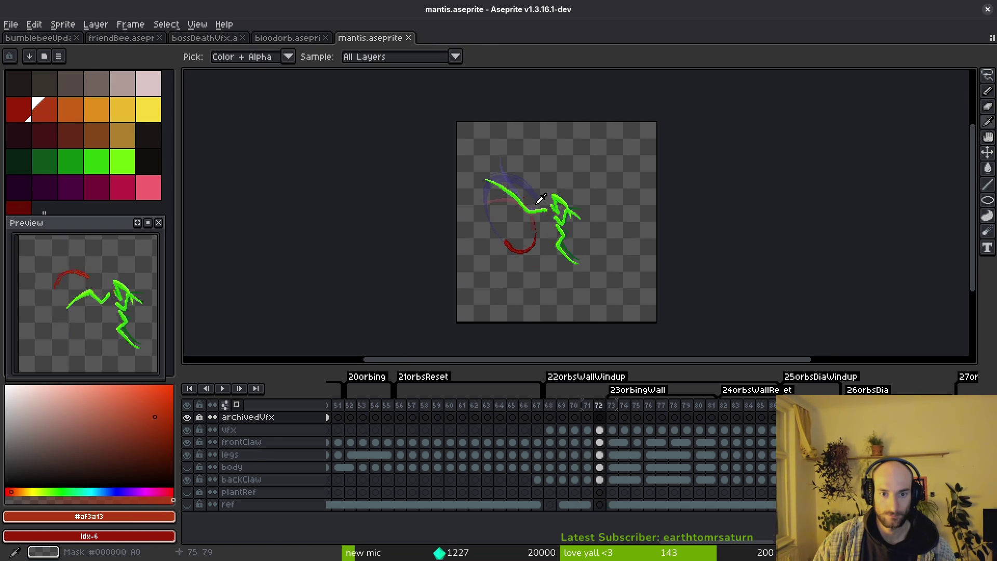
{"action": "key", "text": "Right"}
{"action": "key", "text": "b"}
{"action": "scroll", "coordinate": [536, 200], "scroll_direction": "up", "scroll_amount": 3}
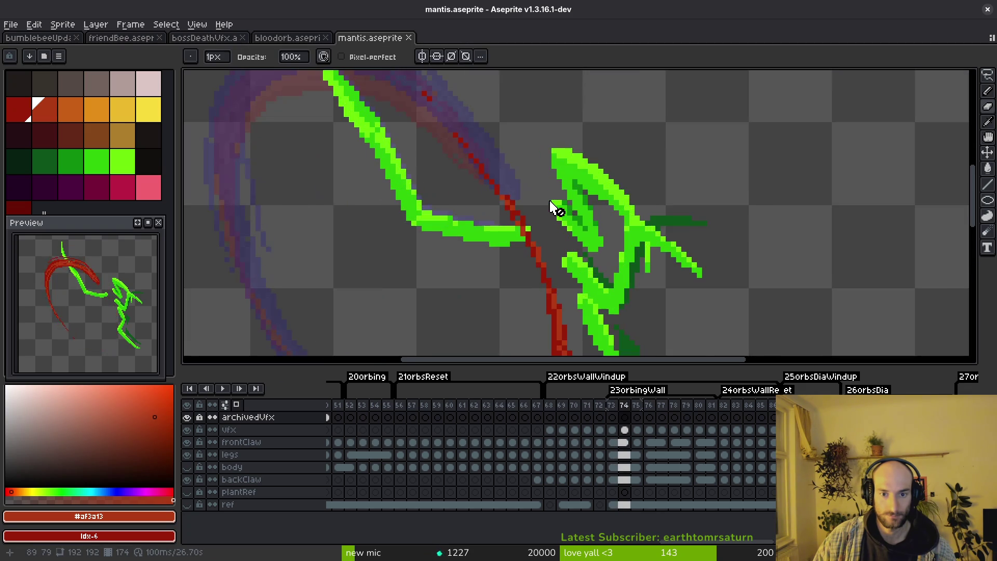
Step: Step on through frames 74–76 reviewing the arc, then jump back to frame 69 on archivedVfx
{"action": "key", "text": "Right"}
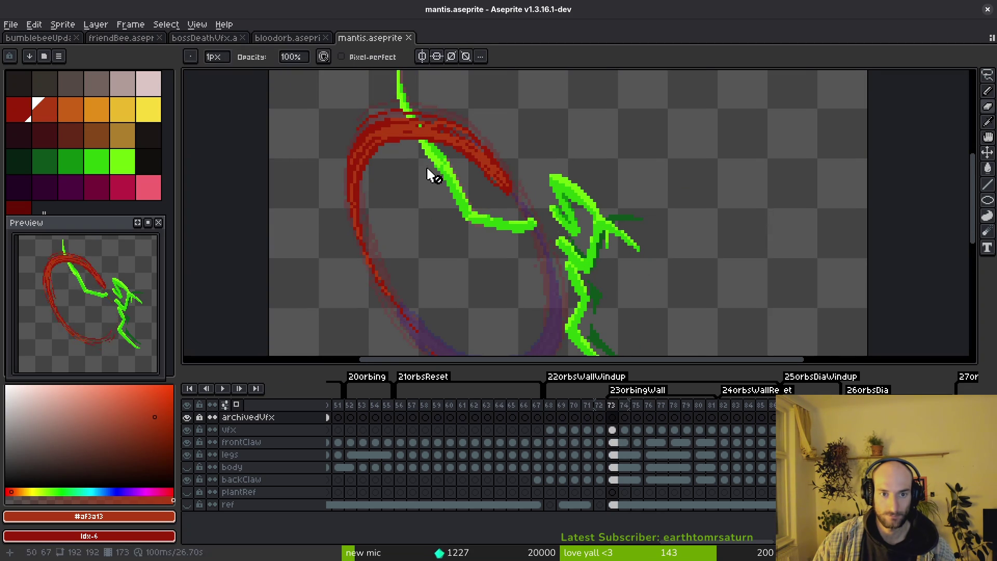
{"action": "key", "text": "Right"}
{"action": "key", "text": "Right"}
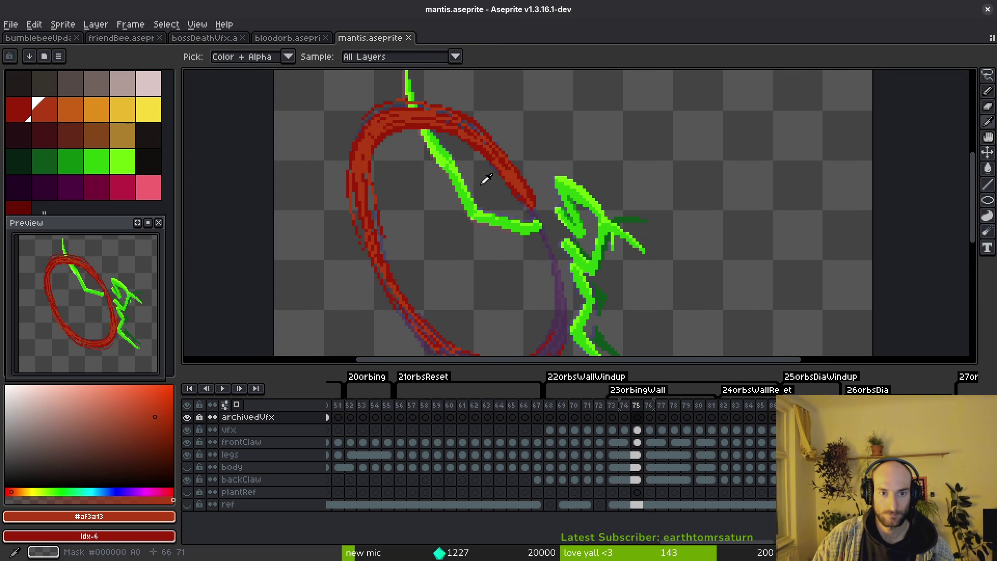
{"action": "key", "text": "b"}
{"action": "scroll", "coordinate": [407, 151], "scroll_direction": "up", "scroll_amount": 2}
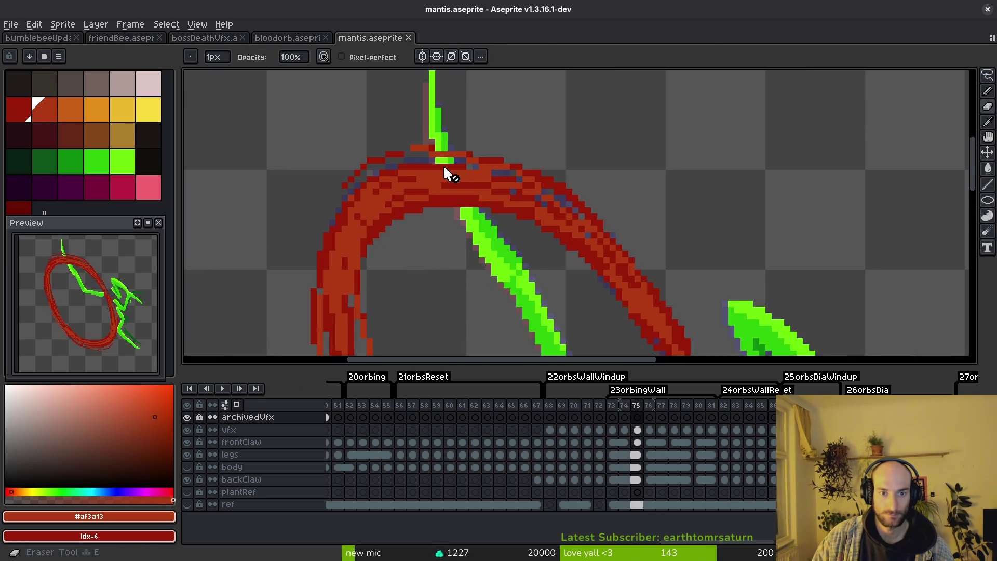
{"action": "scroll", "coordinate": [495, 234], "scroll_direction": "up", "scroll_amount": 1}
{"action": "scroll", "coordinate": [495, 233], "scroll_direction": "down", "scroll_amount": 1}
{"action": "scroll", "coordinate": [552, 241], "scroll_direction": "down", "scroll_amount": 1}
{"action": "key", "text": "Right"}
{"action": "scroll", "coordinate": [545, 273], "scroll_direction": "down", "scroll_amount": 1}
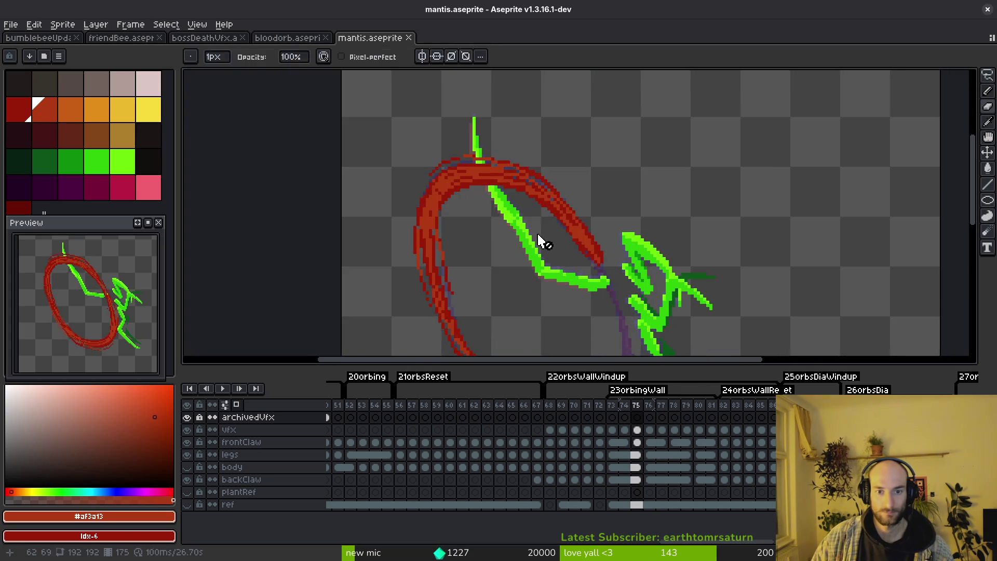
{"action": "scroll", "coordinate": [541, 226], "scroll_direction": "down", "scroll_amount": 1}
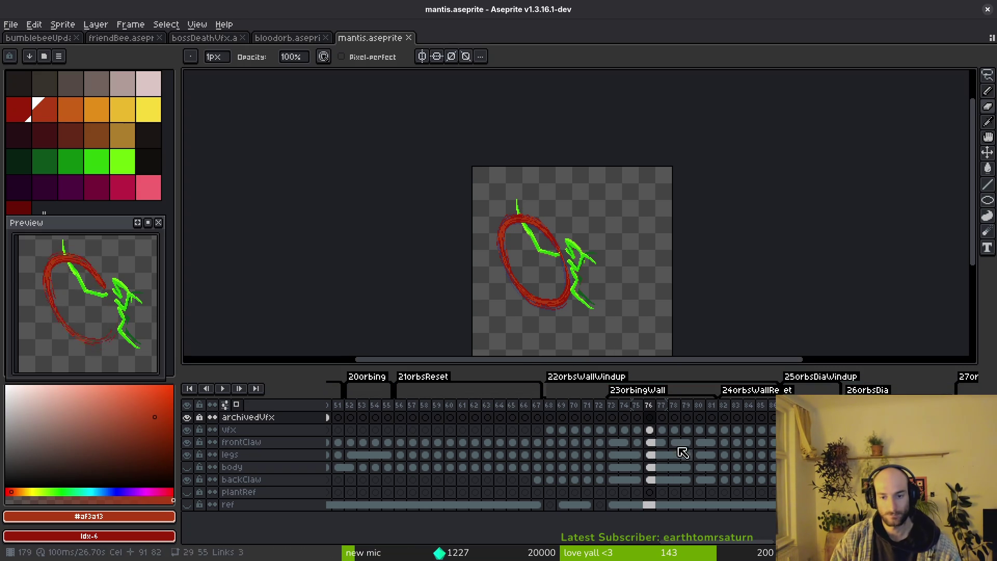
{"action": "left_click", "coordinate": [563, 419]}
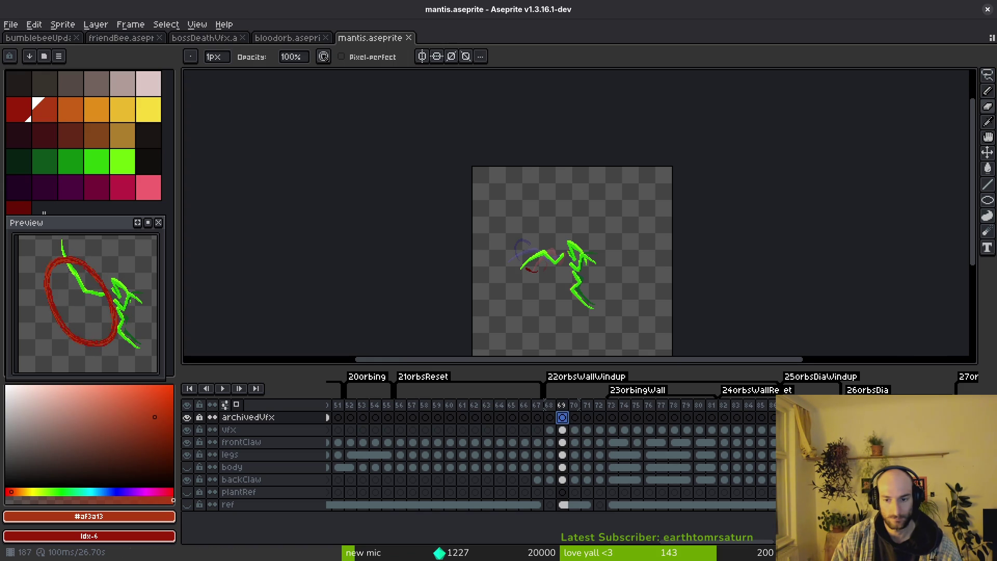
Step: Switch to the vfx layer at frame 68 and sample the slash's dark reds as foreground and background
{"action": "left_click", "coordinate": [736, 429]}
{"action": "scroll", "coordinate": [530, 245], "scroll_direction": "up", "scroll_amount": 5}
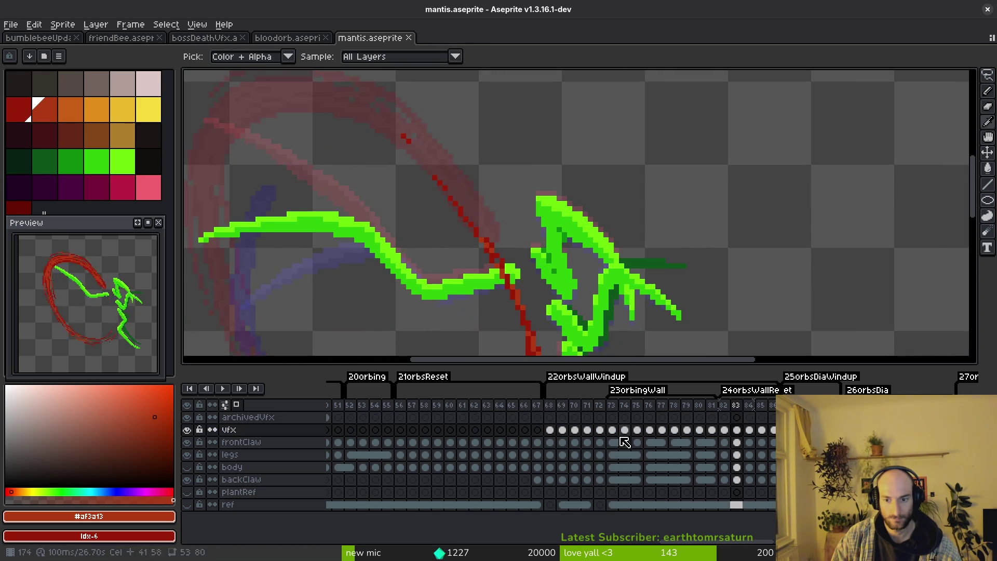
{"action": "key", "text": "Left"}
{"action": "key", "text": "Left"}
{"action": "key", "text": "Left"}
{"action": "scroll", "coordinate": [529, 256], "scroll_direction": "down", "scroll_amount": 3}
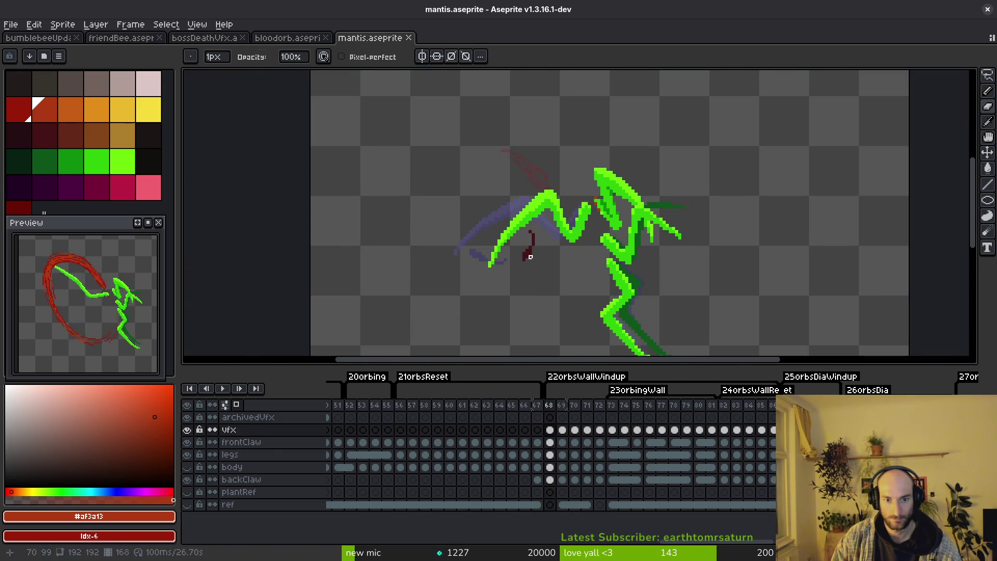
{"action": "scroll", "coordinate": [530, 256], "scroll_direction": "up", "scroll_amount": 2}
{"action": "left_click", "coordinate": [527, 241], "text": "alt"}
{"action": "key", "text": "Right"}
{"action": "right_click", "coordinate": [433, 247]}
Step: Compare the frame 68 slash stroke against frame 69 by flipping between them
{"action": "key", "text": "shift+r"}
{"action": "key", "text": "Escape"}
{"action": "key", "text": "Left"}
{"action": "key", "text": "Right"}
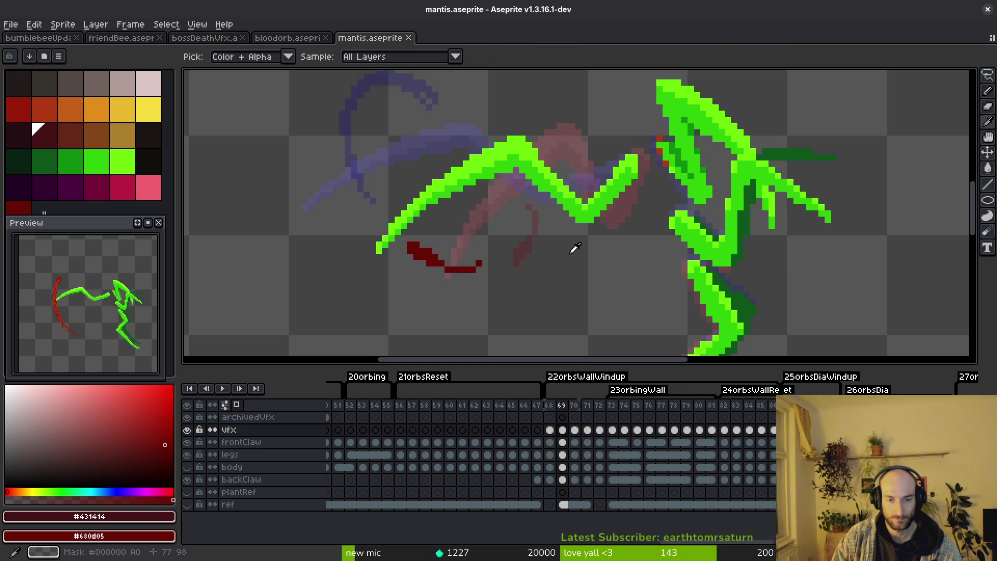
{"action": "key", "text": "Left"}
{"action": "key", "text": "shift+r"}
{"action": "key", "text": "Escape"}
{"action": "scroll", "coordinate": [538, 262], "scroll_direction": "up", "scroll_amount": 1}
{"action": "scroll", "coordinate": [527, 238], "scroll_direction": "up", "scroll_amount": 2}
Step: Erase and redraw the short slash stroke in dark red #680d05, then move to the next frame
{"action": "key", "text": "e"}
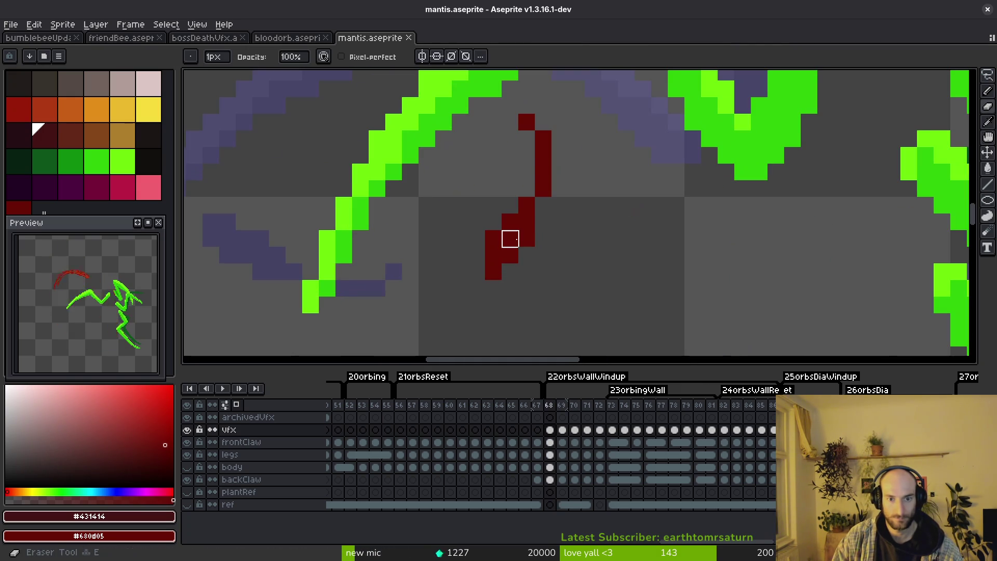
{"action": "scroll", "coordinate": [545, 289], "scroll_direction": "down", "scroll_amount": 3}
{"action": "scroll", "coordinate": [561, 296], "scroll_direction": "up", "scroll_amount": 2}
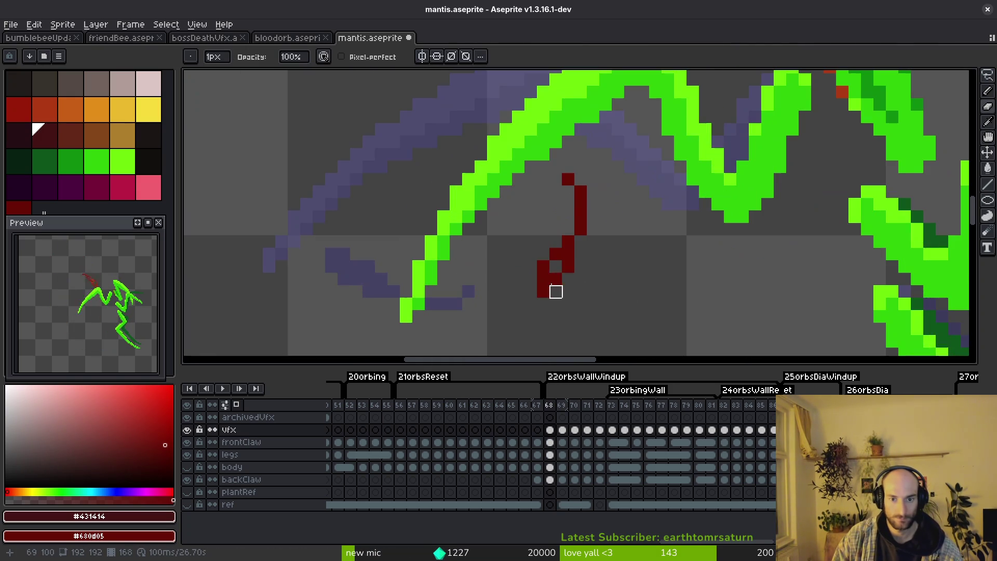
{"action": "scroll", "coordinate": [580, 291], "scroll_direction": "up", "scroll_amount": 2}
{"action": "key", "text": "b"}
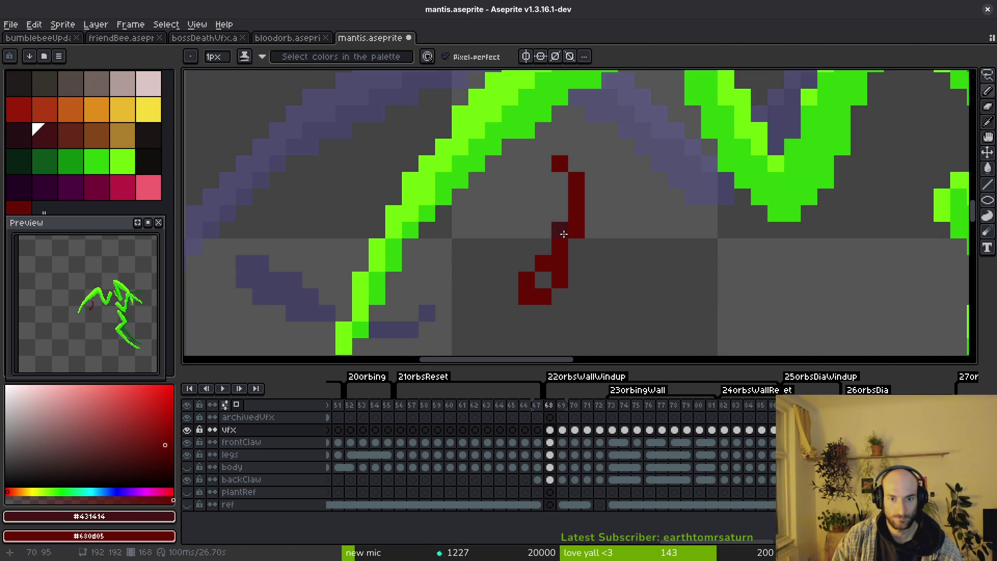
{"action": "left_click", "coordinate": [560, 233], "text": "alt"}
{"action": "key", "text": "Right"}
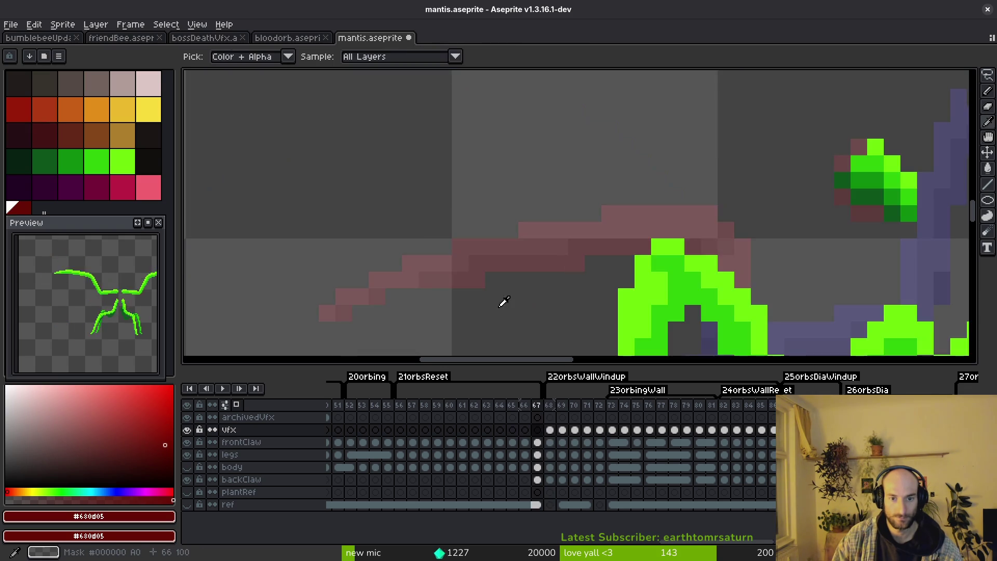
Step: Sample the brighter red #981b08 from frame 71 and redraw the arc tip on frame 70 with it
{"action": "key", "text": "Right"}
{"action": "scroll", "coordinate": [569, 276], "scroll_direction": "down", "scroll_amount": 3}
{"action": "key", "text": "Right"}
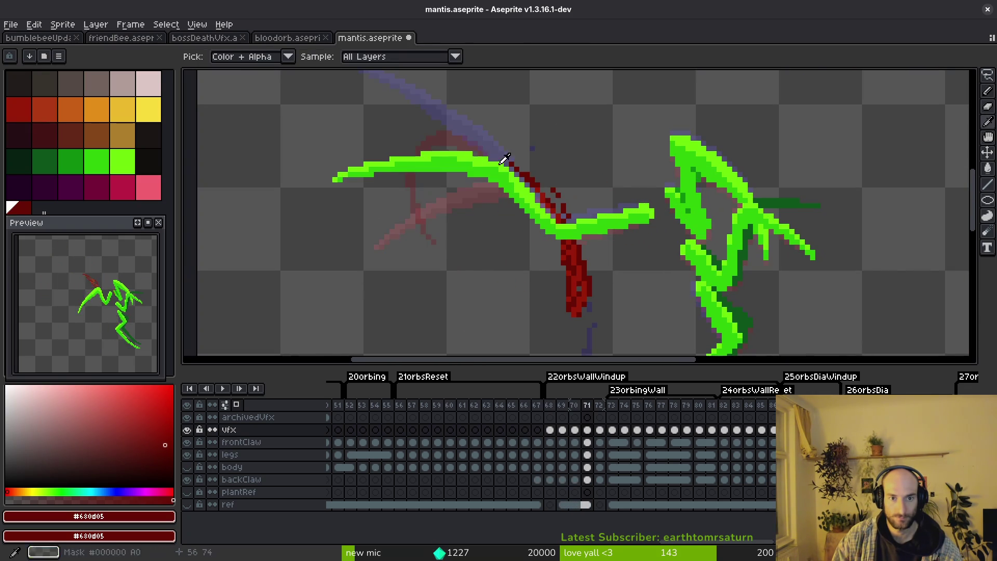
{"action": "left_click", "coordinate": [588, 276], "text": "alt"}
{"action": "key", "text": "Left"}
{"action": "scroll", "coordinate": [468, 156], "scroll_direction": "up", "scroll_amount": 2}
{"action": "scroll", "coordinate": [437, 117], "scroll_direction": "up", "scroll_amount": 2}
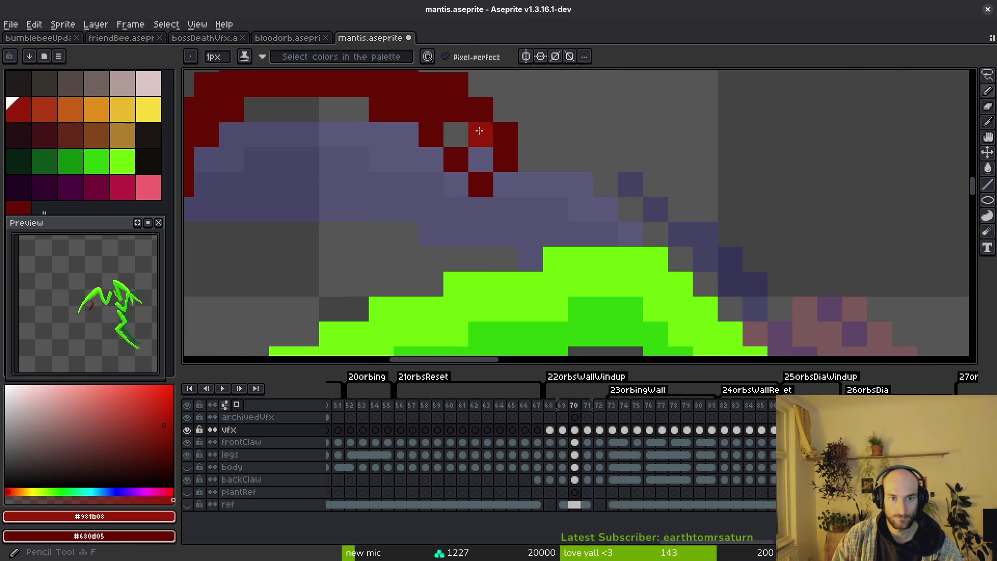
{"action": "mouse_move", "coordinate": [415, 93]}
{"action": "left_mouse_down"}
{"action": "mouse_move", "coordinate": [543, 178]}
{"action": "mouse_move", "coordinate": [307, 248]}
{"action": "left_mouse_up"}
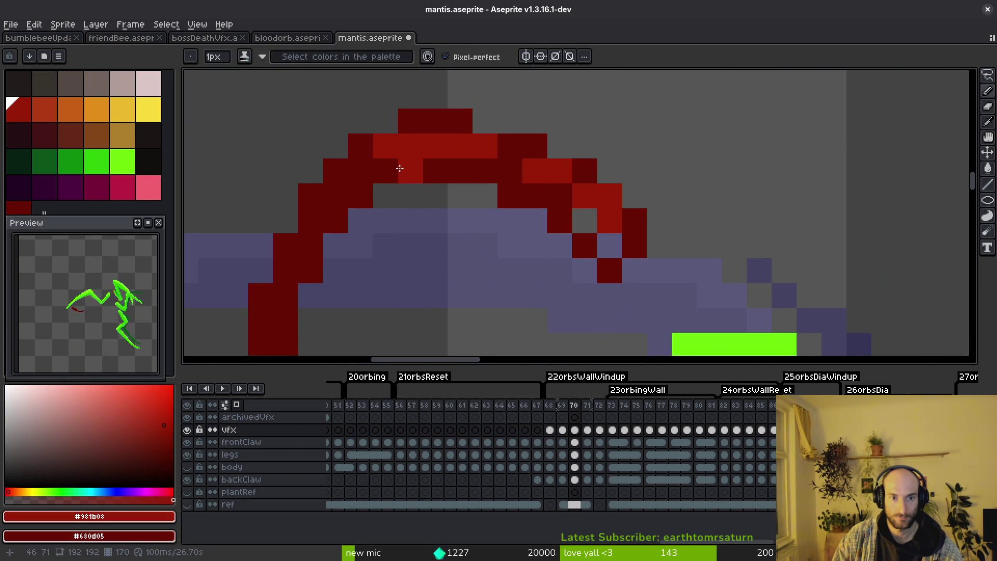
{"action": "scroll", "coordinate": [499, 202], "scroll_direction": "down", "scroll_amount": 3}
{"action": "scroll", "coordinate": [480, 218], "scroll_direction": "up", "scroll_amount": 1}
{"action": "scroll", "coordinate": [480, 217], "scroll_direction": "up", "scroll_amount": 2}
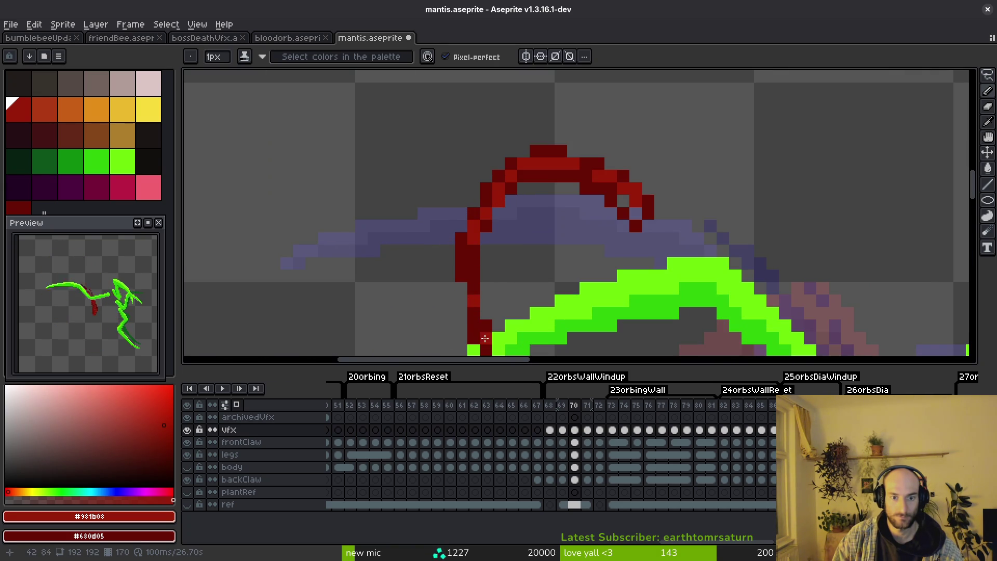
{"action": "scroll", "coordinate": [499, 292], "scroll_direction": "down", "scroll_amount": 3}
{"action": "scroll", "coordinate": [490, 241], "scroll_direction": "up", "scroll_amount": 2}
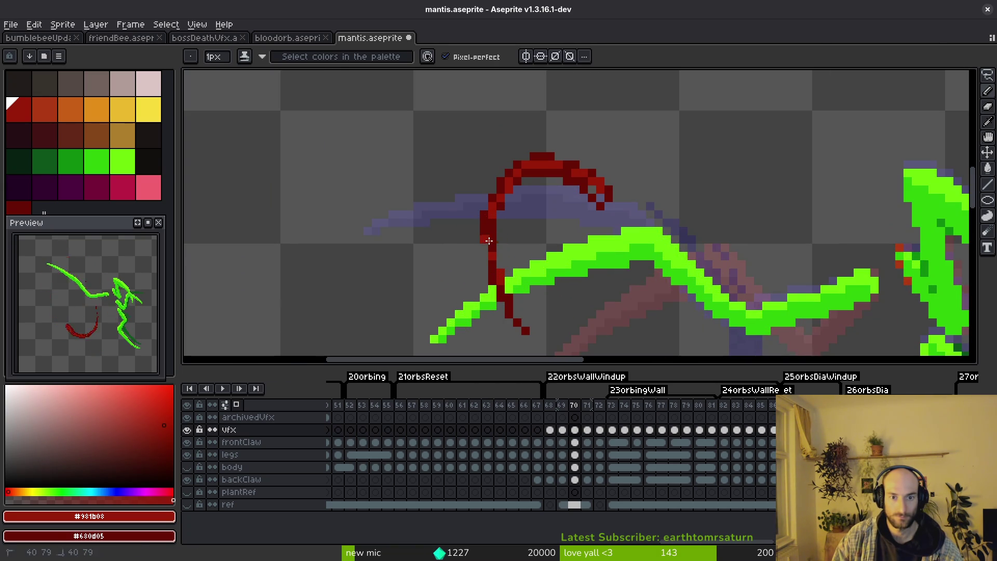
{"action": "scroll", "coordinate": [509, 199], "scroll_direction": "up", "scroll_amount": 2}
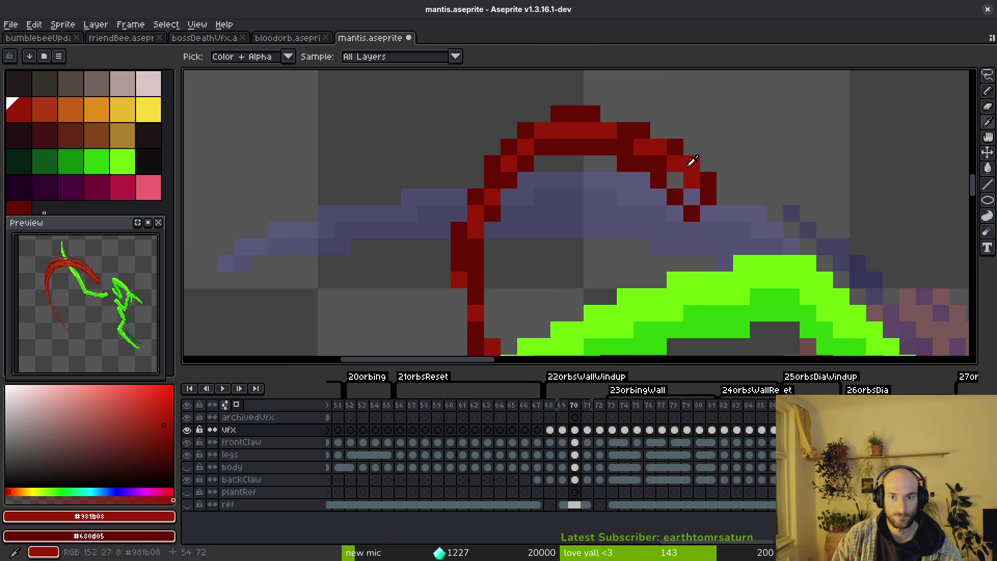
{"action": "scroll", "coordinate": [686, 160], "scroll_direction": "down", "scroll_amount": 3}
{"action": "scroll", "coordinate": [700, 243], "scroll_direction": "up", "scroll_amount": 2}
{"action": "scroll", "coordinate": [526, 238], "scroll_direction": "up", "scroll_amount": 1}
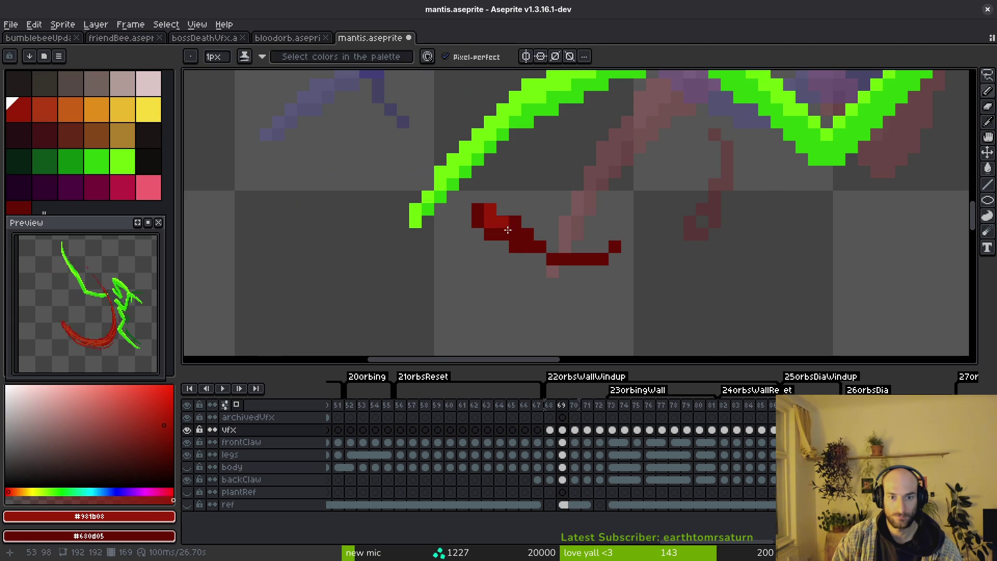
Step: Darken frame 69's short slash stroke, repainting stray pixels dark red
{"action": "mouse_move", "coordinate": [521, 245]}
{"action": "left_mouse_down"}
{"action": "mouse_move", "coordinate": [478, 215]}
{"action": "mouse_move", "coordinate": [551, 244]}
{"action": "mouse_move", "coordinate": [492, 224]}
{"action": "left_mouse_up"}
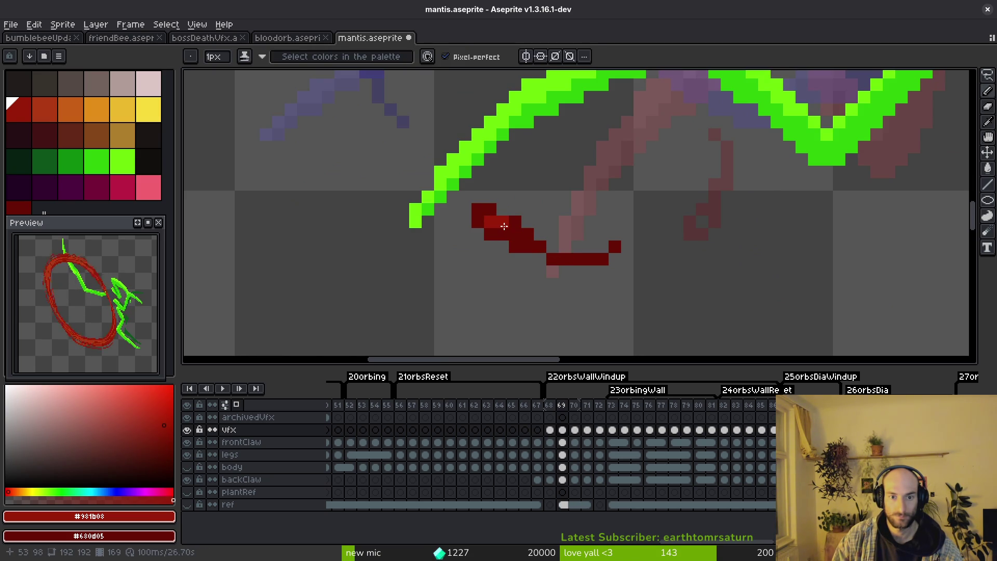
{"action": "left_click", "coordinate": [516, 218], "text": "alt"}
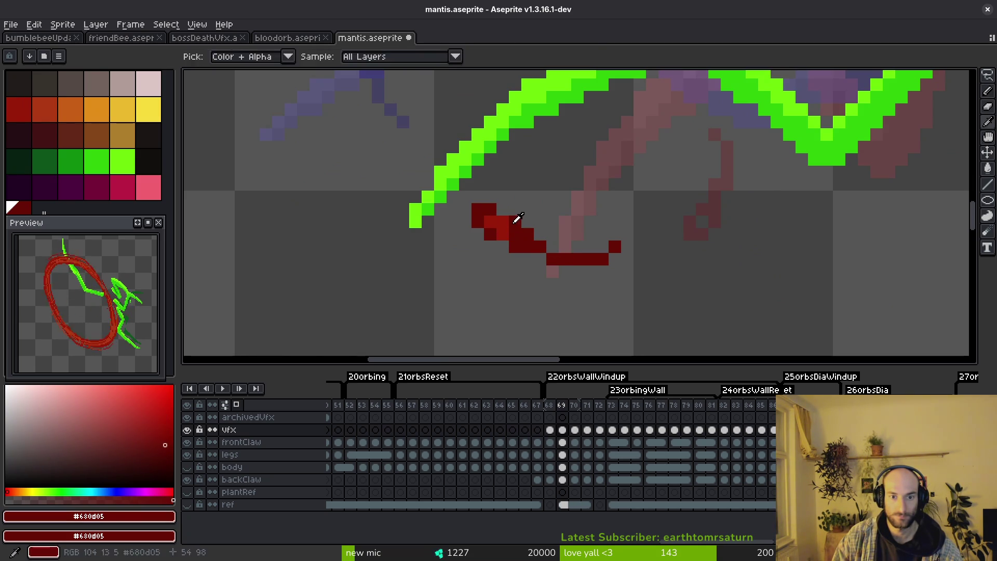
{"action": "left_click", "coordinate": [529, 243], "text": "alt"}
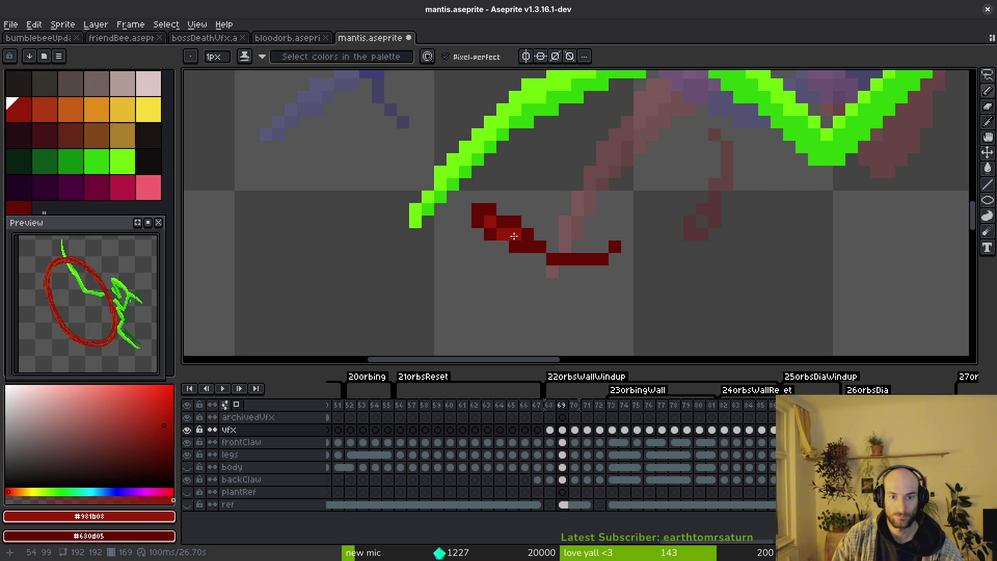
{"action": "scroll", "coordinate": [587, 258], "scroll_direction": "down", "scroll_amount": 1}
Step: Save the mantis file and advance a couple of frames with the pencil ready
{"action": "key", "text": "Right"}
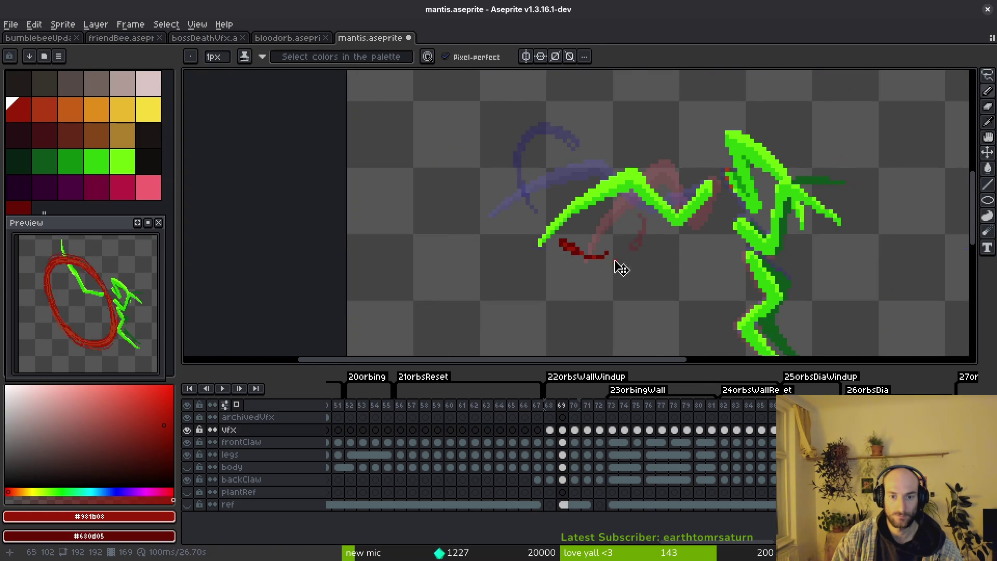
{"action": "key", "text": "ctrl+s"}
{"action": "scroll", "coordinate": [612, 263], "scroll_direction": "down", "scroll_amount": 1}
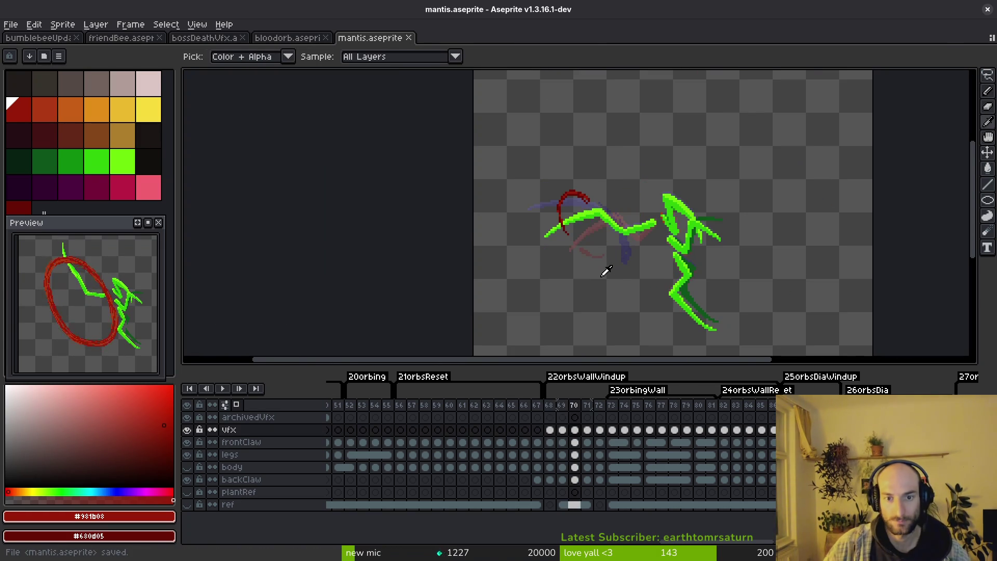
{"action": "key", "text": "Right"}
{"action": "key", "text": "Right"}
{"action": "key", "text": "b"}
Step: Save, unhide the mantis body layer, and move to frame 73
{"action": "key", "text": "ctrl+s"}
{"action": "key", "text": "v"}
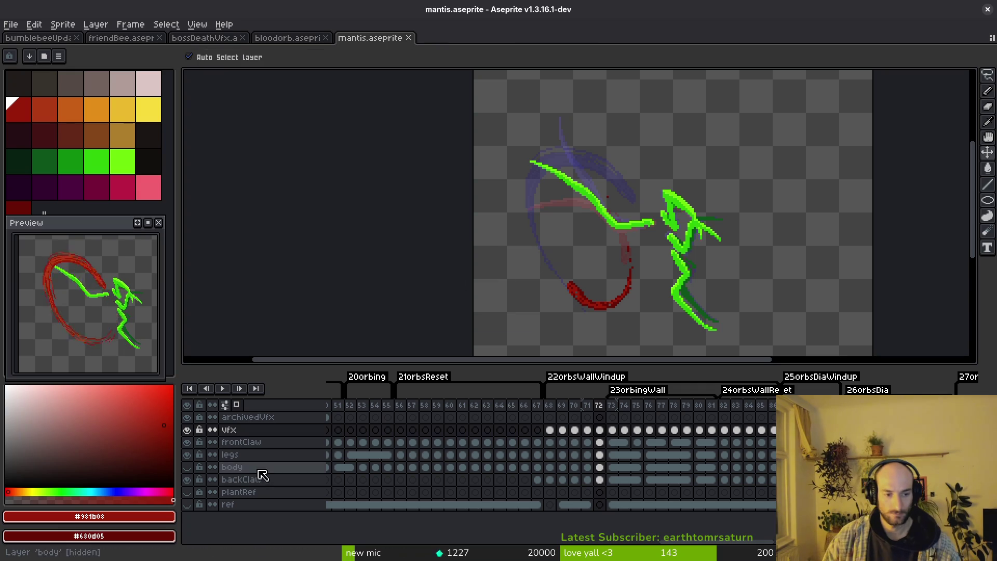
{"action": "left_click", "coordinate": [190, 465]}
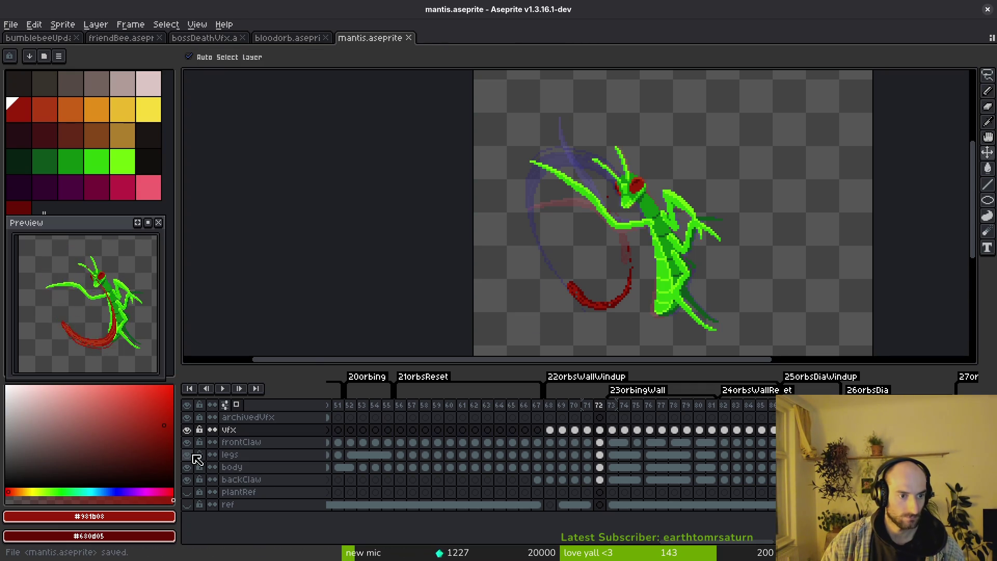
{"action": "key", "text": "i"}
{"action": "key", "text": "Right"}
{"action": "key", "text": "b"}
{"action": "scroll", "coordinate": [594, 180], "scroll_direction": "up", "scroll_amount": 3}
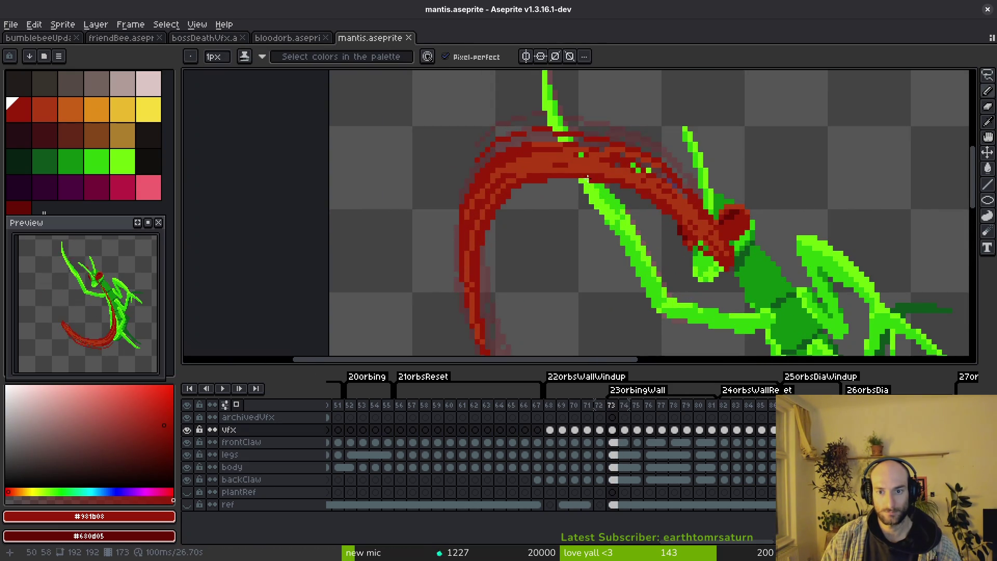
{"action": "scroll", "coordinate": [570, 155], "scroll_direction": "up", "scroll_amount": 1}
Step: Erase the stray green line pixels crossing the arc, then step forward to frame 75
{"action": "key", "text": "e"}
{"action": "left_click_drag", "start_coordinate": [594, 195], "coordinate": [578, 153]}
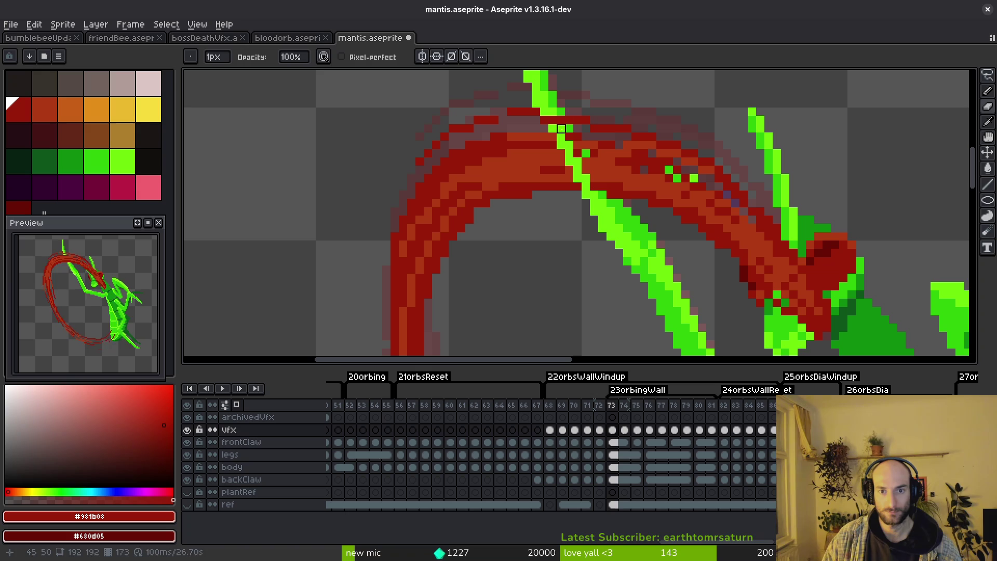
{"action": "left_click_drag", "start_coordinate": [602, 195], "coordinate": [602, 179]}
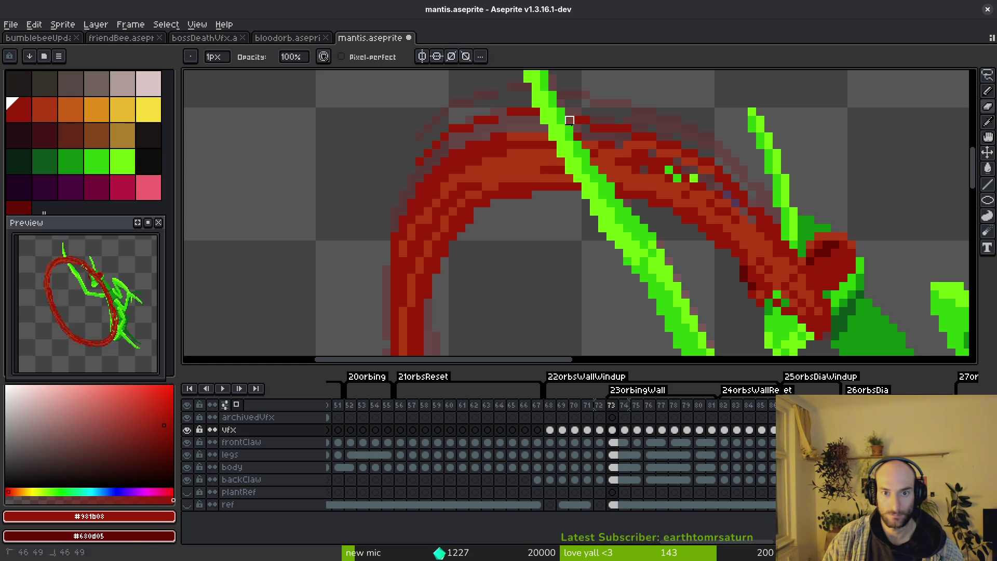
{"action": "scroll", "coordinate": [577, 138], "scroll_direction": "down", "scroll_amount": 1}
{"action": "scroll", "coordinate": [631, 226], "scroll_direction": "down", "scroll_amount": 1}
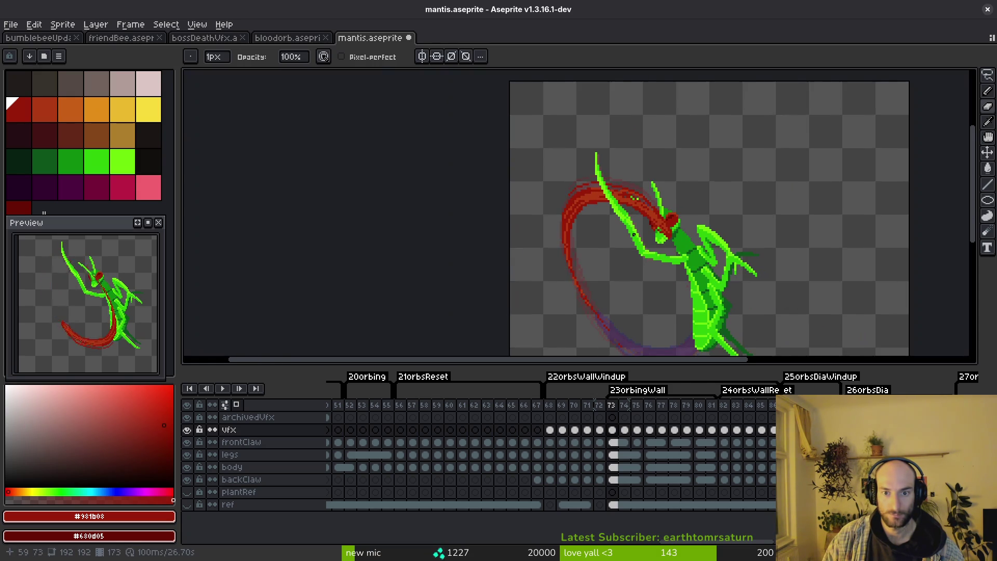
{"action": "left_click_drag", "start_coordinate": [661, 282], "coordinate": [615, 223]}
{"action": "key", "text": "Left"}
{"action": "key", "text": "Right"}
{"action": "key", "text": "Right"}
{"action": "key", "text": "Right"}
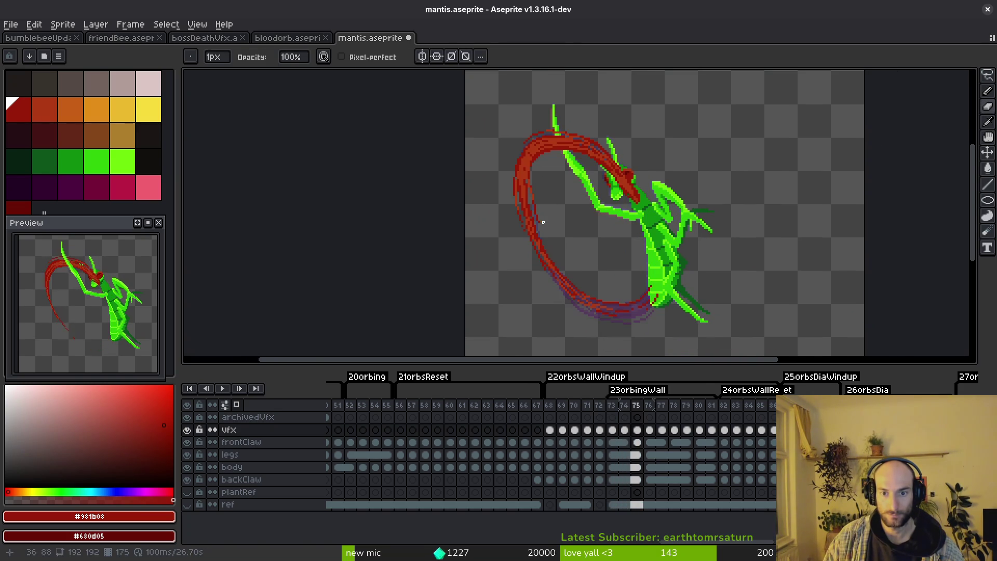
{"action": "scroll", "coordinate": [554, 222], "scroll_direction": "up", "scroll_amount": 2}
{"action": "scroll", "coordinate": [554, 221], "scroll_direction": "up", "scroll_amount": 1}
Step: Repaint the green claw over the red arc on frames 75 and 76, fixing stray pixels back to dark red
{"action": "mouse_move", "coordinate": [518, 170]}
{"action": "left_mouse_down"}
{"action": "mouse_move", "coordinate": [567, 259]}
{"action": "mouse_move", "coordinate": [542, 183]}
{"action": "mouse_move", "coordinate": [554, 247]}
{"action": "mouse_move", "coordinate": [530, 209]}
{"action": "left_mouse_up"}
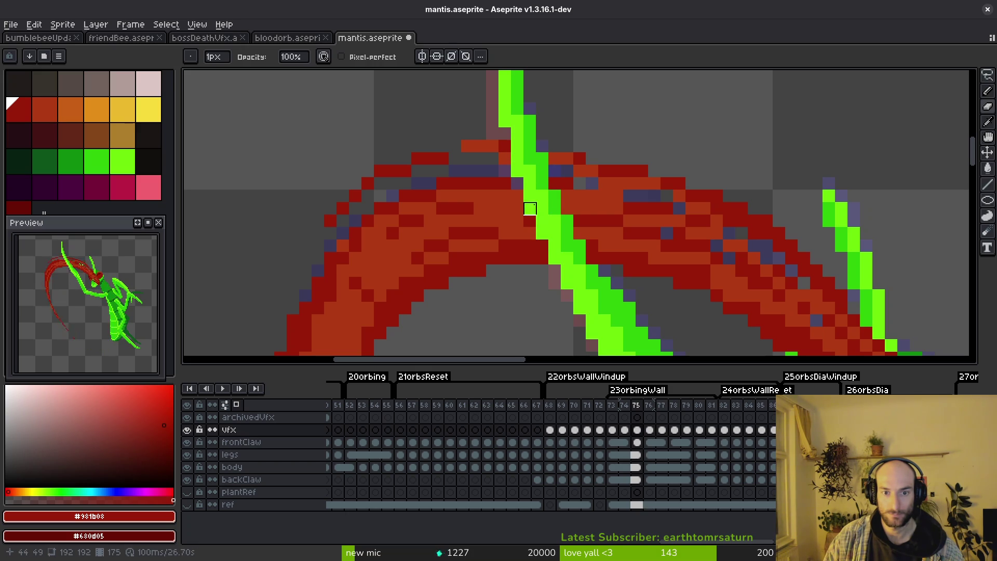
{"action": "scroll", "coordinate": [579, 221], "scroll_direction": "down", "scroll_amount": 2}
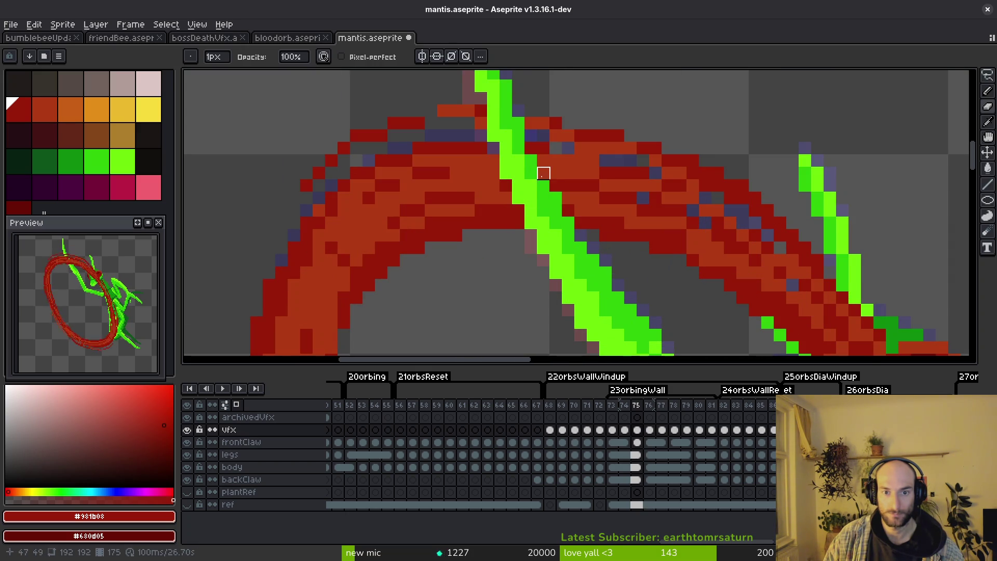
{"action": "scroll", "coordinate": [530, 149], "scroll_direction": "down", "scroll_amount": 1}
{"action": "scroll", "coordinate": [546, 195], "scroll_direction": "down", "scroll_amount": 1}
{"action": "scroll", "coordinate": [560, 233], "scroll_direction": "down", "scroll_amount": 1}
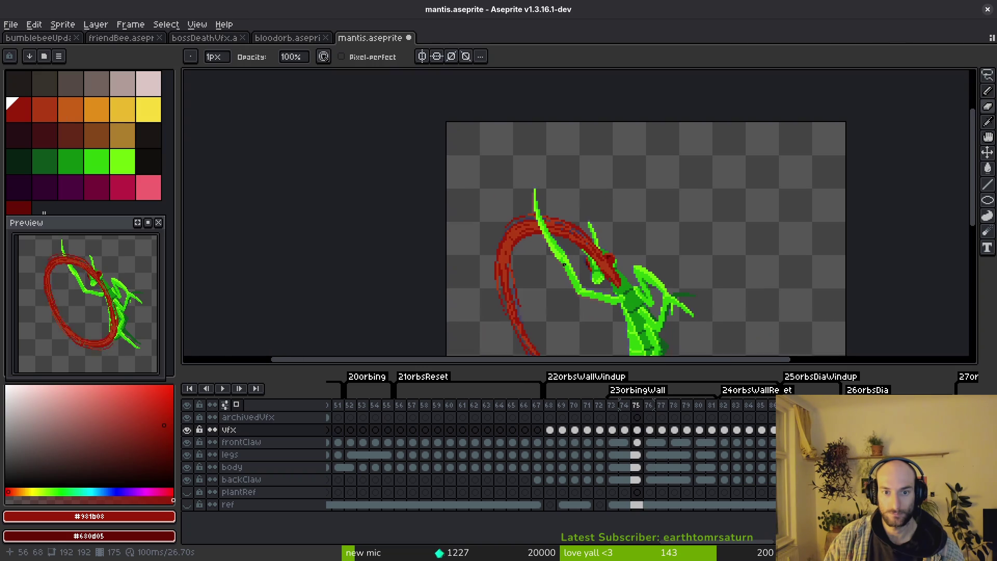
{"action": "key", "text": "Right"}
{"action": "scroll", "coordinate": [535, 212], "scroll_direction": "up", "scroll_amount": 1}
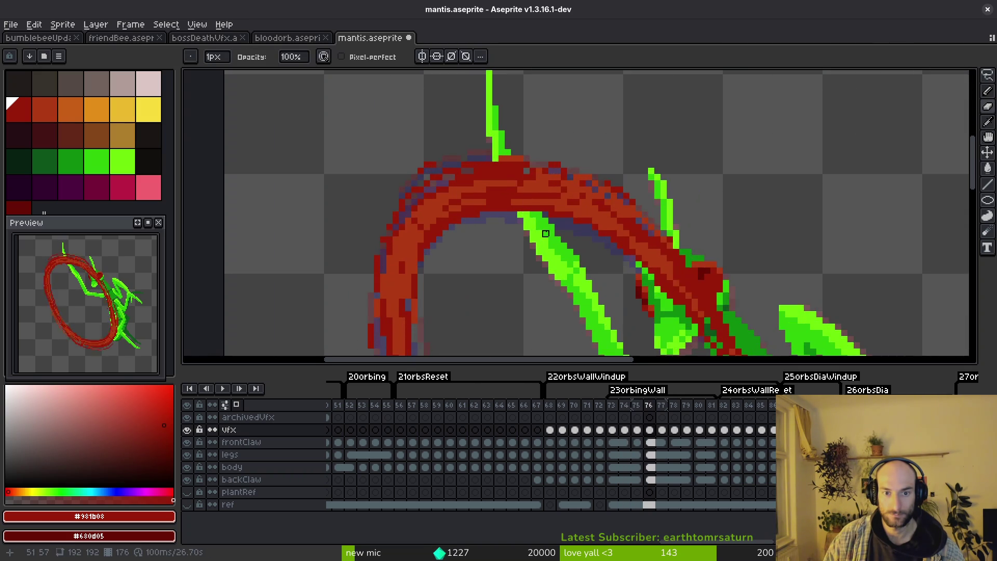
{"action": "scroll", "coordinate": [536, 213], "scroll_direction": "up", "scroll_amount": 1}
{"action": "left_click_drag", "start_coordinate": [492, 162], "coordinate": [527, 220]}
{"action": "mouse_move", "coordinate": [502, 146]}
{"action": "left_mouse_down"}
{"action": "mouse_move", "coordinate": [535, 220]}
{"action": "mouse_move", "coordinate": [475, 126]}
{"action": "left_mouse_up"}
{"action": "scroll", "coordinate": [525, 212], "scroll_direction": "up", "scroll_amount": 1}
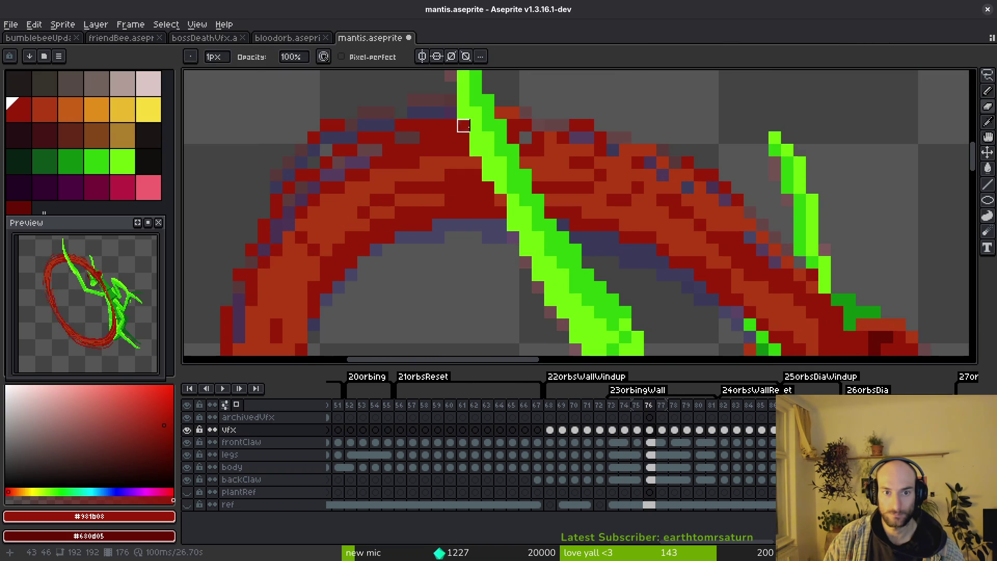
{"action": "left_click", "coordinate": [462, 125]}
{"action": "left_click", "coordinate": [500, 188]}
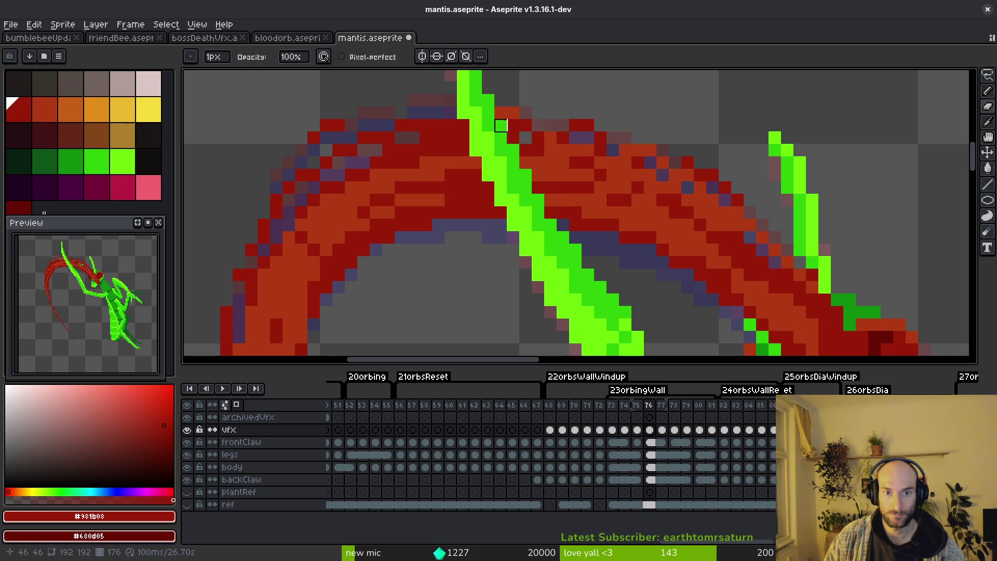
{"action": "scroll", "coordinate": [526, 150], "scroll_direction": "down", "scroll_amount": 1}
{"action": "scroll", "coordinate": [541, 223], "scroll_direction": "down", "scroll_amount": 1}
Step: On frame 77 erase arc pixels covering the claw and extend its top edge, then join the claw segments on frame 78
{"action": "key", "text": "period"}
{"action": "scroll", "coordinate": [534, 205], "scroll_direction": "up", "scroll_amount": 1}
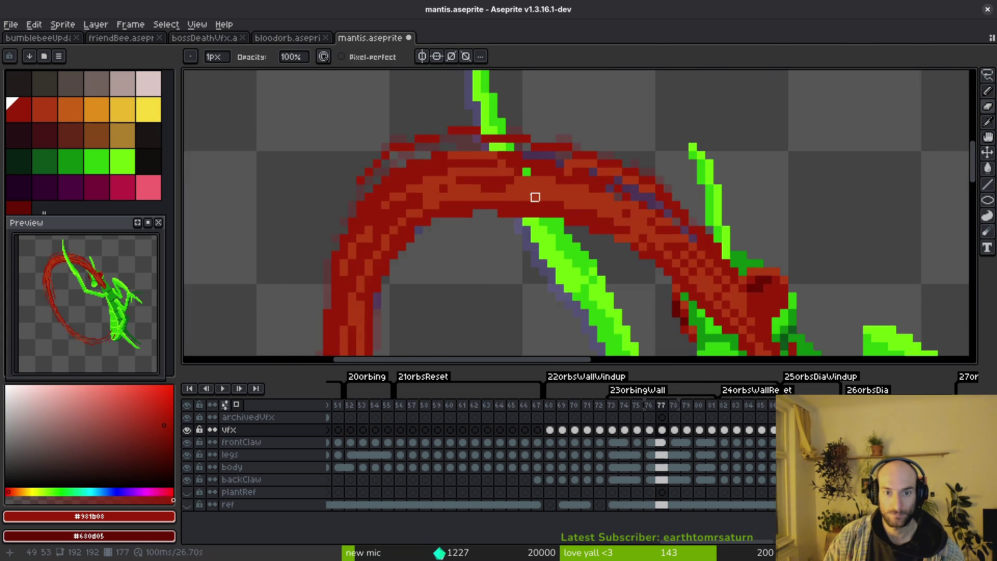
{"action": "scroll", "coordinate": [535, 205], "scroll_direction": "up", "scroll_amount": 1}
{"action": "mouse_move", "coordinate": [506, 151]}
{"action": "left_mouse_down"}
{"action": "mouse_move", "coordinate": [570, 265]}
{"action": "mouse_move", "coordinate": [535, 185]}
{"action": "mouse_move", "coordinate": [587, 267]}
{"action": "left_mouse_up"}
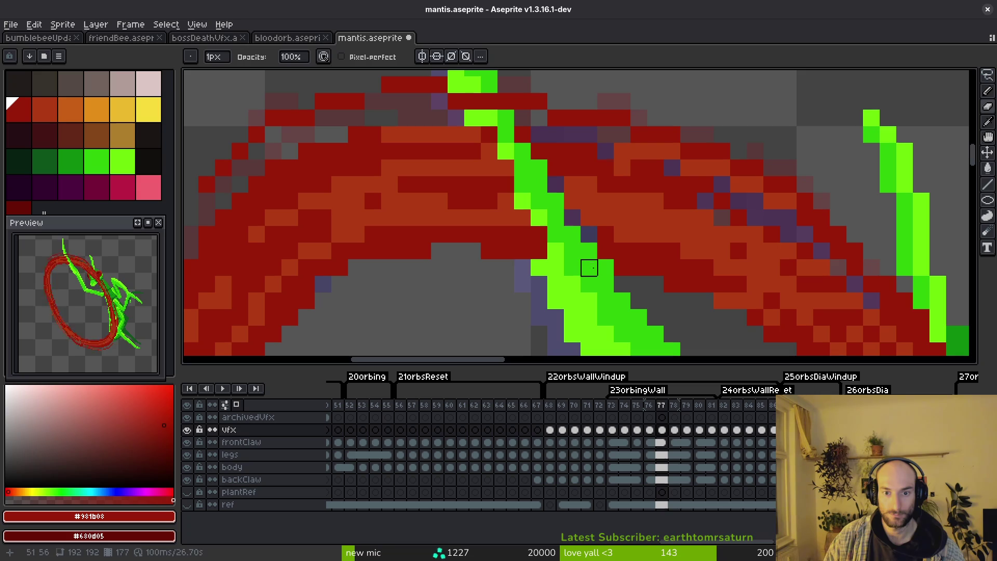
{"action": "left_click_drag", "start_coordinate": [555, 200], "coordinate": [572, 267]}
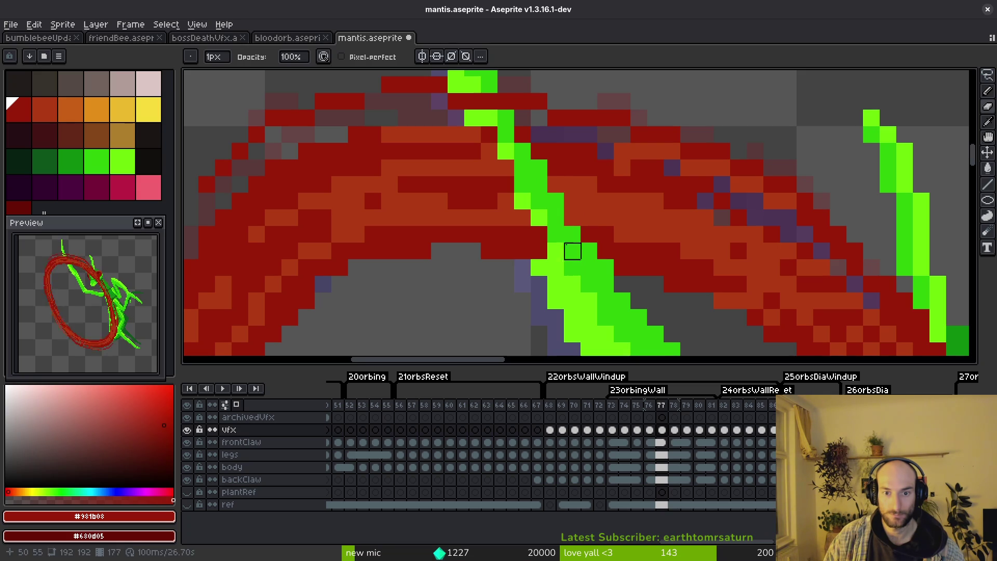
{"action": "mouse_move", "coordinate": [538, 234]}
{"action": "left_mouse_down"}
{"action": "mouse_move", "coordinate": [534, 251]}
{"action": "mouse_move", "coordinate": [491, 140]}
{"action": "mouse_move", "coordinate": [489, 184]}
{"action": "left_mouse_up"}
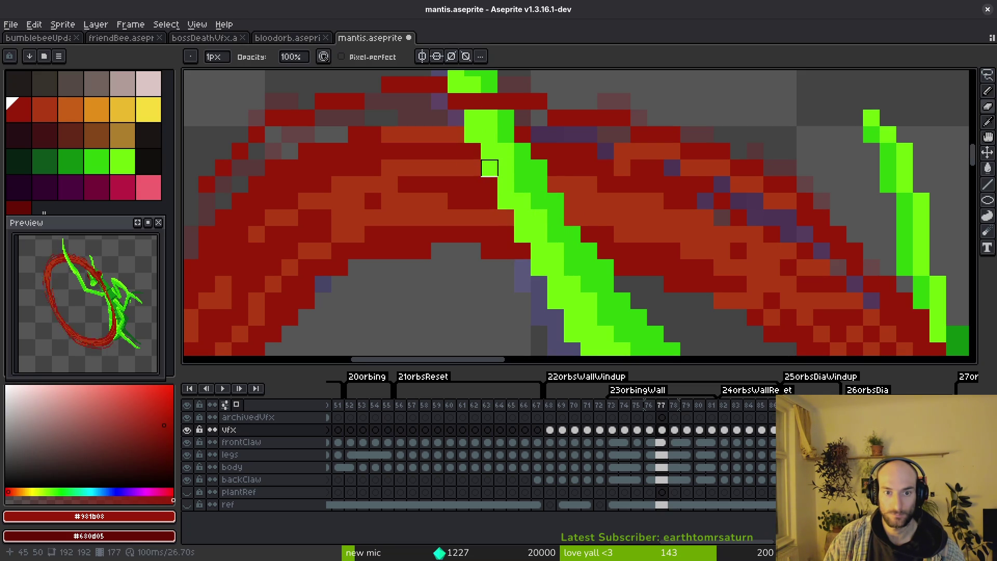
{"action": "key", "text": "ctrl+z"}
{"action": "left_click_drag", "start_coordinate": [472, 109], "coordinate": [490, 100]}
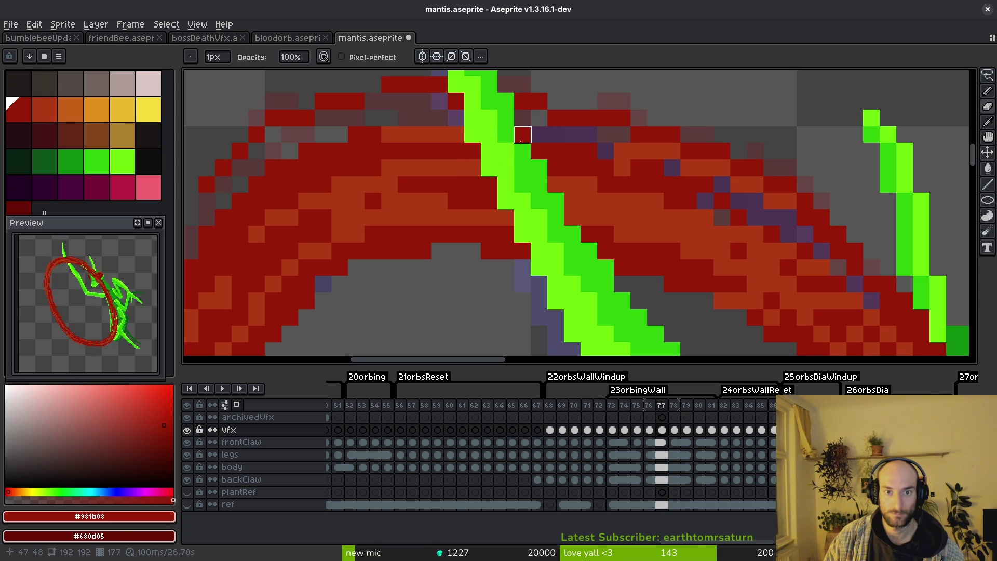
{"action": "scroll", "coordinate": [539, 151], "scroll_direction": "down", "scroll_amount": 1}
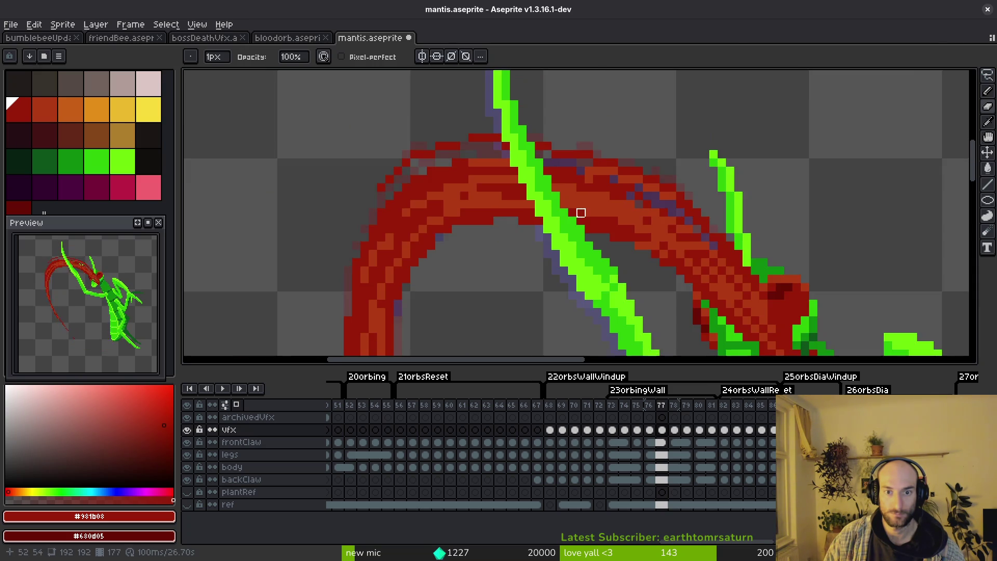
{"action": "scroll", "coordinate": [574, 214], "scroll_direction": "down", "scroll_amount": 1}
{"action": "key", "text": "Right"}
{"action": "scroll", "coordinate": [541, 213], "scroll_direction": "up", "scroll_amount": 2}
{"action": "mouse_move", "coordinate": [541, 182]}
{"action": "left_mouse_down"}
{"action": "mouse_move", "coordinate": [592, 247]}
{"action": "mouse_move", "coordinate": [593, 231]}
{"action": "left_mouse_up"}
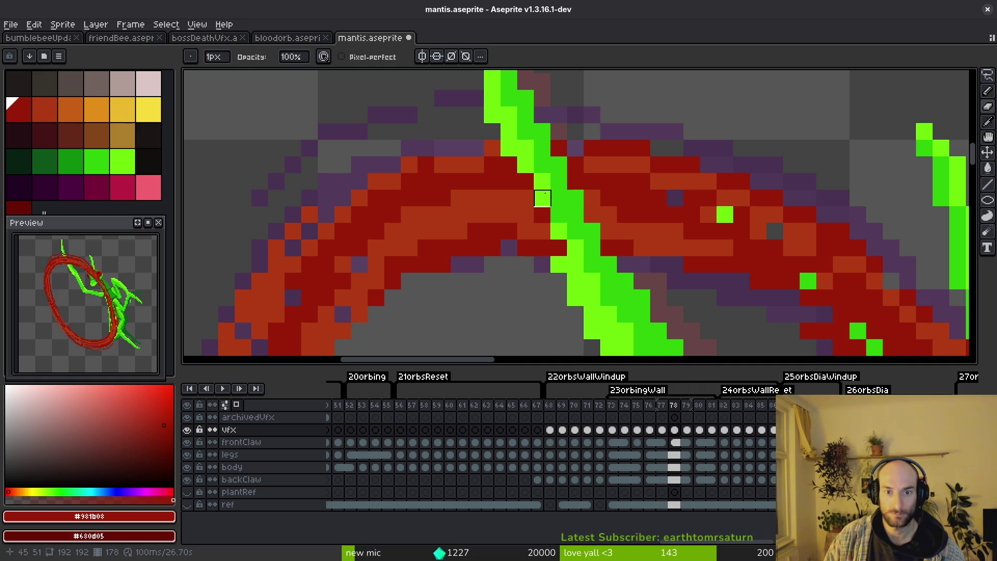
Step: Paint the light-green claw across the arc on frame 78, then draw it diagonally over the arc on frame 79
{"action": "left_click_drag", "start_coordinate": [509, 164], "coordinate": [560, 265]}
{"action": "key", "text": "ctrl+z"}
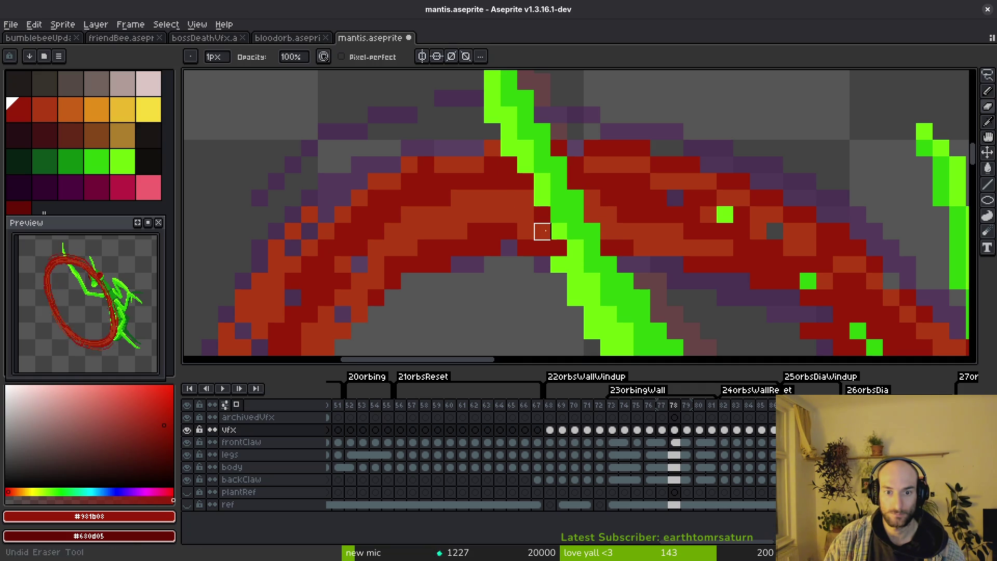
{"action": "left_click_drag", "start_coordinate": [509, 165], "coordinate": [559, 231]}
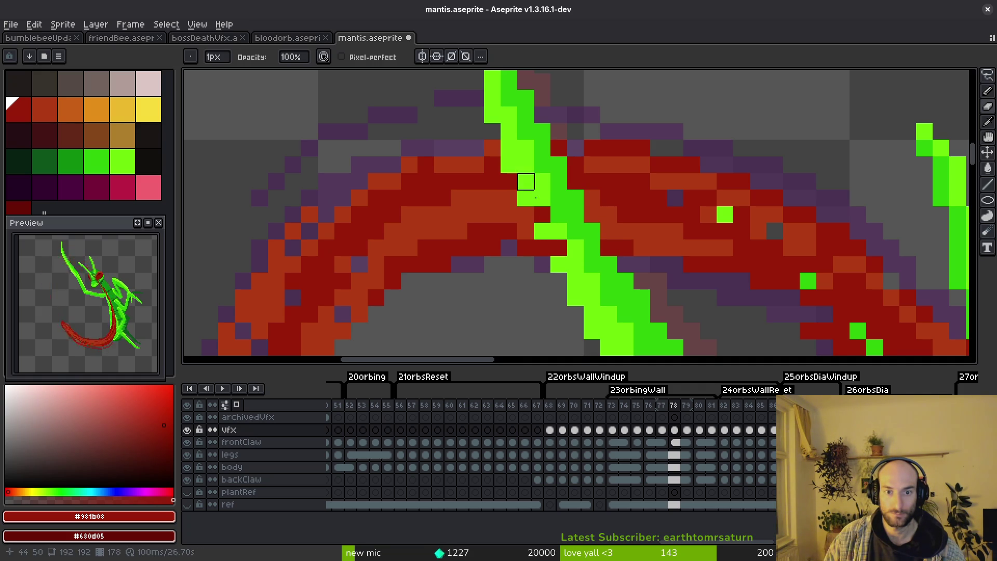
{"action": "key", "text": "Right"}
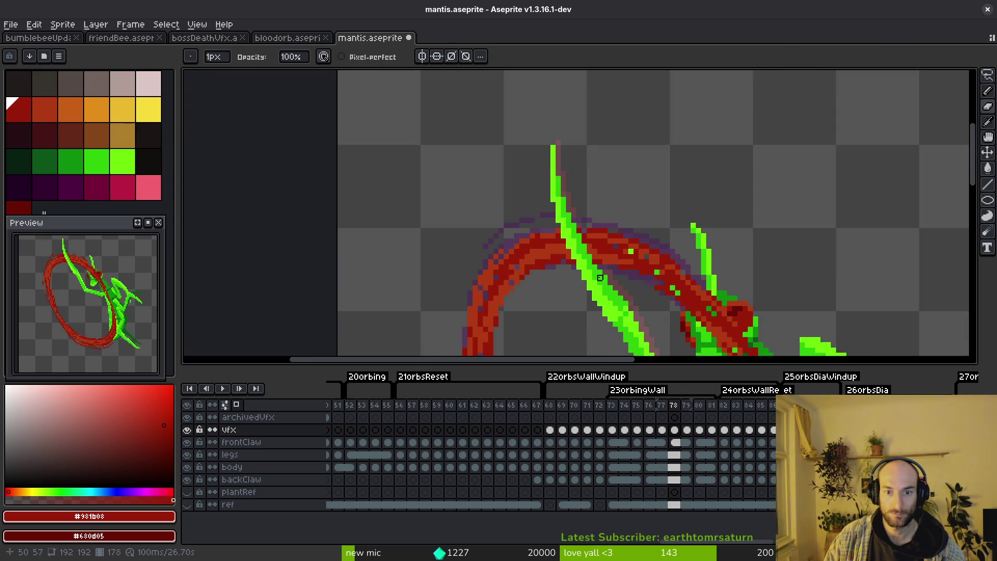
{"action": "mouse_move", "coordinate": [513, 166]}
{"action": "left_mouse_down"}
{"action": "mouse_move", "coordinate": [600, 320]}
{"action": "mouse_move", "coordinate": [596, 248]}
{"action": "left_mouse_up"}
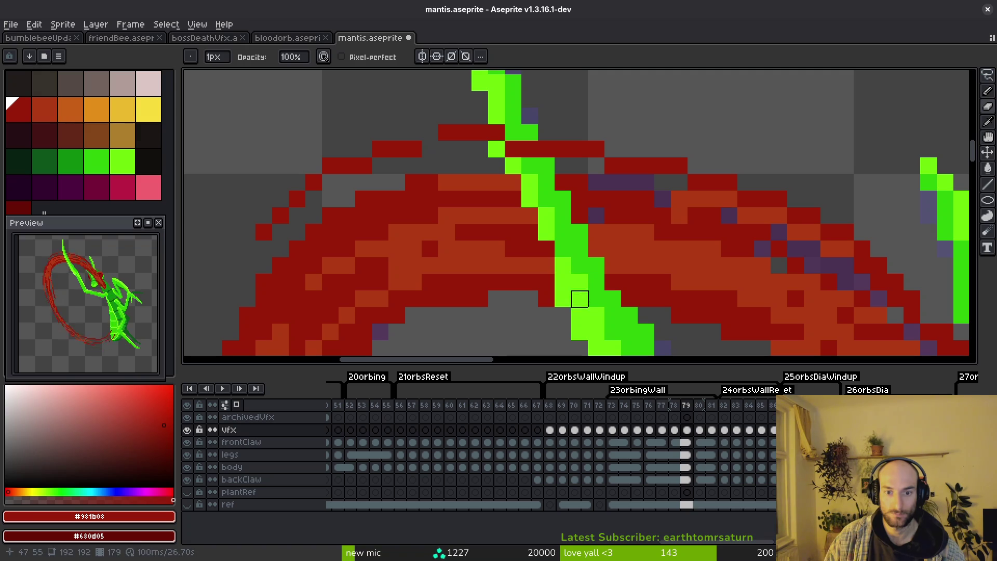
{"action": "left_click_drag", "start_coordinate": [563, 265], "coordinate": [545, 249]}
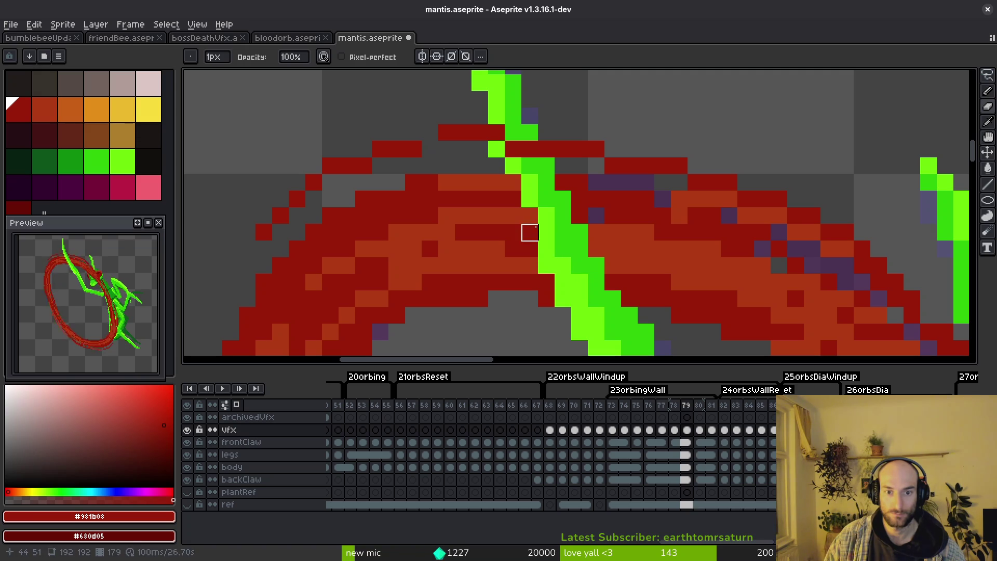
{"action": "mouse_move", "coordinate": [530, 198]}
{"action": "left_mouse_down"}
{"action": "mouse_move", "coordinate": [513, 199]}
{"action": "mouse_move", "coordinate": [513, 165]}
{"action": "mouse_move", "coordinate": [496, 141]}
{"action": "mouse_move", "coordinate": [547, 149]}
{"action": "left_mouse_up"}
{"action": "scroll", "coordinate": [557, 234], "scroll_direction": "down", "scroll_amount": 1}
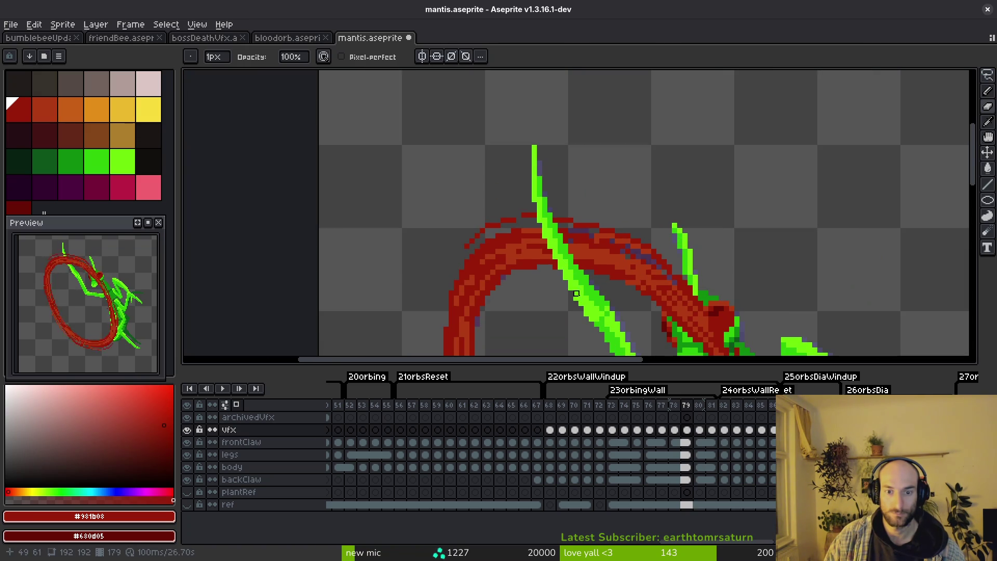
{"action": "scroll", "coordinate": [572, 247], "scroll_direction": "down", "scroll_amount": 2}
Step: Paint the claw over the arc on frame 80, then on frame 81 erase covering red pixels and rebuild the claw in green with dark-red edging
{"action": "key", "text": "Right"}
{"action": "scroll", "coordinate": [579, 251], "scroll_direction": "up", "scroll_amount": 2}
{"action": "mouse_move", "coordinate": [530, 241]}
{"action": "left_mouse_down"}
{"action": "mouse_move", "coordinate": [554, 268]}
{"action": "mouse_move", "coordinate": [530, 201]}
{"action": "mouse_move", "coordinate": [555, 254]}
{"action": "left_mouse_up"}
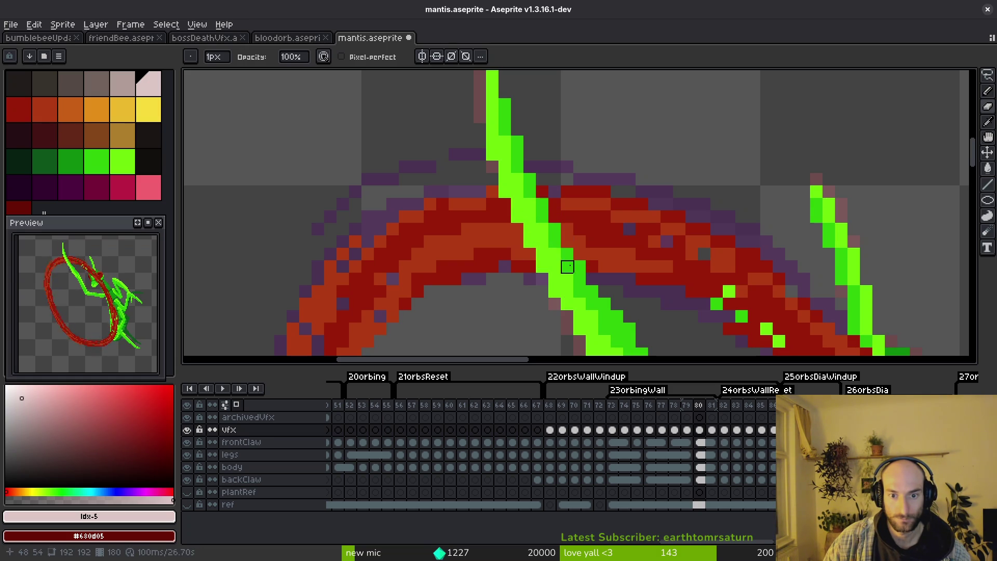
{"action": "scroll", "coordinate": [542, 267], "scroll_direction": "down", "scroll_amount": 2}
{"action": "key", "text": "Right"}
{"action": "scroll", "coordinate": [494, 148], "scroll_direction": "up", "scroll_amount": 2}
{"action": "left_click_drag", "start_coordinate": [494, 148], "coordinate": [554, 264]}
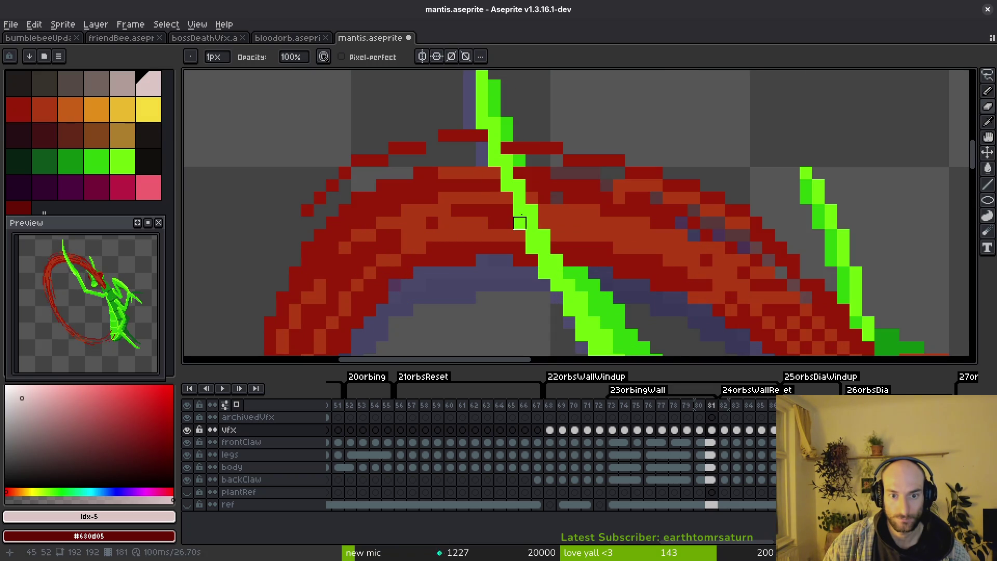
{"action": "left_click_drag", "start_coordinate": [520, 173], "coordinate": [543, 236]}
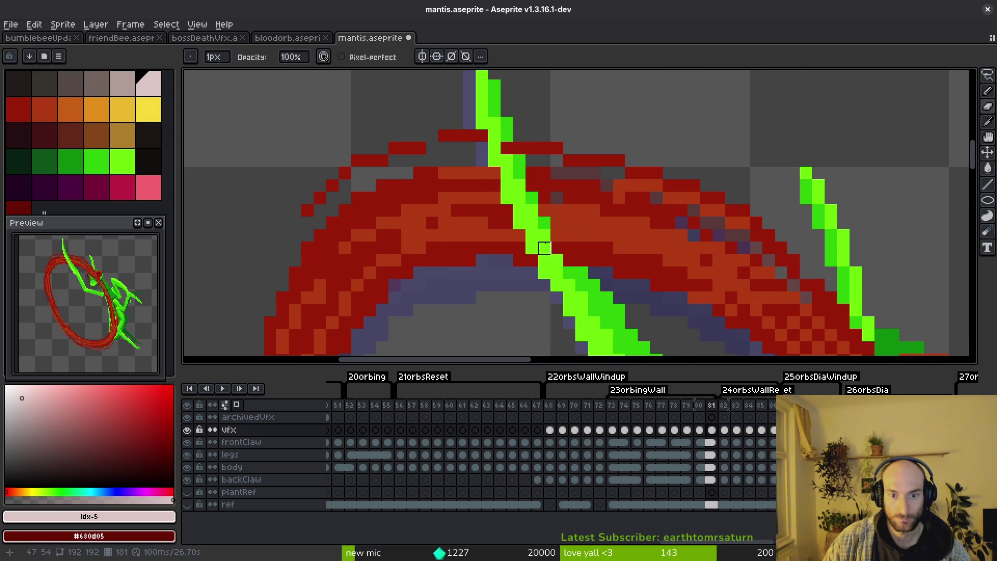
{"action": "left_click_drag", "start_coordinate": [532, 186], "coordinate": [557, 236]}
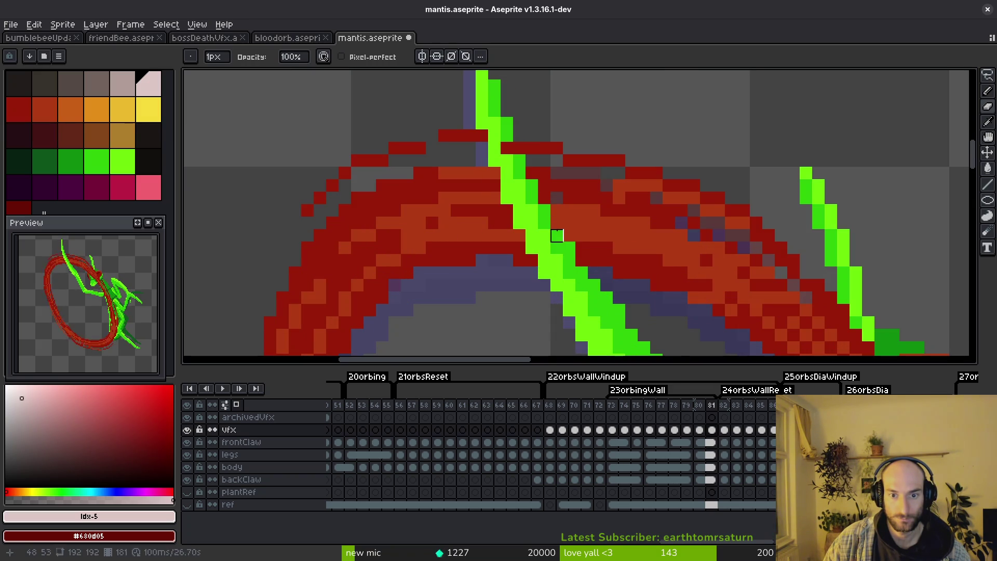
{"action": "left_click_drag", "start_coordinate": [532, 174], "coordinate": [543, 224]}
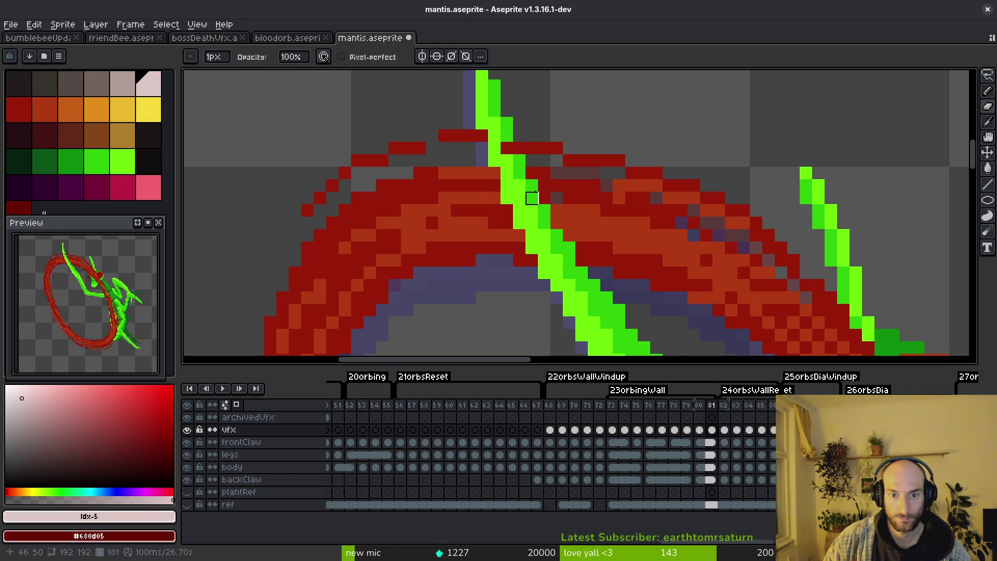
{"action": "left_click_drag", "start_coordinate": [494, 172], "coordinate": [543, 247]}
{"action": "scroll", "coordinate": [556, 260], "scroll_direction": "down", "scroll_amount": 3}
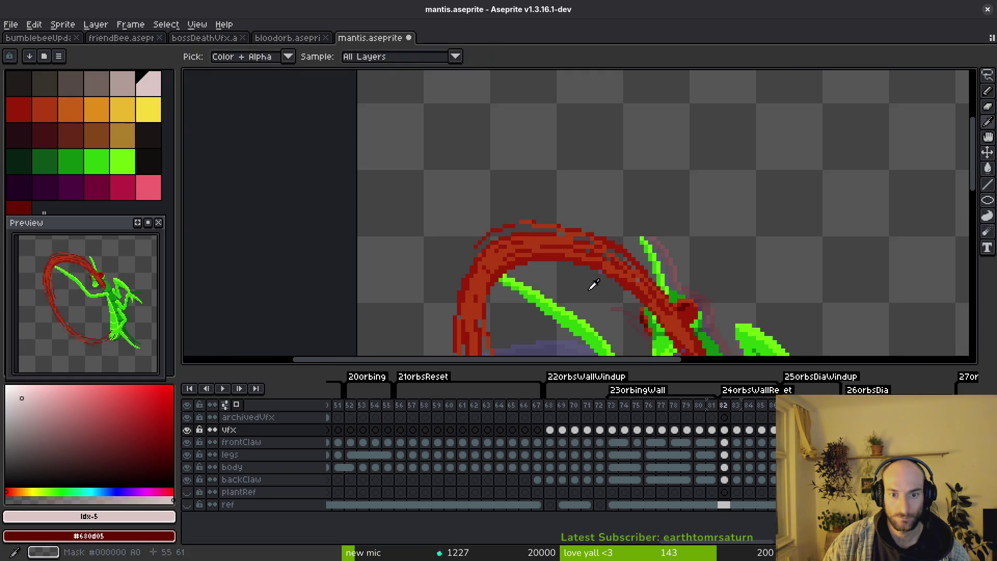
{"action": "key", "text": "period"}
{"action": "scroll", "coordinate": [573, 276], "scroll_direction": "up", "scroll_amount": 2}
{"action": "scroll", "coordinate": [451, 272], "scroll_direction": "down", "scroll_amount": 2}
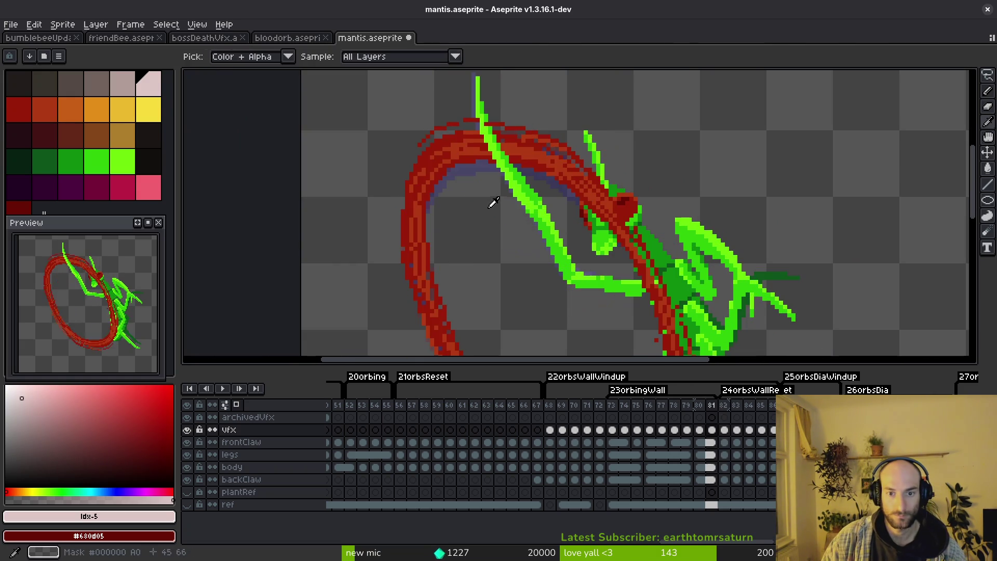
{"action": "scroll", "coordinate": [456, 205], "scroll_direction": "up", "scroll_amount": 1}
{"action": "scroll", "coordinate": [455, 205], "scroll_direction": "up", "scroll_amount": 2}
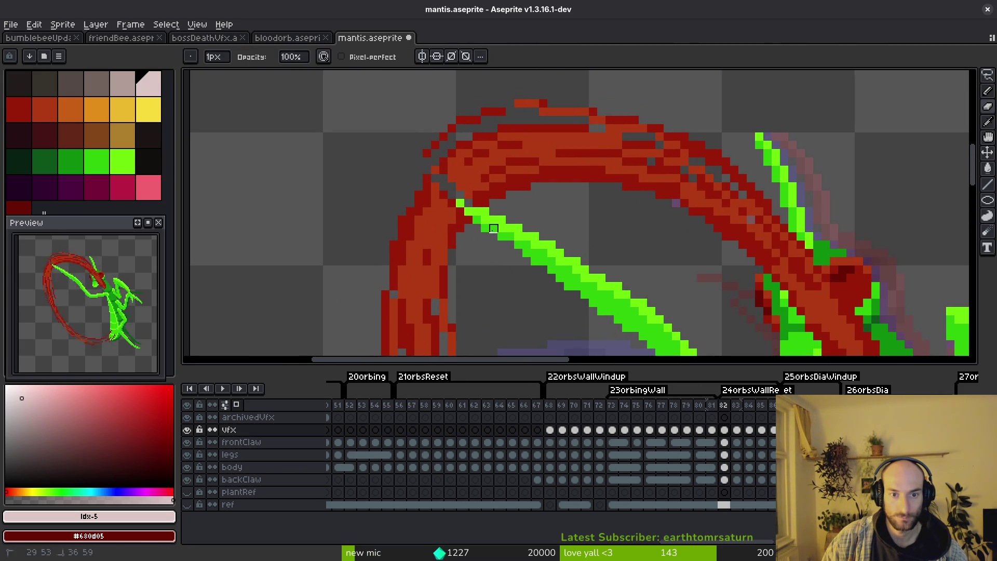
{"action": "scroll", "coordinate": [435, 201], "scroll_direction": "up", "scroll_amount": 3}
Step: Repaint the green claw edge and fill its gap where it crosses the arc on frame 82
{"action": "key", "text": "Return"}
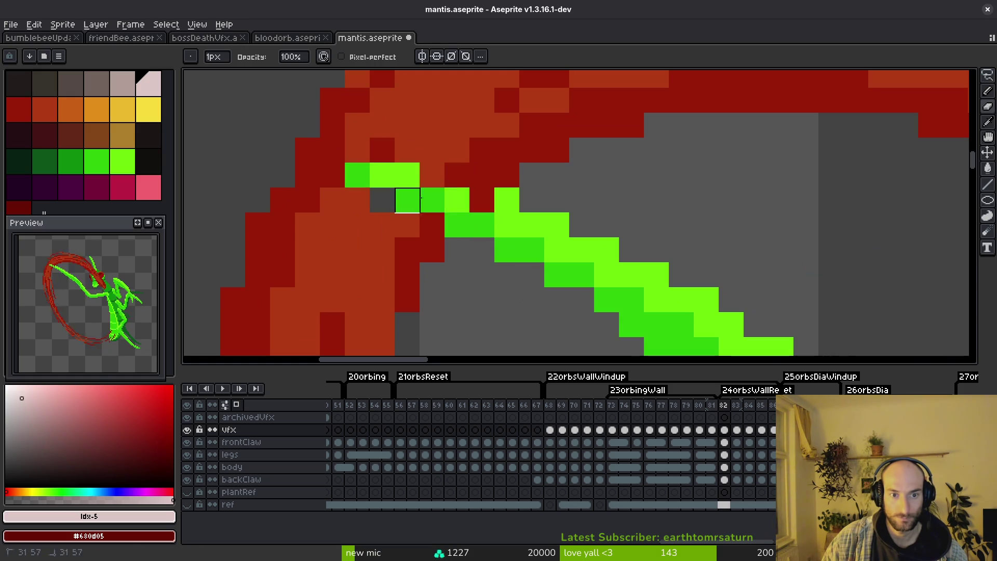
{"action": "left_click_drag", "start_coordinate": [407, 200], "coordinate": [457, 225]}
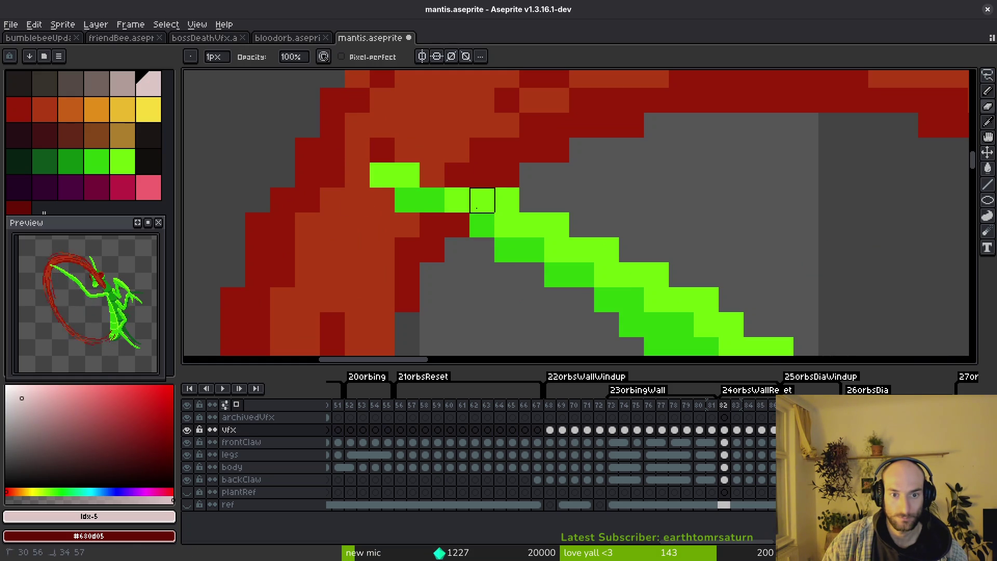
{"action": "left_click_drag", "start_coordinate": [406, 200], "coordinate": [357, 176]}
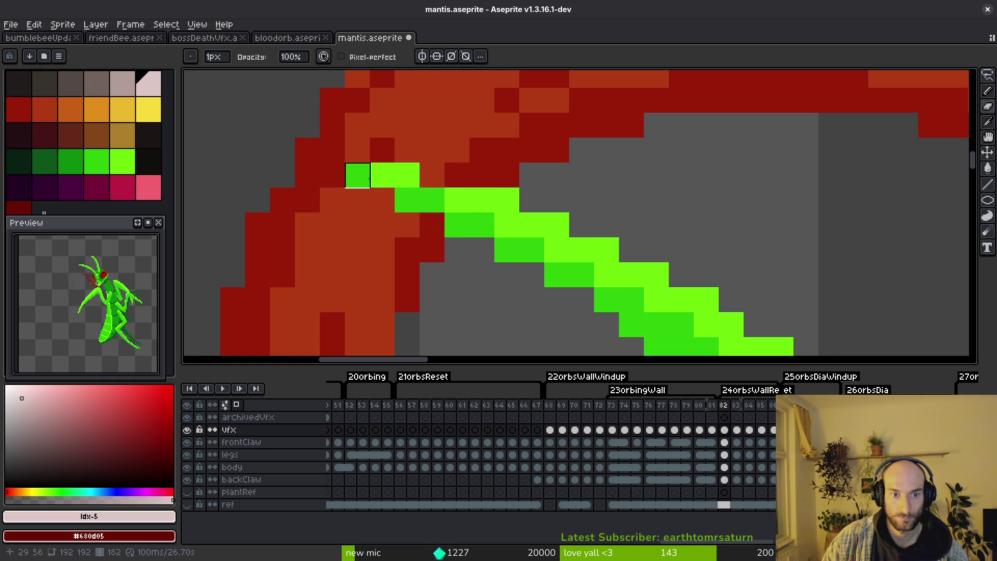
{"action": "mouse_move", "coordinate": [457, 200]}
{"action": "left_mouse_down"}
{"action": "mouse_move", "coordinate": [432, 175]}
{"action": "mouse_move", "coordinate": [482, 225]}
{"action": "left_mouse_up"}
{"action": "scroll", "coordinate": [444, 227], "scroll_direction": "down", "scroll_amount": 3}
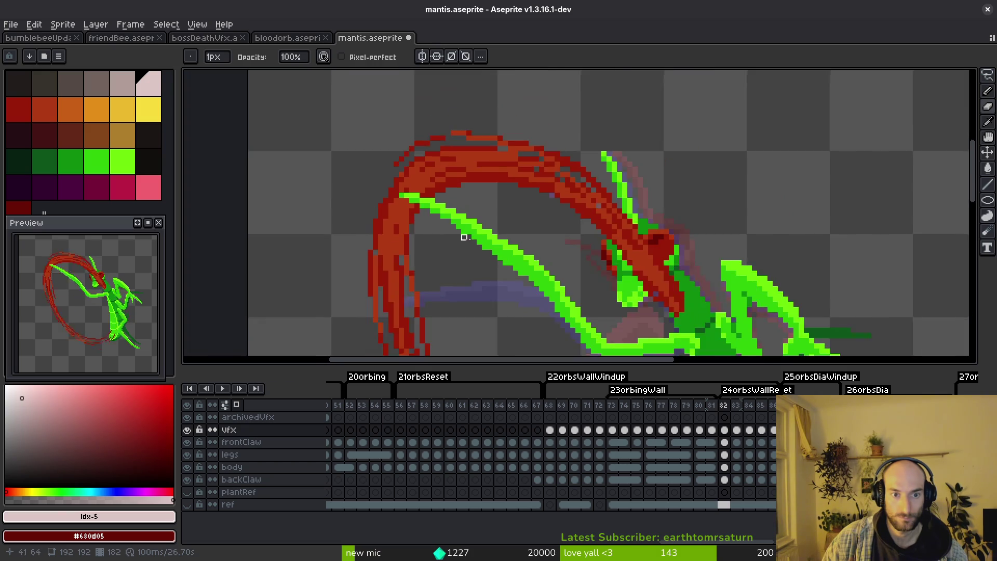
{"action": "scroll", "coordinate": [483, 257], "scroll_direction": "down", "scroll_amount": 2}
Step: Touch the claw on the following frame and step forward to frame 85
{"action": "key", "text": "Right"}
{"action": "left_click_drag", "start_coordinate": [482, 258], "coordinate": [404, 221]}
{"action": "key", "text": "Right"}
{"action": "scroll", "coordinate": [367, 212], "scroll_direction": "up", "scroll_amount": 5}
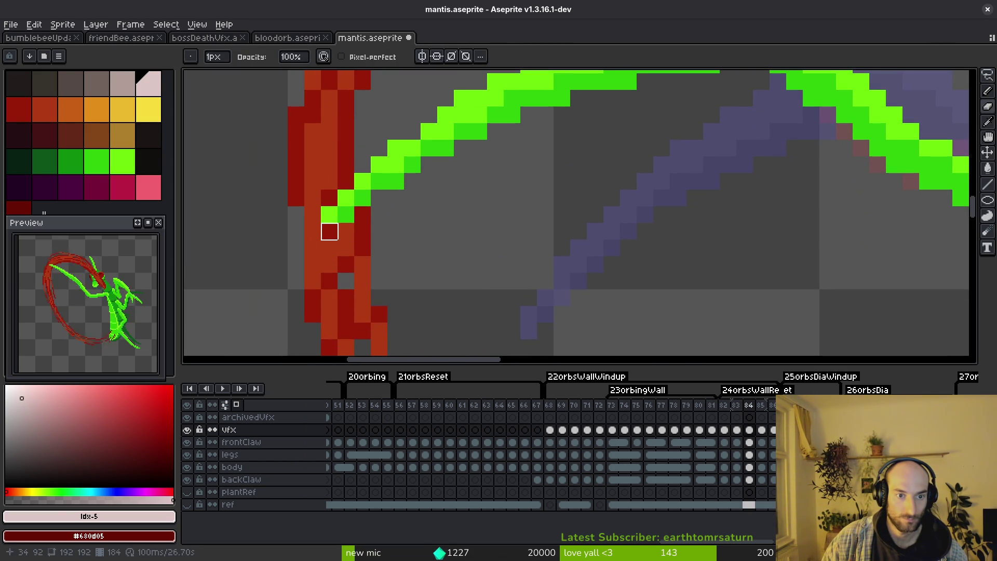
{"action": "scroll", "coordinate": [380, 215], "scroll_direction": "down", "scroll_amount": 4}
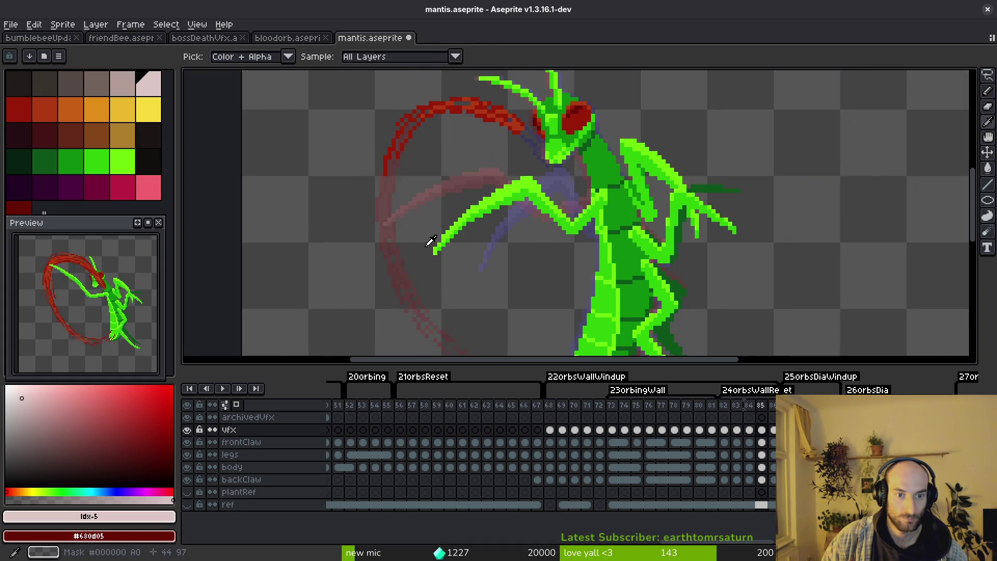
{"action": "scroll", "coordinate": [431, 241], "scroll_direction": "down", "scroll_amount": 1}
{"action": "key", "text": "Right"}
{"action": "key", "text": "i"}
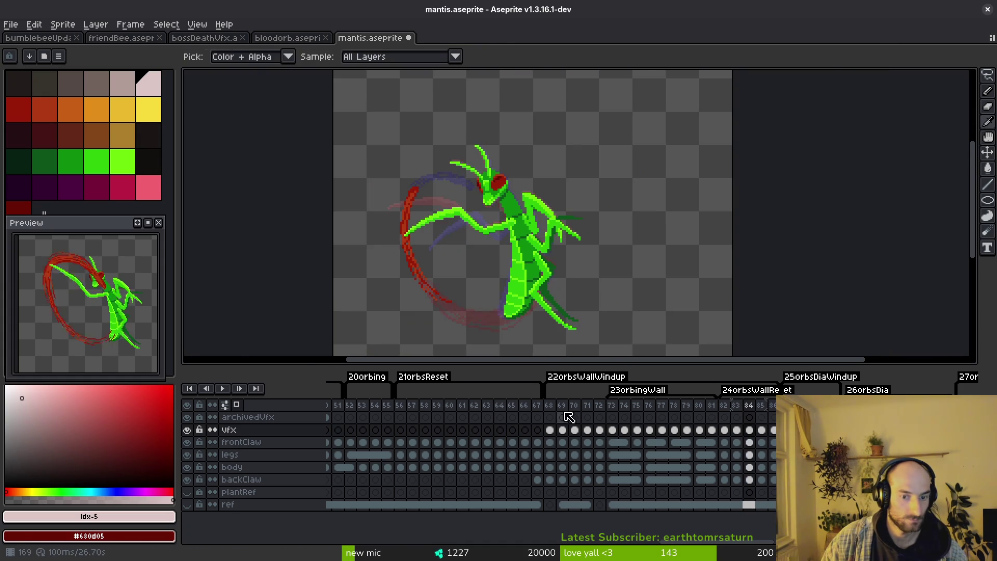
Step: Play back from frame 68 on archivedVfx and sample the dark red from the old slash on frame 70
{"action": "left_click", "coordinate": [548, 417]}
{"action": "key", "text": "Return"}
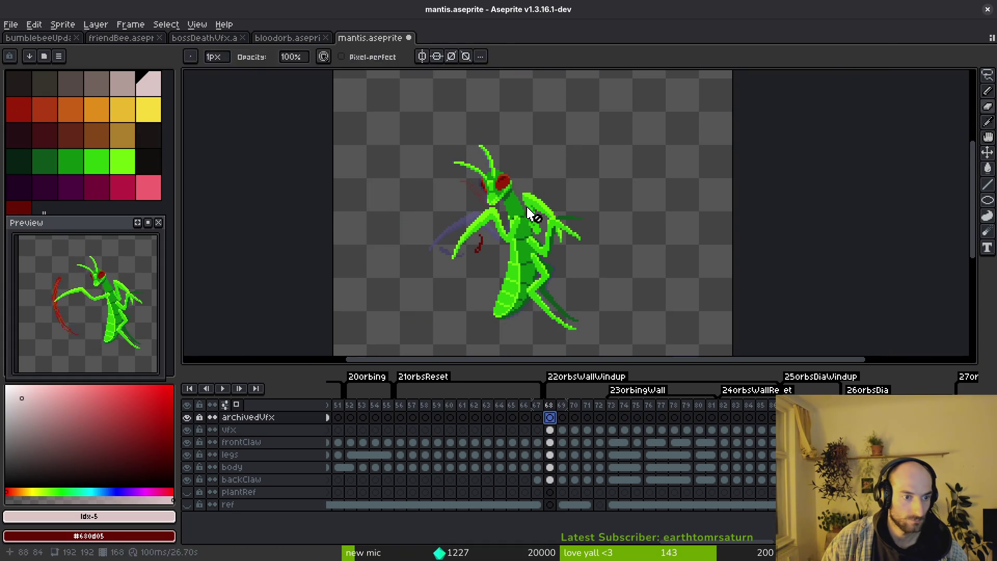
{"action": "key", "text": "Right"}
{"action": "key", "text": "Right"}
{"action": "key", "text": "Right"}
{"action": "key", "text": "Right"}
{"action": "key", "text": "b"}
{"action": "scroll", "coordinate": [436, 228], "scroll_direction": "up", "scroll_amount": 2}
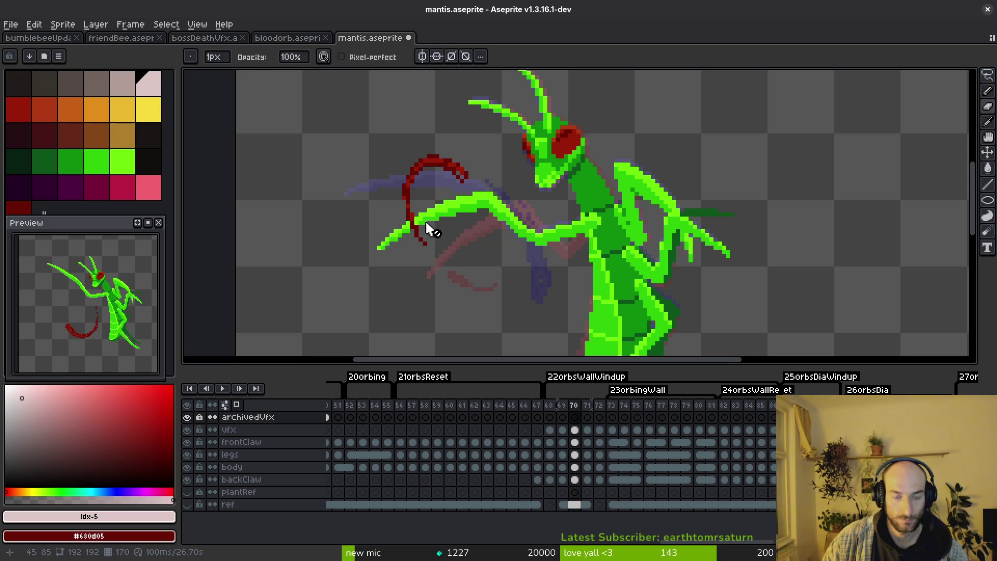
{"action": "key", "text": "i"}
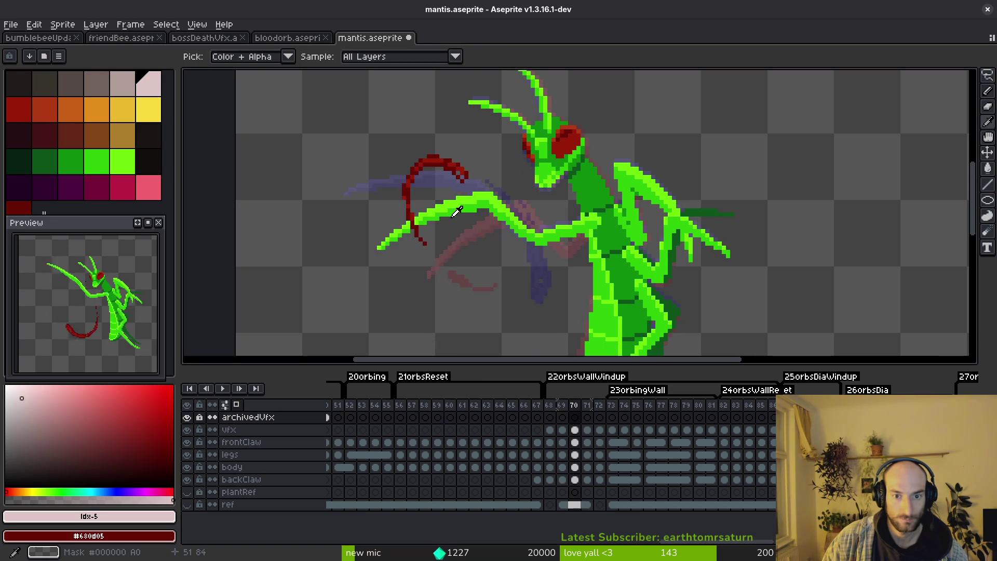
{"action": "left_click", "coordinate": [420, 219]}
{"action": "key", "text": "b"}
{"action": "scroll", "coordinate": [418, 228], "scroll_direction": "up", "scroll_amount": 1}
{"action": "scroll", "coordinate": [418, 227], "scroll_direction": "up", "scroll_amount": 1}
{"action": "scroll", "coordinate": [418, 227], "scroll_direction": "up", "scroll_amount": 1}
Step: Switch to the vfx layer, fix the thin arc's pixels beneath the claw, and step on toward frame 74
{"action": "key", "text": "Down"}
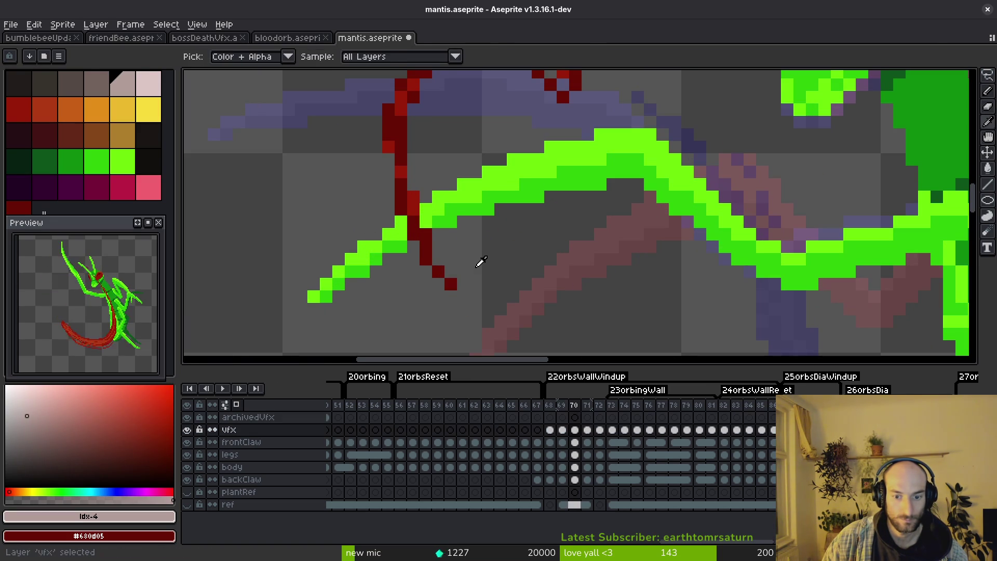
{"action": "key", "text": "e"}
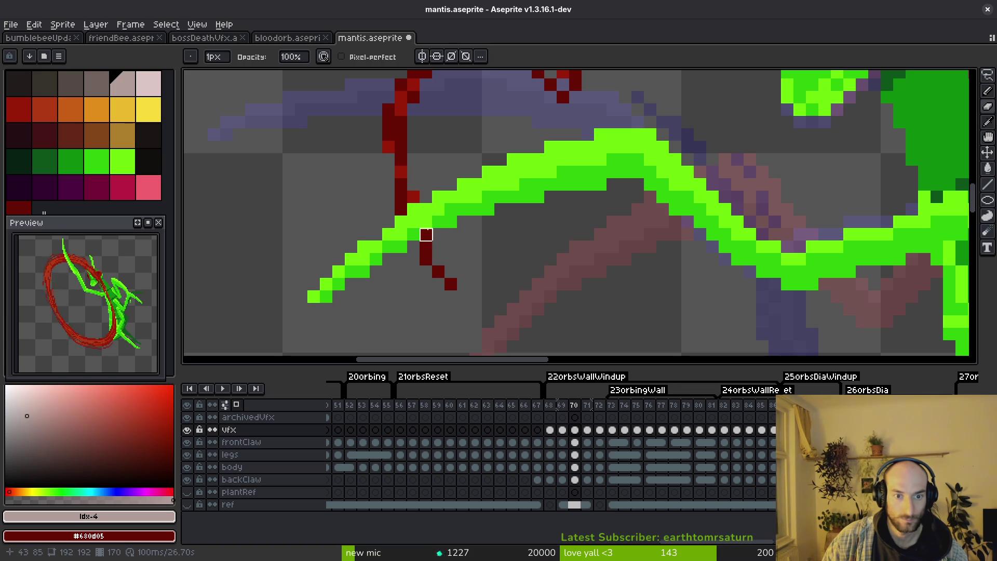
{"action": "scroll", "coordinate": [463, 224], "scroll_direction": "down", "scroll_amount": 2}
{"action": "key", "text": "Left"}
{"action": "key", "text": "Right"}
{"action": "key", "text": "Right"}
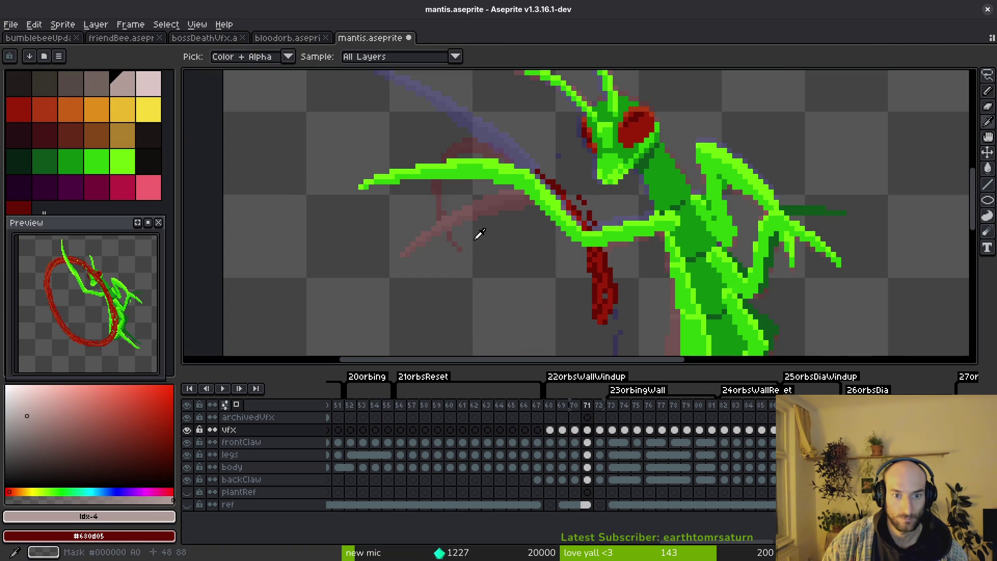
{"action": "scroll", "coordinate": [485, 234], "scroll_direction": "down", "scroll_amount": 2}
{"action": "key", "text": "i"}
{"action": "key", "text": "Right"}
{"action": "key", "text": "Right"}
{"action": "key", "text": "Right"}
{"action": "key", "text": "Right"}
{"action": "key", "text": "Right"}
{"action": "key", "text": "Right"}
{"action": "key", "text": "Right"}
{"action": "key", "text": "Right"}
{"action": "key", "text": "Right"}
{"action": "key", "text": "Right"}
{"action": "key", "text": "Right"}
{"action": "key", "text": "Right"}
{"action": "key", "text": "Right"}
Step: Review frames 86–87 on the vfx layer and select frames 68 through 72 in the timeline
{"action": "key", "text": "b"}
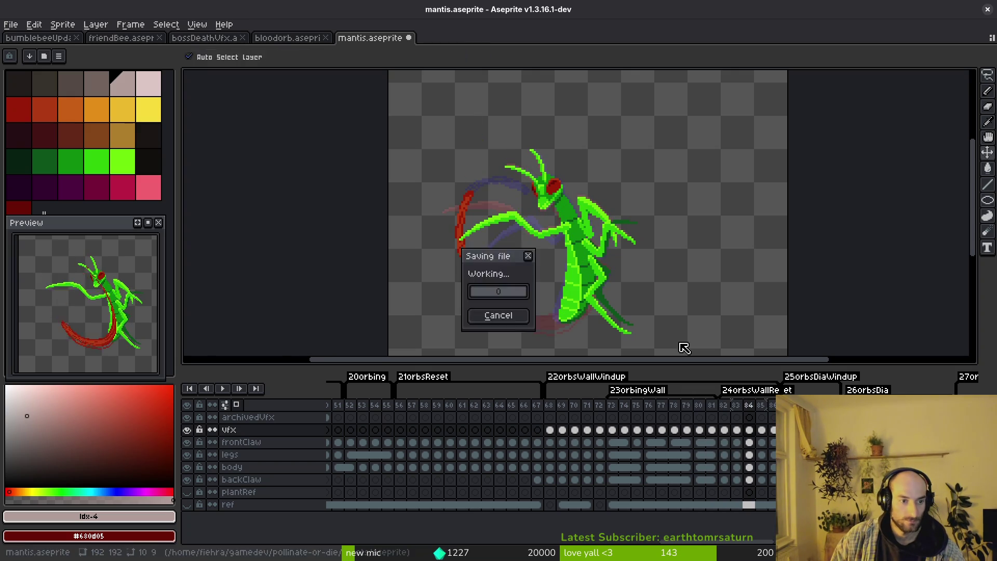
{"action": "left_click", "coordinate": [725, 430]}
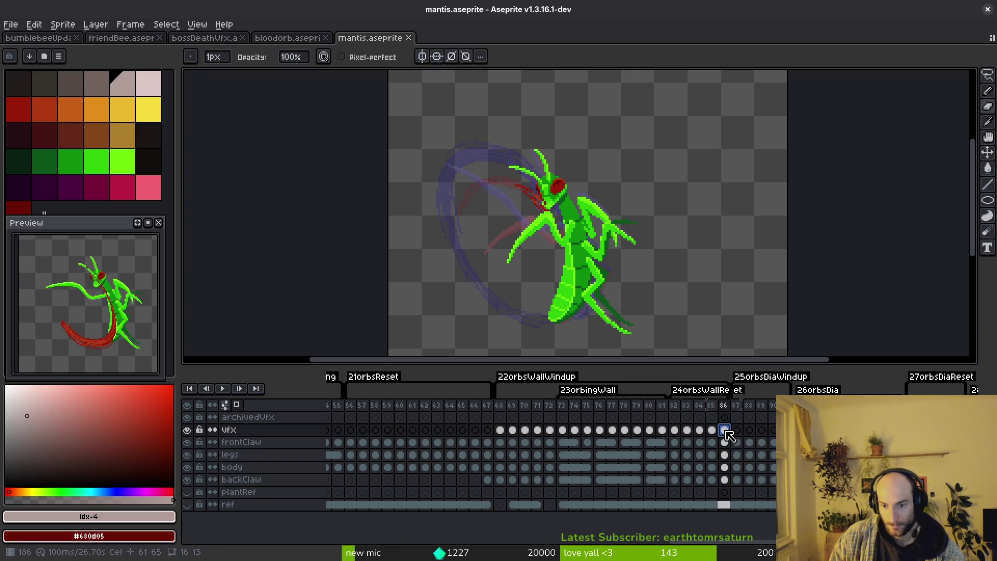
{"action": "key", "text": "Right"}
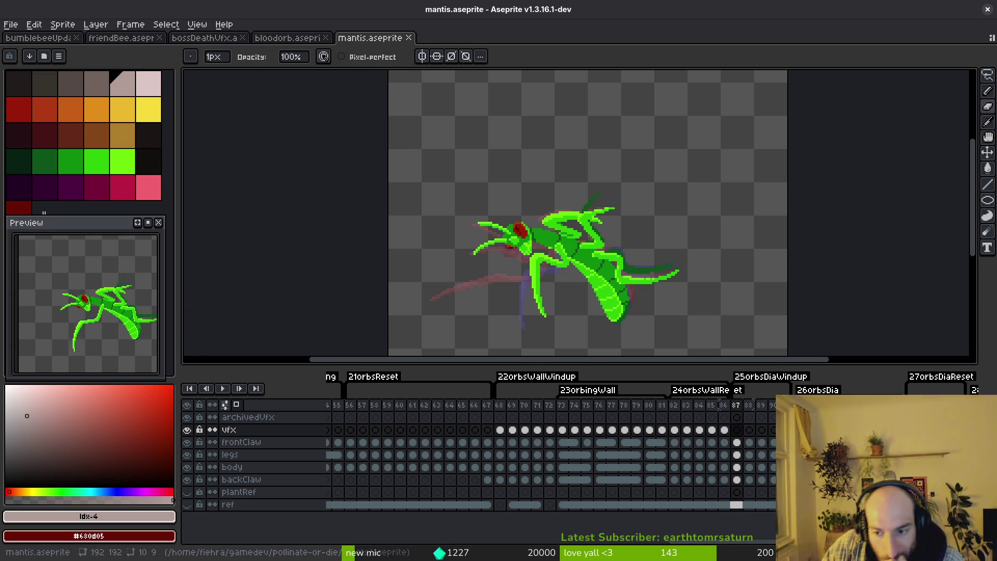
{"action": "left_click_drag", "start_coordinate": [703, 408], "coordinate": [533, 464]}
{"action": "scroll", "coordinate": [533, 464], "scroll_direction": "left", "scroll_amount": 3}
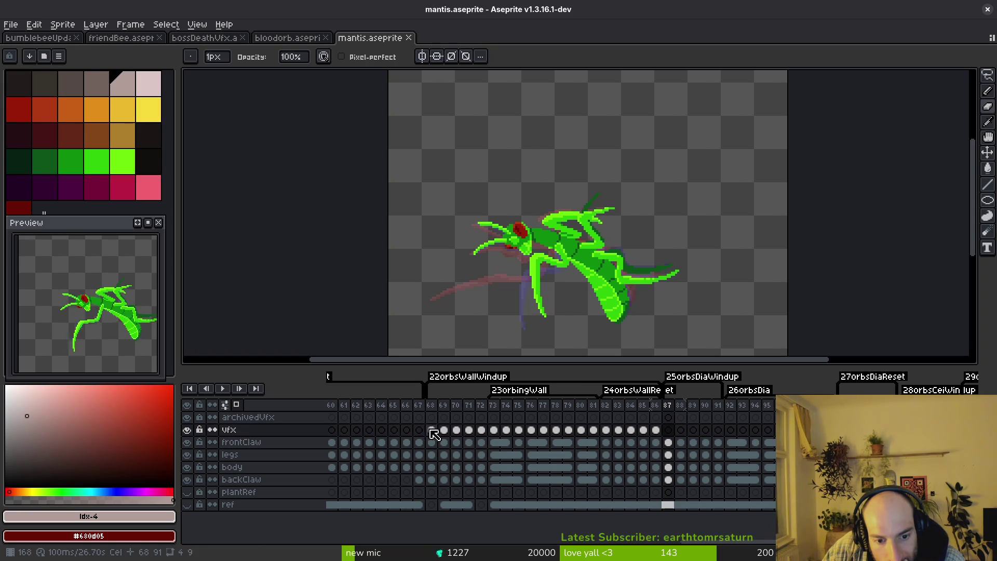
{"action": "left_click_drag", "start_coordinate": [434, 434], "coordinate": [481, 432]}
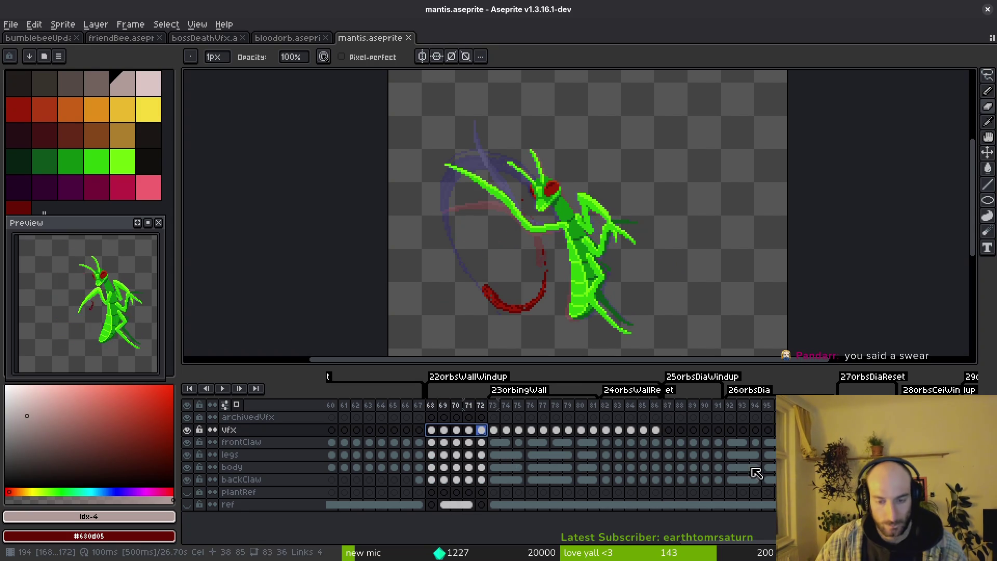
Step: Go to frame 90 and select the whole canvas ready for transforming
{"action": "left_click", "coordinate": [668, 429]}
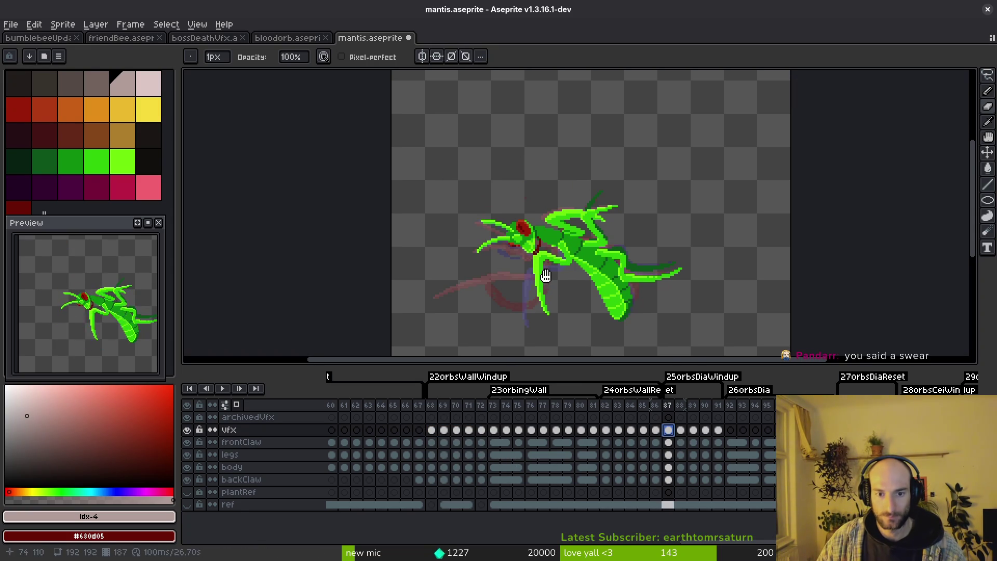
{"action": "left_click_drag", "start_coordinate": [544, 276], "coordinate": [546, 276]}
{"action": "left_click", "coordinate": [705, 429]}
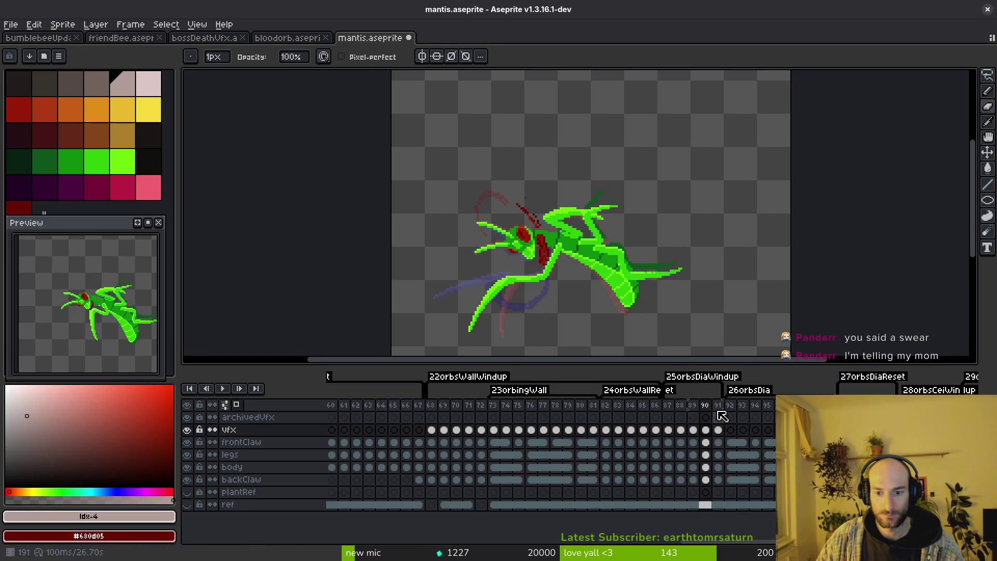
{"action": "scroll", "coordinate": [709, 262], "scroll_direction": "down", "scroll_amount": 5}
{"action": "key", "text": "ctrl+a"}
{"action": "scroll", "coordinate": [652, 260], "scroll_direction": "up", "scroll_amount": 4}
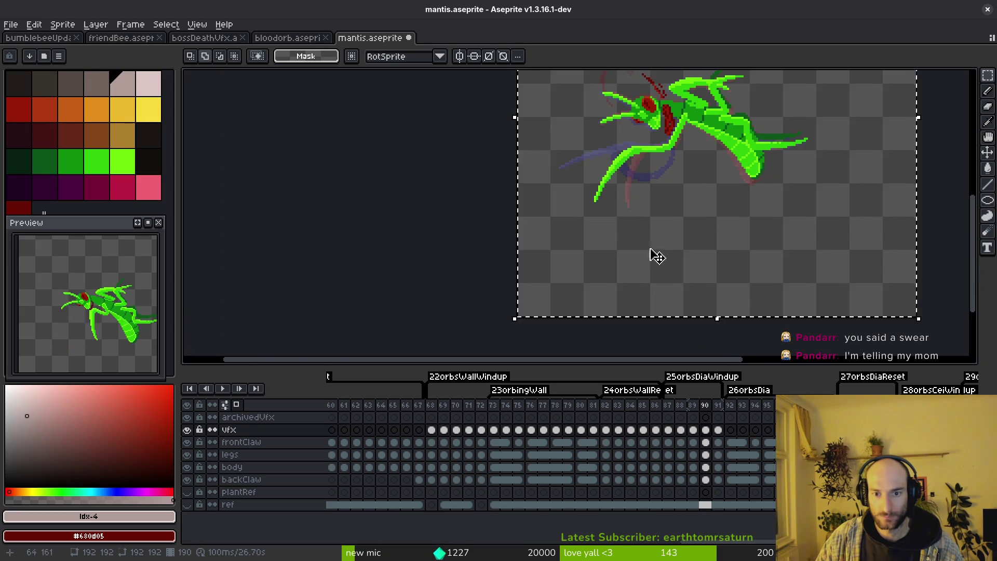
Step: Select frames 87–90 across all layers and rotate the mantis and slash artwork roughly 45 degrees, then compare frames
{"action": "left_click", "coordinate": [717, 430]}
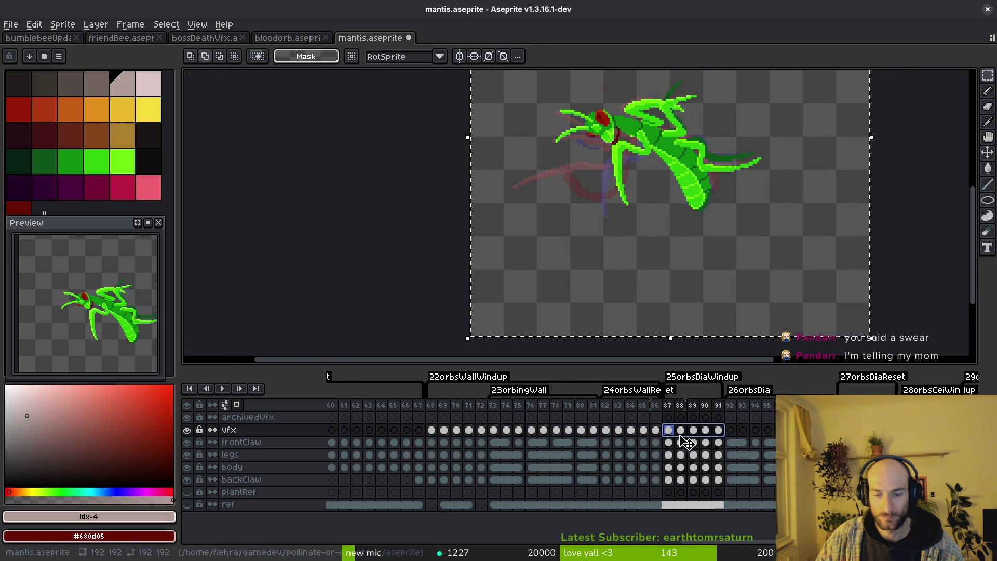
{"action": "left_click_drag", "start_coordinate": [668, 430], "coordinate": [717, 430]}
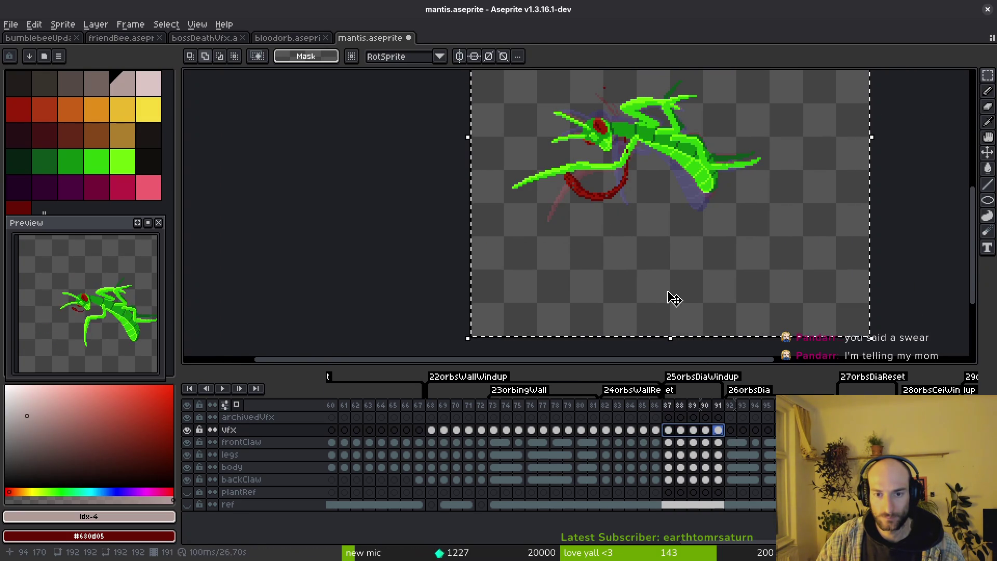
{"action": "scroll", "coordinate": [655, 218], "scroll_direction": "down", "scroll_amount": 2}
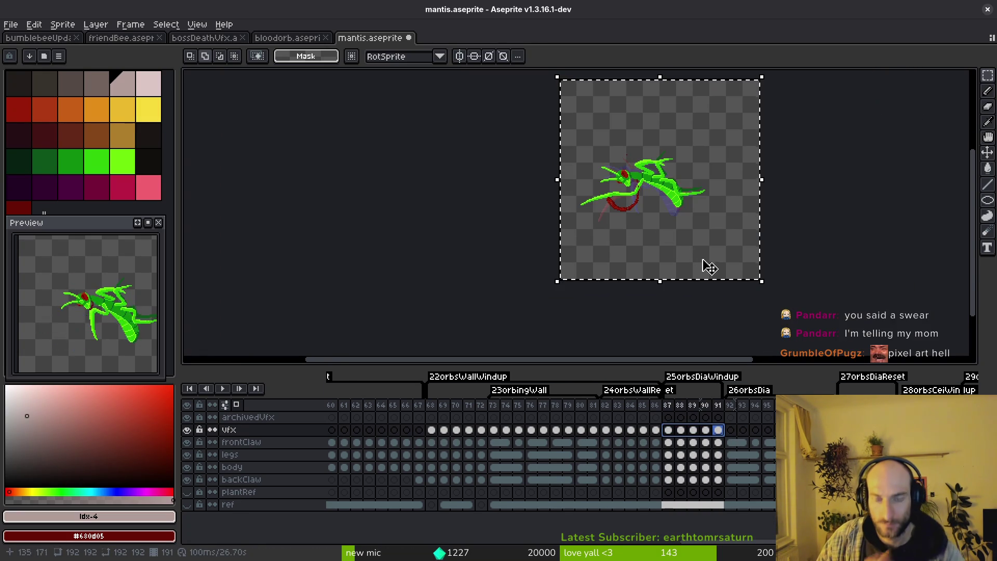
{"action": "scroll", "coordinate": [763, 288], "scroll_direction": "up", "scroll_amount": 2}
{"action": "mouse_move", "coordinate": [763, 288]}
{"action": "left_mouse_down"}
{"action": "mouse_move", "coordinate": [752, 307]}
{"action": "mouse_move", "coordinate": [837, 218]}
{"action": "left_mouse_up"}
{"action": "scroll", "coordinate": [752, 312], "scroll_direction": "down", "scroll_amount": 2}
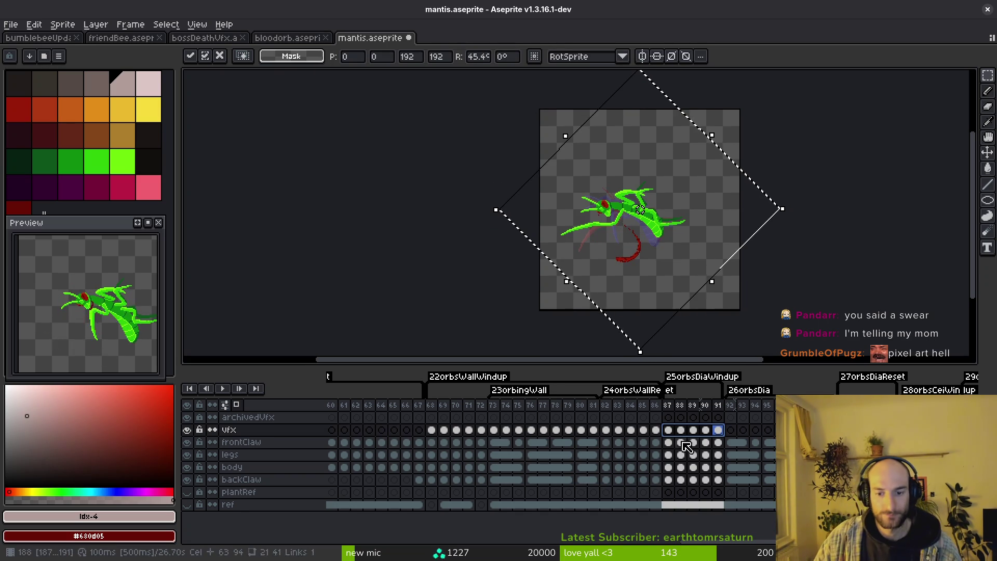
{"action": "left_click", "coordinate": [668, 430]}
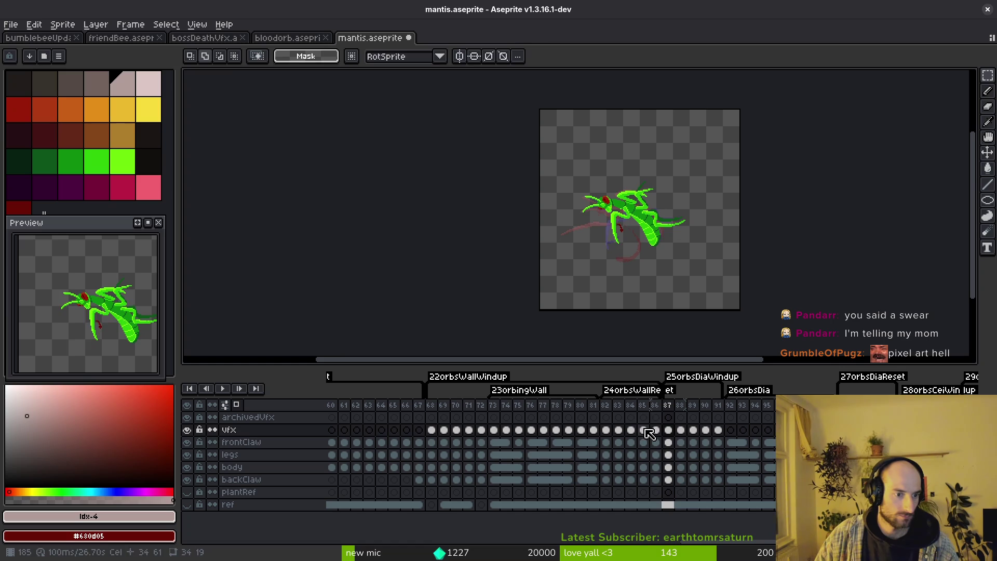
{"action": "key", "text": "ctrl+z"}
Step: Step to frame 90, undo the stray eraser stroke, paint a dark red pixel at the leg-claw junction and save
{"action": "key", "text": "ctrl+y"}
{"action": "scroll", "coordinate": [672, 244], "scroll_direction": "up", "scroll_amount": 2}
{"action": "key", "text": "Right"}
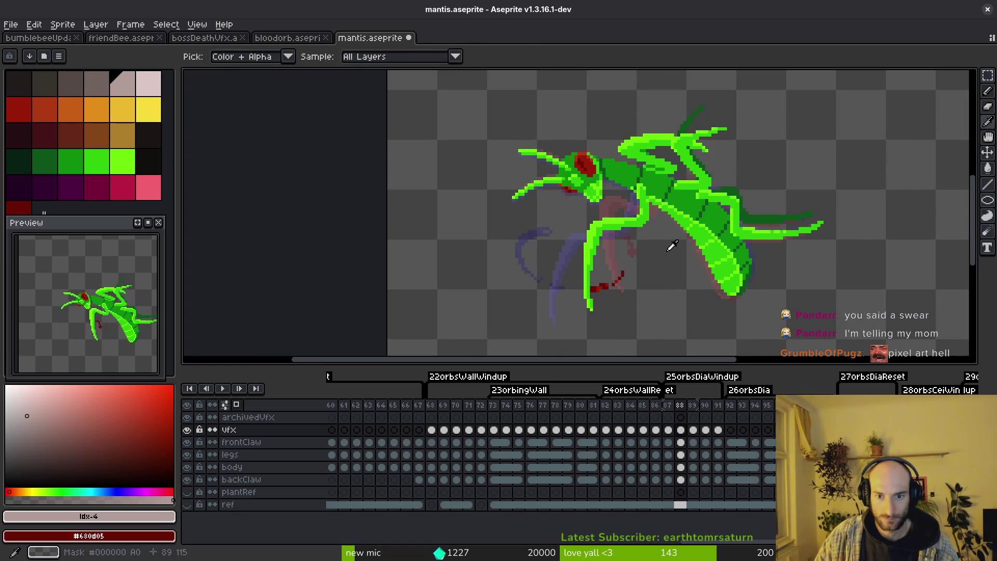
{"action": "key", "text": "Right"}
{"action": "key", "text": "Right"}
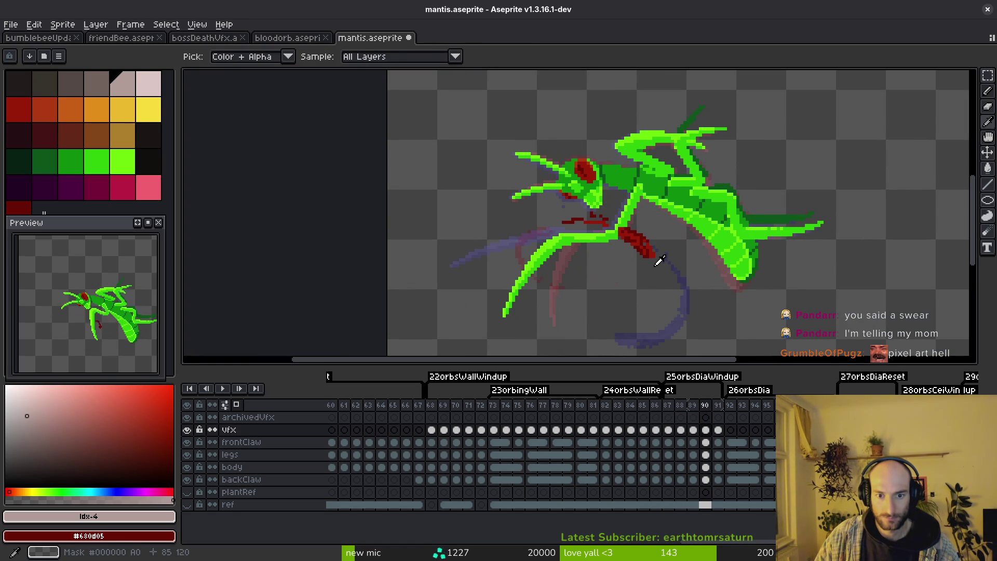
{"action": "key", "text": "v"}
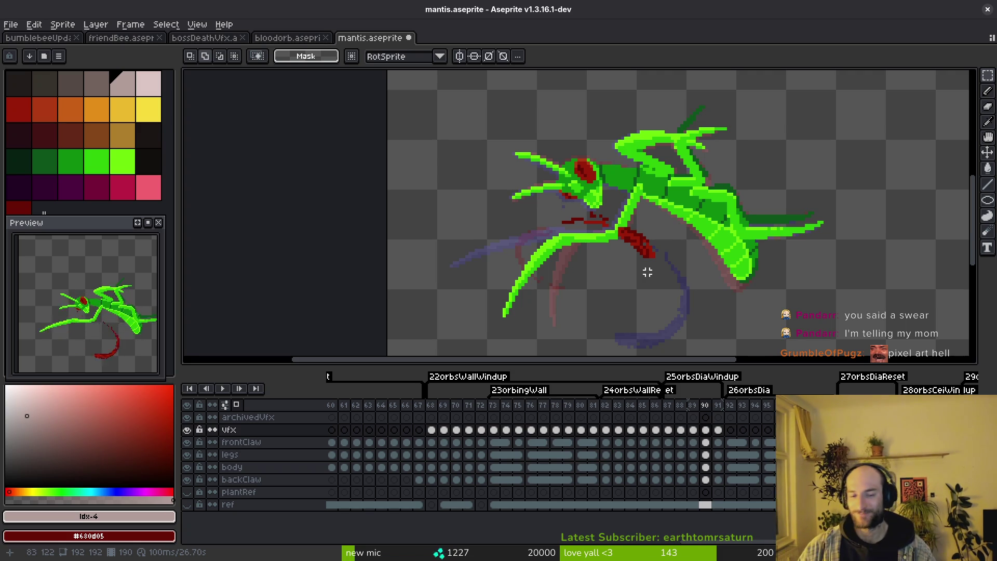
{"action": "scroll", "coordinate": [647, 272], "scroll_direction": "up", "scroll_amount": 1}
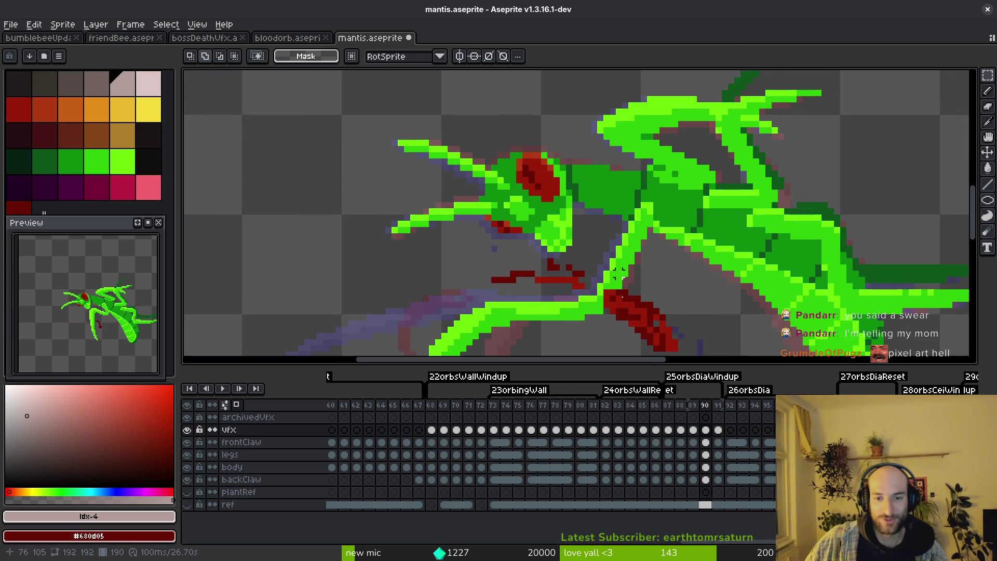
{"action": "scroll", "coordinate": [618, 307], "scroll_direction": "up", "scroll_amount": 1}
{"action": "key", "text": "b"}
{"action": "scroll", "coordinate": [592, 317], "scroll_direction": "up", "scroll_amount": 2}
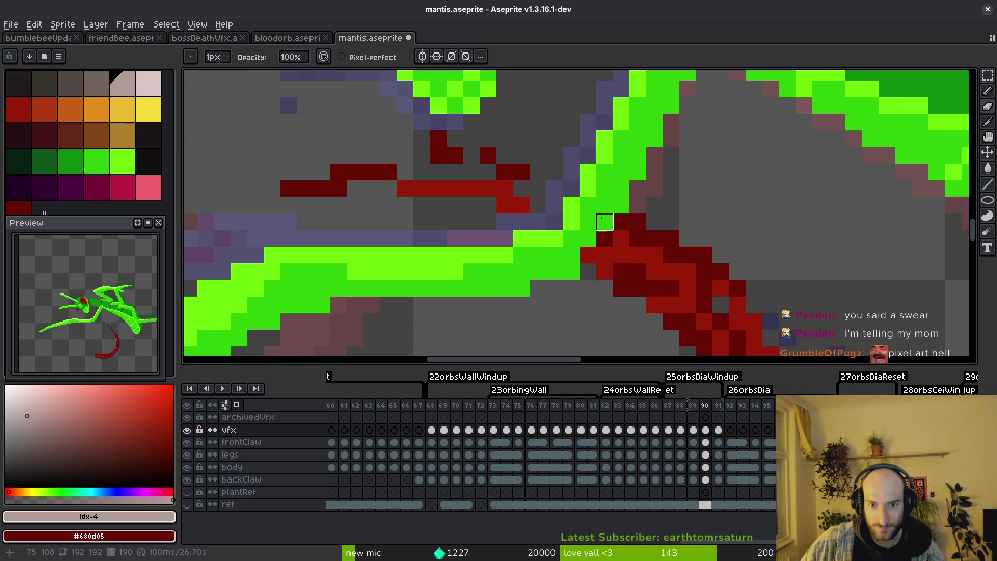
{"action": "key", "text": "ctrl+z"}
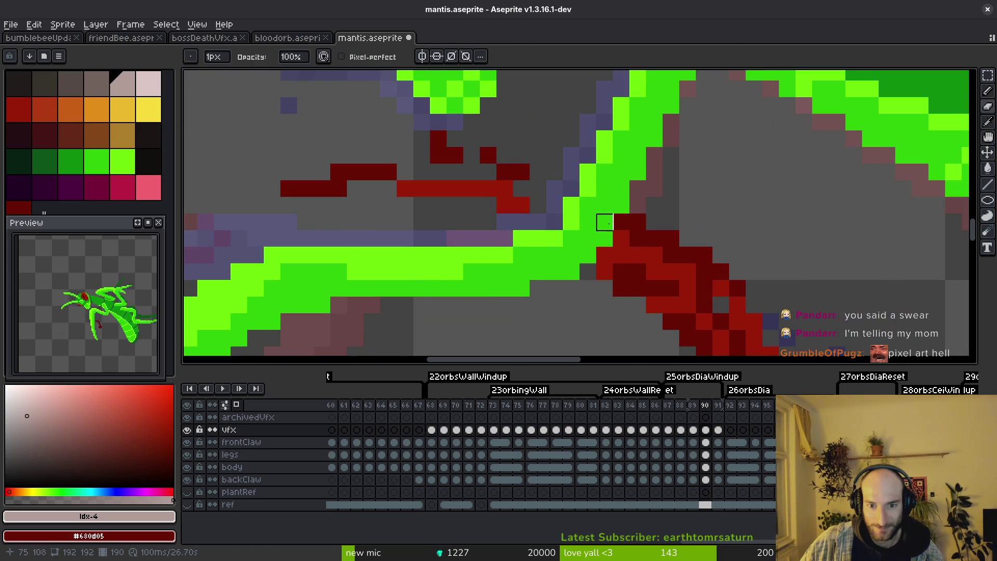
{"action": "scroll", "coordinate": [606, 234], "scroll_direction": "down", "scroll_amount": 2}
{"action": "scroll", "coordinate": [606, 241], "scroll_direction": "up", "scroll_amount": 2}
{"action": "left_click", "coordinate": [529, 174], "text": "alt"}
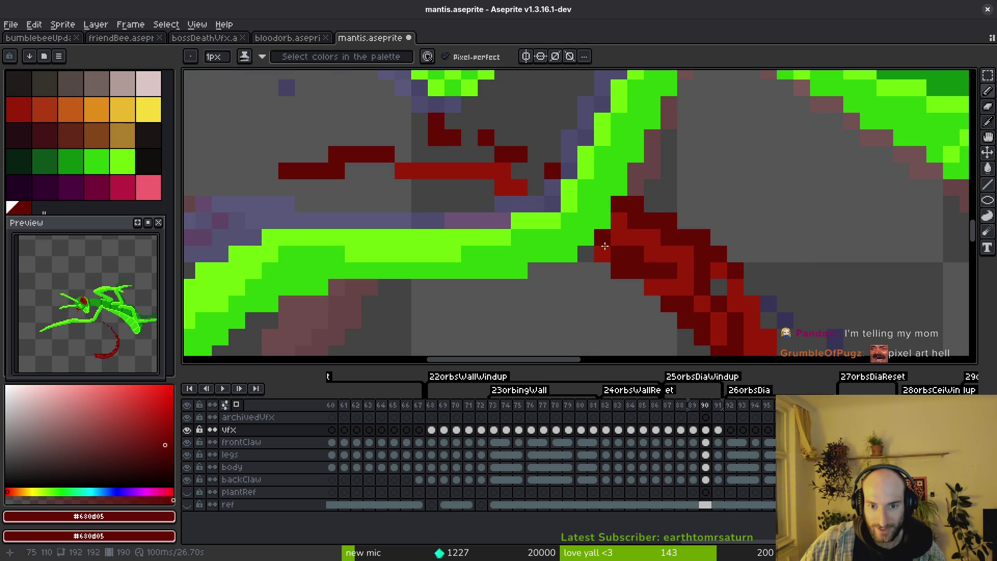
{"action": "key", "text": "ctrl+s"}
{"action": "scroll", "coordinate": [683, 283], "scroll_direction": "down", "scroll_amount": 1}
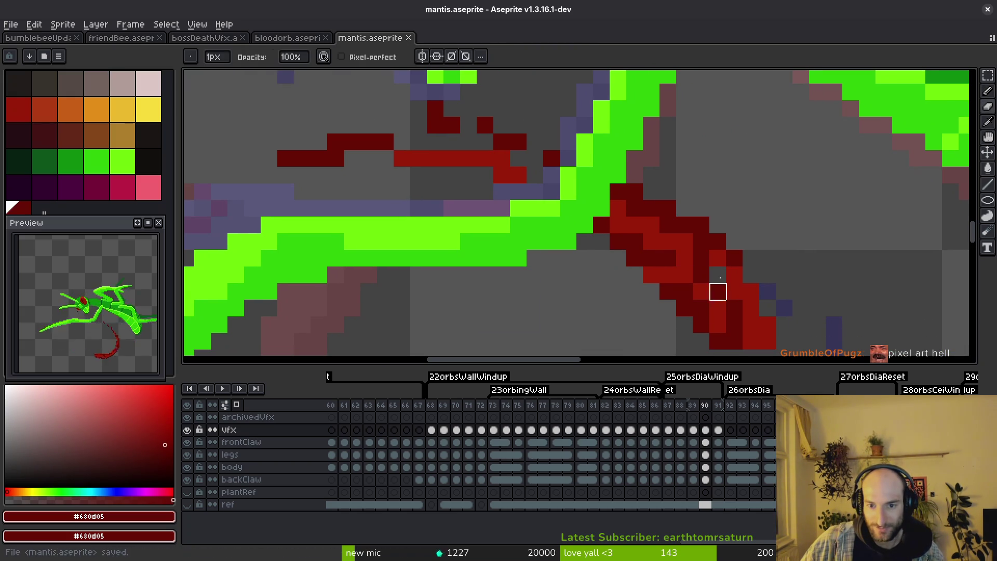
Step: Touch up the claw with eyedropped dark and brighter red pixels down to its lower tip
{"action": "left_click", "coordinate": [690, 252], "text": "alt"}
{"action": "key", "text": "e"}
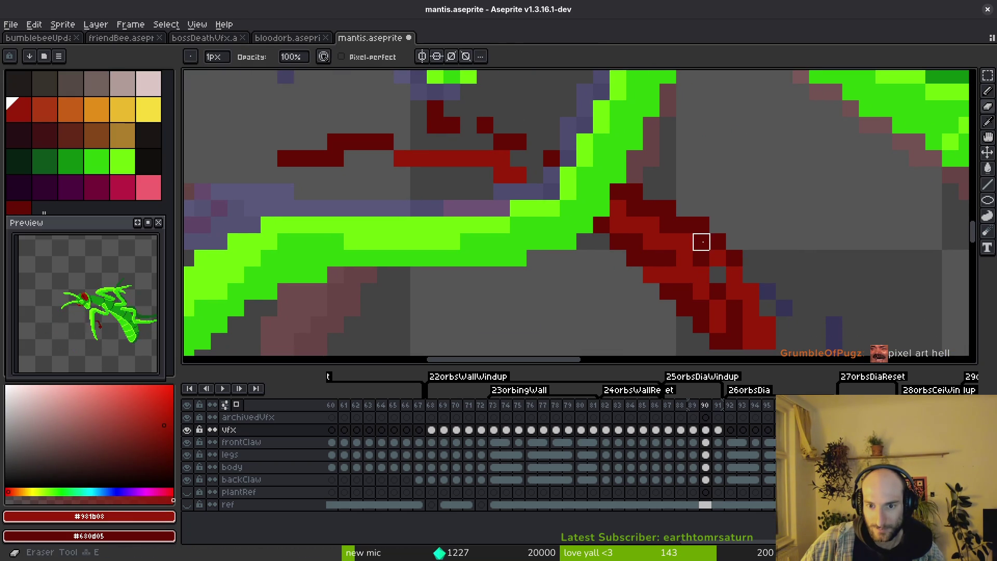
{"action": "key", "text": "b"}
{"action": "left_click", "coordinate": [685, 243], "text": "alt"}
{"action": "left_click", "coordinate": [697, 241]}
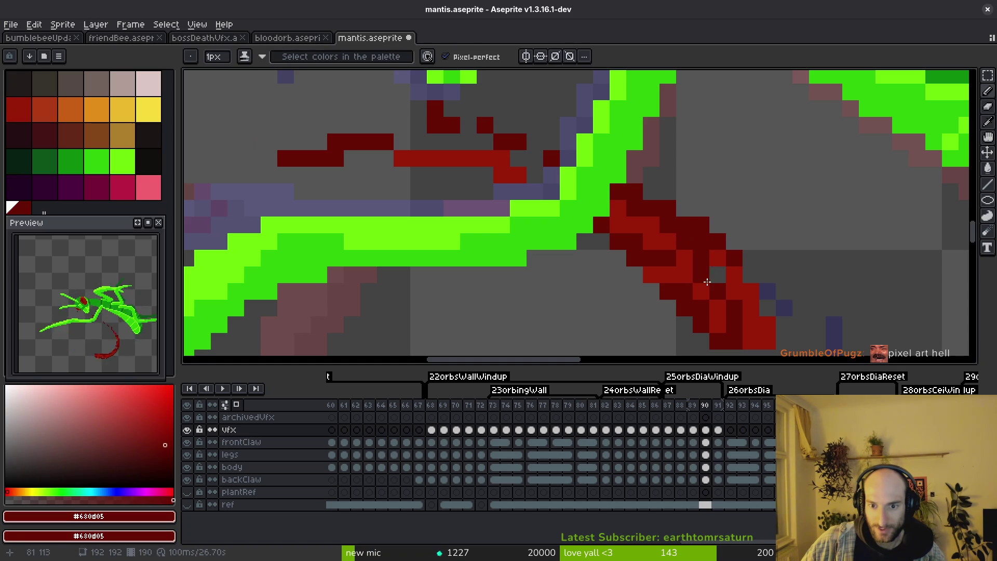
{"action": "left_click_drag", "start_coordinate": [759, 322], "coordinate": [728, 278]}
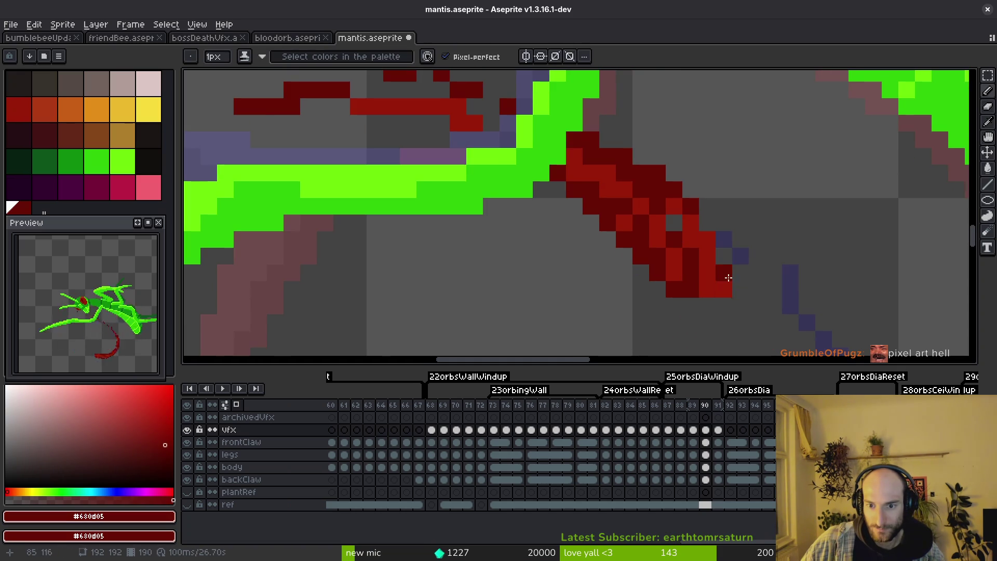
{"action": "scroll", "coordinate": [724, 284], "scroll_direction": "down", "scroll_amount": 1}
{"action": "left_click", "coordinate": [699, 291], "text": "alt"}
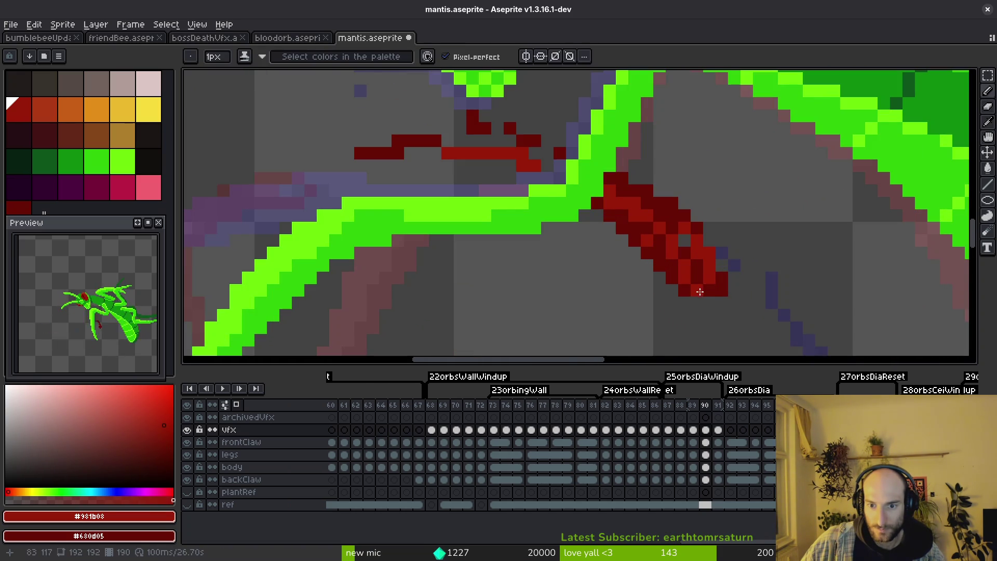
{"action": "scroll", "coordinate": [722, 284], "scroll_direction": "down", "scroll_amount": 3}
{"action": "scroll", "coordinate": [643, 247], "scroll_direction": "up", "scroll_amount": 3}
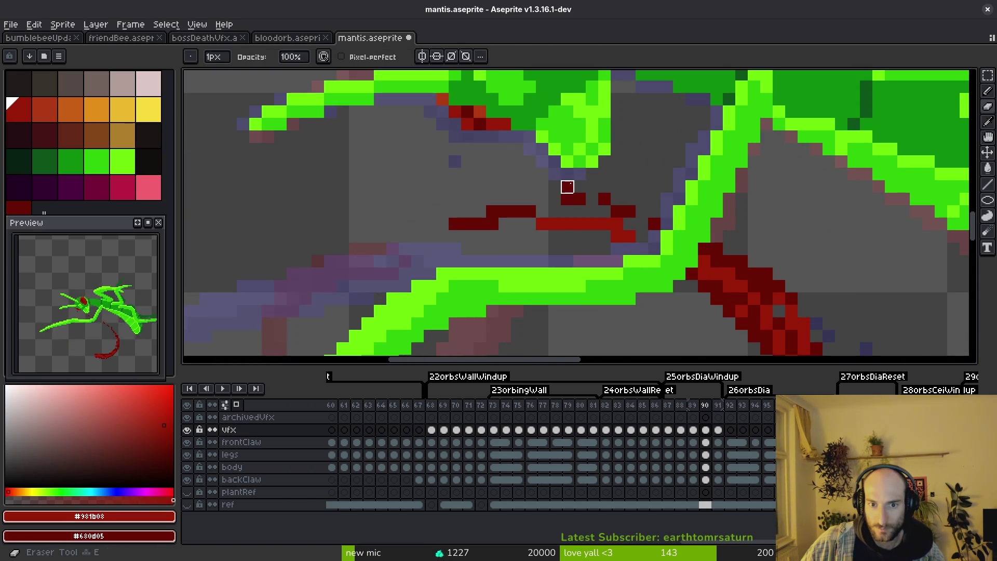
{"action": "left_click", "coordinate": [574, 196], "text": "alt"}
Step: On frame 89, erase a stray red pixel off the slash tip and replace it with a dark red one
{"action": "key", "text": "Left"}
{"action": "scroll", "coordinate": [545, 234], "scroll_direction": "down", "scroll_amount": 2}
{"action": "scroll", "coordinate": [518, 233], "scroll_direction": "up", "scroll_amount": 2}
{"action": "scroll", "coordinate": [517, 232], "scroll_direction": "up", "scroll_amount": 2}
{"action": "left_click", "coordinate": [478, 195], "text": "alt"}
{"action": "scroll", "coordinate": [472, 215], "scroll_direction": "down", "scroll_amount": 1}
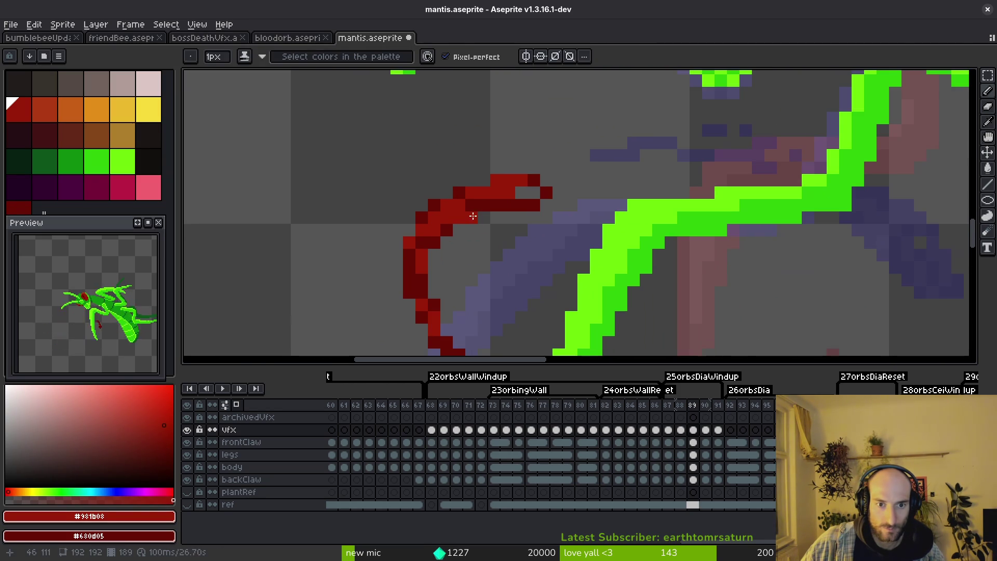
{"action": "left_click", "coordinate": [473, 216], "text": "alt"}
{"action": "scroll", "coordinate": [483, 225], "scroll_direction": "up", "scroll_amount": 3}
{"action": "key", "text": "e"}
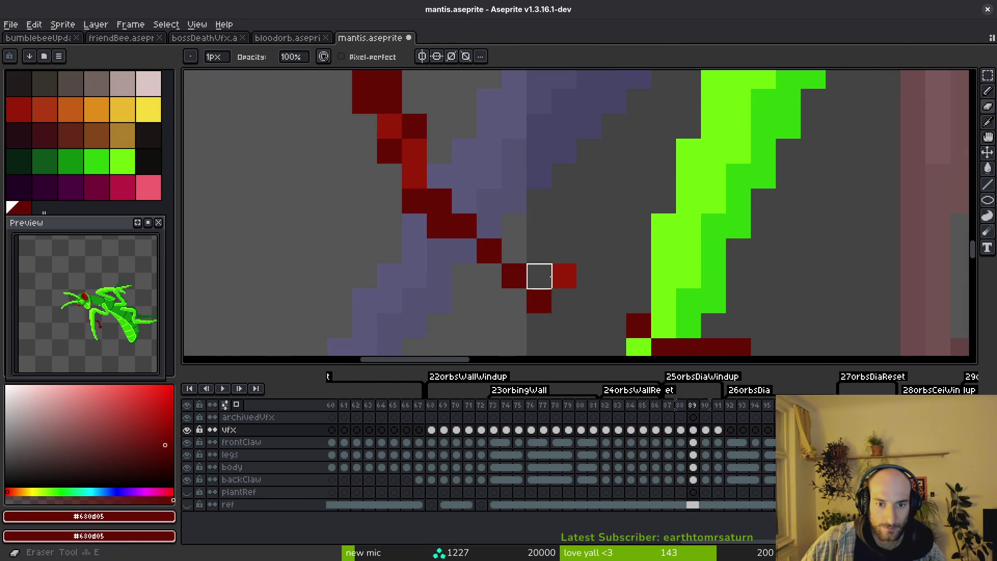
{"action": "left_click", "coordinate": [564, 277]}
{"action": "scroll", "coordinate": [552, 285], "scroll_direction": "down", "scroll_amount": 2}
{"action": "scroll", "coordinate": [552, 285], "scroll_direction": "up", "scroll_amount": 2}
{"action": "key", "text": "b"}
{"action": "left_click", "coordinate": [580, 286]}
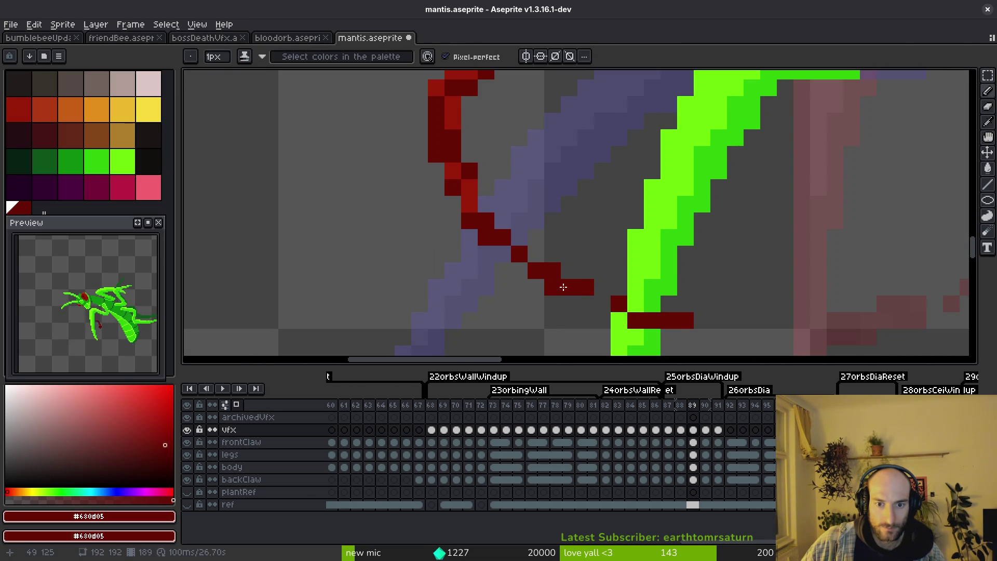
{"action": "key", "text": "e"}
{"action": "scroll", "coordinate": [527, 256], "scroll_direction": "down", "scroll_amount": 2}
{"action": "scroll", "coordinate": [514, 232], "scroll_direction": "up", "scroll_amount": 2}
{"action": "key", "text": "b"}
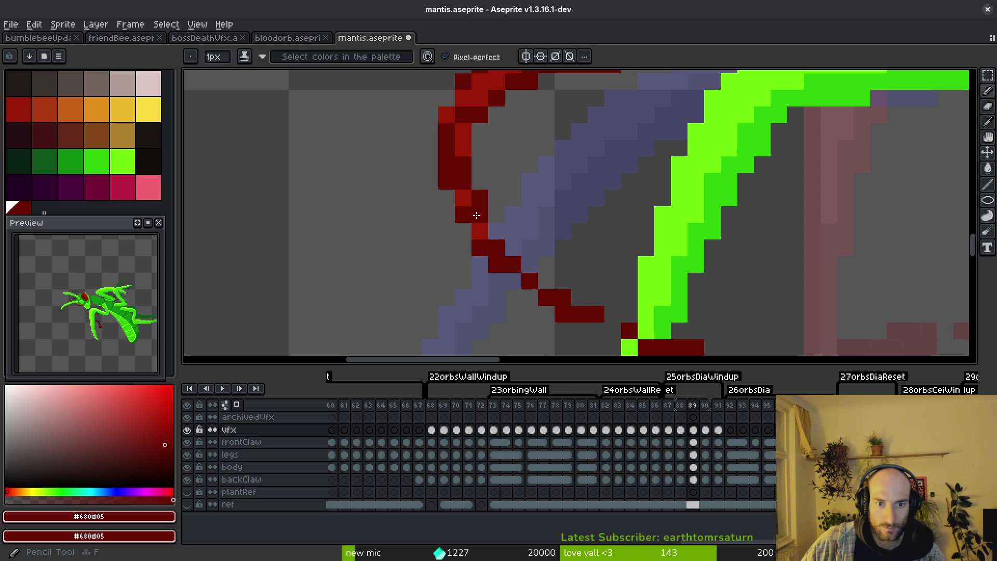
Step: Brighten the slash's outer curve and darken its top edge, then move on to frame 90
{"action": "left_click", "coordinate": [493, 237], "text": "alt"}
{"action": "scroll", "coordinate": [543, 279], "scroll_direction": "down", "scroll_amount": 2}
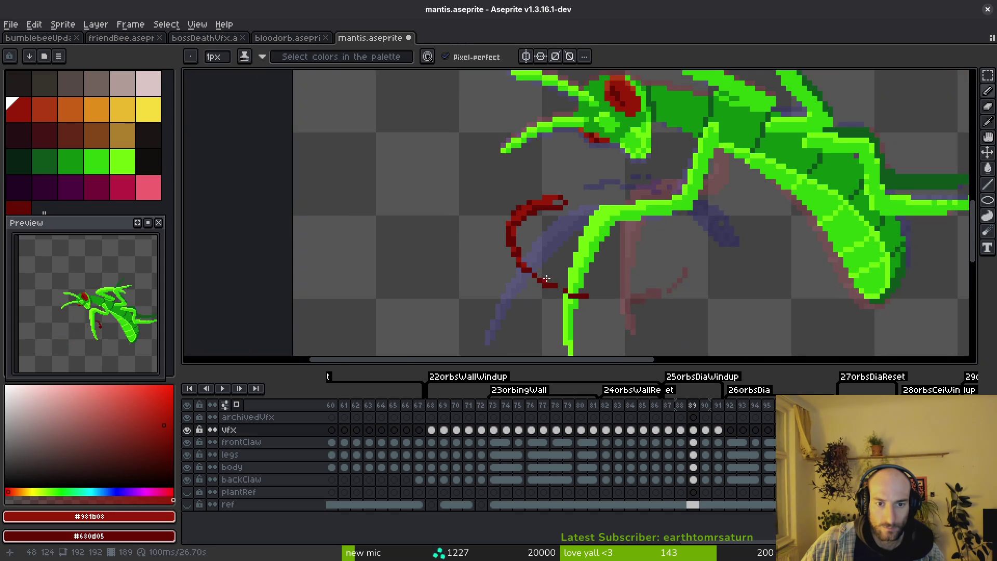
{"action": "scroll", "coordinate": [537, 265], "scroll_direction": "up", "scroll_amount": 2}
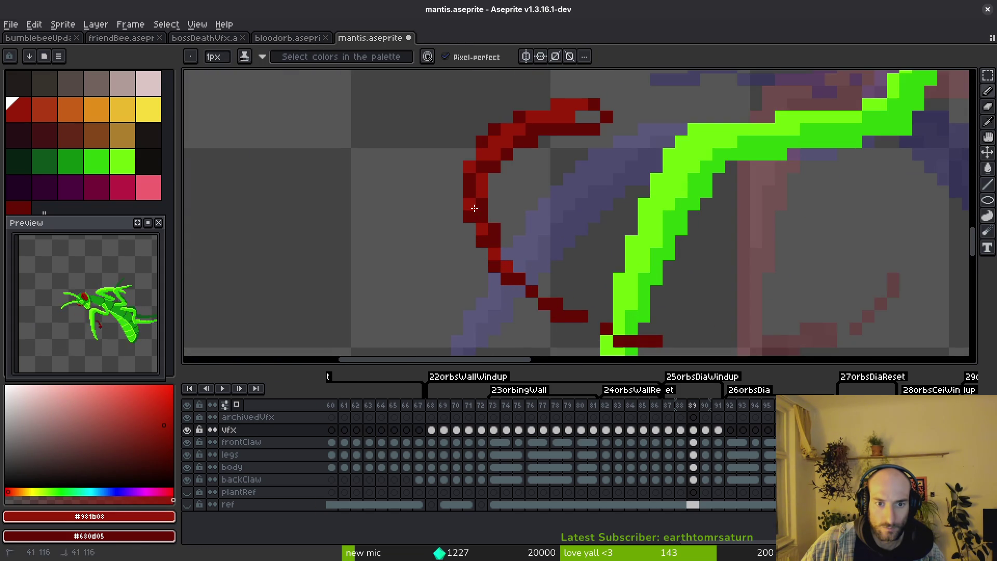
{"action": "left_click", "coordinate": [494, 229]}
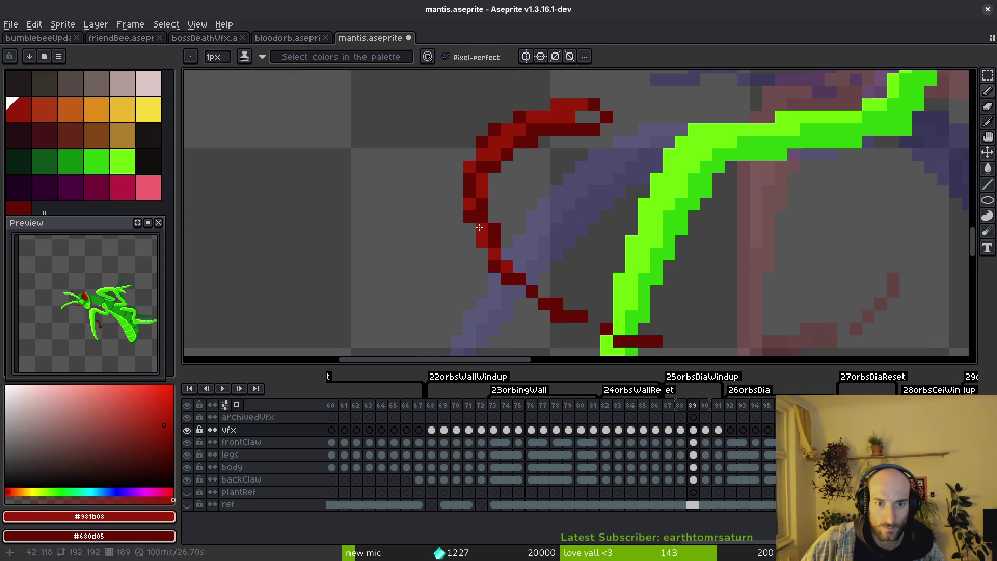
{"action": "scroll", "coordinate": [479, 227], "scroll_direction": "down", "scroll_amount": 2}
{"action": "scroll", "coordinate": [507, 210], "scroll_direction": "up", "scroll_amount": 1}
{"action": "scroll", "coordinate": [519, 189], "scroll_direction": "up", "scroll_amount": 1}
{"action": "left_click", "coordinate": [523, 189], "text": "alt"}
{"action": "left_click_drag", "start_coordinate": [522, 189], "coordinate": [504, 179]}
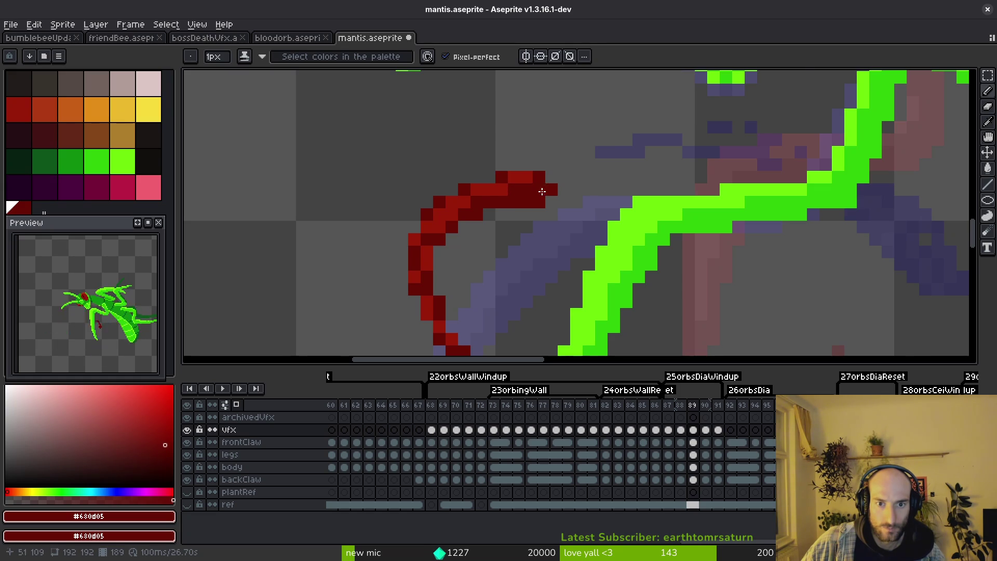
{"action": "scroll", "coordinate": [530, 189], "scroll_direction": "down", "scroll_amount": 2}
{"action": "scroll", "coordinate": [652, 277], "scroll_direction": "down", "scroll_amount": 1}
{"action": "scroll", "coordinate": [652, 278], "scroll_direction": "down", "scroll_amount": 1}
{"action": "key", "text": "Right"}
{"action": "scroll", "coordinate": [631, 241], "scroll_direction": "up", "scroll_amount": 3}
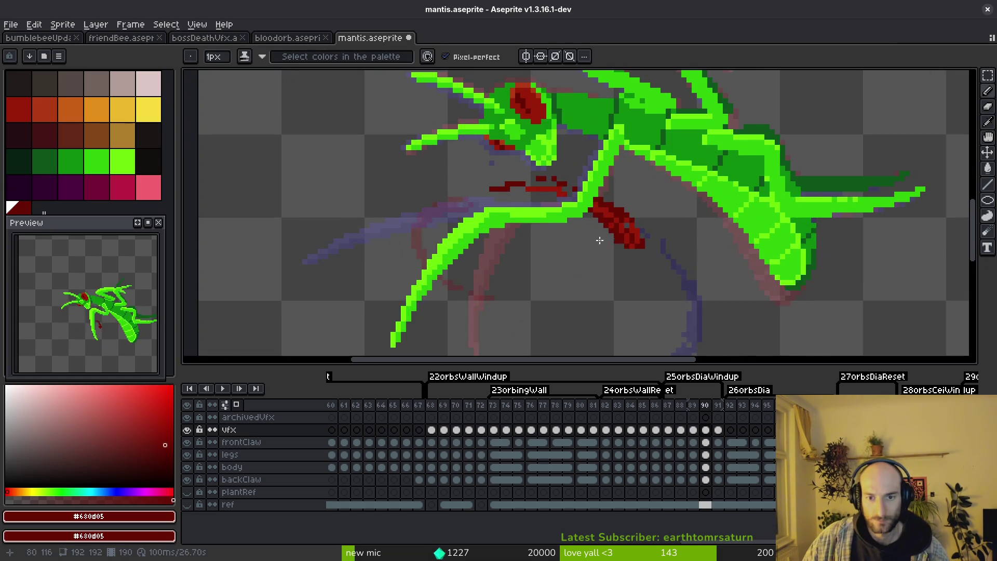
Step: On frame 91, erase a stray pixel and add dark red pixels to the arc's inner edge
{"action": "key", "text": "Right"}
{"action": "scroll", "coordinate": [635, 225], "scroll_direction": "up", "scroll_amount": 1}
{"action": "scroll", "coordinate": [631, 187], "scroll_direction": "up", "scroll_amount": 1}
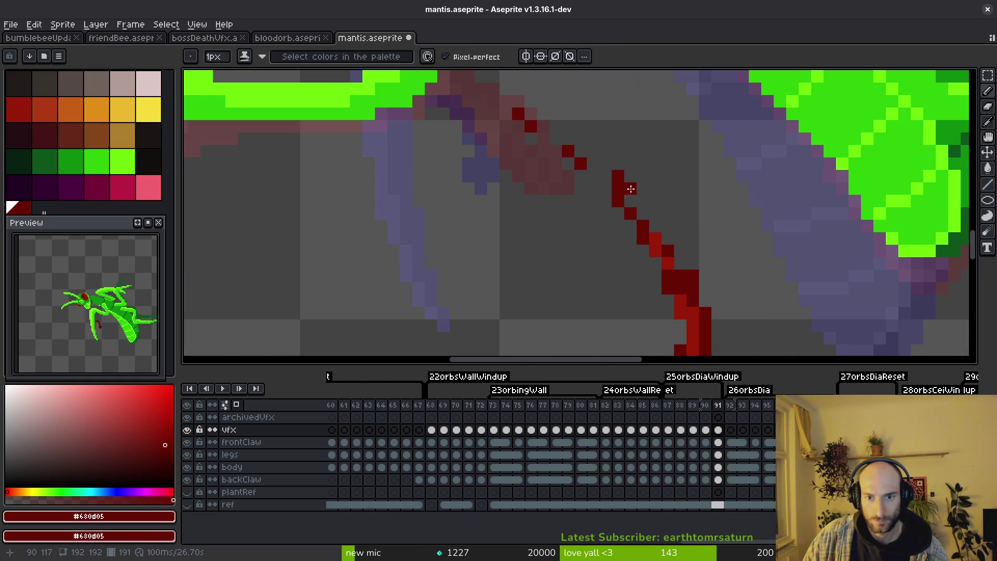
{"action": "key", "text": "e"}
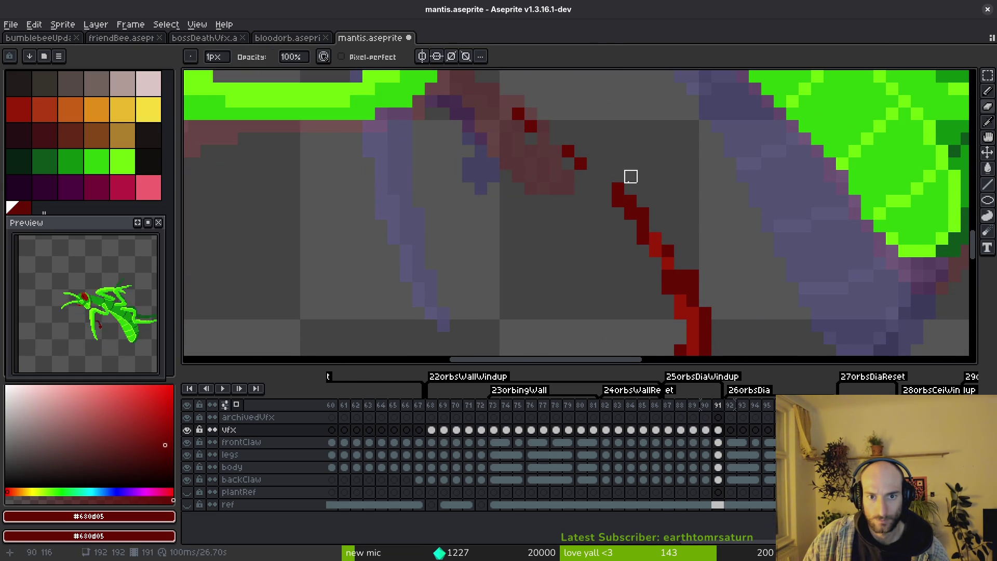
{"action": "scroll", "coordinate": [630, 177], "scroll_direction": "down", "scroll_amount": 1}
{"action": "scroll", "coordinate": [652, 245], "scroll_direction": "down", "scroll_amount": 1}
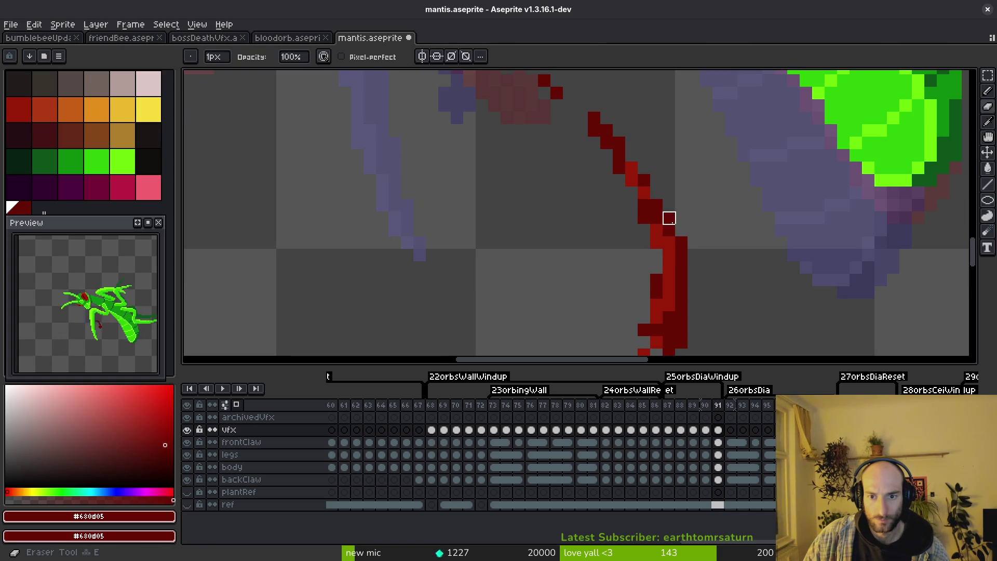
{"action": "scroll", "coordinate": [669, 218], "scroll_direction": "down", "scroll_amount": 1}
{"action": "key", "text": "b"}
{"action": "scroll", "coordinate": [623, 274], "scroll_direction": "down", "scroll_amount": 1}
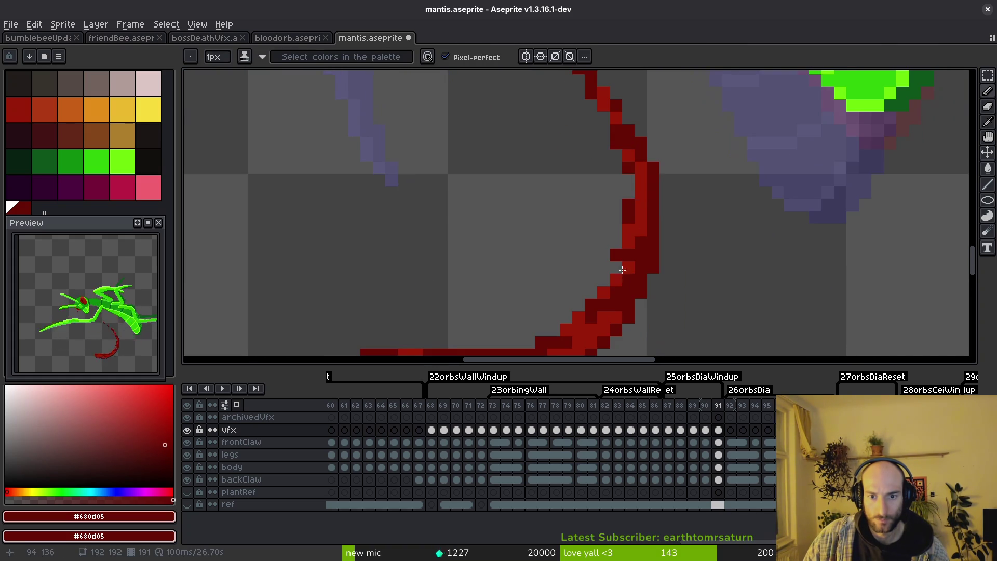
{"action": "left_click", "coordinate": [628, 218], "text": "alt"}
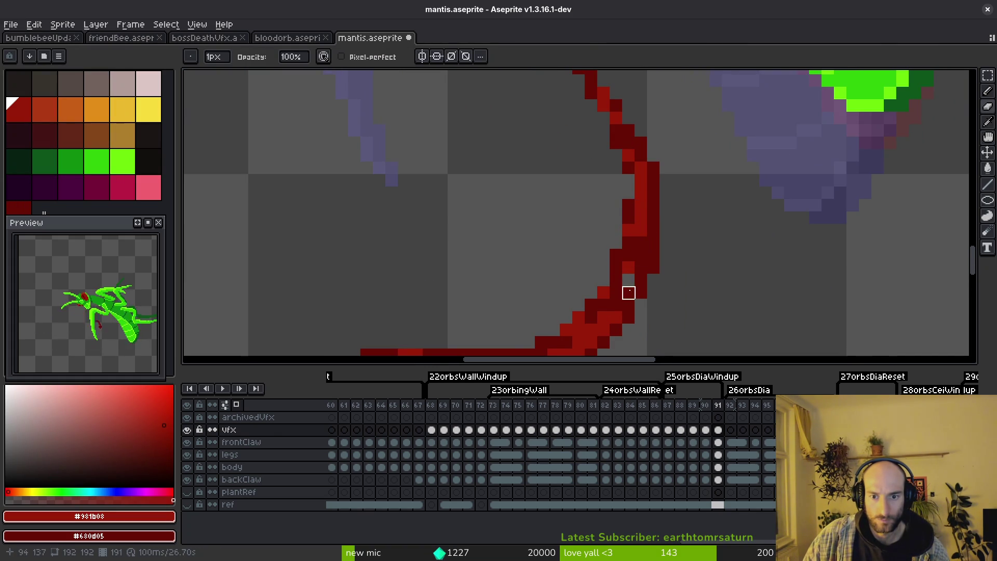
{"action": "left_click", "coordinate": [627, 279]}
{"action": "left_click", "coordinate": [654, 207], "text": "alt"}
{"action": "left_click", "coordinate": [629, 231]}
Step: Thicken the arc's lower bend in dark red and add a brighter red pixel along it
{"action": "left_click_drag", "start_coordinate": [626, 250], "coordinate": [660, 166]}
{"action": "left_click_drag", "start_coordinate": [638, 209], "coordinate": [652, 176]}
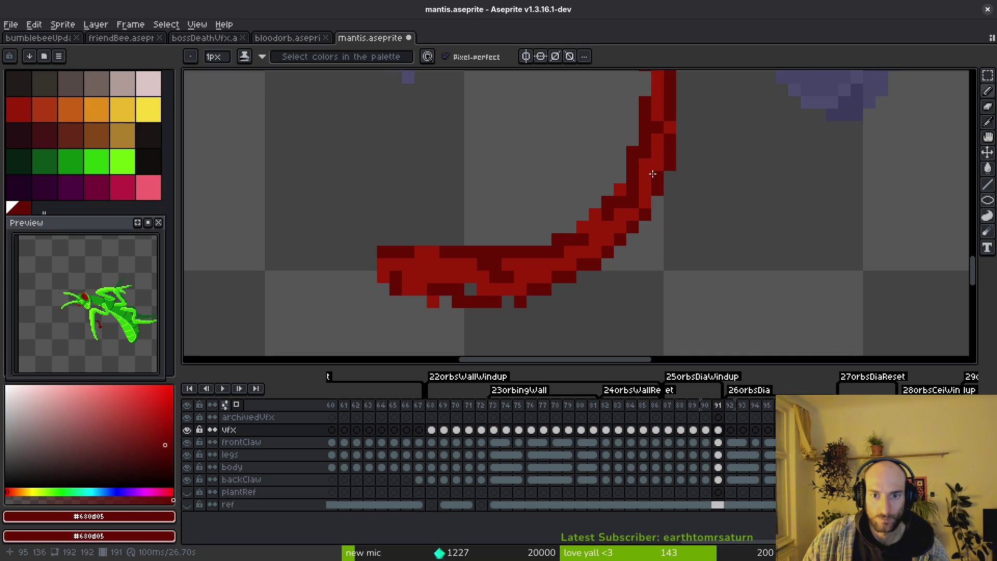
{"action": "left_click", "coordinate": [622, 188], "text": "alt"}
{"action": "left_click", "coordinate": [629, 199]}
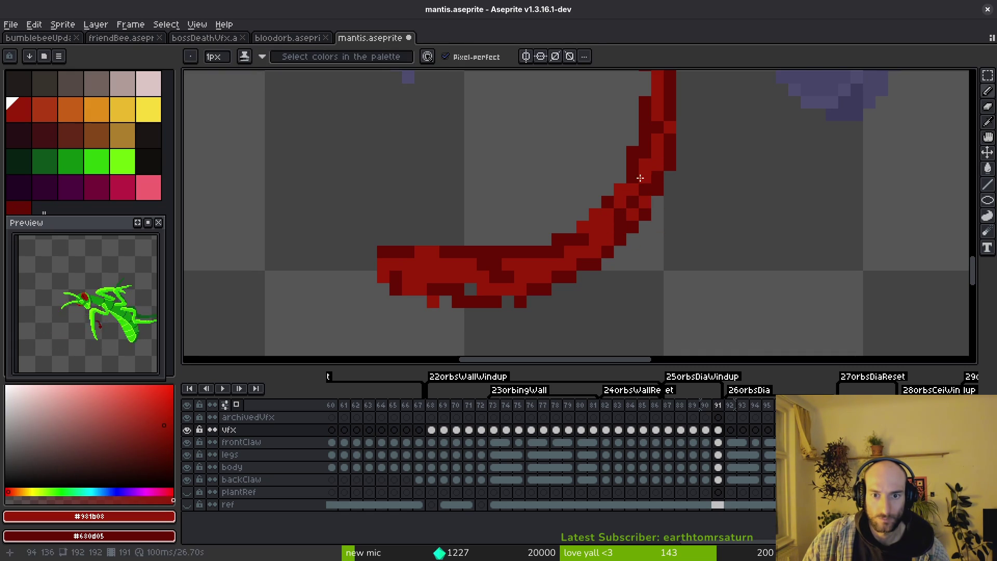
{"action": "left_click", "coordinate": [630, 174], "text": "alt"}
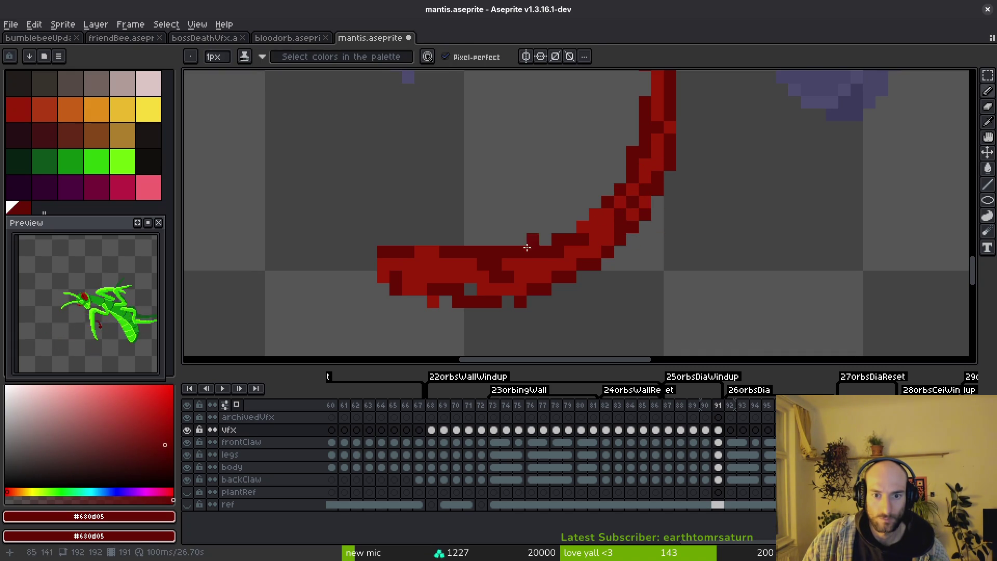
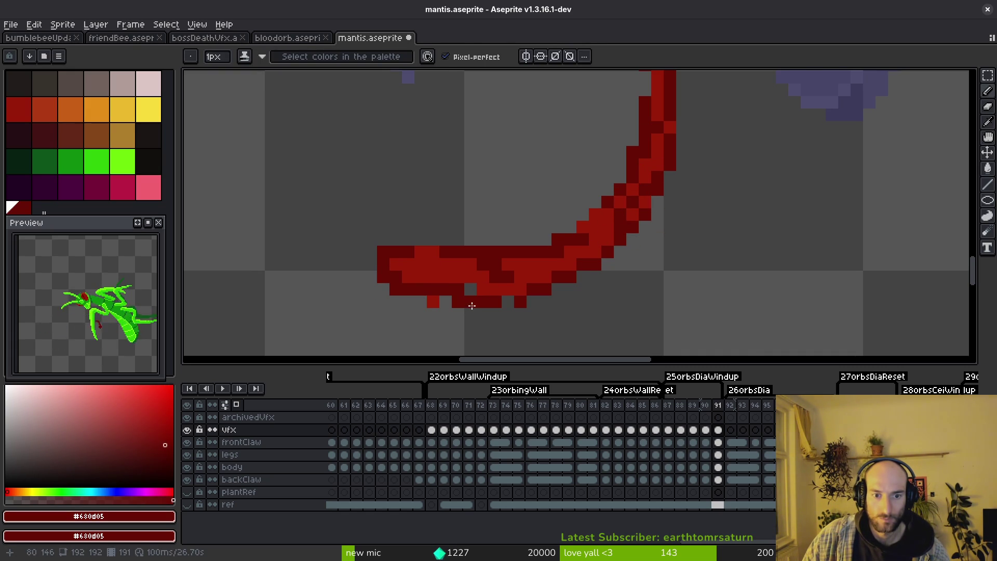
Step: Darken pixels along the red claw trail and its edge with dark red #680d05
{"action": "left_click", "coordinate": [434, 302], "text": "alt"}
{"action": "left_click", "coordinate": [558, 252], "text": "alt"}
{"action": "left_click_drag", "start_coordinate": [549, 265], "coordinate": [454, 278]}
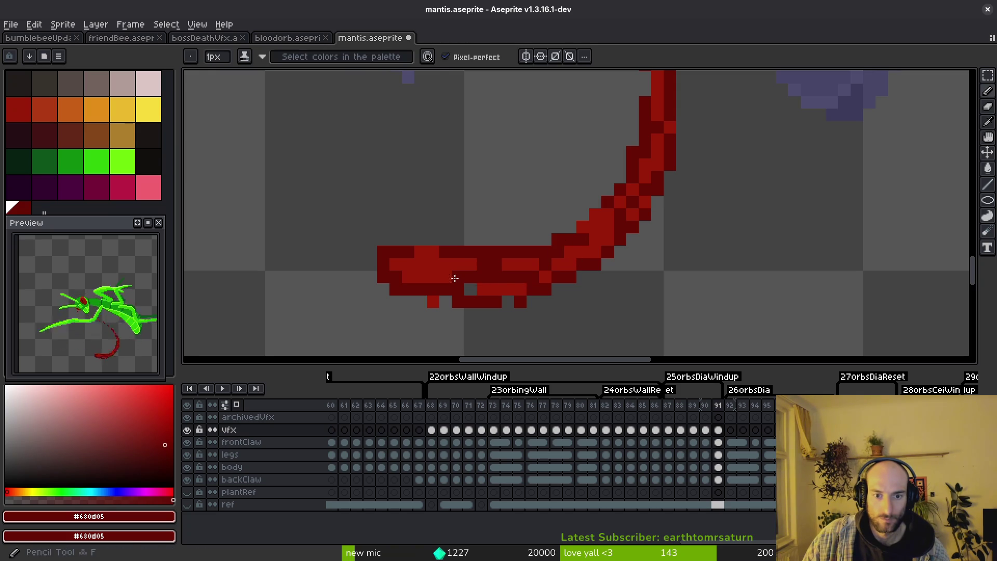
{"action": "left_click", "coordinate": [469, 289], "text": "alt"}
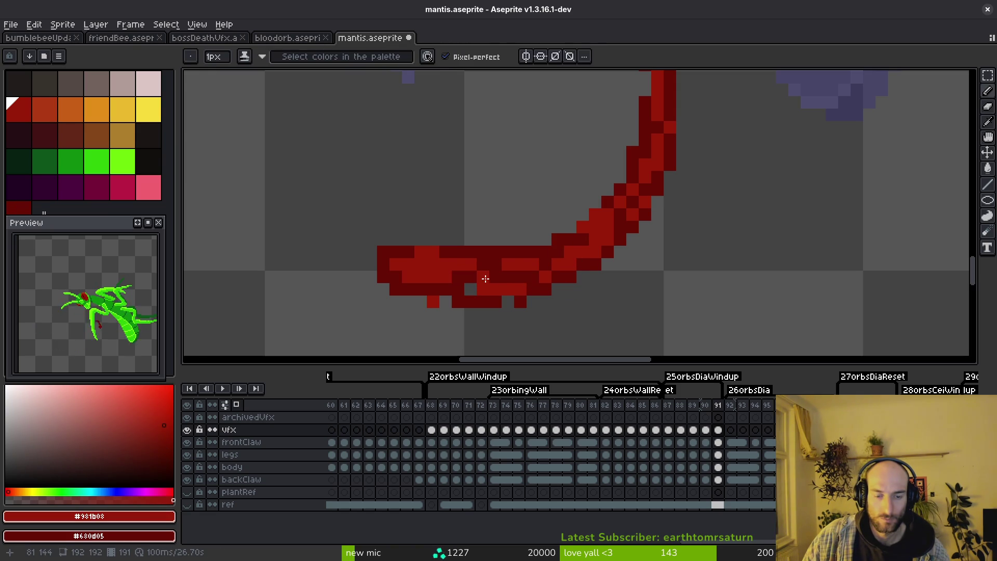
{"action": "scroll", "coordinate": [484, 278], "scroll_direction": "down", "scroll_amount": 1}
{"action": "scroll", "coordinate": [475, 277], "scroll_direction": "up", "scroll_amount": 2}
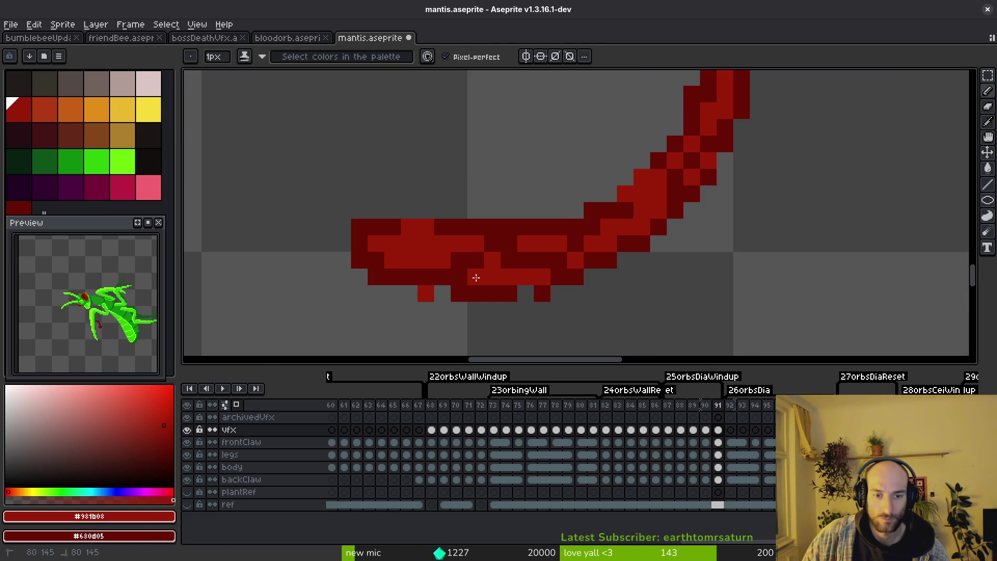
{"action": "scroll", "coordinate": [475, 278], "scroll_direction": "down", "scroll_amount": 1}
{"action": "scroll", "coordinate": [546, 294], "scroll_direction": "up", "scroll_amount": 1}
Step: Repaint bright trail pixels dark red and thicken the trail's bend
{"action": "key", "text": "e"}
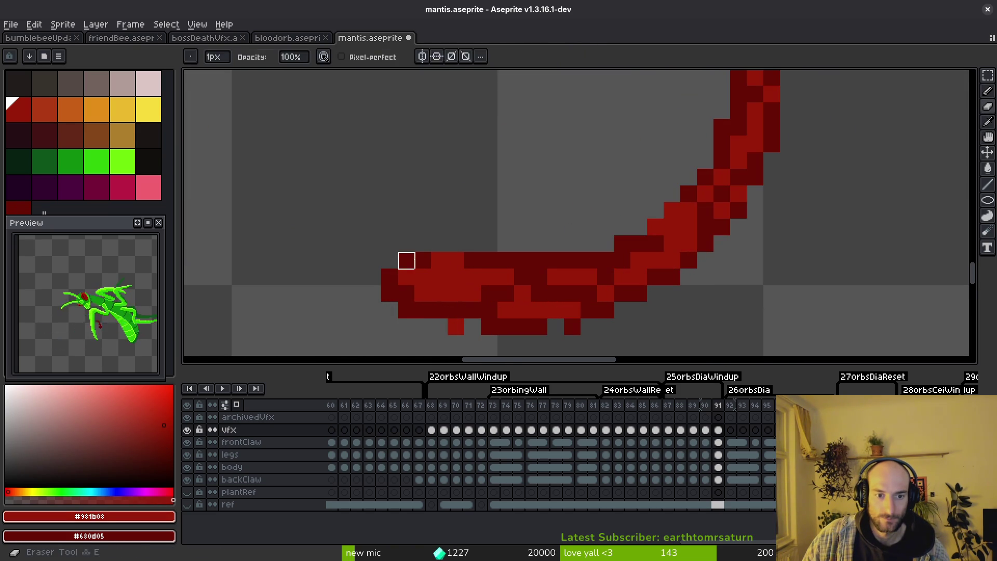
{"action": "key", "text": "b"}
{"action": "left_click", "coordinate": [423, 260], "text": "alt"}
{"action": "left_click", "coordinate": [438, 276]}
{"action": "left_click", "coordinate": [456, 260]}
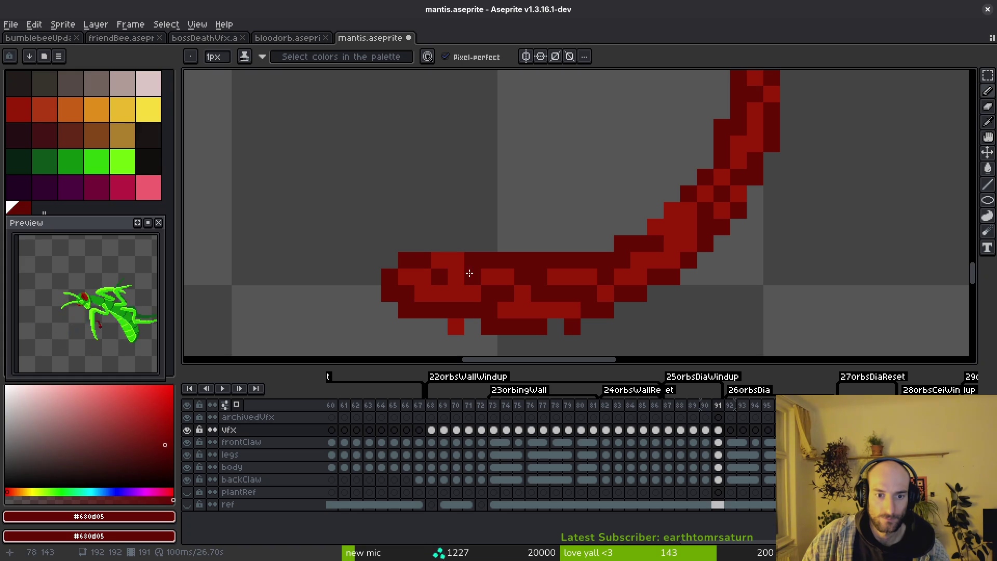
{"action": "scroll", "coordinate": [460, 263], "scroll_direction": "down", "scroll_amount": 3}
{"action": "scroll", "coordinate": [581, 249], "scroll_direction": "up", "scroll_amount": 2}
{"action": "left_click_drag", "start_coordinate": [589, 226], "coordinate": [544, 270]}
{"action": "scroll", "coordinate": [595, 274], "scroll_direction": "down", "scroll_amount": 2}
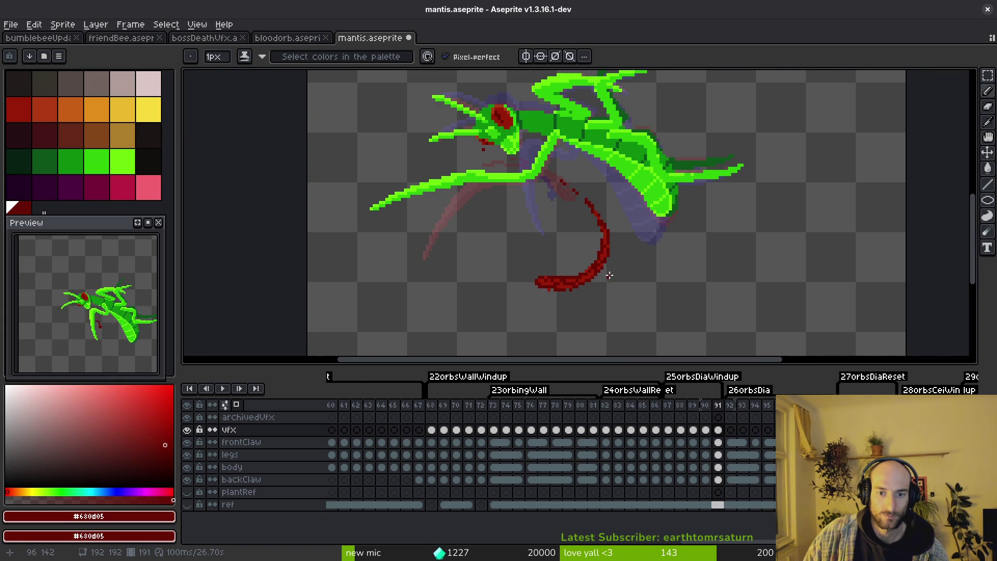
{"action": "scroll", "coordinate": [549, 288], "scroll_direction": "up", "scroll_amount": 1}
{"action": "scroll", "coordinate": [550, 317], "scroll_direction": "down", "scroll_amount": 1}
{"action": "scroll", "coordinate": [608, 277], "scroll_direction": "down", "scroll_amount": 1}
Step: Copy the swirl cels from vfx frames 73–82 and paste them from frame 92 onward
{"action": "key", "text": "i"}
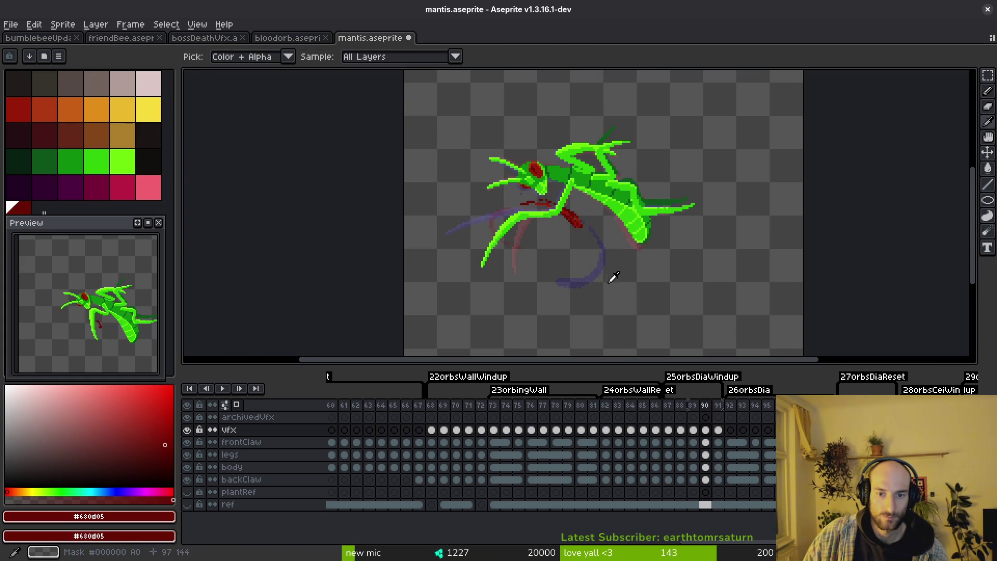
{"action": "key", "text": "Right"}
{"action": "key", "text": "b"}
{"action": "key", "text": "Left"}
{"action": "key", "text": "i"}
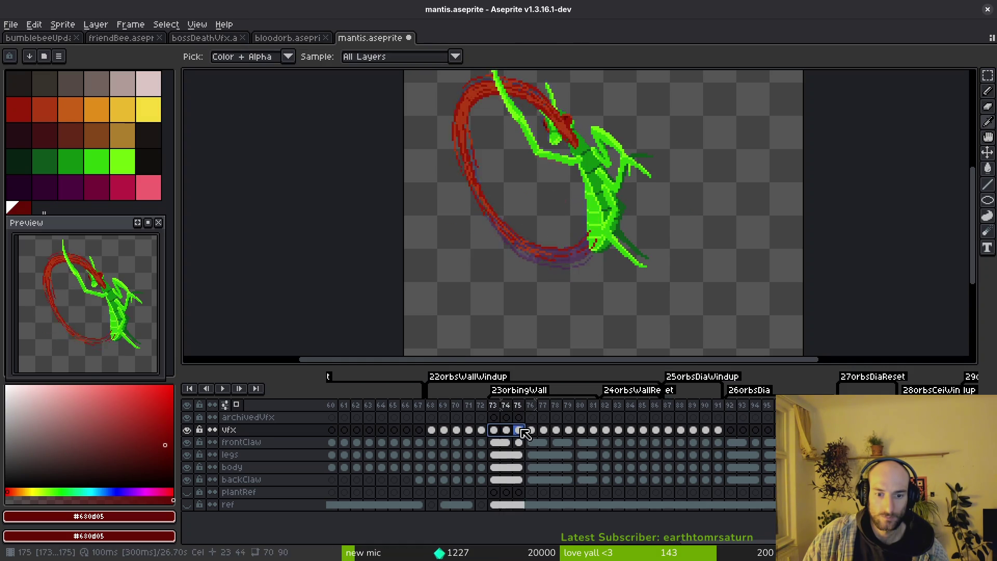
{"action": "left_click_drag", "start_coordinate": [494, 429], "coordinate": [593, 430]}
{"action": "key", "text": "ctrl+c"}
{"action": "left_click", "coordinate": [731, 429]}
{"action": "key", "text": "ctrl+v"}
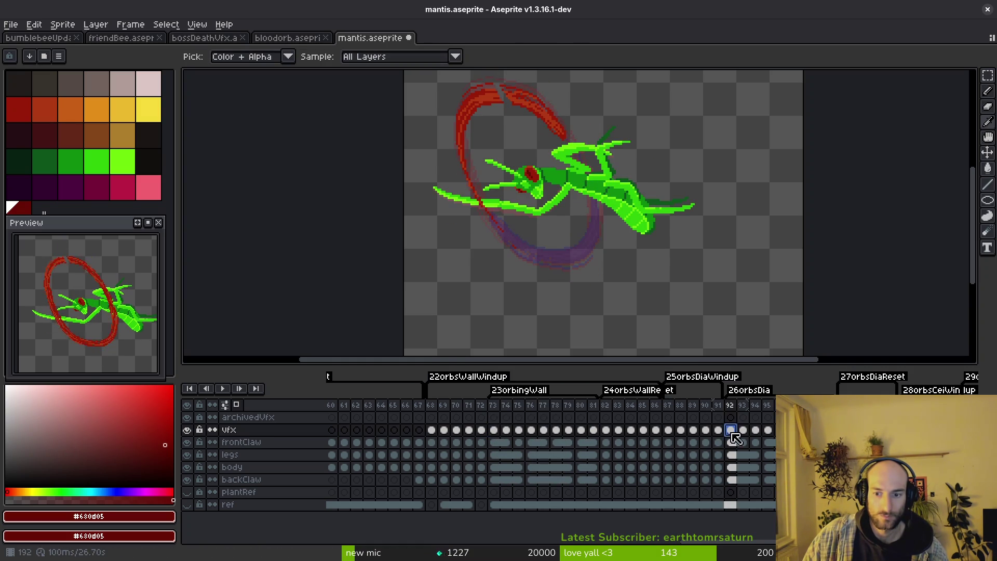
{"action": "scroll", "coordinate": [727, 241], "scroll_direction": "down", "scroll_amount": 3}
Step: Select the whole sprite and rotate the swirl about 49° into a tilted ring, checking with undo/redo
{"action": "key", "text": "m"}
{"action": "key", "text": "ctrl+a"}
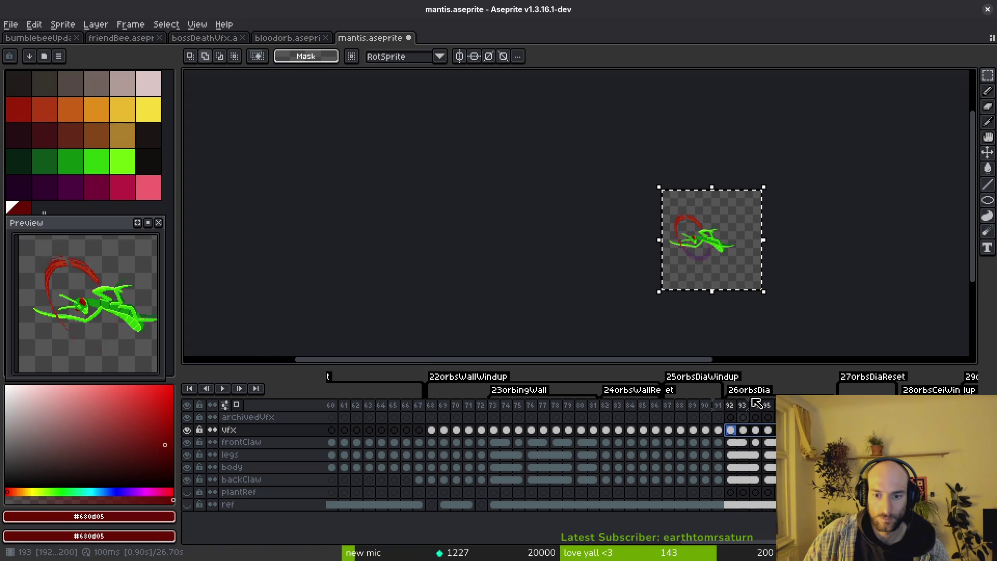
{"action": "scroll", "coordinate": [701, 233], "scroll_direction": "up", "scroll_amount": 1}
{"action": "left_click_drag", "start_coordinate": [756, 312], "coordinate": [833, 202]}
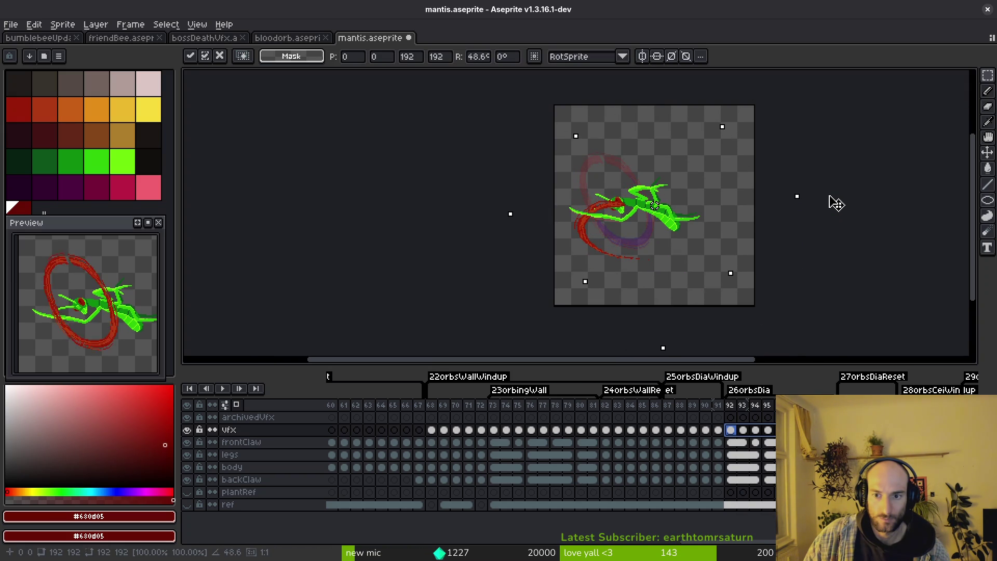
{"action": "left_click_drag", "start_coordinate": [834, 207], "coordinate": [808, 202]}
{"action": "key", "text": "Return"}
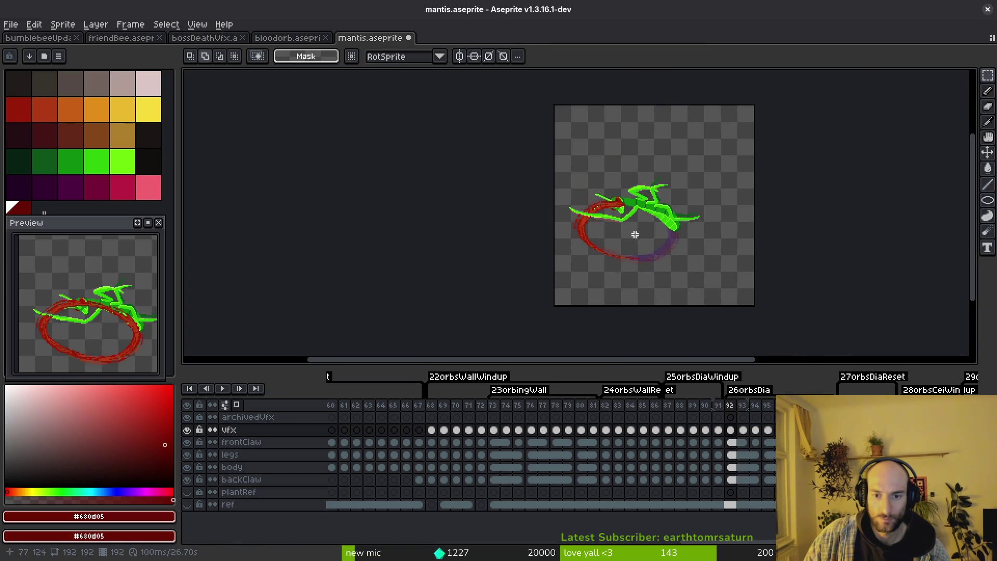
{"action": "scroll", "coordinate": [603, 233], "scroll_direction": "up", "scroll_amount": 2}
{"action": "key", "text": "ctrl+z"}
{"action": "key", "text": "ctrl+y"}
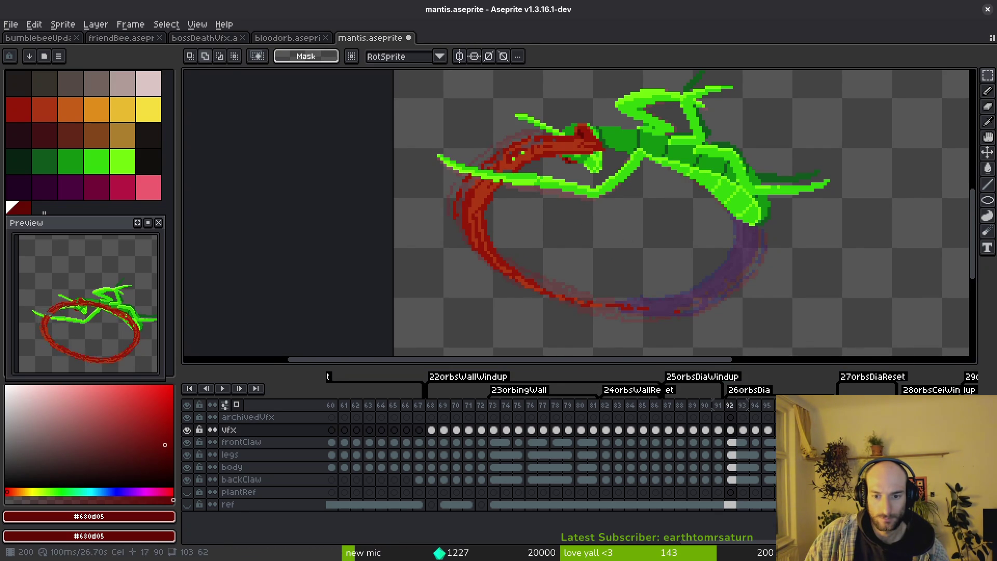
Step: Review the mantis frames around frame 85 to compare the ring
{"action": "left_click", "coordinate": [705, 439]}
{"action": "left_click", "coordinate": [616, 440]}
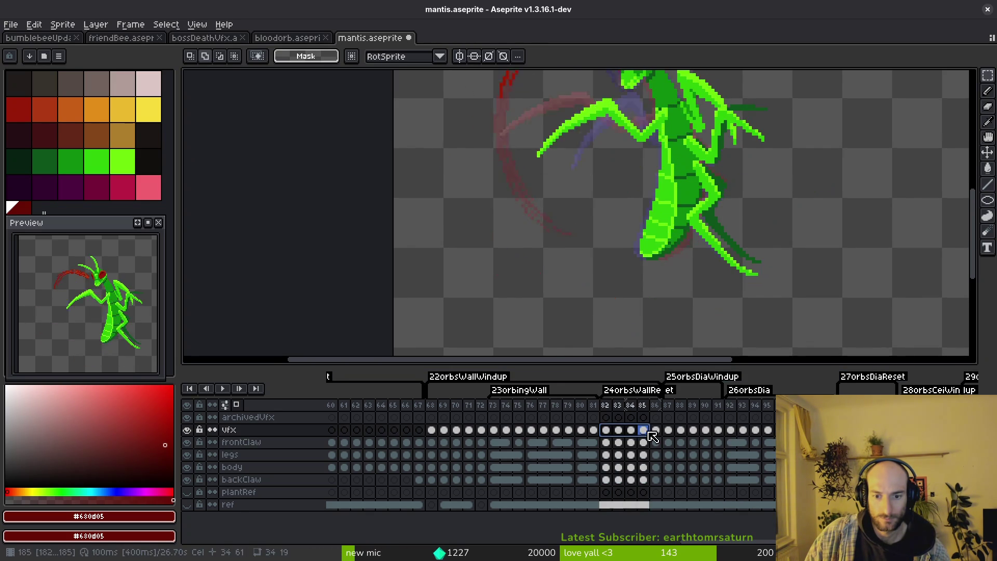
{"action": "left_click", "coordinate": [626, 440]}
{"action": "scroll", "coordinate": [810, 264], "scroll_direction": "down", "scroll_amount": 5}
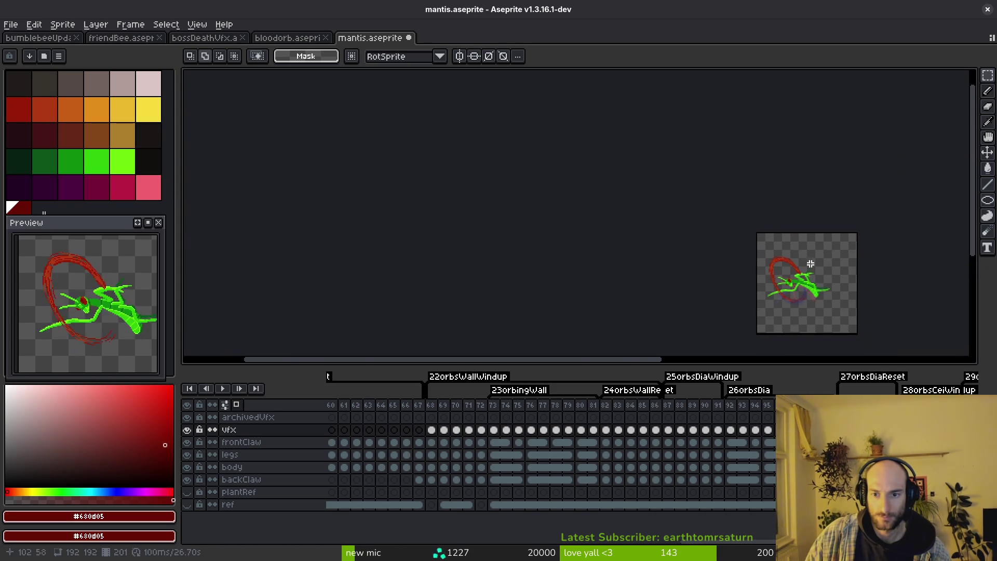
Step: Select the whole sprite, rotate the swirl about 49° (cancelling a stray scale), deselect and save
{"action": "key", "text": "ctrl+a"}
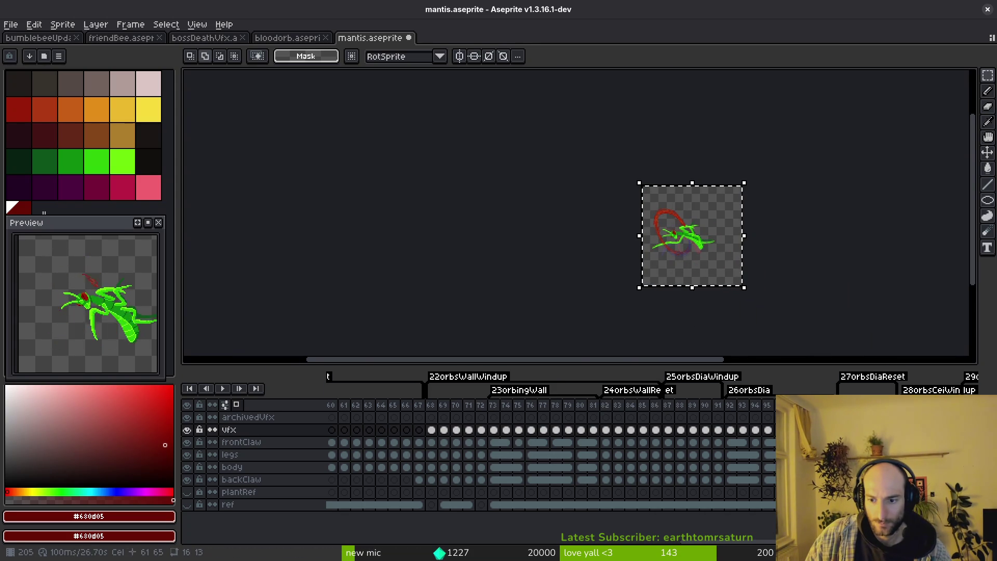
{"action": "scroll", "coordinate": [679, 256], "scroll_direction": "up", "scroll_amount": 3}
{"action": "scroll", "coordinate": [661, 247], "scroll_direction": "down", "scroll_amount": 2}
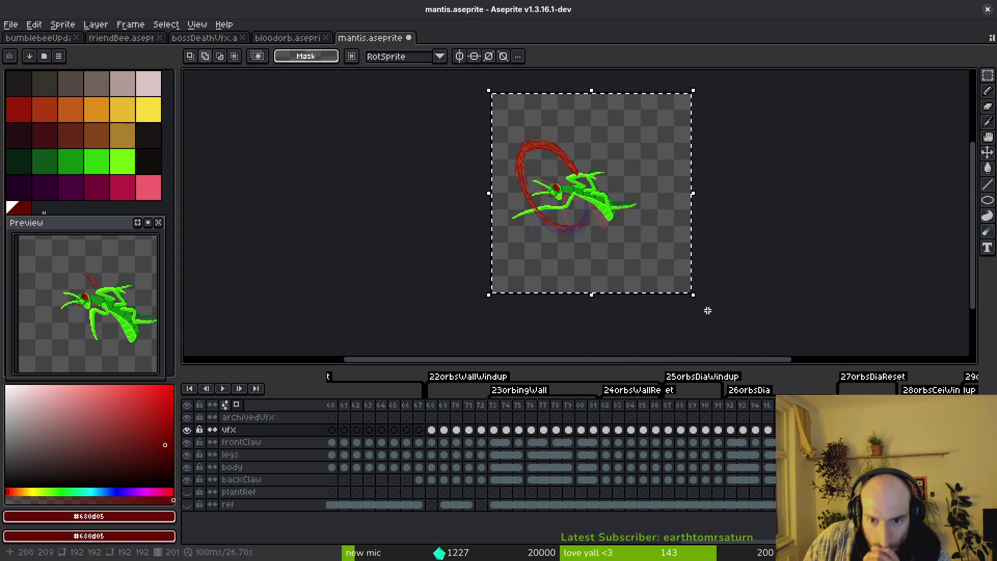
{"action": "left_click", "coordinate": [698, 298]}
{"action": "left_click_drag", "start_coordinate": [718, 303], "coordinate": [785, 185]}
{"action": "key", "text": "Escape"}
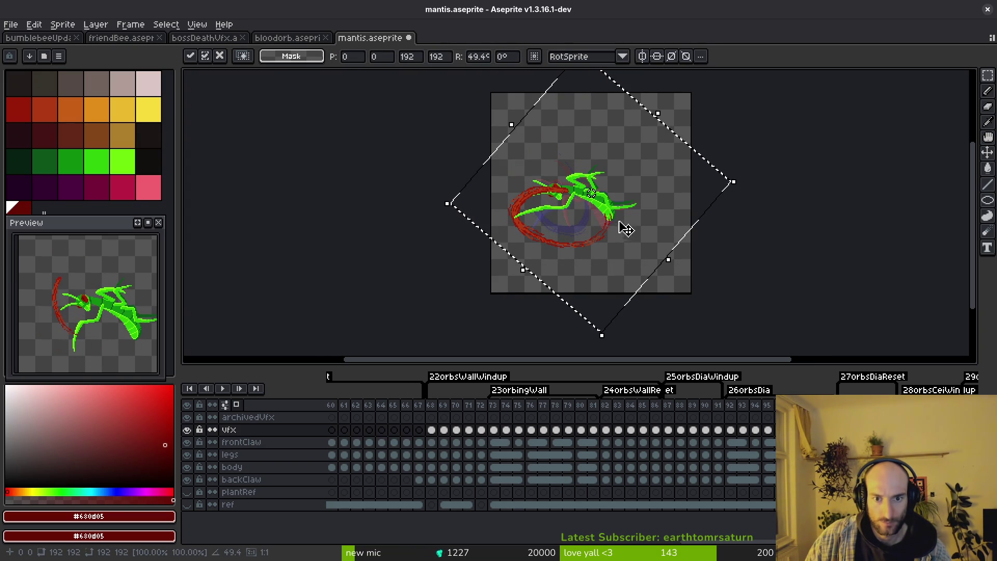
{"action": "key", "text": "Return"}
{"action": "key", "text": "ctrl+d"}
{"action": "key", "text": "ctrl+s"}
Step: Play the animation to check the swirl, then step to frame 87
{"action": "key", "text": "Return"}
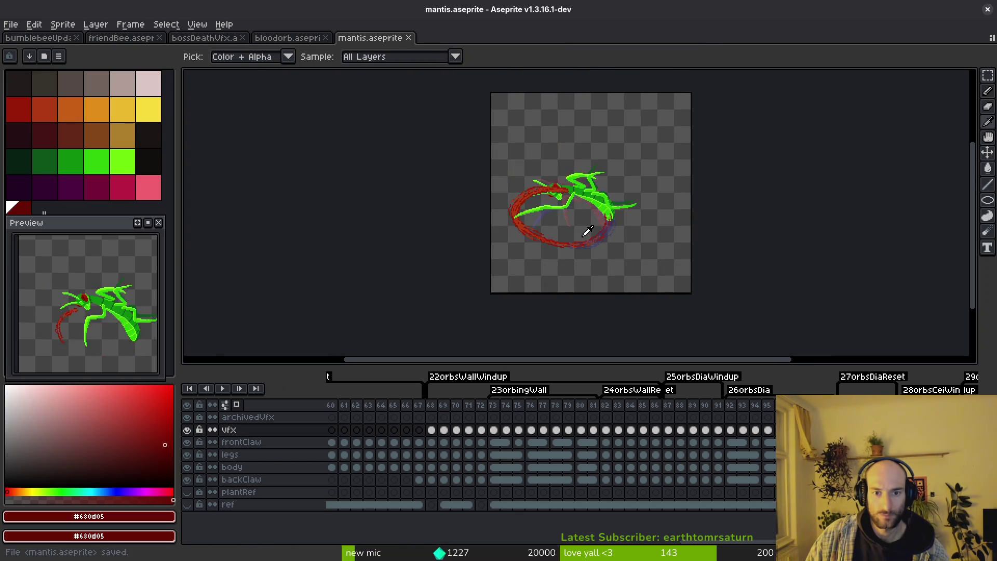
{"action": "key", "text": "Return"}
{"action": "left_click", "coordinate": [680, 405]}
{"action": "key", "text": "Left"}
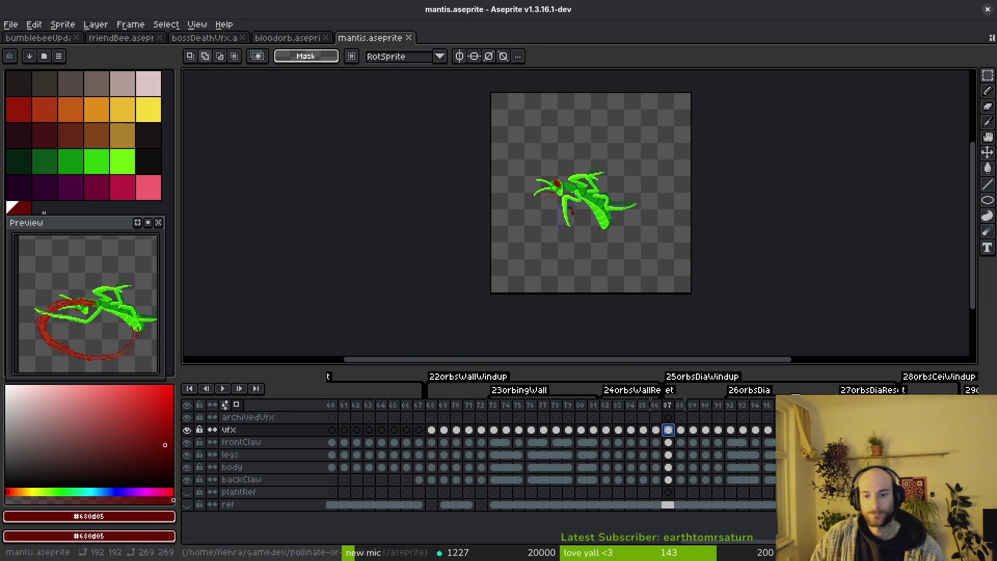
{"action": "scroll", "coordinate": [627, 239], "scroll_direction": "up", "scroll_amount": 2}
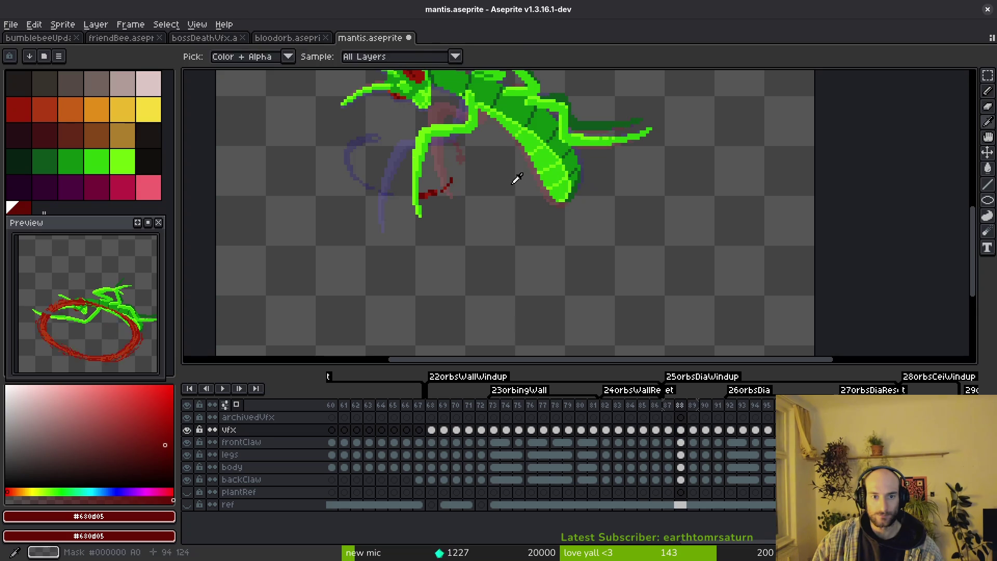
{"action": "scroll", "coordinate": [538, 210], "scroll_direction": "up", "scroll_amount": 1}
{"action": "scroll", "coordinate": [521, 200], "scroll_direction": "up", "scroll_amount": 1}
{"action": "scroll", "coordinate": [521, 201], "scroll_direction": "up", "scroll_amount": 1}
{"action": "scroll", "coordinate": [519, 207], "scroll_direction": "up", "scroll_amount": 1}
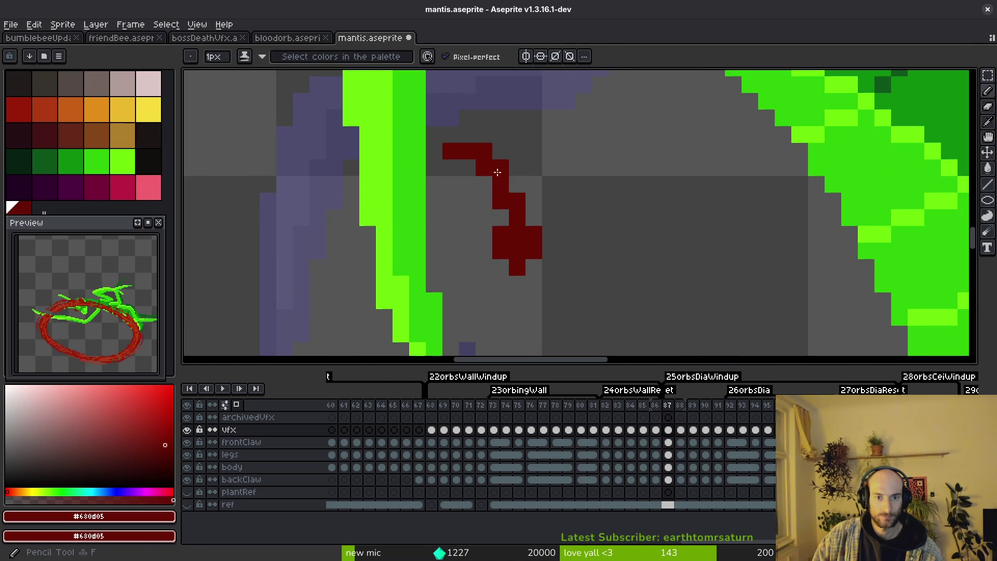
Step: Erase stray red pixels, then on frame 88 brighten streak pixels with the sampled bright red
{"action": "left_click_drag", "start_coordinate": [501, 250], "coordinate": [503, 232]}
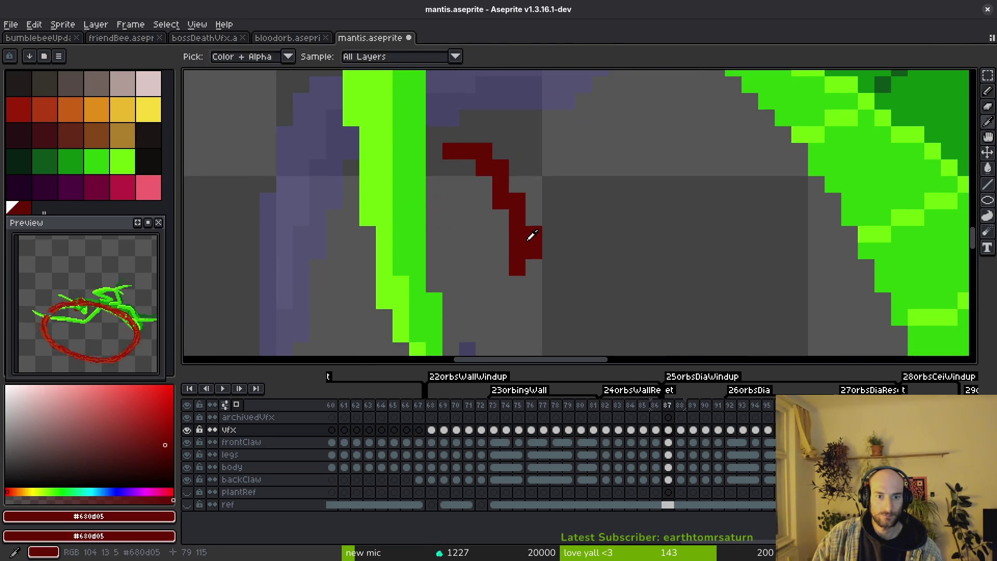
{"action": "key", "text": "e"}
{"action": "left_click", "coordinate": [483, 151]}
{"action": "key", "text": "Right"}
{"action": "left_click", "coordinate": [442, 243], "text": "alt"}
{"action": "left_click", "coordinate": [409, 265]}
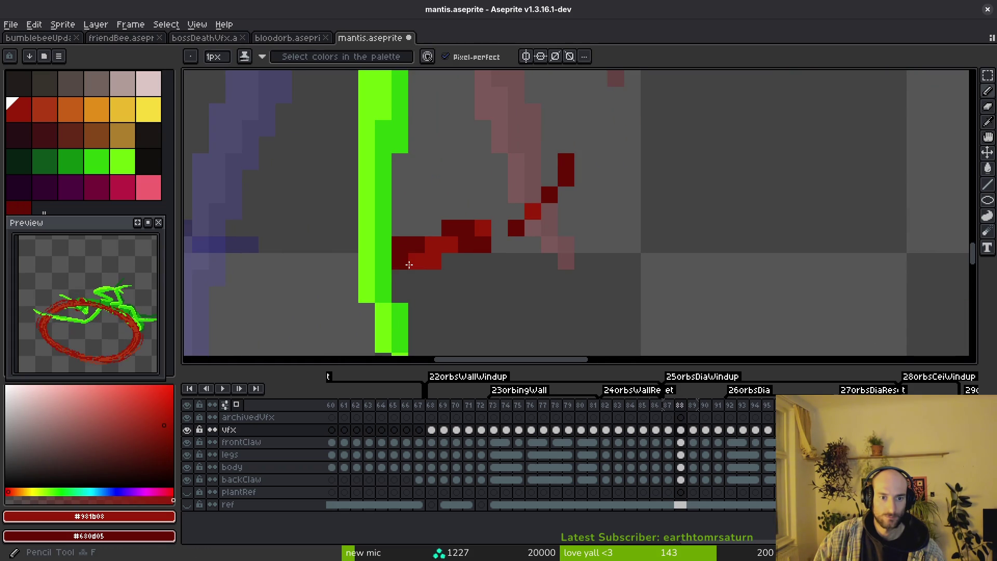
{"action": "left_click", "coordinate": [434, 245], "text": "alt"}
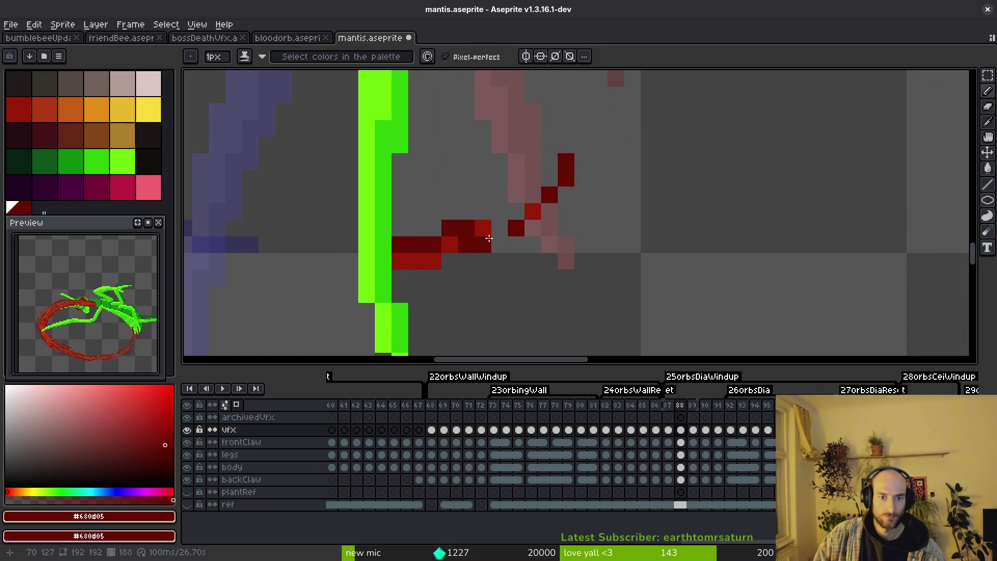
{"action": "left_click", "coordinate": [483, 229], "text": "alt"}
{"action": "left_click", "coordinate": [499, 212]}
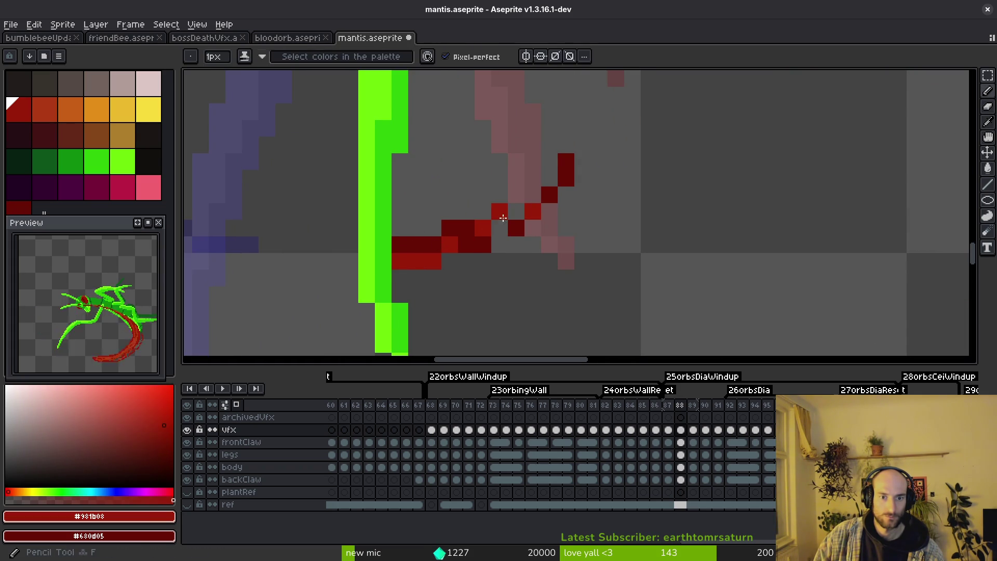
Step: Redraw the streak's lower row in dark red, fix single trail pixels, and save mantis.aseprite
{"action": "left_click_drag", "start_coordinate": [515, 214], "coordinate": [483, 225]}
{"action": "left_click", "coordinate": [516, 228], "text": "alt"}
{"action": "left_click", "coordinate": [506, 243]}
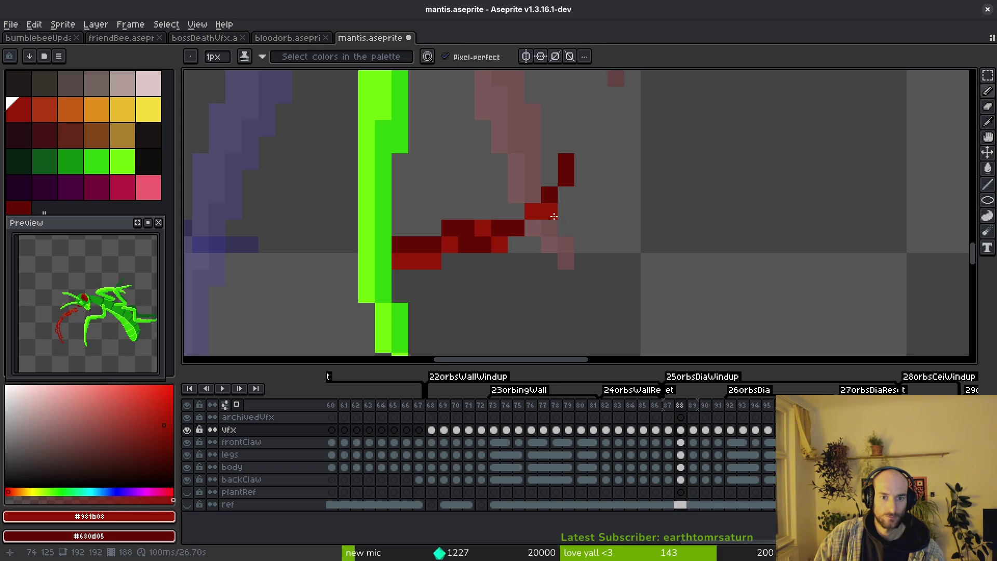
{"action": "left_click", "coordinate": [516, 223], "text": "alt"}
{"action": "left_click", "coordinate": [499, 243]}
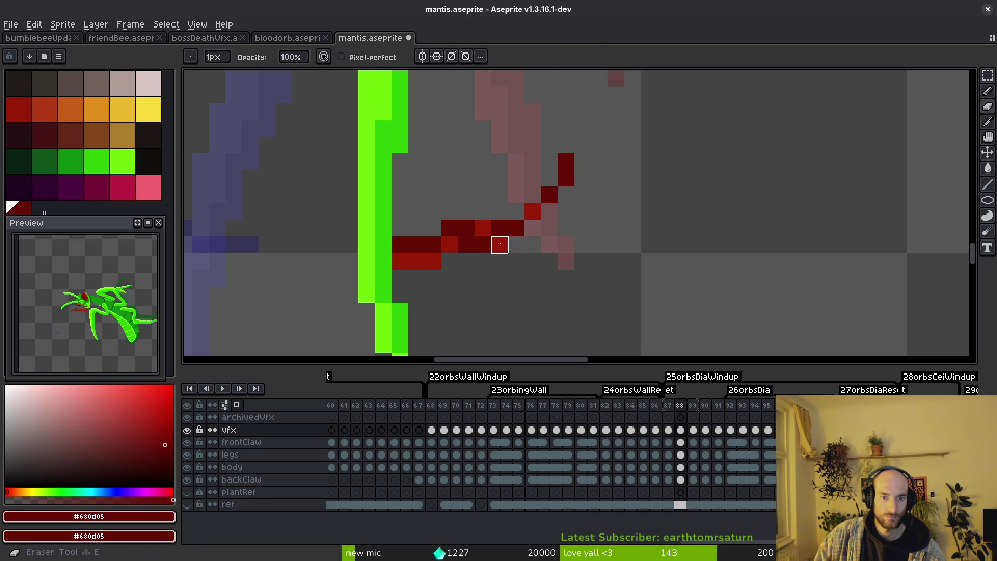
{"action": "left_click", "coordinate": [480, 221], "text": "alt"}
{"action": "key", "text": "alt+f"}
{"action": "left_click", "coordinate": [516, 211]}
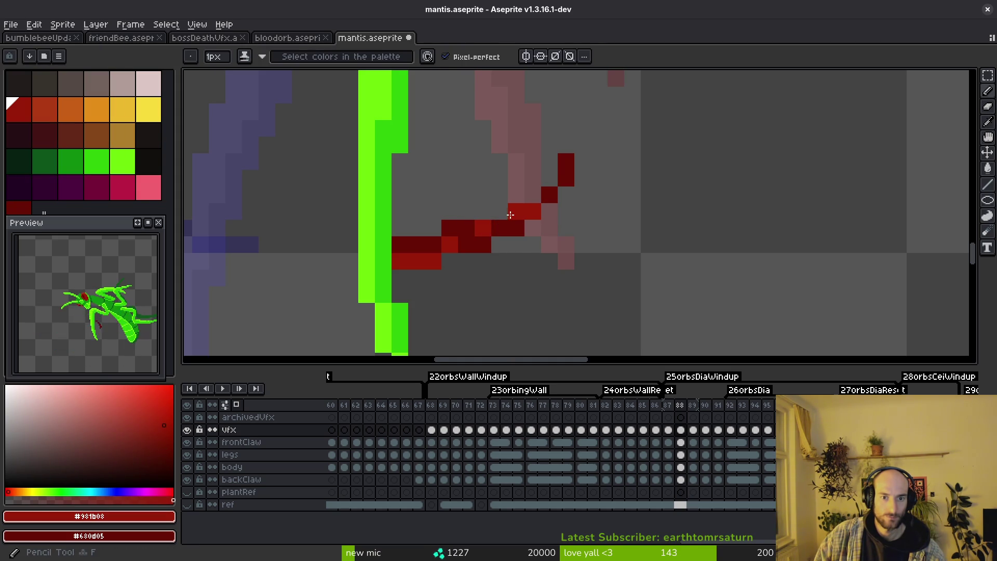
{"action": "key", "text": "ctrl+s"}
{"action": "scroll", "coordinate": [580, 220], "scroll_direction": "down", "scroll_amount": 2}
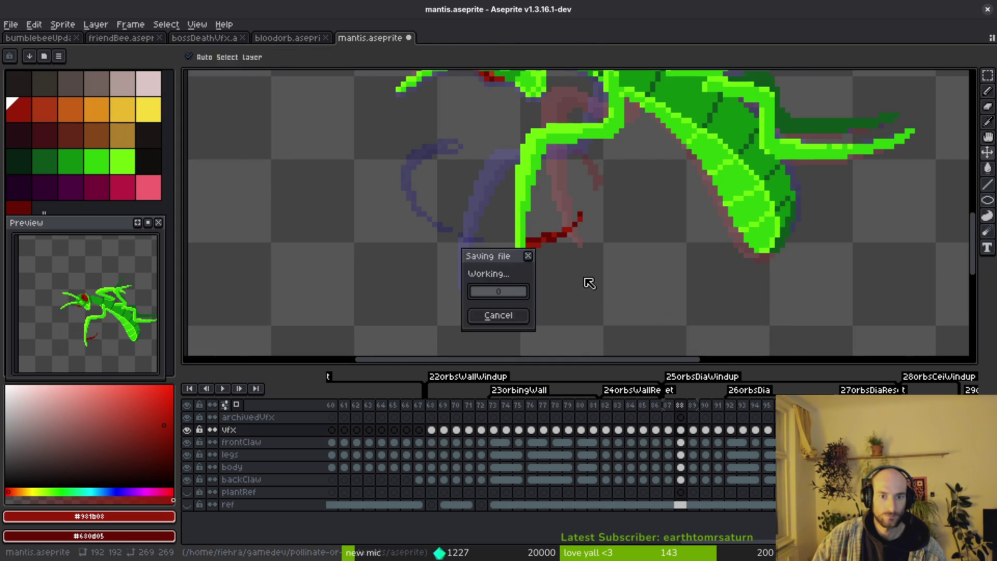
{"action": "scroll", "coordinate": [590, 281], "scroll_direction": "down", "scroll_amount": 2}
Step: Step ahead to frame 92 and frame the swirl in view
{"action": "key", "text": "Right"}
{"action": "scroll", "coordinate": [633, 274], "scroll_direction": "up", "scroll_amount": 4}
{"action": "scroll", "coordinate": [670, 234], "scroll_direction": "down", "scroll_amount": 3}
{"action": "key", "text": "Right"}
{"action": "key", "text": "Right"}
{"action": "left_click_drag", "start_coordinate": [698, 223], "coordinate": [619, 216]}
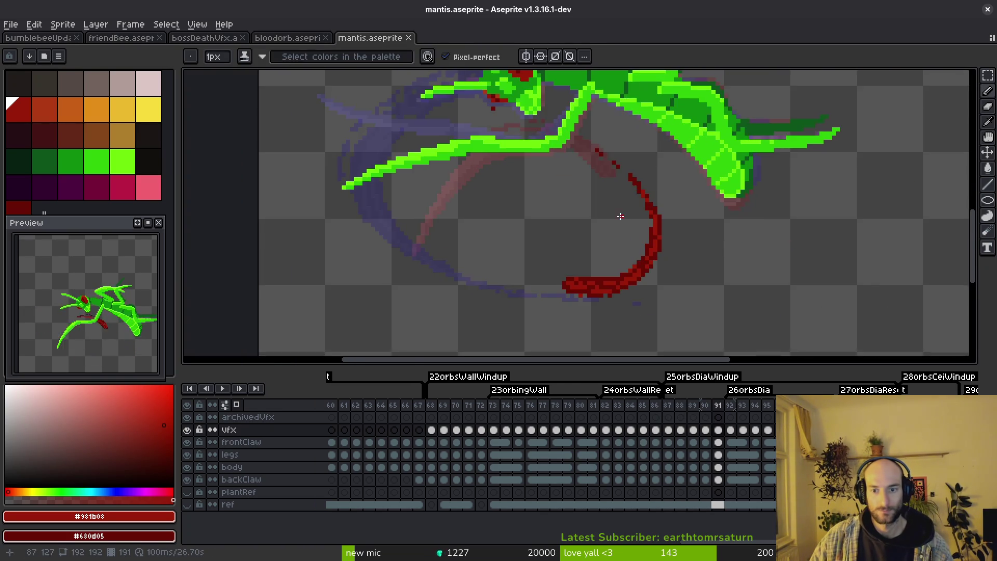
{"action": "scroll", "coordinate": [618, 216], "scroll_direction": "up", "scroll_amount": 2}
{"action": "key", "text": "Right"}
{"action": "scroll", "coordinate": [585, 238], "scroll_direction": "down", "scroll_amount": 2}
{"action": "scroll", "coordinate": [585, 237], "scroll_direction": "up", "scroll_amount": 1}
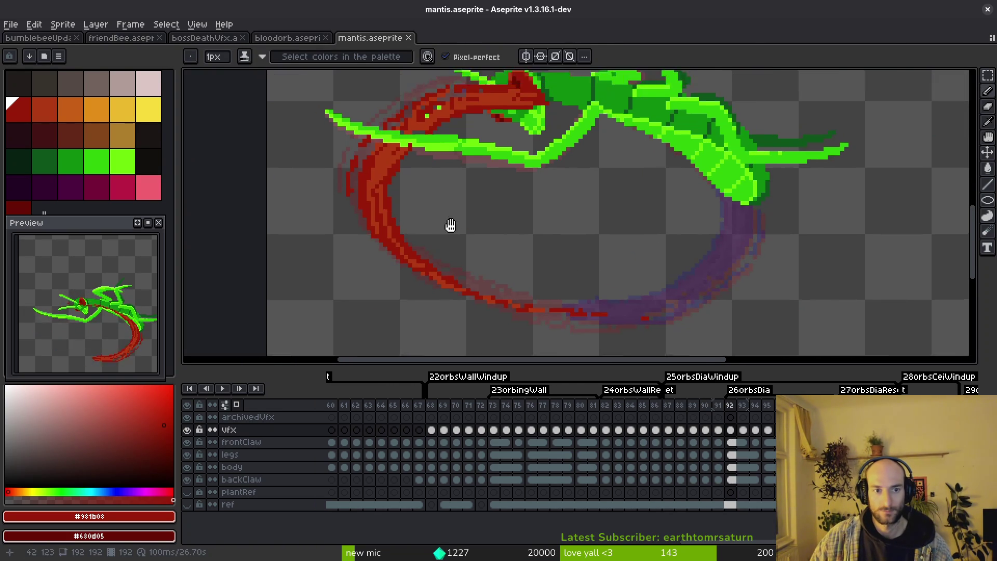
{"action": "scroll", "coordinate": [436, 207], "scroll_direction": "up", "scroll_amount": 1}
{"action": "scroll", "coordinate": [498, 172], "scroll_direction": "up", "scroll_amount": 2}
Step: Repaint the red swirl pixels near the mantis head on frame 92
{"action": "key", "text": "e"}
{"action": "scroll", "coordinate": [485, 184], "scroll_direction": "up", "scroll_amount": 1}
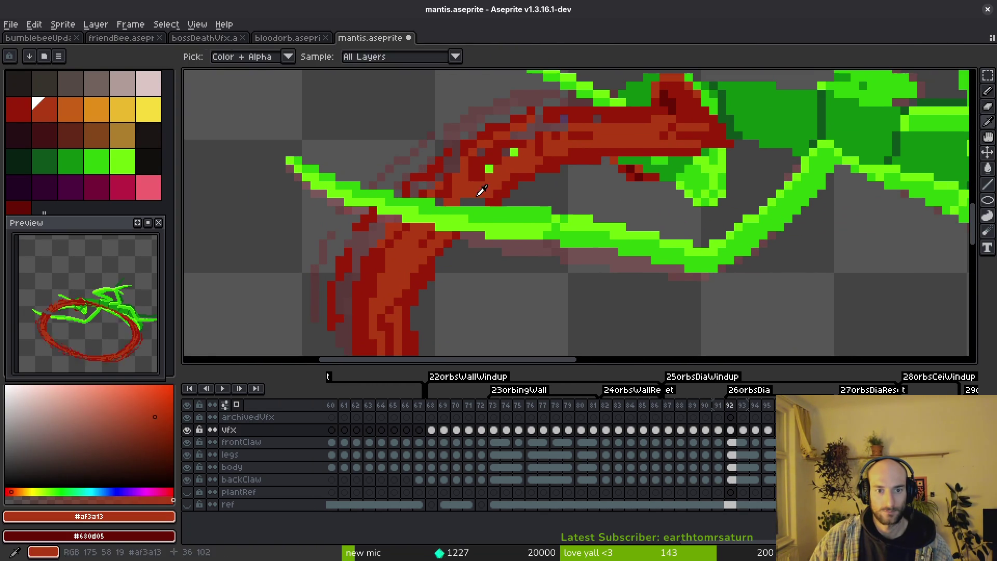
{"action": "scroll", "coordinate": [457, 205], "scroll_direction": "up", "scroll_amount": 1}
{"action": "key", "text": "b"}
{"action": "left_click", "coordinate": [507, 138]}
{"action": "left_click_drag", "start_coordinate": [507, 138], "coordinate": [462, 153]}
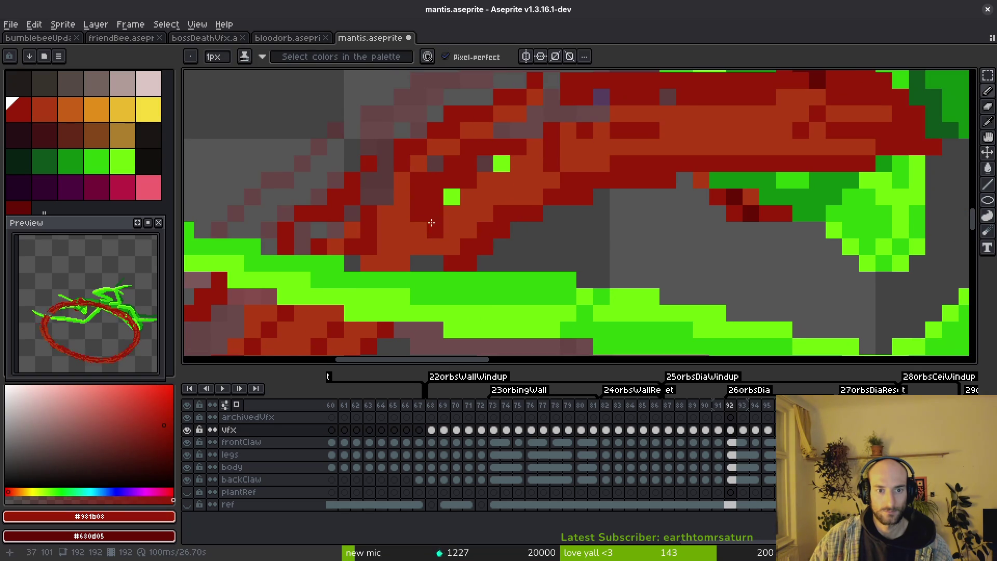
{"action": "scroll", "coordinate": [632, 149], "scroll_direction": "down", "scroll_amount": 2}
{"action": "scroll", "coordinate": [556, 137], "scroll_direction": "up", "scroll_amount": 2}
{"action": "left_click_drag", "start_coordinate": [449, 147], "coordinate": [356, 156]}
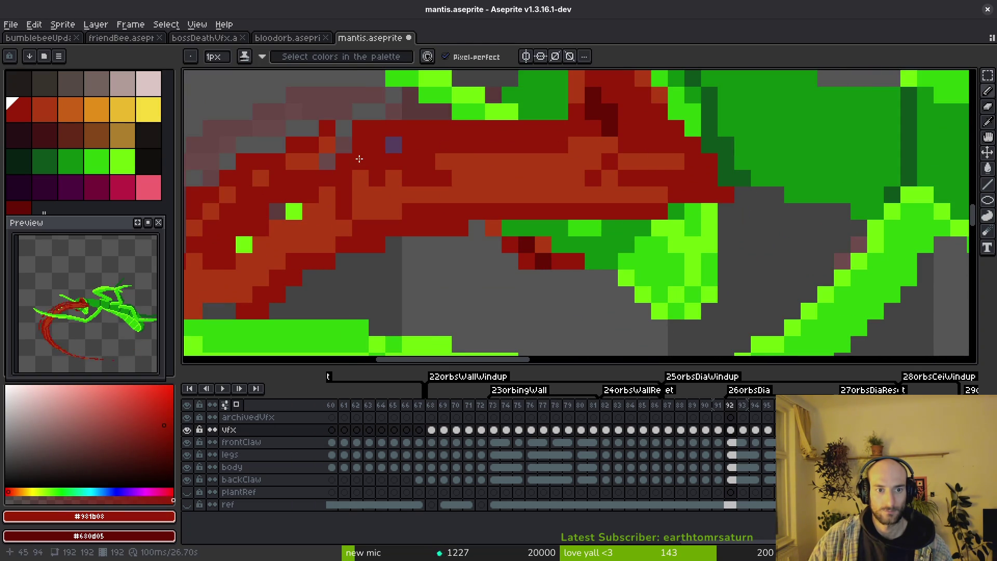
{"action": "key", "text": "b"}
{"action": "left_click_drag", "start_coordinate": [279, 127], "coordinate": [460, 145]}
{"action": "left_click_drag", "start_coordinate": [643, 195], "coordinate": [715, 134]}
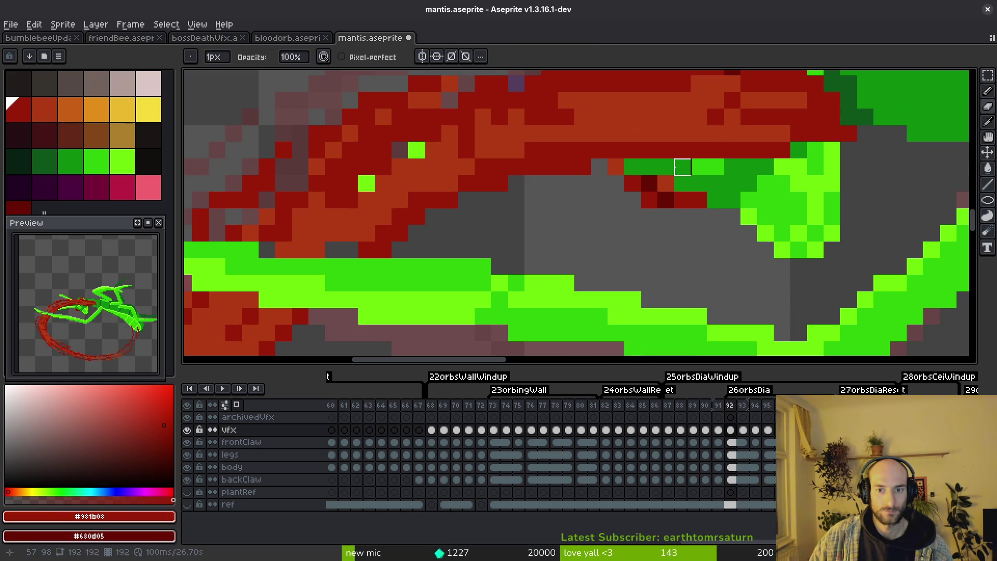
{"action": "left_click_drag", "start_coordinate": [666, 199], "coordinate": [453, 163]}
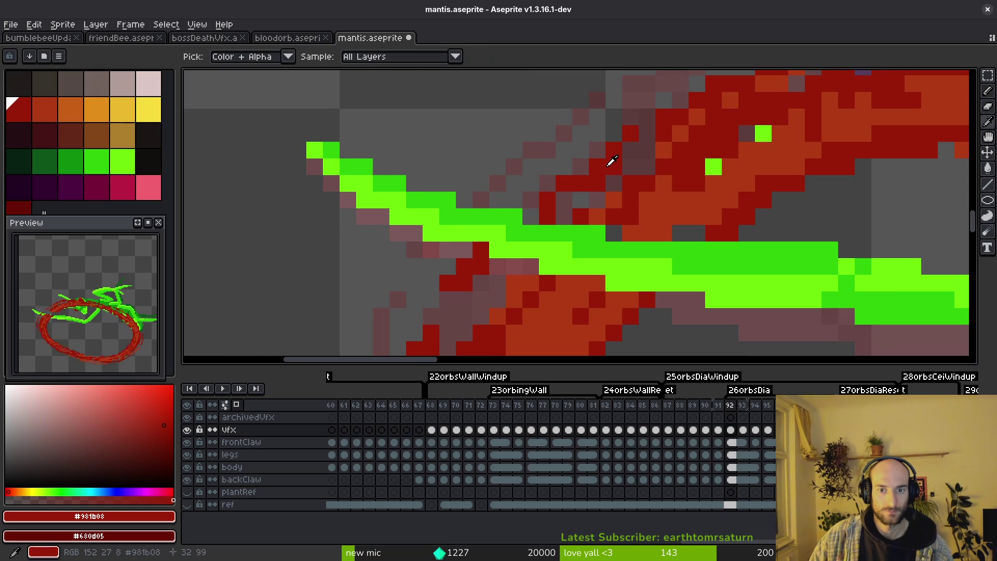
Step: Draw orange highlight pixels along the trail, sampling dark red where needed
{"action": "key", "text": "e"}
{"action": "scroll", "coordinate": [680, 117], "scroll_direction": "up", "scroll_amount": 1}
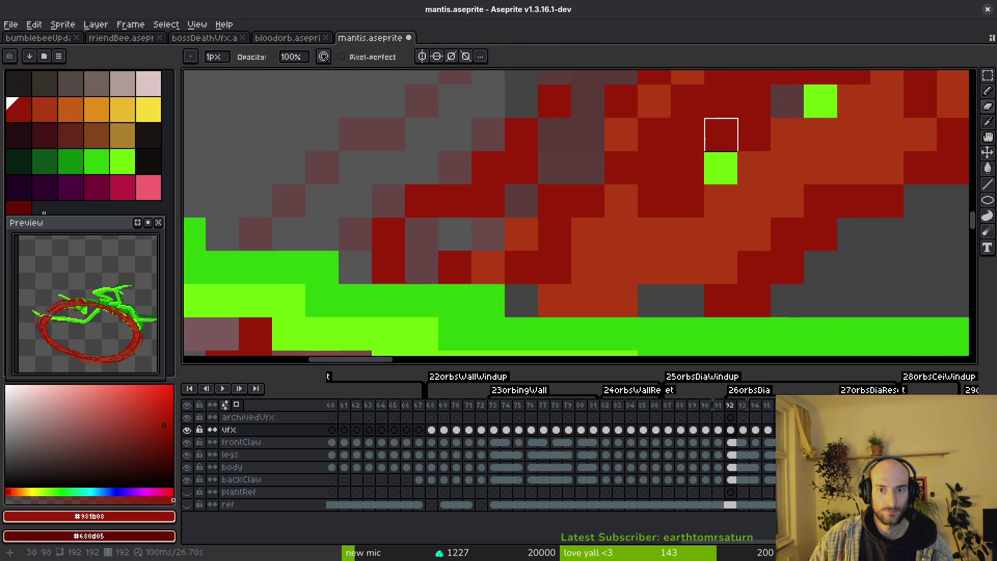
{"action": "scroll", "coordinate": [566, 196], "scroll_direction": "up", "scroll_amount": 1}
{"action": "key", "text": "b"}
{"action": "mouse_move", "coordinate": [550, 189]}
{"action": "left_mouse_down"}
{"action": "mouse_move", "coordinate": [557, 212]}
{"action": "mouse_move", "coordinate": [441, 299]}
{"action": "left_mouse_up"}
{"action": "left_click", "coordinate": [570, 193], "text": "alt"}
{"action": "scroll", "coordinate": [562, 207], "scroll_direction": "down", "scroll_amount": 2}
{"action": "scroll", "coordinate": [528, 215], "scroll_direction": "up", "scroll_amount": 1}
{"action": "scroll", "coordinate": [527, 216], "scroll_direction": "down", "scroll_amount": 1}
{"action": "key", "text": "e"}
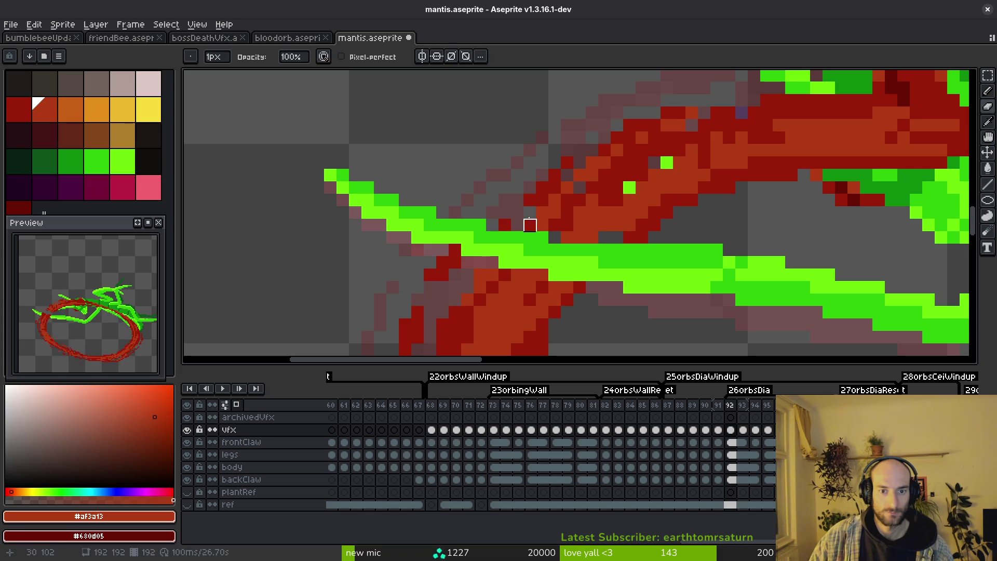
{"action": "left_click", "coordinate": [507, 219], "text": "alt"}
{"action": "key", "text": "b"}
{"action": "left_click", "coordinate": [512, 215], "text": "alt"}
{"action": "scroll", "coordinate": [537, 226], "scroll_direction": "down", "scroll_amount": 1}
{"action": "scroll", "coordinate": [536, 226], "scroll_direction": "up", "scroll_amount": 2}
{"action": "key", "text": "e"}
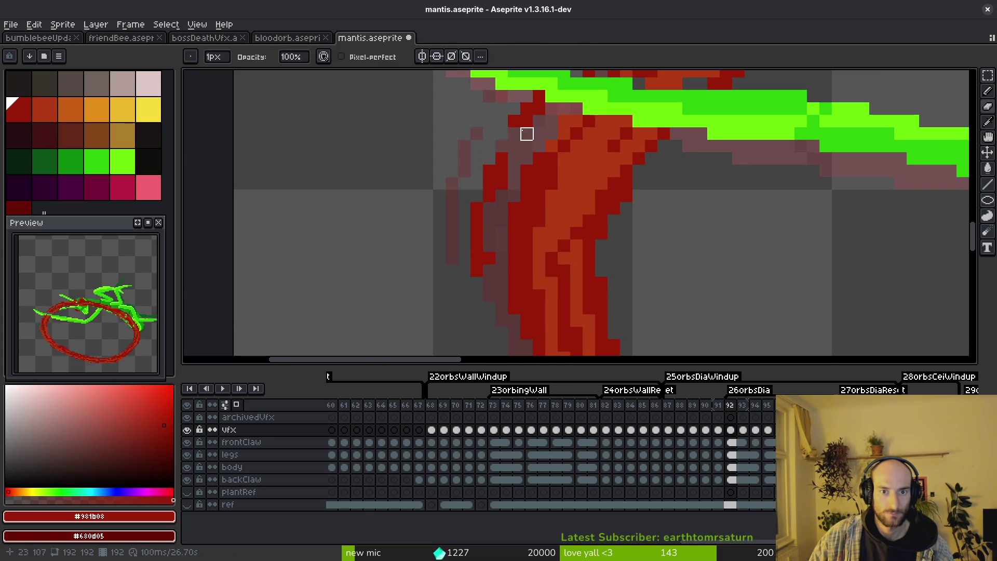
{"action": "key", "text": "b"}
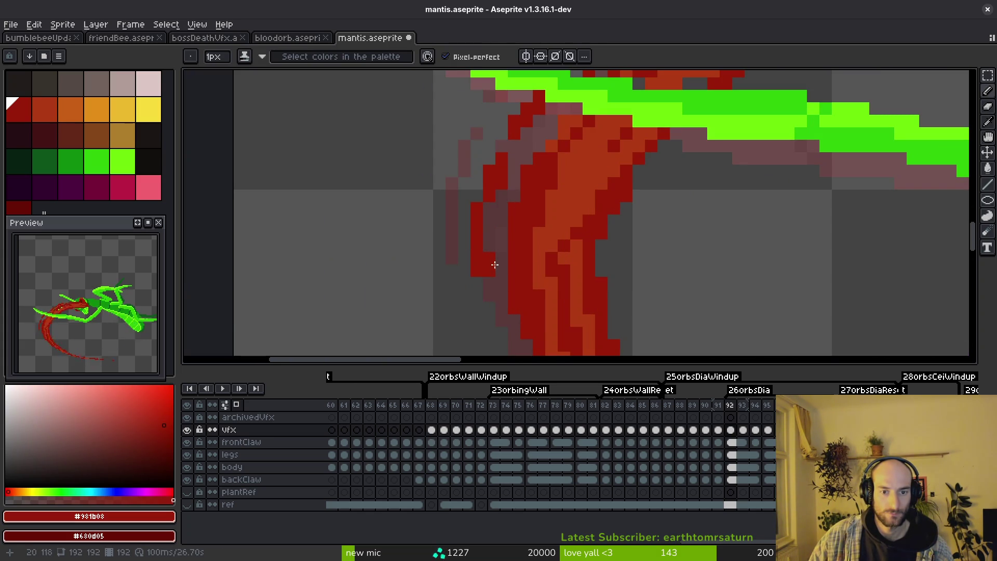
{"action": "scroll", "coordinate": [490, 283], "scroll_direction": "down", "scroll_amount": 2}
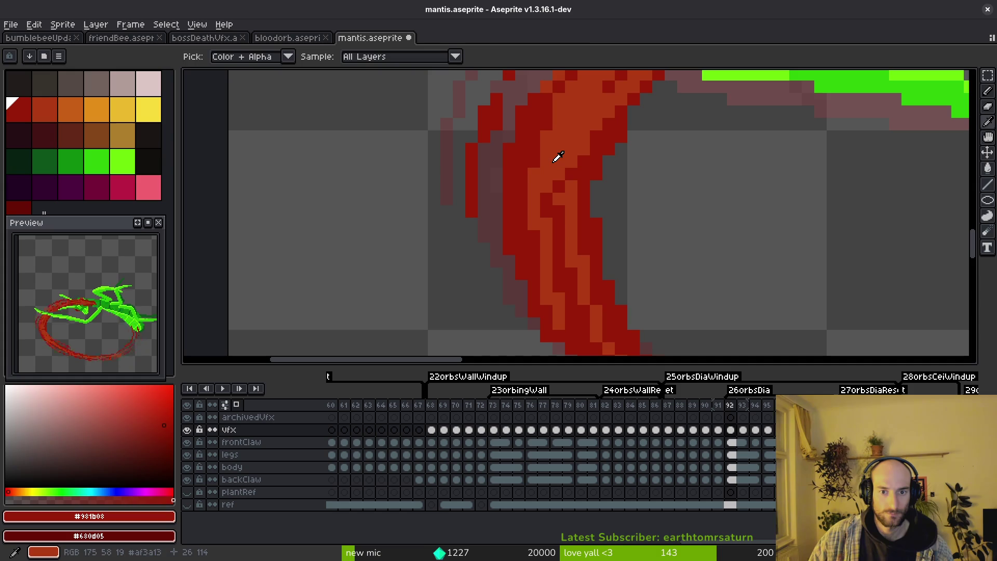
Step: Add more orange along the claw trail, compare swirl colours, and save the sprite
{"action": "left_click", "coordinate": [546, 125], "text": "alt"}
{"action": "left_click_drag", "start_coordinate": [546, 125], "coordinate": [535, 218]}
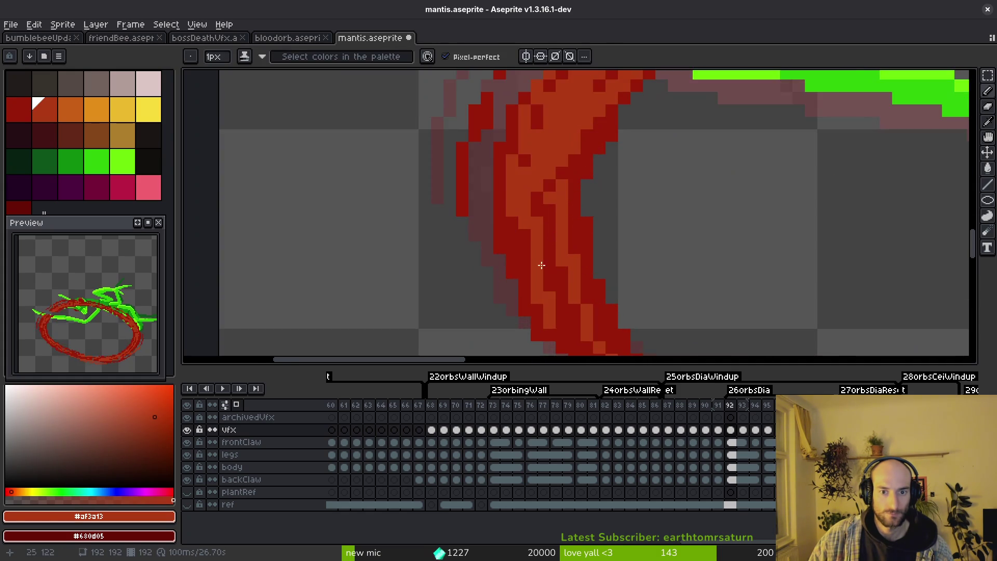
{"action": "left_click_drag", "start_coordinate": [588, 262], "coordinate": [537, 158]}
{"action": "scroll", "coordinate": [537, 157], "scroll_direction": "down", "scroll_amount": 1}
{"action": "key", "text": "e"}
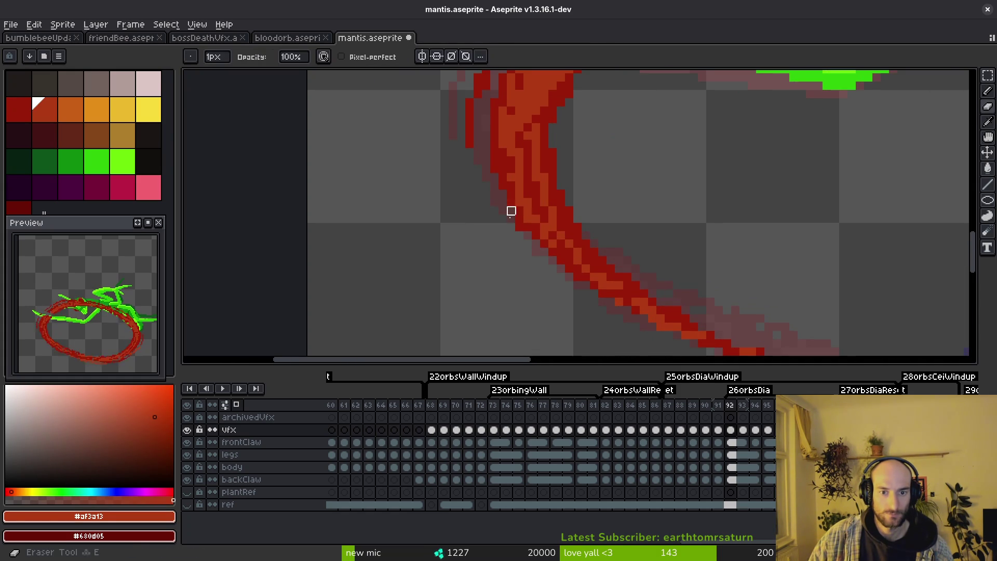
{"action": "scroll", "coordinate": [536, 251], "scroll_direction": "down", "scroll_amount": 2}
{"action": "scroll", "coordinate": [679, 280], "scroll_direction": "right", "scroll_amount": 2}
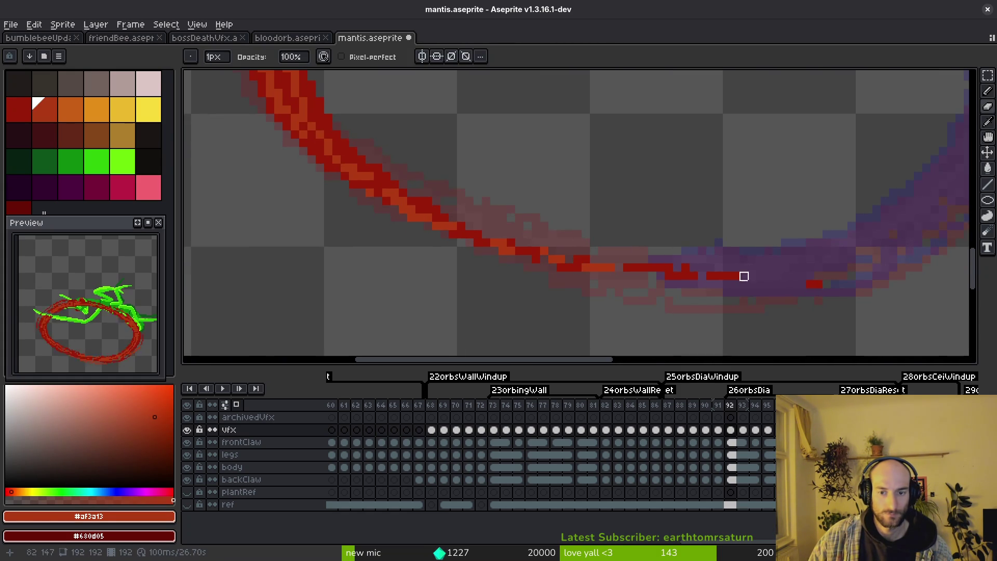
{"action": "scroll", "coordinate": [742, 277], "scroll_direction": "down", "scroll_amount": 1}
{"action": "scroll", "coordinate": [630, 251], "scroll_direction": "up", "scroll_amount": 1}
{"action": "scroll", "coordinate": [599, 215], "scroll_direction": "up", "scroll_amount": 1}
{"action": "scroll", "coordinate": [531, 259], "scroll_direction": "up", "scroll_amount": 1}
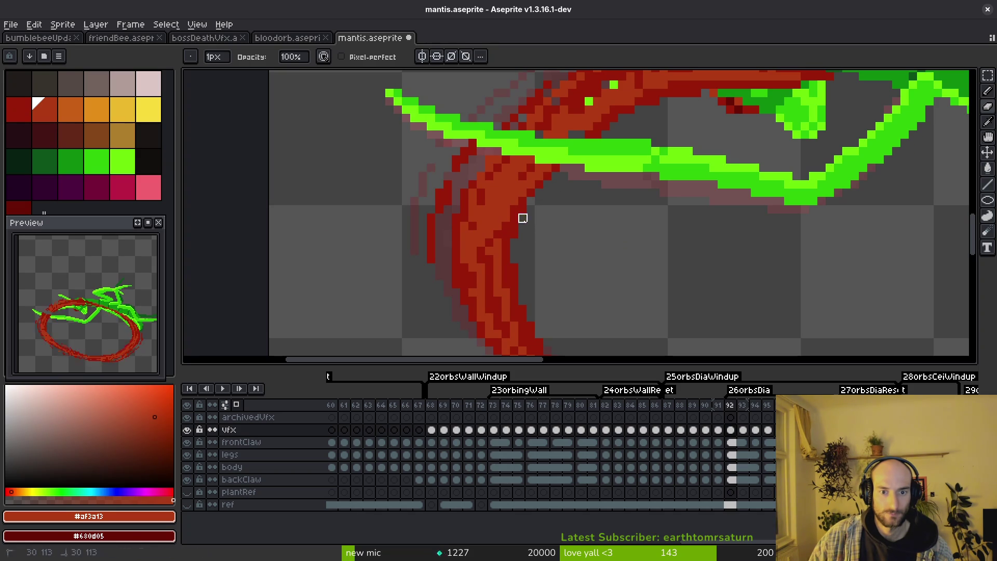
{"action": "scroll", "coordinate": [514, 269], "scroll_direction": "down", "scroll_amount": 1}
{"action": "scroll", "coordinate": [546, 267], "scroll_direction": "down", "scroll_amount": 1}
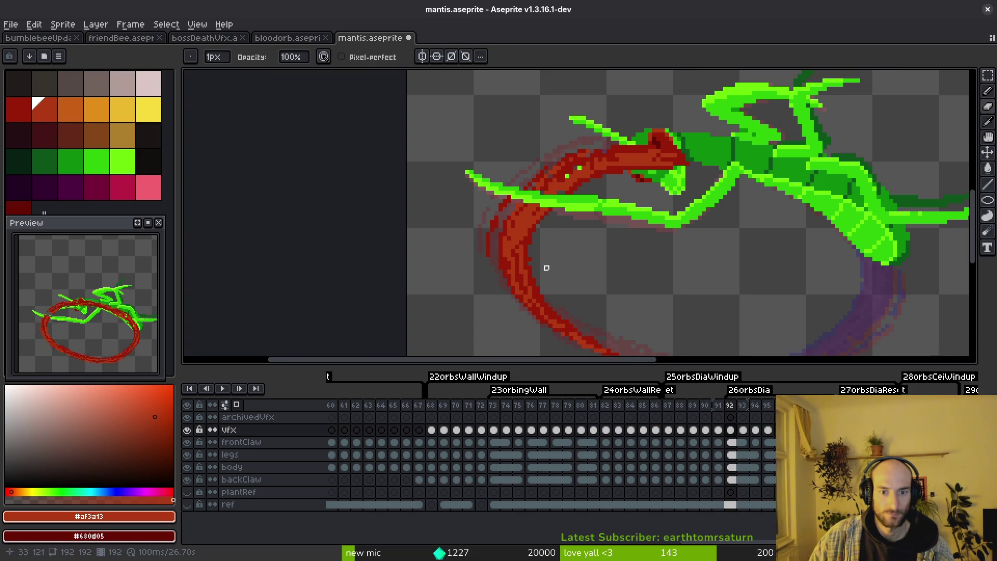
{"action": "scroll", "coordinate": [530, 271], "scroll_direction": "down", "scroll_amount": 1}
{"action": "scroll", "coordinate": [565, 251], "scroll_direction": "up", "scroll_amount": 2}
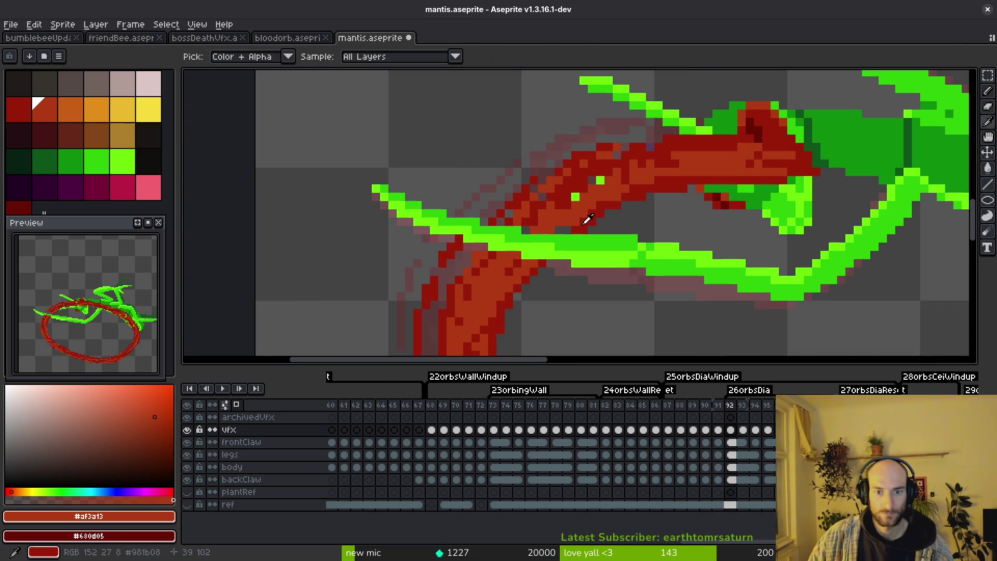
{"action": "left_click", "coordinate": [559, 229], "text": "alt"}
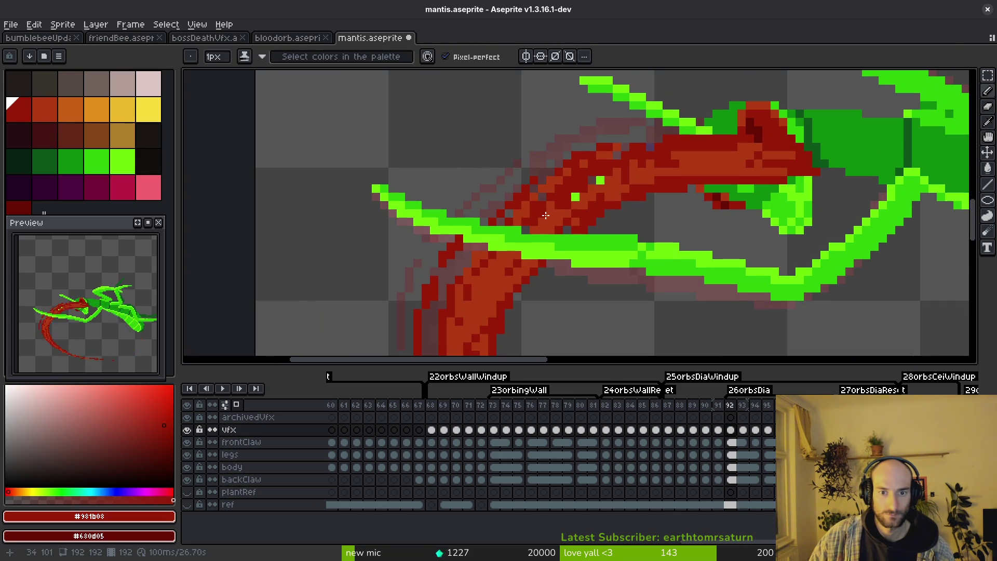
{"action": "scroll", "coordinate": [593, 212], "scroll_direction": "down", "scroll_amount": 1}
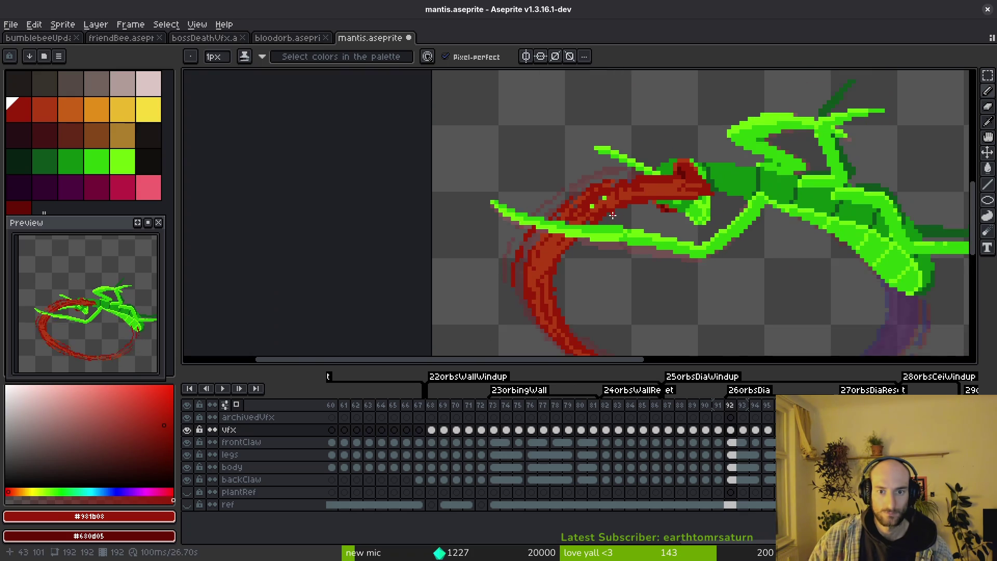
{"action": "scroll", "coordinate": [567, 191], "scroll_direction": "up", "scroll_amount": 2}
{"action": "left_click", "coordinate": [592, 178], "text": "alt"}
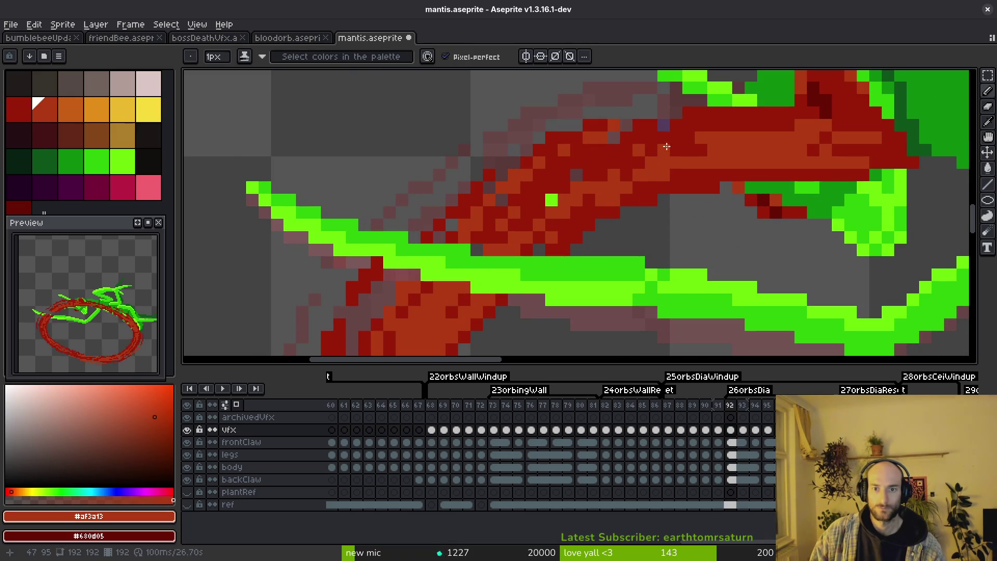
{"action": "left_click", "coordinate": [646, 156], "text": "alt"}
{"action": "left_click", "coordinate": [589, 168], "text": "alt"}
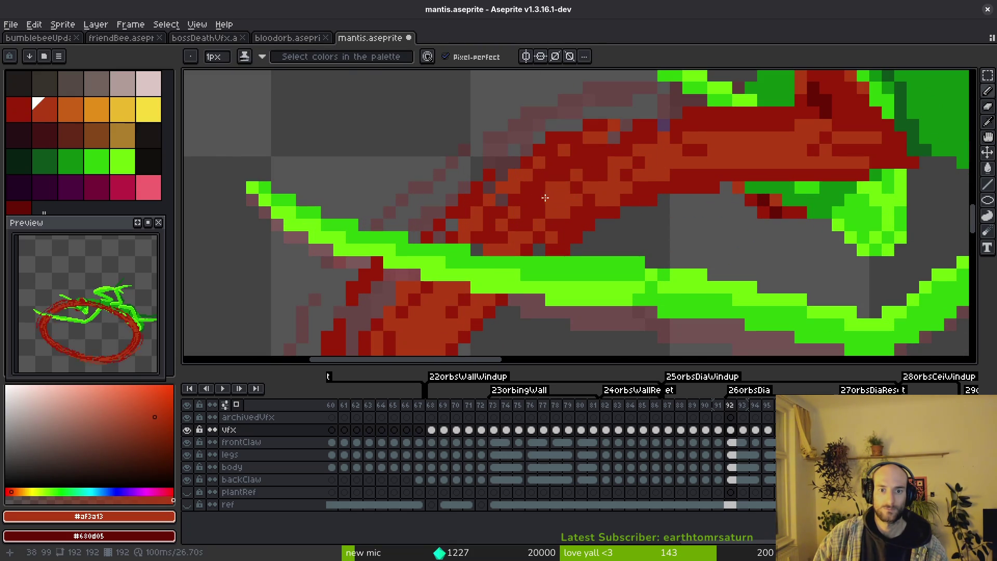
{"action": "left_click", "coordinate": [574, 182], "text": "alt"}
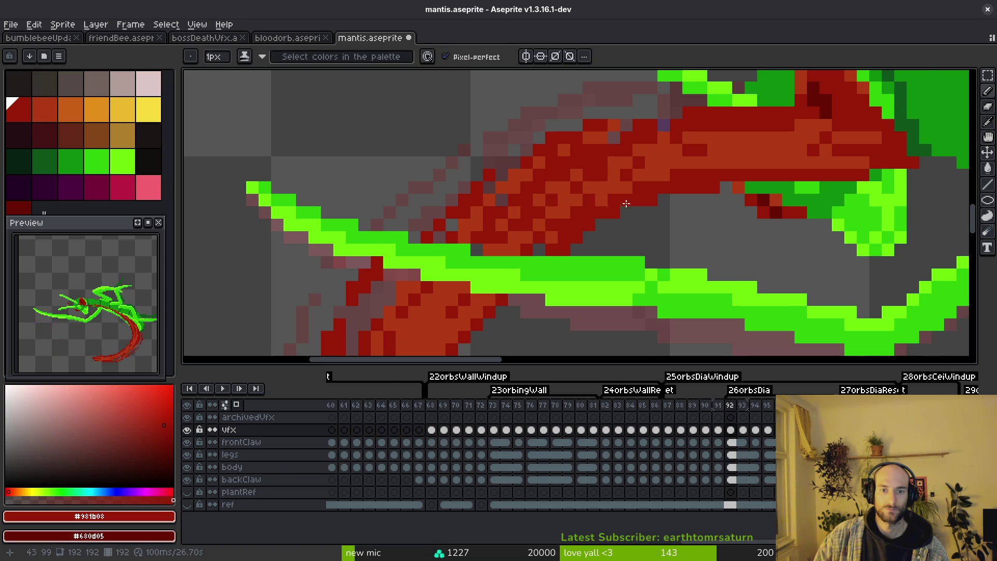
{"action": "scroll", "coordinate": [656, 231], "scroll_direction": "down", "scroll_amount": 3}
{"action": "scroll", "coordinate": [667, 251], "scroll_direction": "up", "scroll_amount": 1}
{"action": "scroll", "coordinate": [595, 219], "scroll_direction": "up", "scroll_amount": 1}
{"action": "key", "text": "e"}
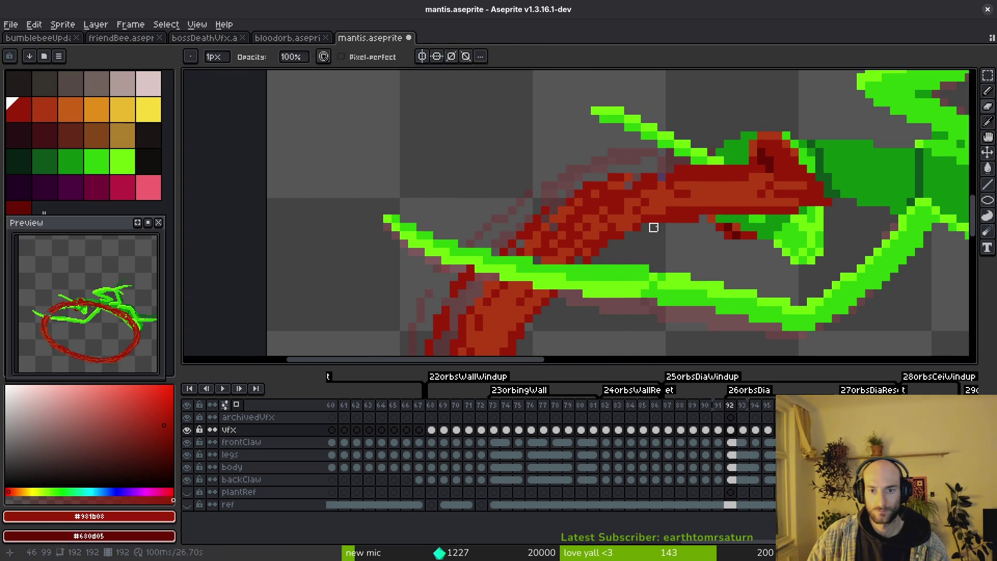
{"action": "scroll", "coordinate": [670, 186], "scroll_direction": "down", "scroll_amount": 2}
{"action": "key", "text": "ctrl+s"}
{"action": "scroll", "coordinate": [649, 184], "scroll_direction": "up", "scroll_amount": 1}
Step: Marquee a block of the red trail, shift it slightly left, and advance to frame 93
{"action": "key", "text": "m"}
{"action": "left_click_drag", "start_coordinate": [528, 98], "coordinate": [728, 238]}
{"action": "left_click_drag", "start_coordinate": [612, 189], "coordinate": [590, 187]}
{"action": "scroll", "coordinate": [605, 206], "scroll_direction": "down", "scroll_amount": 2}
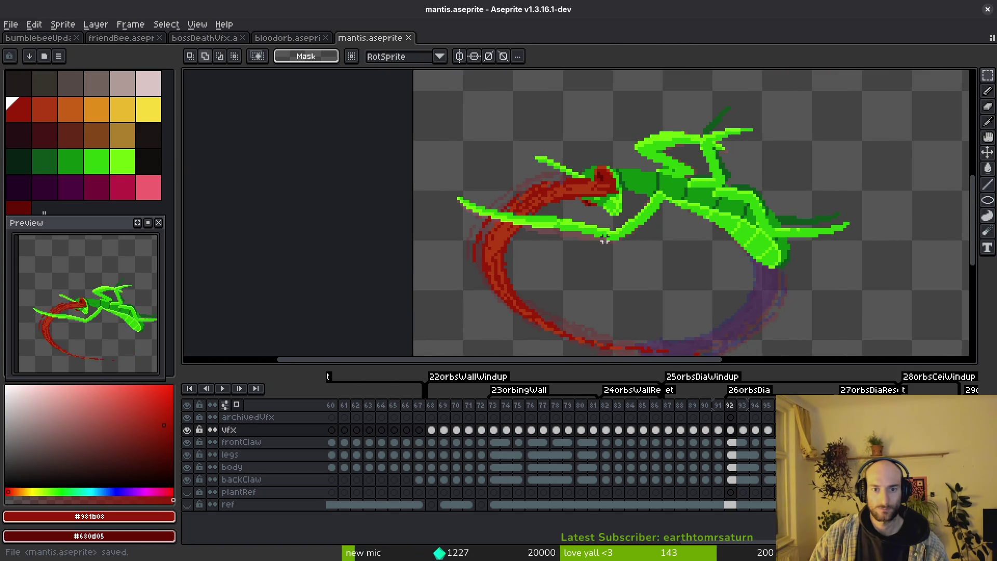
{"action": "scroll", "coordinate": [634, 244], "scroll_direction": "down", "scroll_amount": 1}
{"action": "key", "text": "Right"}
{"action": "scroll", "coordinate": [647, 253], "scroll_direction": "up", "scroll_amount": 1}
{"action": "scroll", "coordinate": [648, 253], "scroll_direction": "up", "scroll_amount": 1}
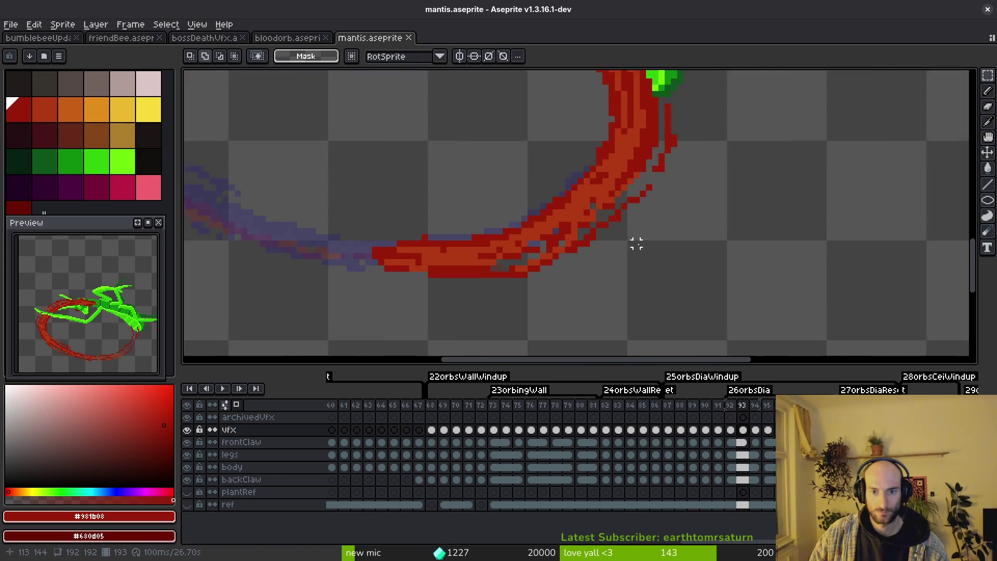
{"action": "scroll", "coordinate": [633, 241], "scroll_direction": "up", "scroll_amount": 1}
Step: Darken the trail's inner edge with shading ink using #af3a13 and #981b08
{"action": "key", "text": "b"}
{"action": "left_click", "coordinate": [545, 185], "text": "alt"}
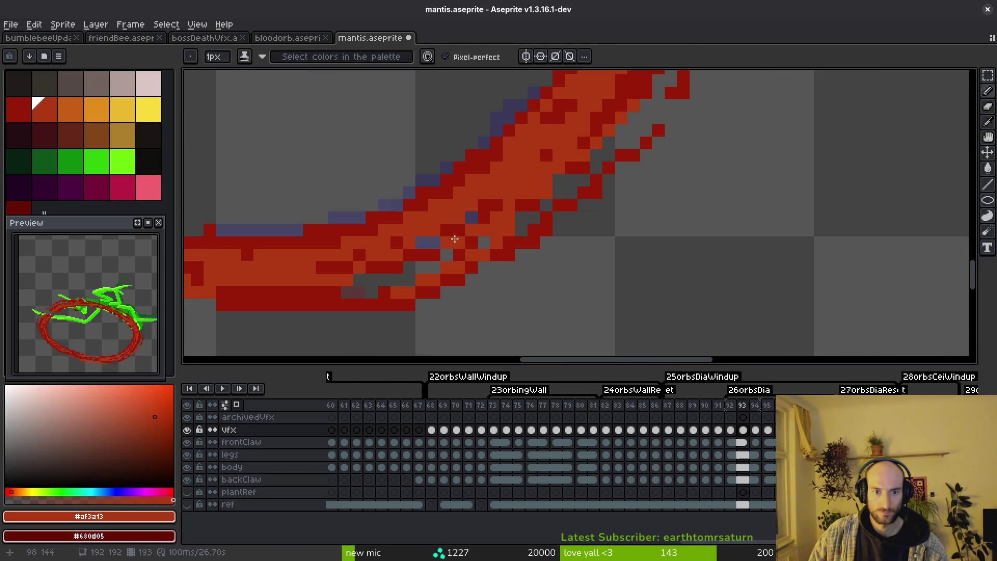
{"action": "left_click", "coordinate": [607, 111], "text": "alt"}
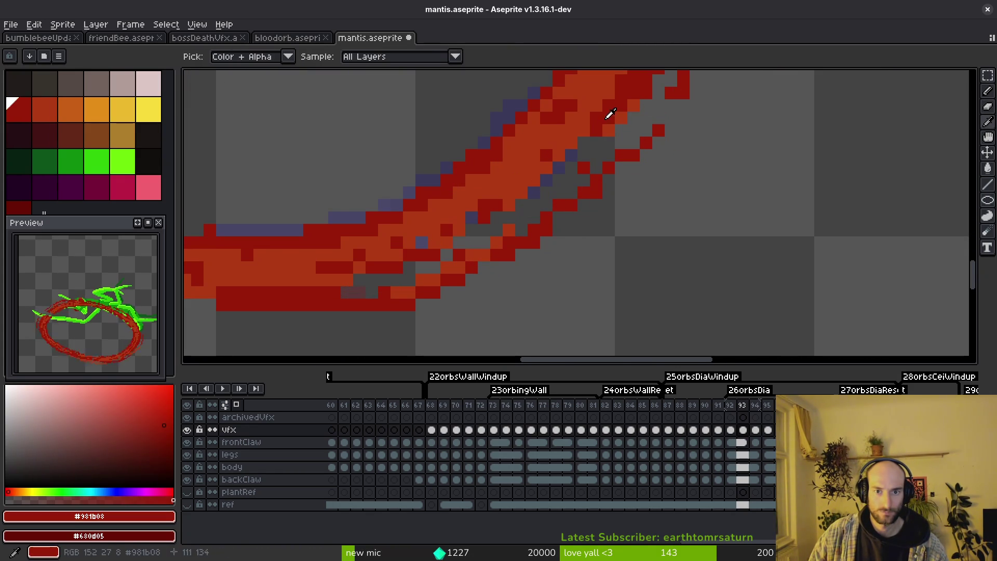
{"action": "key", "text": "f"}
{"action": "left_click_drag", "start_coordinate": [576, 164], "coordinate": [499, 222]}
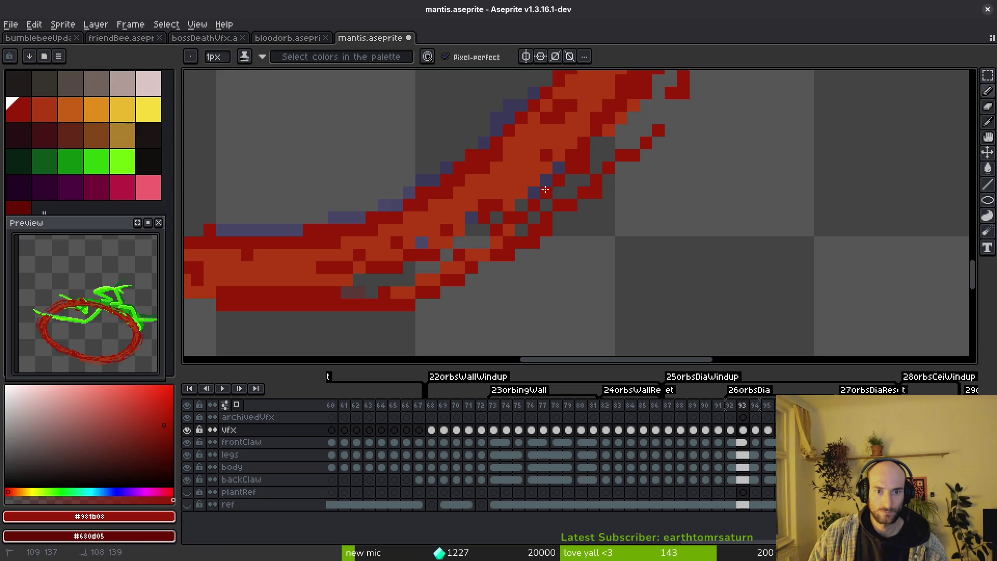
{"action": "scroll", "coordinate": [488, 239], "scroll_direction": "left", "scroll_amount": 2}
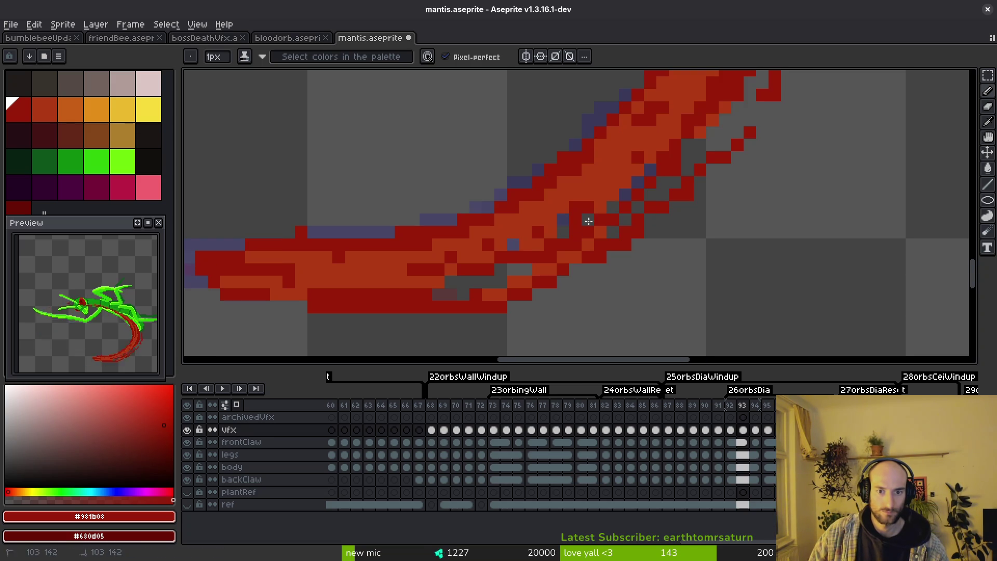
{"action": "left_click", "coordinate": [580, 209], "text": "alt"}
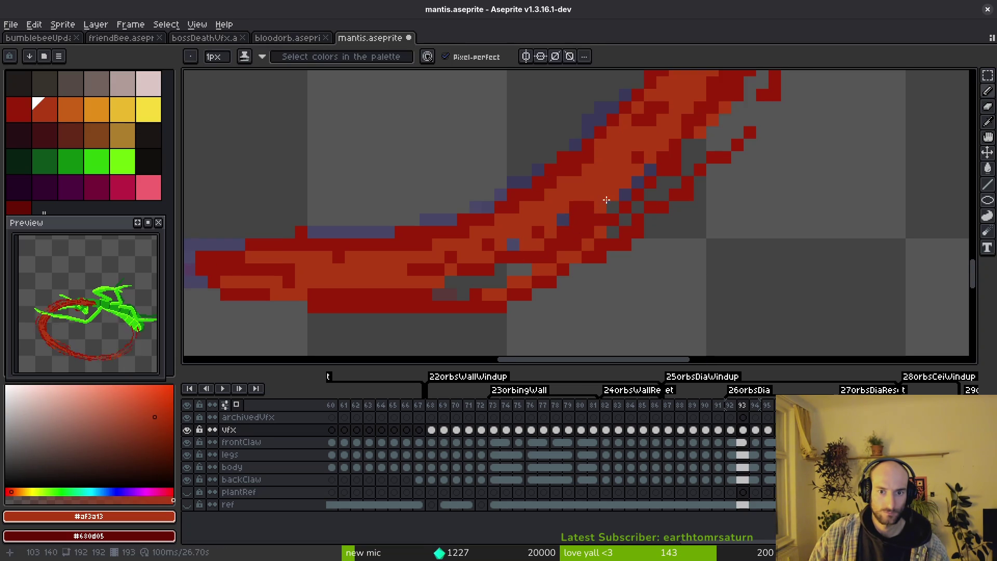
{"action": "left_click", "coordinate": [516, 248], "text": "alt"}
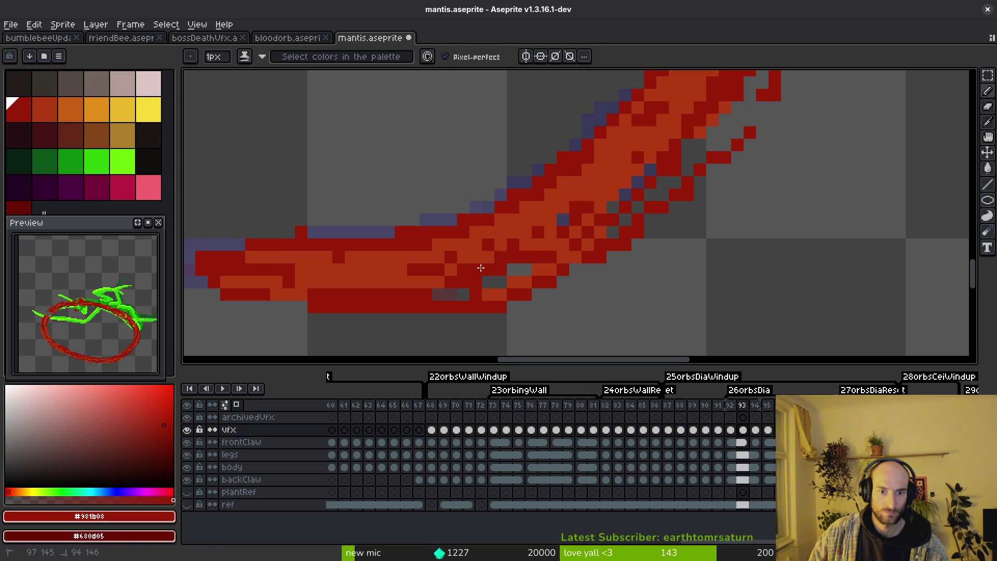
{"action": "scroll", "coordinate": [633, 282], "scroll_direction": "up", "scroll_amount": 1}
Step: Retry the diagonal stroke, nudge stray dark red pixels up one pixel, and save
{"action": "left_click_drag", "start_coordinate": [684, 146], "coordinate": [608, 245]}
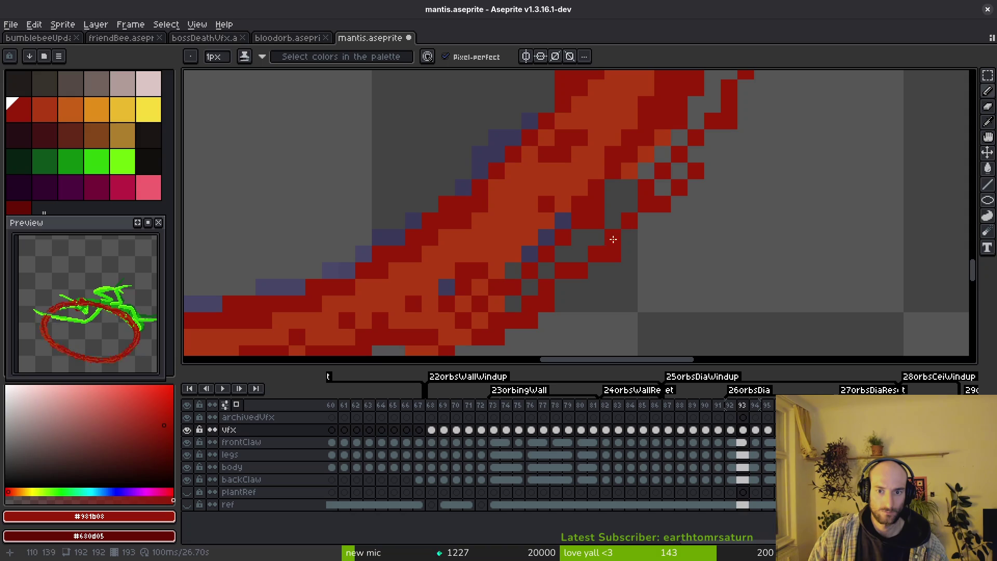
{"action": "key", "text": "ctrl+z"}
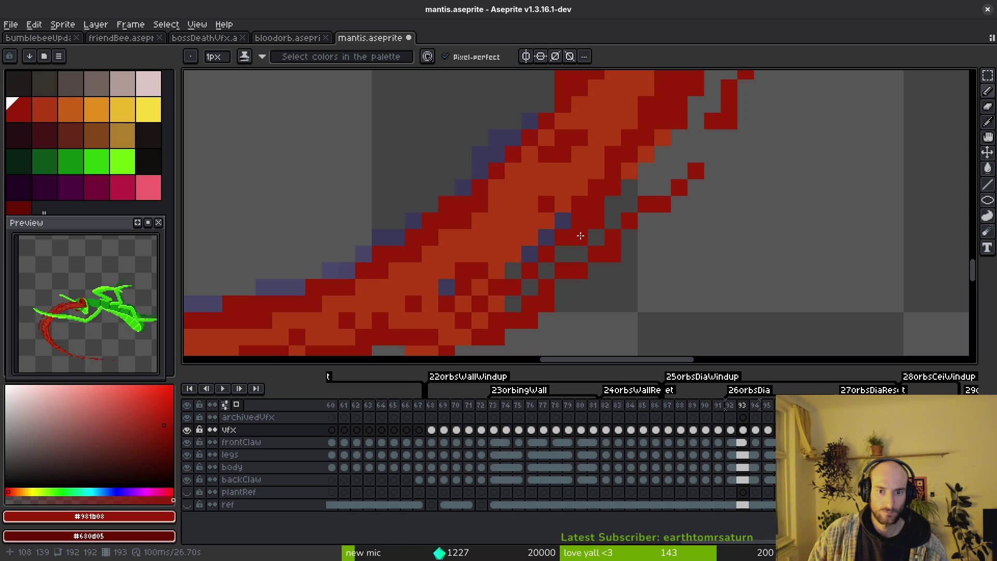
{"action": "key", "text": "e"}
{"action": "key", "text": "m"}
{"action": "left_click_drag", "start_coordinate": [635, 155], "coordinate": [705, 232]}
{"action": "key", "text": "Up"}
{"action": "key", "text": "e"}
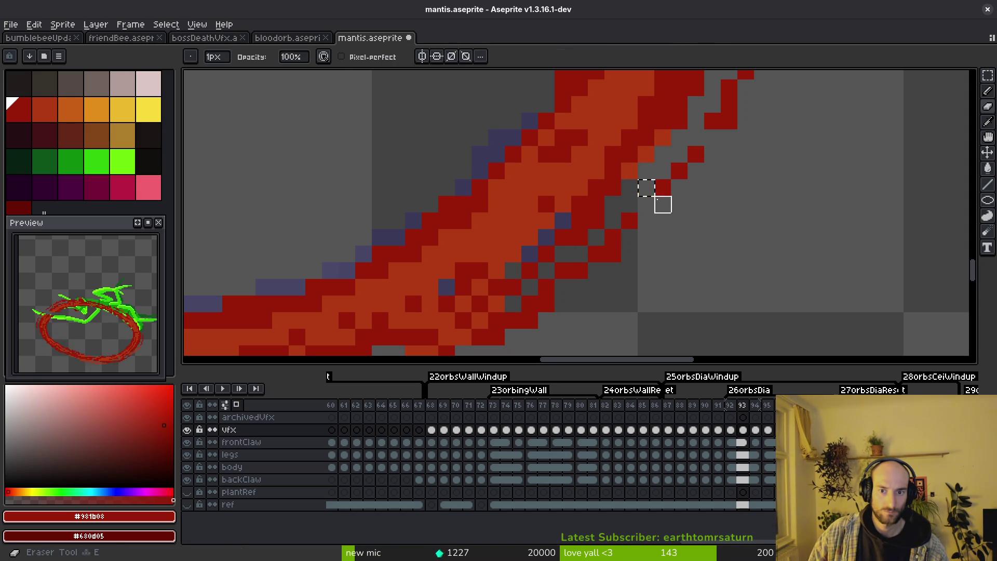
{"action": "key", "text": "ctrl+s"}
{"action": "scroll", "coordinate": [691, 242], "scroll_direction": "down", "scroll_amount": 1}
Step: Paint orange-red #af3a13 pixels into the trail below the claw, alternating with #981b08, and save
{"action": "left_click_drag", "start_coordinate": [691, 241], "coordinate": [714, 224]}
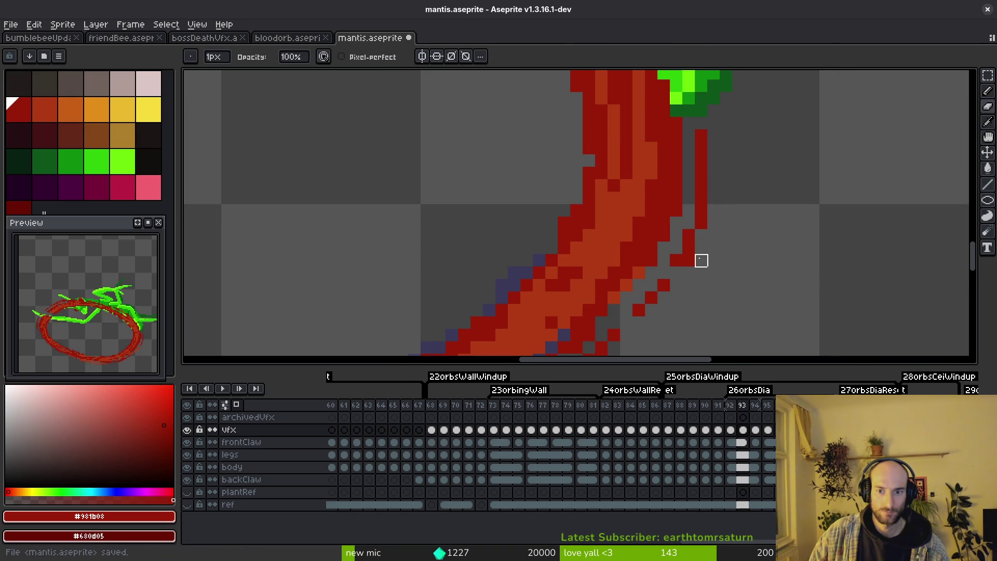
{"action": "scroll", "coordinate": [726, 310], "scroll_direction": "down", "scroll_amount": 3}
{"action": "scroll", "coordinate": [712, 312], "scroll_direction": "up", "scroll_amount": 1}
{"action": "scroll", "coordinate": [685, 238], "scroll_direction": "up", "scroll_amount": 1}
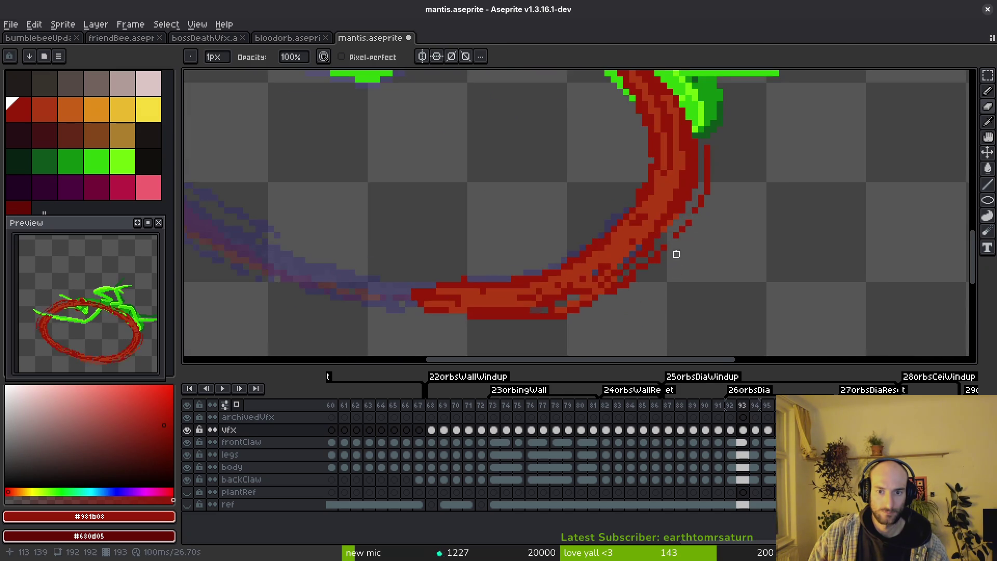
{"action": "scroll", "coordinate": [674, 251], "scroll_direction": "up", "scroll_amount": 1}
{"action": "key", "text": "alt"}
{"action": "left_click", "coordinate": [656, 206], "text": "alt"}
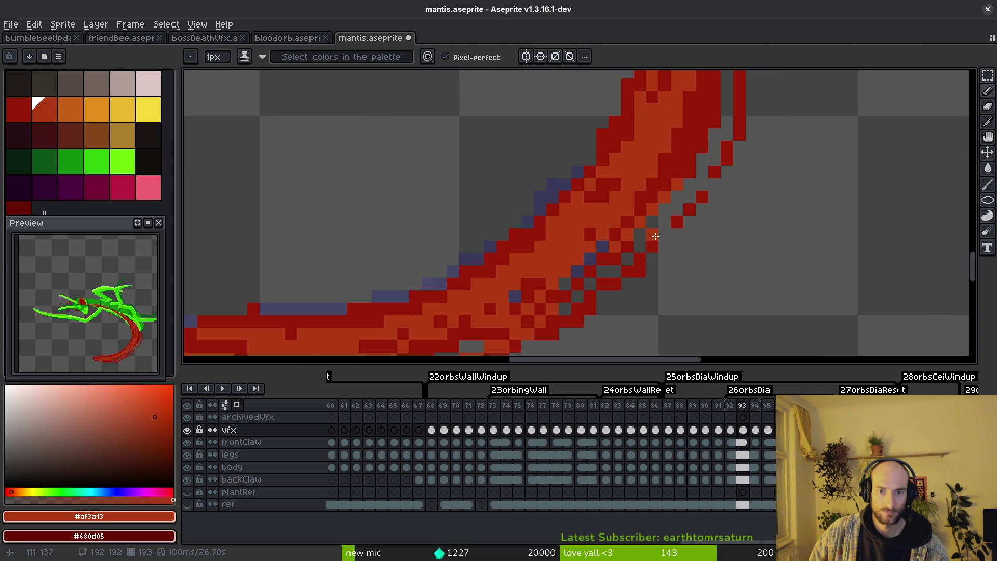
{"action": "scroll", "coordinate": [619, 261], "scroll_direction": "down", "scroll_amount": 1}
{"action": "scroll", "coordinate": [619, 265], "scroll_direction": "up", "scroll_amount": 2}
{"action": "left_click_drag", "start_coordinate": [619, 265], "coordinate": [588, 289]}
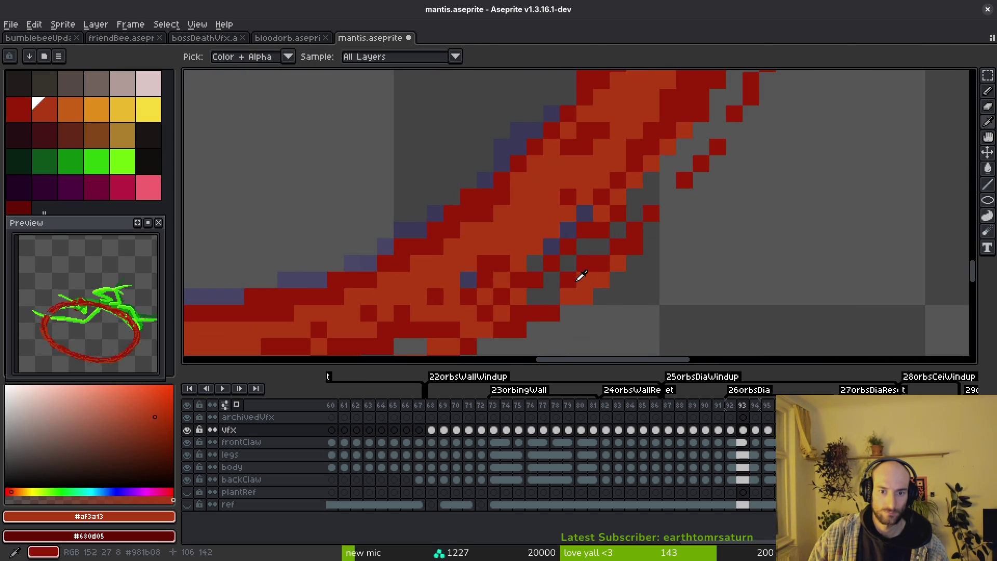
{"action": "left_click", "coordinate": [553, 296], "text": "alt"}
{"action": "scroll", "coordinate": [610, 305], "scroll_direction": "down", "scroll_amount": 3}
{"action": "scroll", "coordinate": [611, 305], "scroll_direction": "up", "scroll_amount": 1}
{"action": "scroll", "coordinate": [630, 284], "scroll_direction": "up", "scroll_amount": 2}
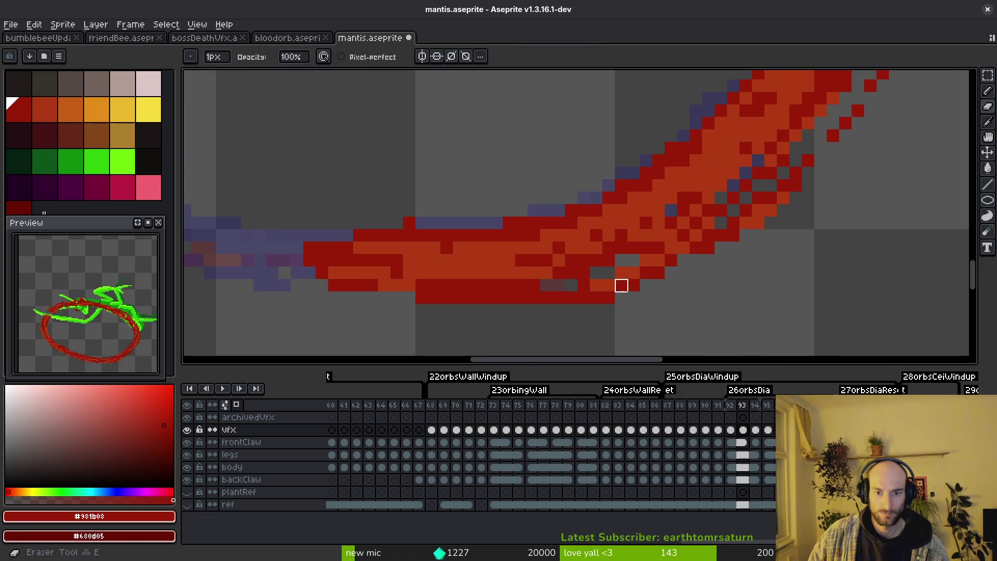
{"action": "scroll", "coordinate": [534, 322], "scroll_direction": "down", "scroll_amount": 2}
{"action": "scroll", "coordinate": [563, 319], "scroll_direction": "up", "scroll_amount": 2}
{"action": "left_click", "coordinate": [494, 276], "text": "alt"}
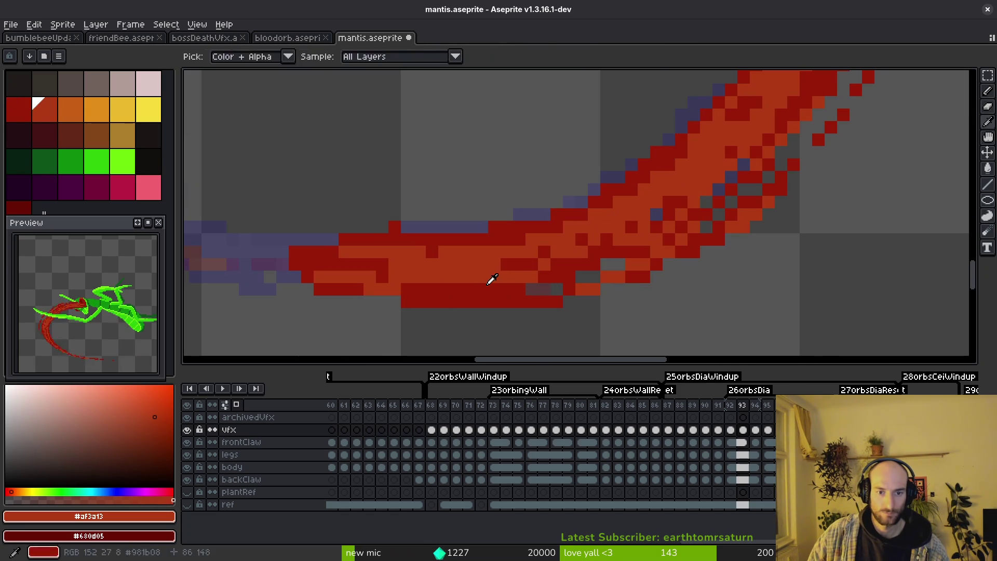
{"action": "scroll", "coordinate": [569, 299], "scroll_direction": "down", "scroll_amount": 2}
{"action": "scroll", "coordinate": [568, 300], "scroll_direction": "up", "scroll_amount": 2}
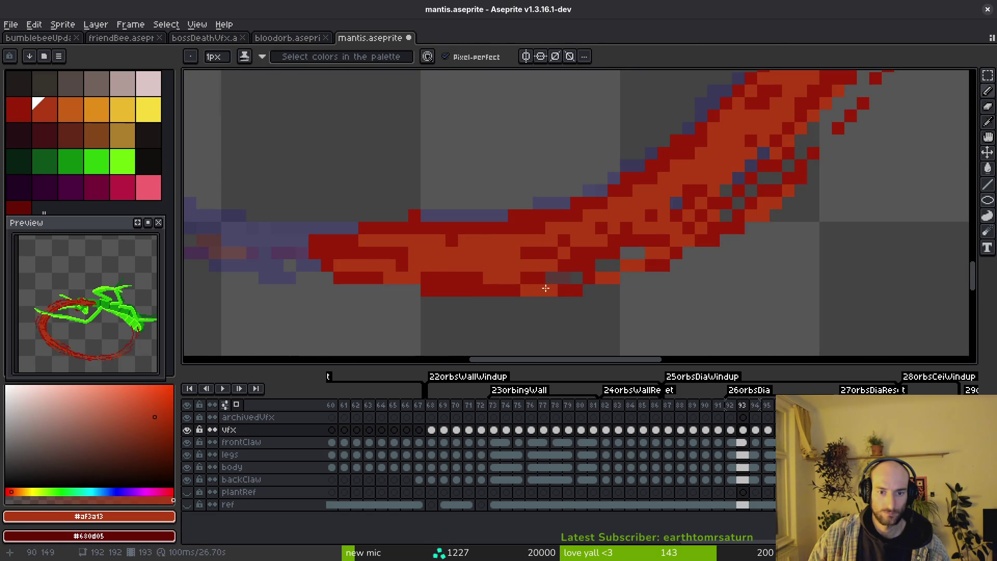
{"action": "left_click", "coordinate": [546, 290], "text": "alt"}
{"action": "left_click", "coordinate": [516, 285], "text": "alt"}
{"action": "scroll", "coordinate": [545, 285], "scroll_direction": "down", "scroll_amount": 2}
{"action": "key", "text": "ctrl+s"}
{"action": "scroll", "coordinate": [574, 226], "scroll_direction": "down", "scroll_amount": 2}
{"action": "scroll", "coordinate": [572, 216], "scroll_direction": "up", "scroll_amount": 3}
{"action": "scroll", "coordinate": [592, 227], "scroll_direction": "up", "scroll_amount": 2}
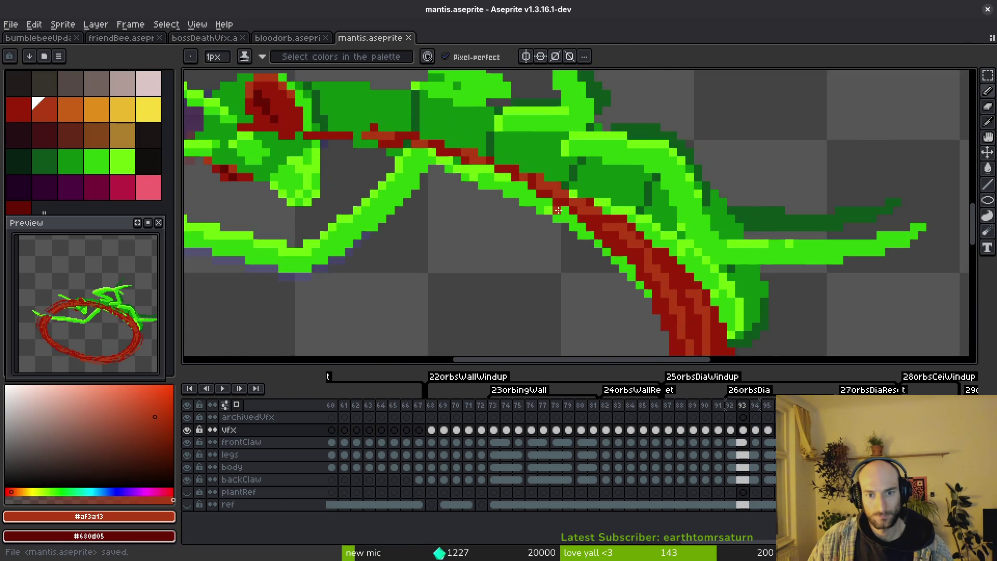
{"action": "scroll", "coordinate": [618, 243], "scroll_direction": "up", "scroll_amount": 2}
Step: Recolour a dark trail pixel orange-red under the body and save mantis.aseprite again
{"action": "left_click", "coordinate": [465, 166]}
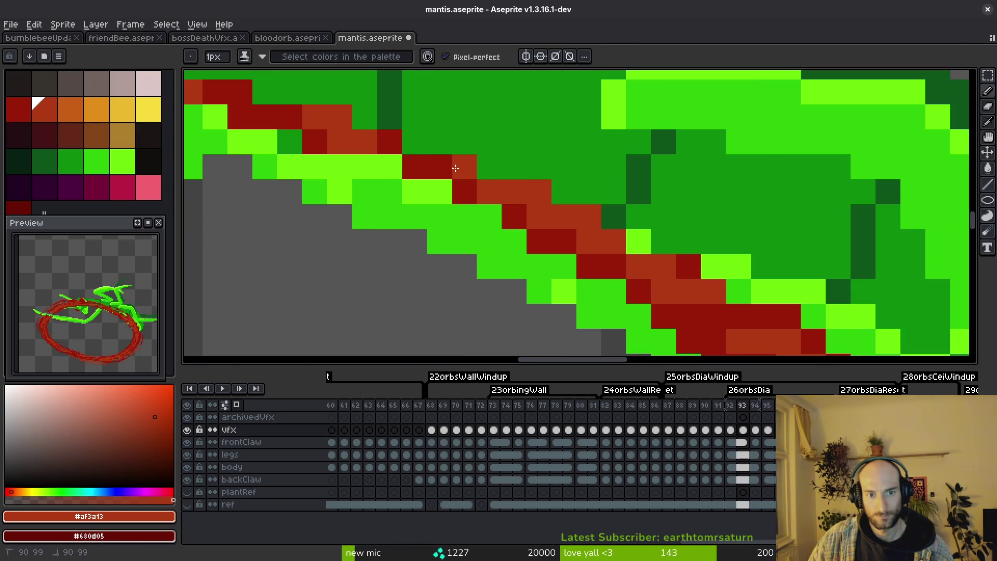
{"action": "scroll", "coordinate": [607, 264], "scroll_direction": "down", "scroll_amount": 2}
{"action": "scroll", "coordinate": [587, 261], "scroll_direction": "up", "scroll_amount": 2}
{"action": "scroll", "coordinate": [586, 261], "scroll_direction": "down", "scroll_amount": 2}
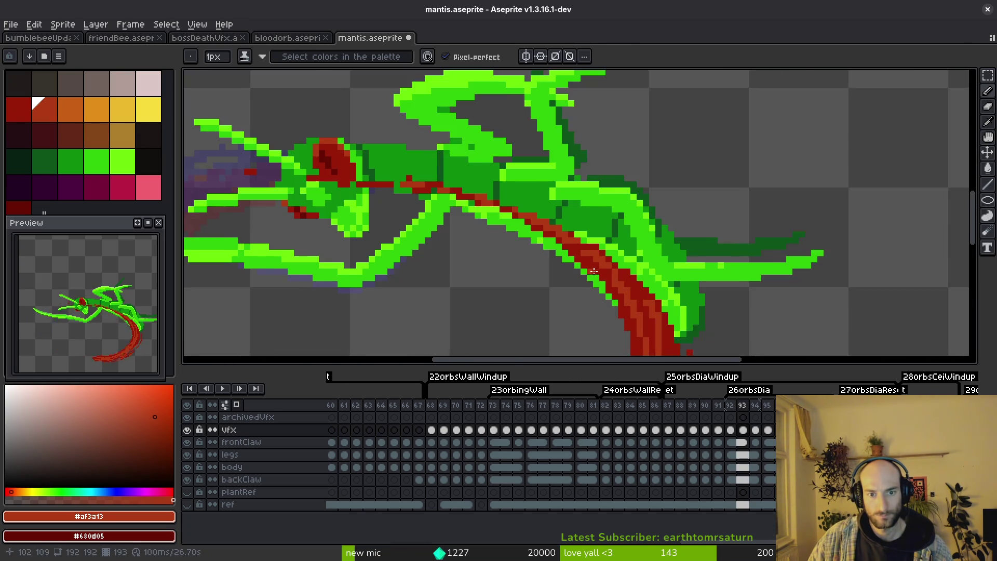
{"action": "mouse_move", "coordinate": [473, 254]}
{"action": "left_mouse_down"}
{"action": "mouse_move", "coordinate": [656, 243]}
{"action": "mouse_move", "coordinate": [631, 191]}
{"action": "left_mouse_up"}
{"action": "scroll", "coordinate": [623, 225], "scroll_direction": "down", "scroll_amount": 1}
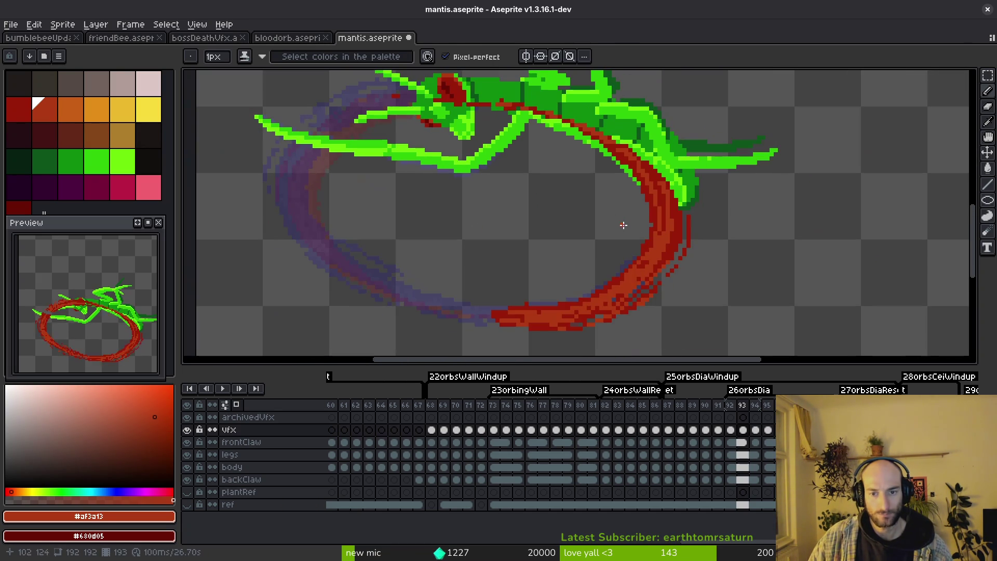
{"action": "scroll", "coordinate": [652, 274], "scroll_direction": "up", "scroll_amount": 1}
{"action": "key", "text": "e"}
{"action": "key", "text": "ctrl+s"}
{"action": "scroll", "coordinate": [712, 281], "scroll_direction": "down", "scroll_amount": 1}
Step: On frame 94, recolour the pixel where the red trail meets the claw using dark red #981b08
{"action": "key", "text": "Right"}
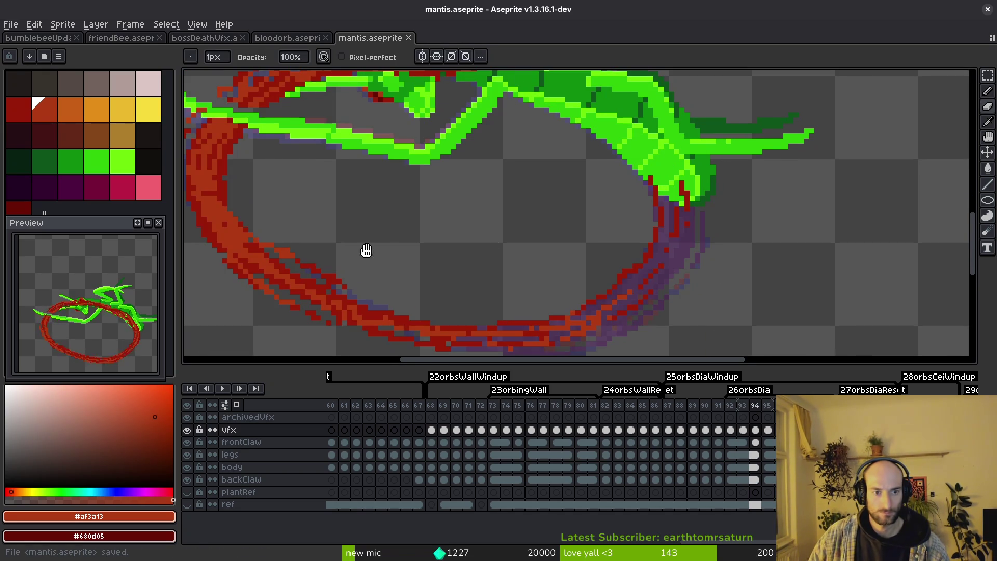
{"action": "left_click_drag", "start_coordinate": [370, 256], "coordinate": [457, 281]}
{"action": "scroll", "coordinate": [495, 226], "scroll_direction": "up", "scroll_amount": 1}
{"action": "scroll", "coordinate": [477, 188], "scroll_direction": "up", "scroll_amount": 2}
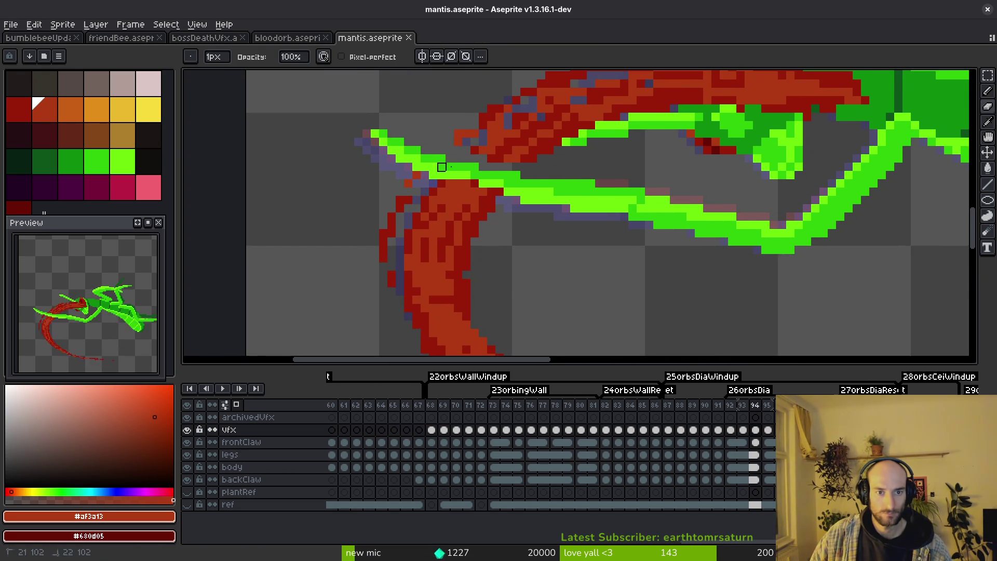
{"action": "scroll", "coordinate": [427, 167], "scroll_direction": "up", "scroll_amount": 1}
{"action": "scroll", "coordinate": [500, 151], "scroll_direction": "up", "scroll_amount": 1}
{"action": "left_click", "coordinate": [471, 170], "text": "alt"}
{"action": "left_click", "coordinate": [423, 207]}
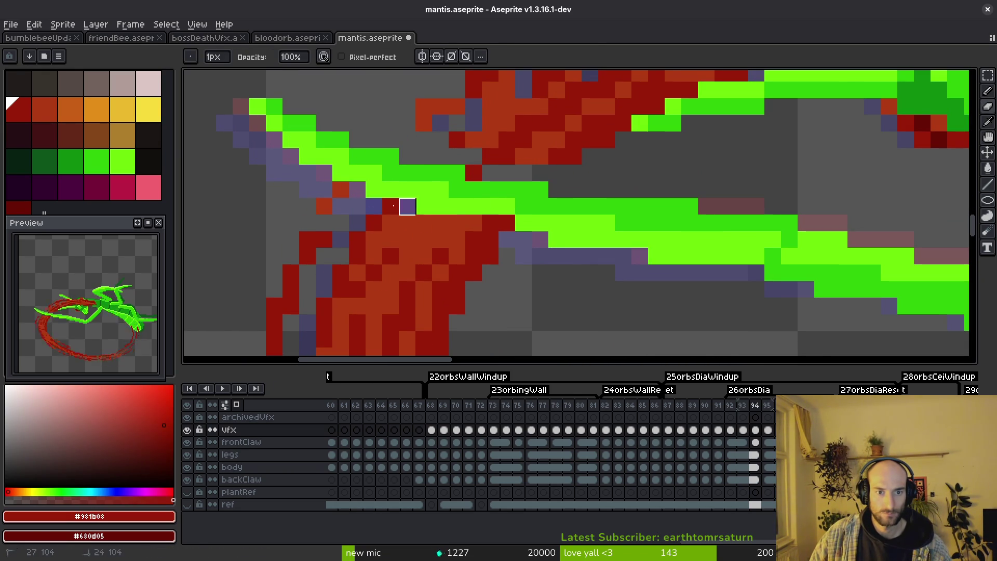
{"action": "left_click", "coordinate": [441, 224], "text": "alt"}
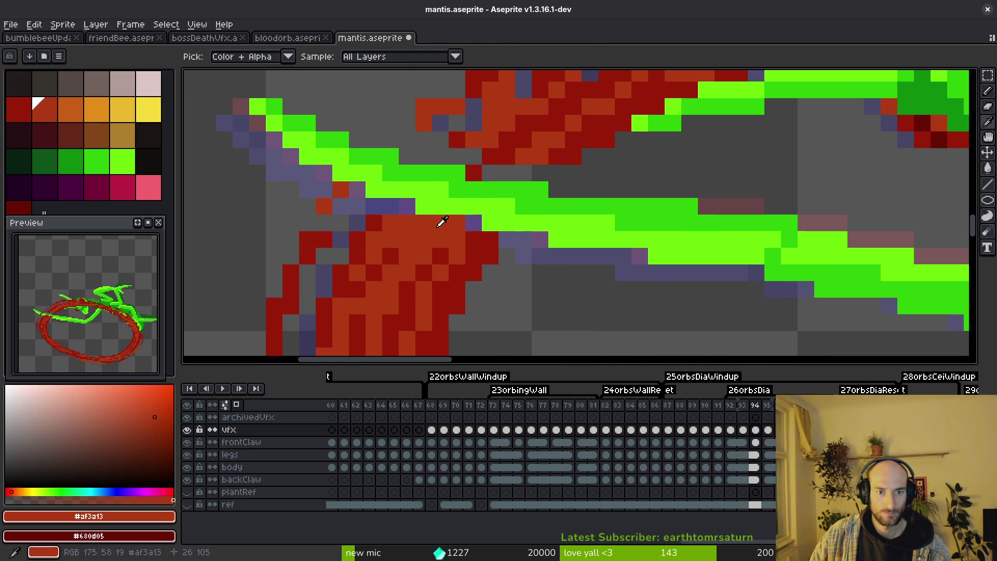
{"action": "left_click", "coordinate": [403, 222], "text": "alt"}
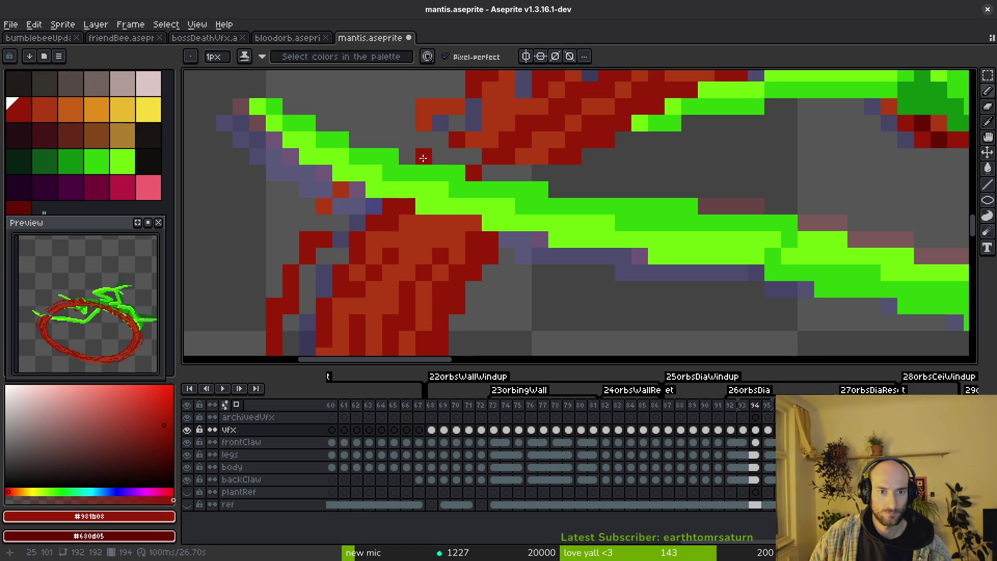
{"action": "scroll", "coordinate": [389, 165], "scroll_direction": "up", "scroll_amount": 3}
Step: Draw dark red pixels along the swirl edge, undoing stray strokes, and darken one orange pixel
{"action": "key", "text": "e"}
{"action": "key", "text": "b"}
{"action": "left_click", "coordinate": [368, 192]}
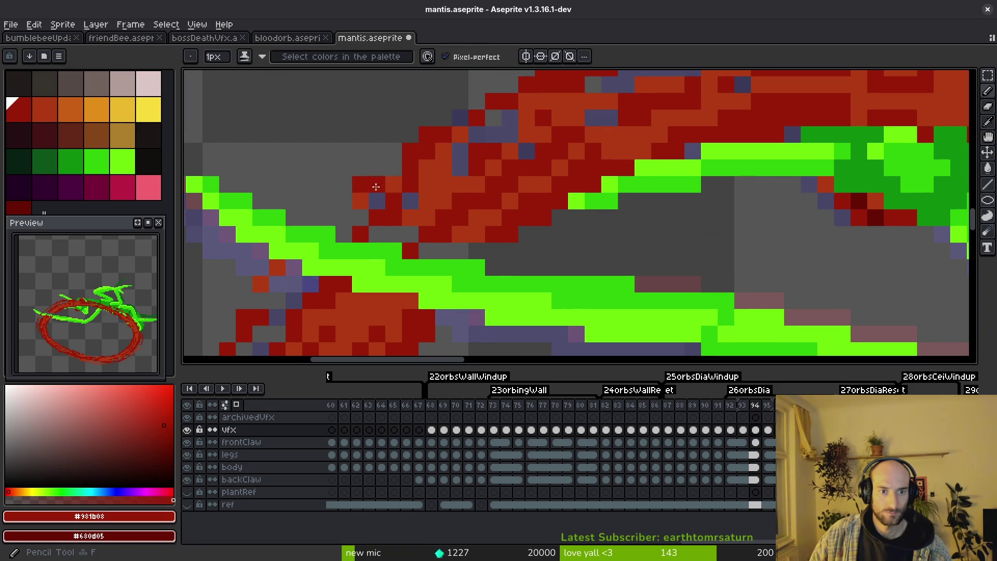
{"action": "key", "text": "ctrl+z"}
{"action": "key", "text": "ctrl+z"}
{"action": "left_click_drag", "start_coordinate": [376, 233], "coordinate": [429, 247]}
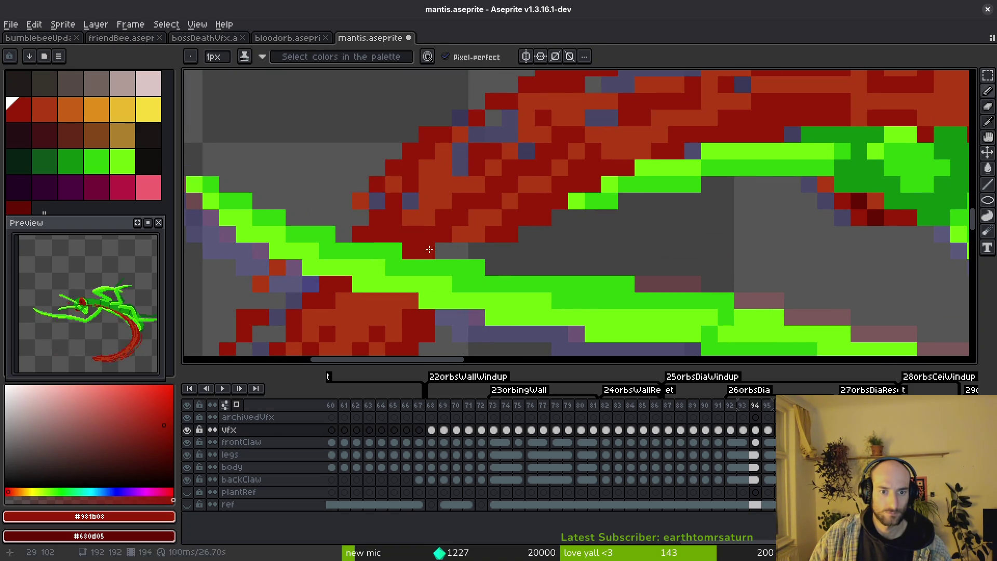
{"action": "left_click", "coordinate": [471, 224], "text": "alt"}
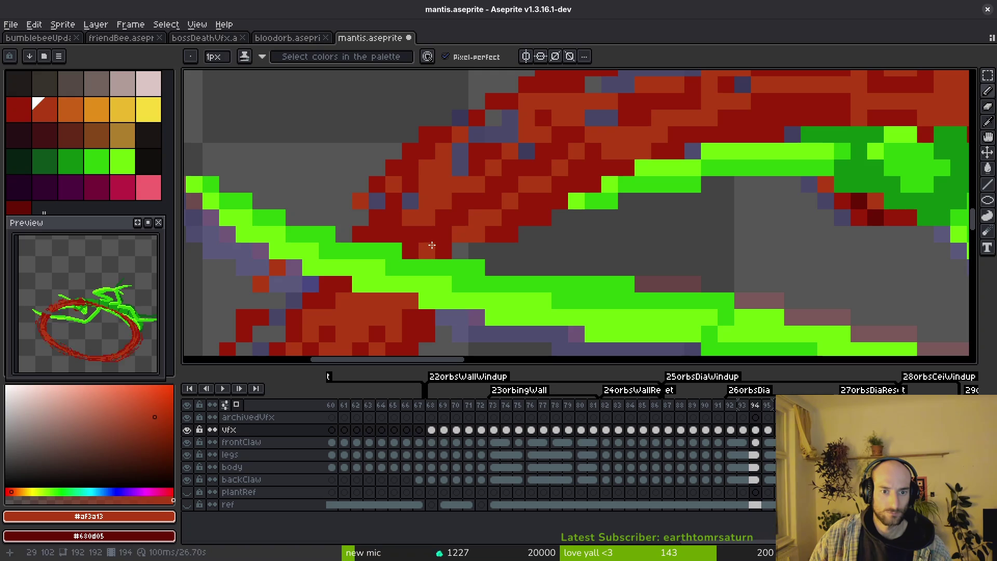
{"action": "key", "text": "ctrl+z"}
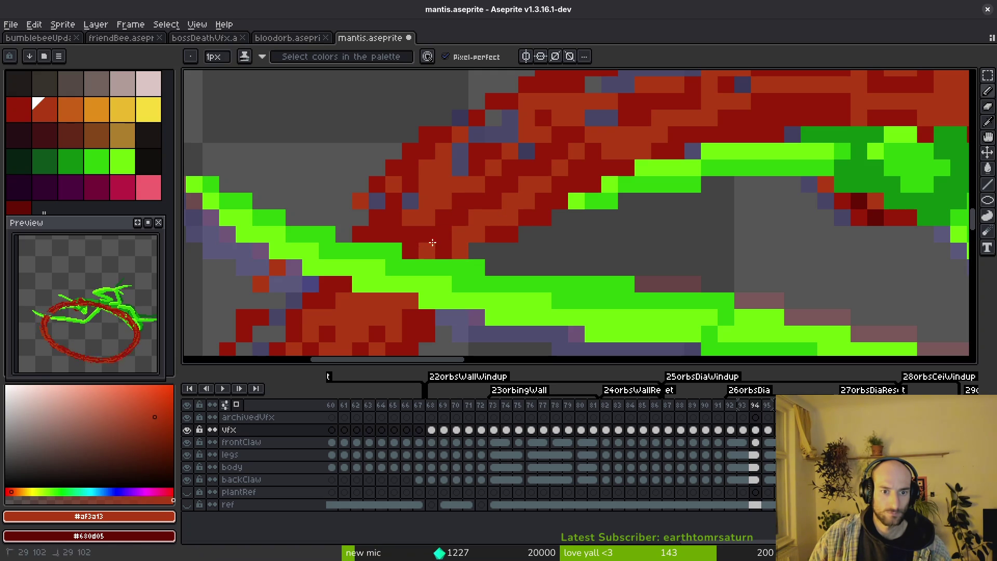
{"action": "scroll", "coordinate": [477, 223], "scroll_direction": "down", "scroll_amount": 1}
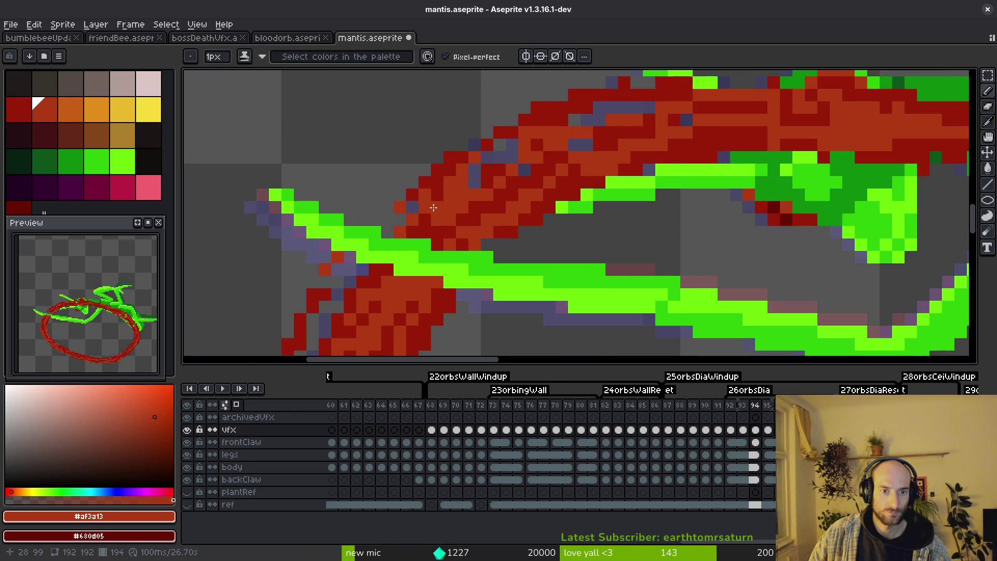
{"action": "scroll", "coordinate": [433, 207], "scroll_direction": "down", "scroll_amount": 1}
{"action": "scroll", "coordinate": [419, 252], "scroll_direction": "up", "scroll_amount": 3}
{"action": "scroll", "coordinate": [418, 251], "scroll_direction": "up", "scroll_amount": 1}
{"action": "right_click", "coordinate": [326, 211]}
Step: Move to another part of the swirl and sample its dark and lighter reds for further touch-ups
{"action": "left_click_drag", "start_coordinate": [542, 131], "coordinate": [449, 178]}
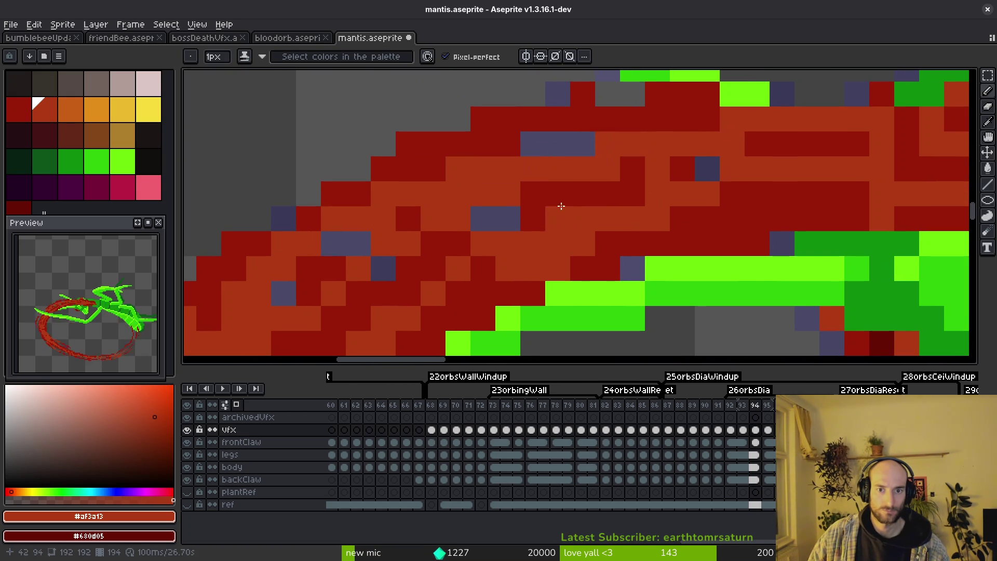
{"action": "scroll", "coordinate": [568, 207], "scroll_direction": "down", "scroll_amount": 2}
{"action": "scroll", "coordinate": [627, 207], "scroll_direction": "down", "scroll_amount": 1}
{"action": "scroll", "coordinate": [627, 207], "scroll_direction": "up", "scroll_amount": 1}
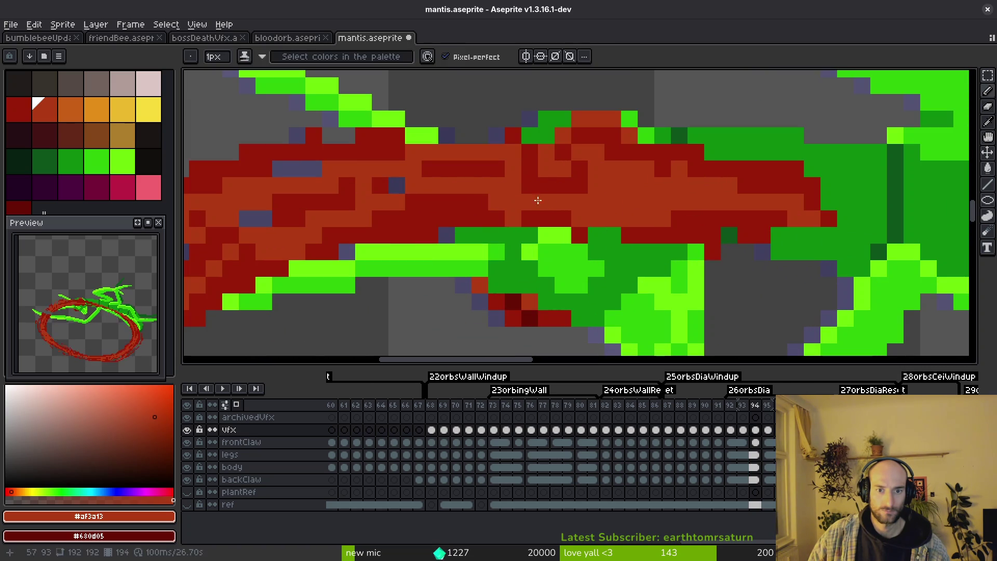
{"action": "left_click", "coordinate": [541, 210], "text": "alt"}
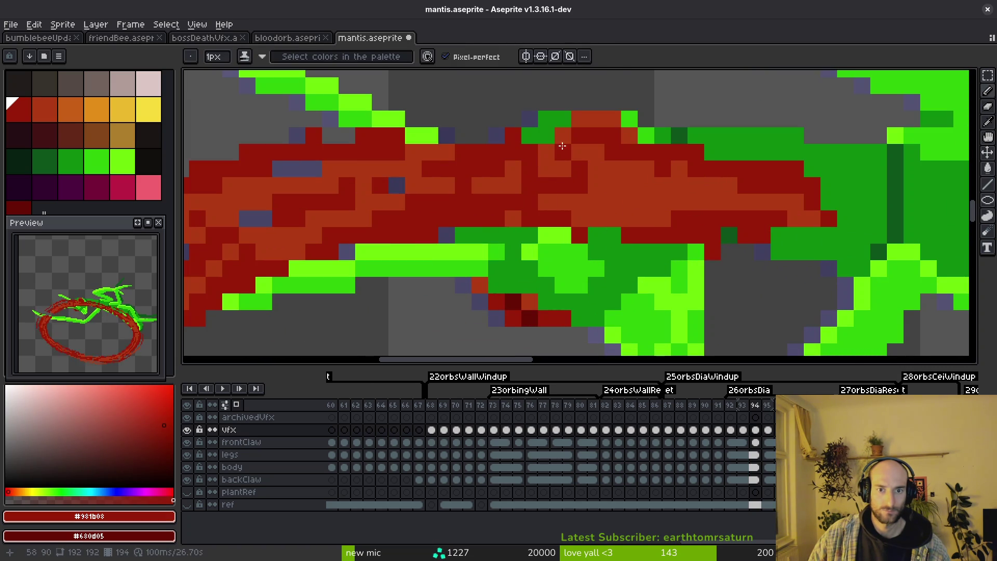
{"action": "key", "text": "e"}
{"action": "left_click", "coordinate": [600, 189], "text": "alt"}
{"action": "key", "text": "b"}
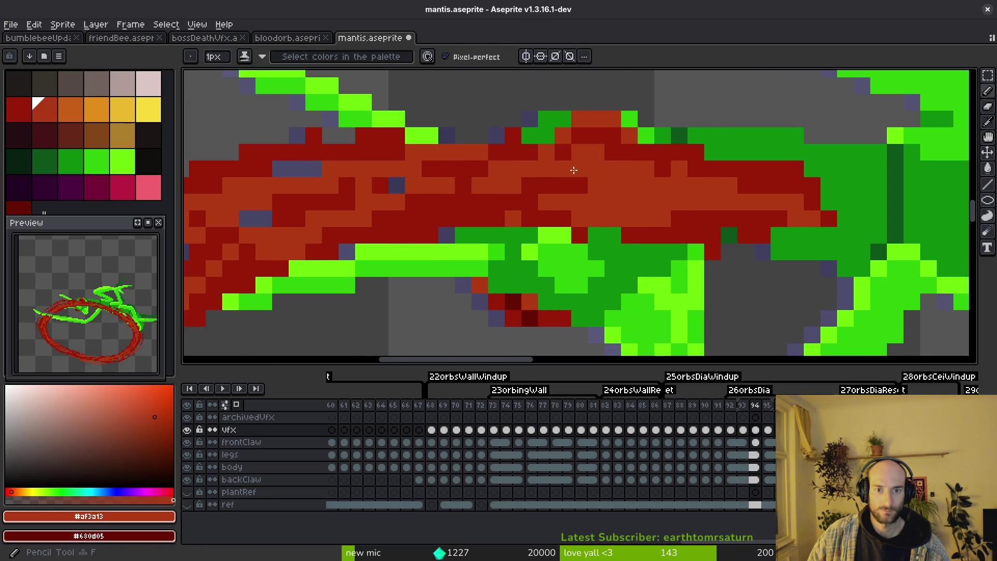
{"action": "left_click", "coordinate": [639, 159], "text": "alt"}
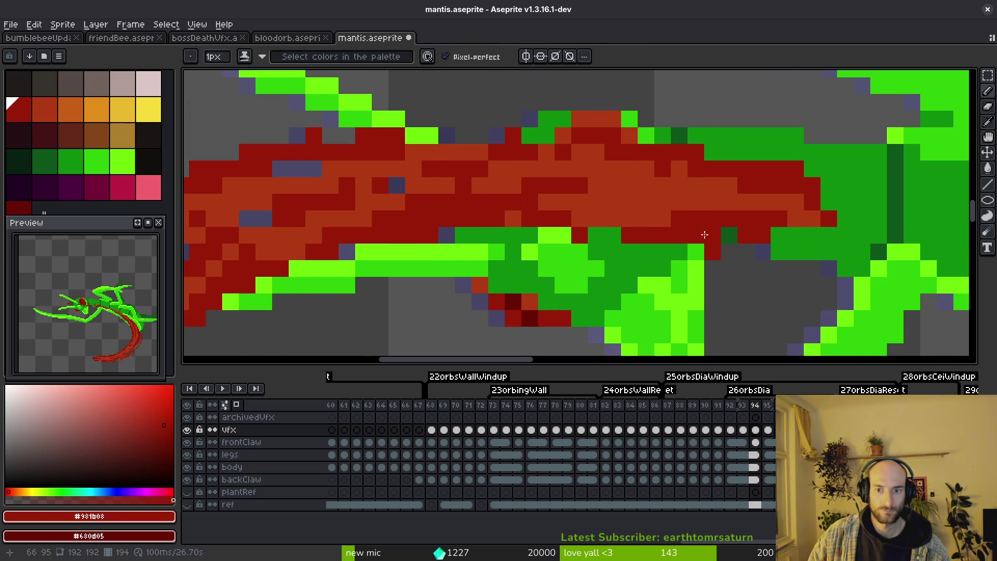
{"action": "scroll", "coordinate": [752, 227], "scroll_direction": "right", "scroll_amount": 2}
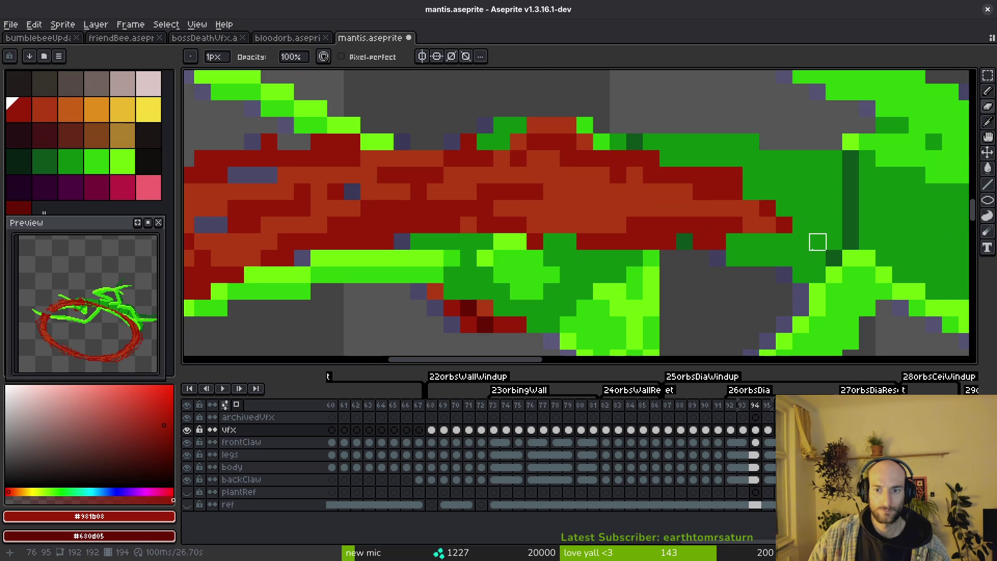
{"action": "scroll", "coordinate": [751, 191], "scroll_direction": "down", "scroll_amount": 3}
{"action": "scroll", "coordinate": [741, 258], "scroll_direction": "up", "scroll_amount": 2}
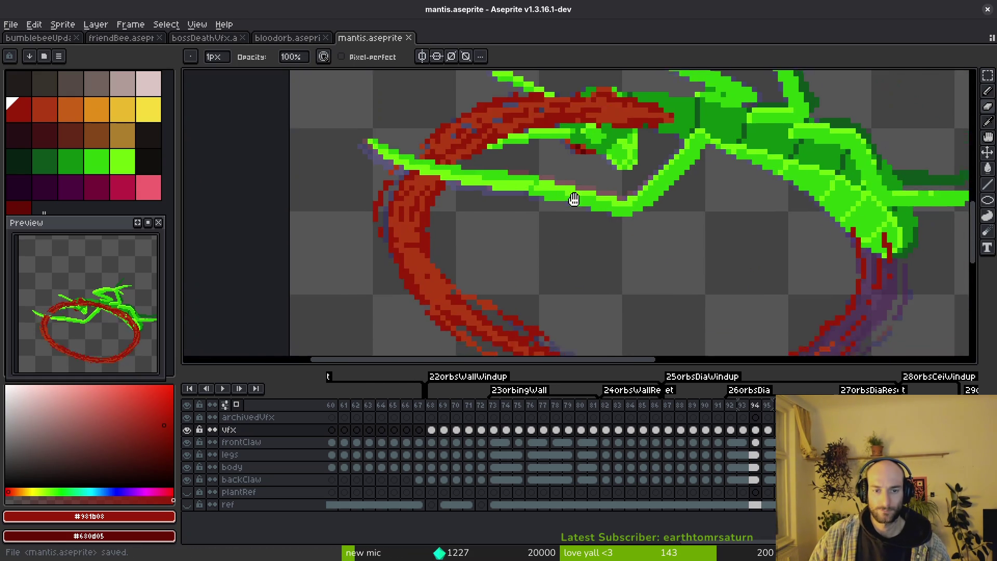
{"action": "scroll", "coordinate": [583, 227], "scroll_direction": "up", "scroll_amount": 1}
Step: Darken pixels down the red stroke with the sampled dark red shade
{"action": "key", "text": "b"}
{"action": "left_click", "coordinate": [466, 193], "text": "alt"}
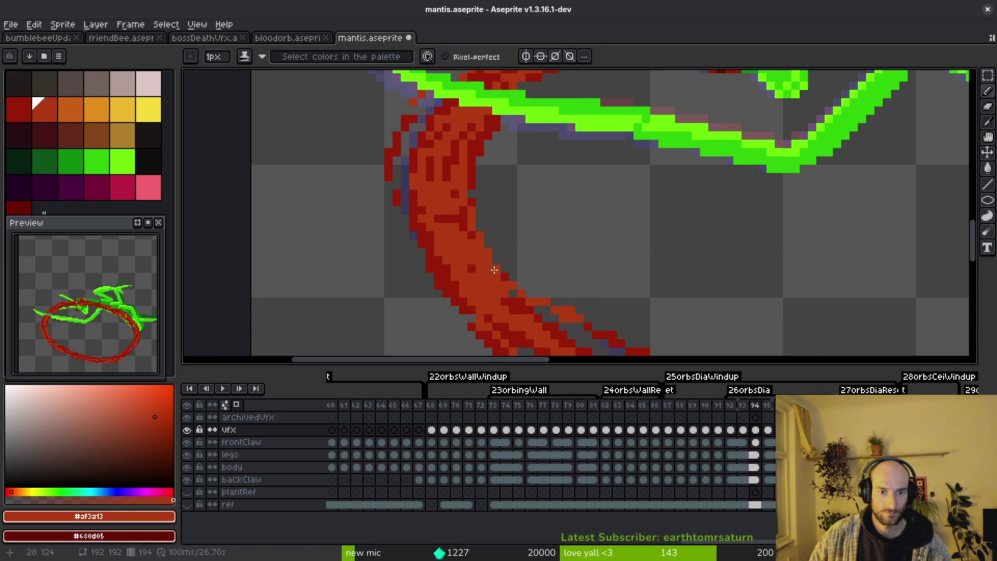
{"action": "left_click", "coordinate": [475, 166], "text": "alt"}
{"action": "mouse_move", "coordinate": [455, 178]}
{"action": "left_mouse_down"}
{"action": "mouse_move", "coordinate": [473, 257]}
{"action": "mouse_move", "coordinate": [527, 319]}
{"action": "left_mouse_up"}
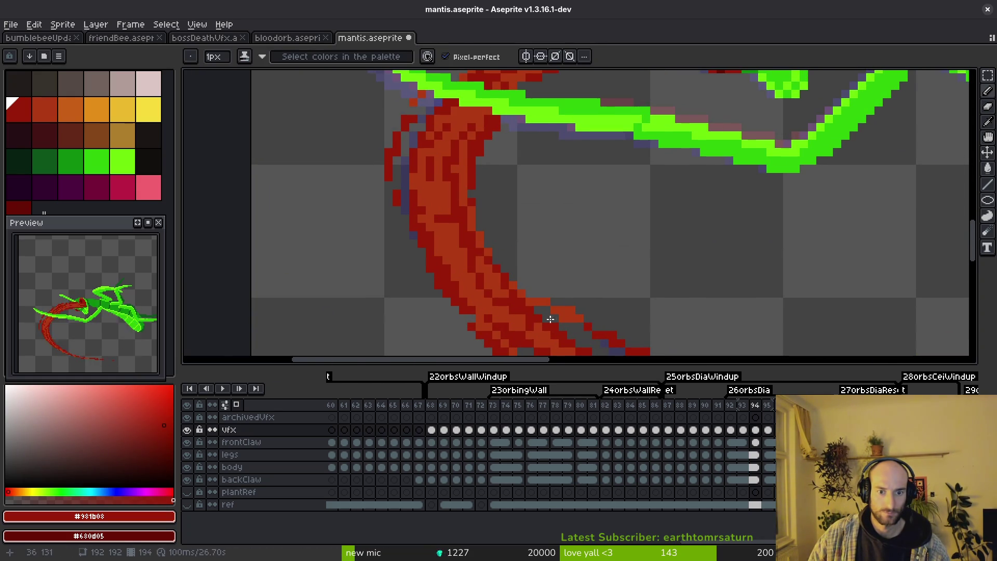
{"action": "left_click_drag", "start_coordinate": [483, 283], "coordinate": [412, 214]}
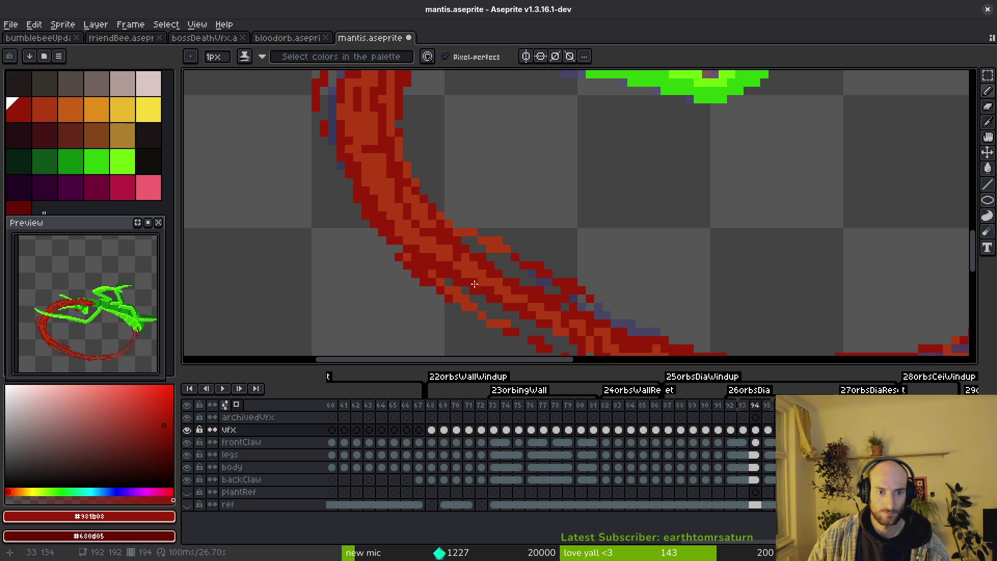
Step: Paint lighter red pixels along the lower curve of the ring
{"action": "left_click_drag", "start_coordinate": [446, 274], "coordinate": [483, 256]}
{"action": "scroll", "coordinate": [452, 263], "scroll_direction": "up", "scroll_amount": 1}
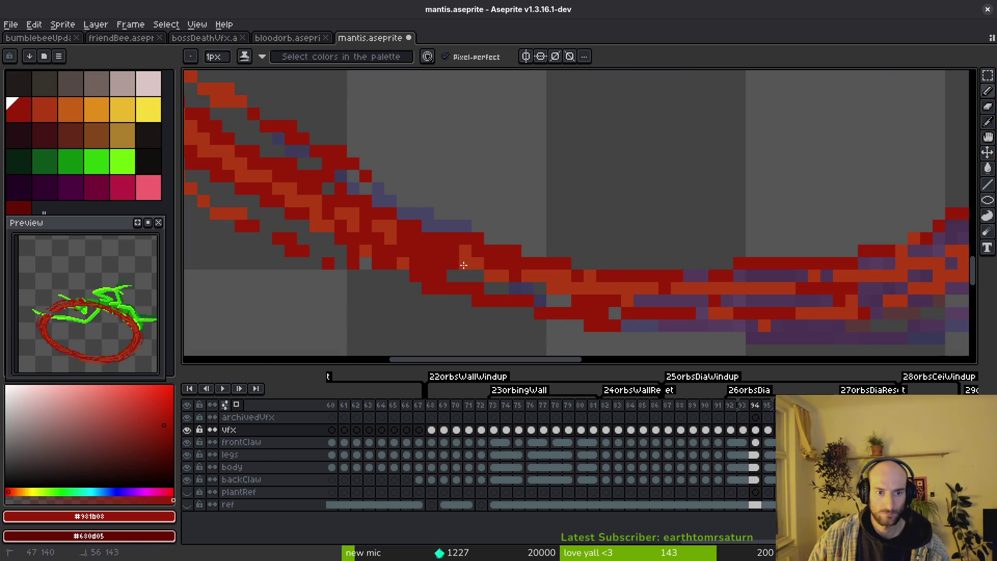
{"action": "left_click", "coordinate": [356, 223], "text": "alt"}
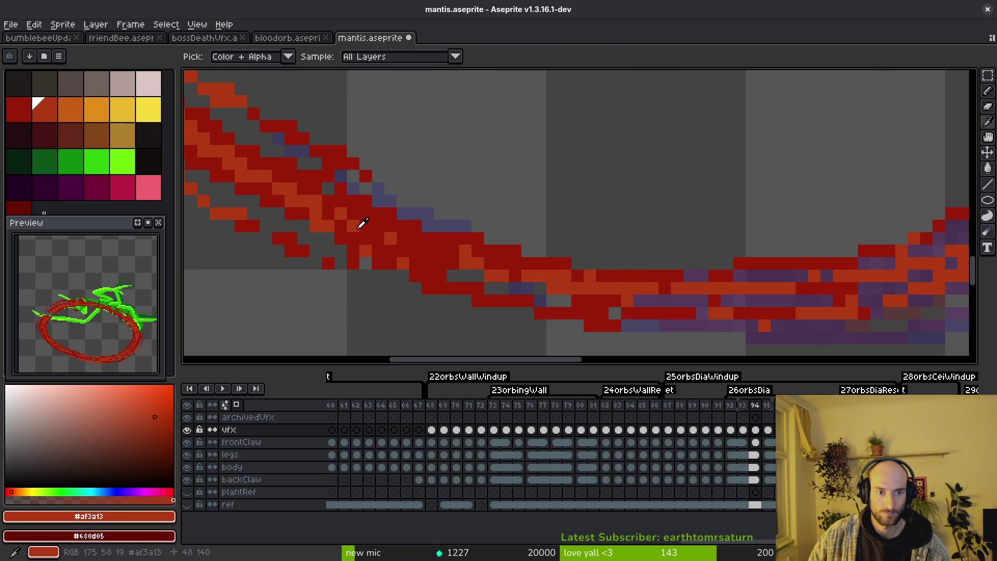
{"action": "left_click_drag", "start_coordinate": [360, 233], "coordinate": [472, 263]}
{"action": "scroll", "coordinate": [682, 299], "scroll_direction": "down", "scroll_amount": 1}
{"action": "scroll", "coordinate": [682, 298], "scroll_direction": "down", "scroll_amount": 1}
Step: Clear a small block of ring pixels and paint dark red pixels on the ring's right side
{"action": "key", "text": "m"}
{"action": "left_click_drag", "start_coordinate": [666, 273], "coordinate": [713, 330]}
{"action": "key", "text": "ctrl+d"}
{"action": "scroll", "coordinate": [711, 300], "scroll_direction": "up", "scroll_amount": 1}
{"action": "scroll", "coordinate": [600, 289], "scroll_direction": "up", "scroll_amount": 2}
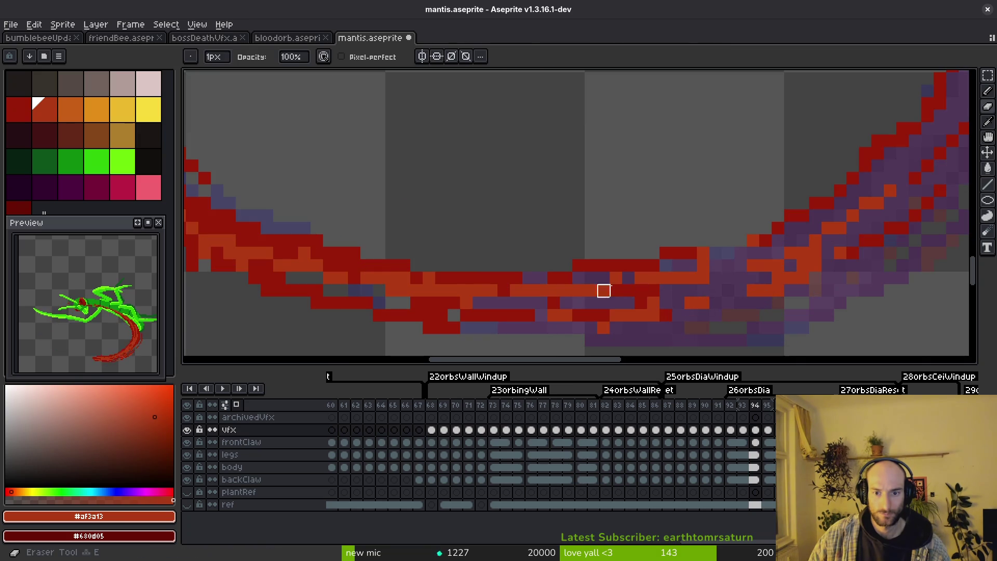
{"action": "left_click", "coordinate": [720, 253], "text": "alt"}
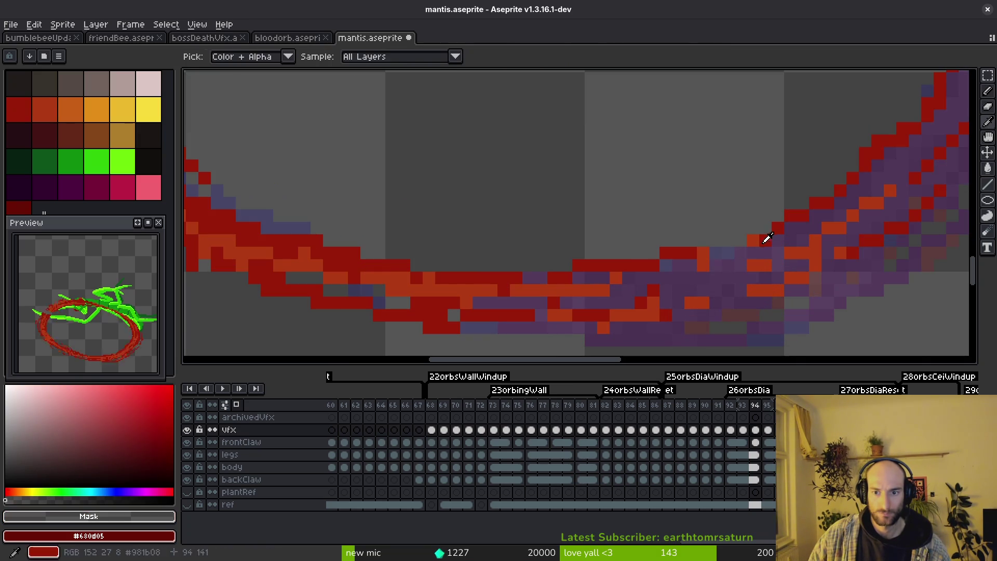
{"action": "left_click", "coordinate": [760, 239], "text": "alt"}
{"action": "left_click_drag", "start_coordinate": [744, 253], "coordinate": [724, 253]}
{"action": "scroll", "coordinate": [750, 268], "scroll_direction": "down", "scroll_amount": 2}
{"action": "scroll", "coordinate": [646, 280], "scroll_direction": "up", "scroll_amount": 2}
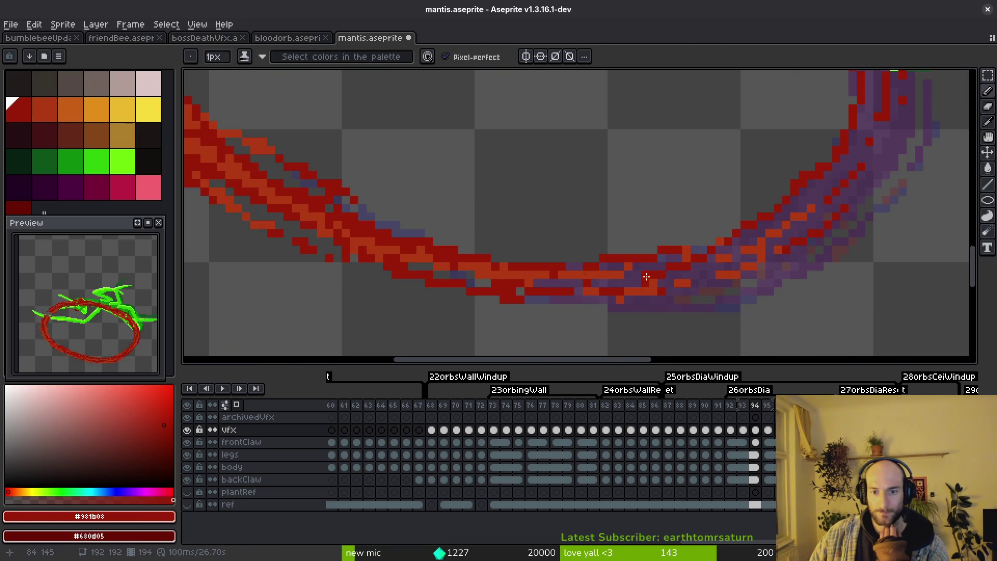
{"action": "scroll", "coordinate": [646, 284], "scroll_direction": "down", "scroll_amount": 3}
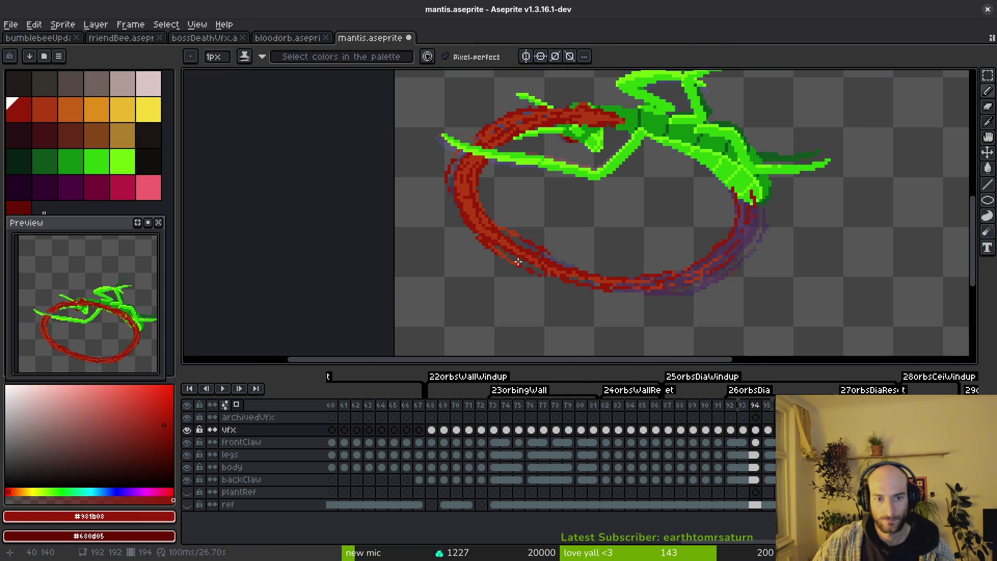
{"action": "scroll", "coordinate": [521, 263], "scroll_direction": "up", "scroll_amount": 3}
Step: Erase stray pixels where the swirl crosses the claw, sampling the lighter, dark and orange reds
{"action": "key", "text": "e"}
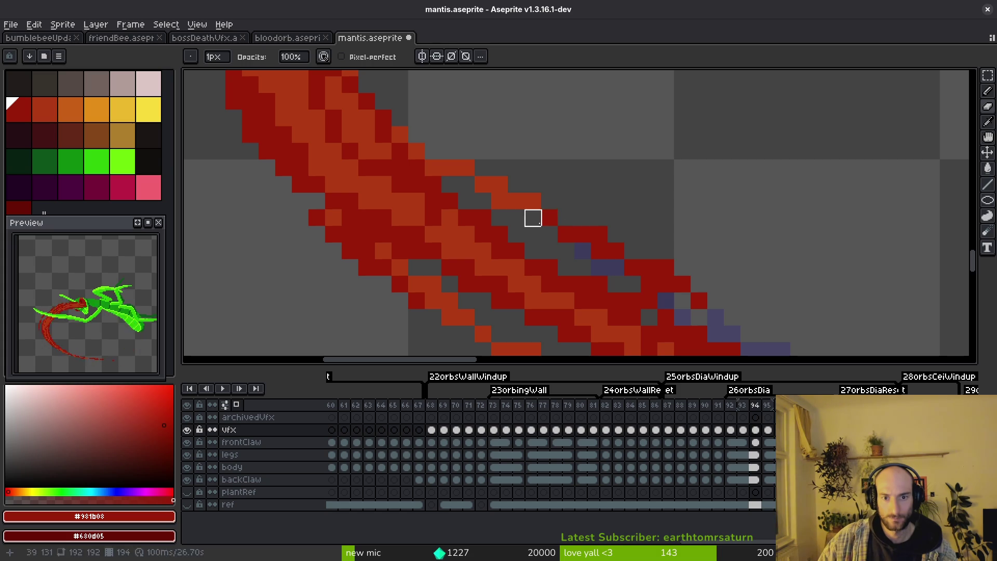
{"action": "left_click", "coordinate": [532, 204], "text": "alt"}
{"action": "left_click", "coordinate": [548, 214], "text": "alt"}
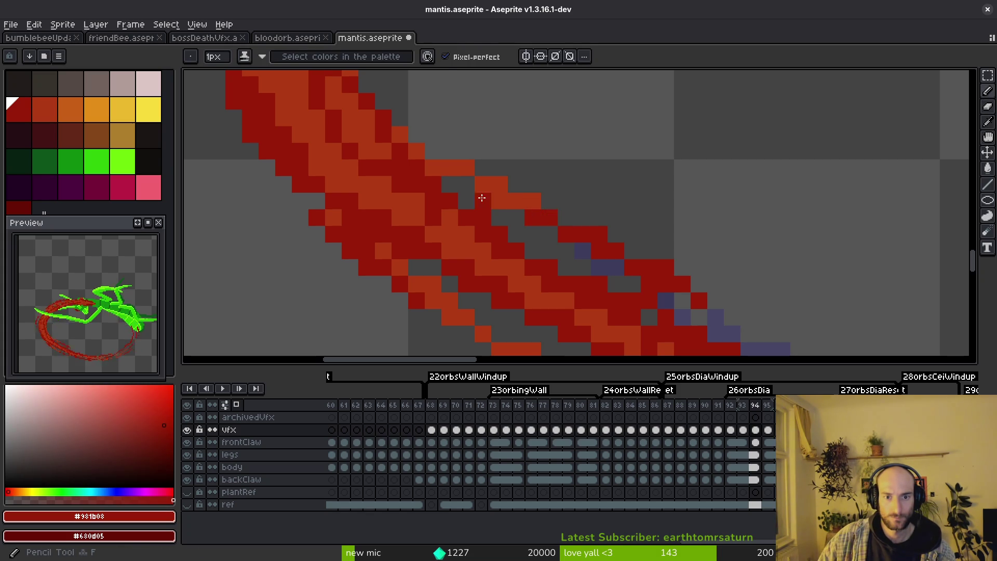
{"action": "scroll", "coordinate": [487, 211], "scroll_direction": "down", "scroll_amount": 2}
{"action": "scroll", "coordinate": [486, 211], "scroll_direction": "up", "scroll_amount": 2}
{"action": "scroll", "coordinate": [475, 226], "scroll_direction": "up", "scroll_amount": 1}
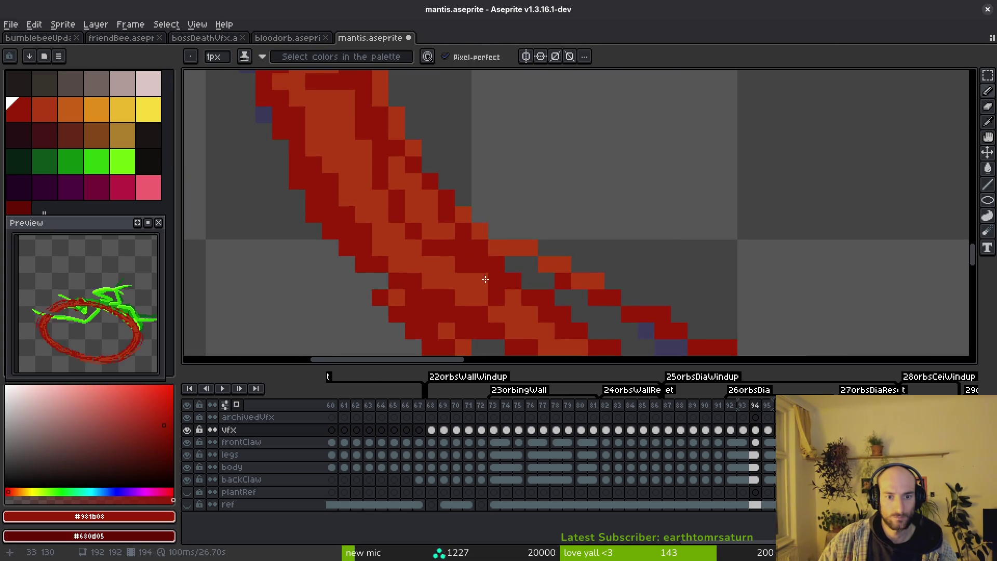
{"action": "scroll", "coordinate": [489, 278], "scroll_direction": "down", "scroll_amount": 3}
{"action": "scroll", "coordinate": [498, 273], "scroll_direction": "down", "scroll_amount": 1}
{"action": "scroll", "coordinate": [497, 272], "scroll_direction": "up", "scroll_amount": 3}
{"action": "left_click", "coordinate": [467, 239], "text": "alt"}
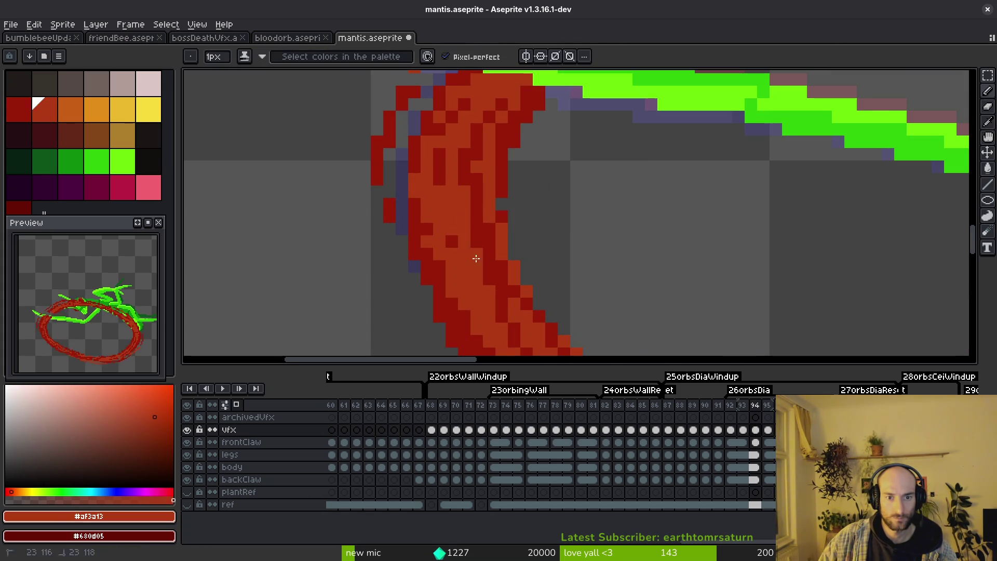
{"action": "scroll", "coordinate": [494, 277], "scroll_direction": "down", "scroll_amount": 3}
{"action": "scroll", "coordinate": [482, 269], "scroll_direction": "up", "scroll_amount": 3}
{"action": "left_click", "coordinate": [474, 259], "text": "alt"}
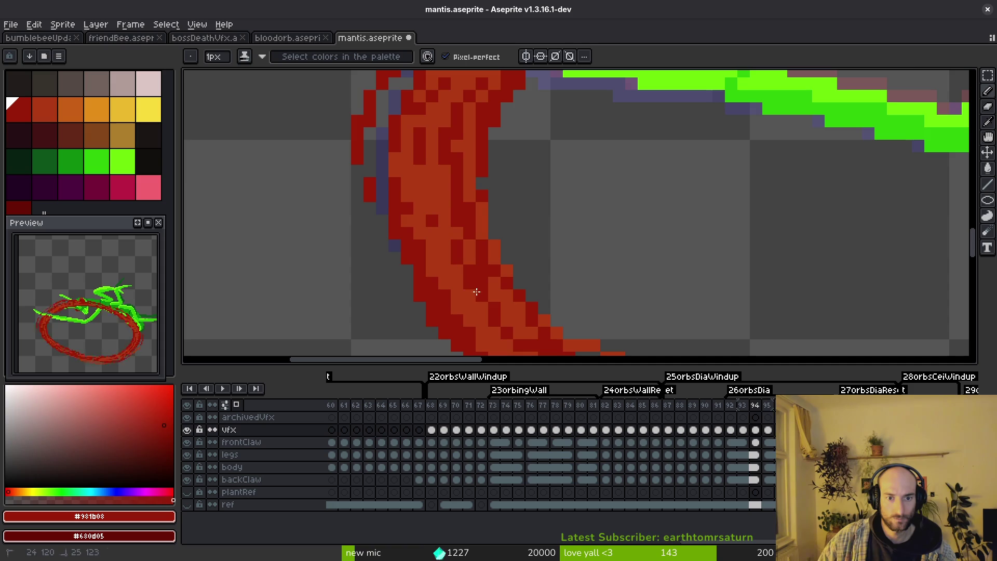
{"action": "scroll", "coordinate": [488, 283], "scroll_direction": "down", "scroll_amount": 3}
{"action": "scroll", "coordinate": [475, 275], "scroll_direction": "up", "scroll_amount": 2}
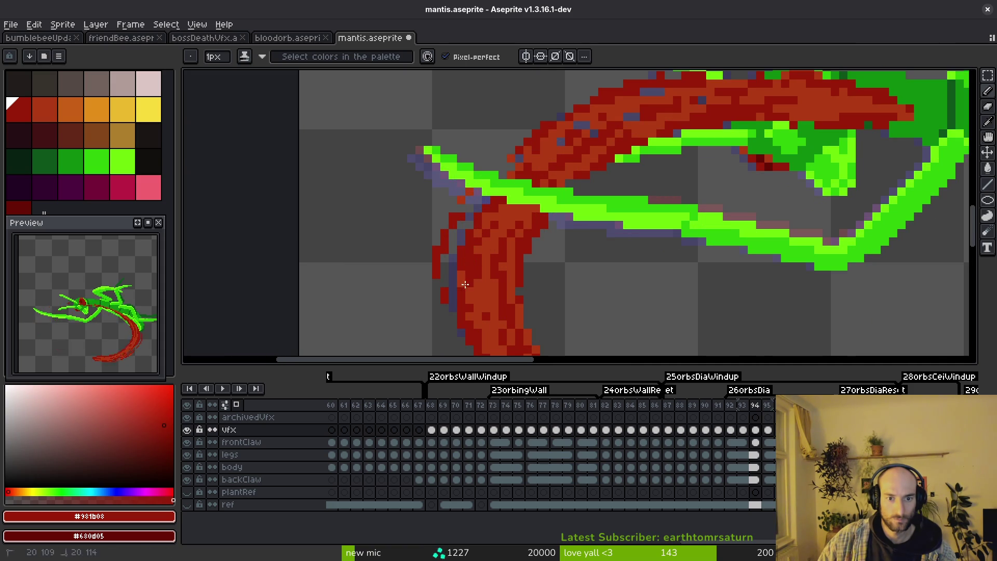
{"action": "left_click", "coordinate": [468, 269], "text": "alt"}
{"action": "scroll", "coordinate": [469, 263], "scroll_direction": "up", "scroll_amount": 2}
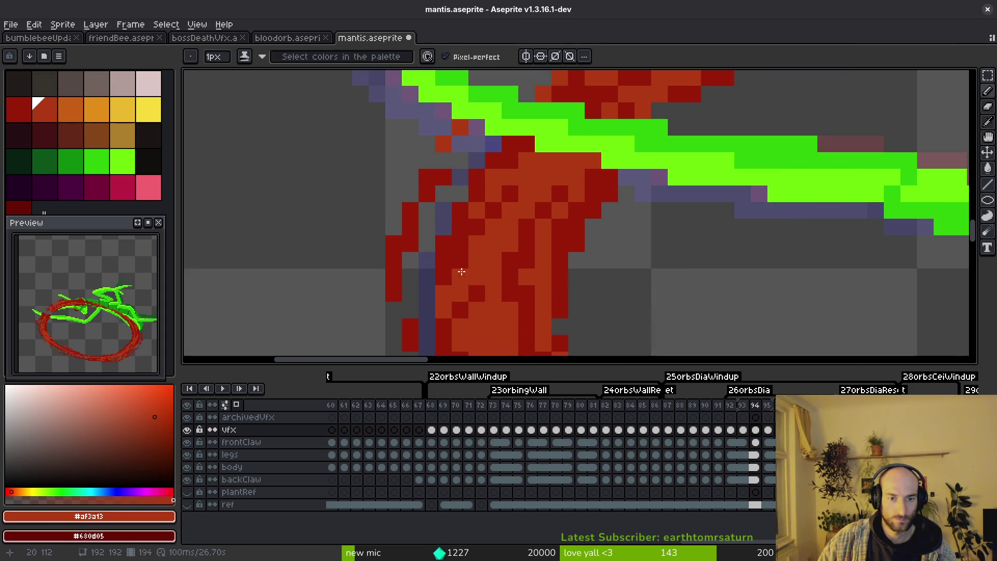
{"action": "scroll", "coordinate": [463, 276], "scroll_direction": "down", "scroll_amount": 3}
{"action": "scroll", "coordinate": [487, 305], "scroll_direction": "up", "scroll_amount": 4}
{"action": "scroll", "coordinate": [507, 296], "scroll_direction": "down", "scroll_amount": 3}
{"action": "scroll", "coordinate": [479, 288], "scroll_direction": "up", "scroll_amount": 2}
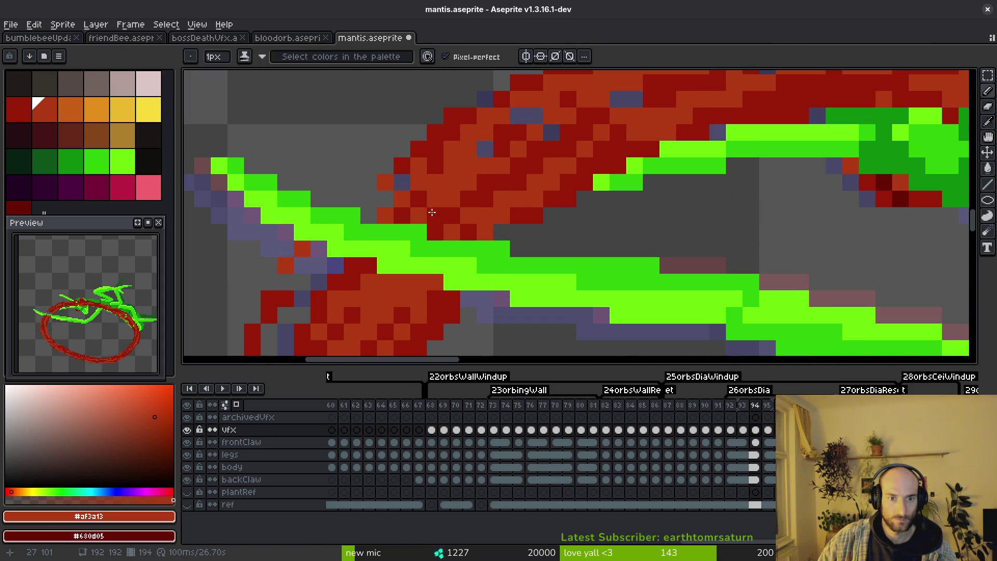
{"action": "scroll", "coordinate": [419, 218], "scroll_direction": "down", "scroll_amount": 2}
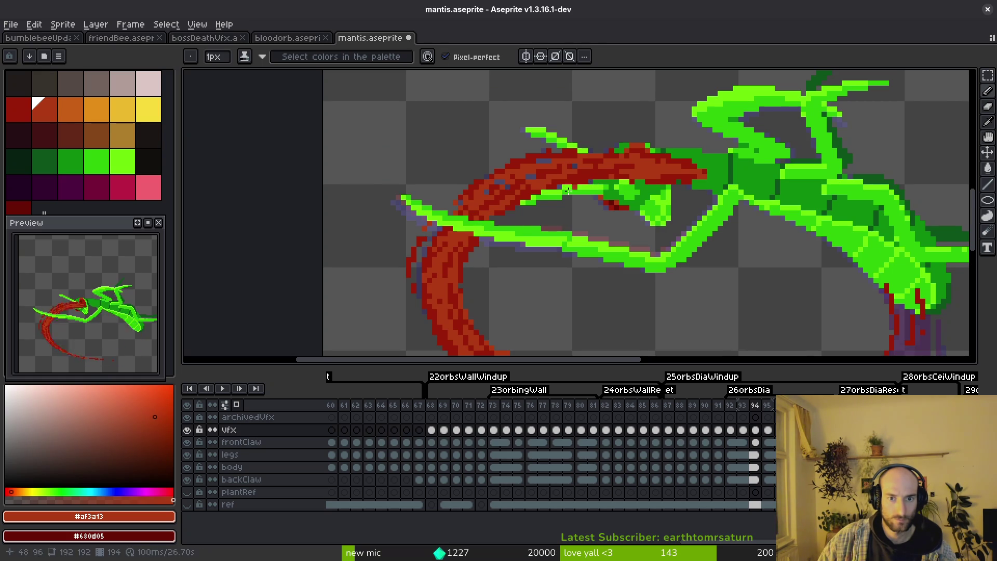
{"action": "scroll", "coordinate": [576, 188], "scroll_direction": "up", "scroll_amount": 3}
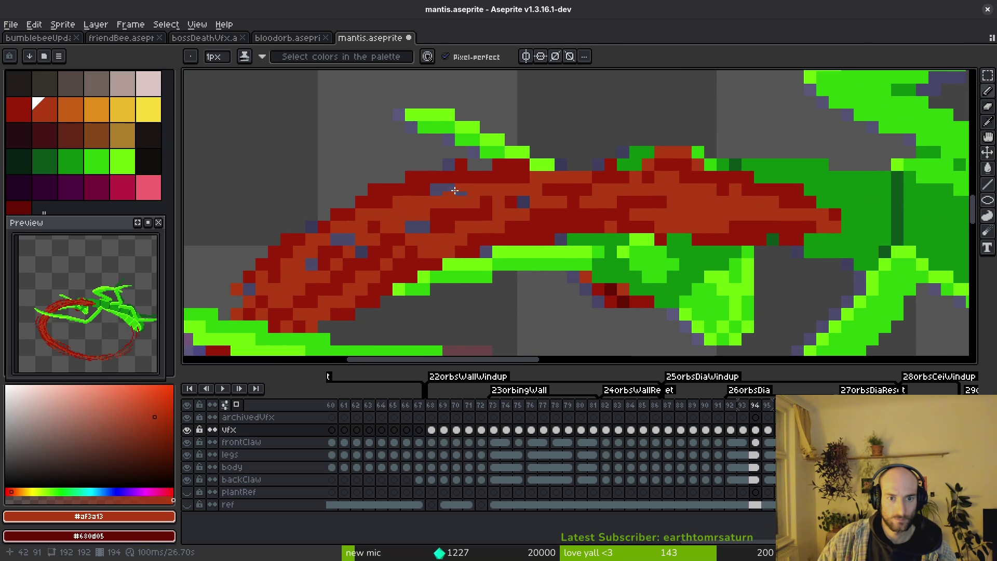
Step: Resample the dark red for a final touch-up and save mantis.aseprite
{"action": "left_click", "coordinate": [524, 201], "text": "alt"}
{"action": "left_click", "coordinate": [522, 201], "text": "alt"}
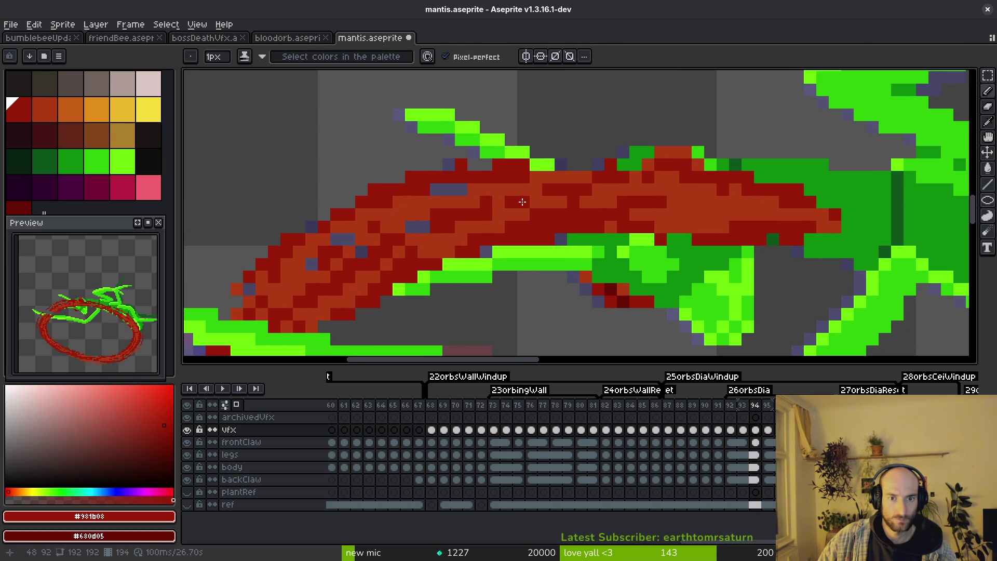
{"action": "scroll", "coordinate": [441, 252], "scroll_direction": "up", "scroll_amount": 1}
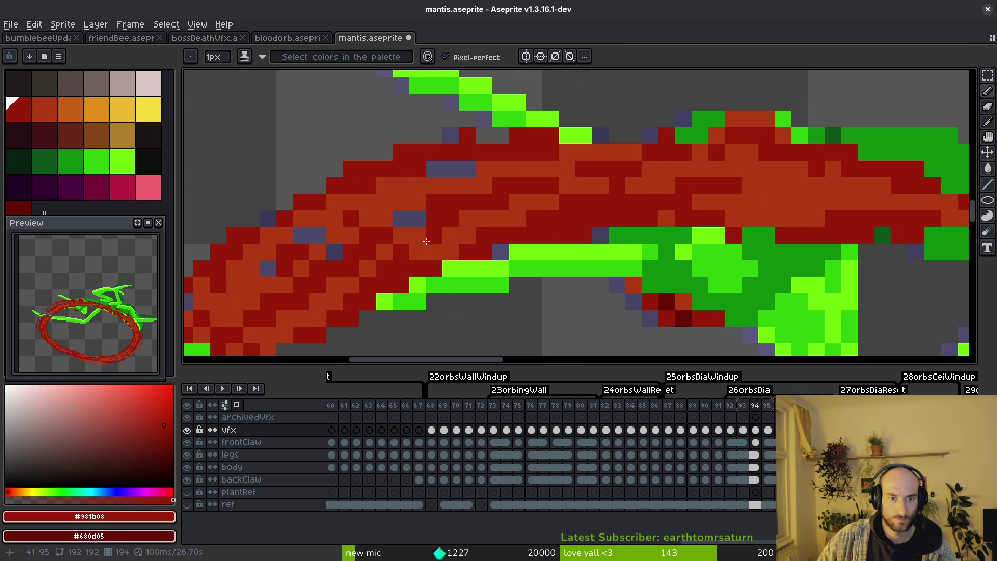
{"action": "scroll", "coordinate": [418, 242], "scroll_direction": "down", "scroll_amount": 3}
{"action": "key", "text": "ctrl+s"}
{"action": "scroll", "coordinate": [534, 294], "scroll_direction": "up", "scroll_amount": 1}
{"action": "scroll", "coordinate": [525, 192], "scroll_direction": "up", "scroll_amount": 1}
{"action": "scroll", "coordinate": [617, 237], "scroll_direction": "up", "scroll_amount": 2}
{"action": "scroll", "coordinate": [733, 234], "scroll_direction": "down", "scroll_amount": 2}
{"action": "scroll", "coordinate": [735, 273], "scroll_direction": "down", "scroll_amount": 1}
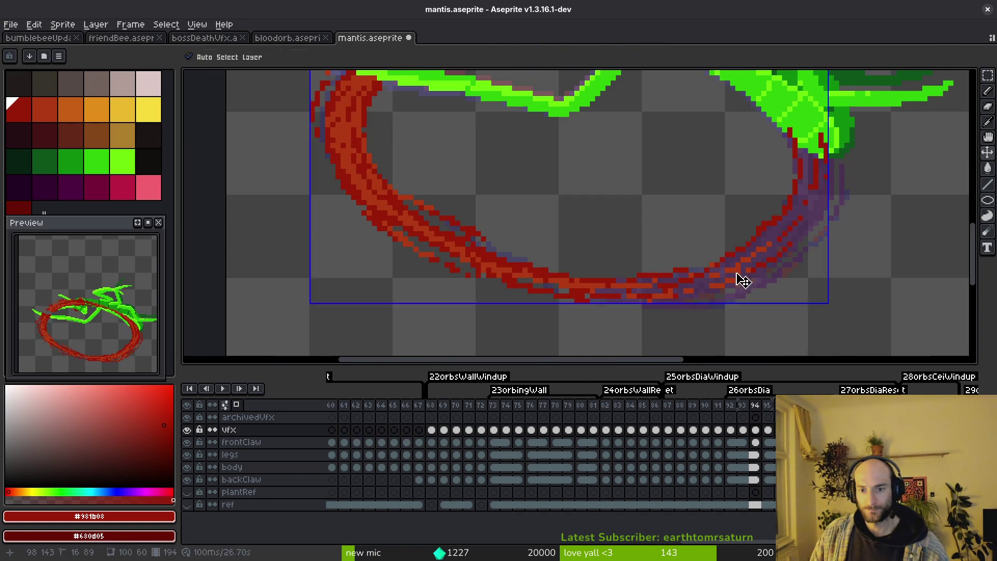
{"action": "scroll", "coordinate": [734, 279], "scroll_direction": "up", "scroll_amount": 2}
Step: Save mantis.aseprite and flip between adjacent frames to check the red ring
{"action": "key", "text": "ctrl+s"}
{"action": "scroll", "coordinate": [734, 268], "scroll_direction": "down", "scroll_amount": 1}
{"action": "scroll", "coordinate": [758, 273], "scroll_direction": "down", "scroll_amount": 1}
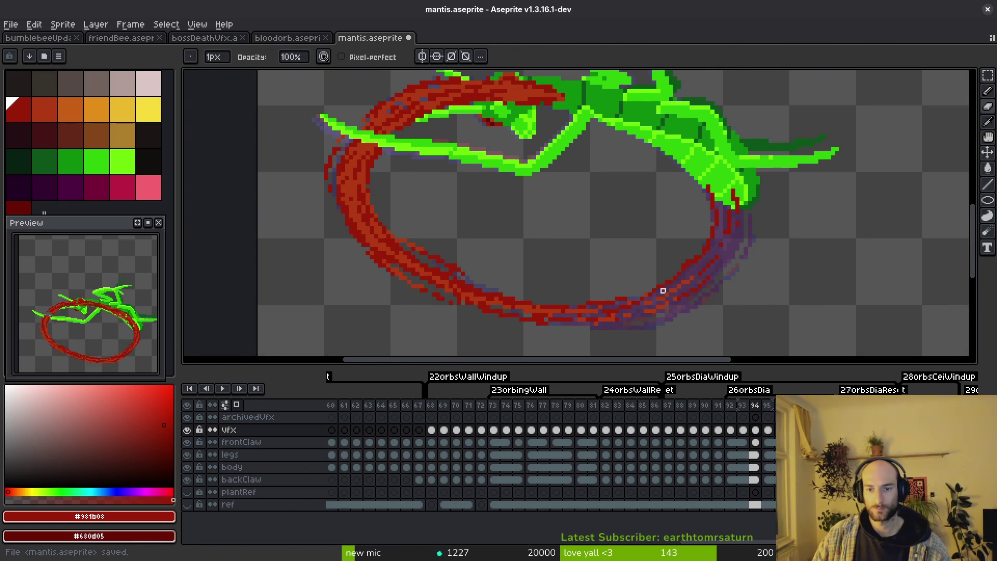
{"action": "scroll", "coordinate": [729, 249], "scroll_direction": "up", "scroll_amount": 1}
{"action": "scroll", "coordinate": [742, 239], "scroll_direction": "down", "scroll_amount": 1}
{"action": "scroll", "coordinate": [716, 262], "scroll_direction": "down", "scroll_amount": 1}
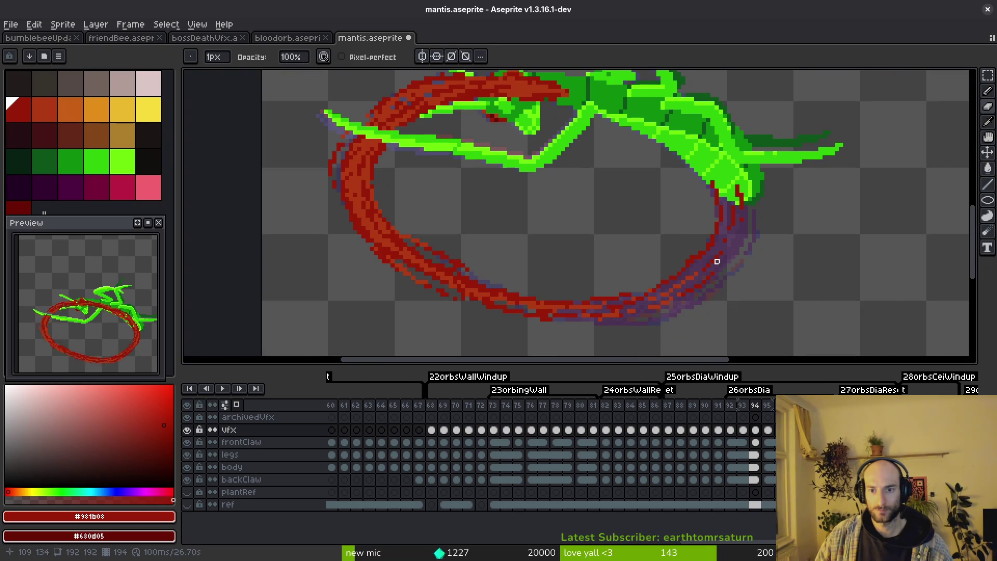
{"action": "scroll", "coordinate": [733, 216], "scroll_direction": "up", "scroll_amount": 1}
{"action": "scroll", "coordinate": [717, 249], "scroll_direction": "down", "scroll_amount": 1}
{"action": "scroll", "coordinate": [696, 258], "scroll_direction": "down", "scroll_amount": 1}
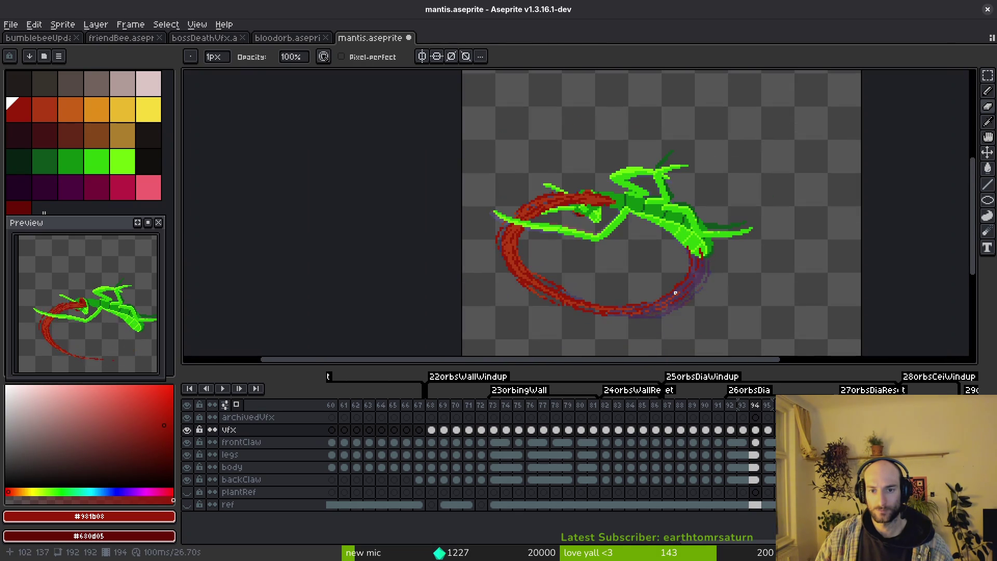
{"action": "key", "text": "i"}
{"action": "key", "text": "Left"}
{"action": "key", "text": "Right"}
Step: On frame 95, repaint the swirl's pinkish-grey upper-edge pixels in dark red
{"action": "key", "text": "Left"}
{"action": "key", "text": "Right"}
{"action": "scroll", "coordinate": [635, 257], "scroll_direction": "up", "scroll_amount": 1}
{"action": "scroll", "coordinate": [506, 226], "scroll_direction": "up", "scroll_amount": 1}
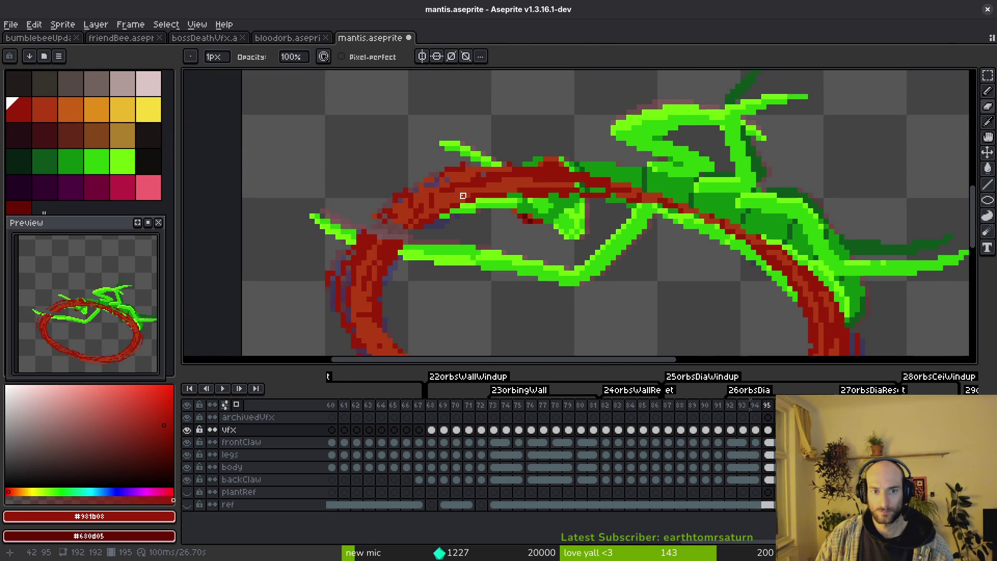
{"action": "scroll", "coordinate": [390, 198], "scroll_direction": "up", "scroll_amount": 1}
{"action": "left_click", "coordinate": [390, 197], "text": "alt"}
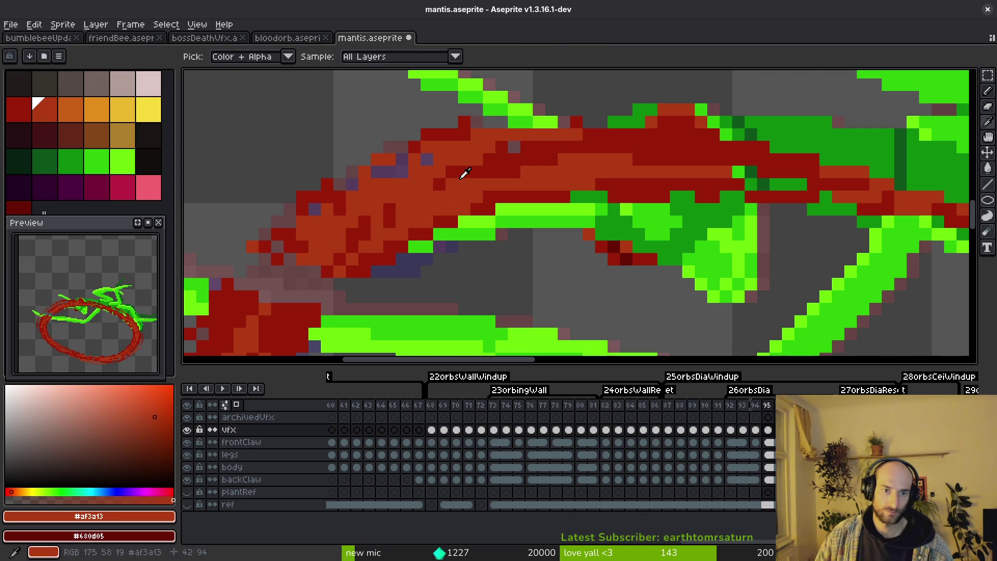
{"action": "left_click", "coordinate": [436, 178], "text": "alt"}
{"action": "left_click_drag", "start_coordinate": [411, 240], "coordinate": [566, 181]}
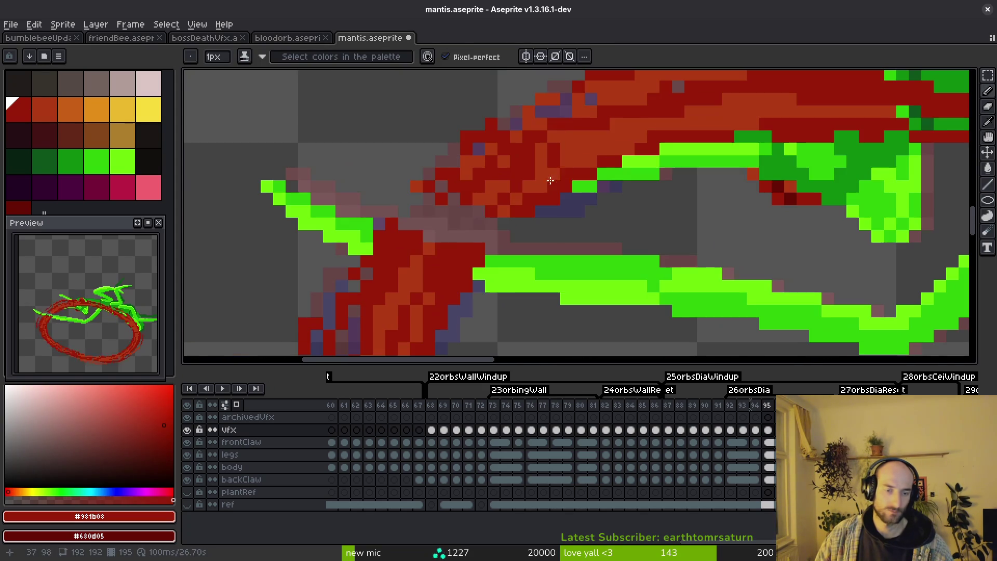
{"action": "mouse_move", "coordinate": [480, 189]}
{"action": "left_mouse_down"}
{"action": "mouse_move", "coordinate": [450, 214]}
{"action": "mouse_move", "coordinate": [451, 258]}
{"action": "left_mouse_up"}
Step: Rebalance the swirl's inner pixels between orange-red highlights and dark red
{"action": "left_click", "coordinate": [545, 166], "text": "alt"}
{"action": "left_click_drag", "start_coordinate": [509, 196], "coordinate": [470, 227]}
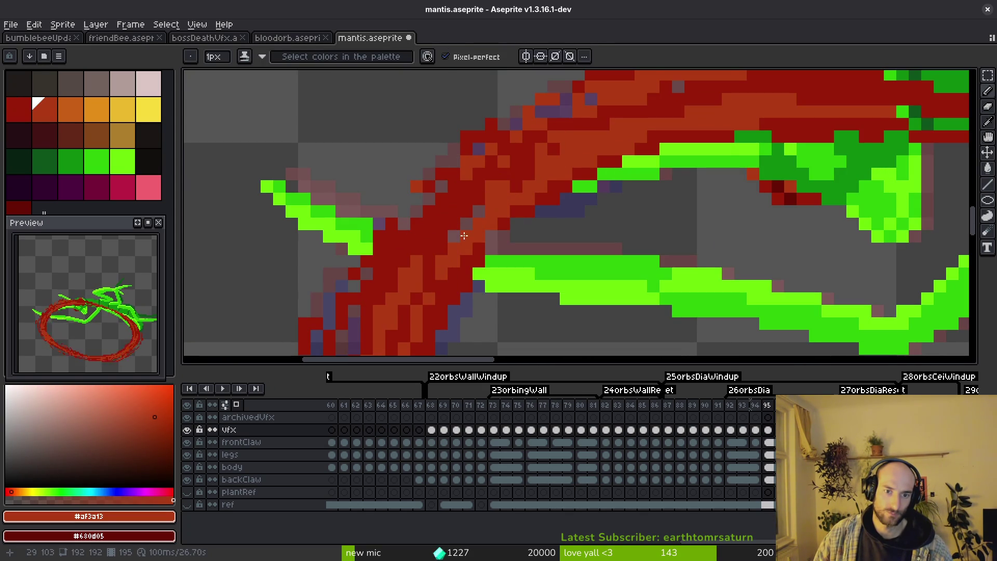
{"action": "left_click_drag", "start_coordinate": [465, 189], "coordinate": [407, 228]}
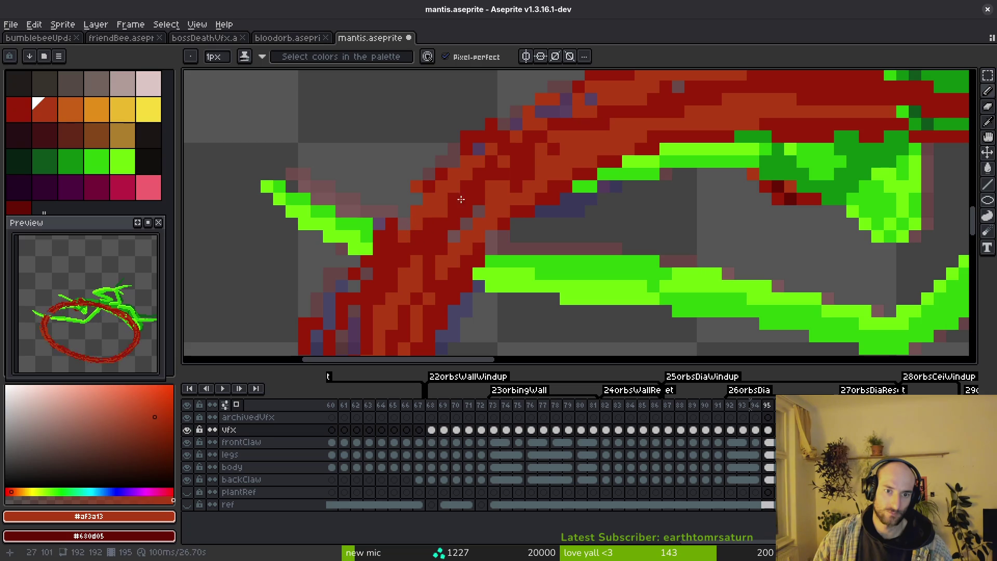
{"action": "left_click", "coordinate": [456, 218], "text": "alt"}
{"action": "left_click_drag", "start_coordinate": [506, 196], "coordinate": [464, 228]}
{"action": "left_click_drag", "start_coordinate": [492, 188], "coordinate": [490, 203]}
{"action": "left_click", "coordinate": [504, 184], "text": "alt"}
{"action": "scroll", "coordinate": [459, 222], "scroll_direction": "down", "scroll_amount": 2}
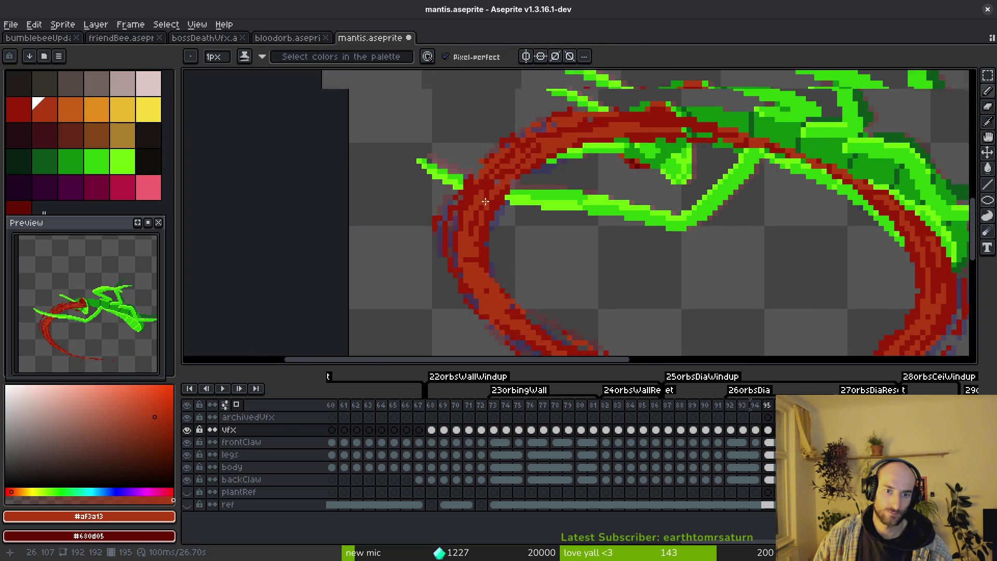
{"action": "scroll", "coordinate": [459, 222], "scroll_direction": "up", "scroll_amount": 1}
Step: Darken a few pixels along the lower swirl arc with the sampled dark red
{"action": "left_click_drag", "start_coordinate": [473, 269], "coordinate": [413, 153]}
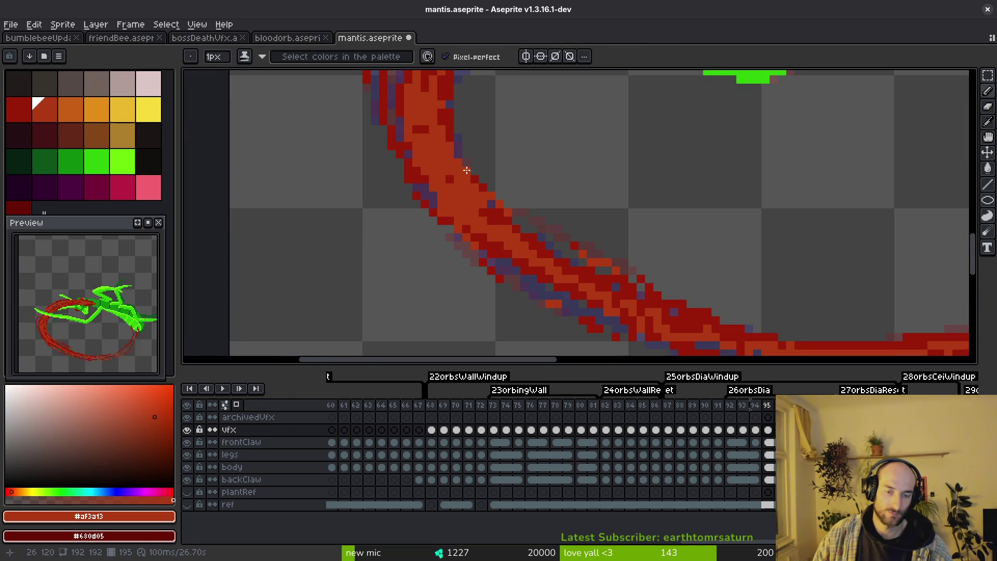
{"action": "left_click", "coordinate": [413, 153], "text": "alt"}
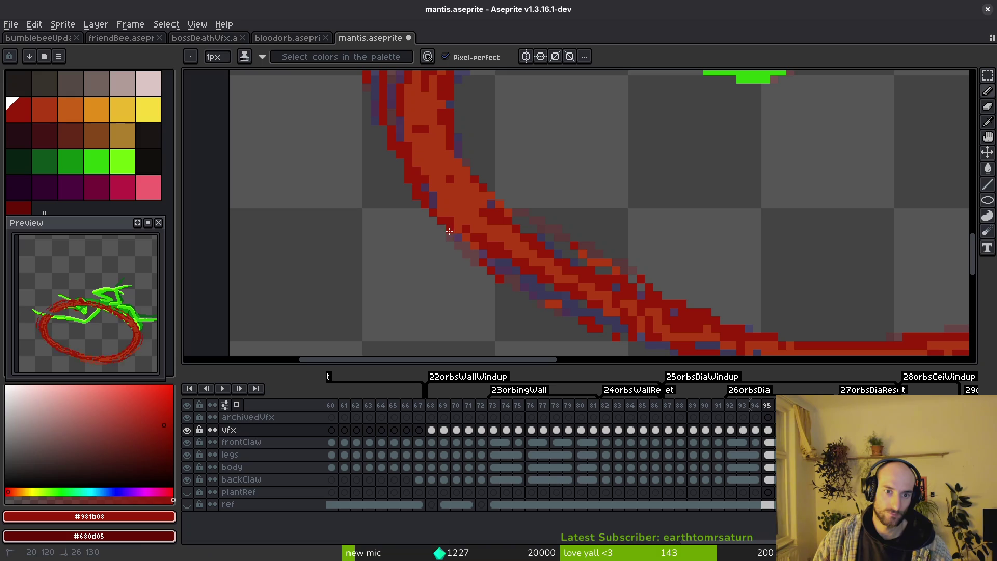
{"action": "mouse_move", "coordinate": [702, 360]}
{"action": "left_mouse_down"}
{"action": "mouse_move", "coordinate": [608, 295]}
{"action": "mouse_move", "coordinate": [527, 282]}
{"action": "mouse_move", "coordinate": [395, 294]}
{"action": "left_mouse_up"}
{"action": "left_click", "coordinate": [452, 257], "text": "alt"}
{"action": "left_click", "coordinate": [678, 265], "text": "alt"}
{"action": "left_click", "coordinate": [698, 252], "text": "alt"}
{"action": "mouse_move", "coordinate": [685, 266]}
{"action": "left_mouse_down"}
{"action": "mouse_move", "coordinate": [664, 282]}
{"action": "mouse_move", "coordinate": [556, 289]}
{"action": "left_mouse_up"}
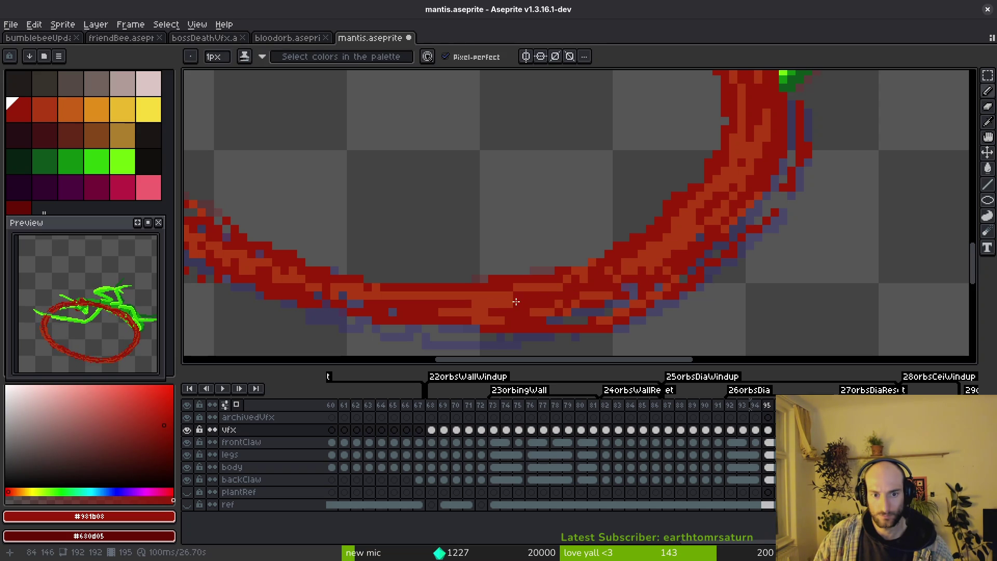
{"action": "scroll", "coordinate": [586, 293], "scroll_direction": "down", "scroll_amount": 3}
{"action": "scroll", "coordinate": [641, 275], "scroll_direction": "up", "scroll_amount": 2}
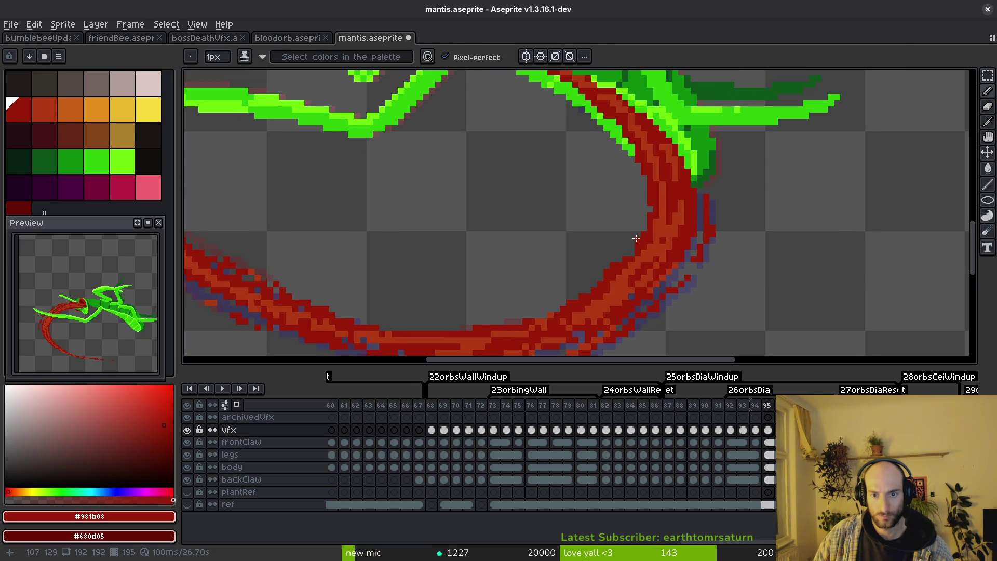
{"action": "key", "text": "e"}
{"action": "scroll", "coordinate": [668, 229], "scroll_direction": "down", "scroll_amount": 3}
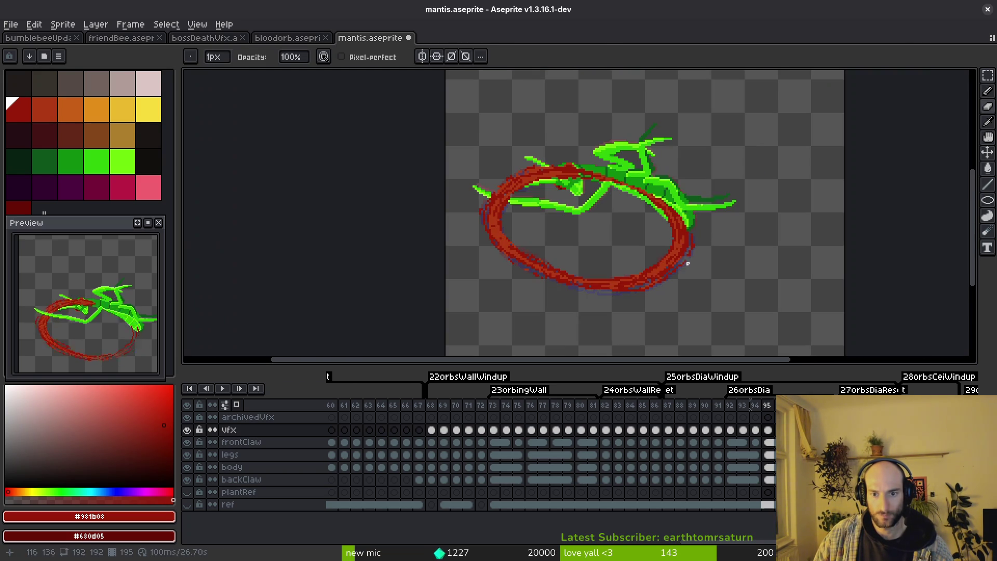
{"action": "scroll", "coordinate": [575, 234], "scroll_direction": "up", "scroll_amount": 3}
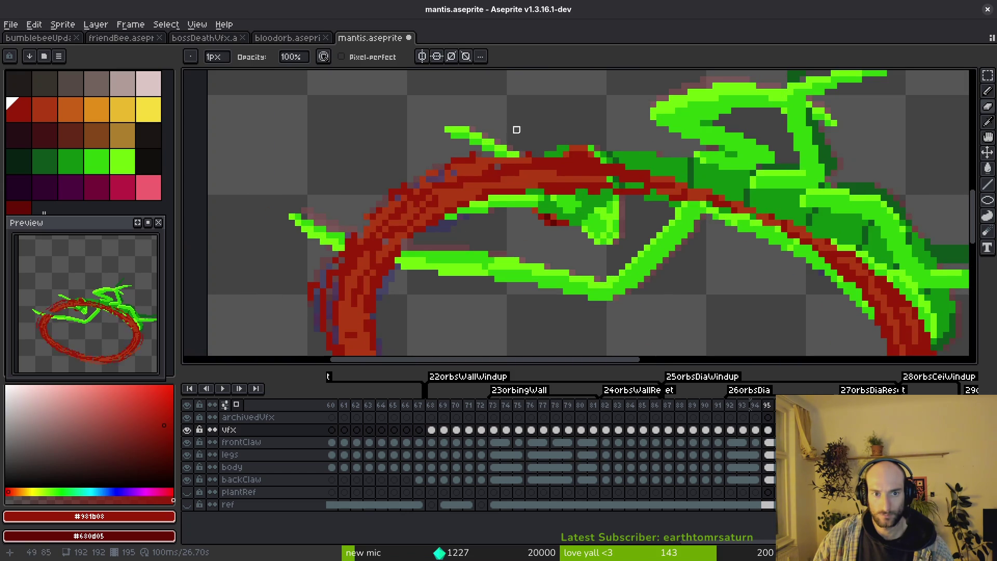
{"action": "scroll", "coordinate": [432, 165], "scroll_direction": "up", "scroll_amount": 1}
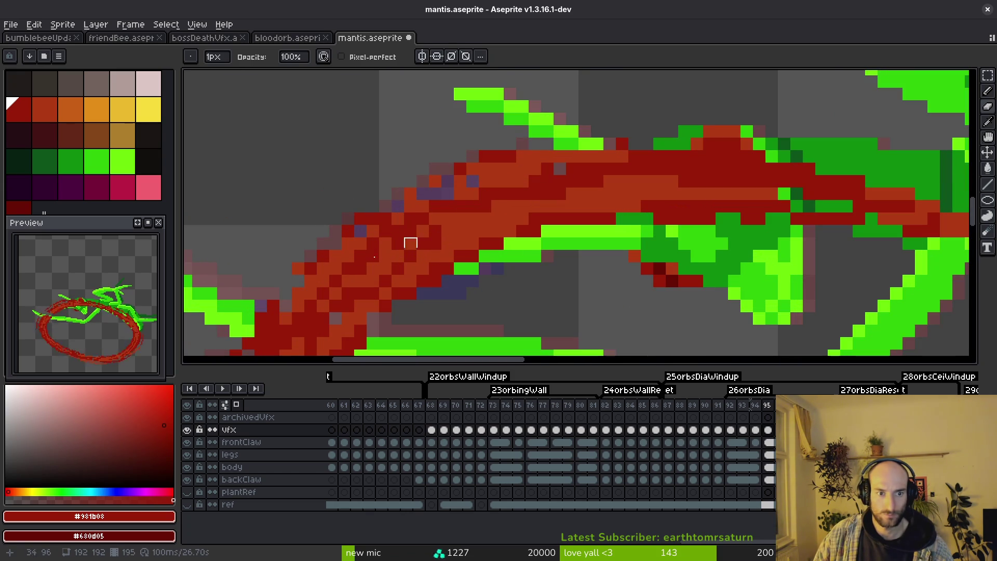